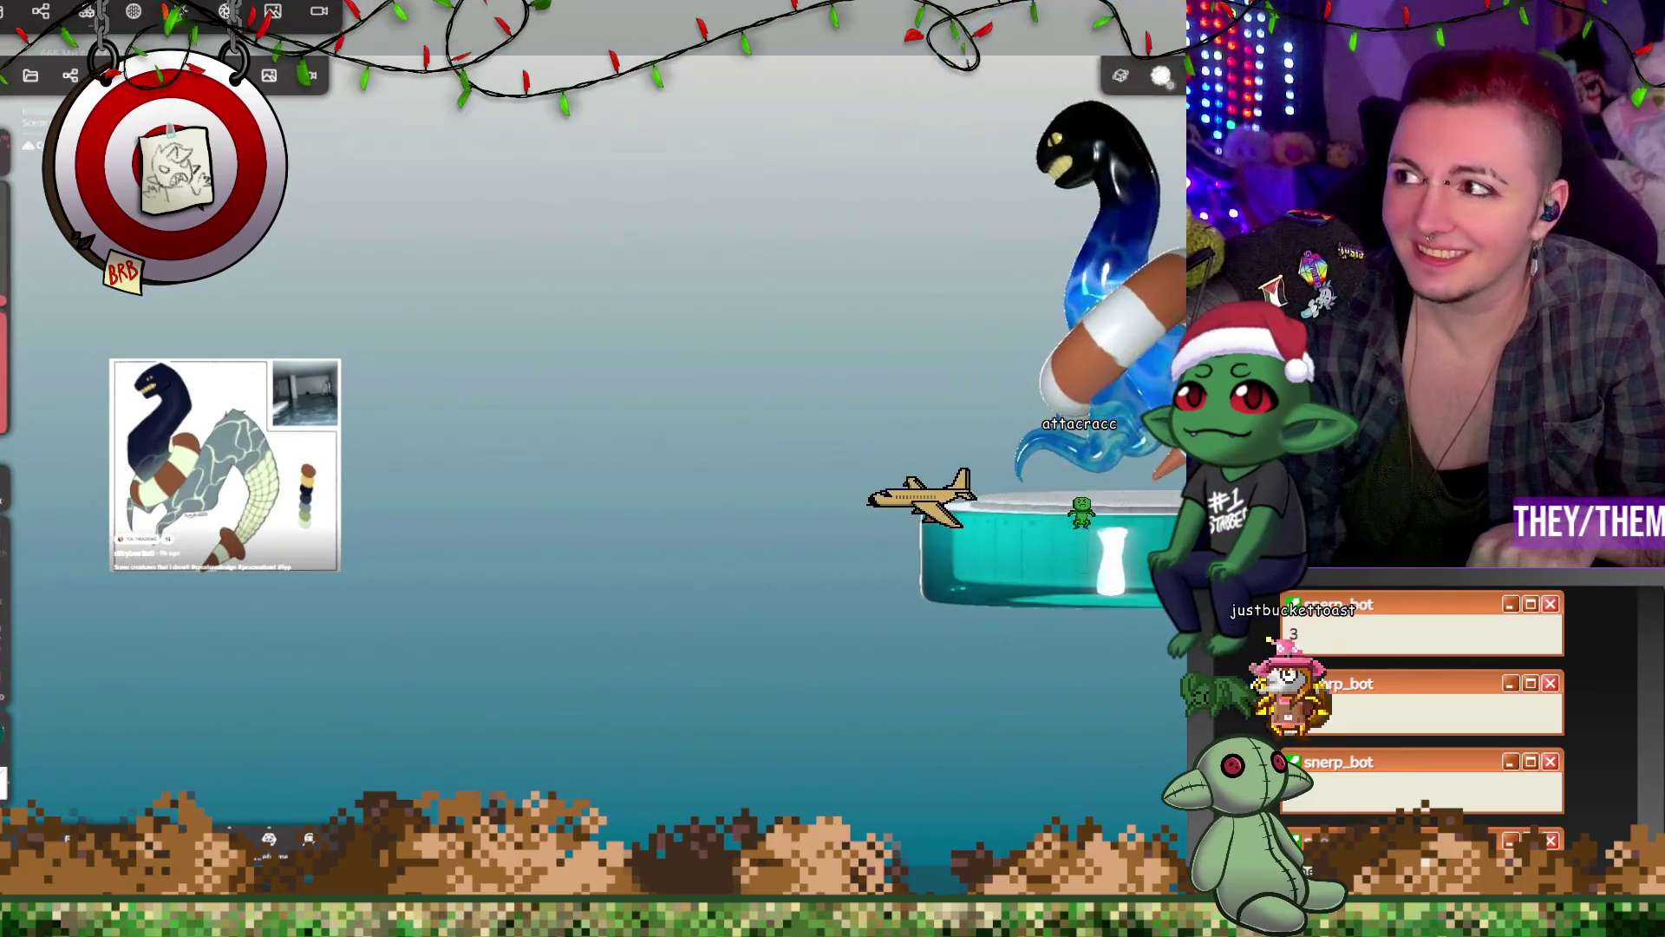
Step: Thicken the teal platform by stretching its bottom edge downward with the Transform gizmo
mouse_move(1023, 520)
left_mouse_down()
mouse_move(1096, 446)
mouse_move(1105, 482)
mouse_move(1132, 481)
left_mouse_up()
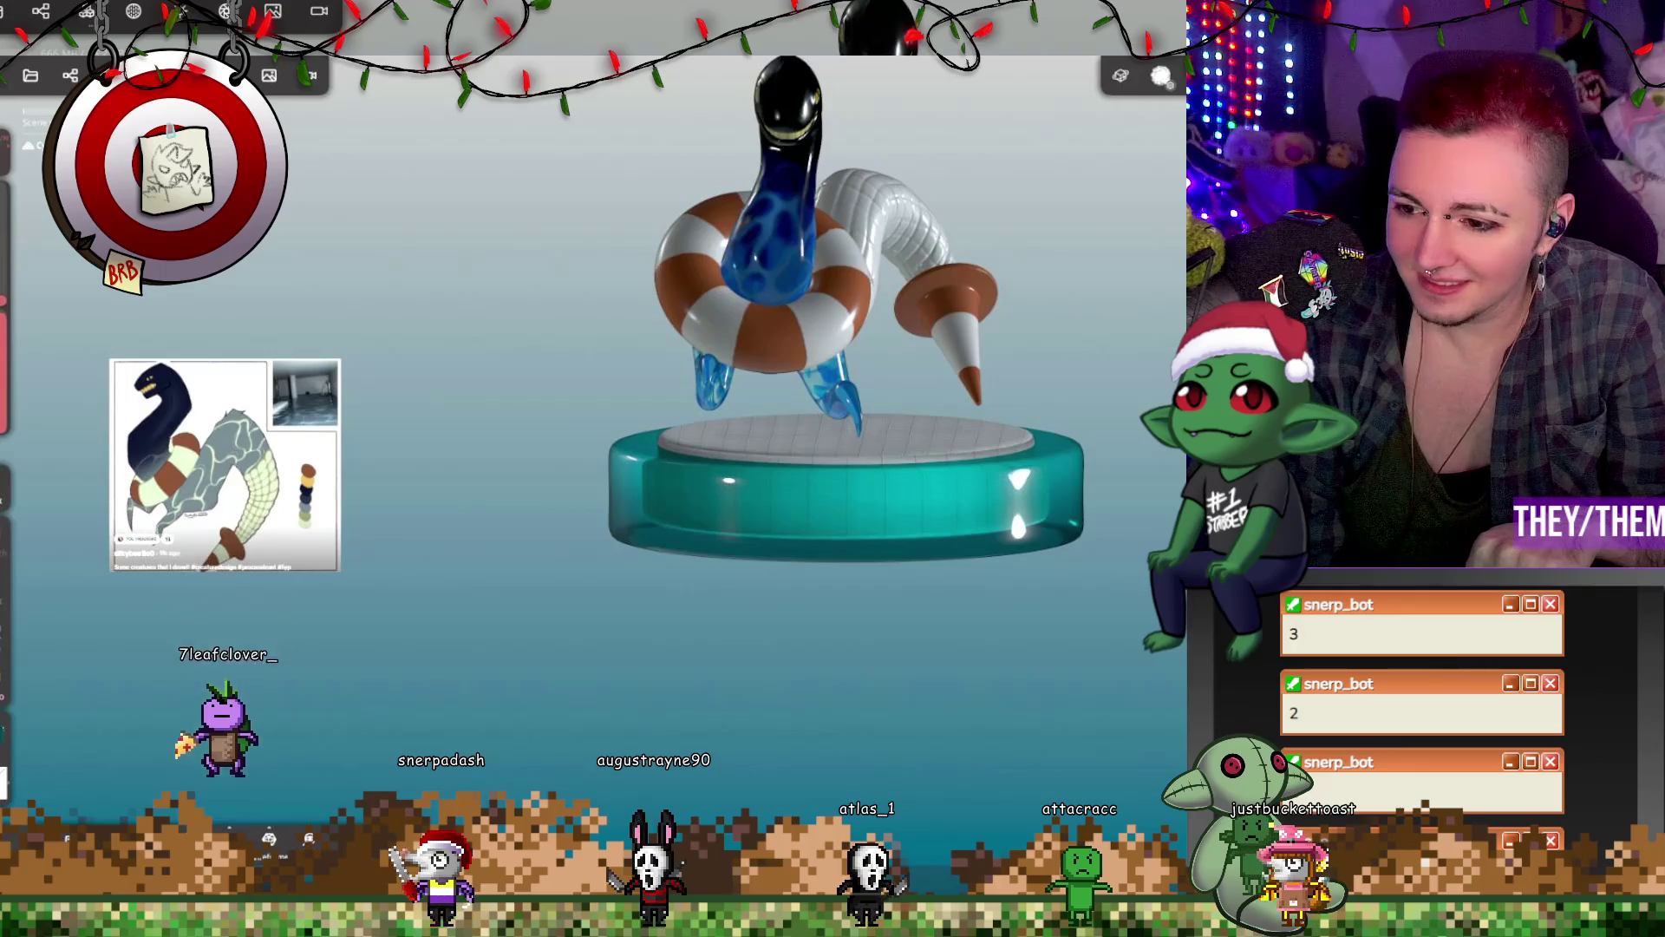
left_click(849, 484)
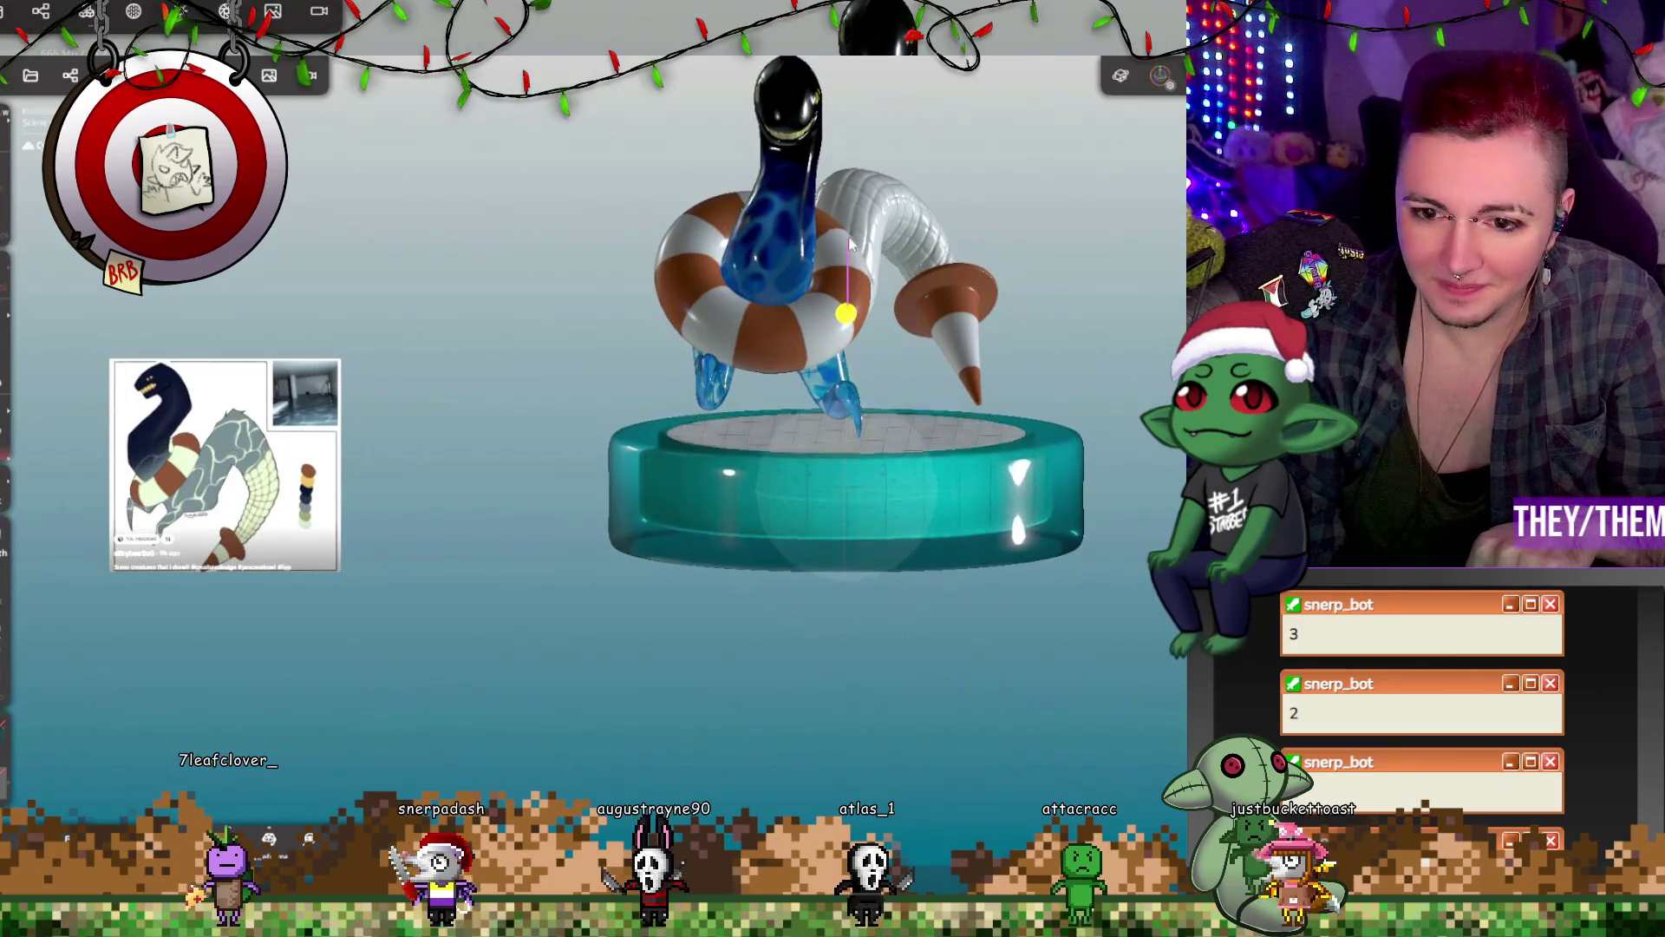
left_click(847, 495)
left_click_drag(847, 395, 848, 408)
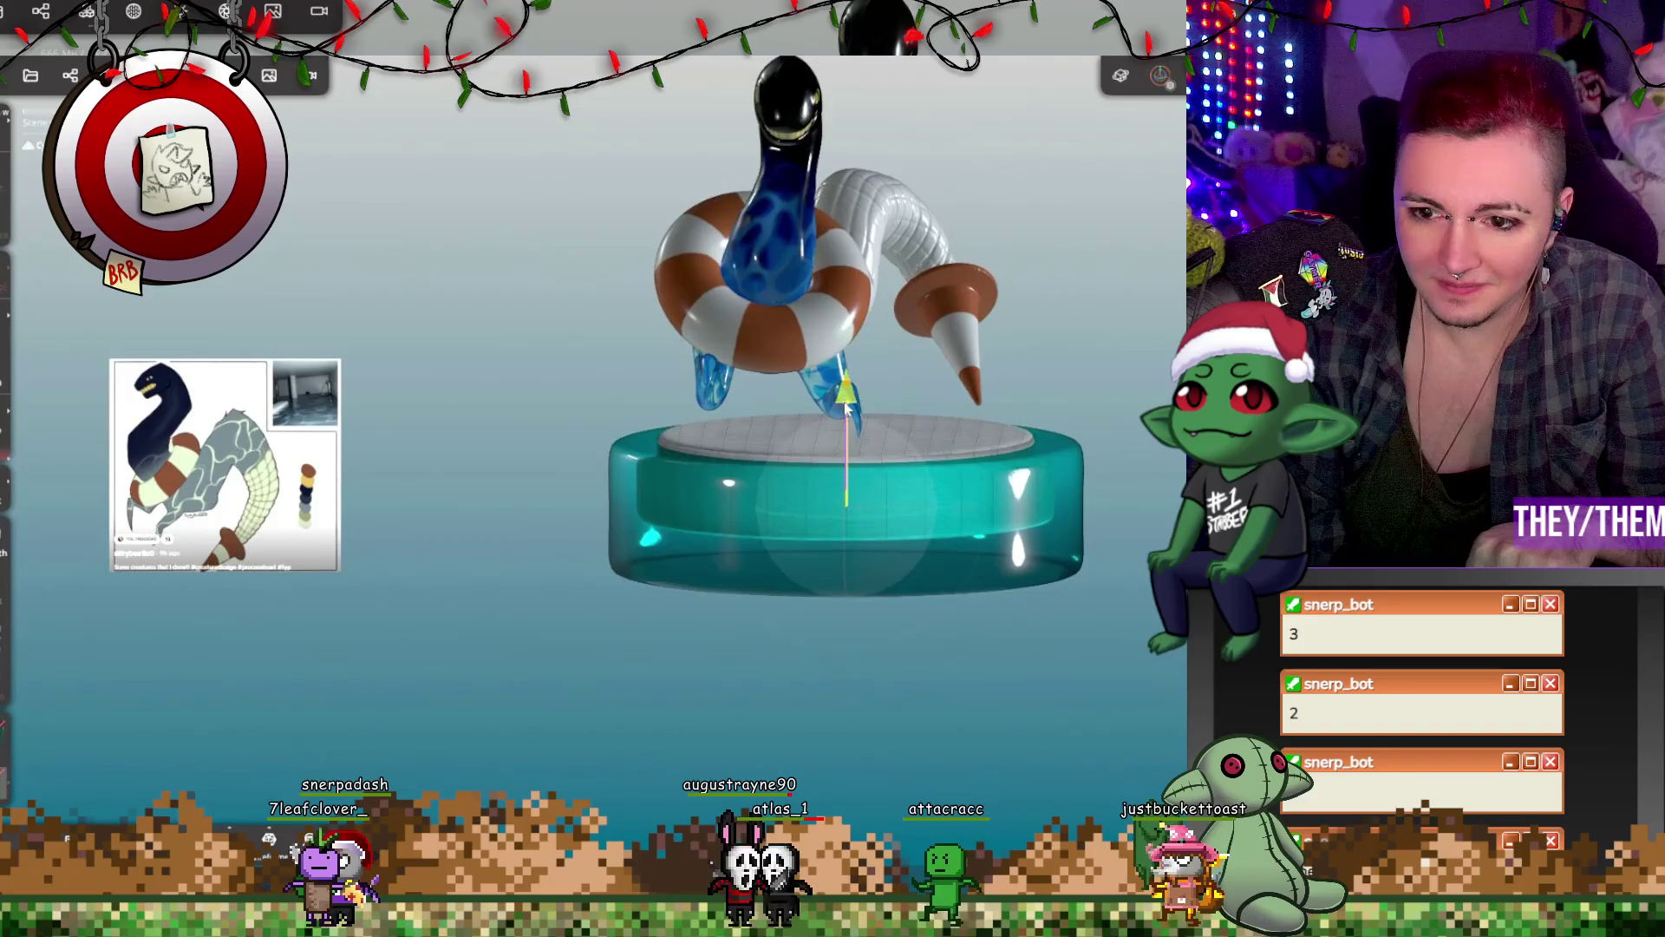
left_click_drag(537, 321, 419, 315)
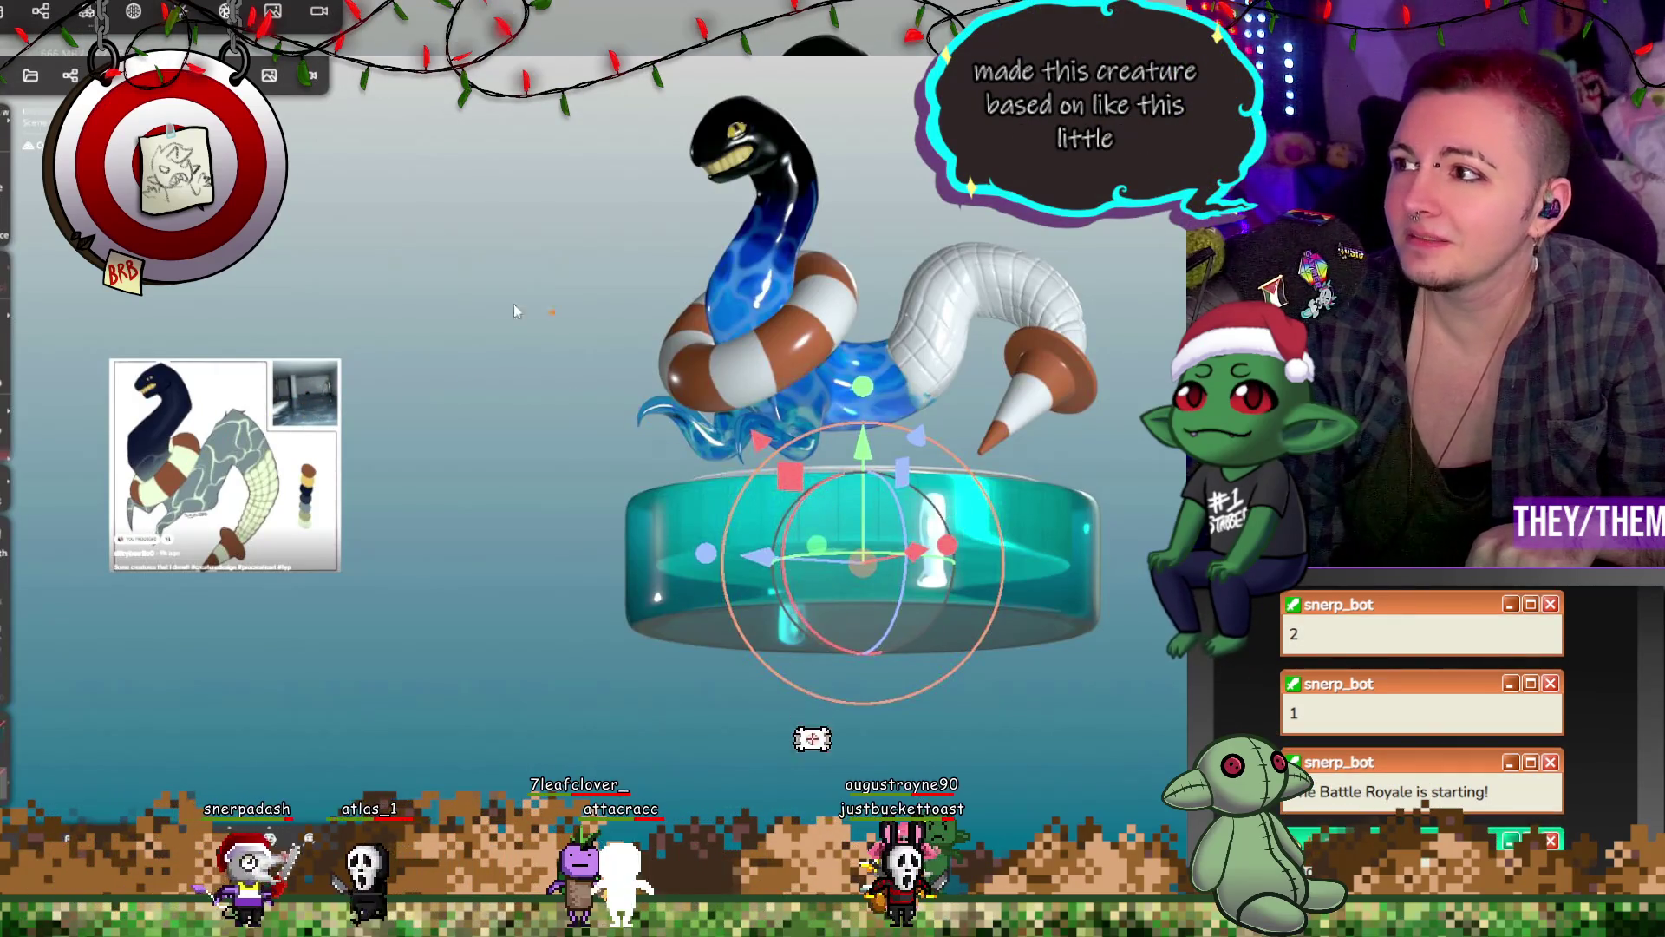
mouse_move(575, 322)
left_mouse_down()
mouse_move(630, 299)
mouse_move(665, 350)
mouse_move(644, 404)
mouse_move(630, 368)
left_mouse_up()
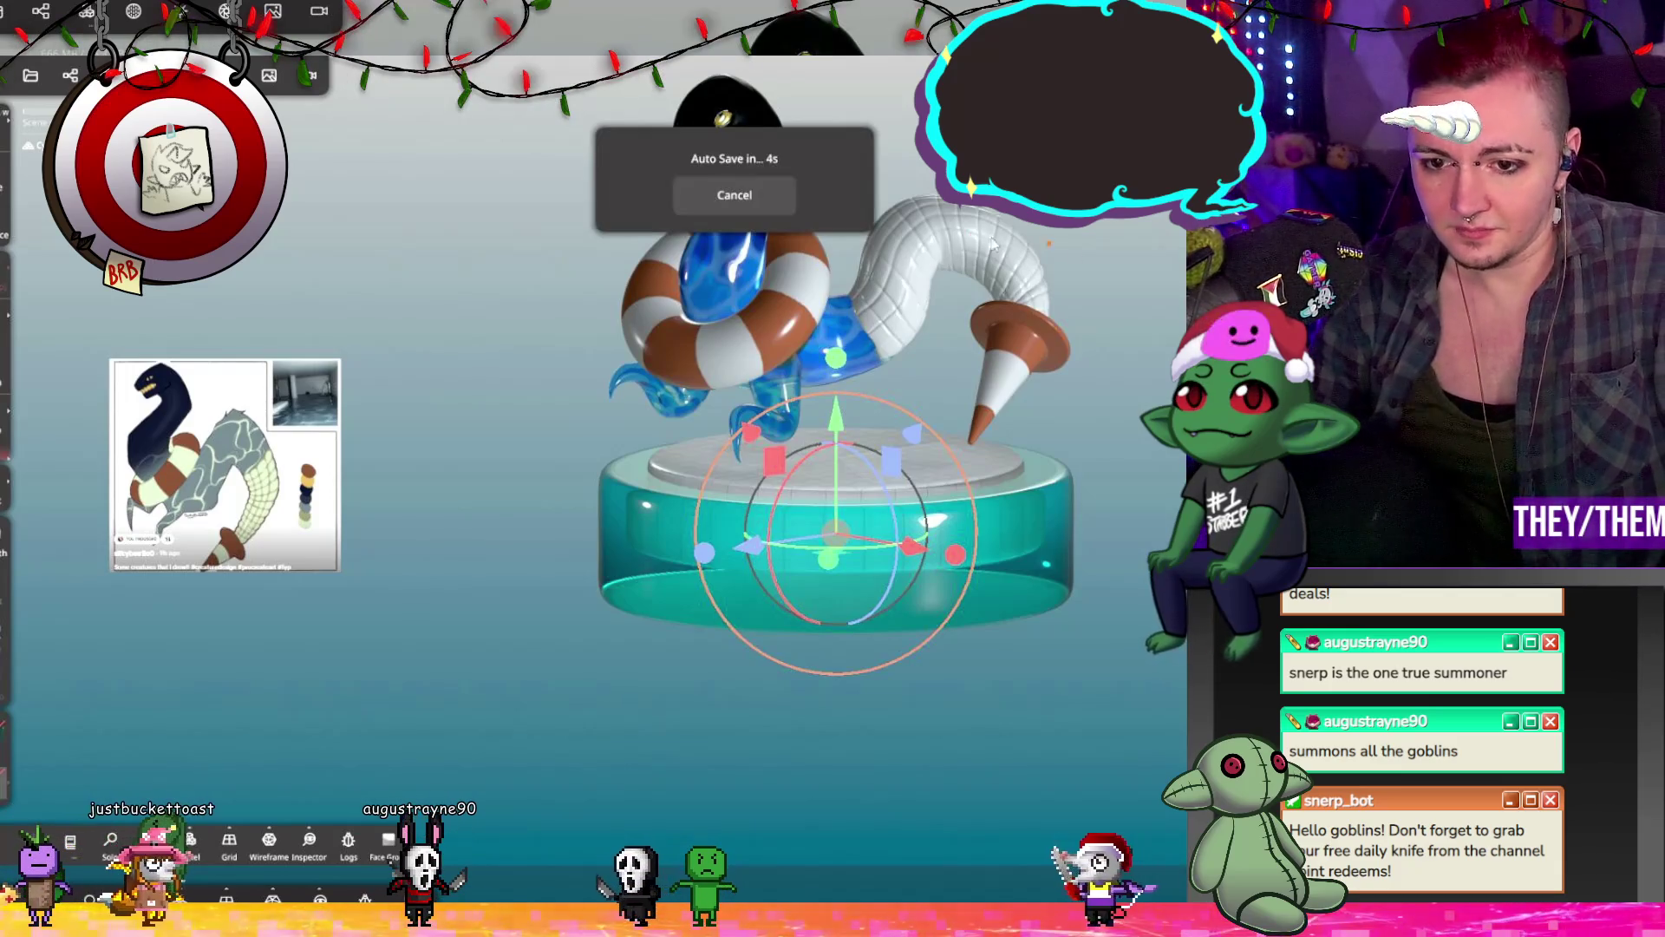
left_click_drag(1169, 314, 1143, 247)
mouse_move(1132, 371)
left_mouse_down()
mouse_move(1149, 408)
mouse_move(1164, 342)
mouse_move(1085, 449)
mouse_move(1095, 487)
left_mouse_up()
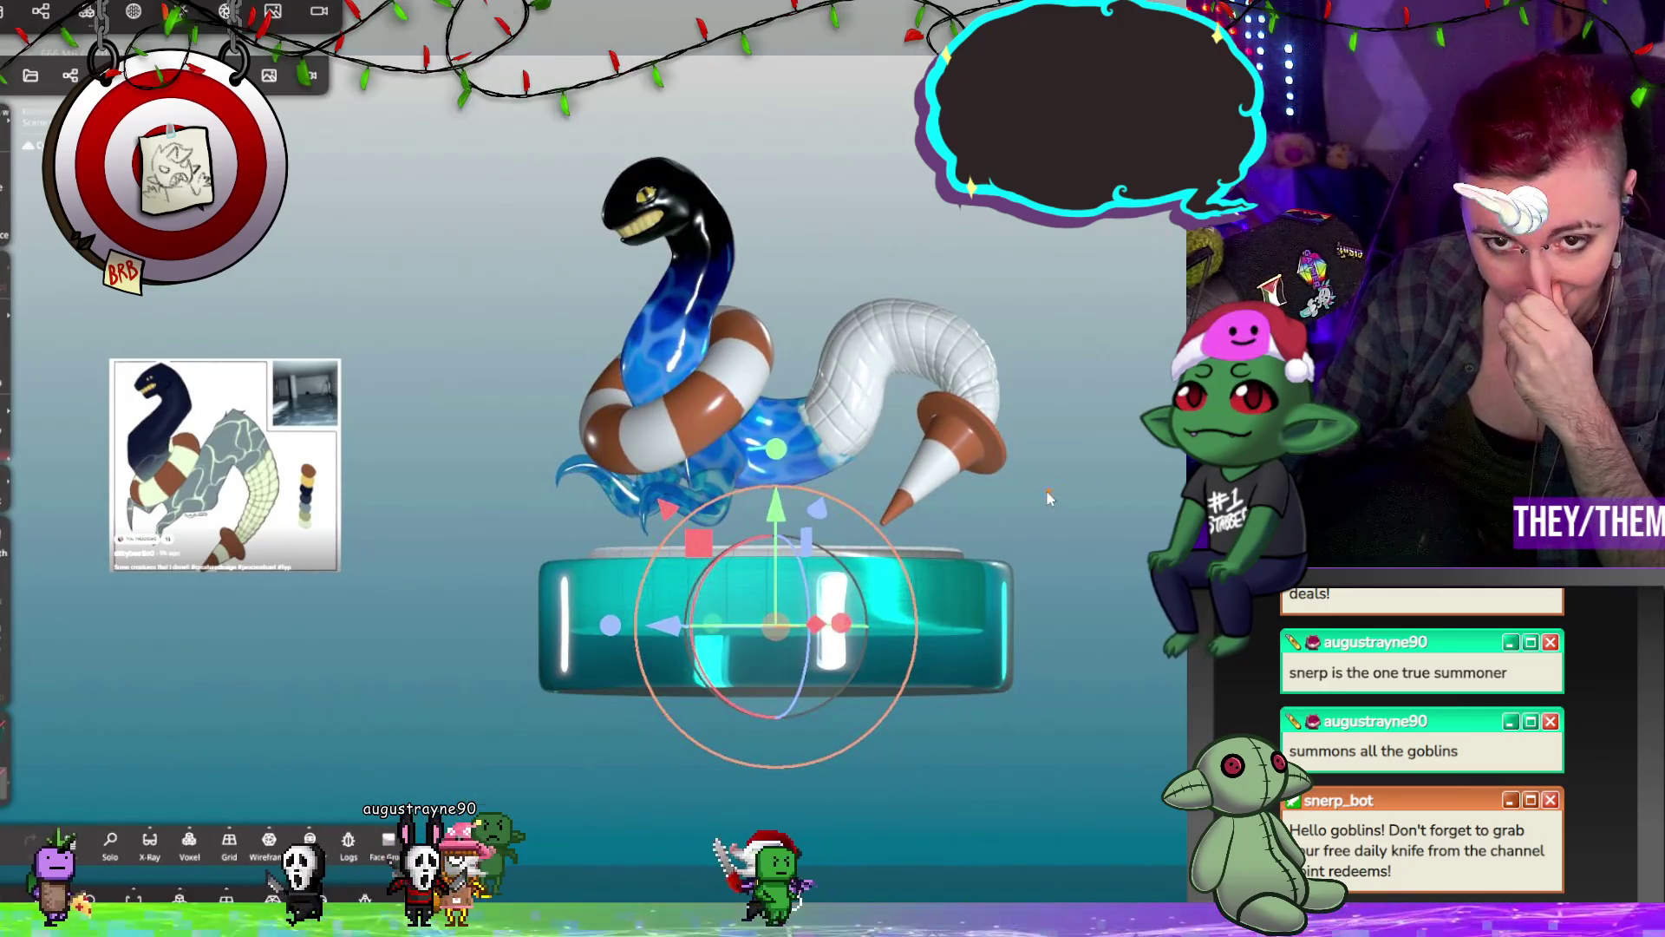
mouse_move(1028, 491)
left_mouse_down()
mouse_move(950, 498)
mouse_move(1164, 510)
mouse_move(991, 507)
mouse_move(1011, 498)
mouse_move(985, 612)
mouse_move(949, 627)
mouse_move(924, 590)
left_mouse_up()
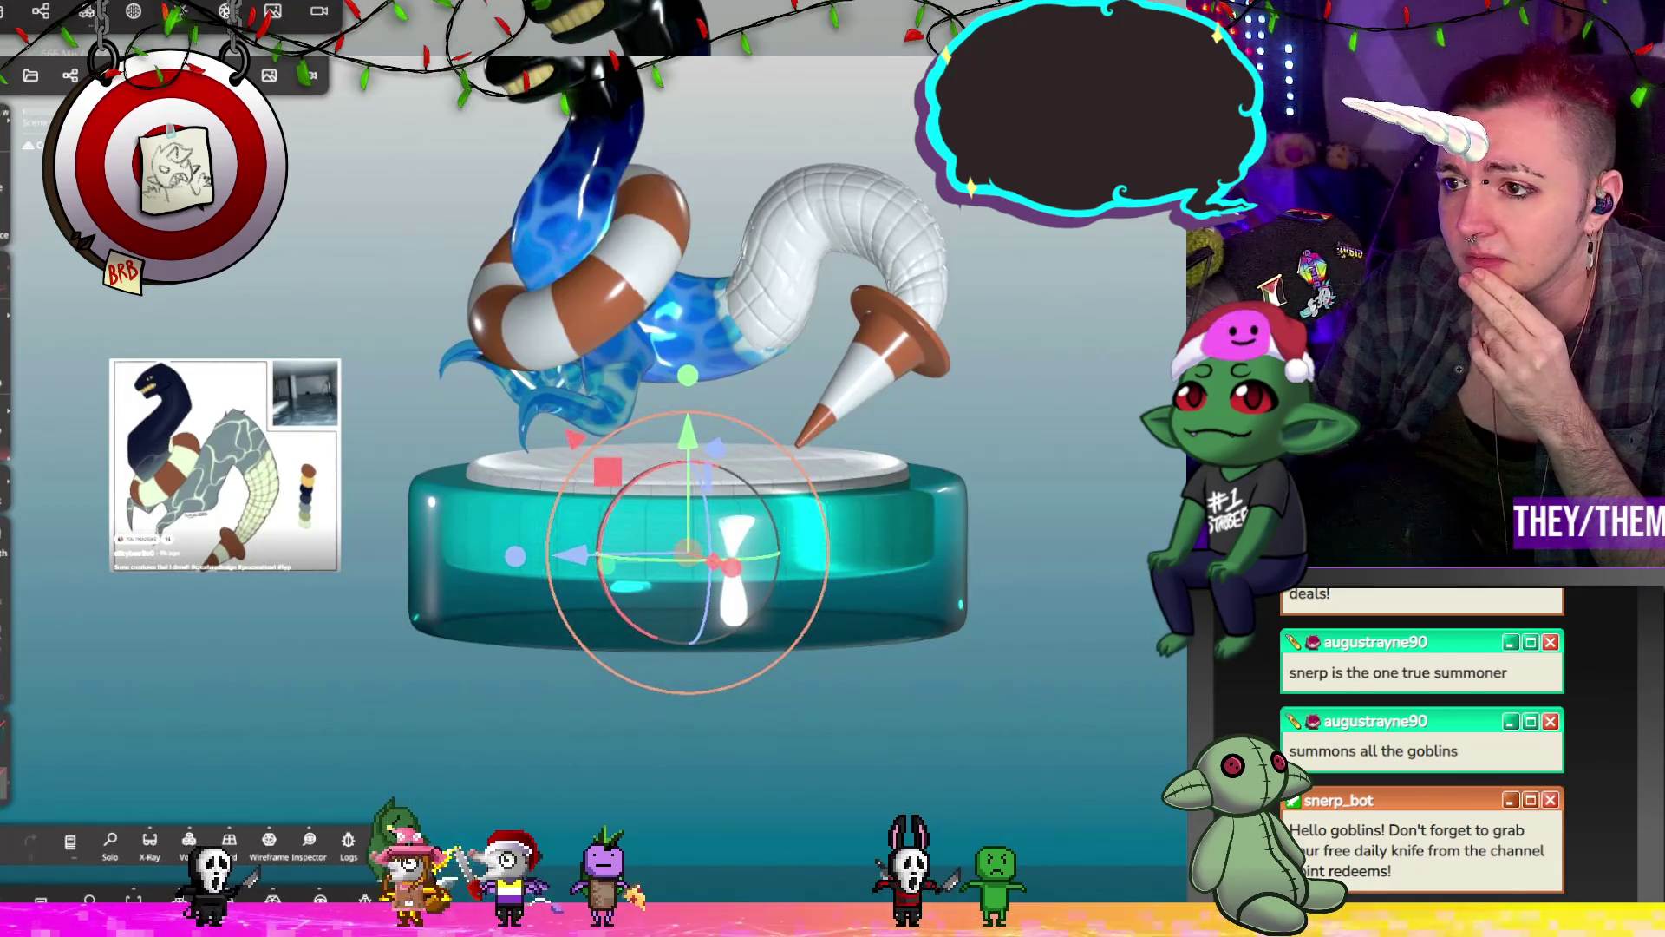
key("b")
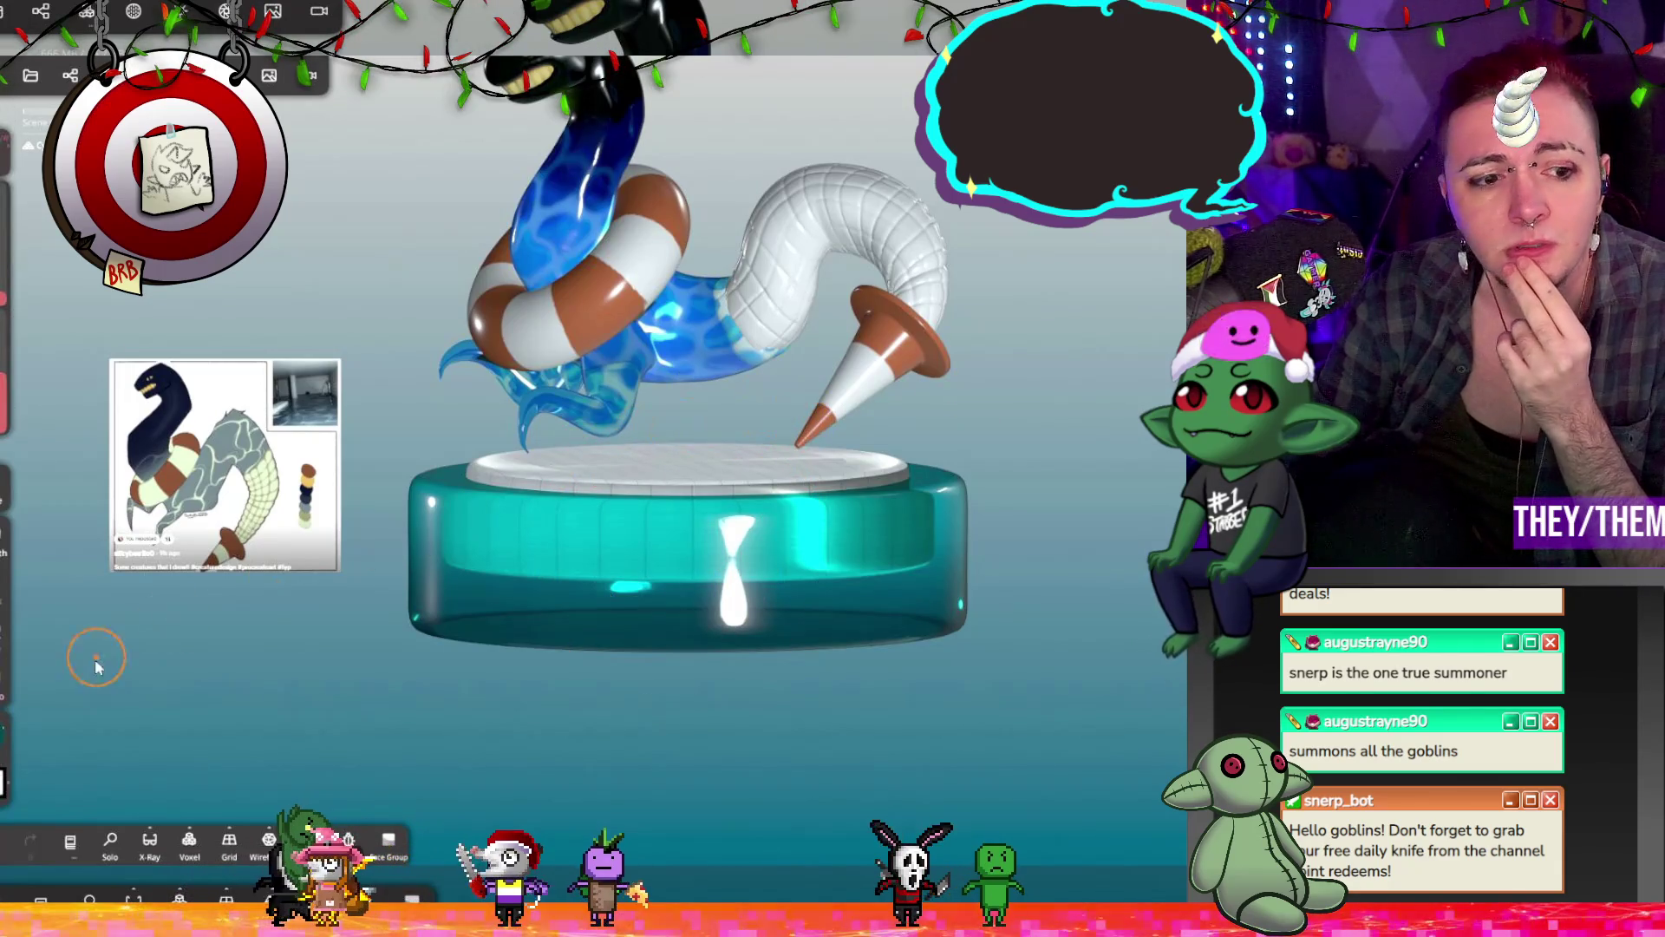
Step: Choose a deep blue paint colour and paint the cylinder base's lower part
key("p")
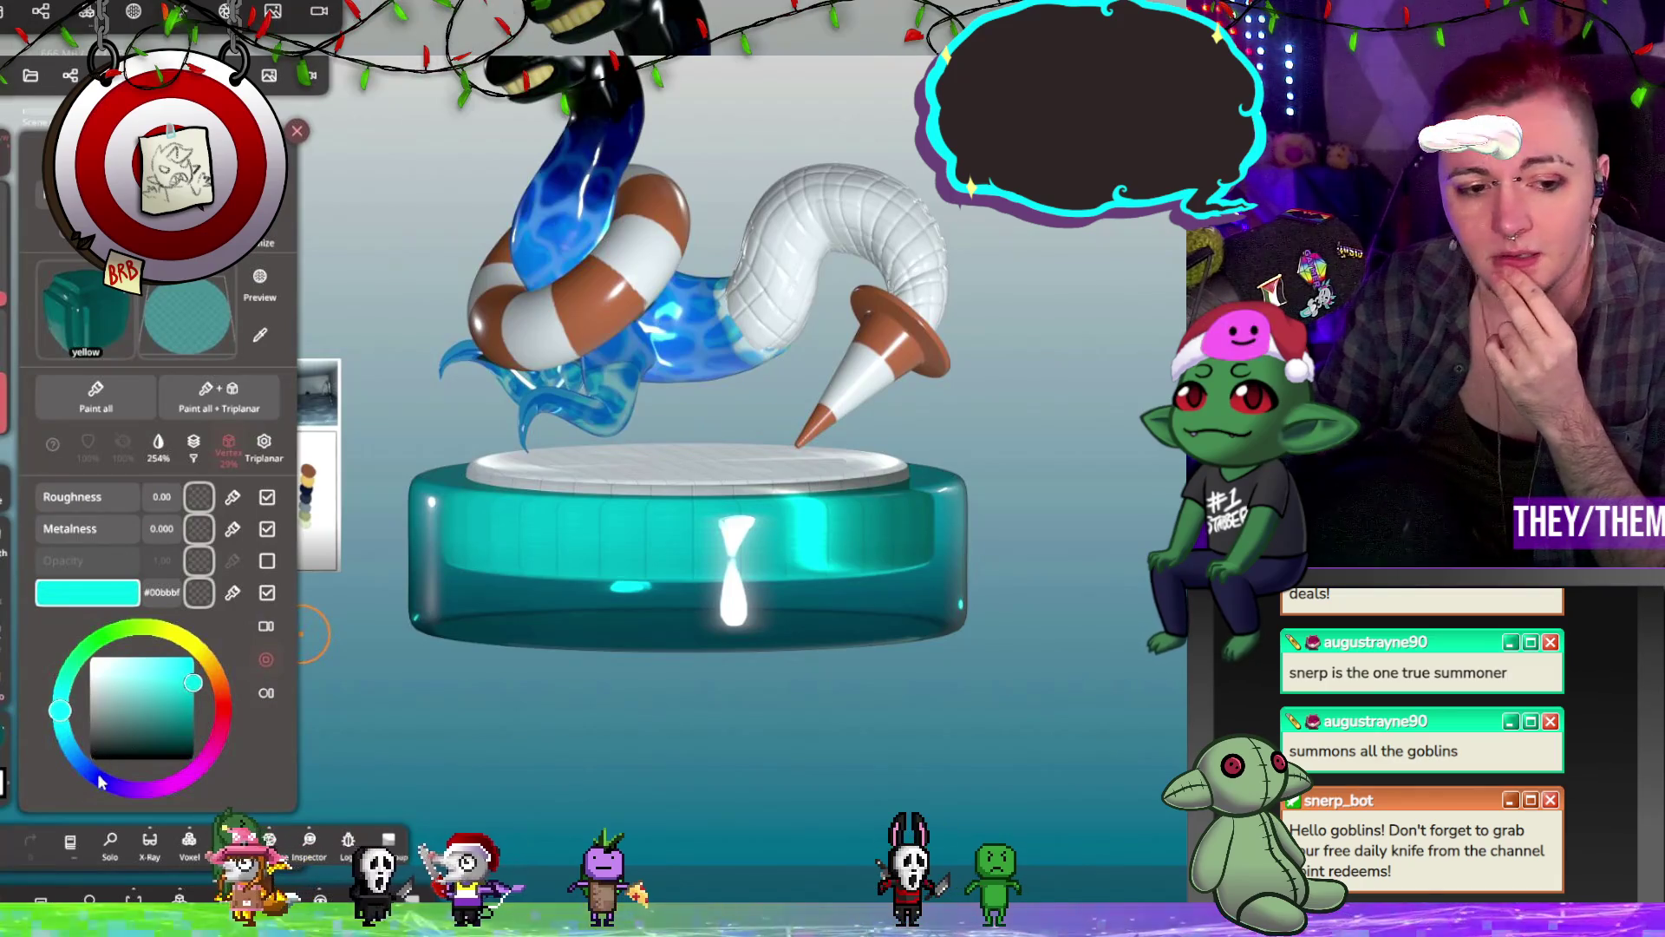
left_click(99, 781)
mouse_move(460, 599)
left_mouse_down()
mouse_move(592, 636)
mouse_move(755, 633)
mouse_move(451, 612)
mouse_move(555, 625)
mouse_move(564, 694)
left_mouse_up()
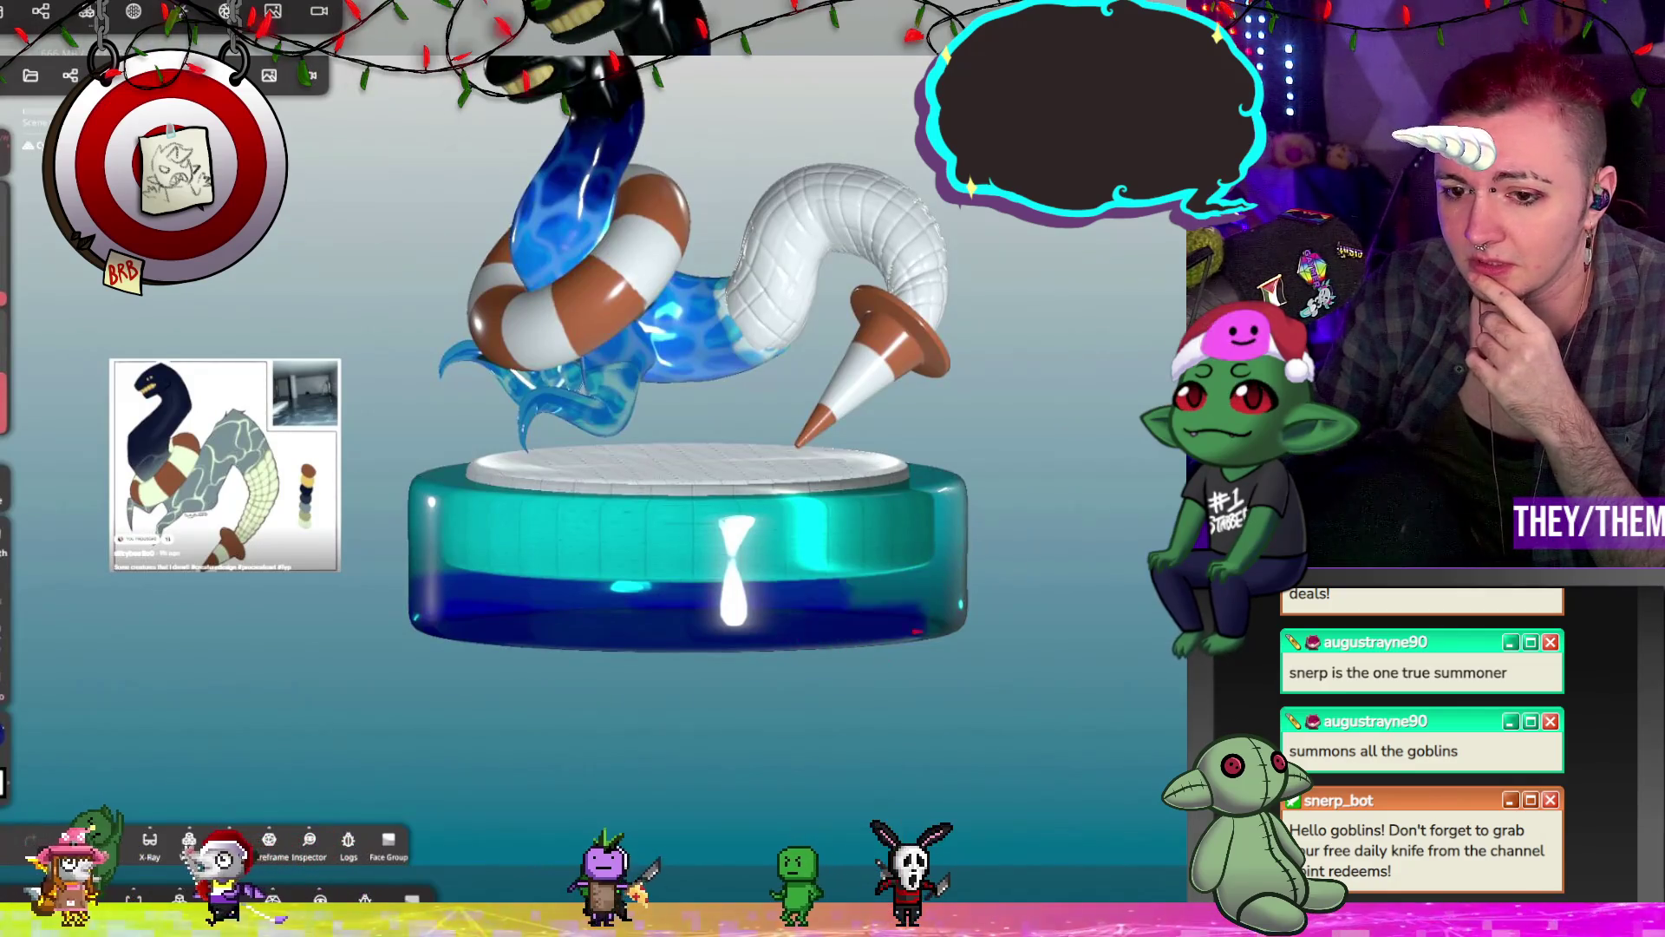
mouse_move(607, 694)
left_mouse_down()
mouse_move(849, 623)
mouse_move(1136, 637)
mouse_move(1037, 597)
mouse_move(1037, 657)
mouse_move(824, 712)
mouse_move(1127, 798)
mouse_move(867, 720)
mouse_move(1085, 670)
left_mouse_up()
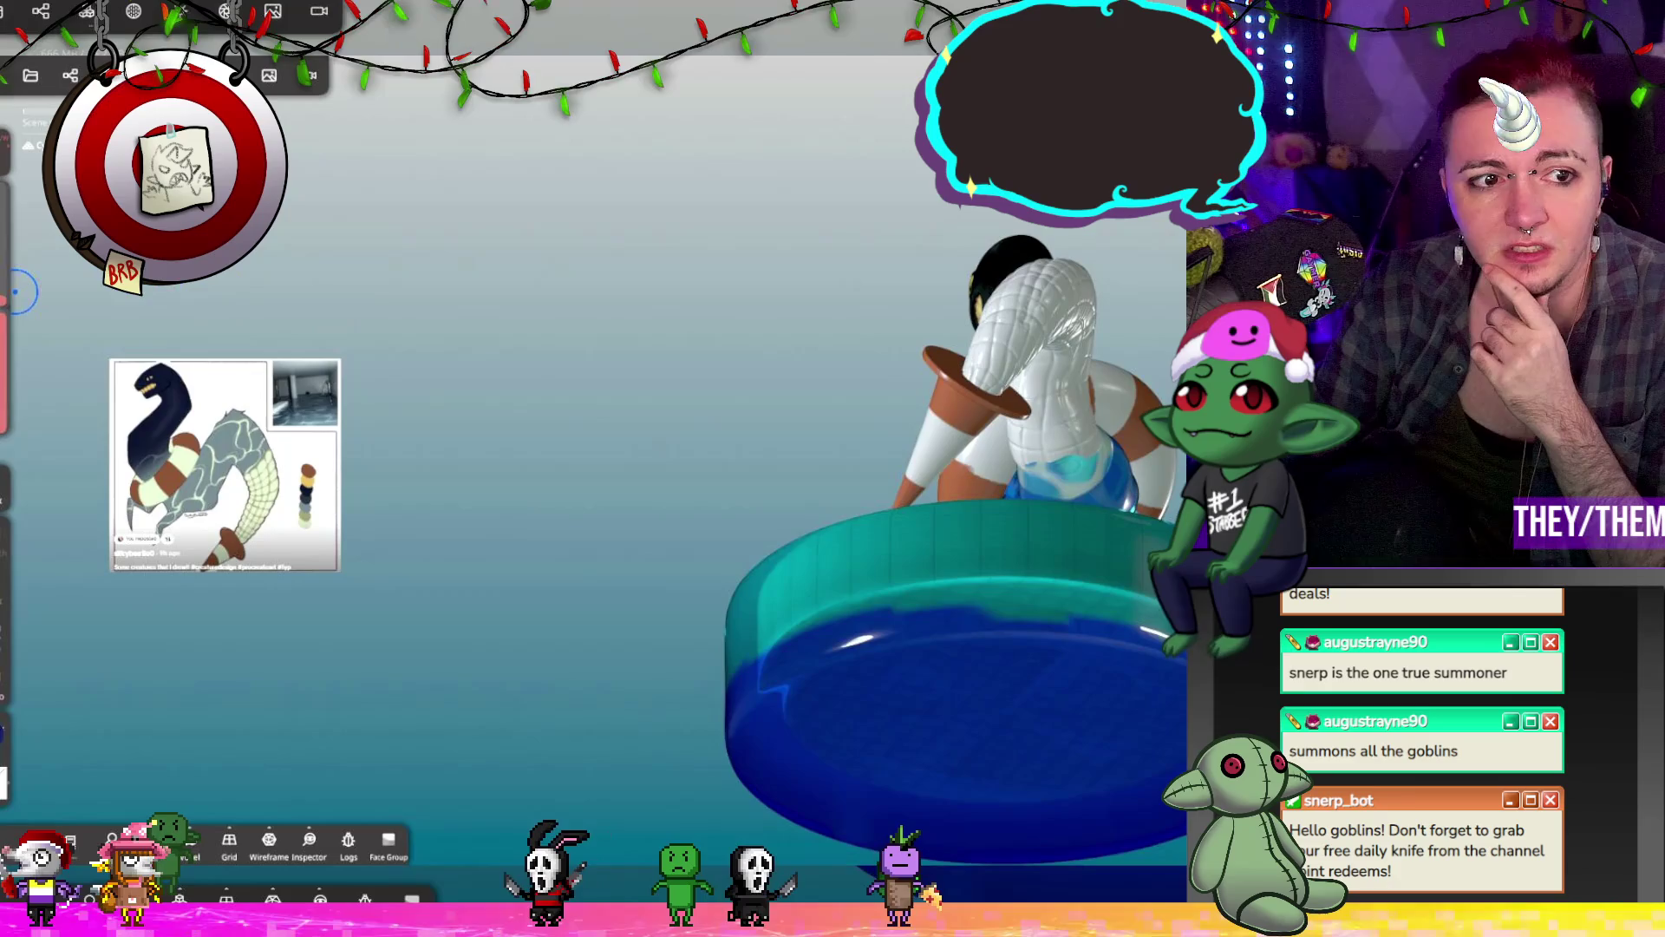
Step: Set the paint intensity slider to 28% and view the whole base from above
left_click(2, 491)
mouse_move(763, 607)
right_mouse_down()
mouse_move(848, 617)
mouse_move(763, 612)
mouse_move(791, 364)
mouse_move(762, 316)
mouse_move(659, 544)
mouse_move(974, 524)
mouse_move(1008, 329)
mouse_move(1001, 424)
mouse_move(991, 263)
mouse_move(1052, 232)
right_mouse_up()
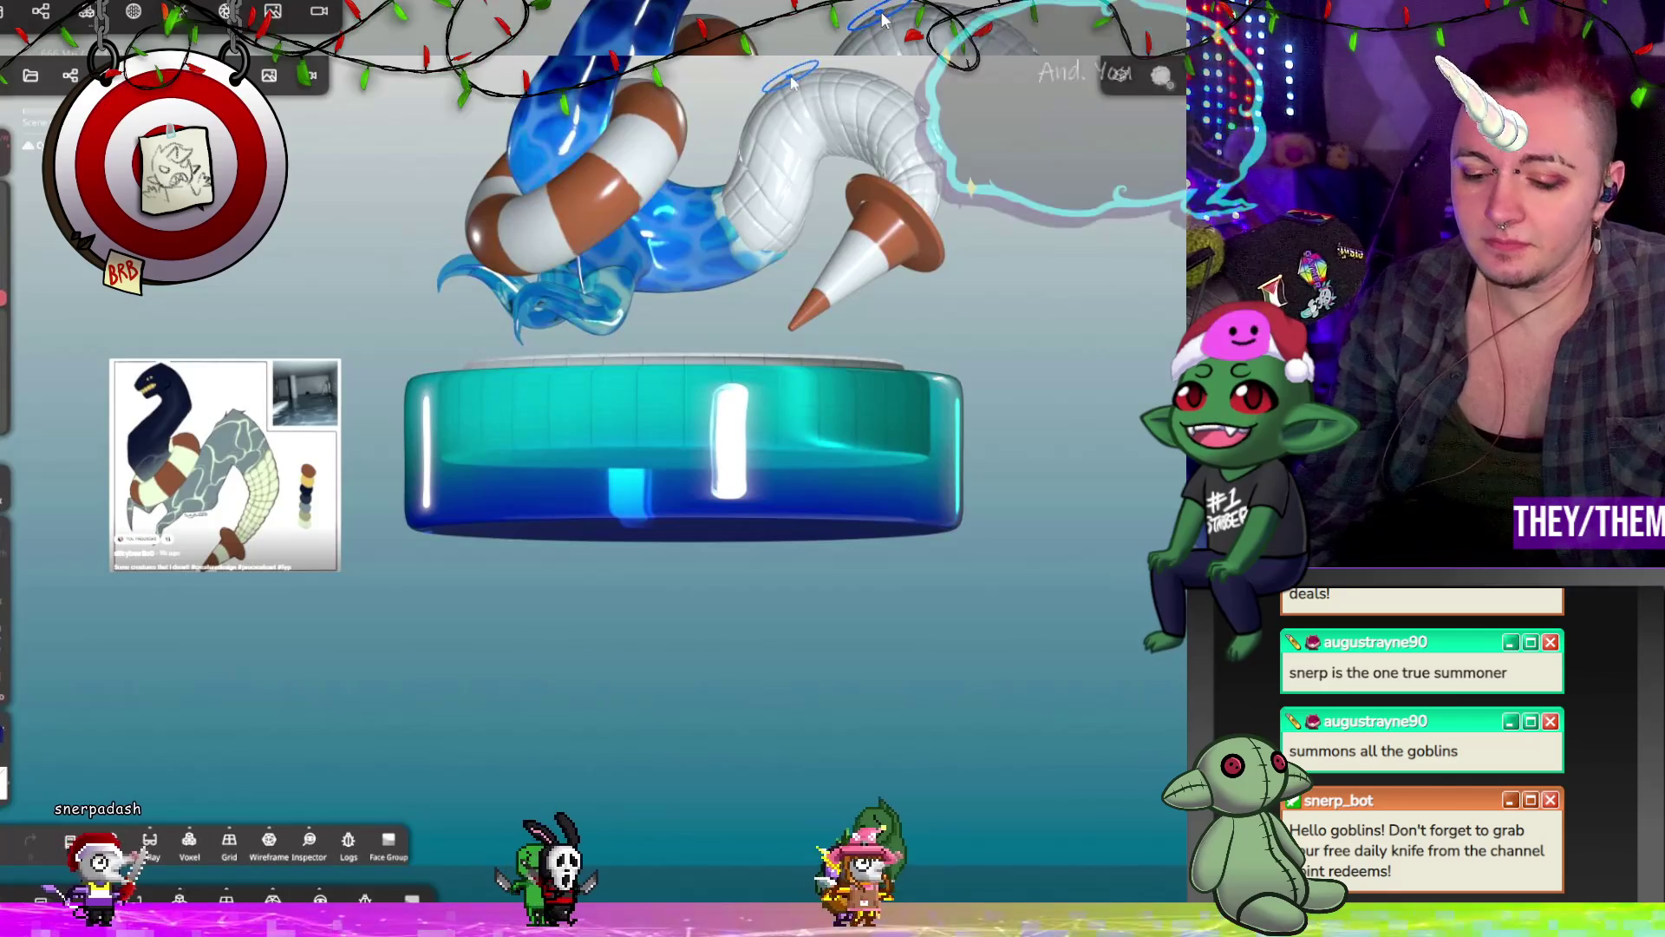
mouse_move(390, 130)
left_mouse_down()
mouse_move(936, 421)
mouse_move(895, 290)
mouse_move(753, 148)
mouse_move(898, 156)
mouse_move(850, 130)
mouse_move(798, 347)
mouse_move(764, 291)
left_mouse_up()
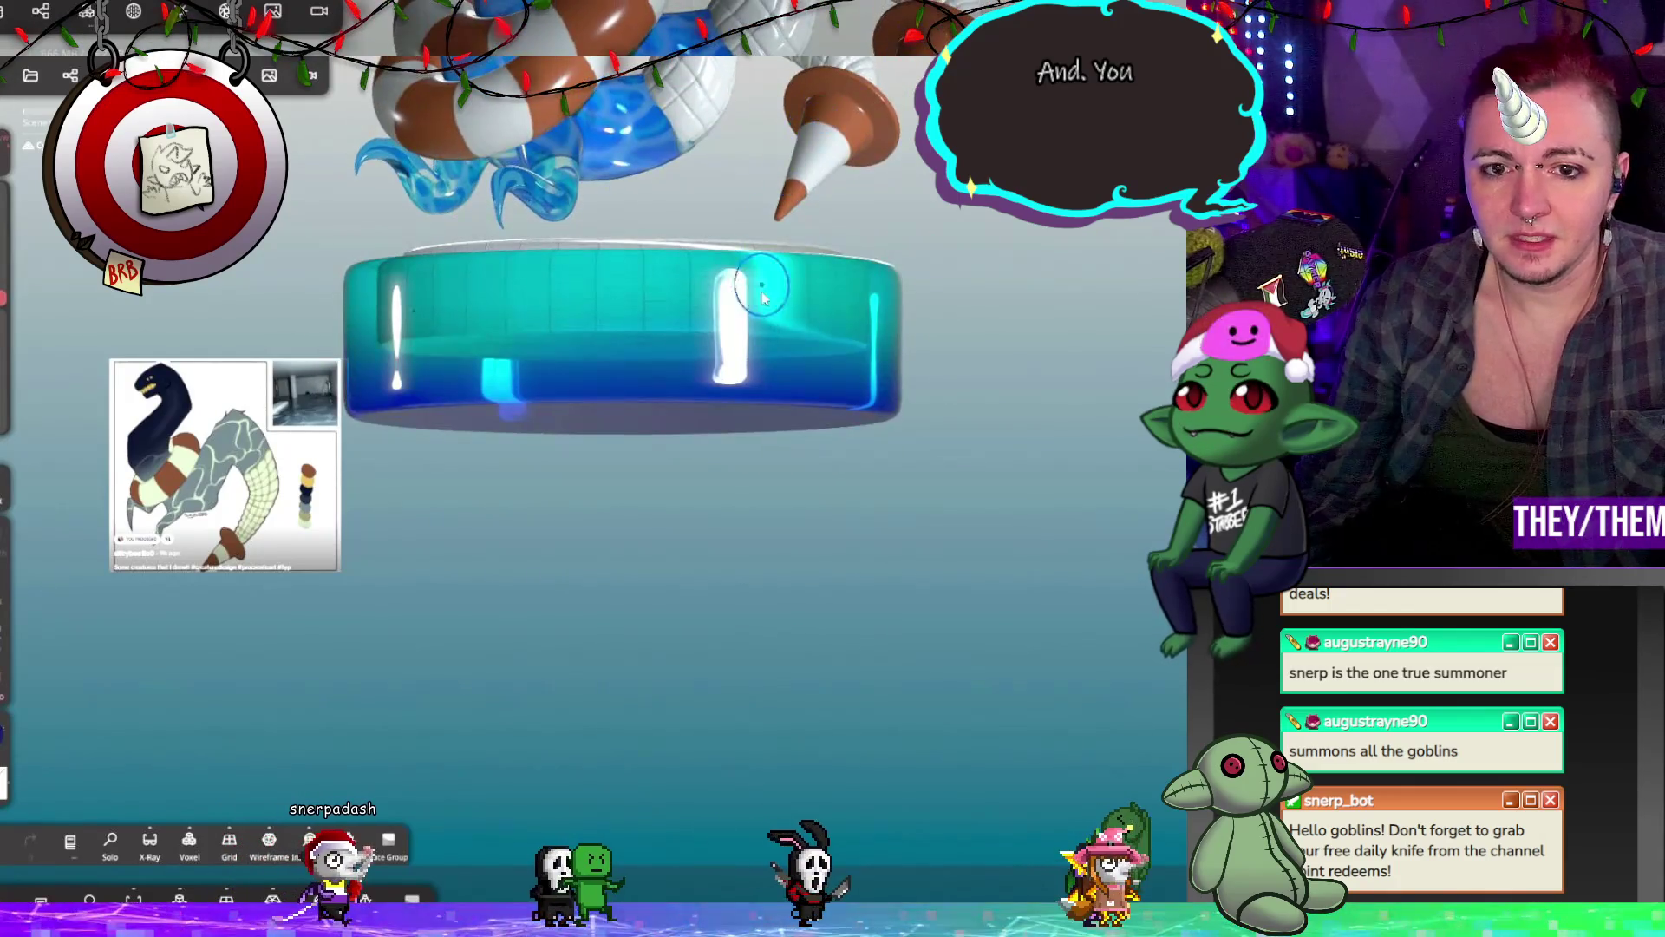
Step: Paint the platform's lower part and underside with #000000 black
mouse_move(729, 425)
left_mouse_down()
mouse_move(1046, 336)
mouse_move(1050, 393)
mouse_move(985, 409)
left_mouse_up()
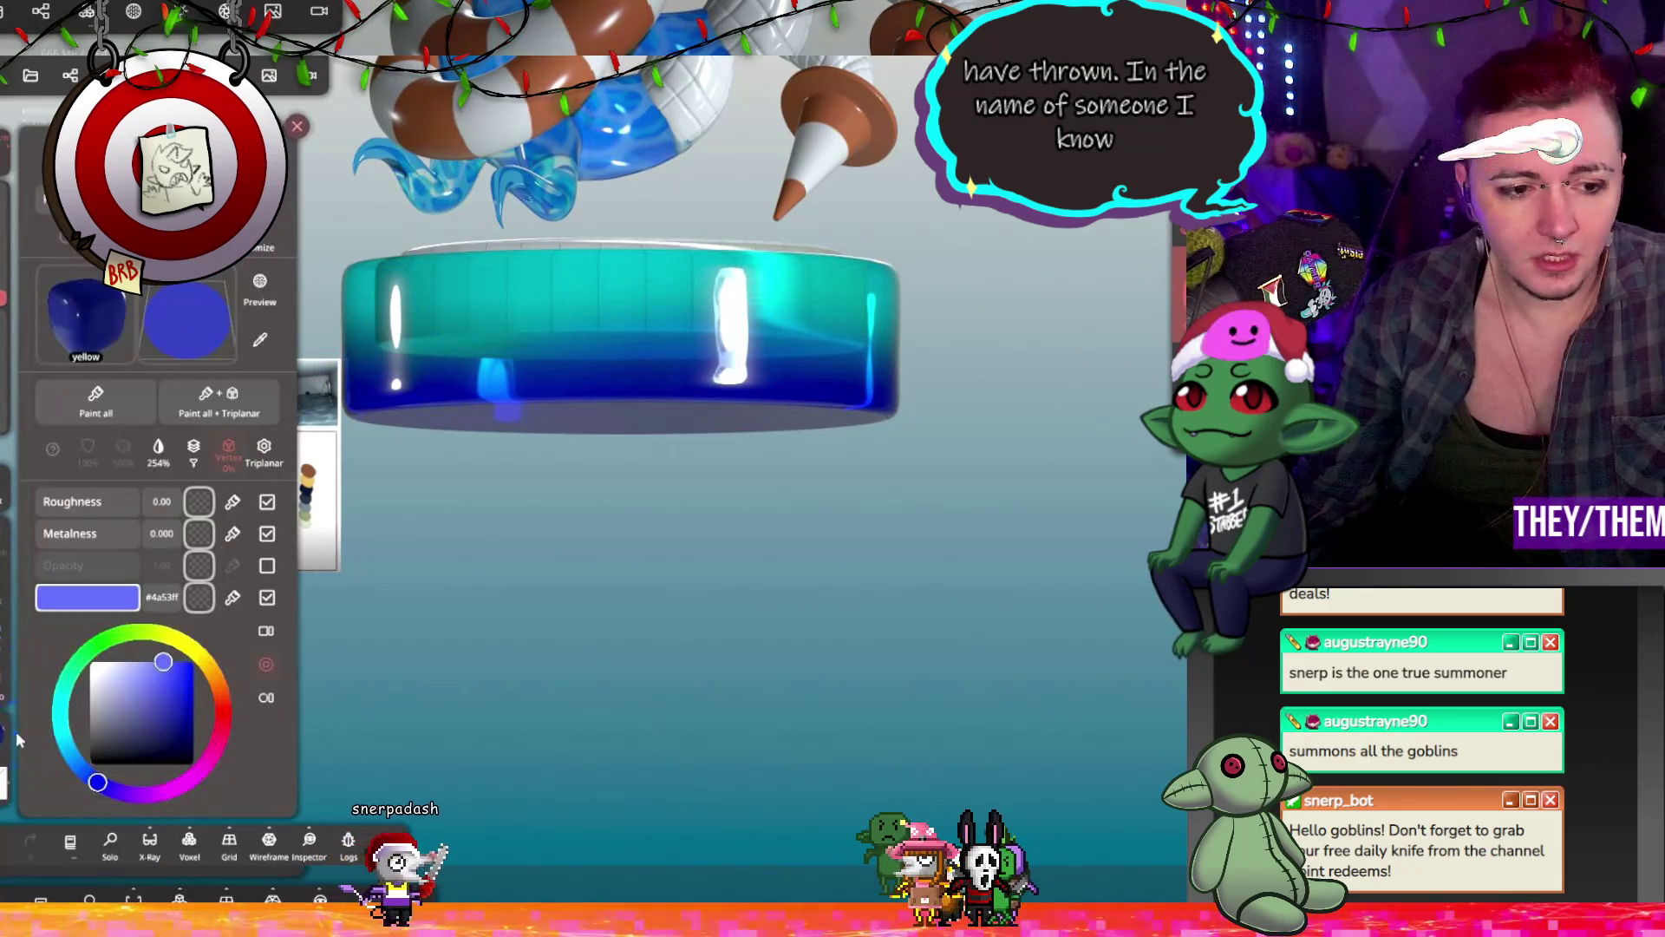
left_click(193, 764)
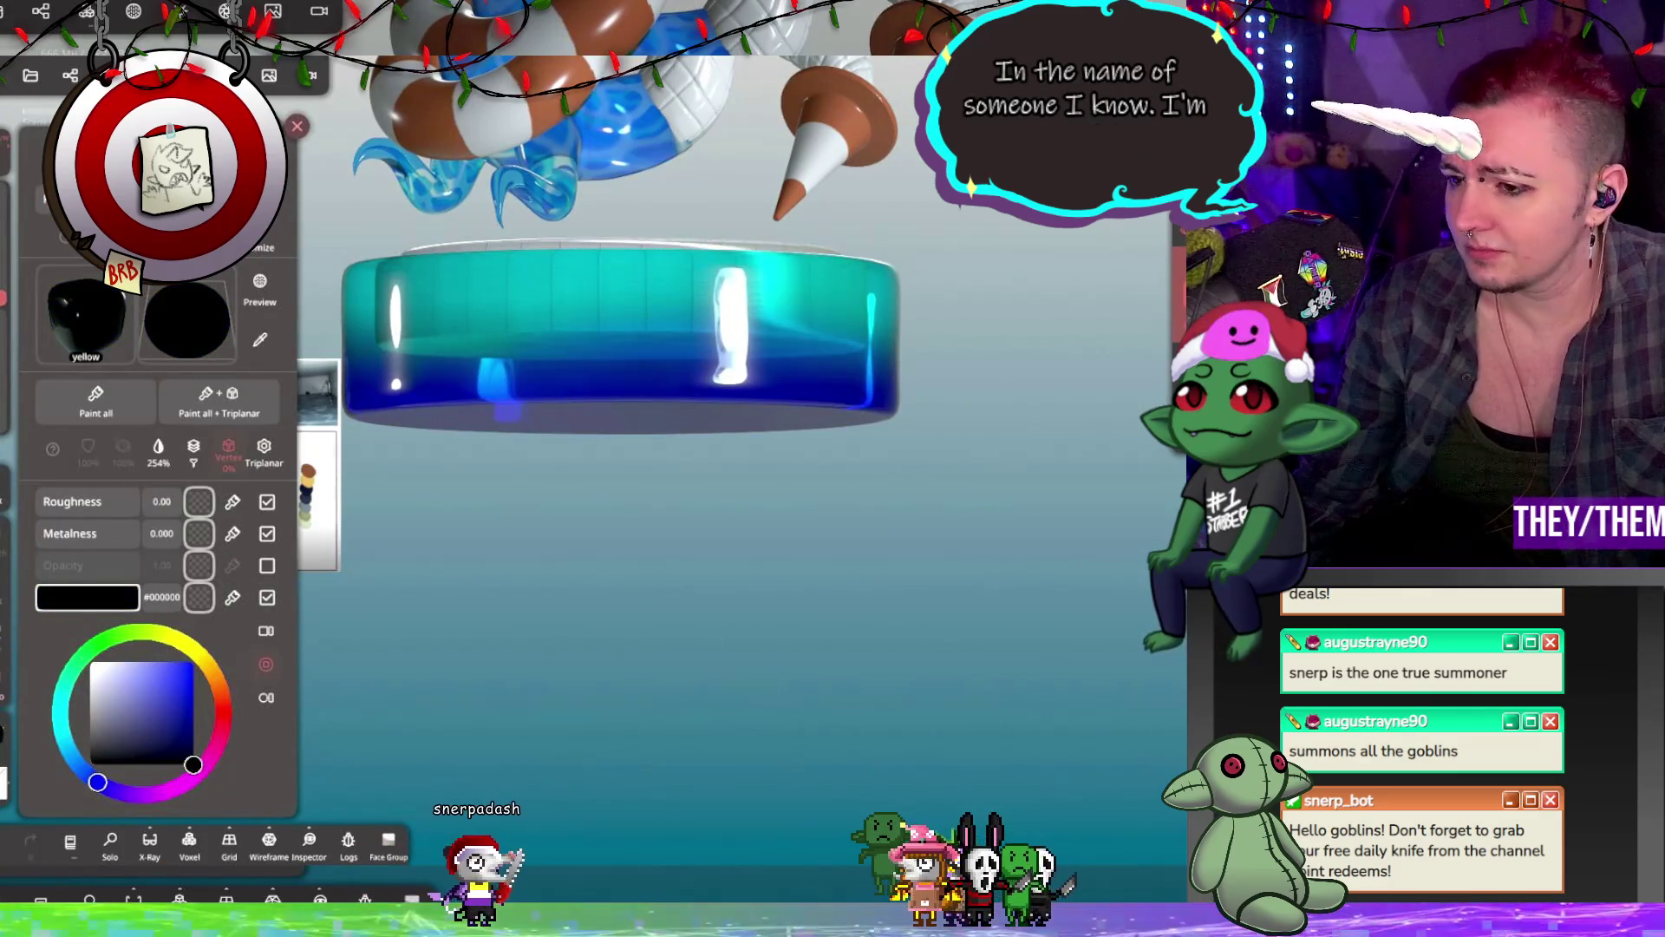
left_click(632, 472)
mouse_move(702, 386)
left_mouse_down()
mouse_move(447, 390)
mouse_move(562, 401)
left_mouse_up()
mouse_move(833, 434)
left_mouse_down()
mouse_move(763, 433)
mouse_move(483, 531)
mouse_move(842, 524)
mouse_move(909, 420)
mouse_move(876, 451)
left_mouse_up()
mouse_move(711, 451)
left_mouse_down()
mouse_move(555, 564)
mouse_move(382, 512)
mouse_move(370, 441)
mouse_move(330, 547)
mouse_move(375, 607)
mouse_move(468, 642)
mouse_move(765, 571)
left_mouse_up()
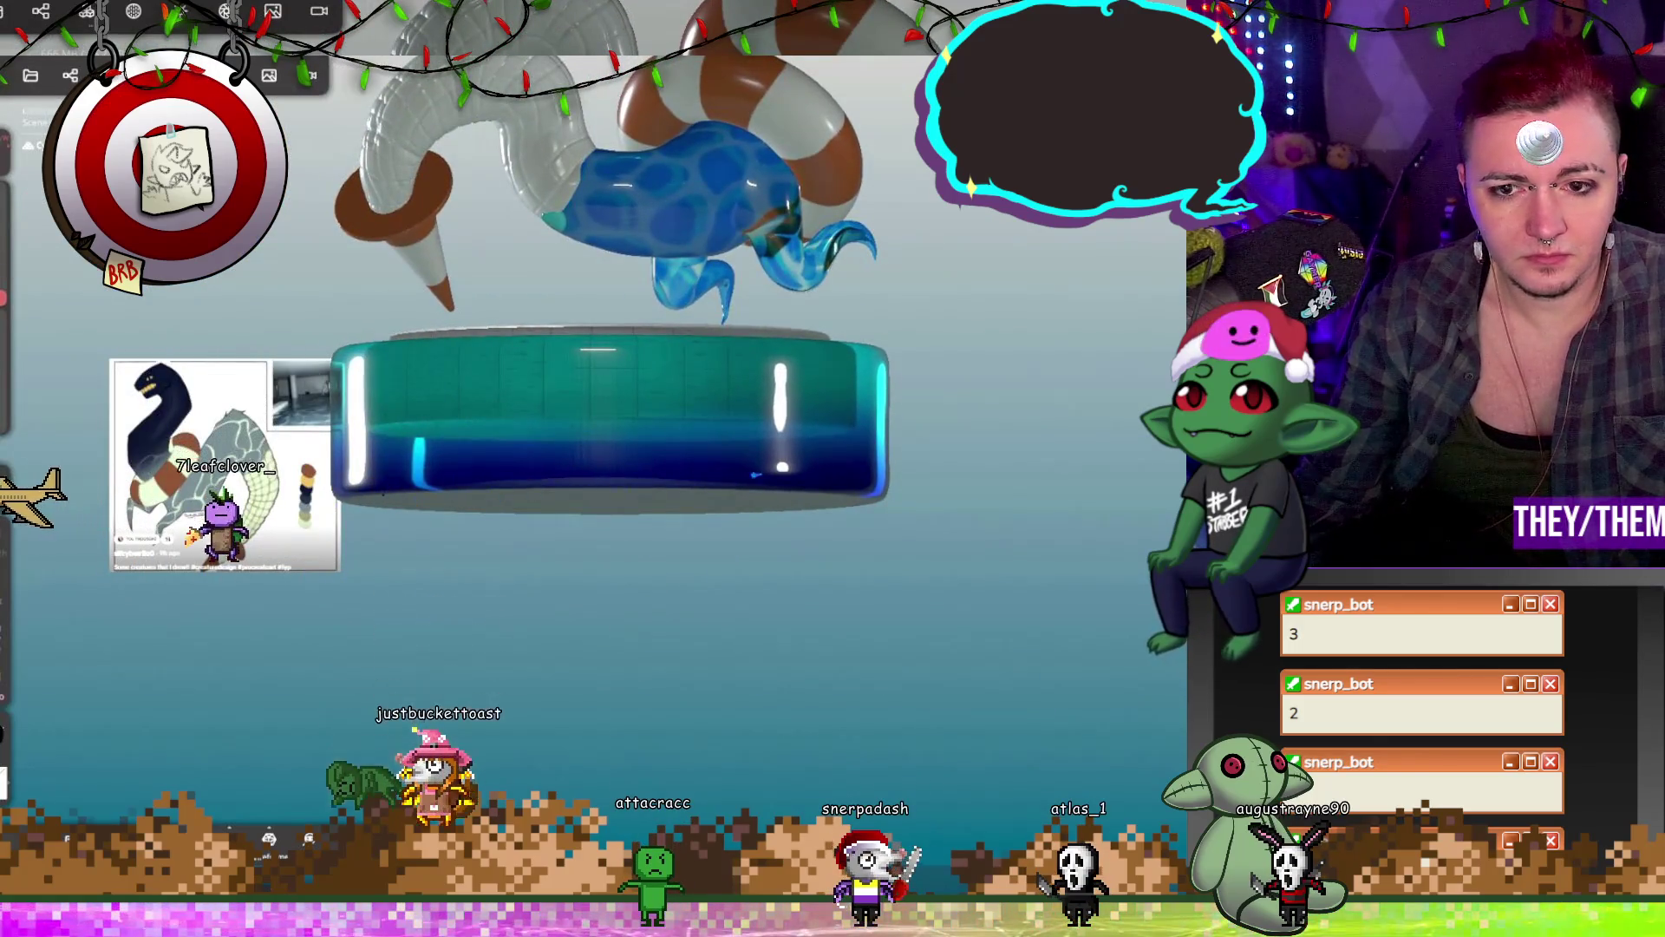
Step: Choose a deeper cyan-blue paint colour and paint both sides of the platform
left_click_drag(1070, 521, 959, 295)
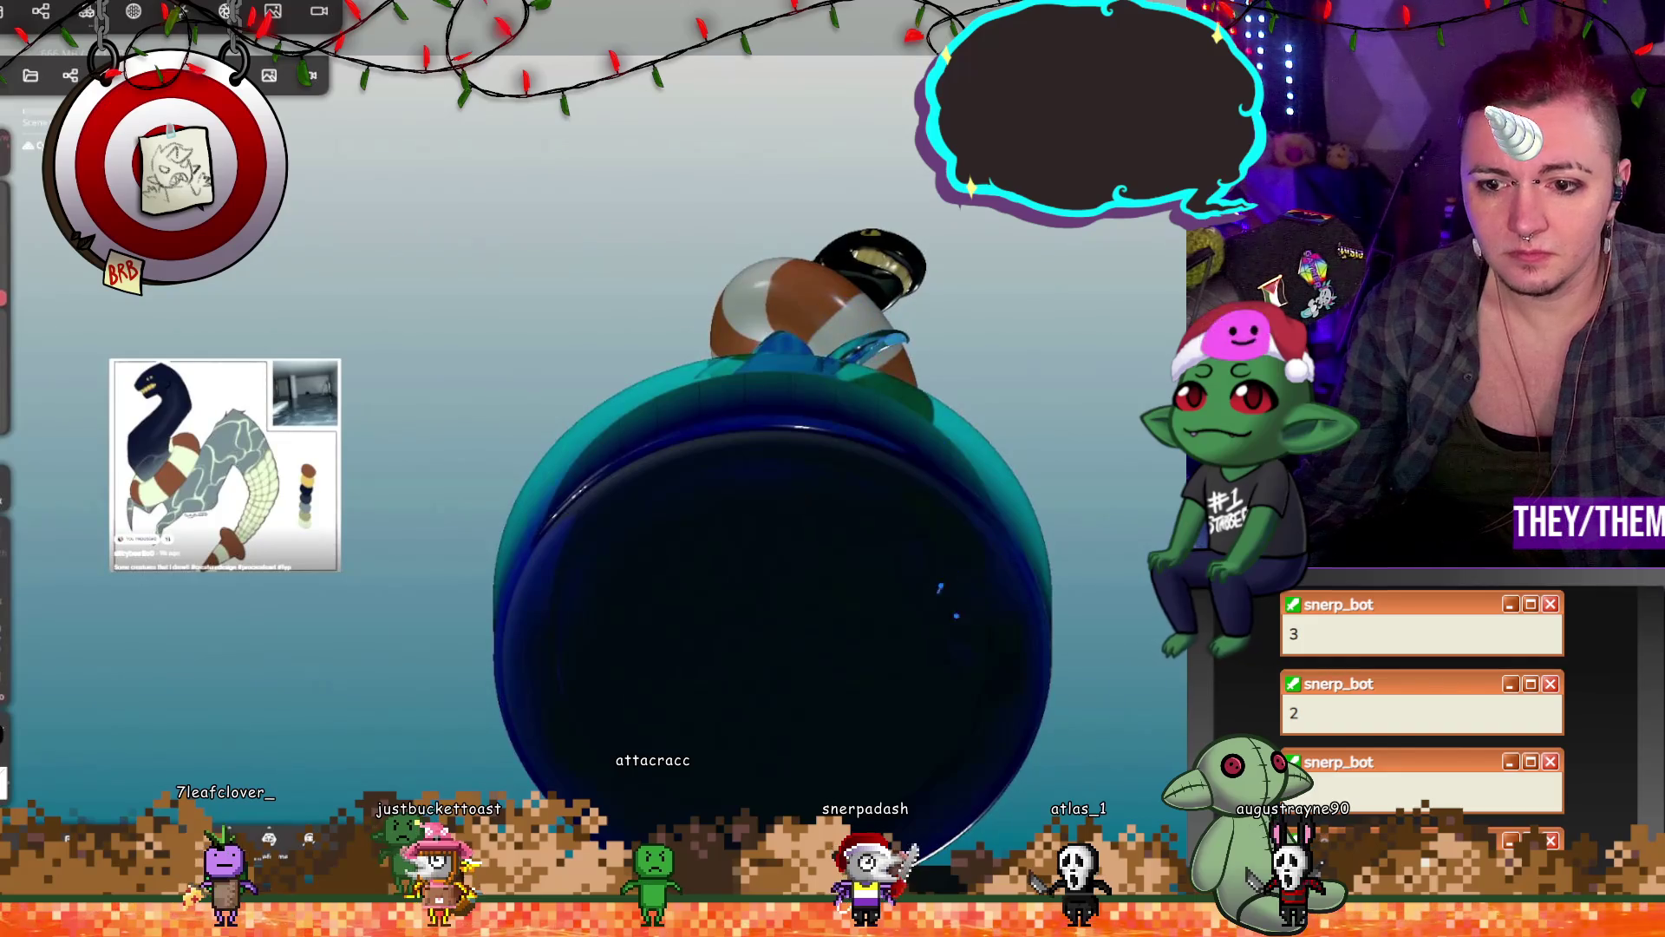
mouse_move(763, 338)
middle_mouse_down()
mouse_move(743, 650)
mouse_move(768, 408)
mouse_move(725, 457)
mouse_move(743, 375)
mouse_move(752, 470)
mouse_move(836, 425)
mouse_move(724, 425)
mouse_move(659, 403)
mouse_move(650, 559)
mouse_move(897, 544)
mouse_move(918, 628)
mouse_move(981, 550)
mouse_move(919, 442)
mouse_move(949, 475)
mouse_move(914, 586)
mouse_move(944, 480)
middle_mouse_up()
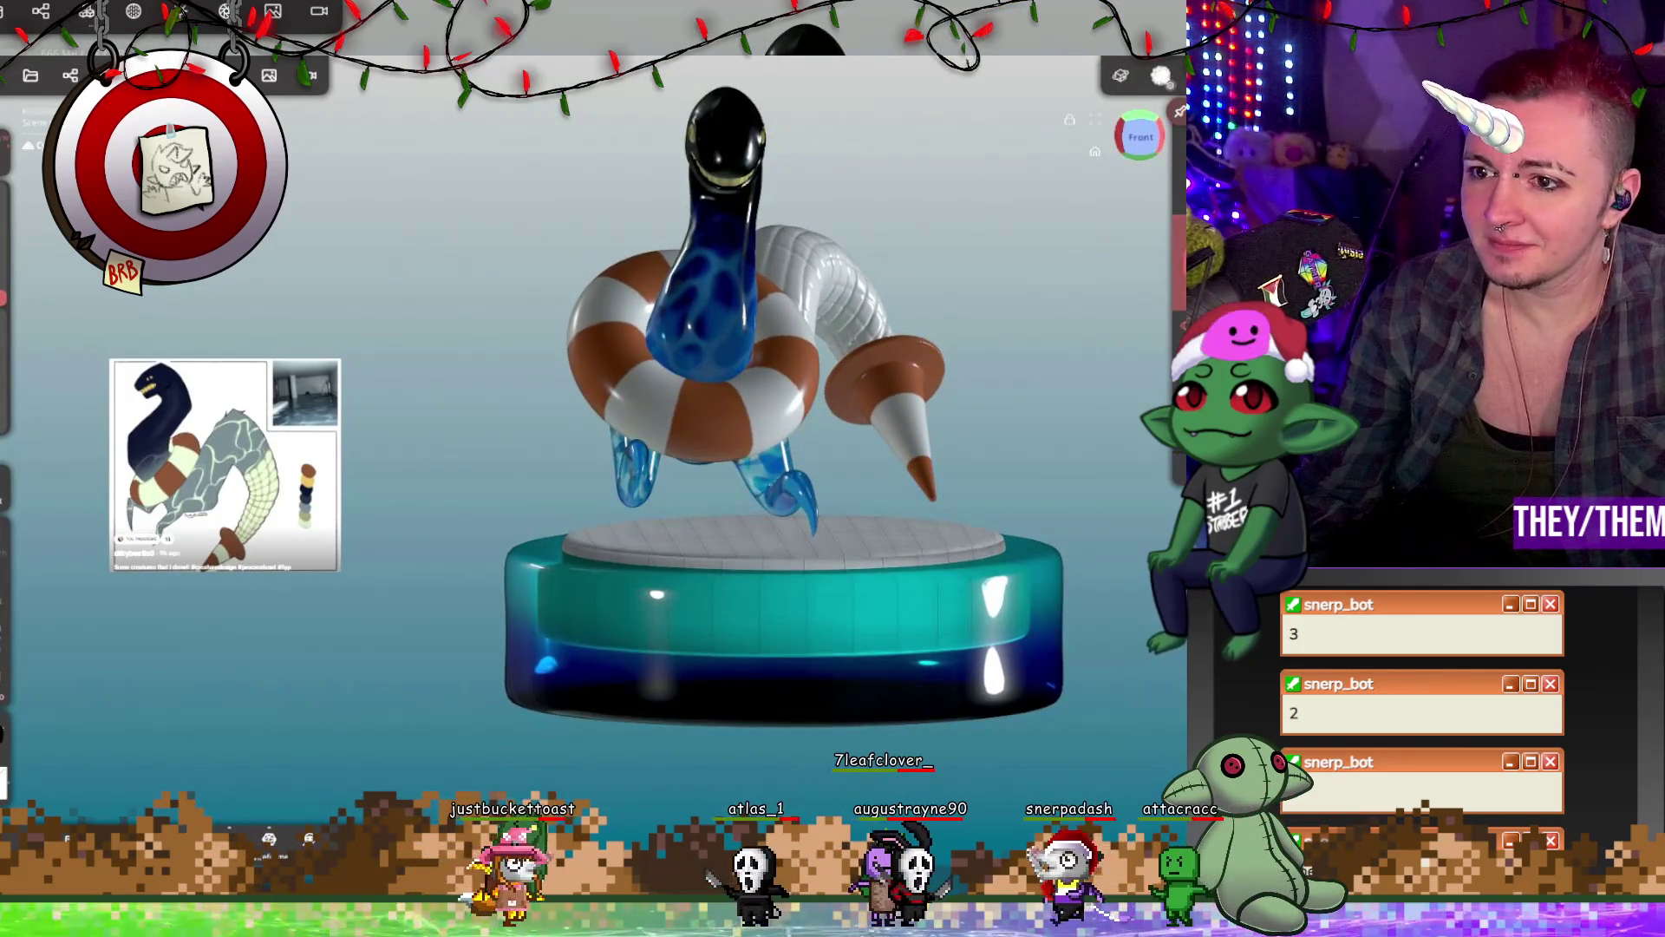
left_click(226, 75)
mouse_move(139, 694)
left_mouse_down()
mouse_move(68, 736)
mouse_move(71, 757)
left_mouse_up()
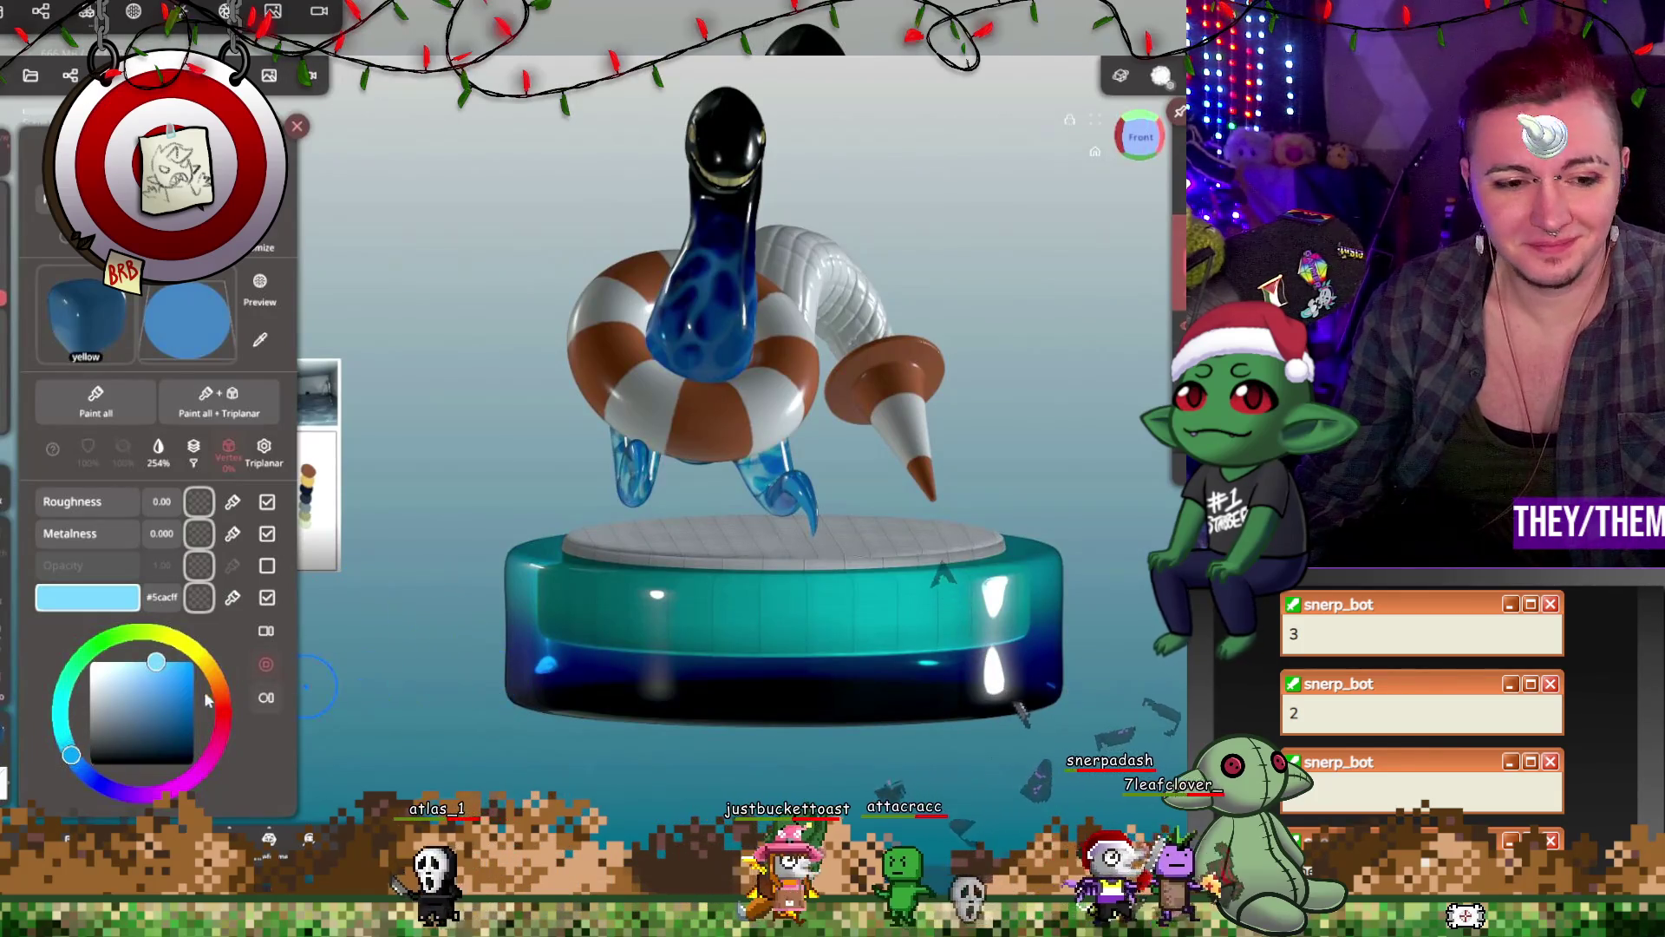
left_click_drag(172, 670, 179, 667)
left_click_drag(452, 371, 527, 421)
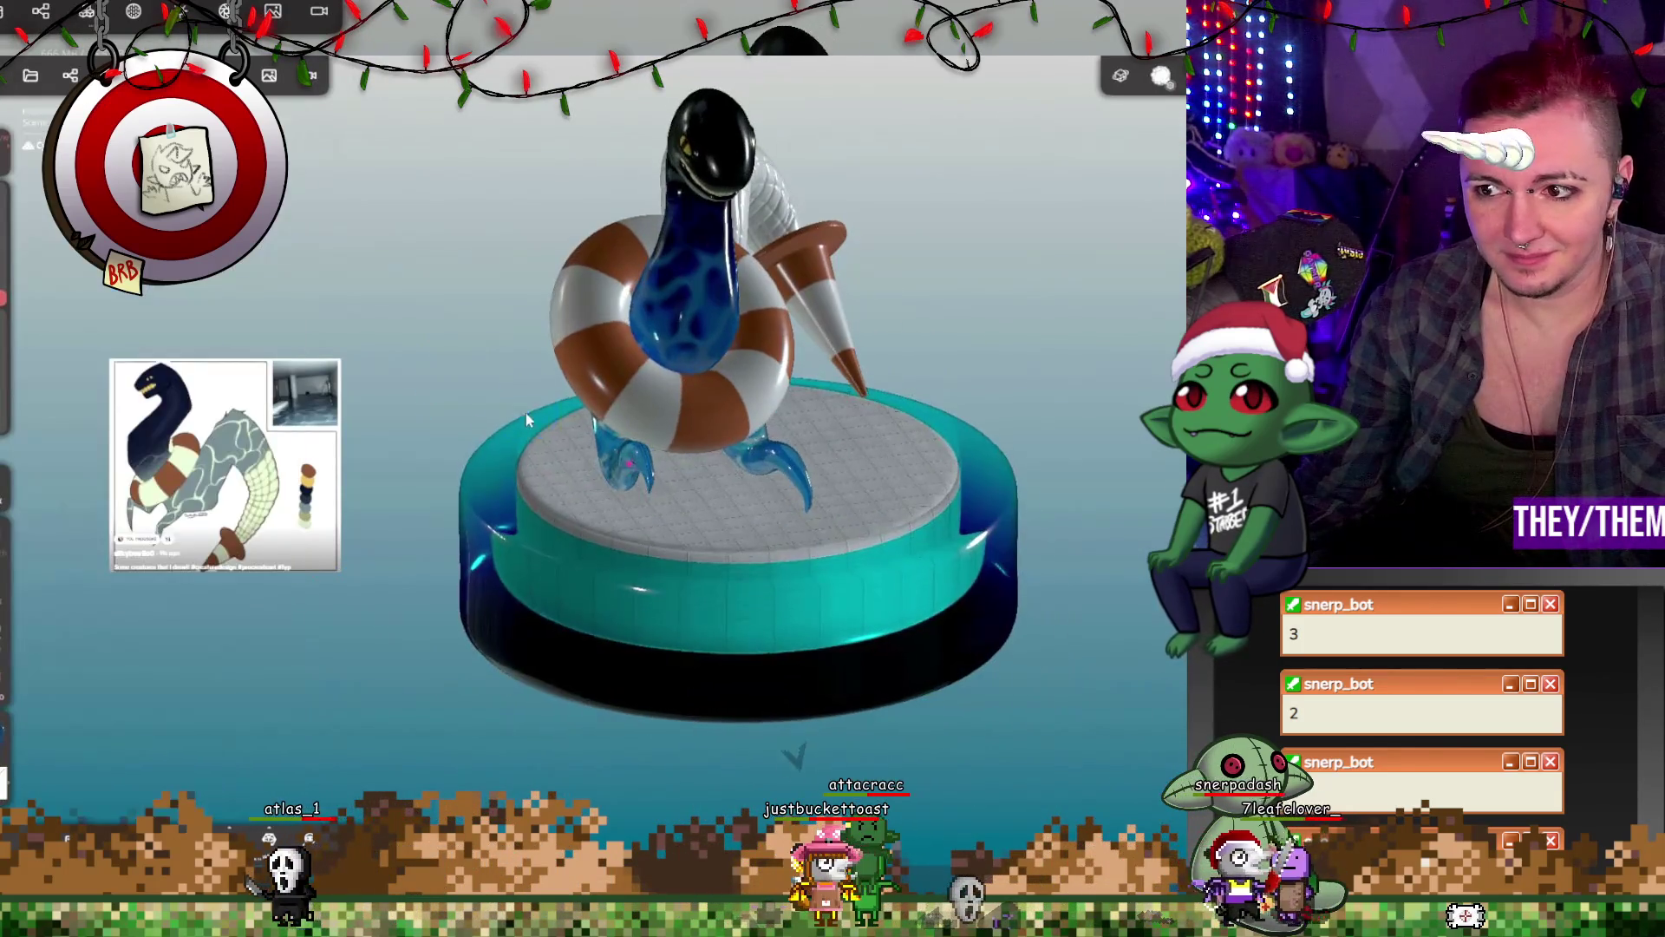
left_click_drag(876, 572, 948, 533)
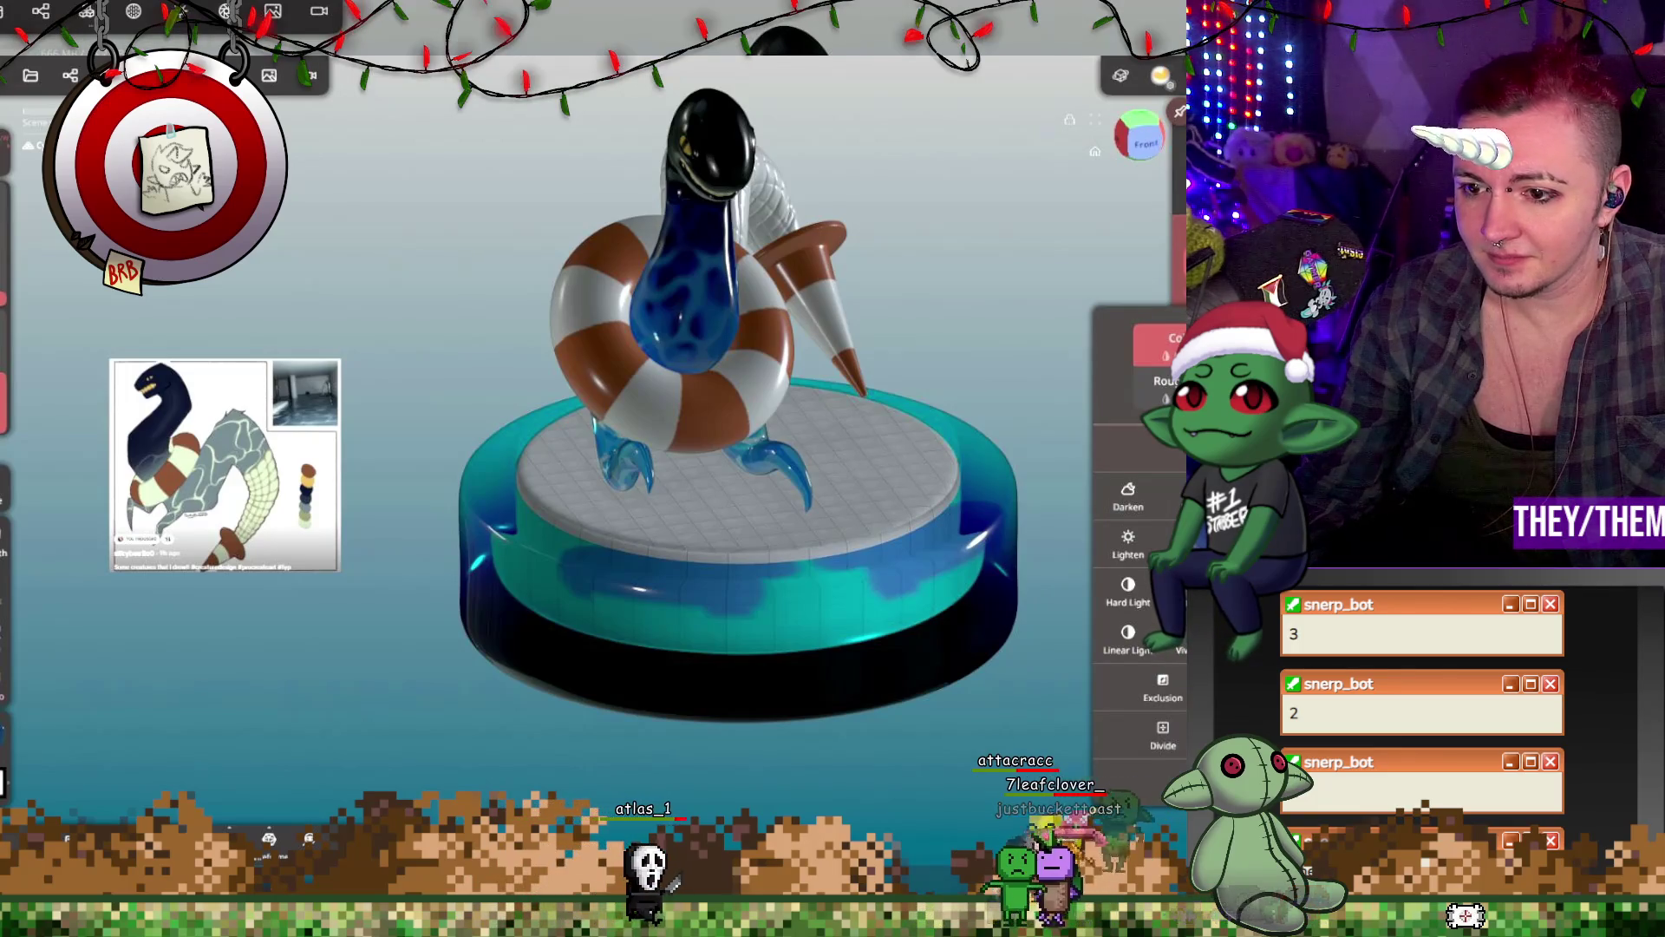
Step: Switch paint blending to Linear Light and repaint the platform side in bright cyan
left_click(1127, 637)
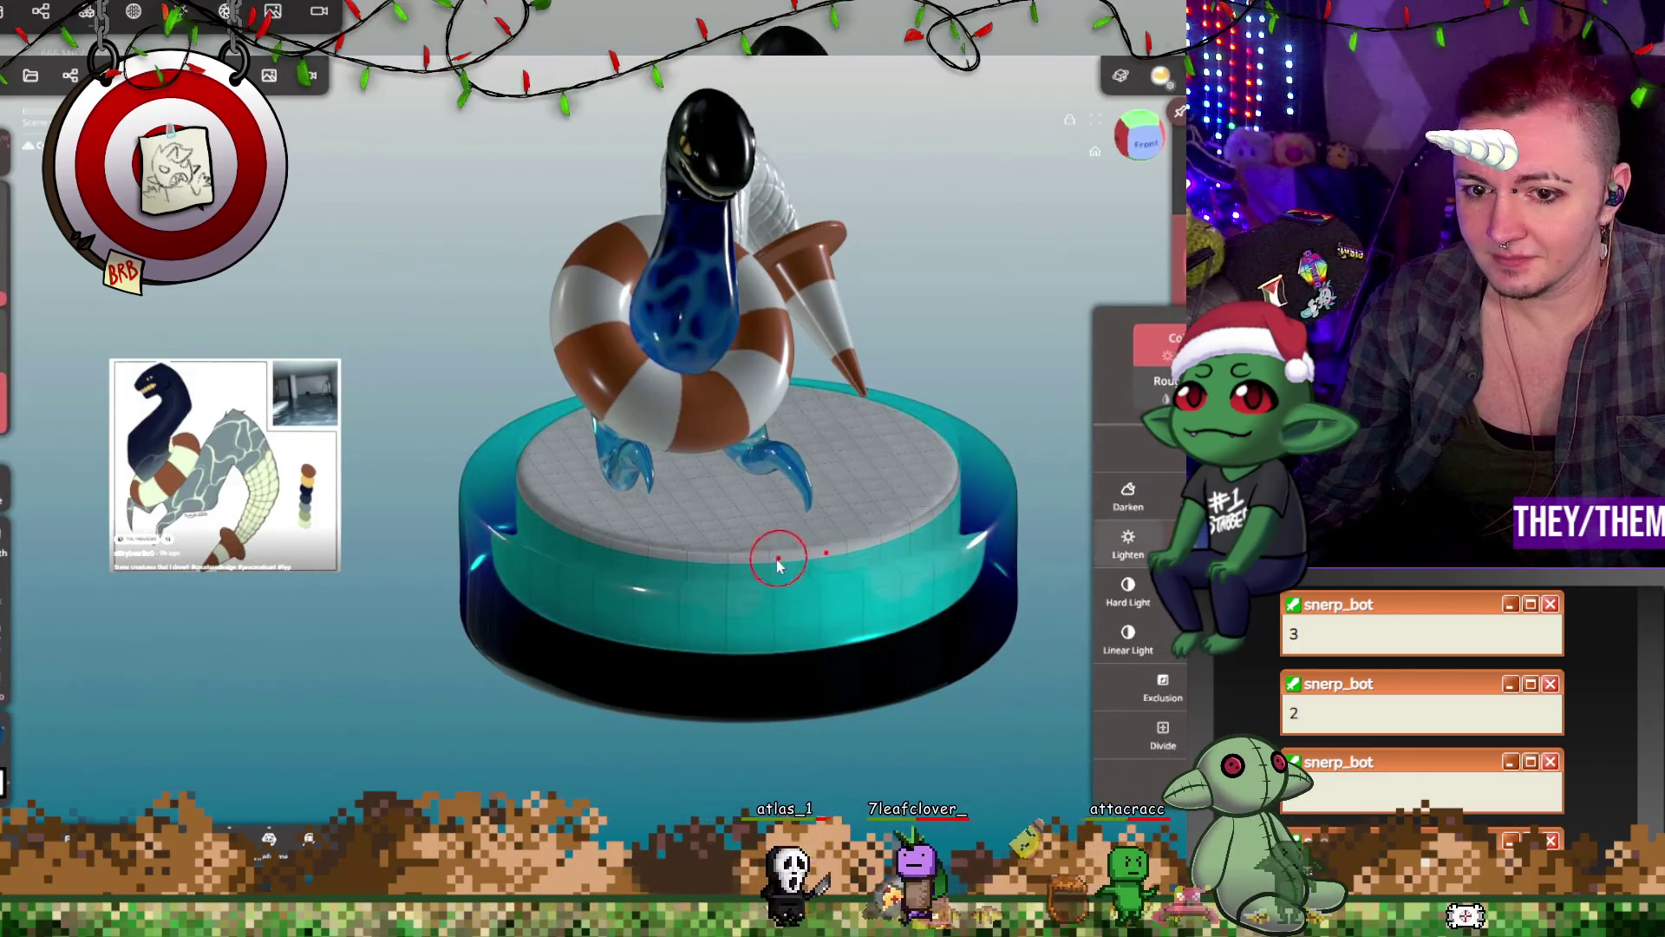
left_click_drag(781, 562, 751, 595)
mouse_move(989, 555)
left_mouse_down()
mouse_move(994, 646)
mouse_move(973, 380)
mouse_move(1096, 392)
mouse_move(1009, 431)
mouse_move(1052, 304)
left_mouse_up()
left_click(22, 761)
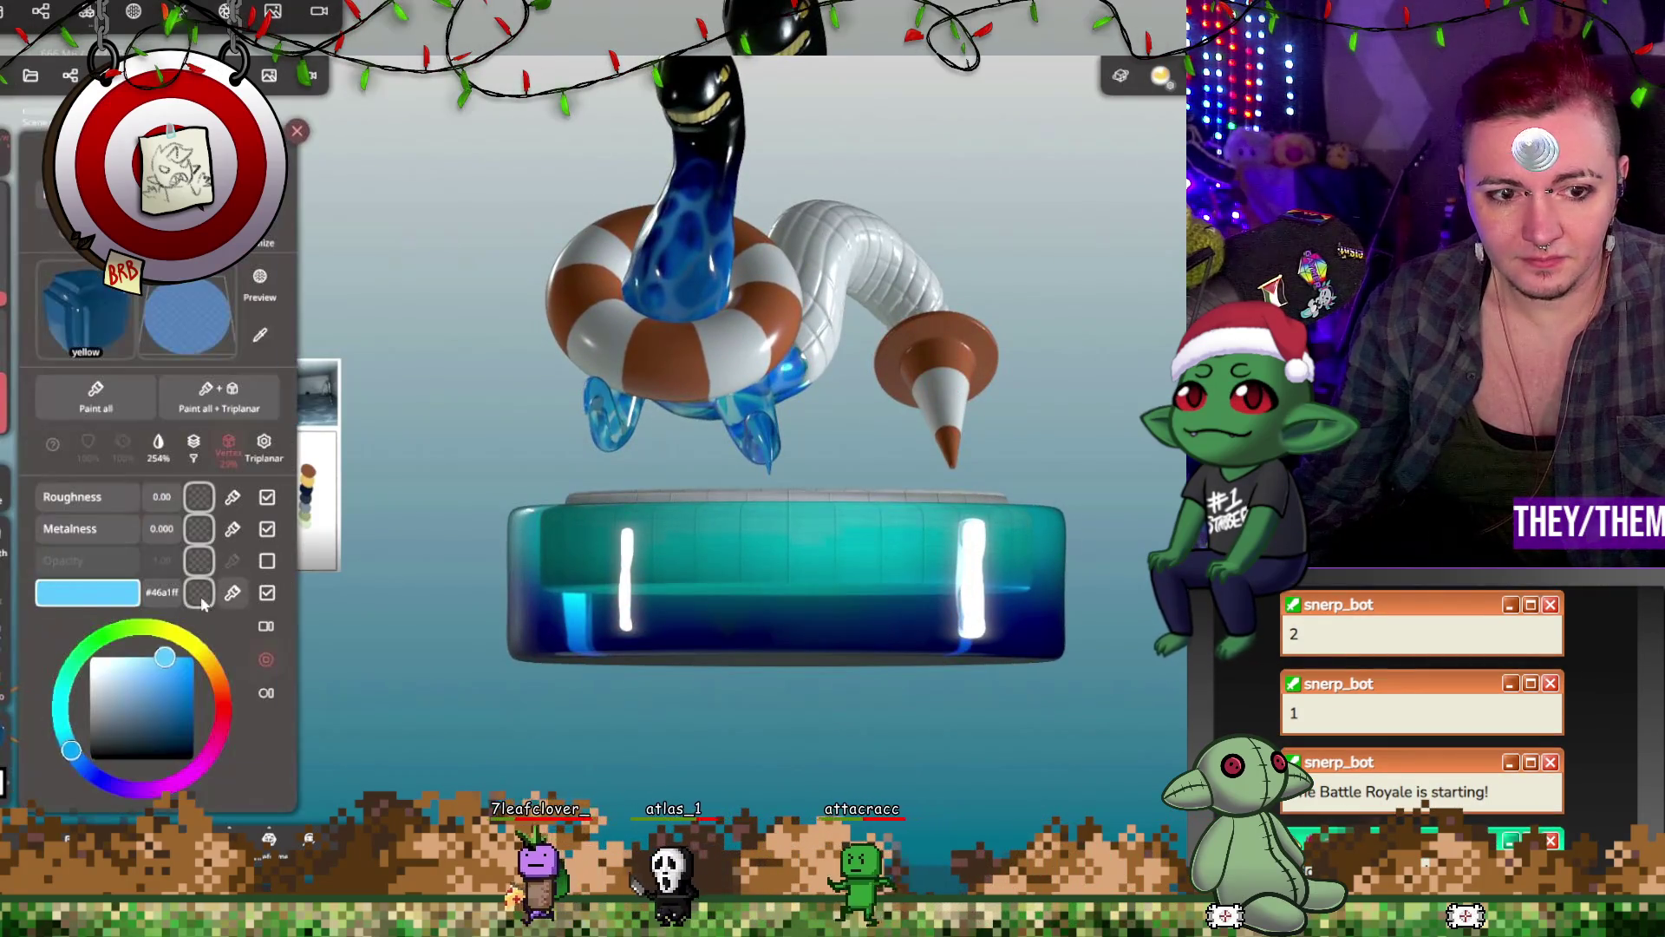
left_click_drag(153, 668, 143, 681)
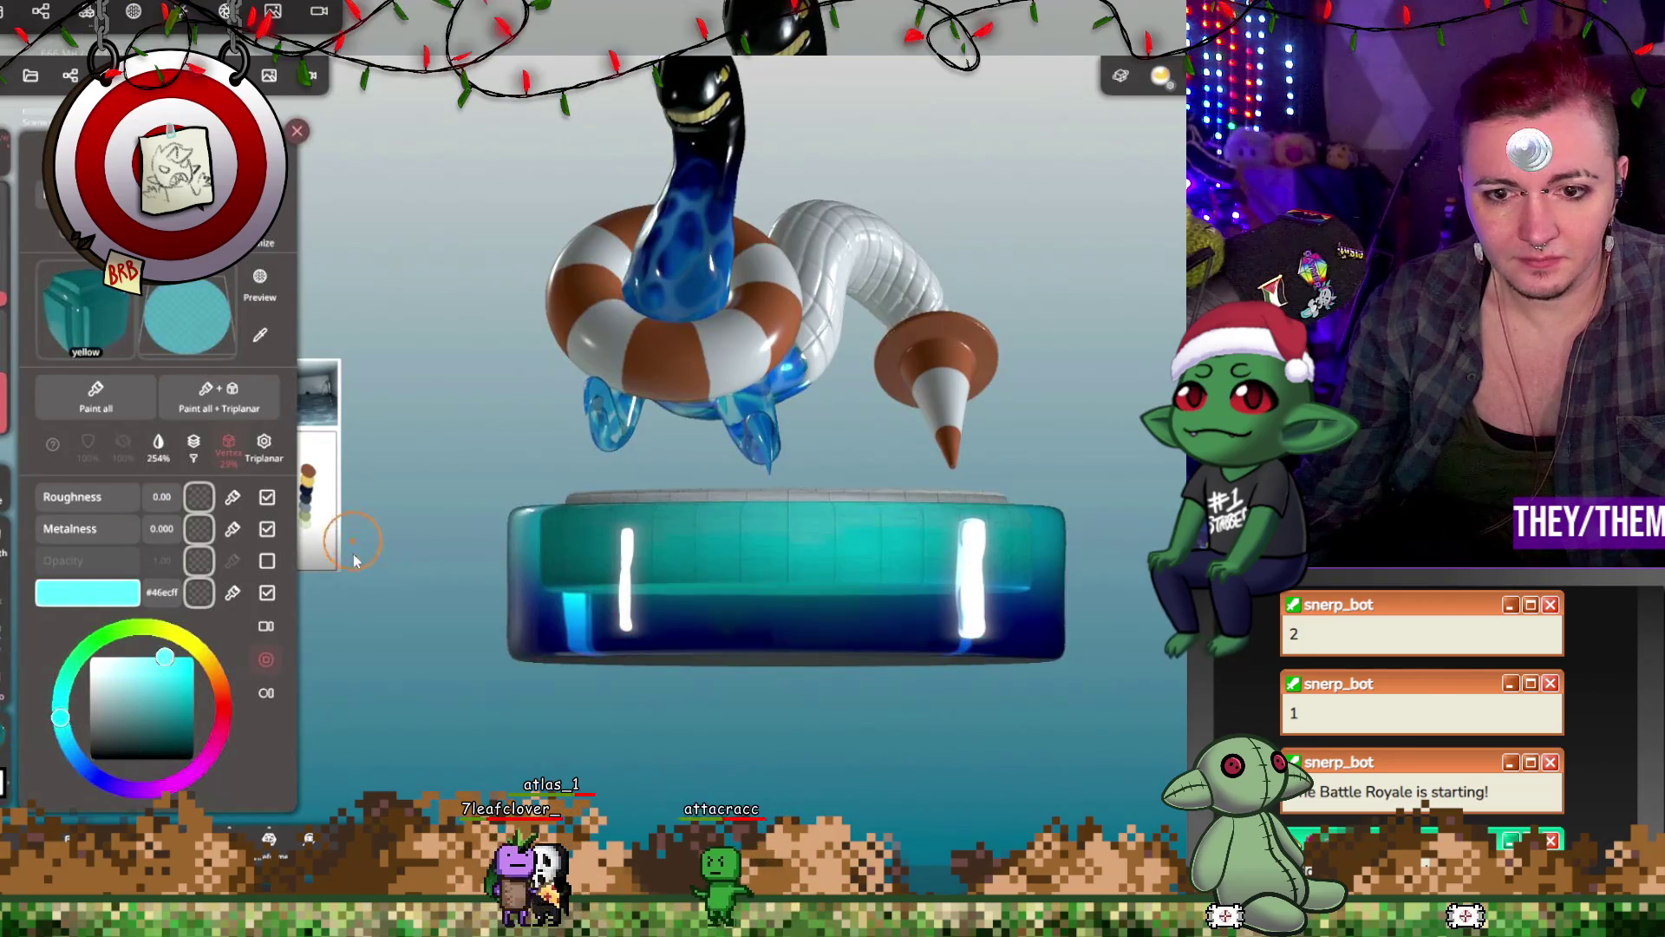
left_click_drag(781, 737, 652, 492)
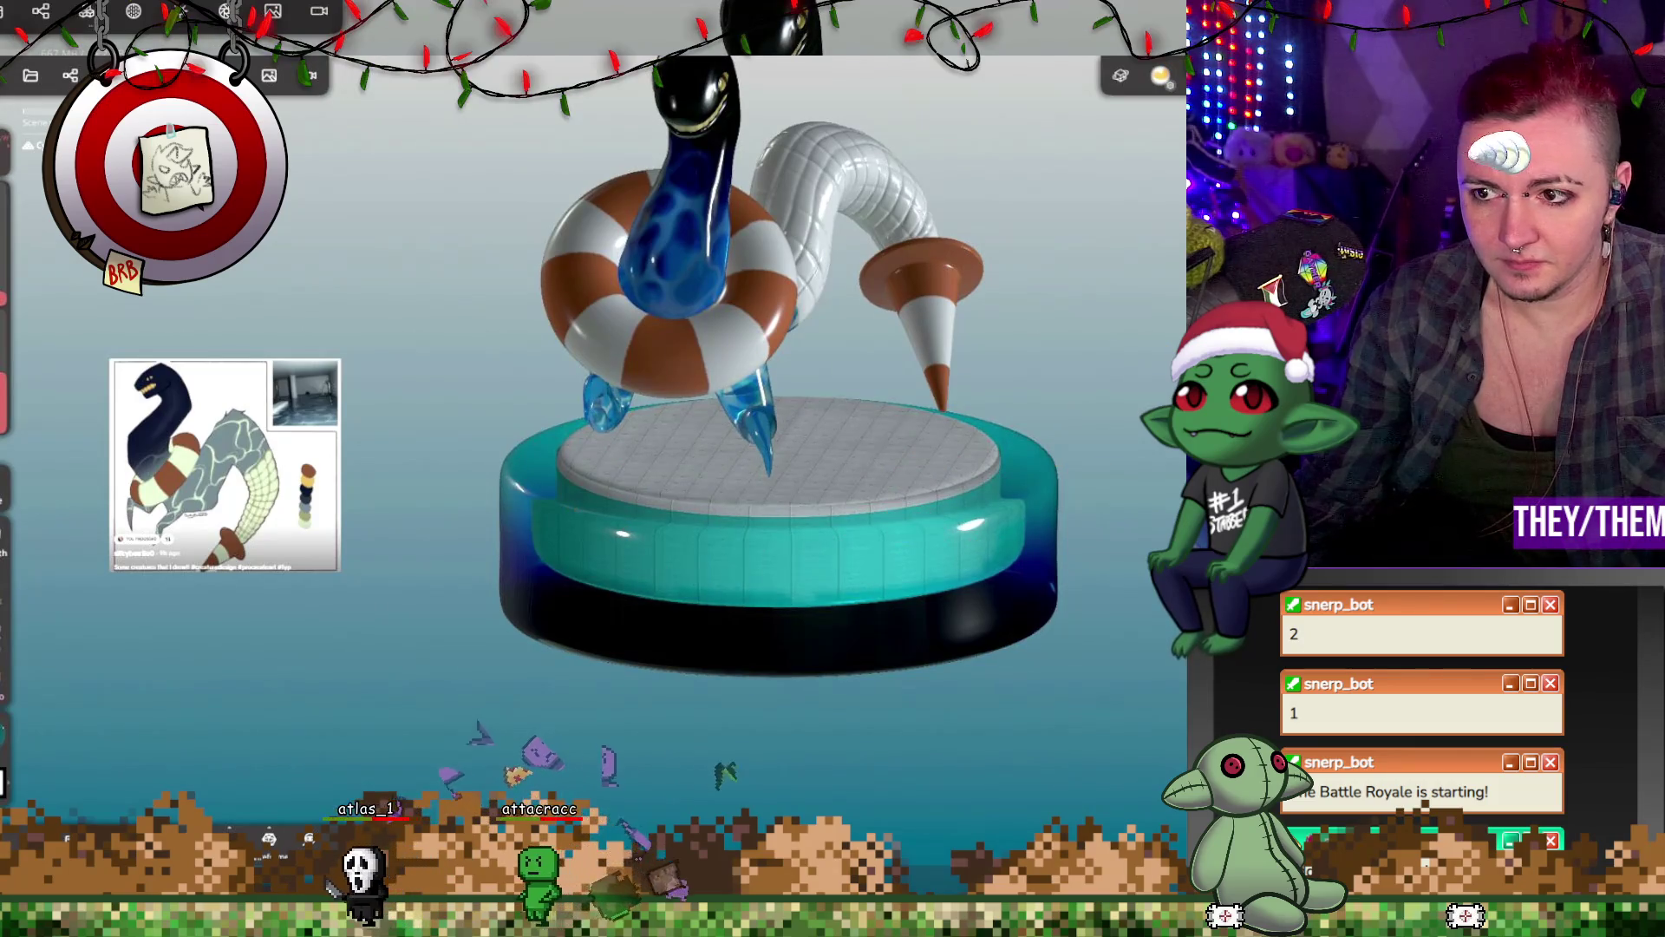
left_click_drag(867, 390, 1041, 382)
mouse_move(1127, 438)
left_mouse_down()
mouse_move(983, 711)
mouse_move(950, 511)
mouse_move(969, 603)
mouse_move(934, 487)
mouse_move(834, 476)
mouse_move(998, 507)
mouse_move(902, 513)
mouse_move(824, 473)
left_mouse_up()
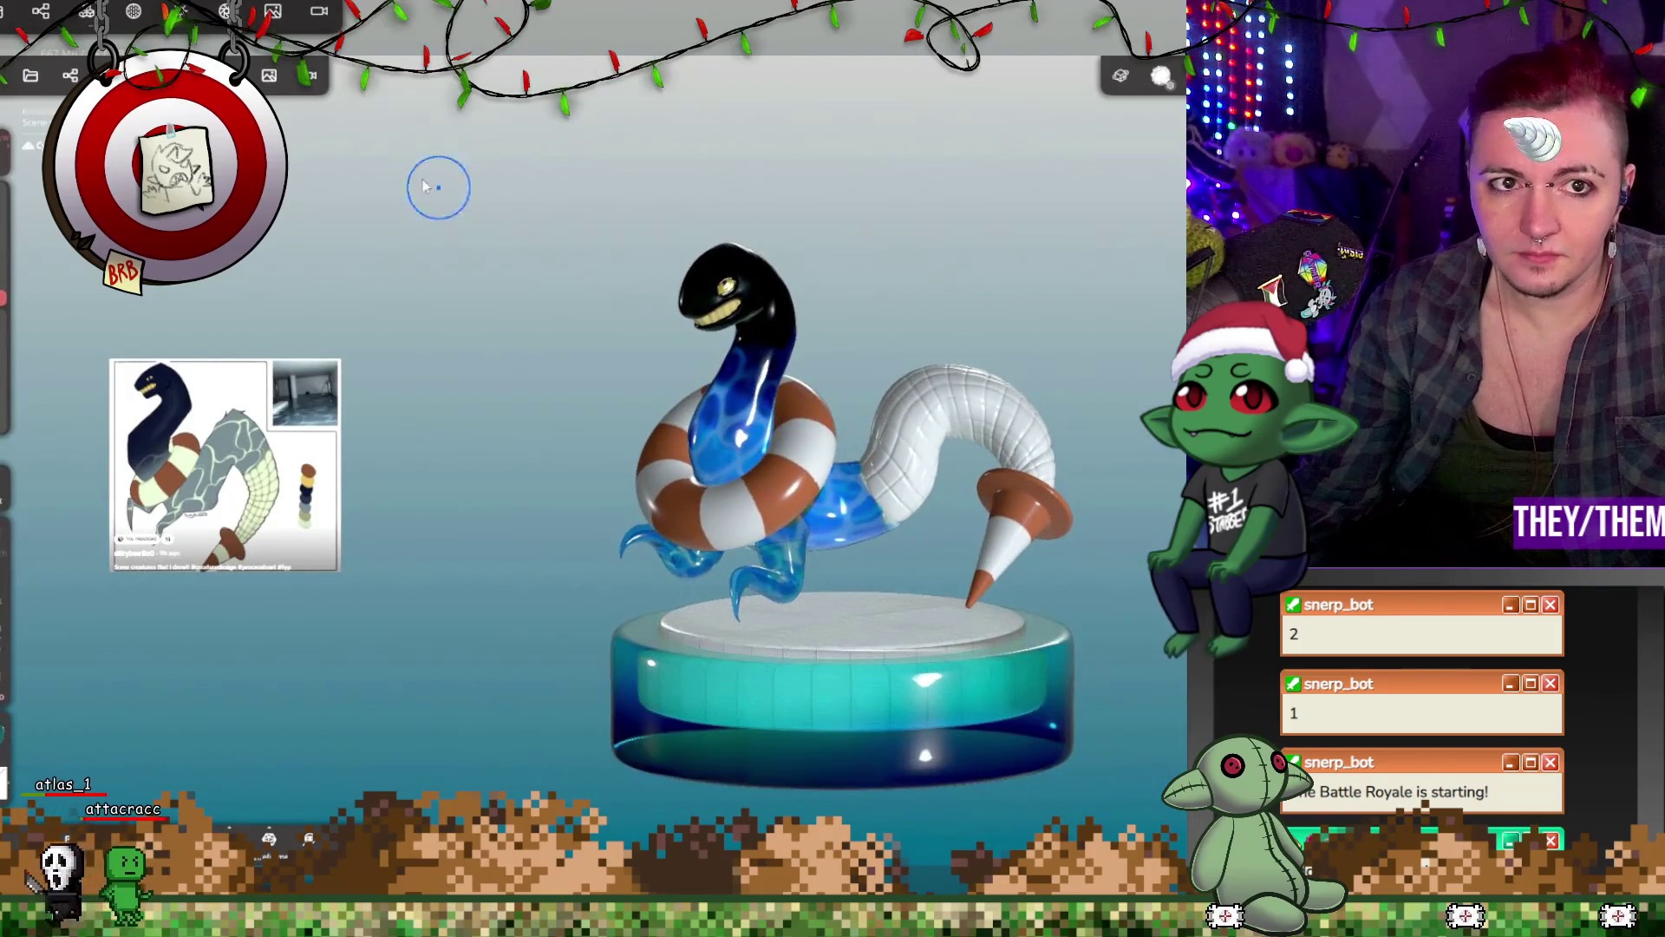
Step: Open the general settings showing Turntable speed -0.1543 with rotation pivot On
left_click(269, 76)
left_click(271, 346)
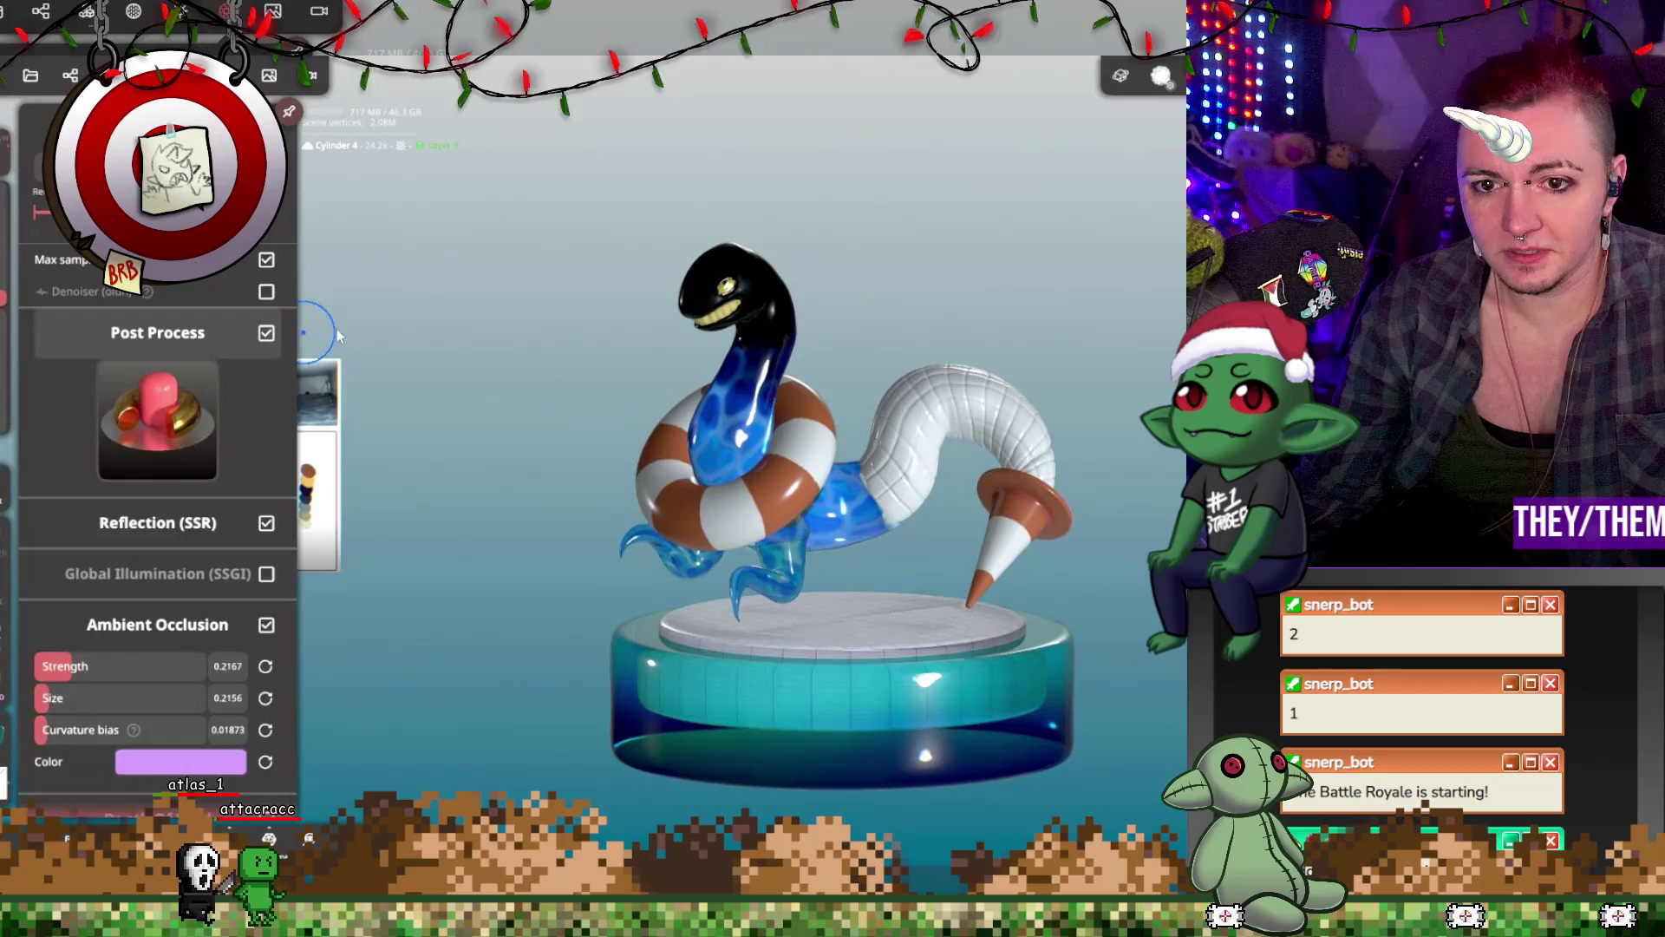
left_click_drag(610, 335, 643, 350)
mouse_move(1131, 281)
left_mouse_down()
mouse_move(1068, 267)
mouse_move(1010, 210)
mouse_move(818, 226)
mouse_move(860, 290)
mouse_move(947, 293)
mouse_move(877, 254)
mouse_move(721, 263)
mouse_move(804, 277)
left_mouse_up()
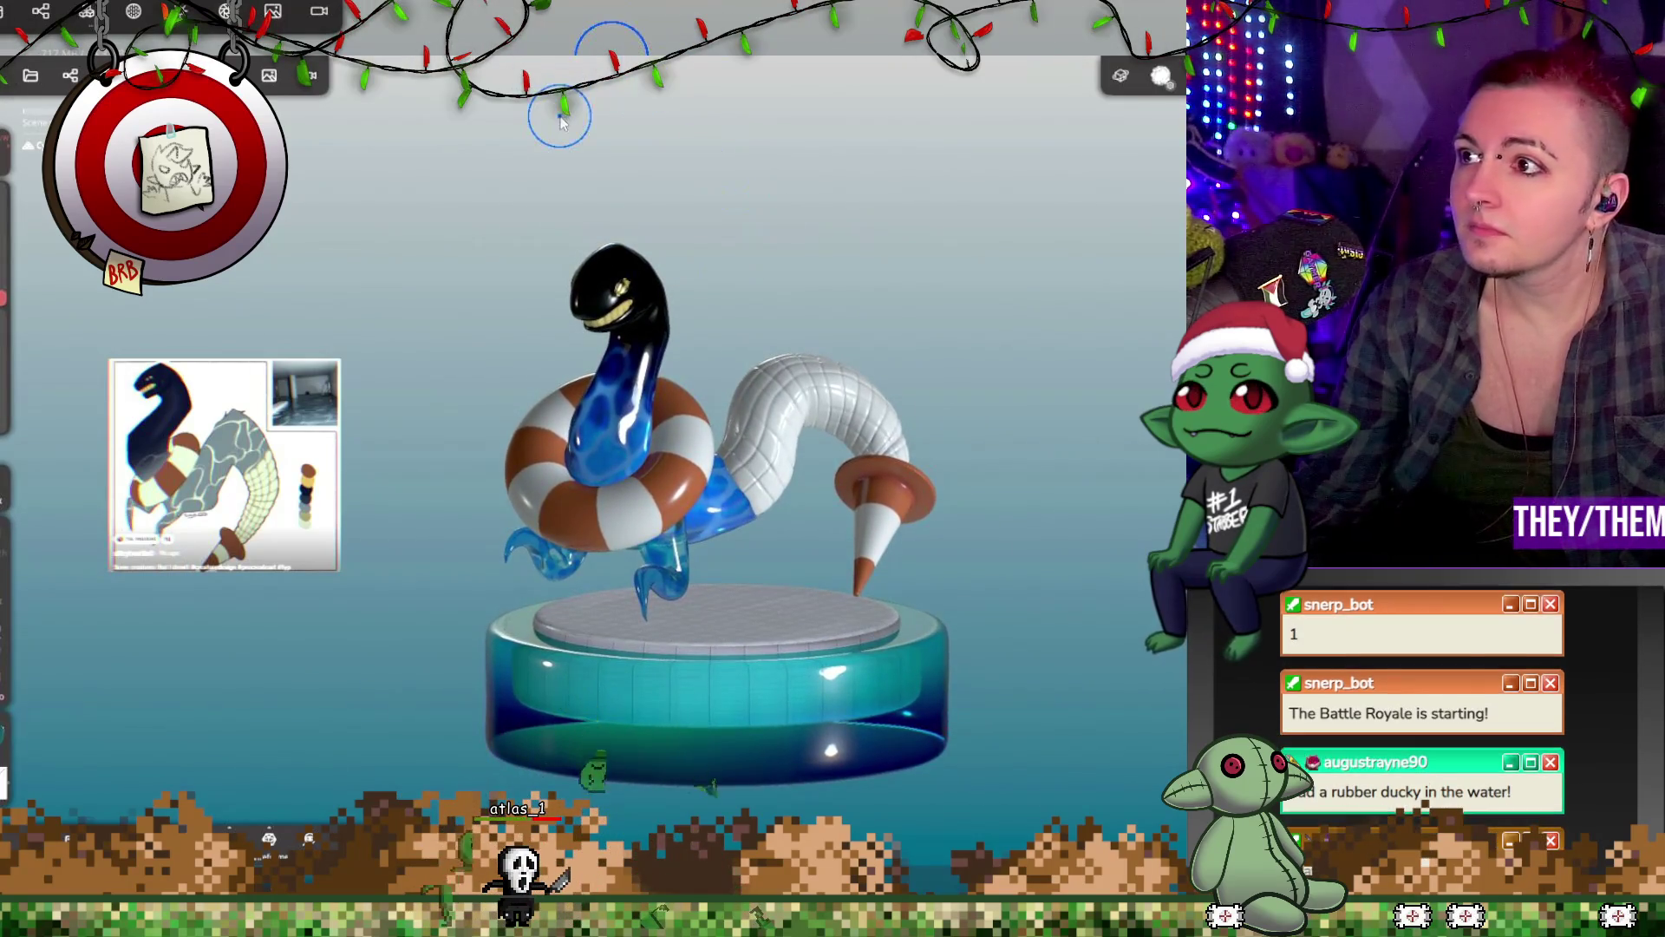
mouse_move(613, 153)
left_mouse_down()
mouse_move(508, 110)
mouse_move(463, 168)
mouse_move(627, 178)
mouse_move(706, 235)
mouse_move(679, 268)
mouse_move(682, 314)
mouse_move(655, 266)
left_mouse_up()
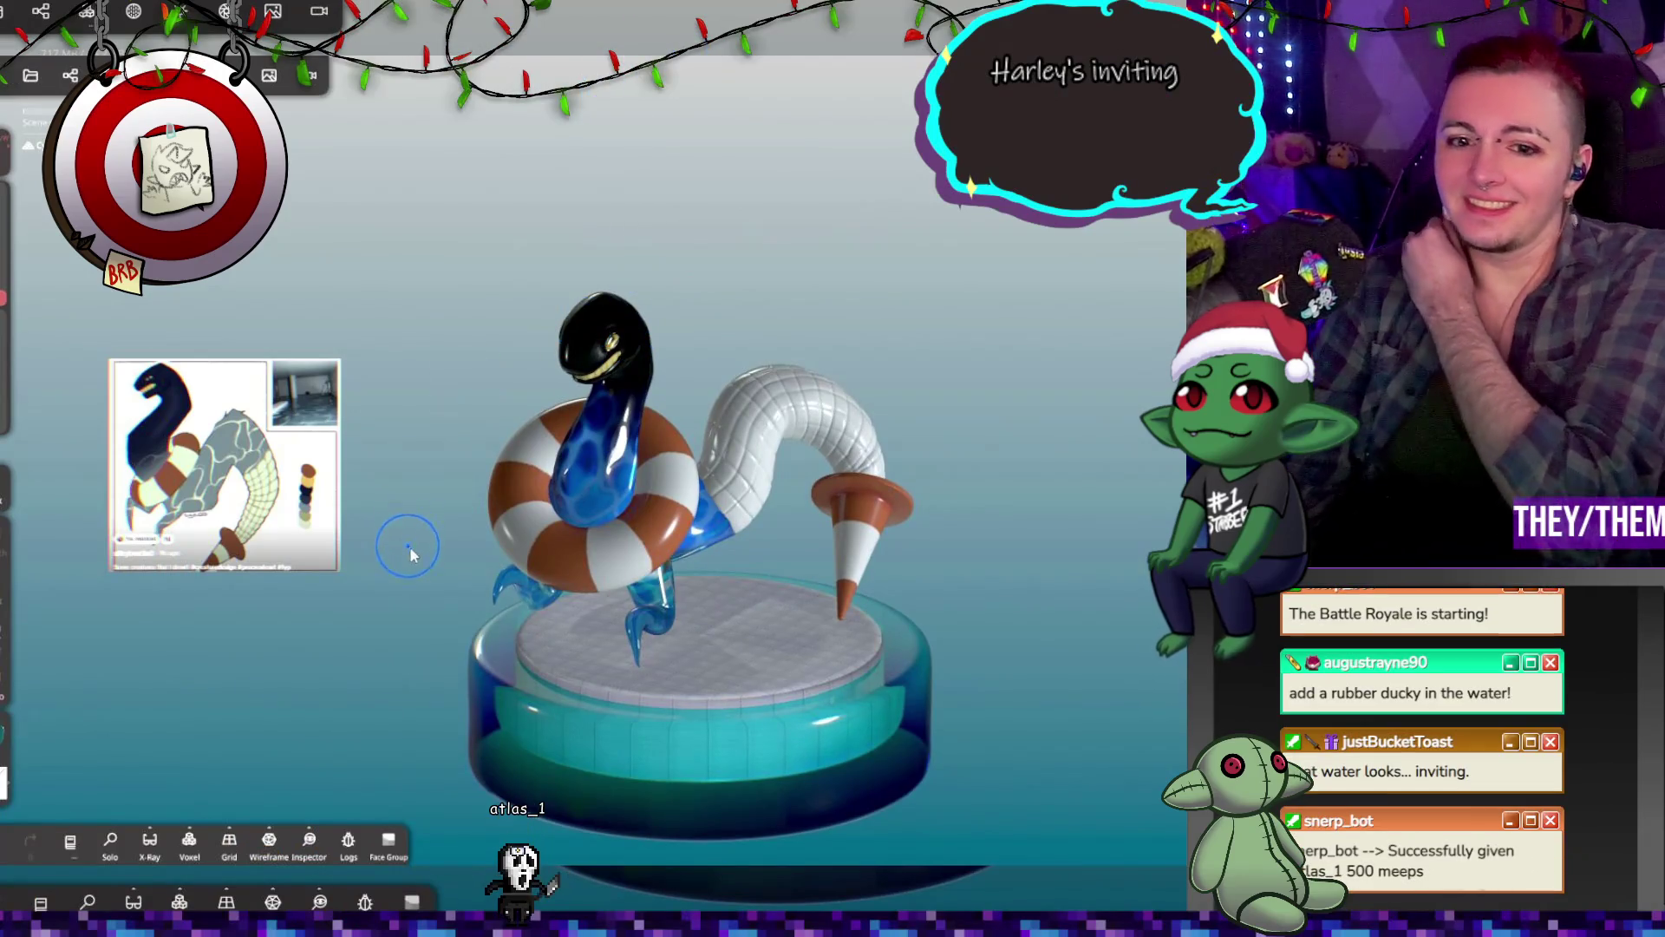
left_click_drag(965, 648, 956, 545)
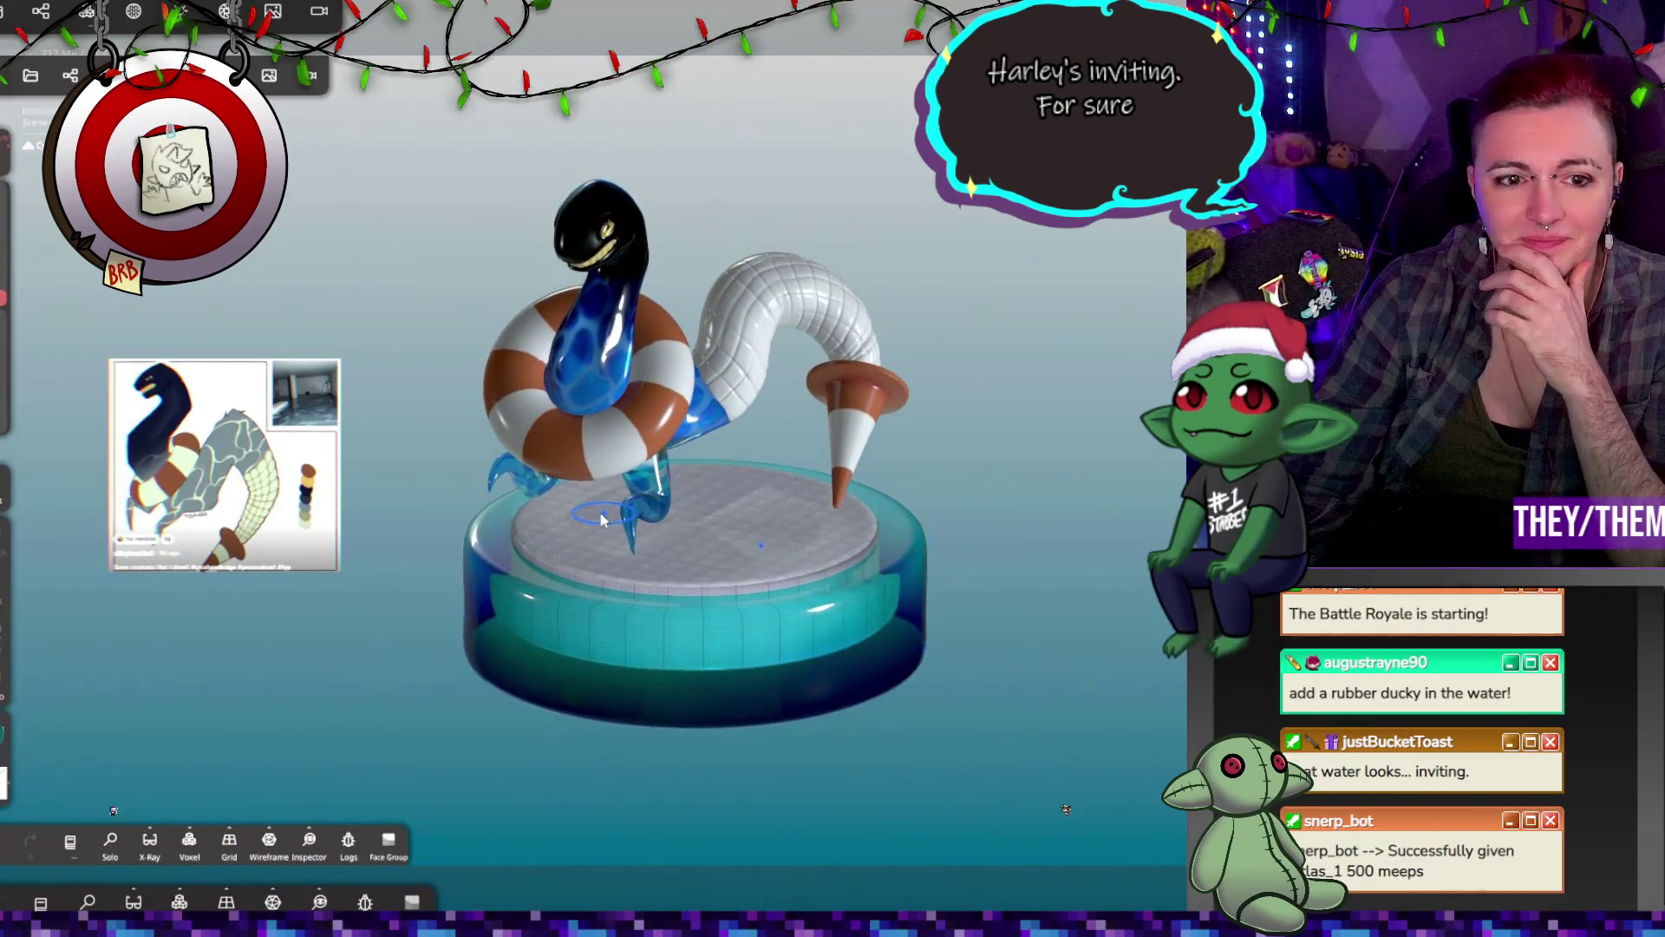
left_click(185, 10)
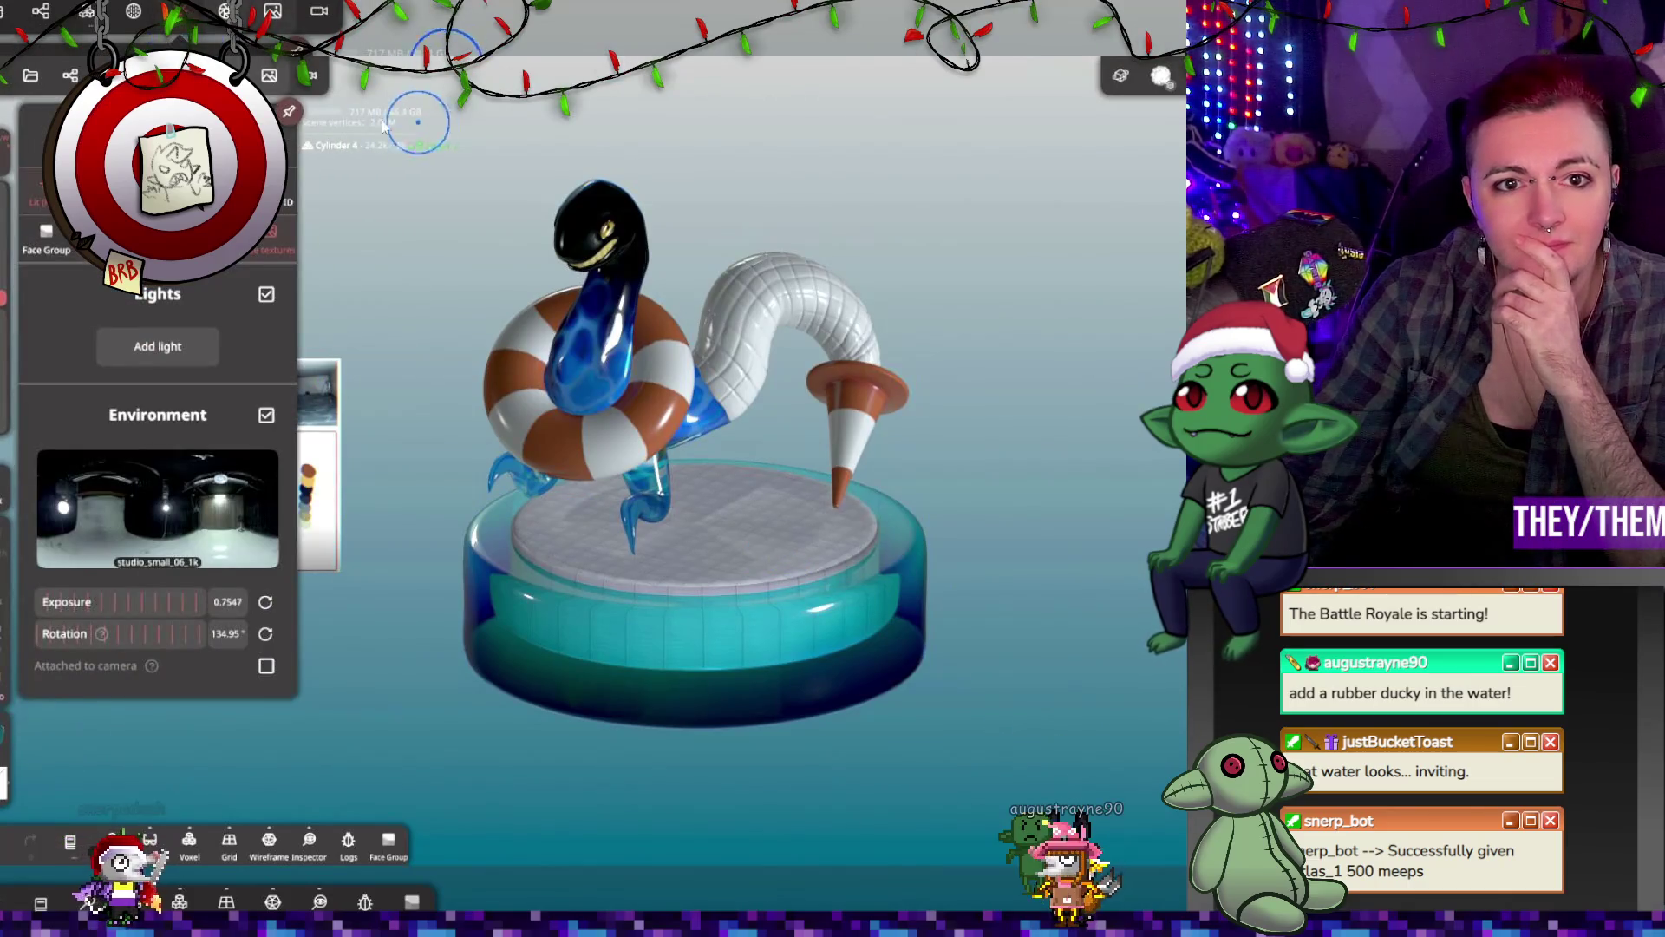
left_click(293, 383)
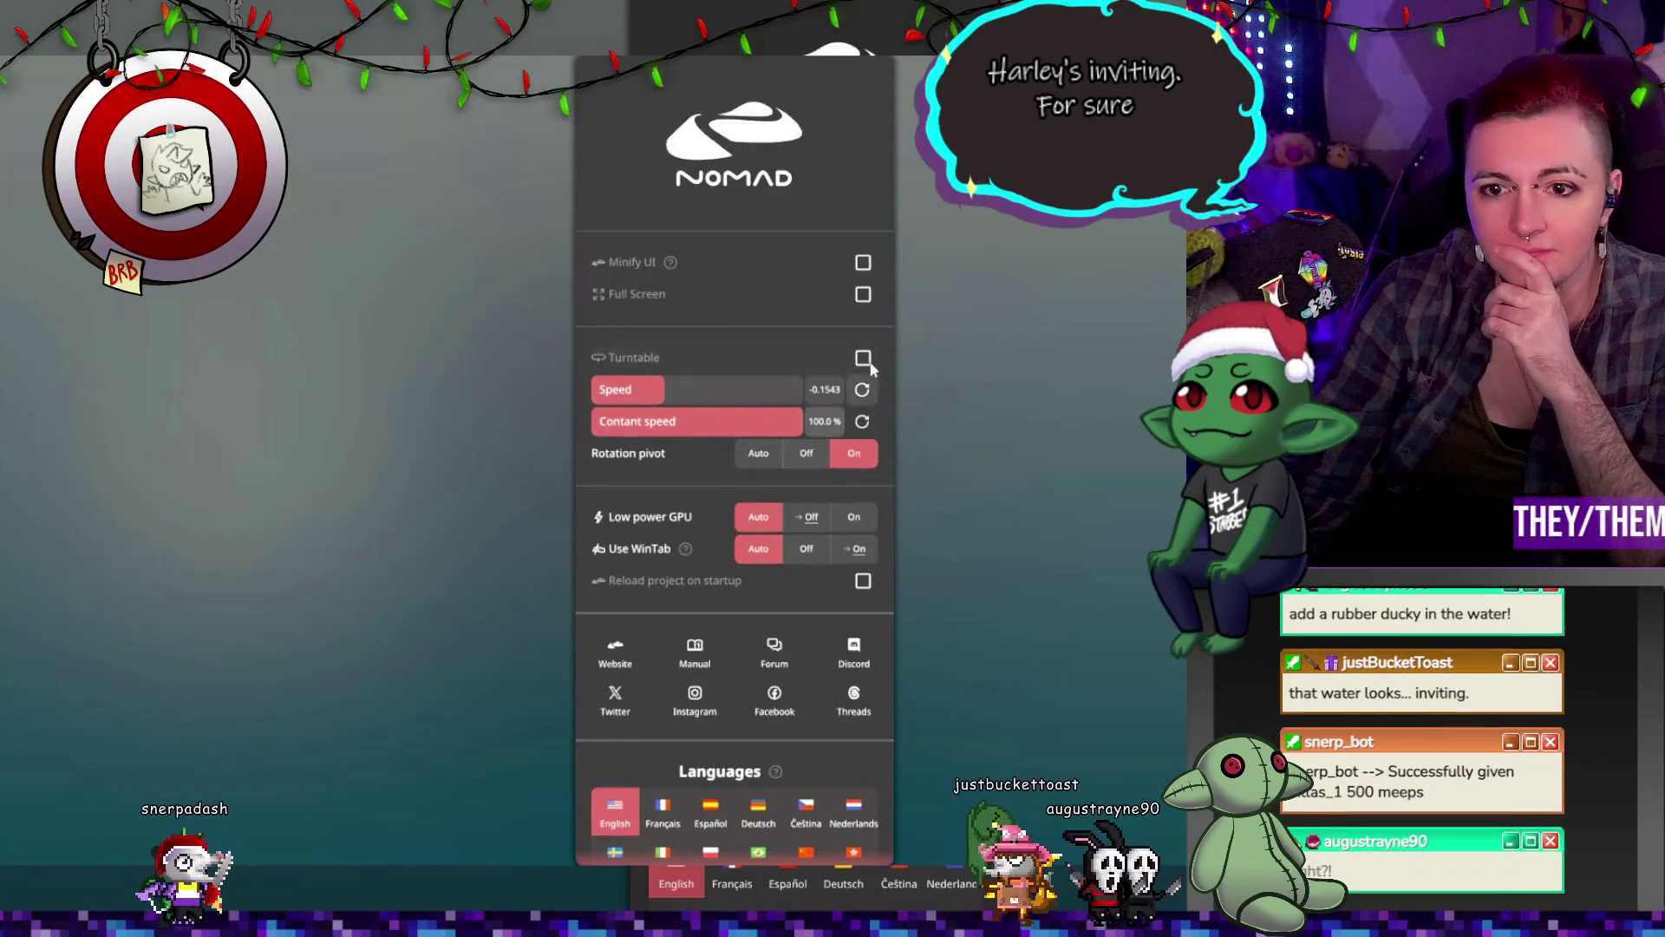
Step: Turn on the turntable and set the viewport background colour to dark teal #003851
left_click(863, 359)
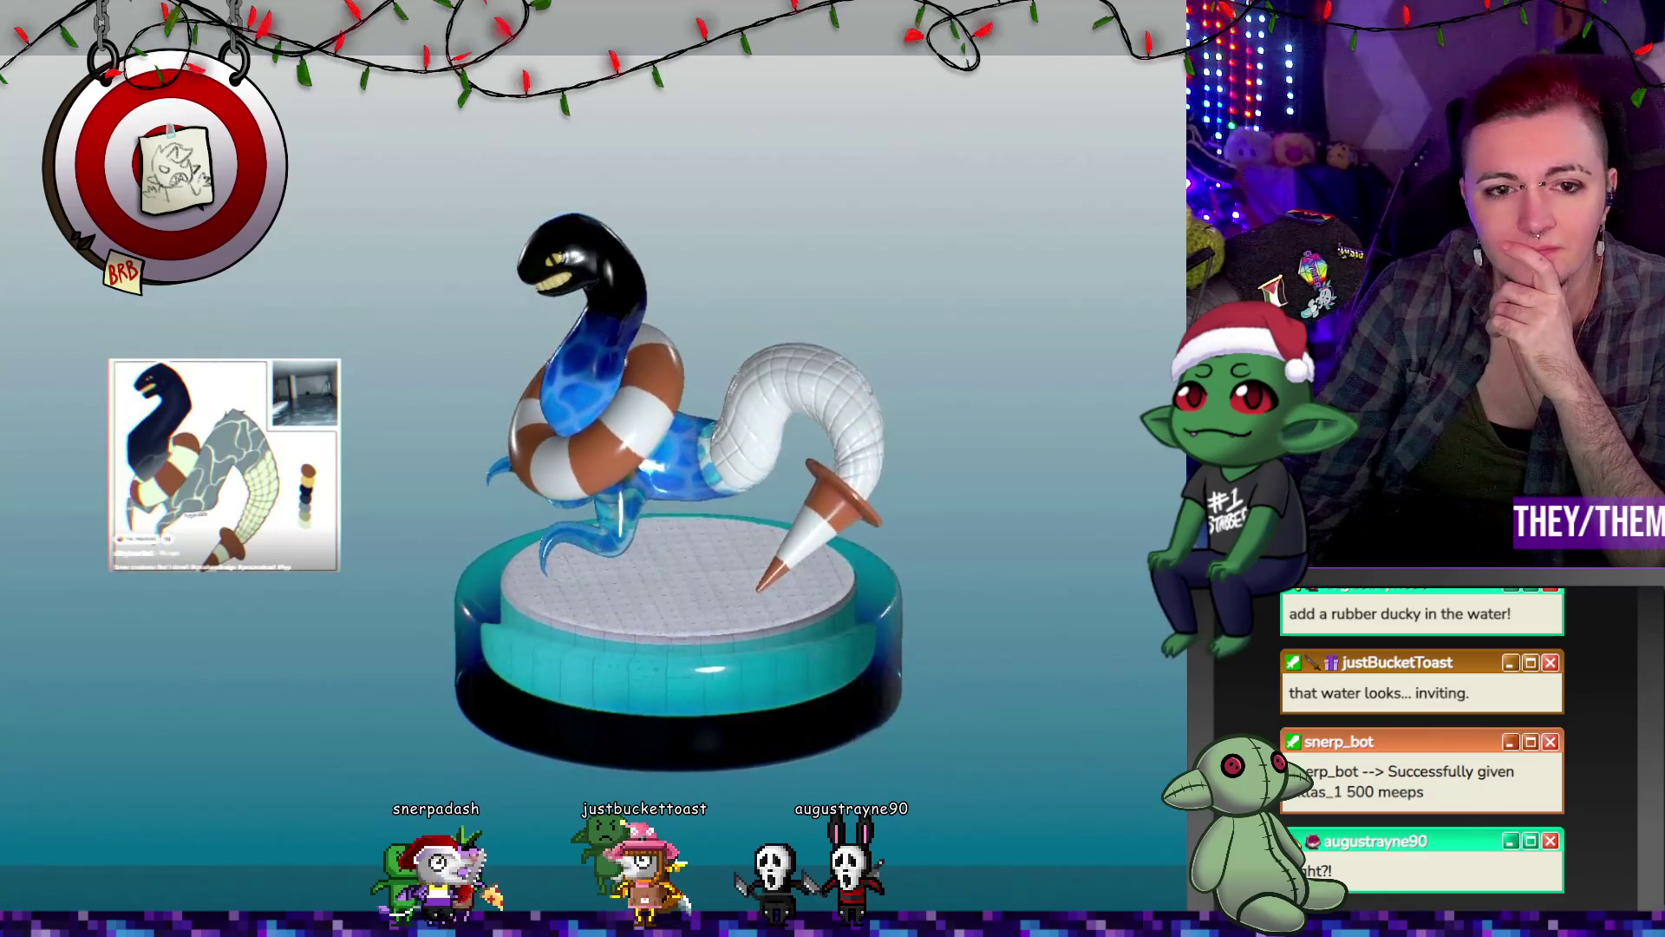
key("Tab")
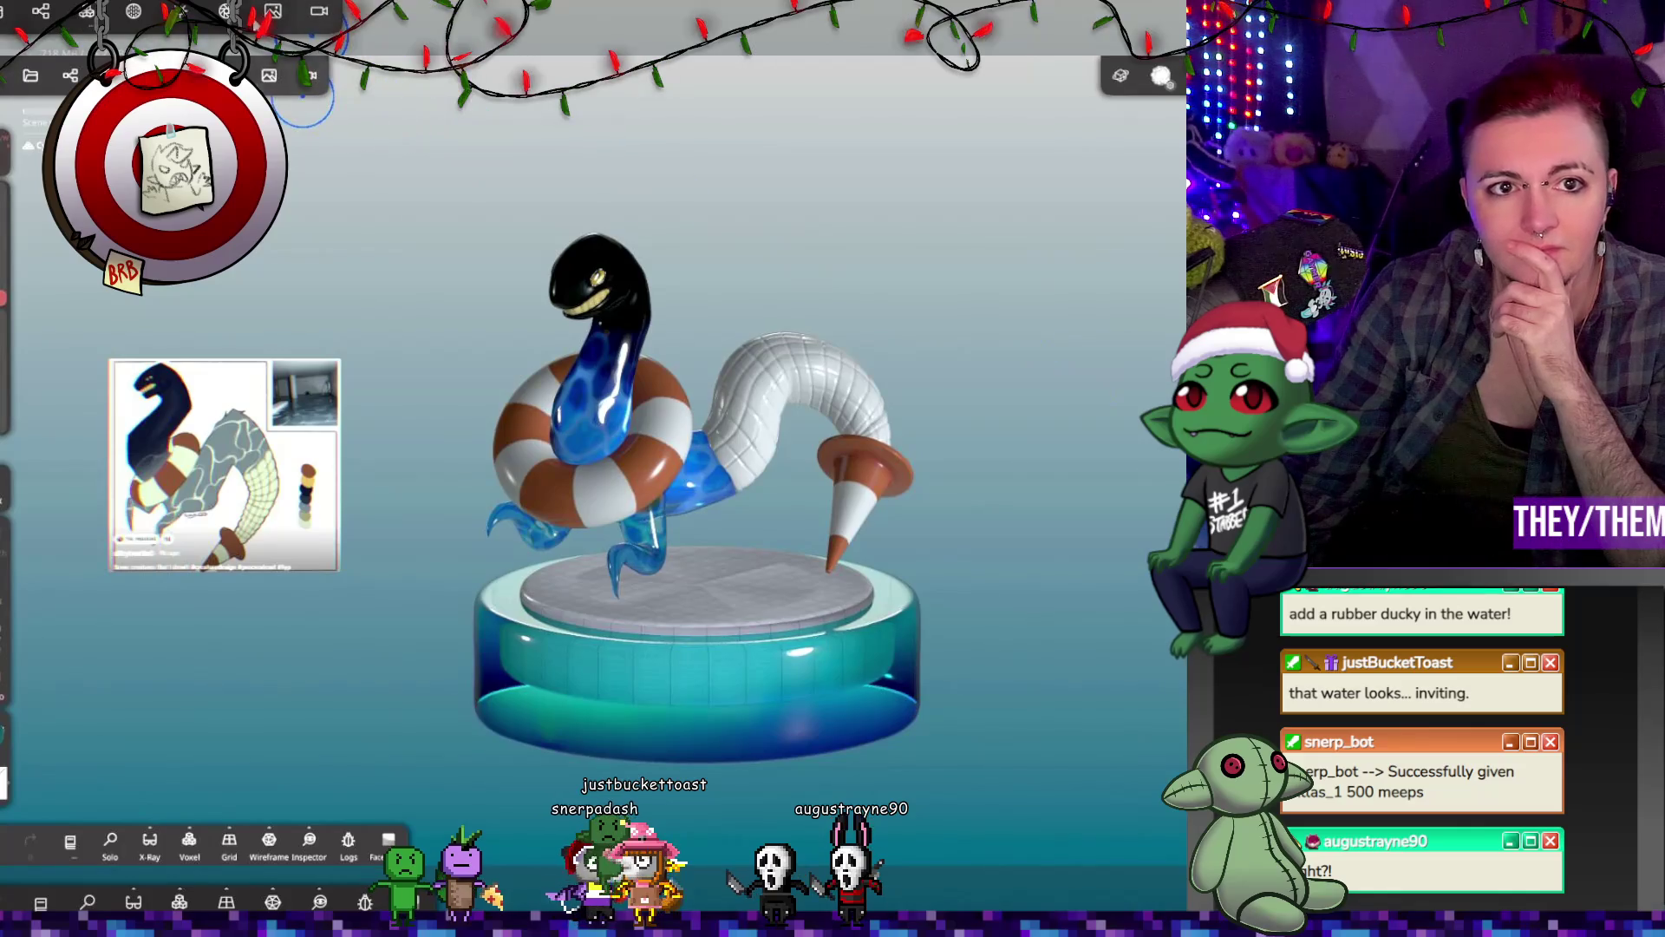
left_click(254, 25)
scroll(156, 520, "down", 1)
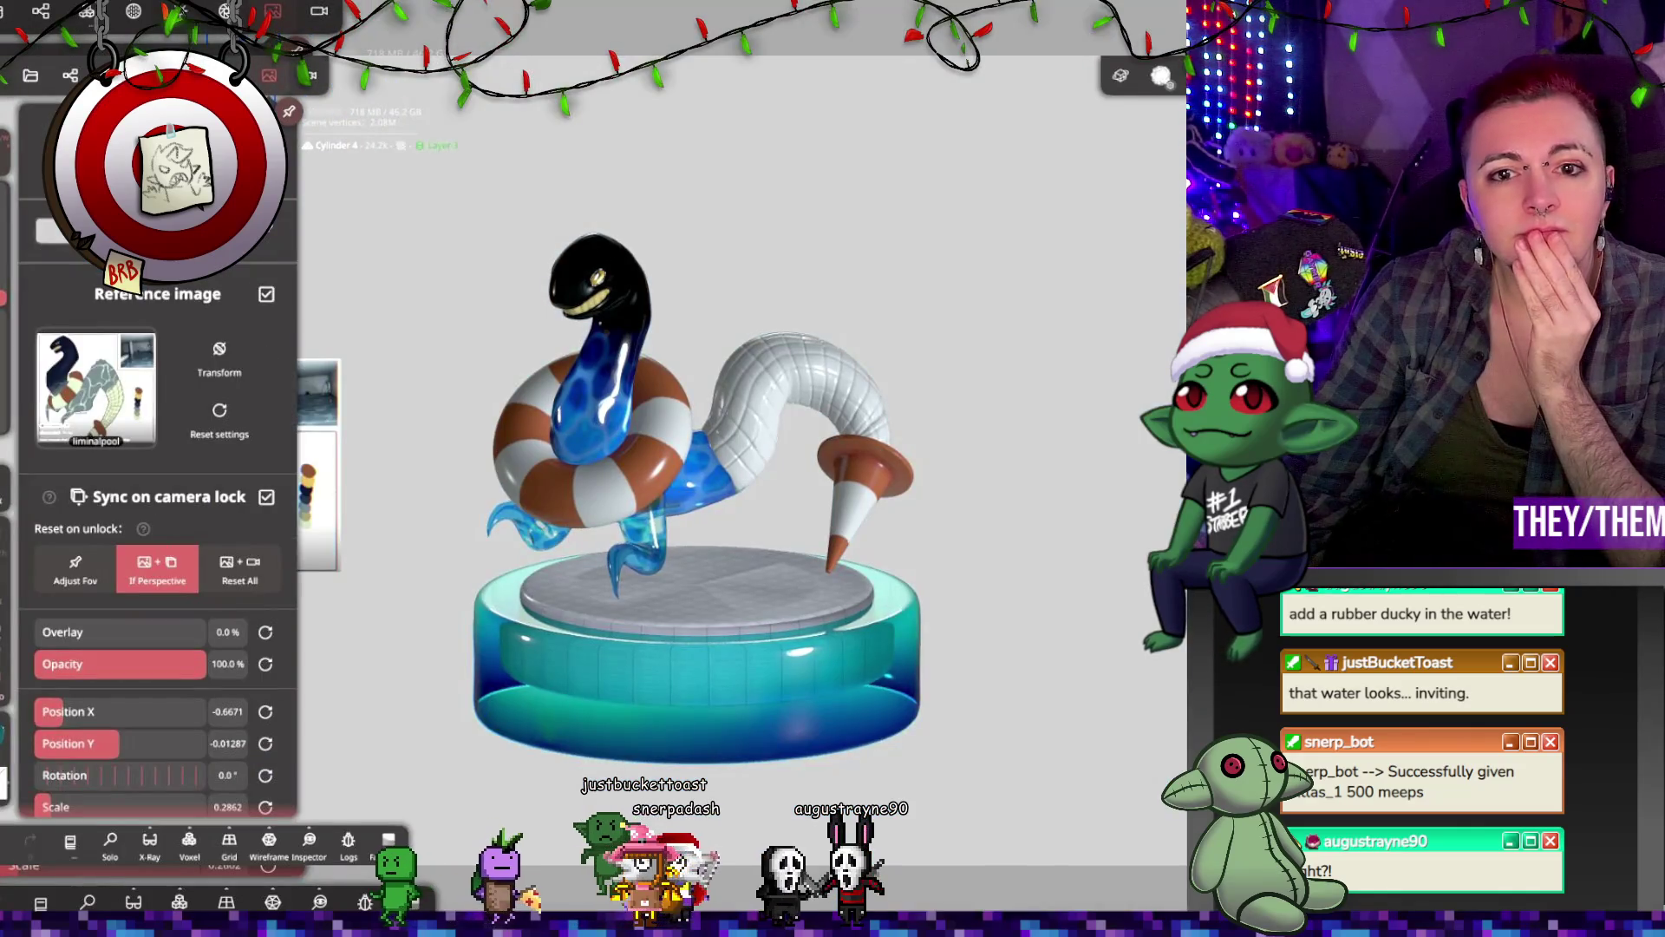
left_click(52, 230)
left_click_drag(70, 468, 29, 601)
left_click_drag(177, 438, 268, 442)
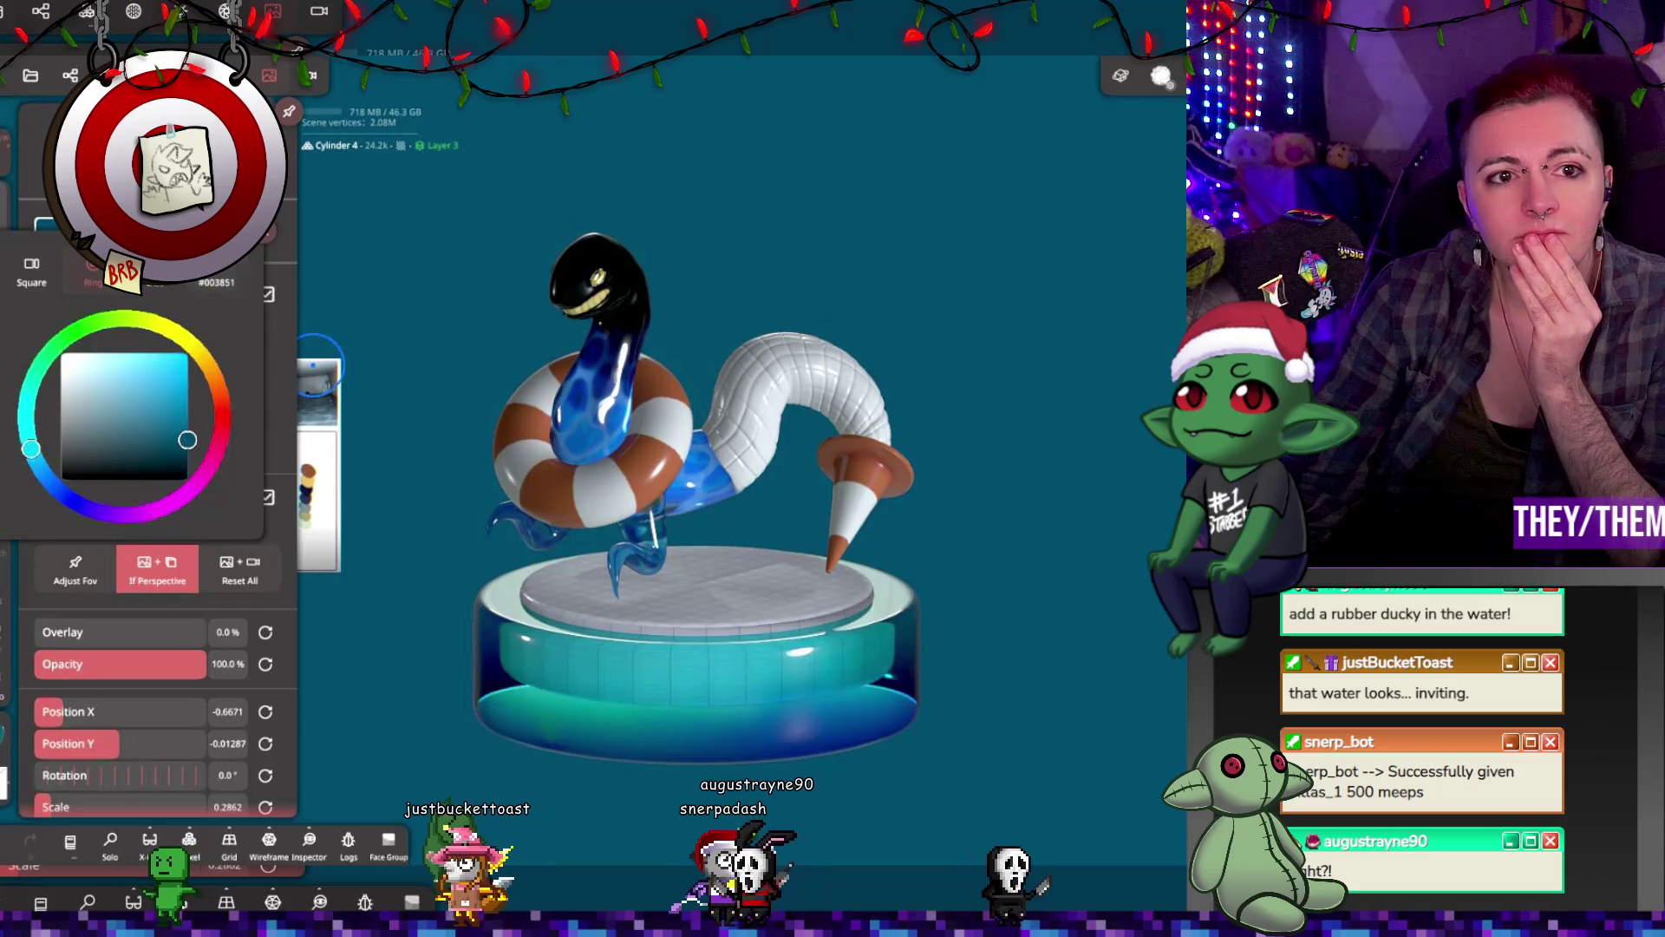
scroll(262, 371, "up", 1)
mouse_move(445, 332)
left_mouse_down()
mouse_move(525, 348)
mouse_move(616, 224)
mouse_move(593, 239)
mouse_move(564, 219)
left_mouse_up()
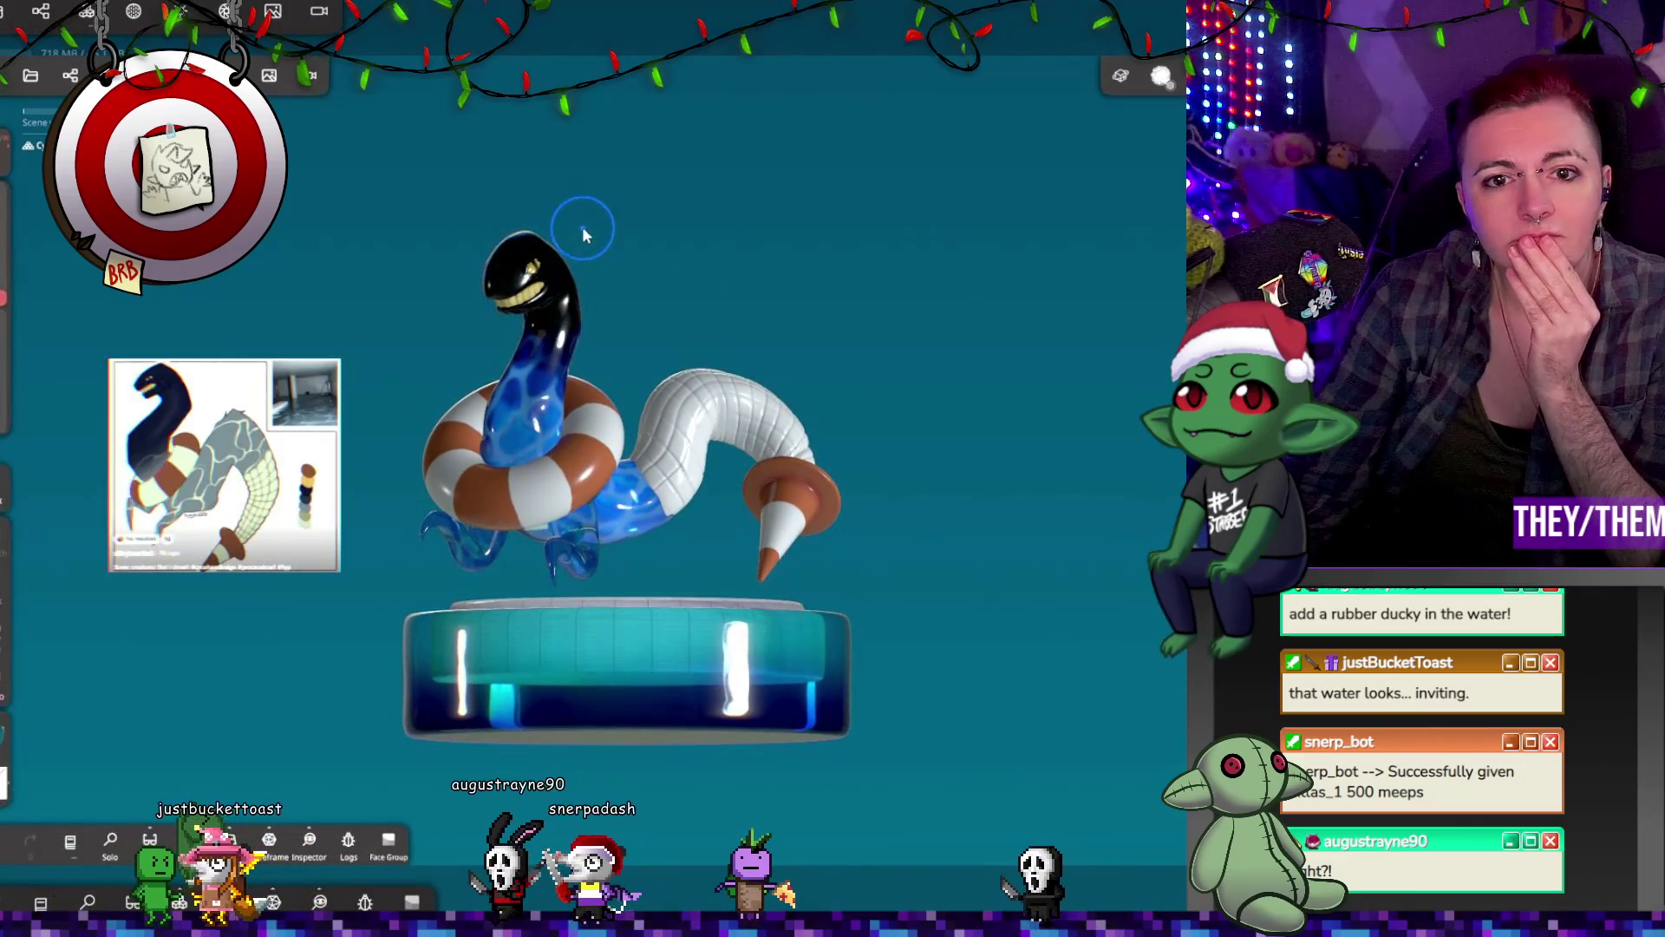
Step: Change the background to black, lower the turntable speed, and restart the spin
left_click(269, 76)
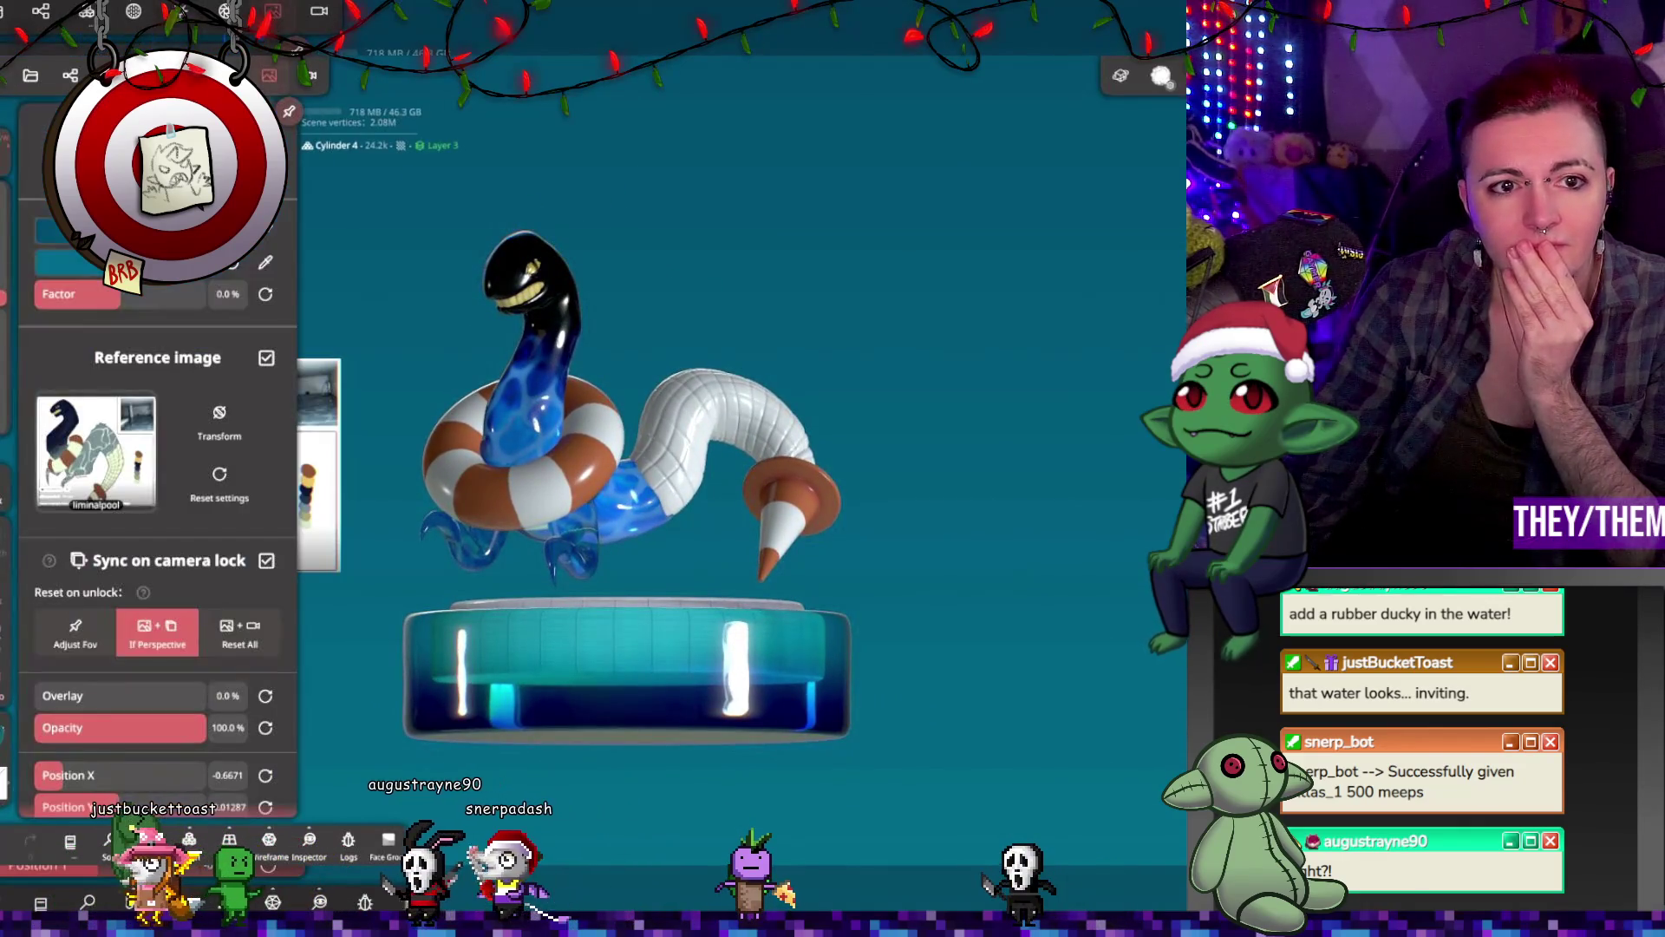
left_click(56, 230)
left_click(61, 512)
mouse_move(329, 260)
left_mouse_down()
mouse_move(330, 196)
mouse_move(607, 324)
mouse_move(700, 330)
left_mouse_up()
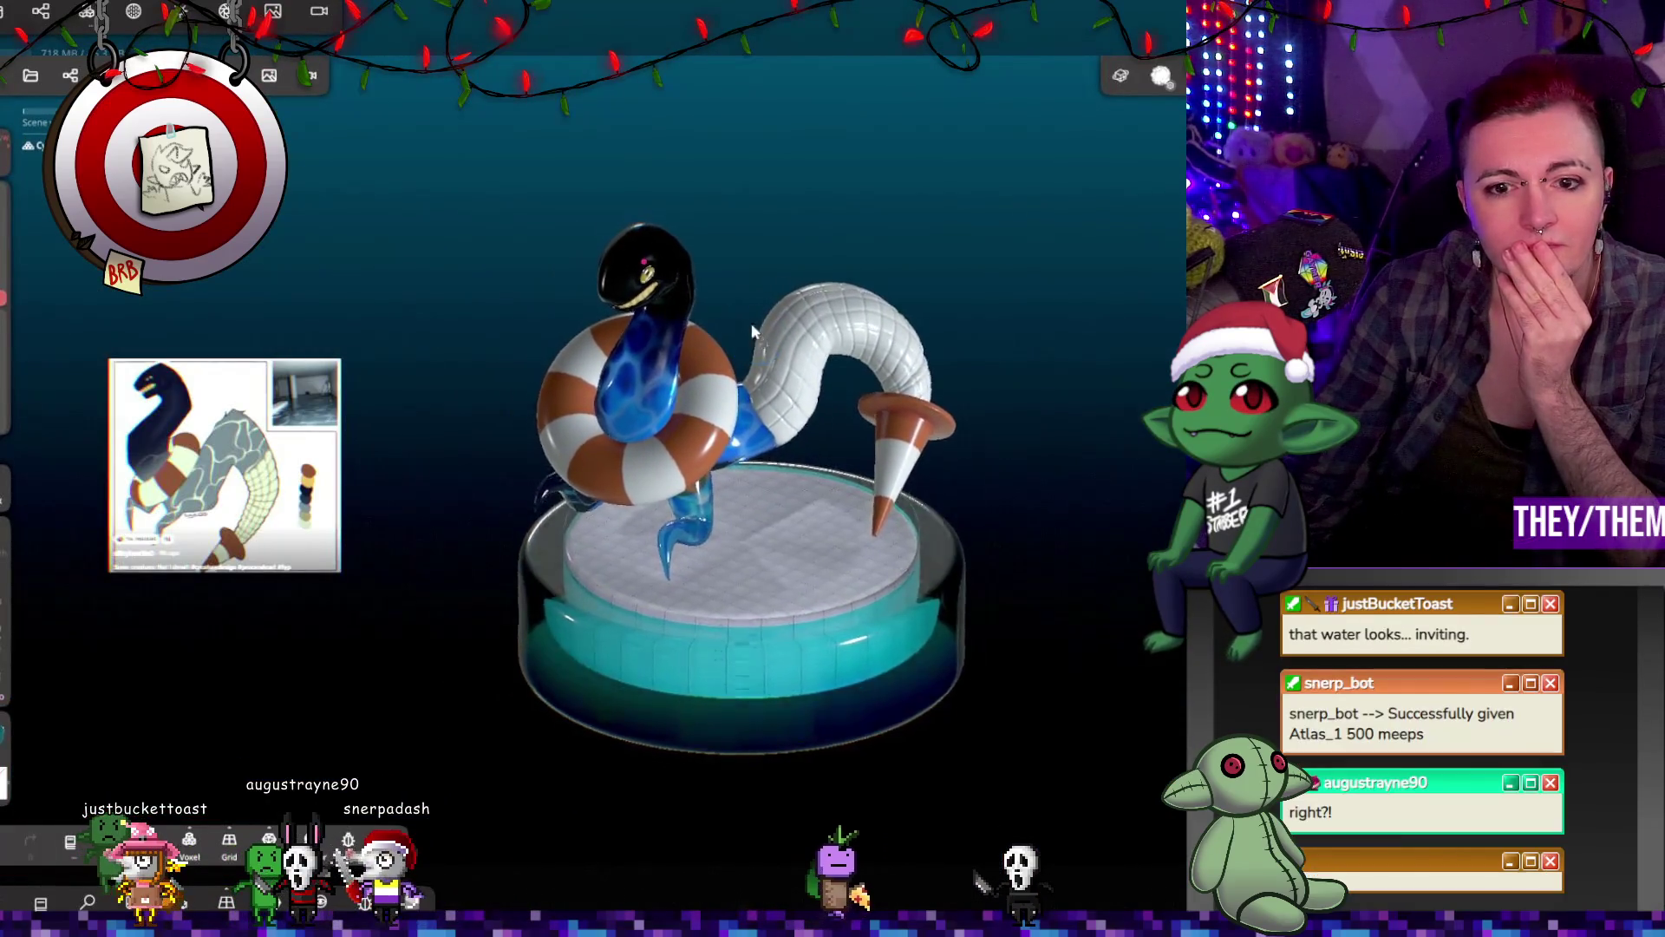
left_click(9, 83)
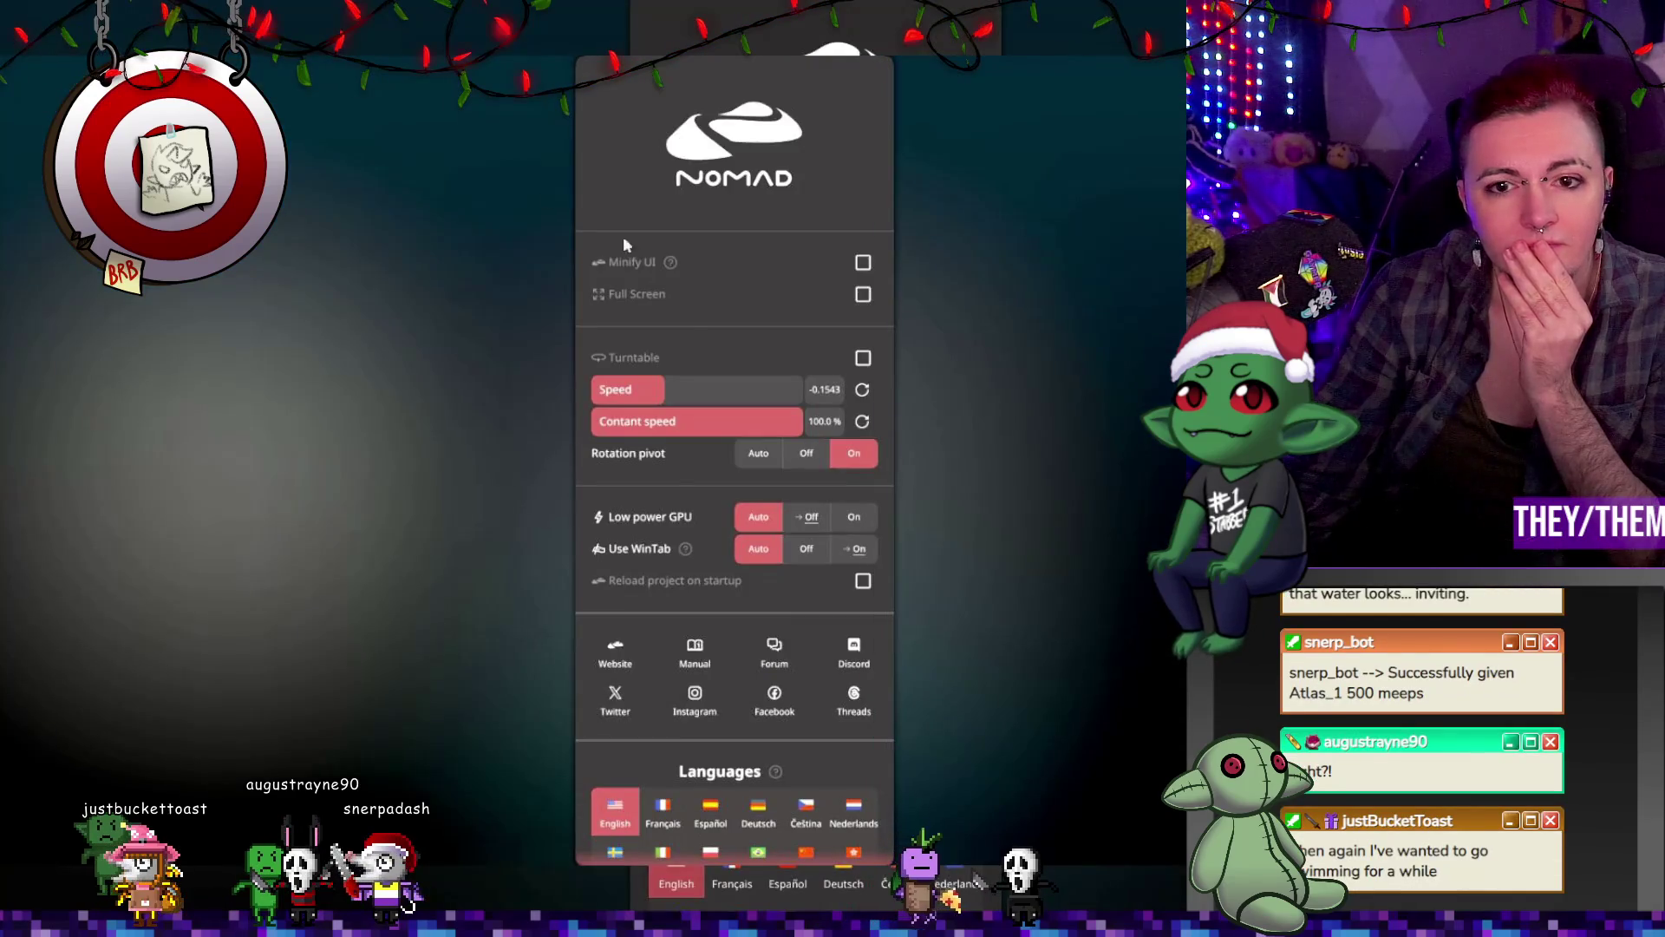
left_click_drag(661, 395, 675, 396)
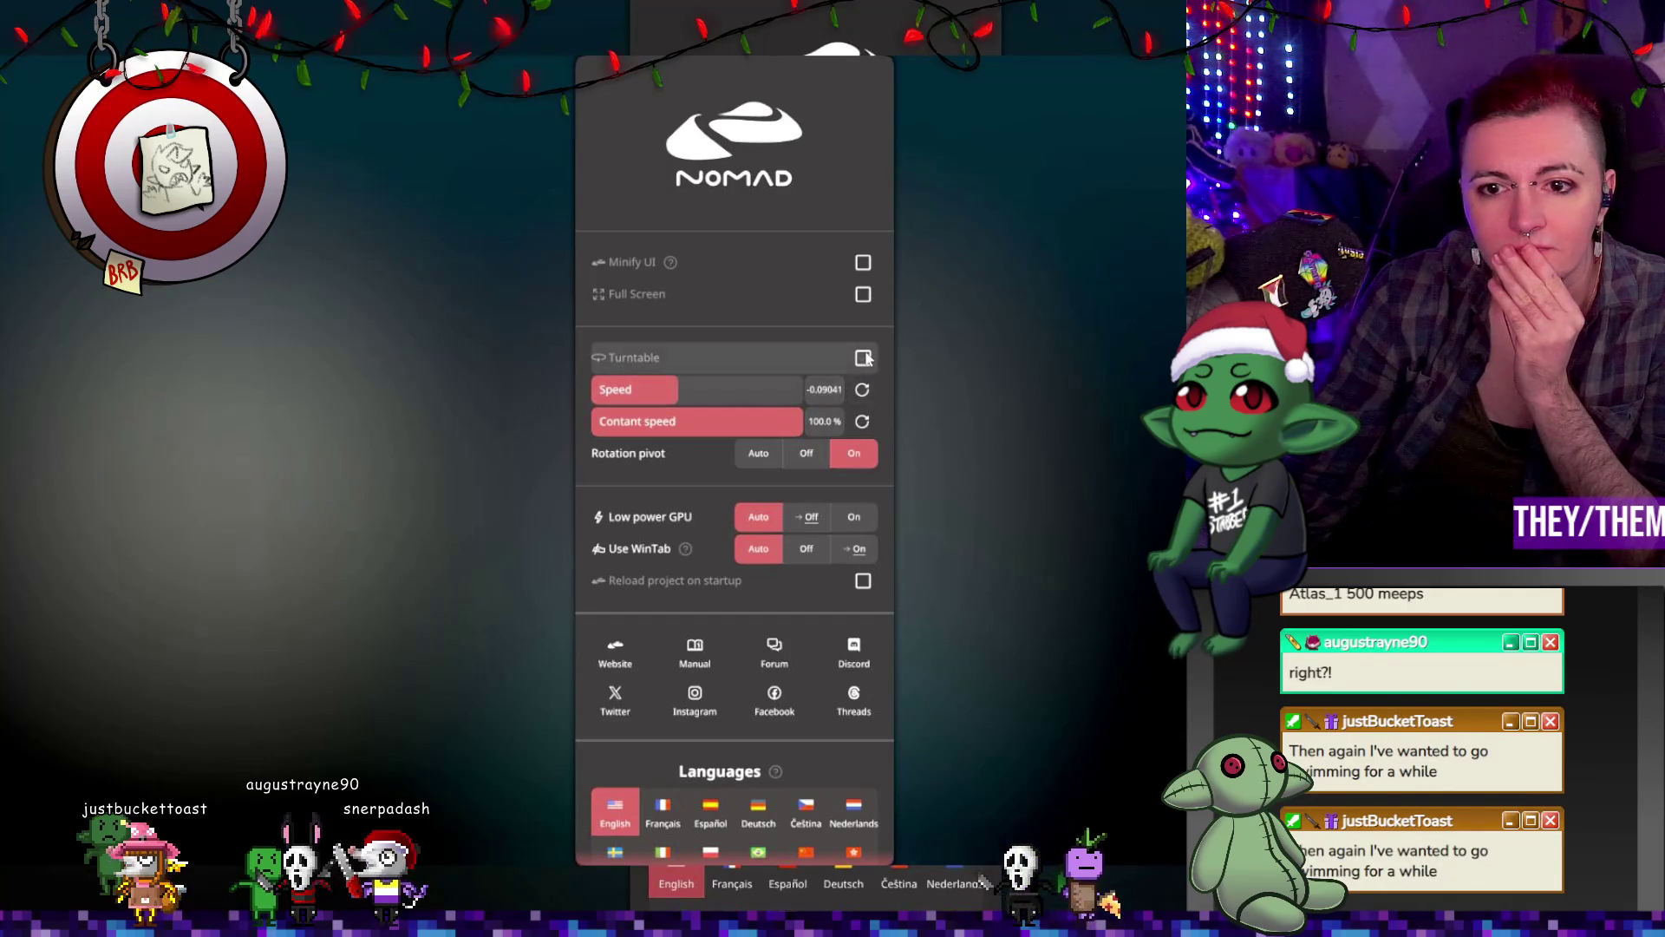
left_click(864, 357)
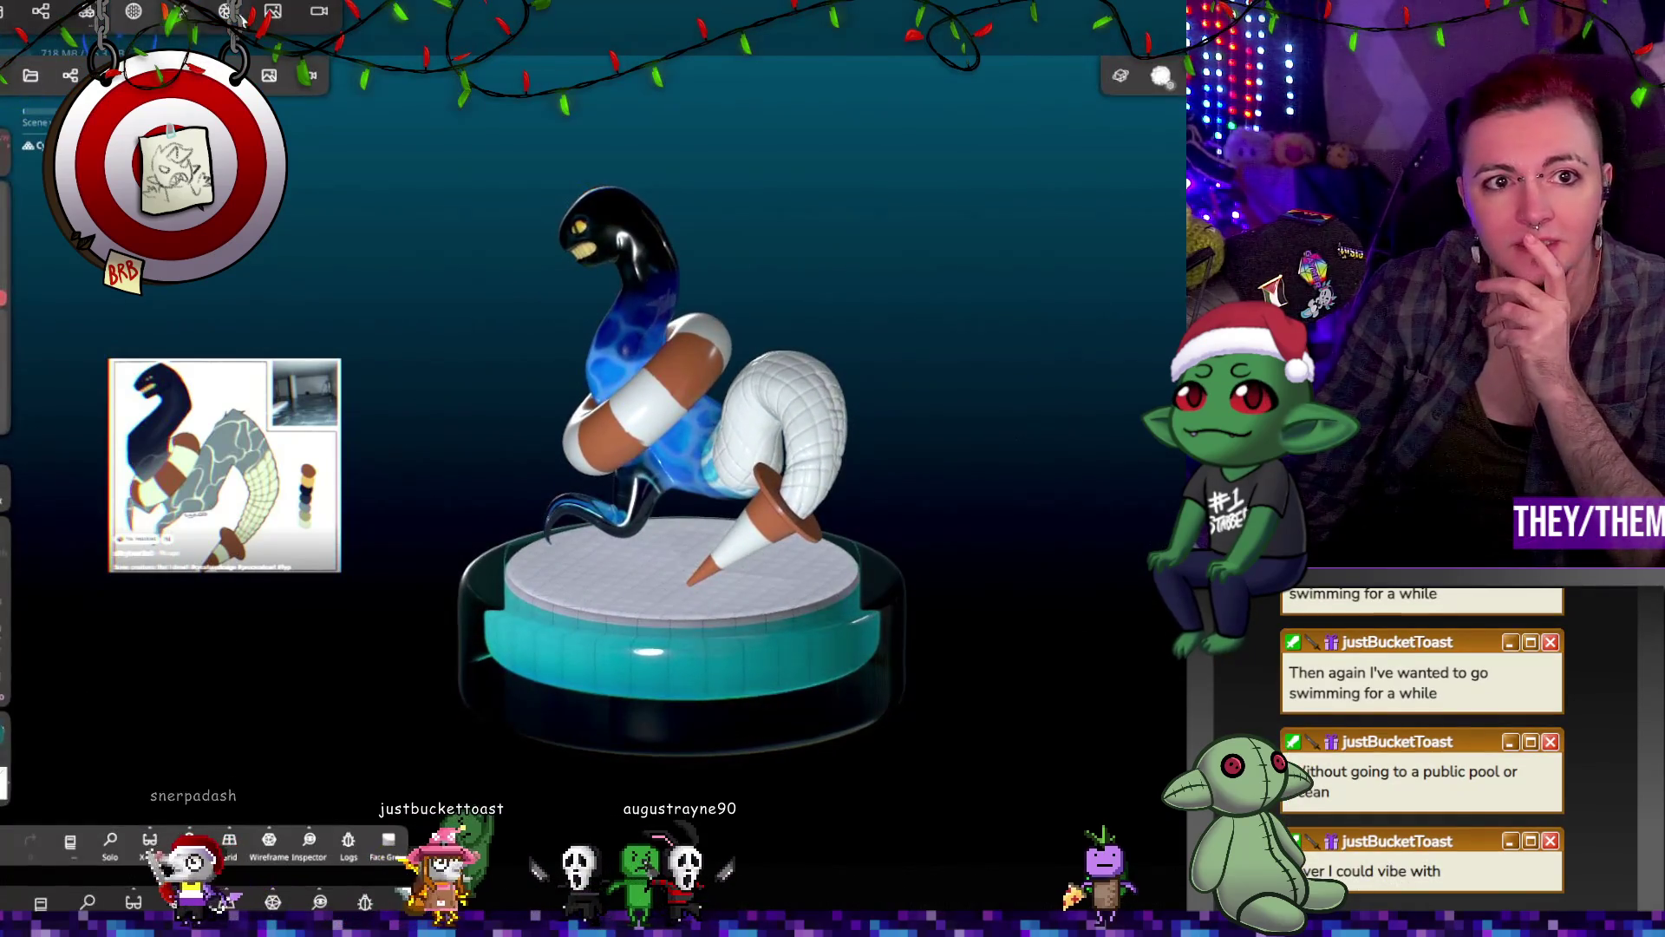
scroll(48, 533, "down", 6)
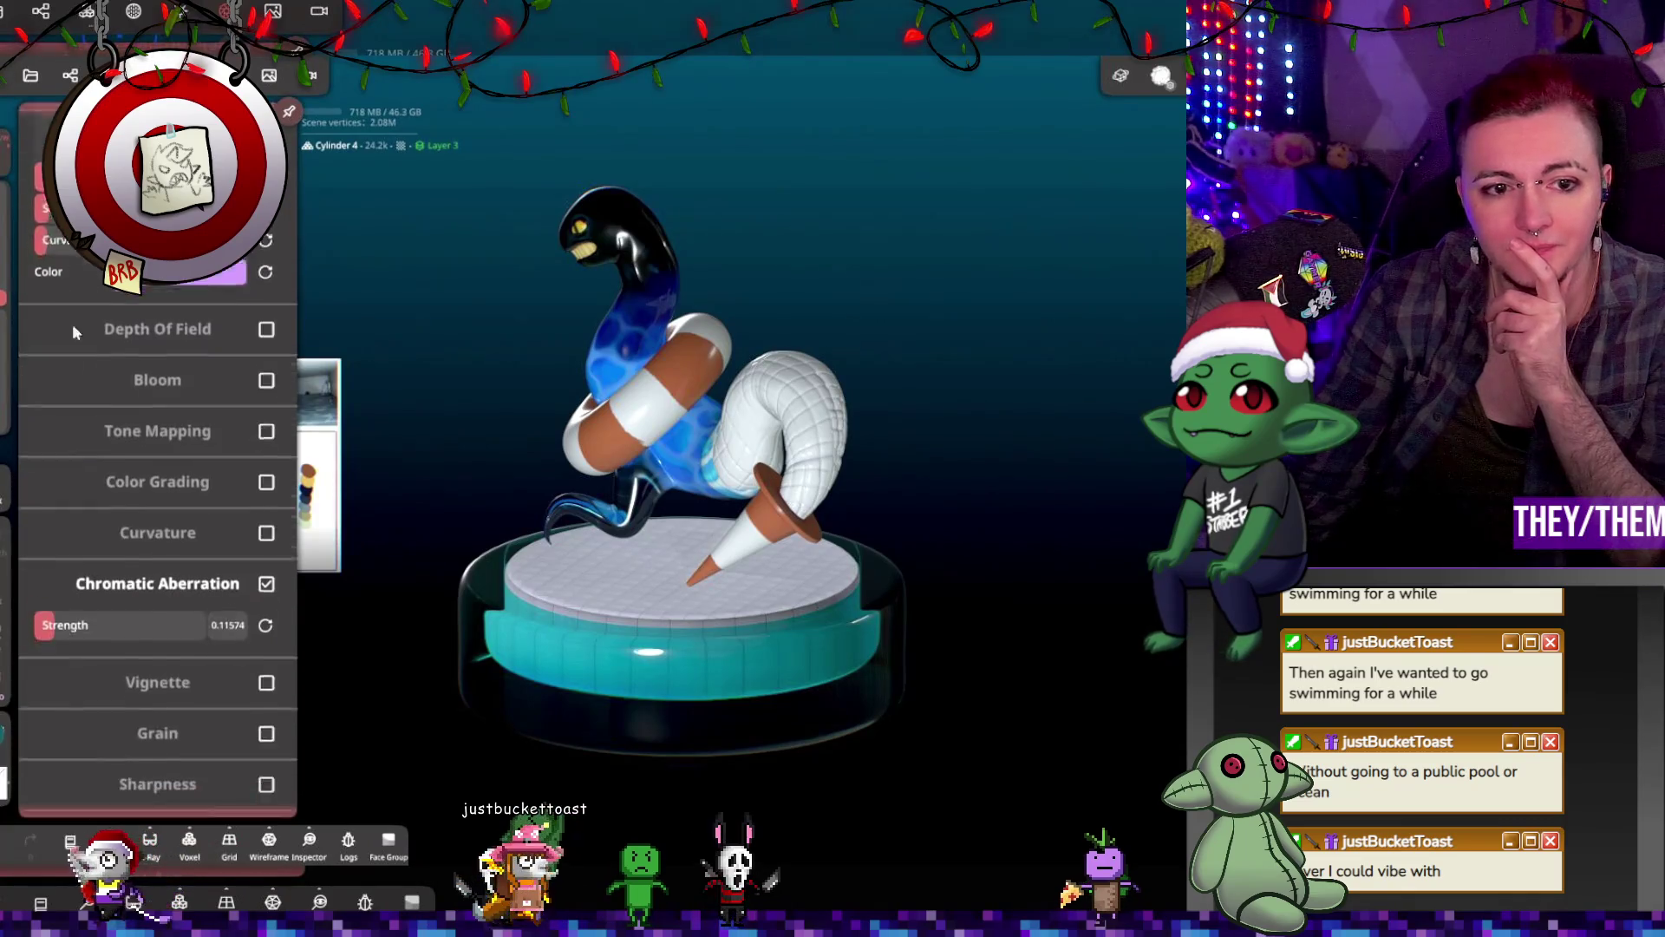
Step: Raise the Chromatic Aberration strength to 0.2222 and view the serpent from around the base
left_click_drag(53, 499, 60, 500)
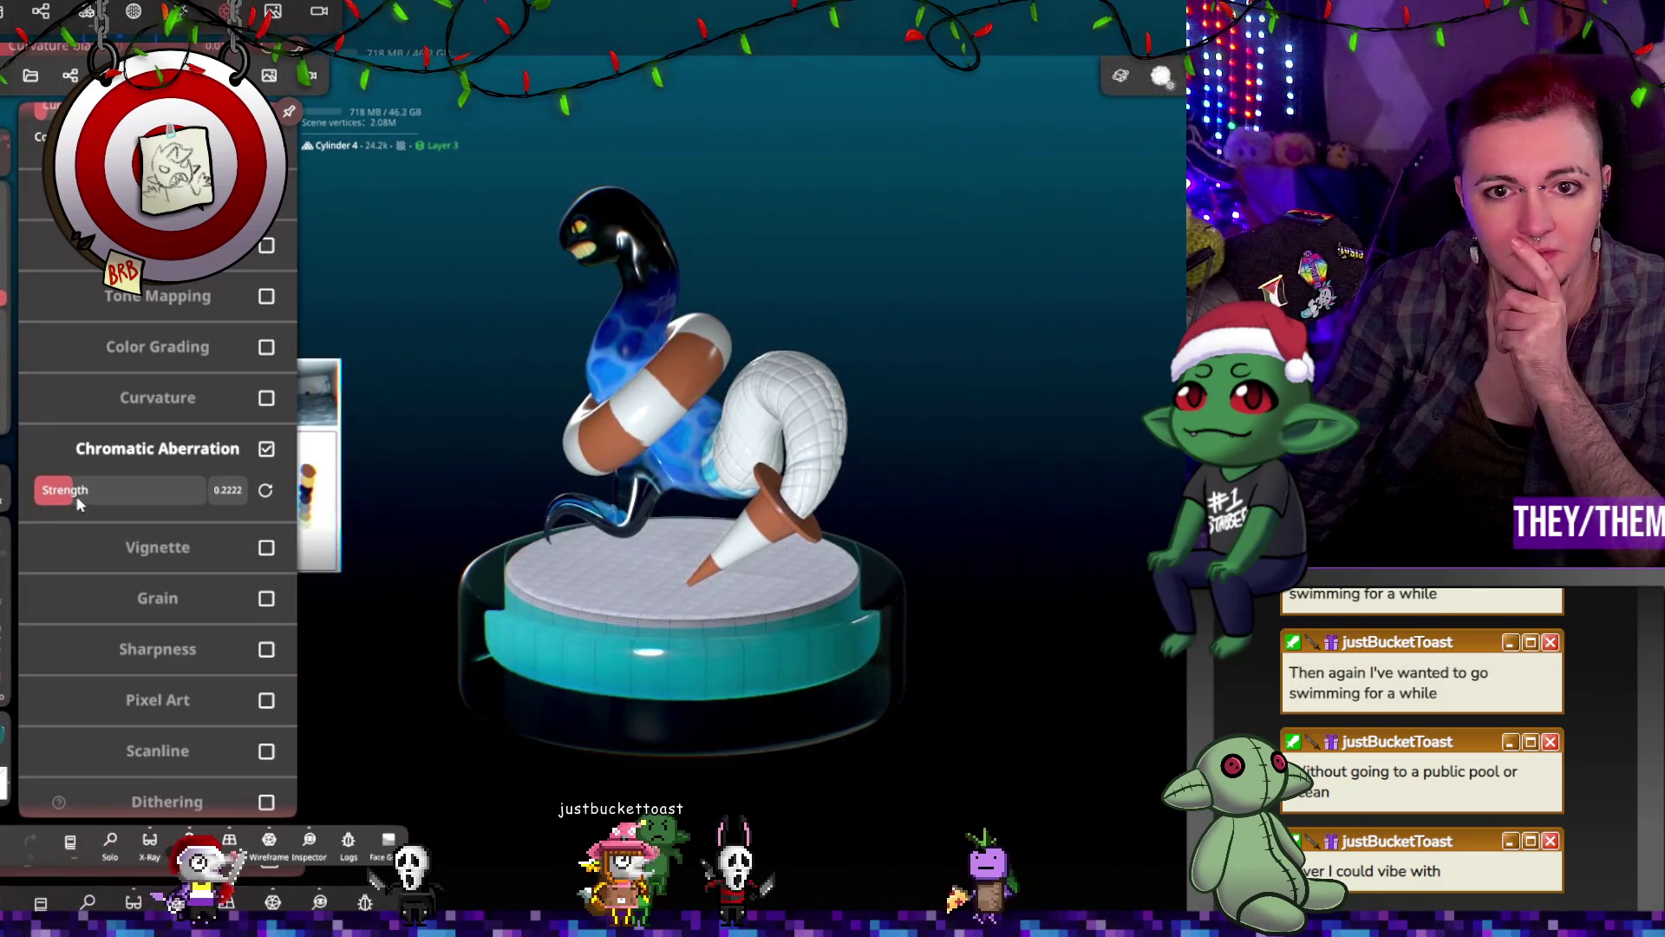
left_click_drag(482, 443, 815, 472)
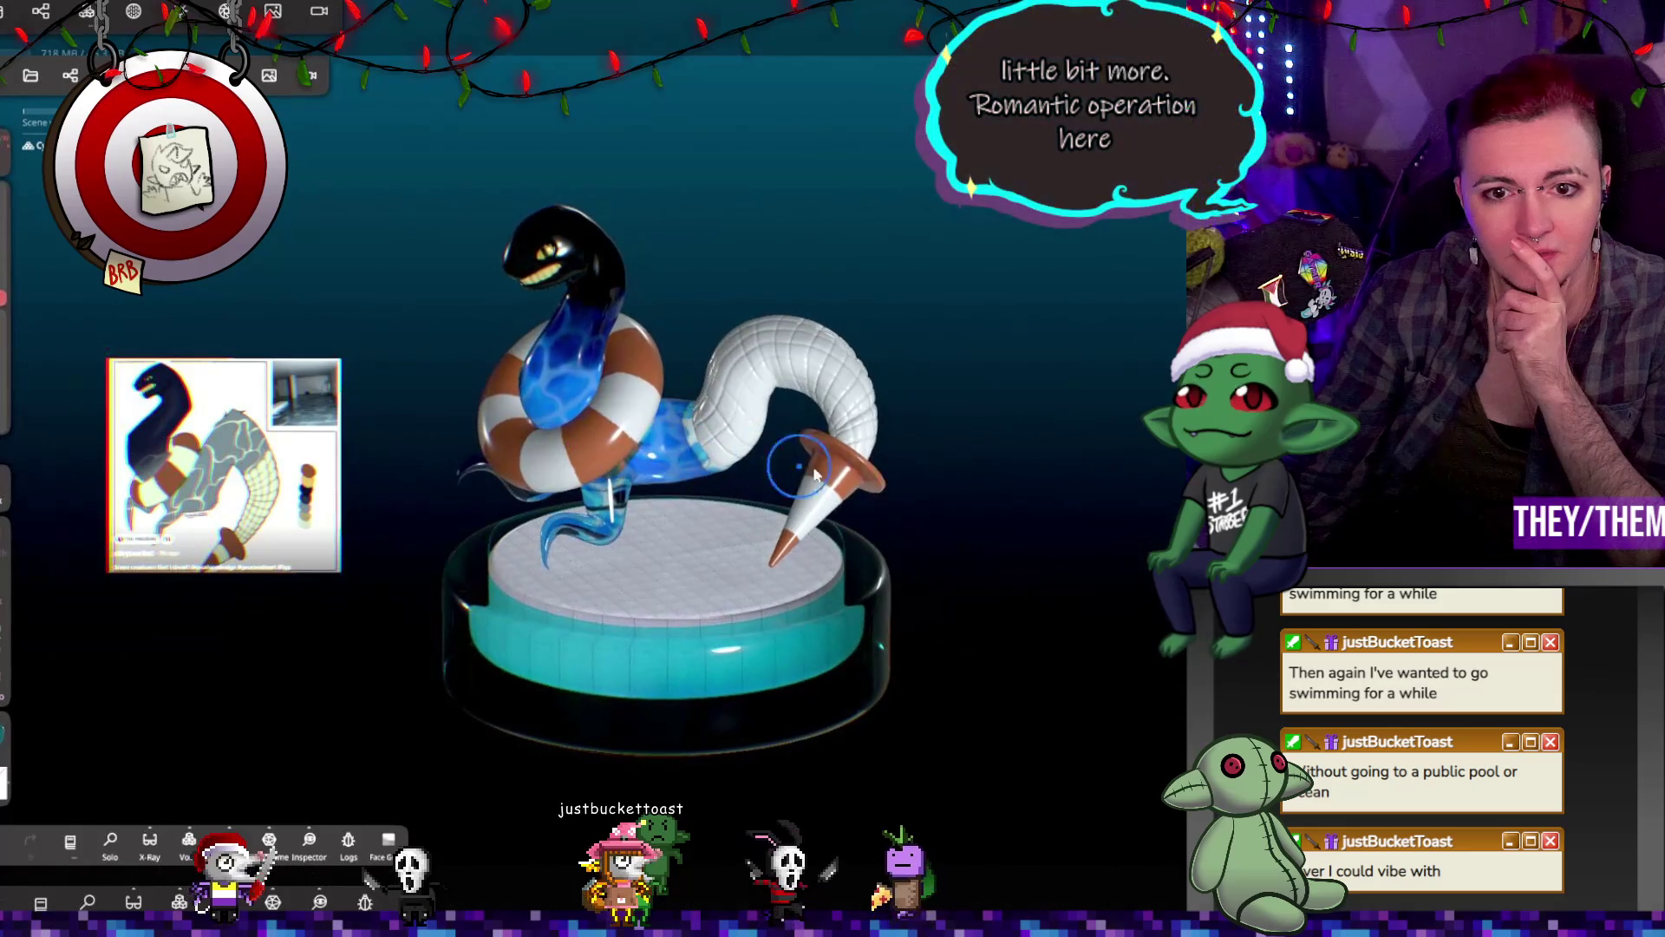
mouse_move(966, 444)
left_mouse_down()
mouse_move(1075, 358)
mouse_move(1032, 356)
mouse_move(1021, 410)
mouse_move(1054, 411)
mouse_move(725, 434)
mouse_move(754, 423)
left_mouse_up()
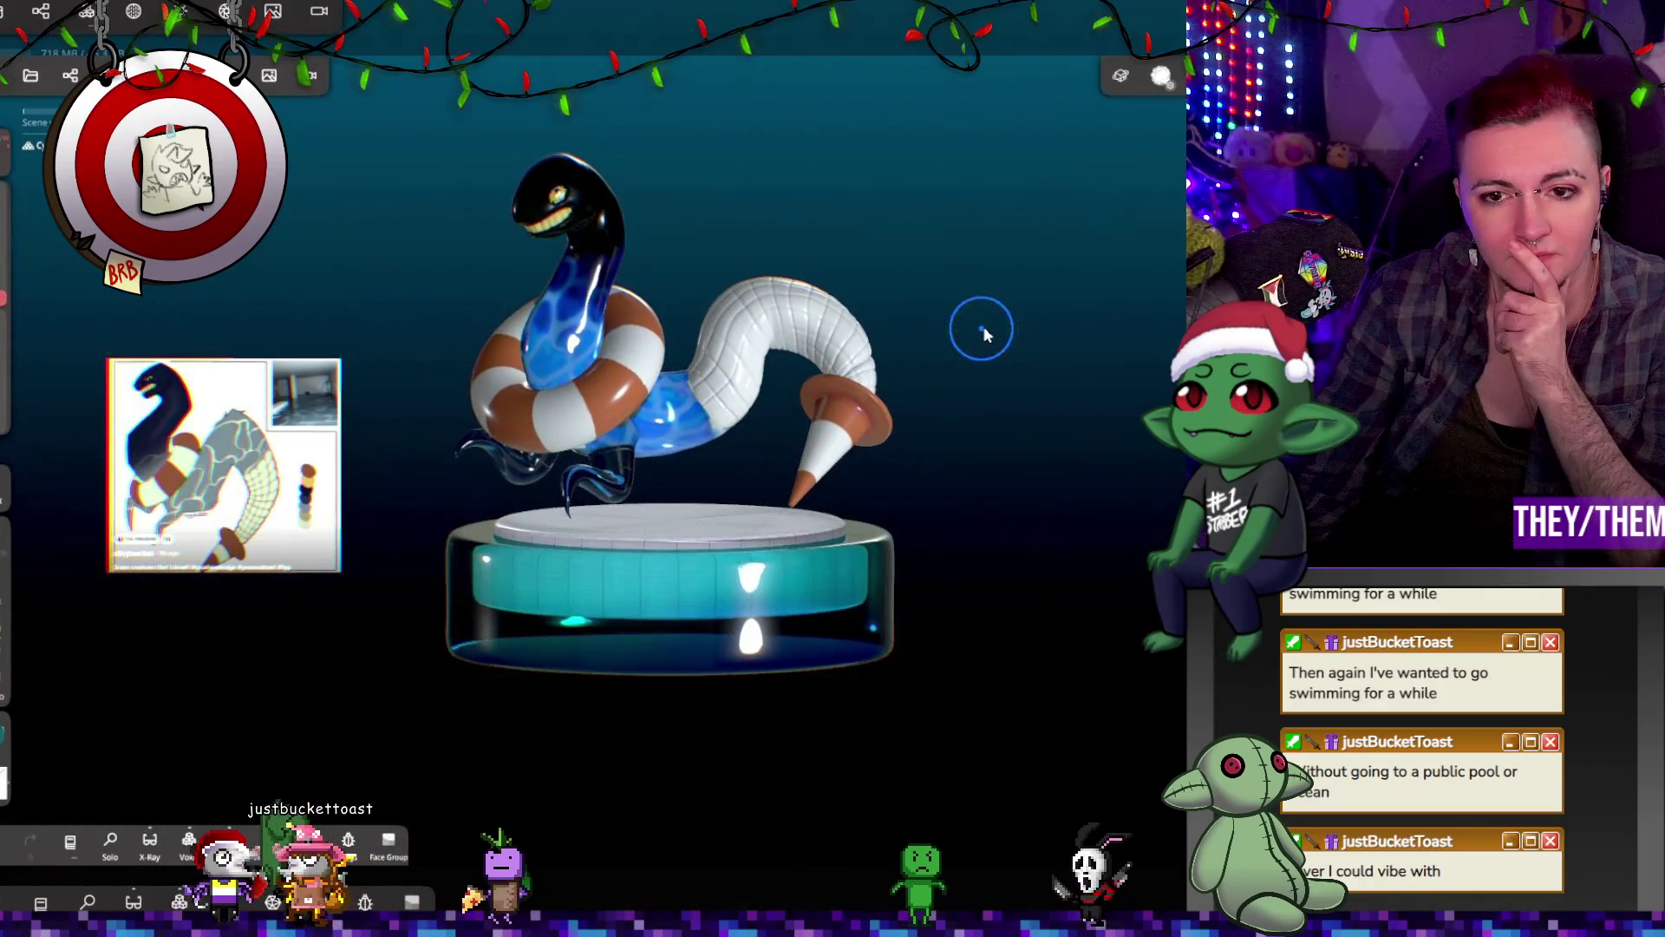
left_click_drag(618, 301, 607, 386)
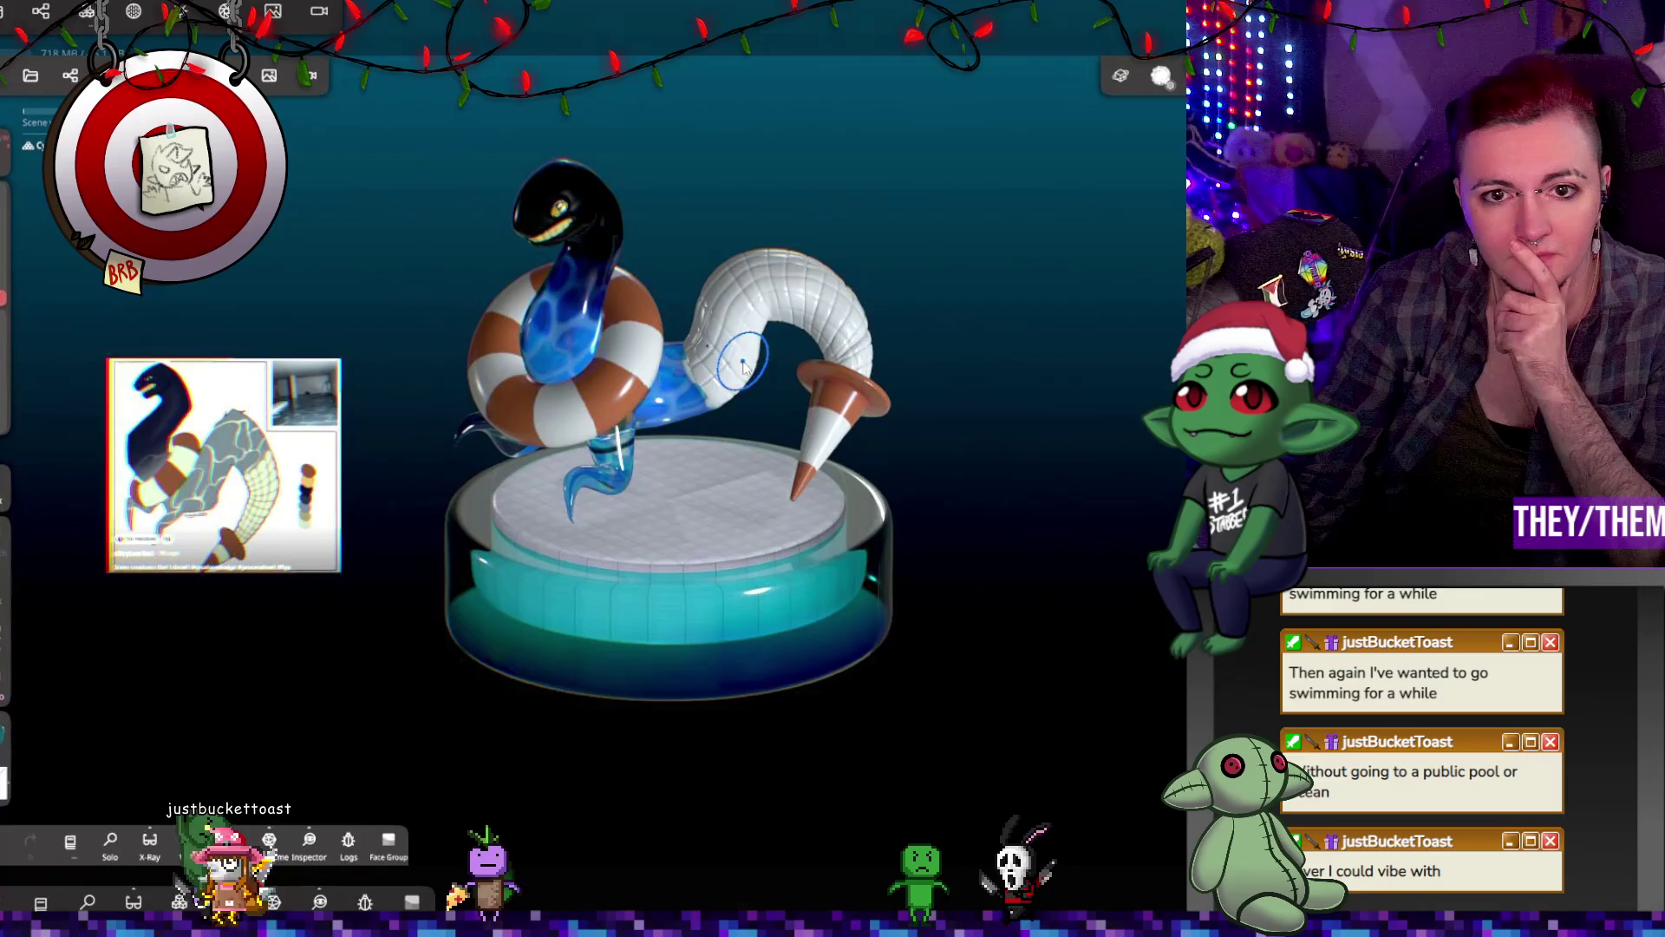
left_click_drag(743, 367, 744, 711)
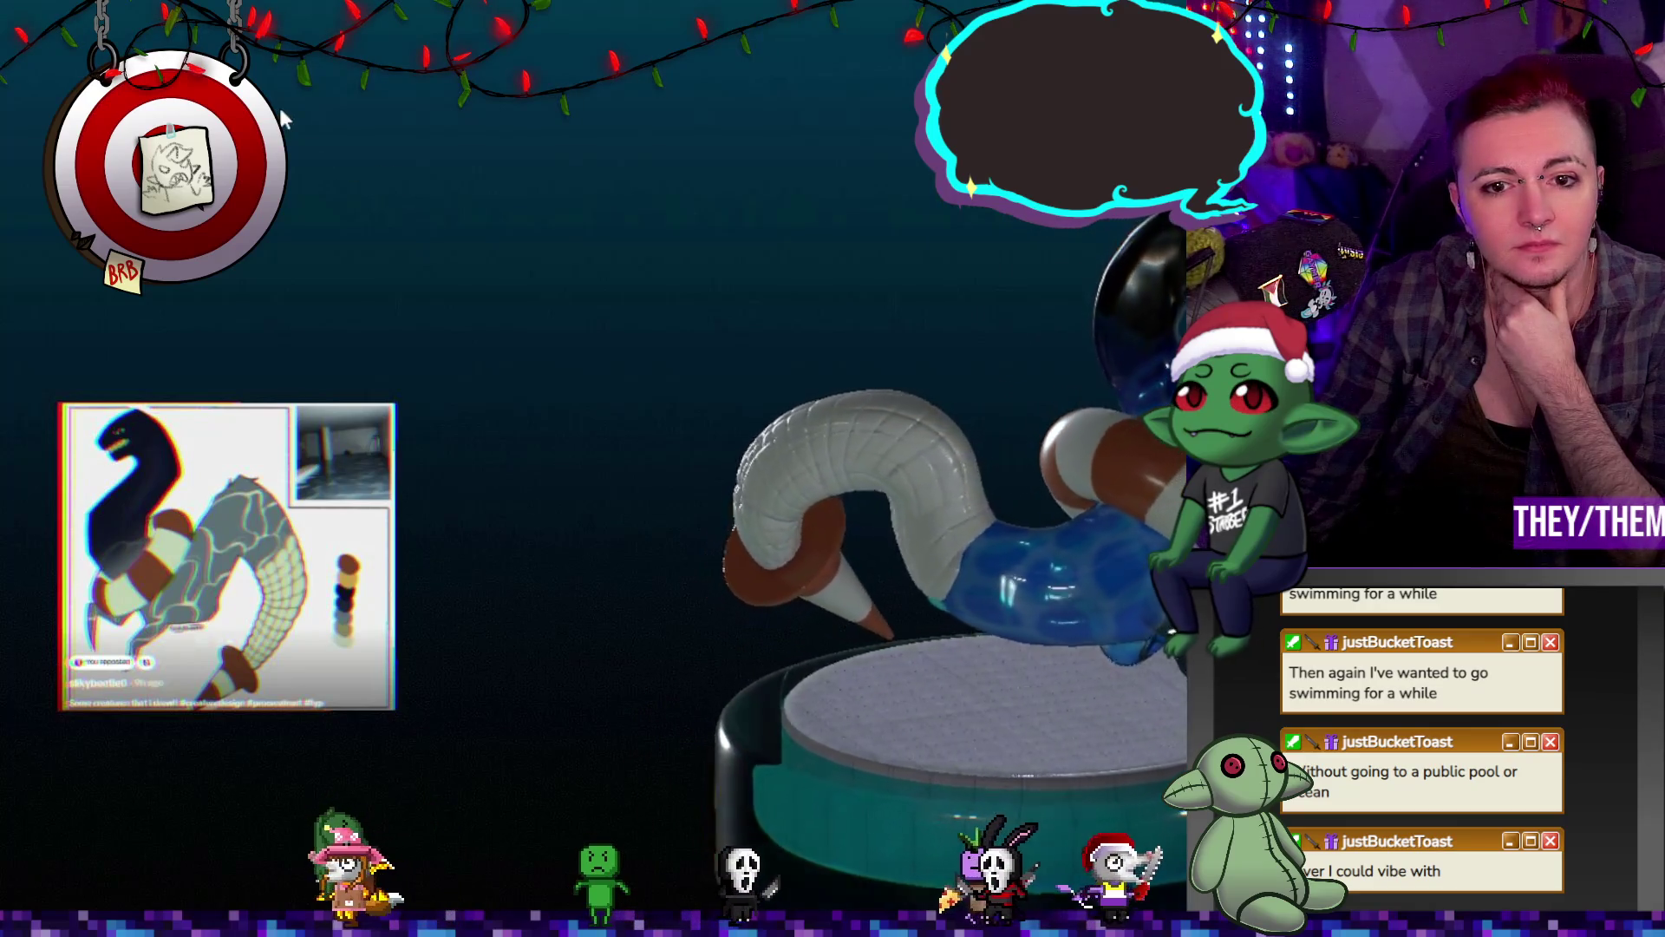
Step: Hide the reference image and enable Depth Of Field in post-processing
left_click_drag(1084, 433, 767, 331)
left_click(256, 13)
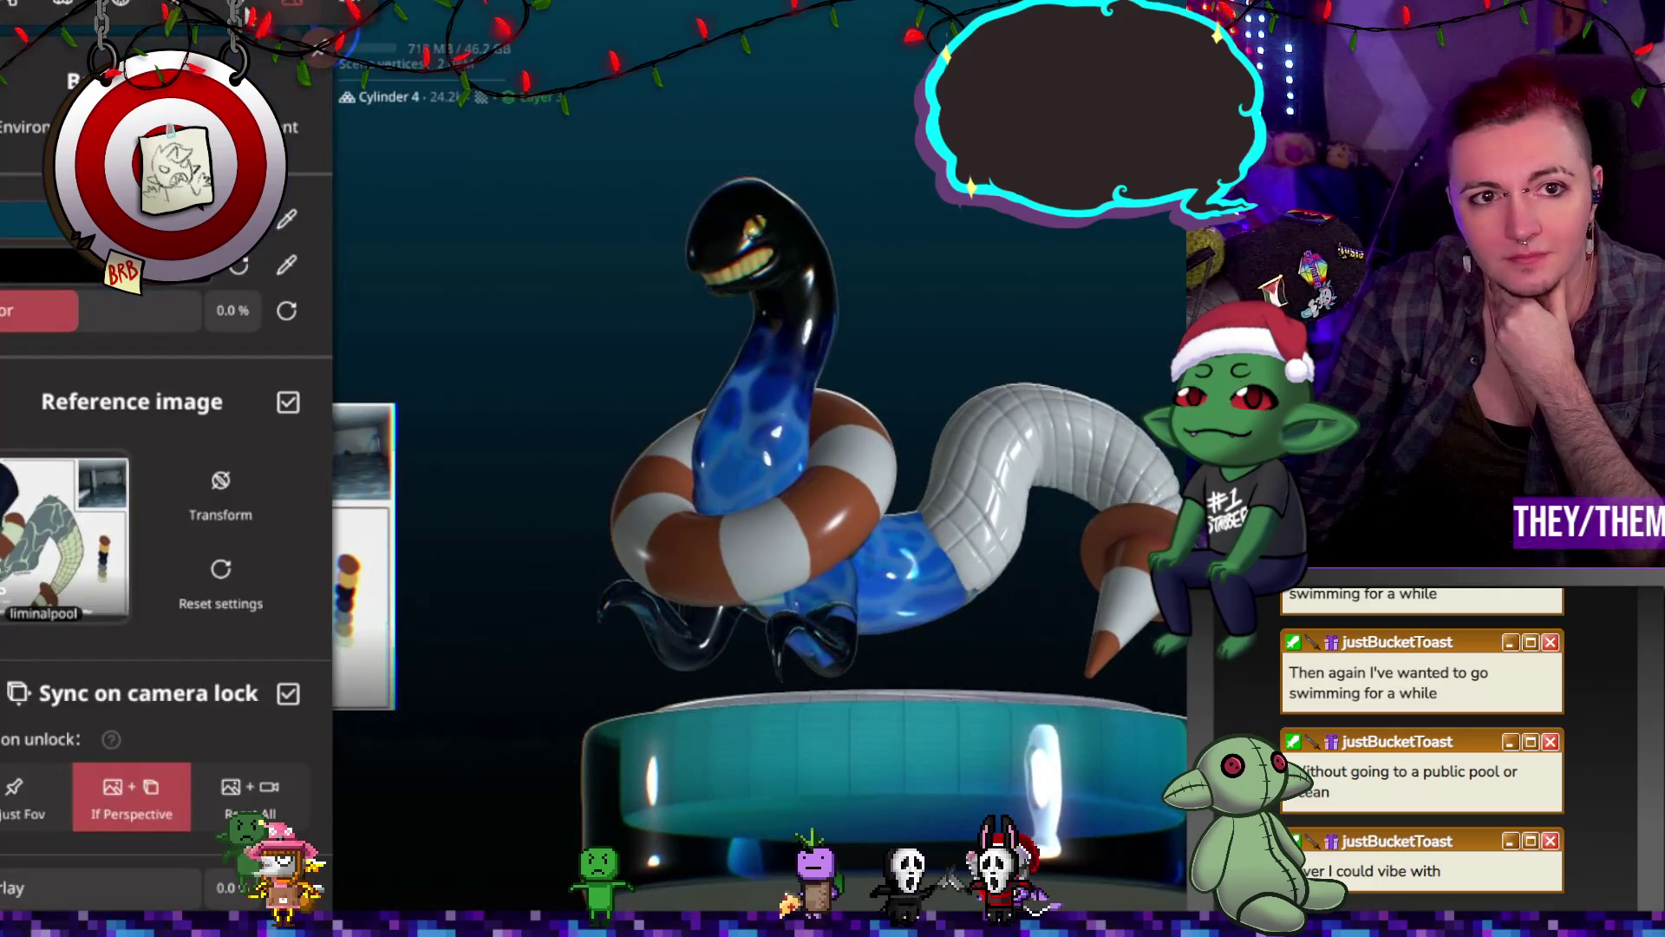
left_click(288, 404)
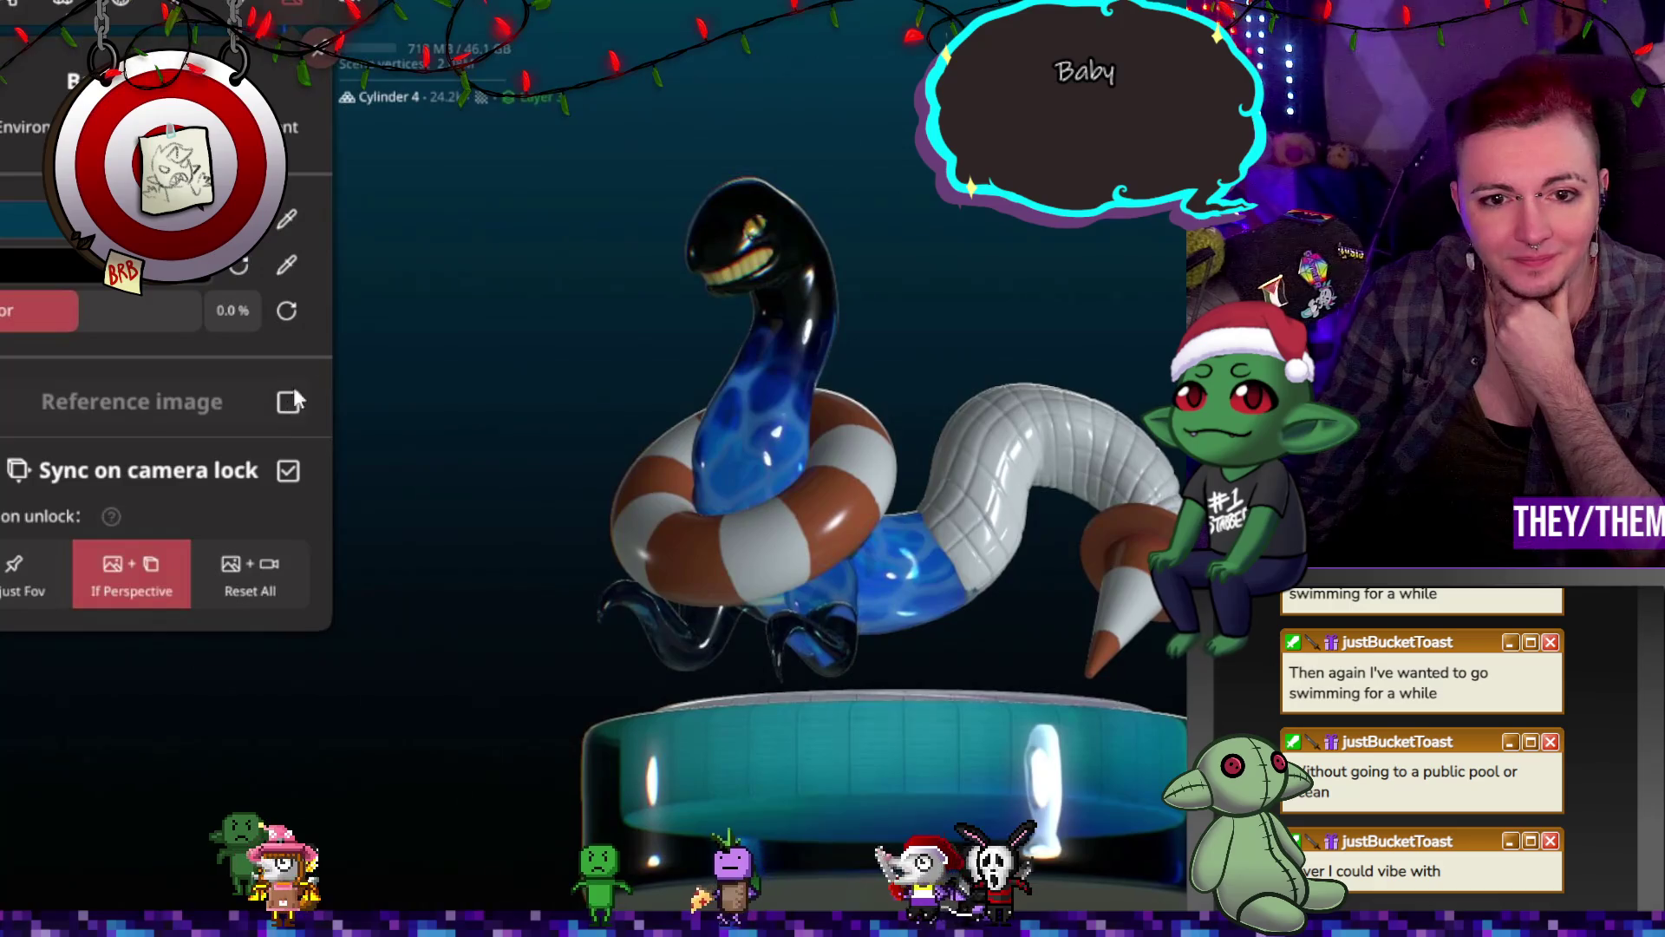
left_click(258, 39)
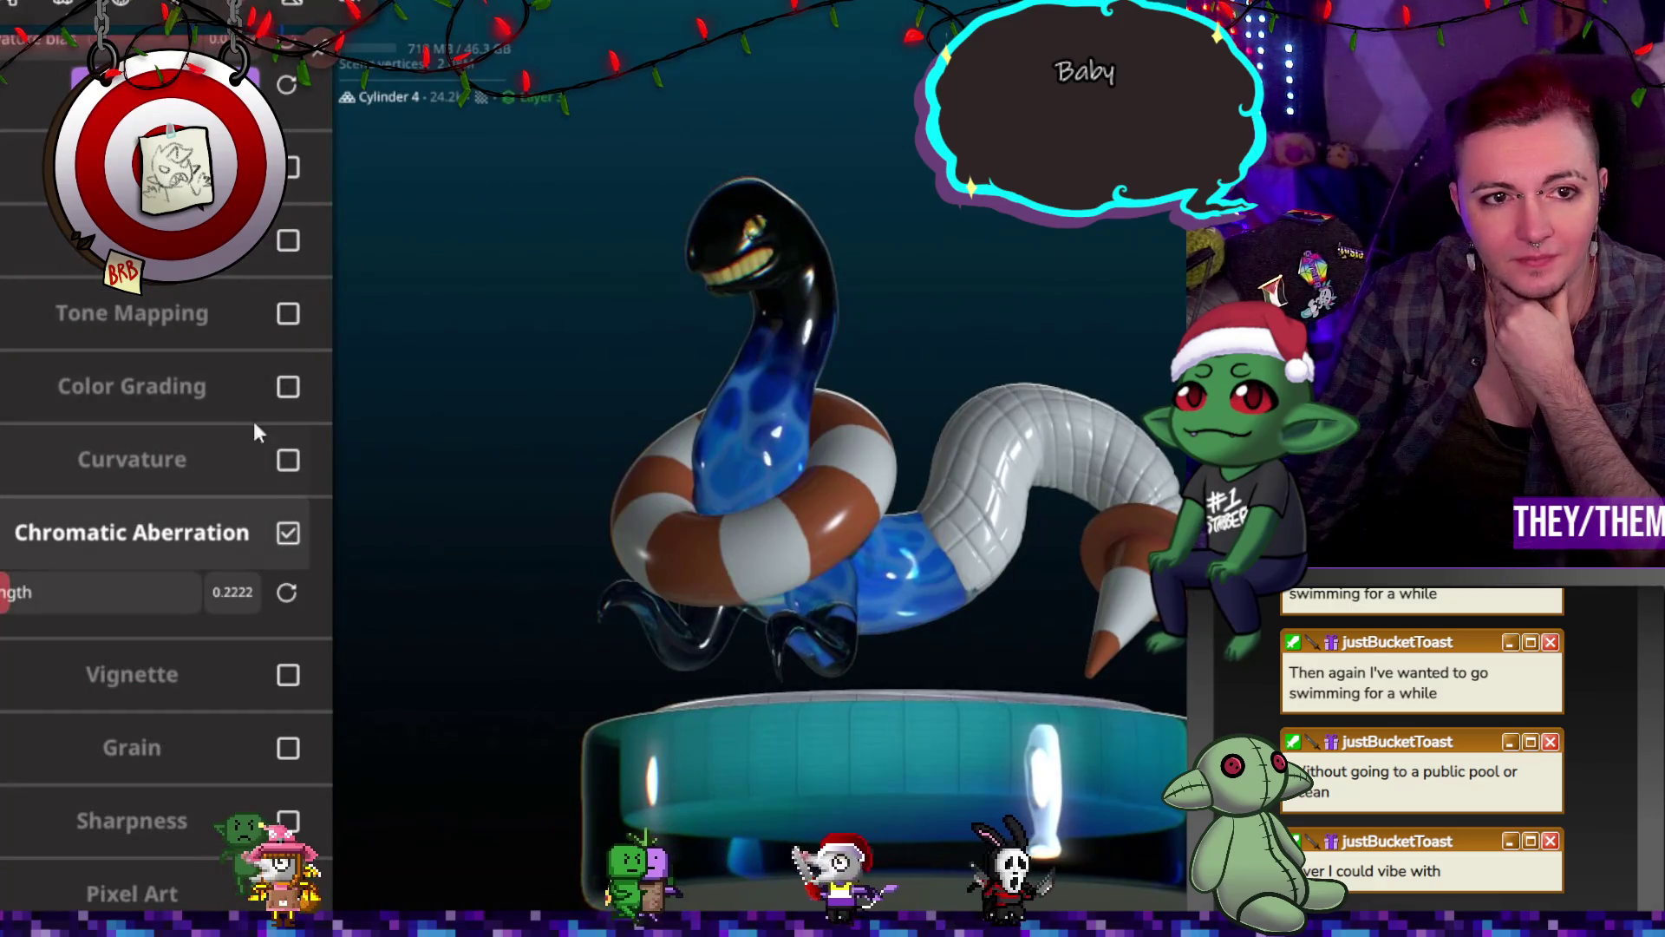
scroll(174, 364, "up", 6)
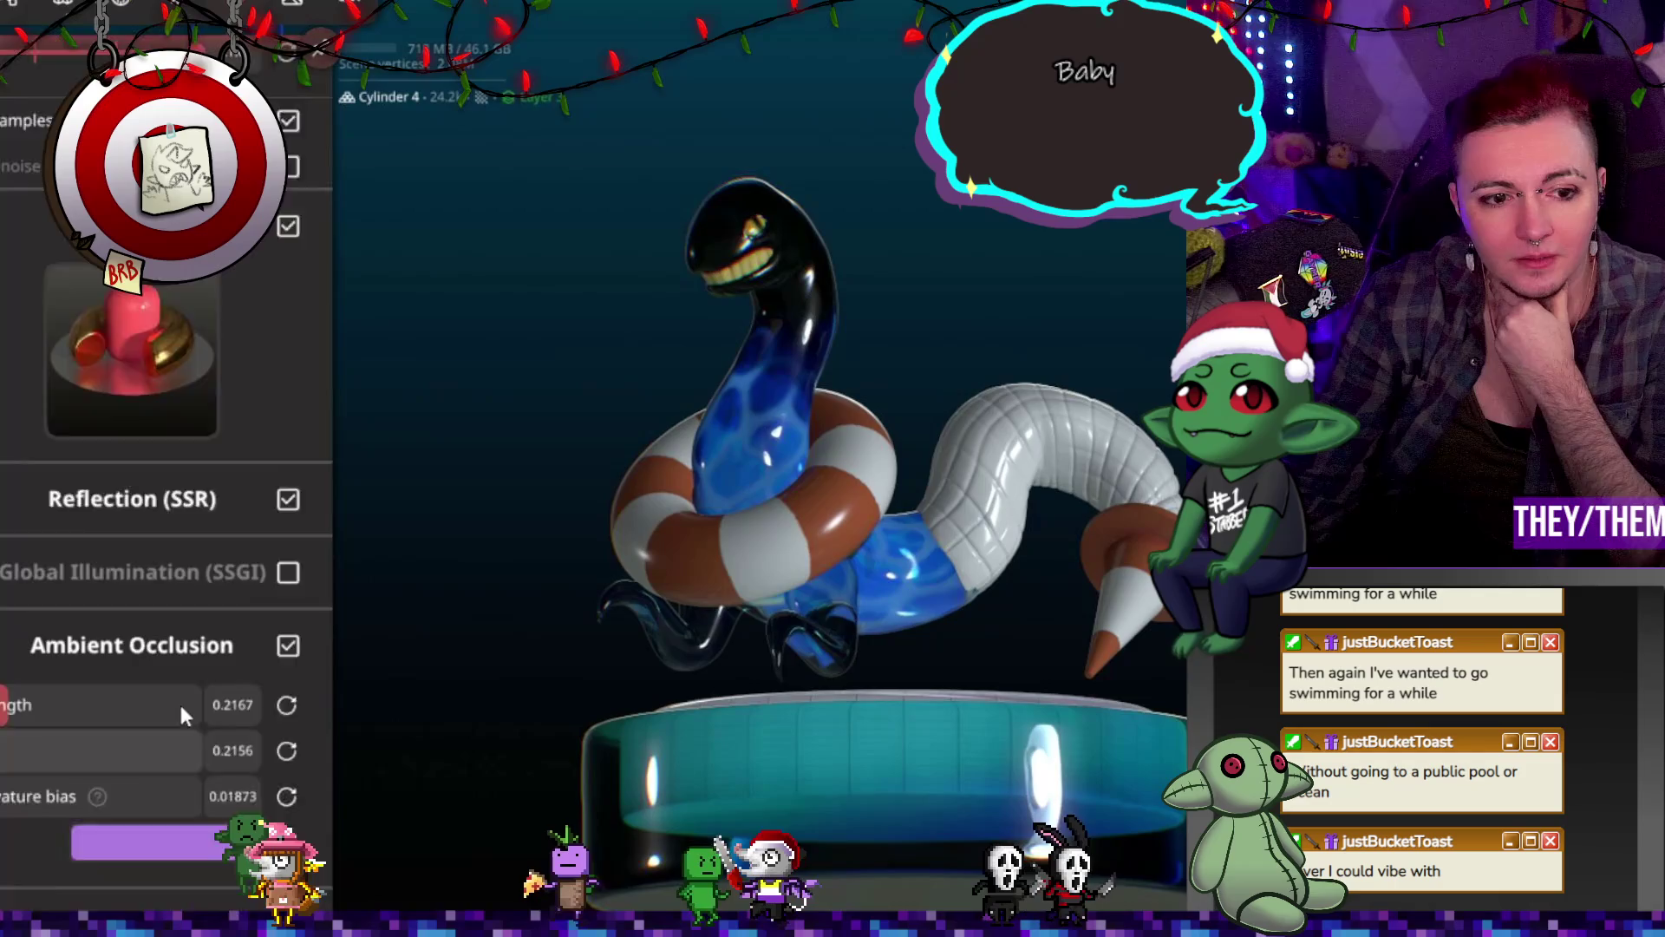
left_click(288, 678)
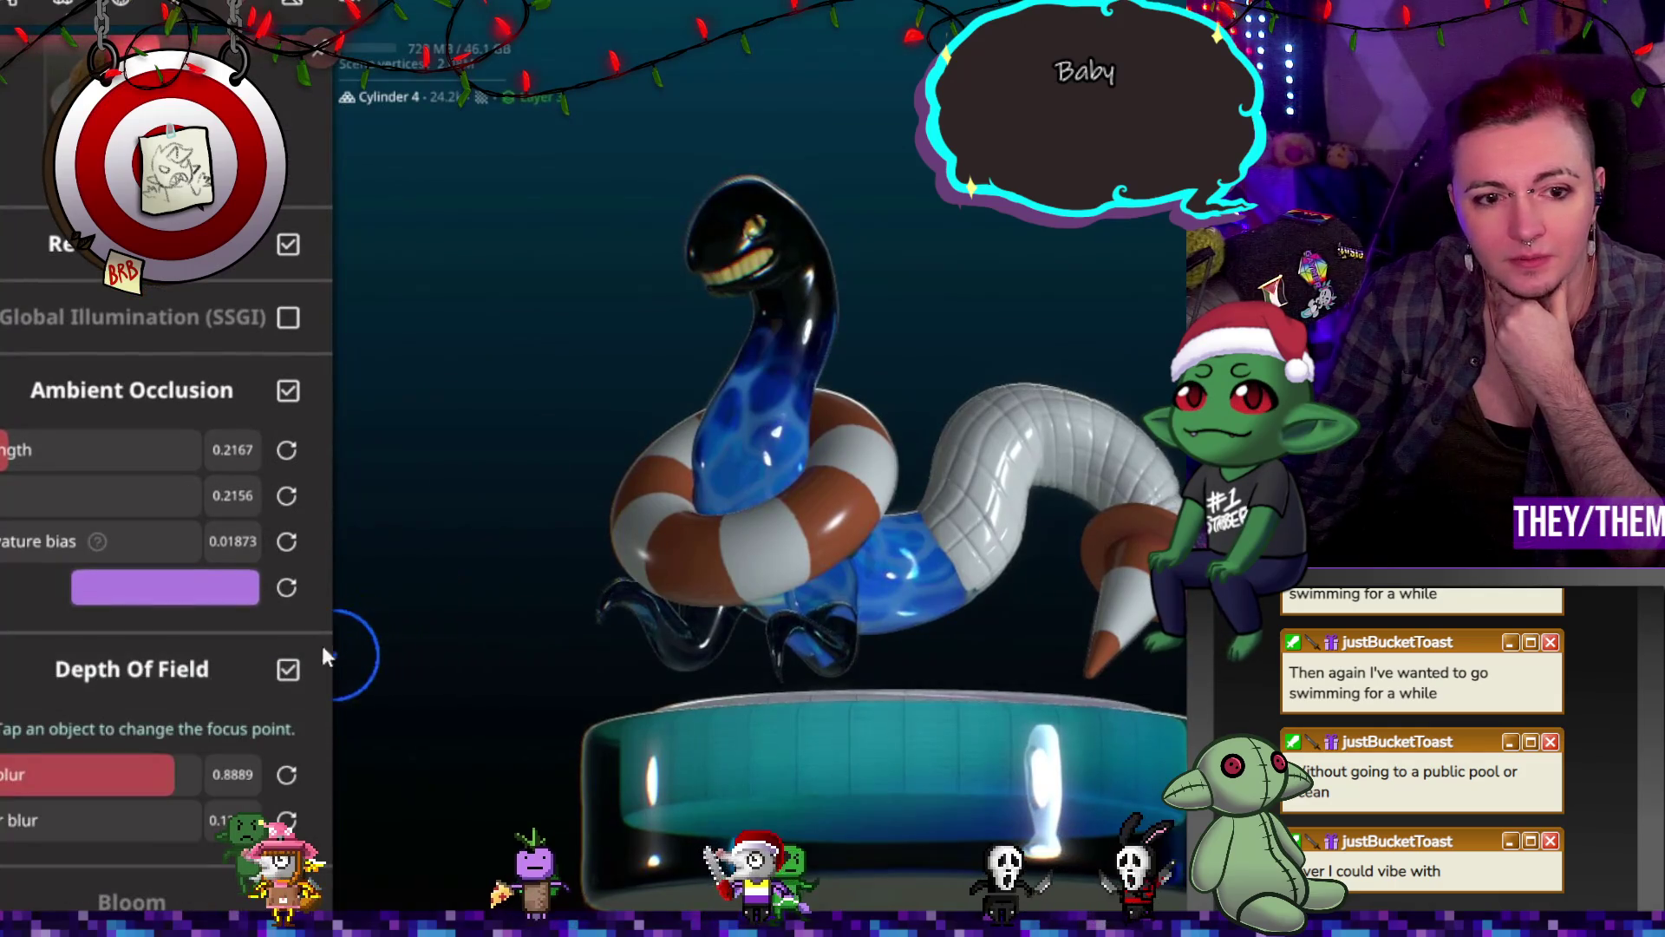
left_click(482, 533)
mouse_move(479, 528)
left_mouse_down()
mouse_move(512, 607)
mouse_move(659, 609)
mouse_move(644, 569)
mouse_move(456, 569)
left_mouse_up()
left_click(293, 610)
mouse_move(505, 413)
left_mouse_down()
mouse_move(700, 409)
mouse_move(720, 366)
mouse_move(842, 491)
mouse_move(380, 367)
mouse_move(534, 387)
mouse_move(836, 477)
mouse_move(1131, 454)
left_mouse_up()
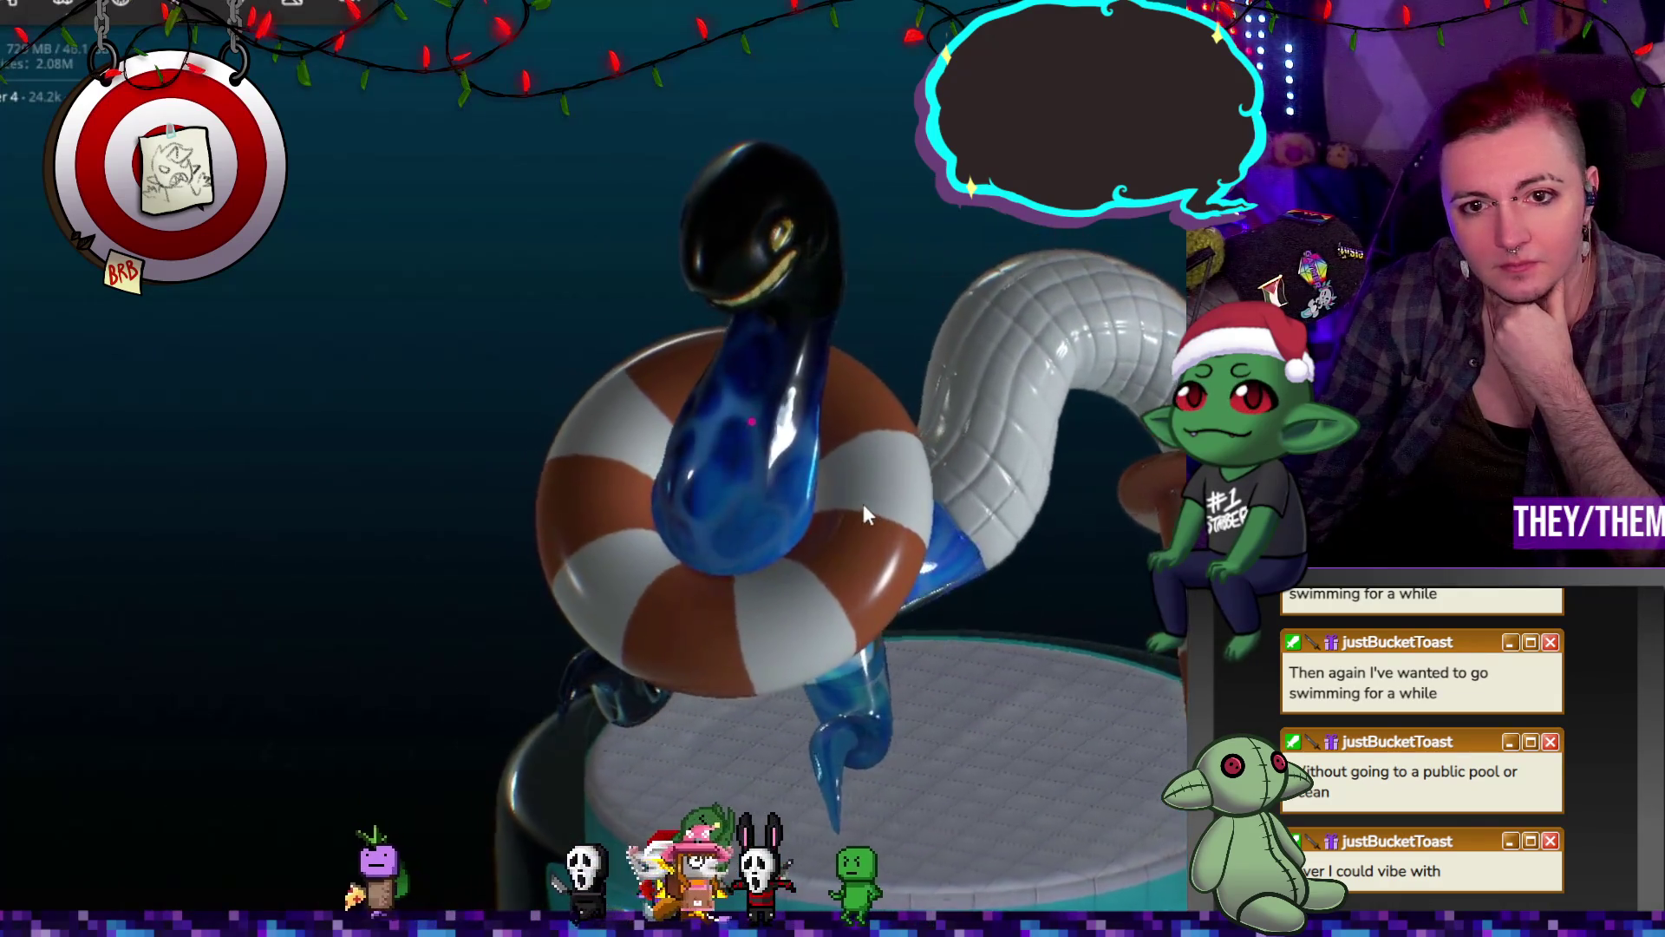
left_click_drag(864, 506, 732, 430)
Step: Enable Global Illumination (SSGI) and check the render from around the snake
left_click(236, 9)
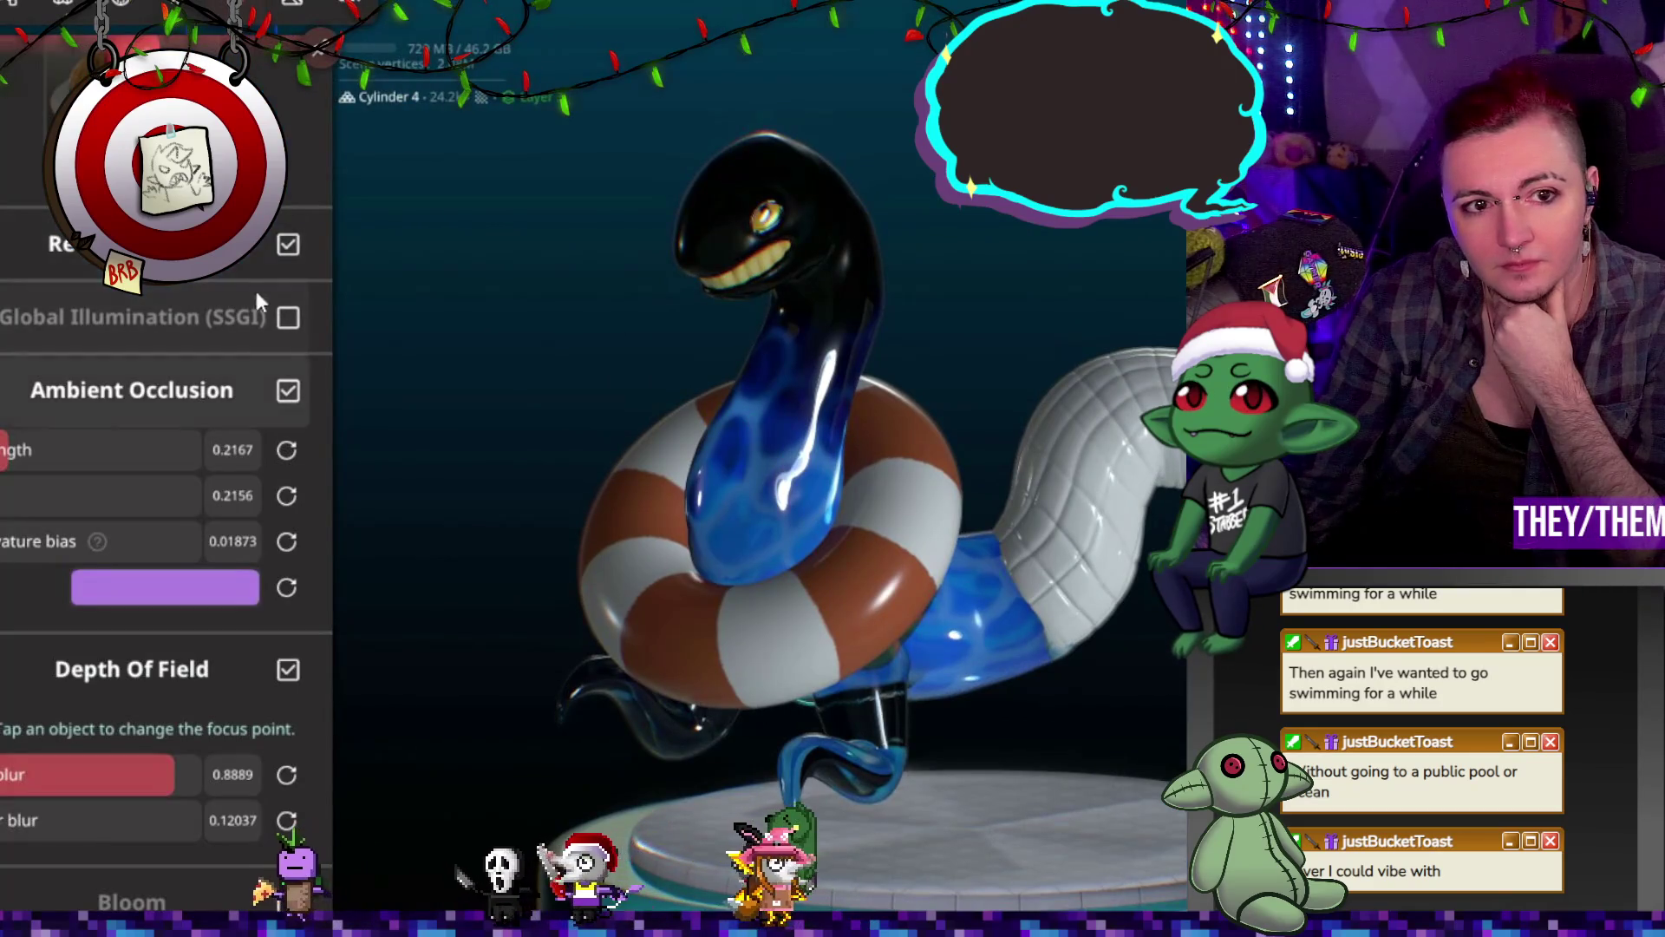
scroll(165, 520, "up", 5)
left_click(291, 712)
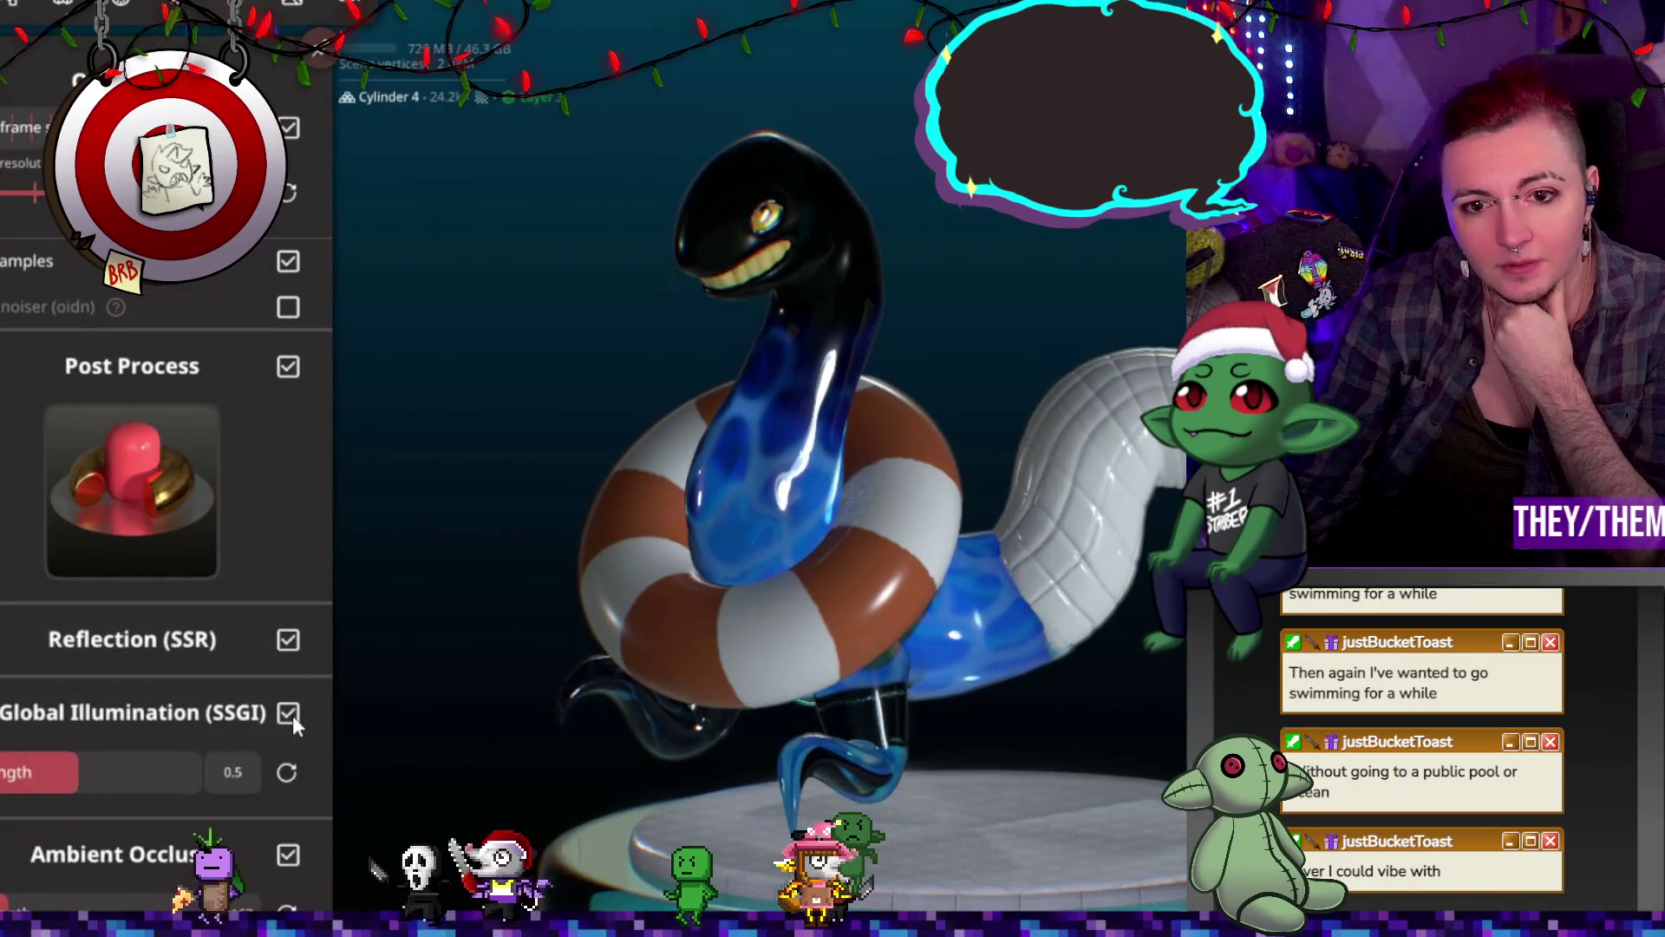
mouse_move(590, 702)
left_mouse_down()
mouse_move(755, 680)
mouse_move(777, 758)
mouse_move(752, 666)
mouse_move(837, 664)
left_mouse_up()
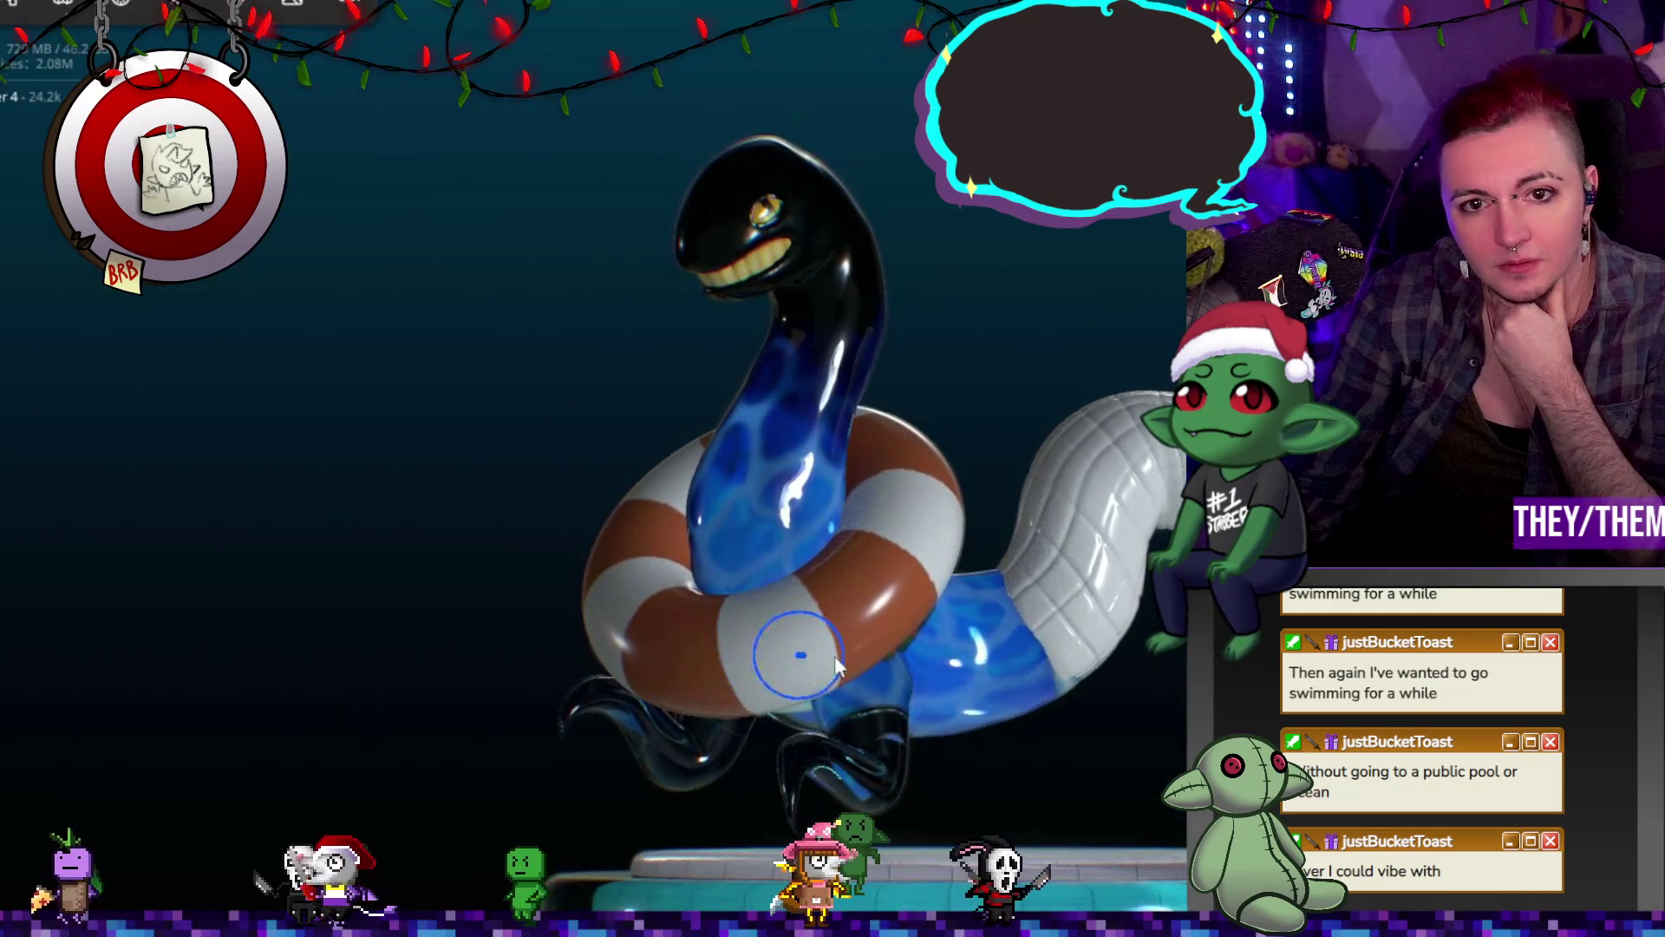
left_click(273, 16)
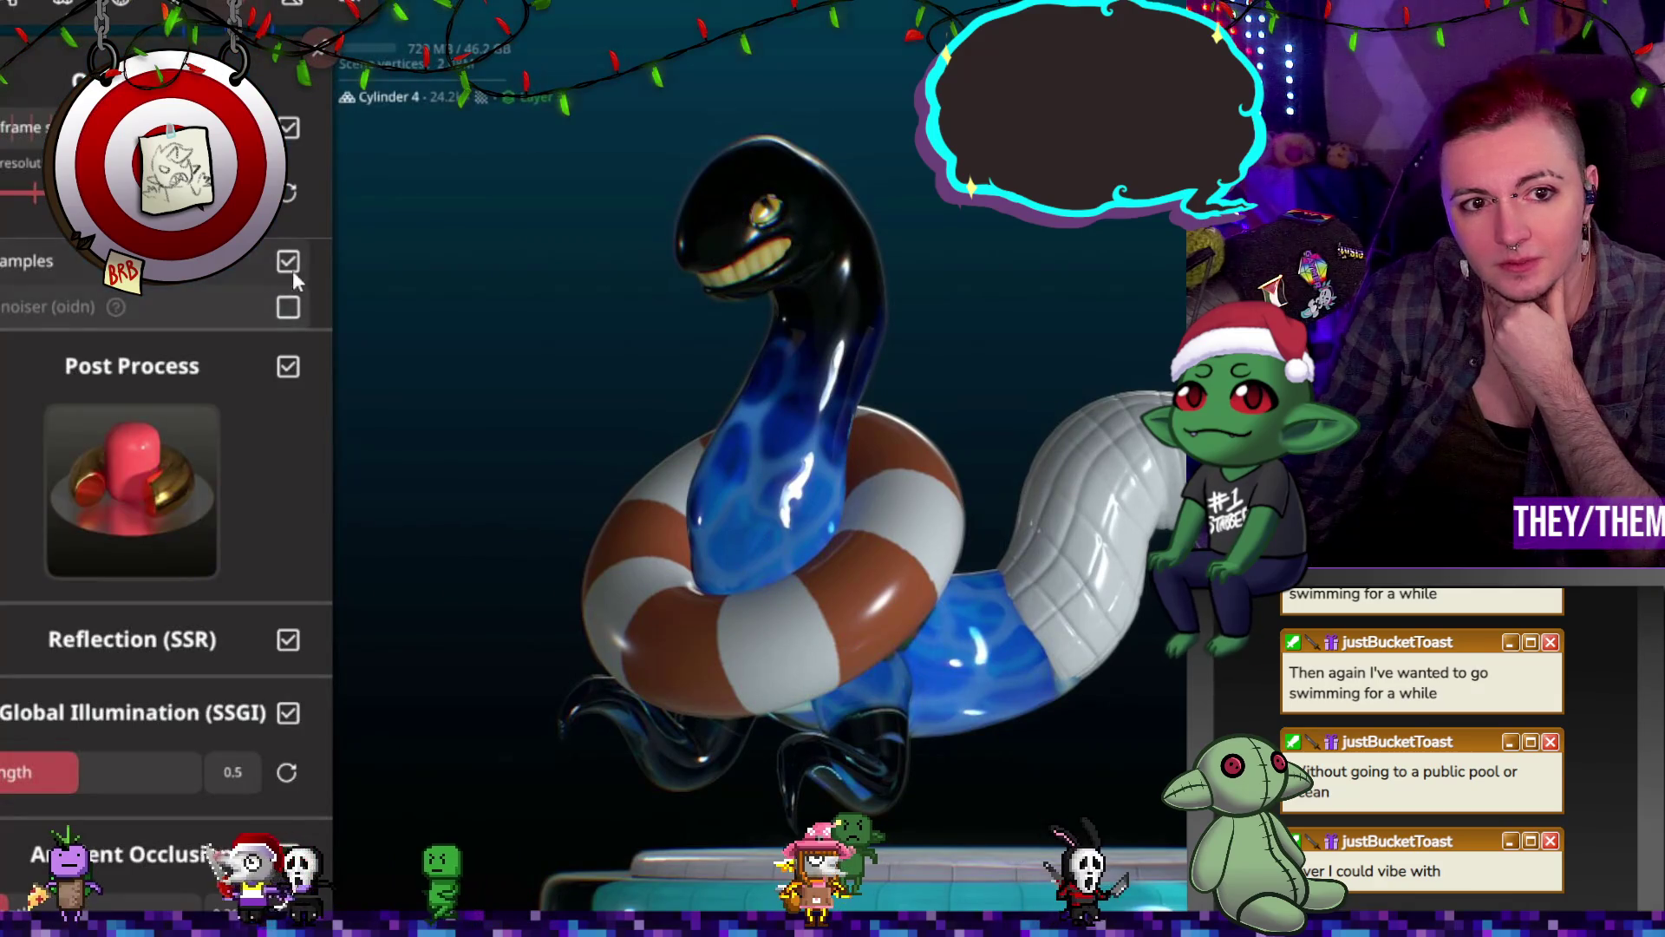
left_click(291, 381)
mouse_move(610, 387)
left_mouse_down()
mouse_move(450, 428)
mouse_move(483, 462)
mouse_move(689, 457)
mouse_move(760, 502)
mouse_move(752, 527)
mouse_move(1078, 448)
mouse_move(778, 475)
mouse_move(611, 411)
mouse_move(647, 277)
left_mouse_up()
left_click(184, 22)
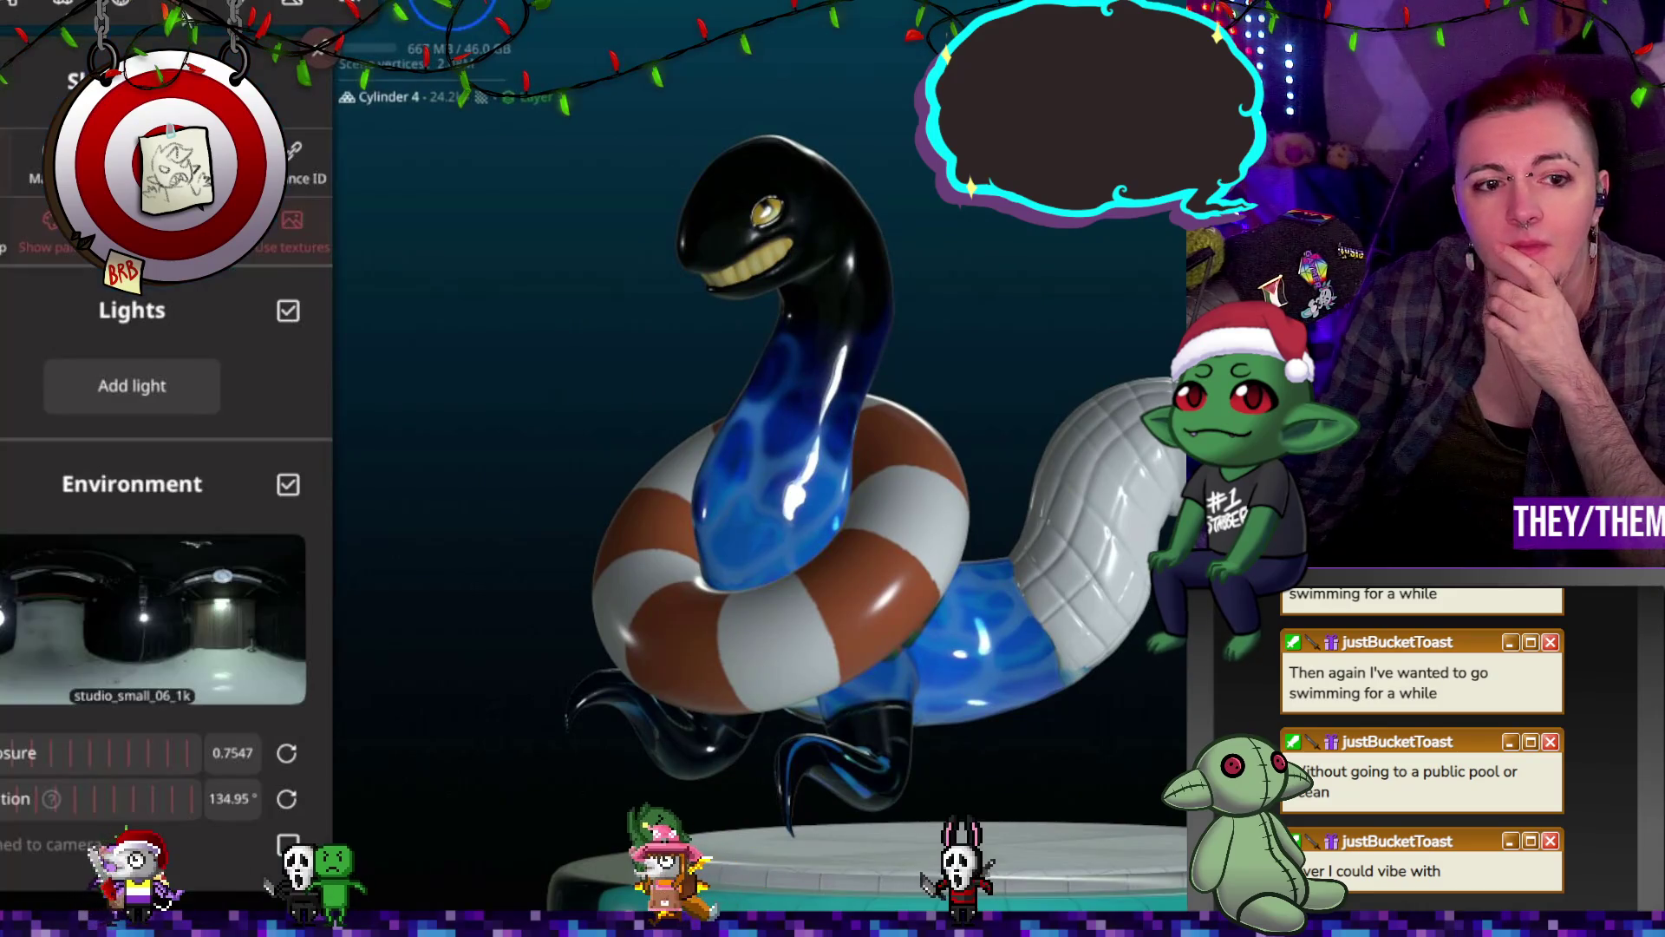
Step: Add a new light, drag it above the snake's head, and open its colour picker
left_click(153, 381)
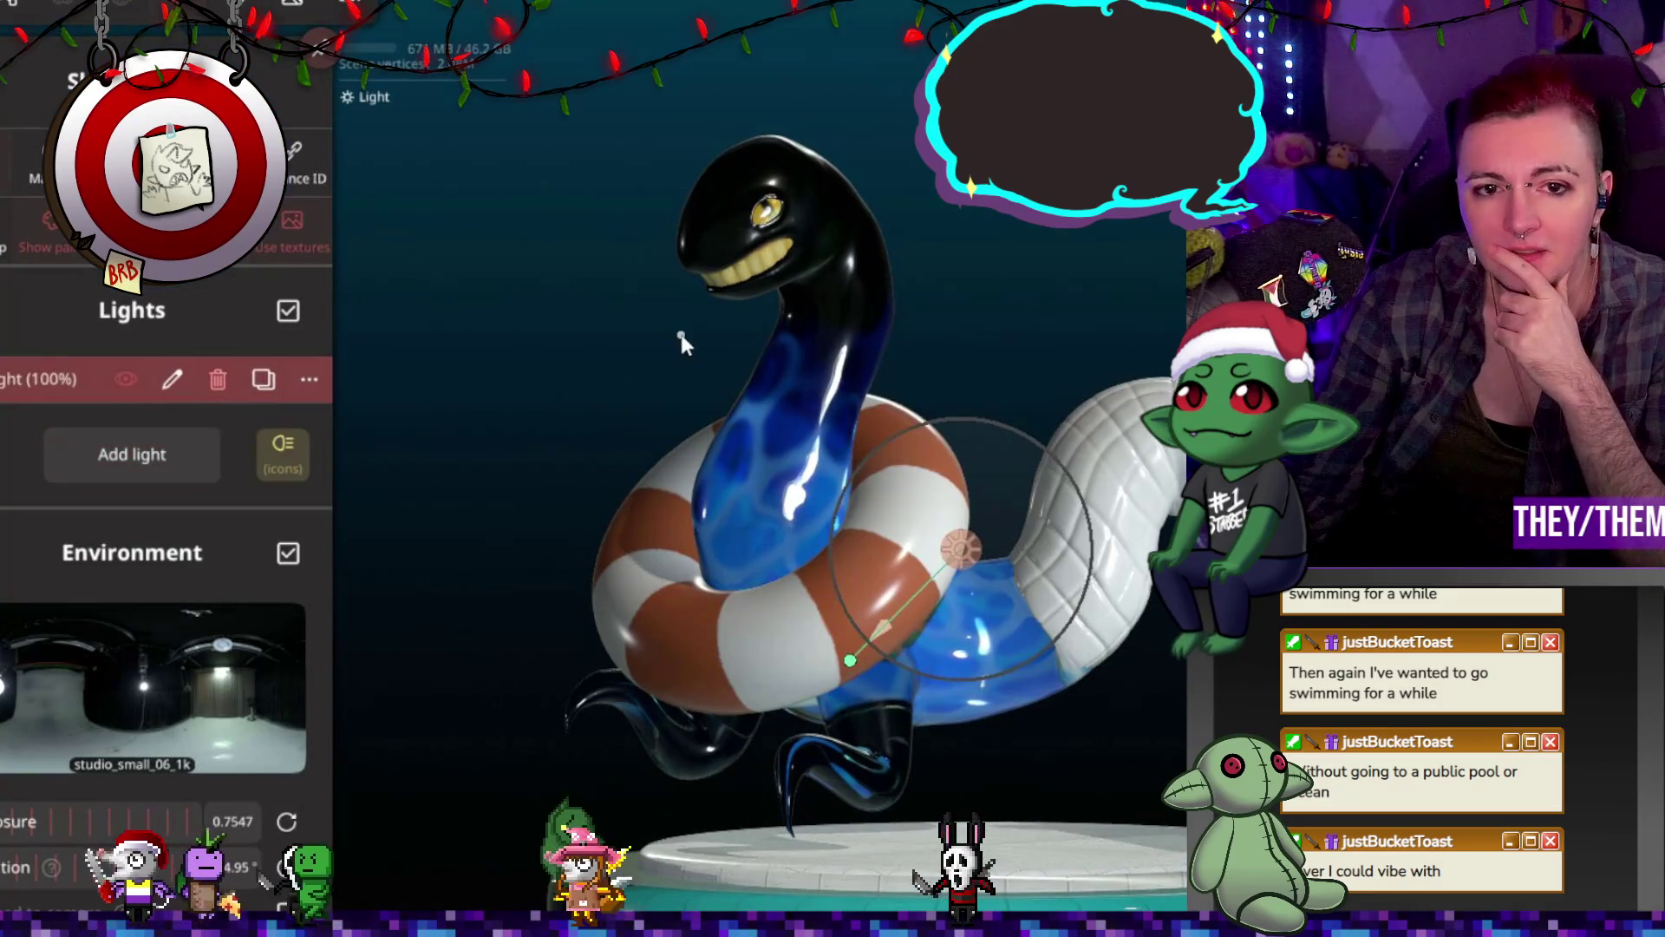
mouse_move(970, 548)
left_mouse_down()
mouse_move(1013, 362)
mouse_move(1002, 191)
left_mouse_up()
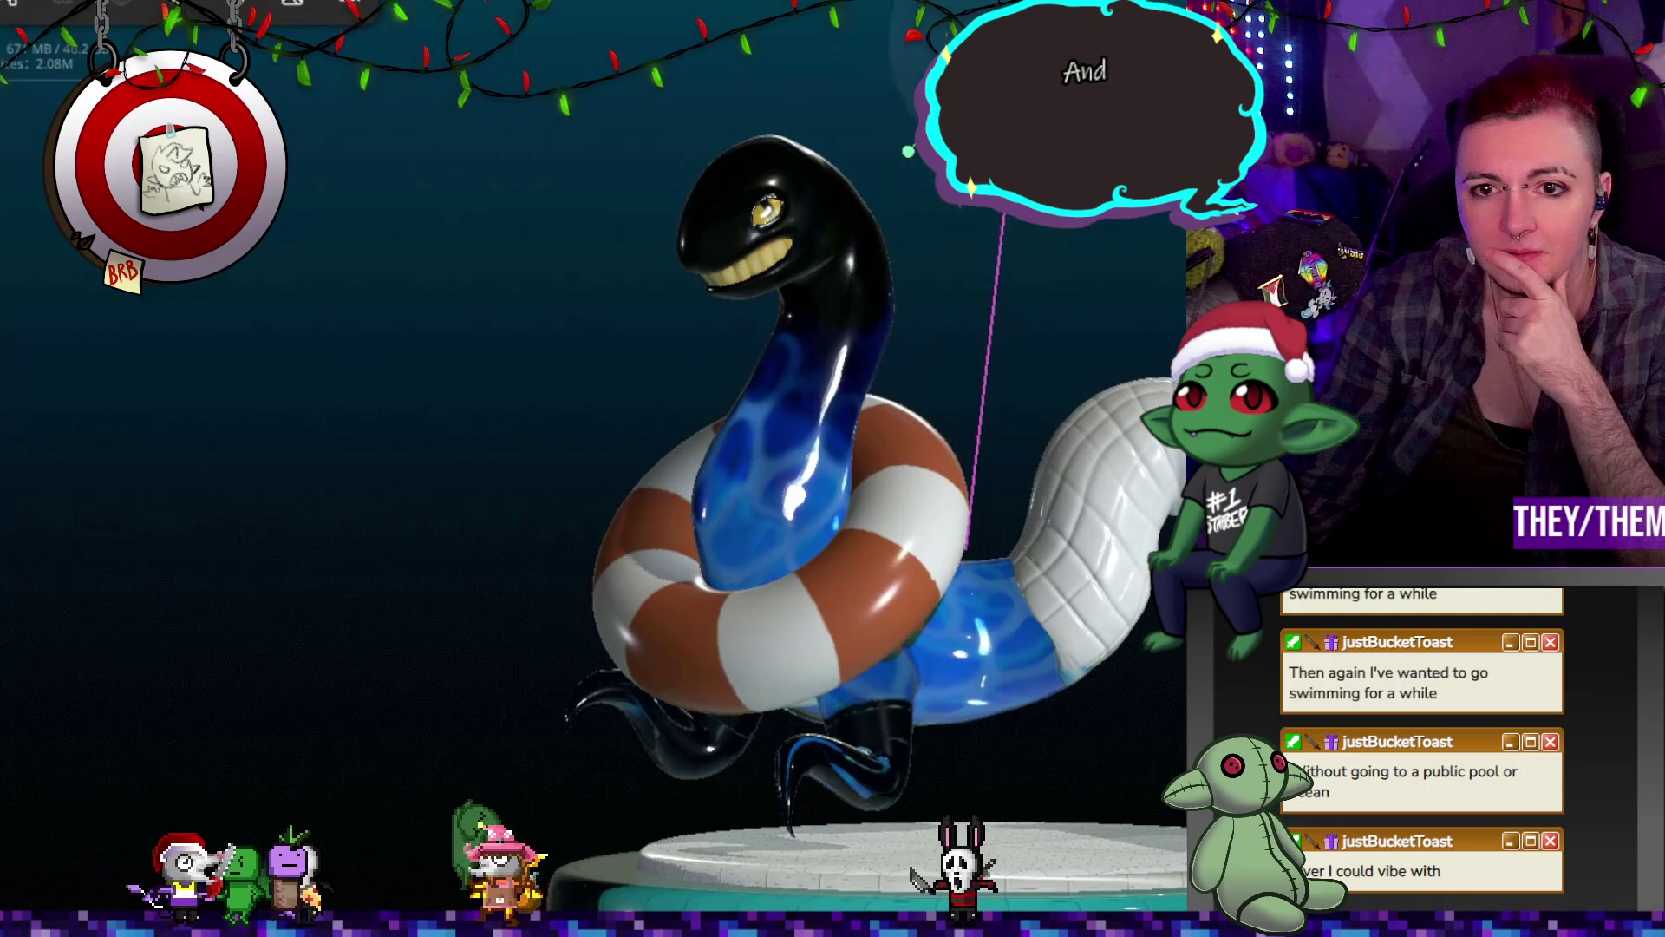
left_click_drag(1084, 157, 1042, 365)
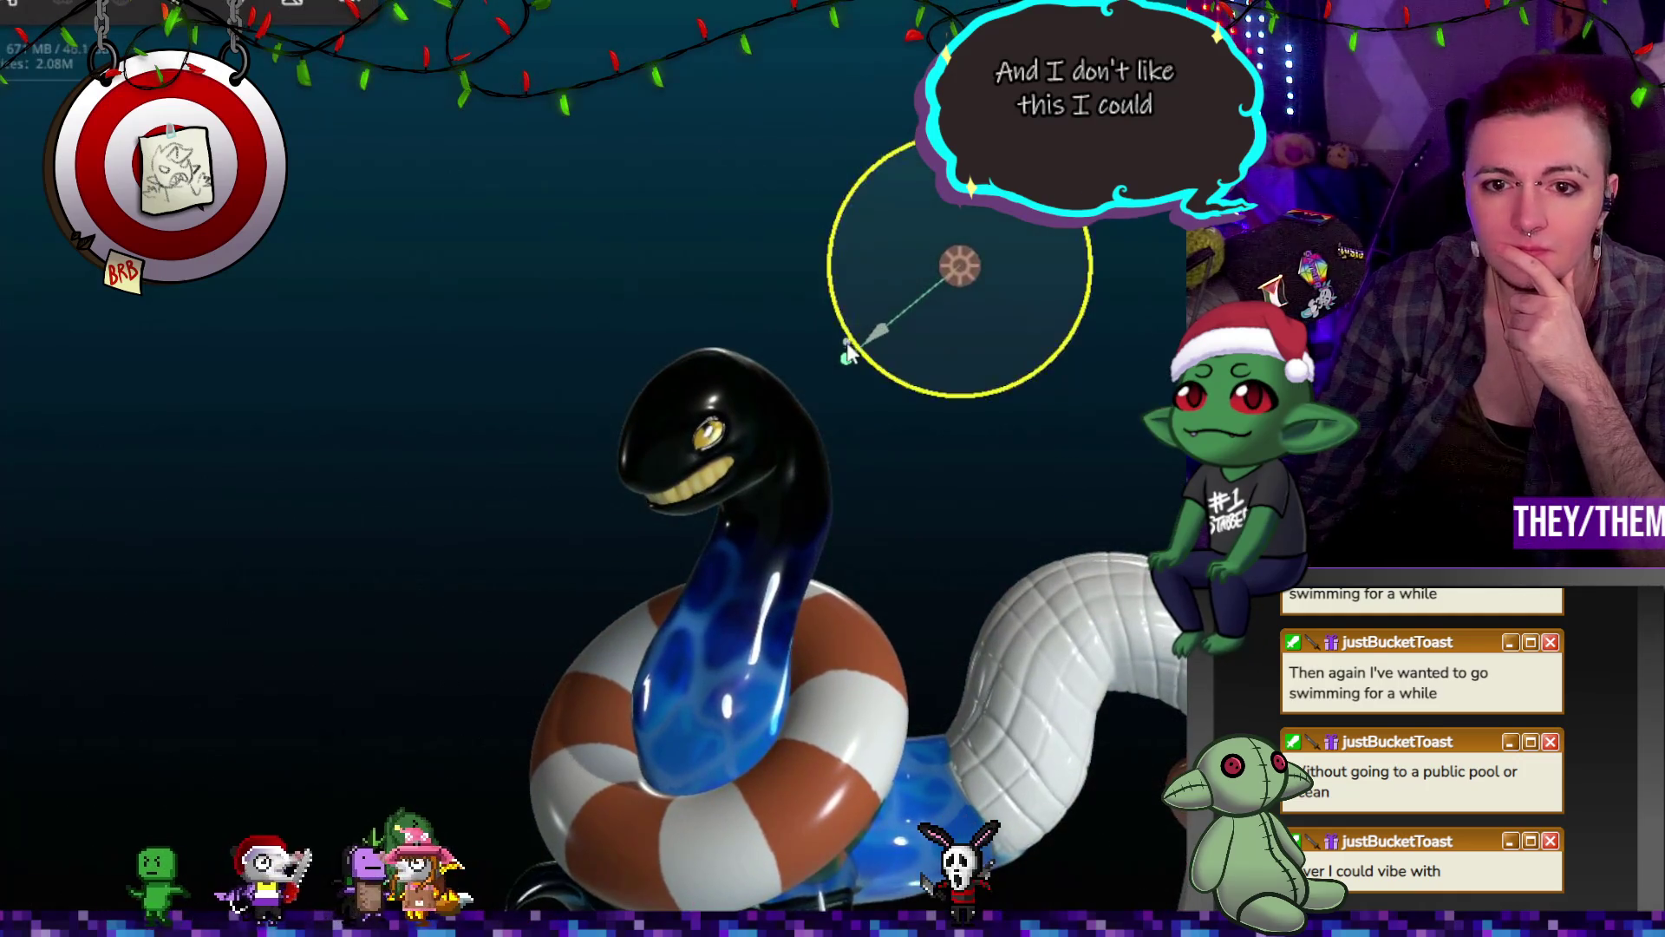
mouse_move(878, 366)
left_mouse_down()
mouse_move(1017, 507)
mouse_move(1032, 497)
left_mouse_up()
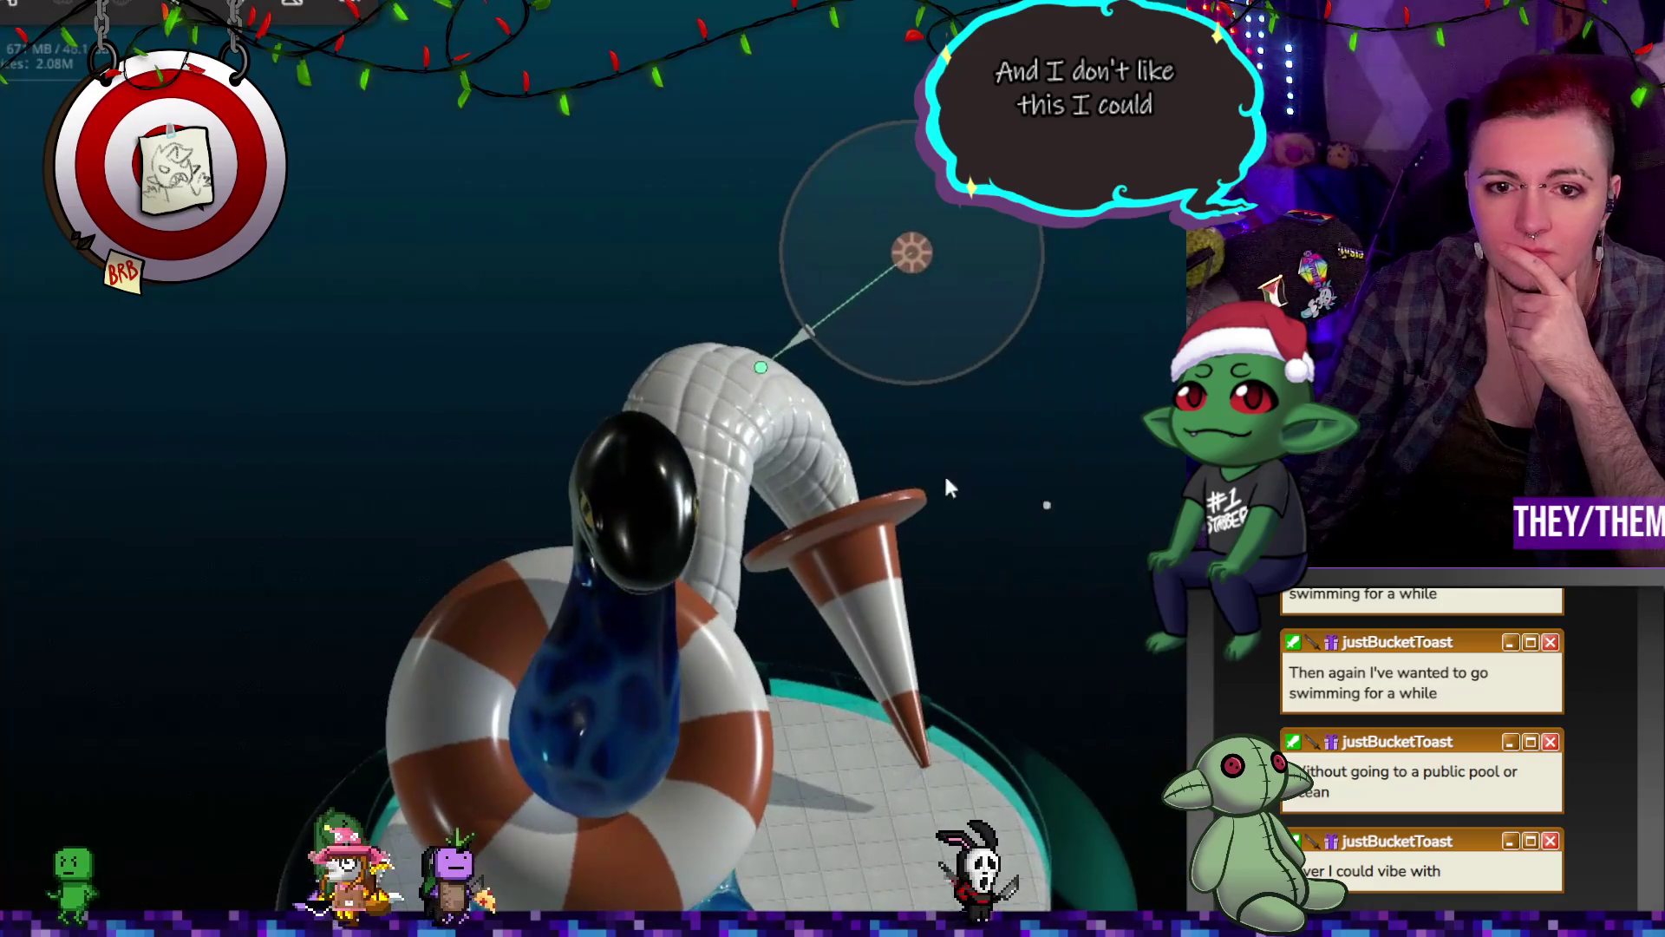
left_click_drag(762, 380, 979, 386)
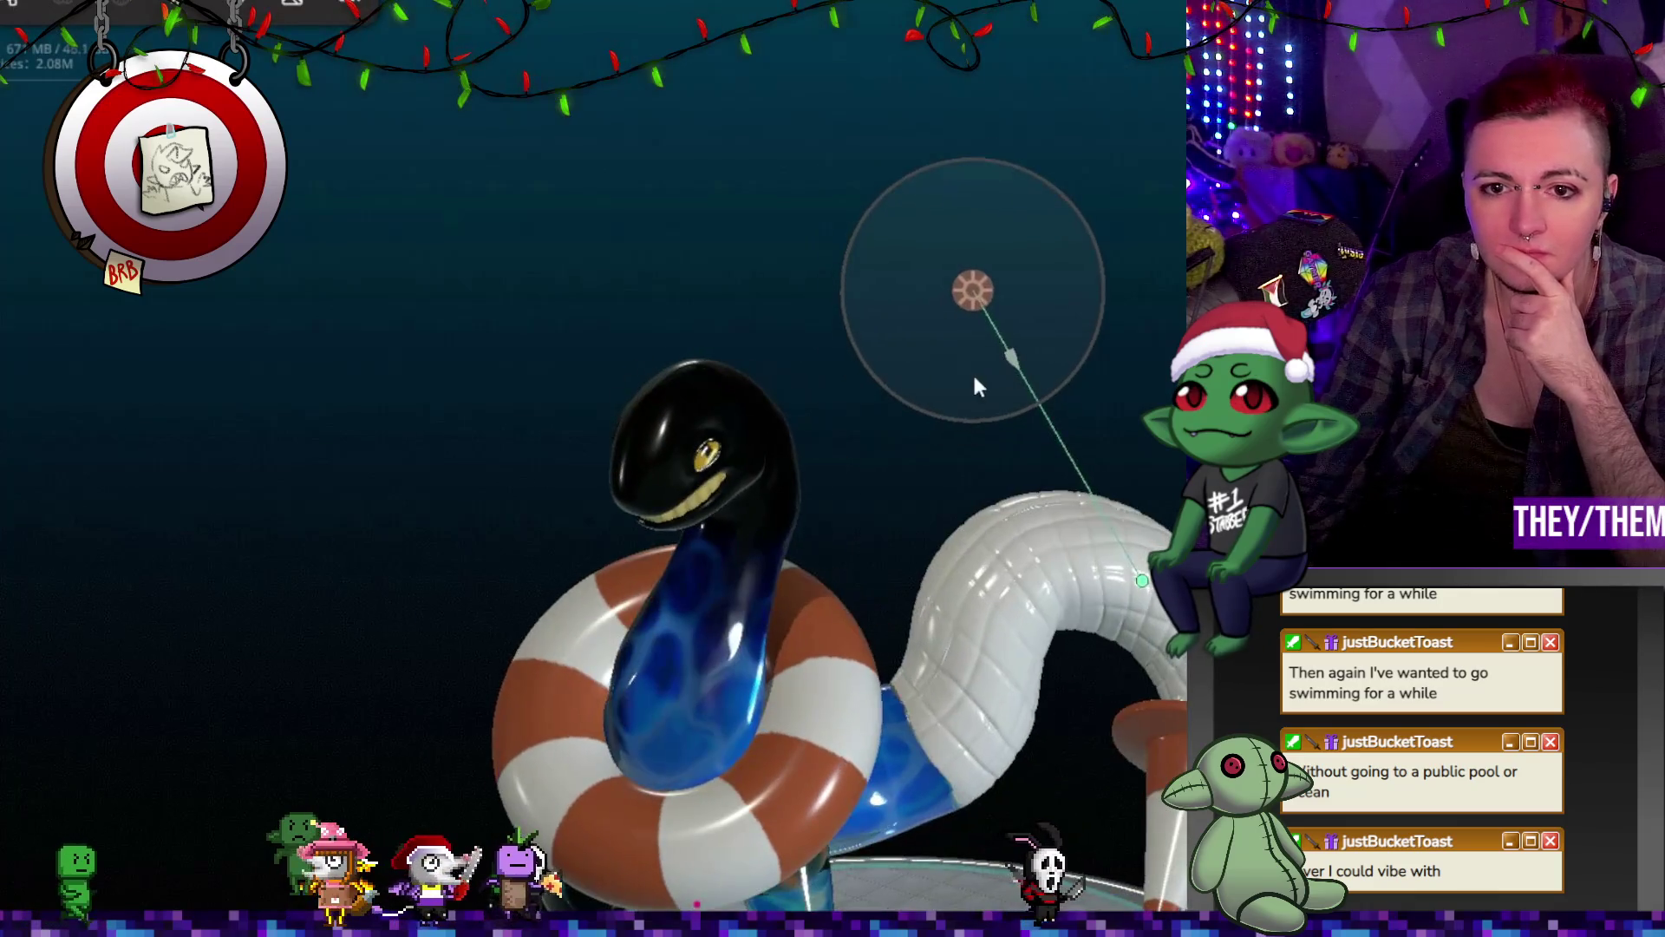
mouse_move(978, 311)
left_mouse_down()
mouse_move(993, 361)
mouse_move(545, 490)
mouse_move(270, 421)
left_mouse_up()
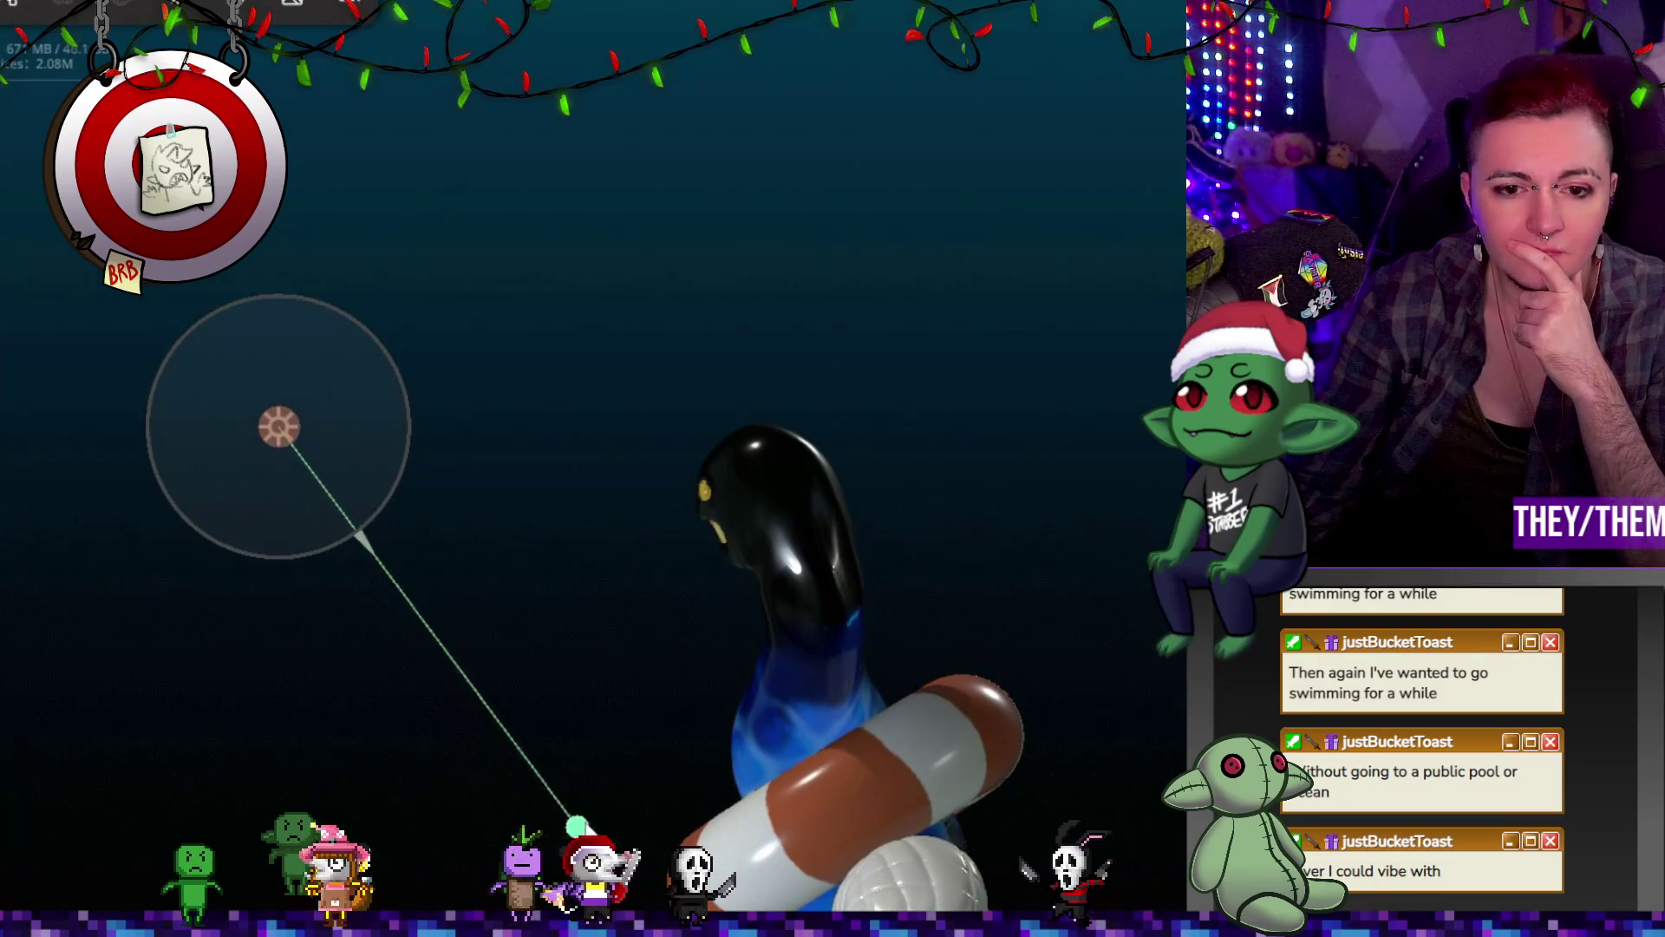
mouse_move(598, 752)
left_mouse_down()
mouse_move(811, 670)
mouse_move(1024, 494)
mouse_move(1023, 612)
left_mouse_up()
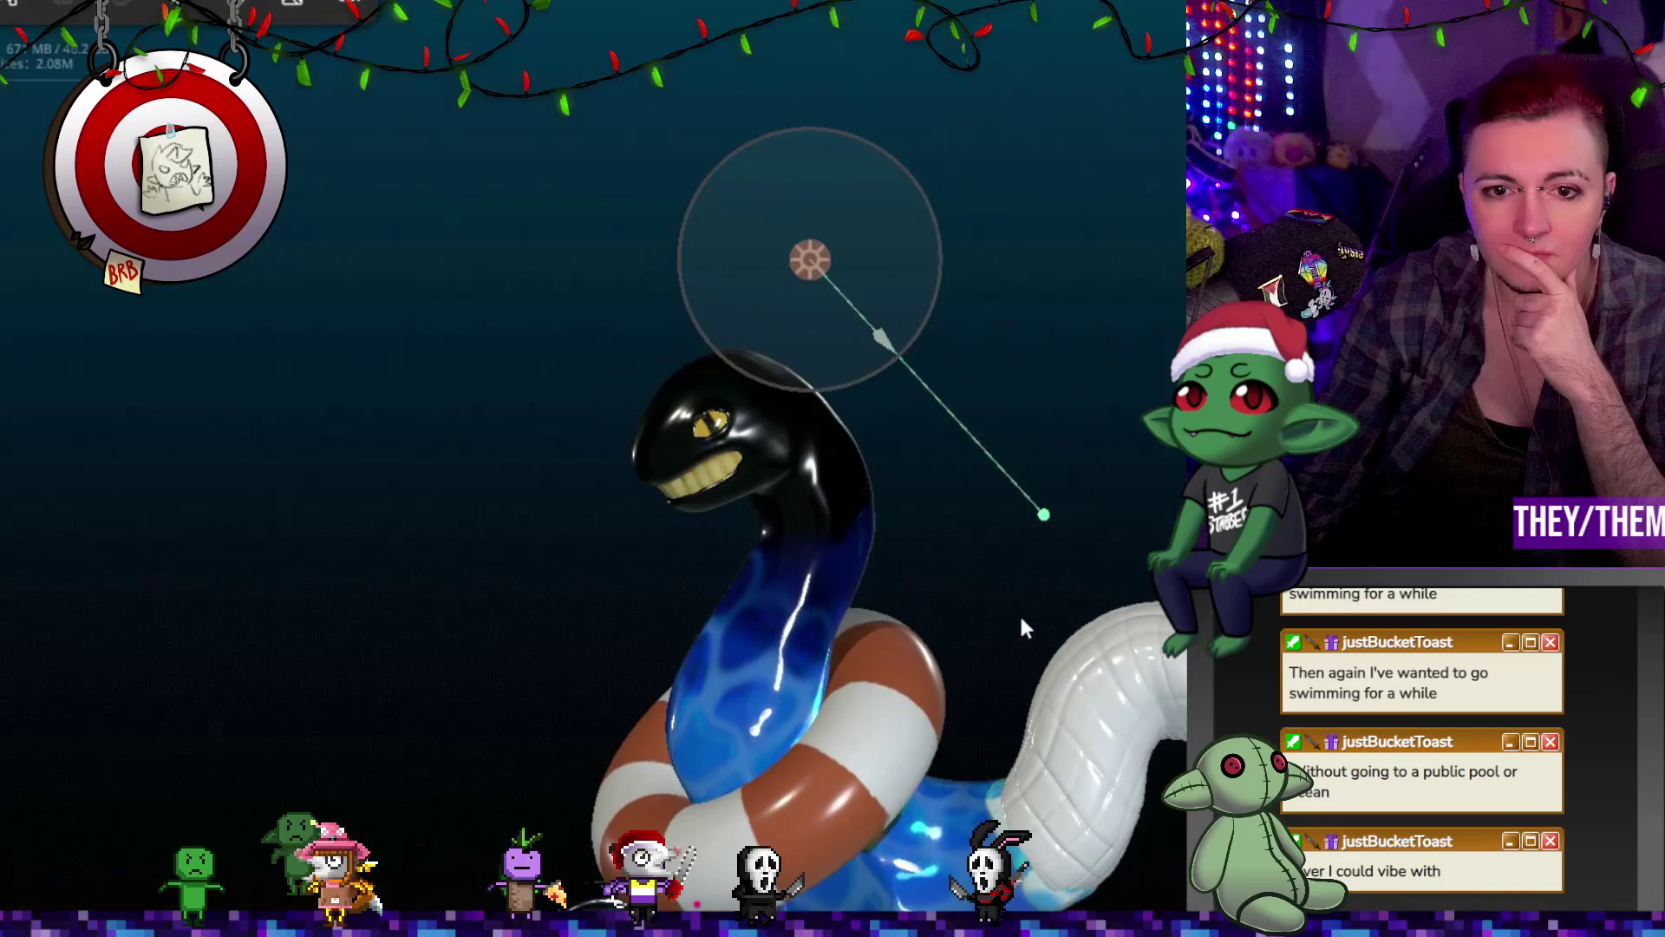
right_click(1001, 613)
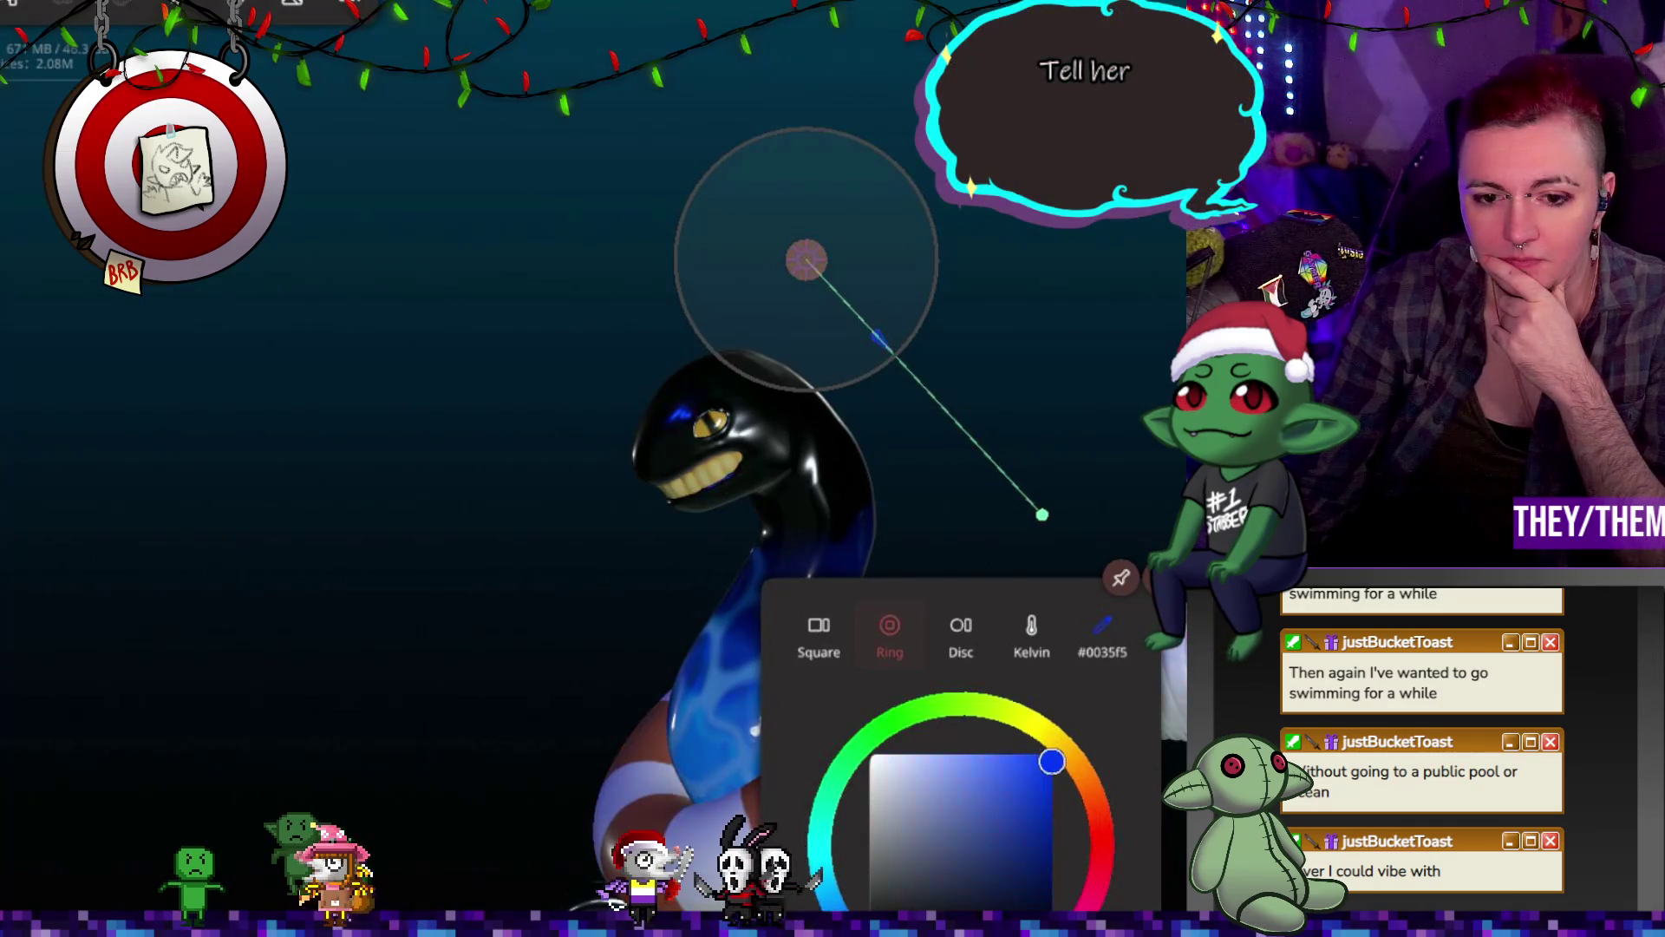
Step: Aim the light down at the snake's head and tint it pale yellow #fff08e instead of blue
left_click_drag(1022, 713, 1091, 686)
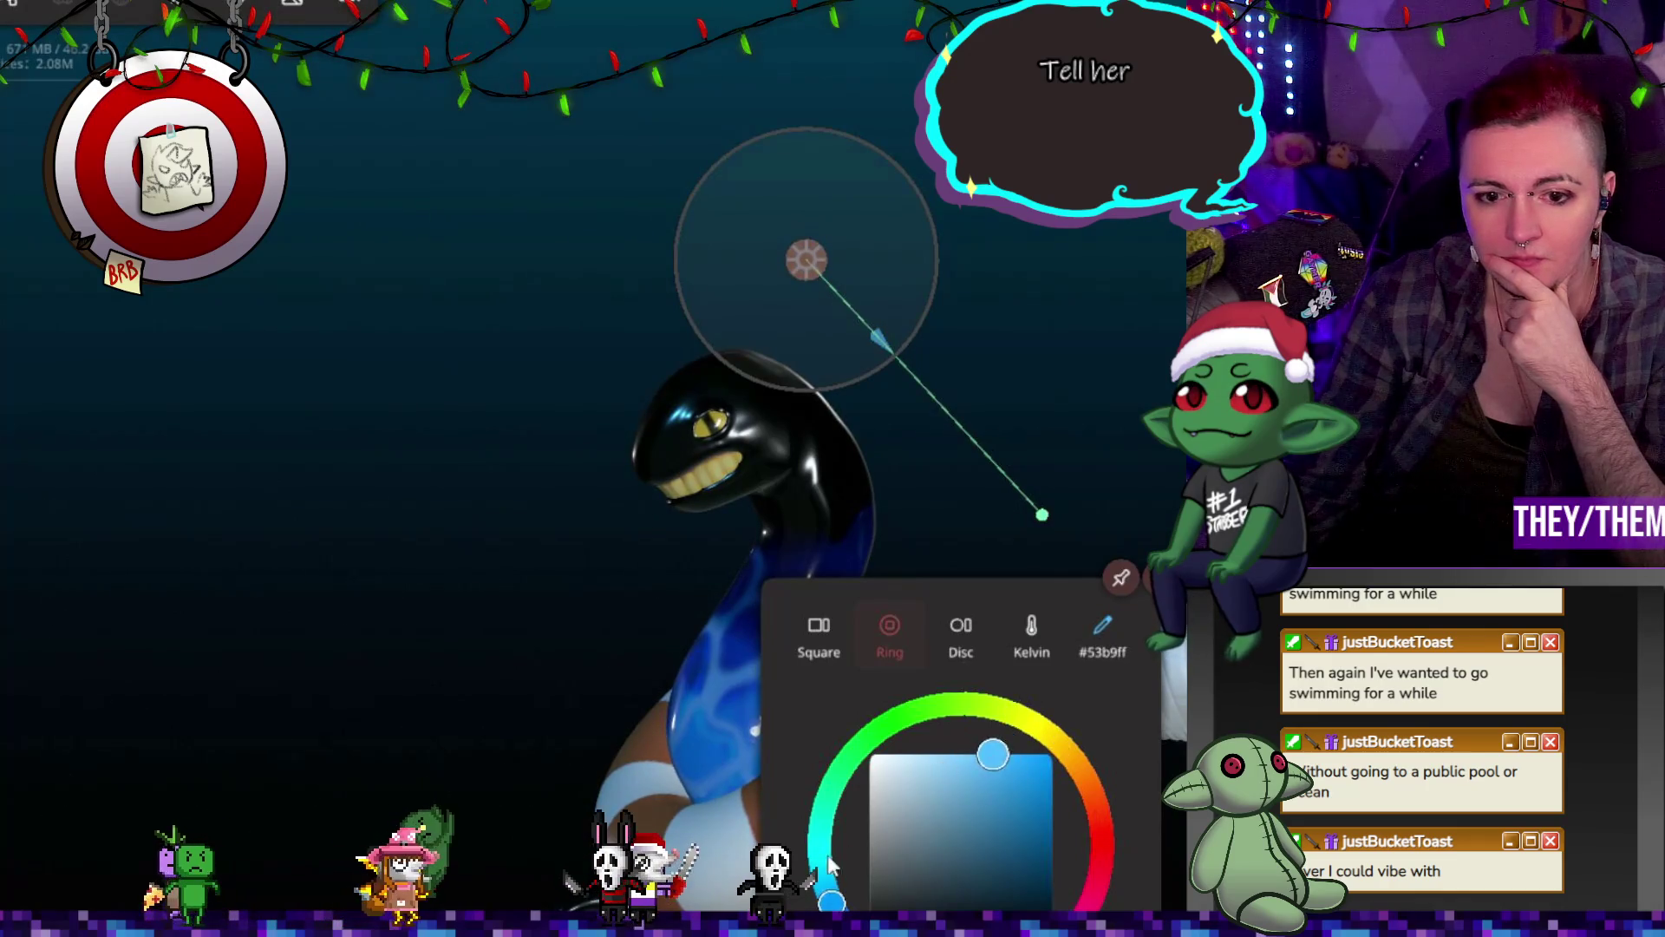
left_click_drag(830, 861, 832, 878)
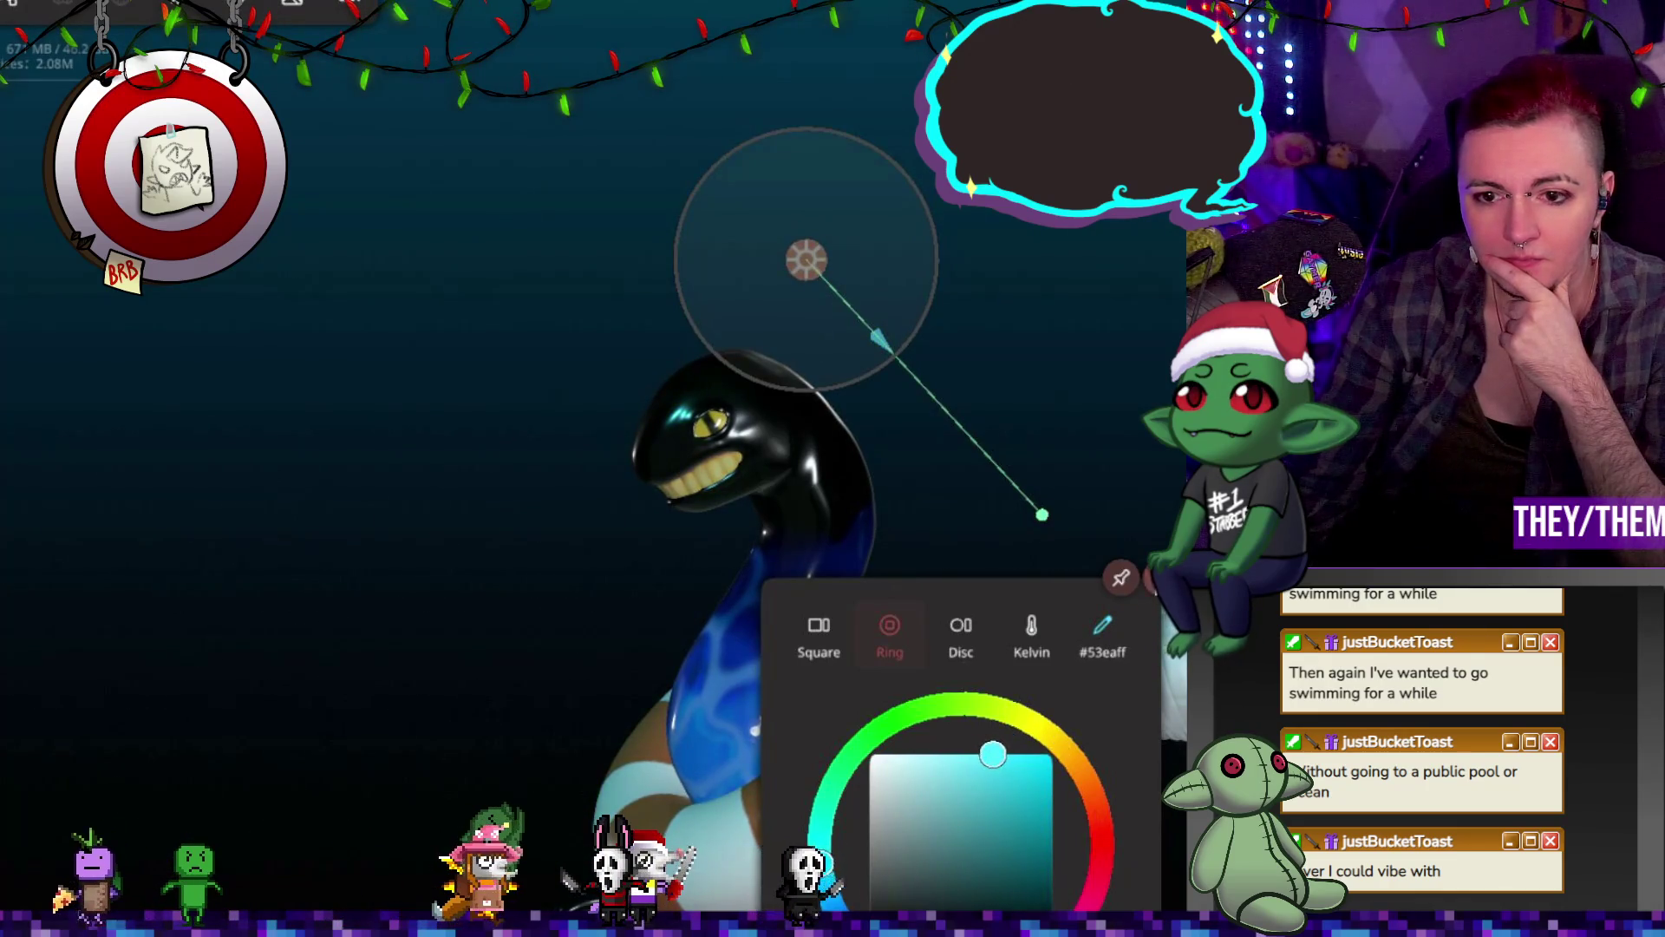
key("Escape")
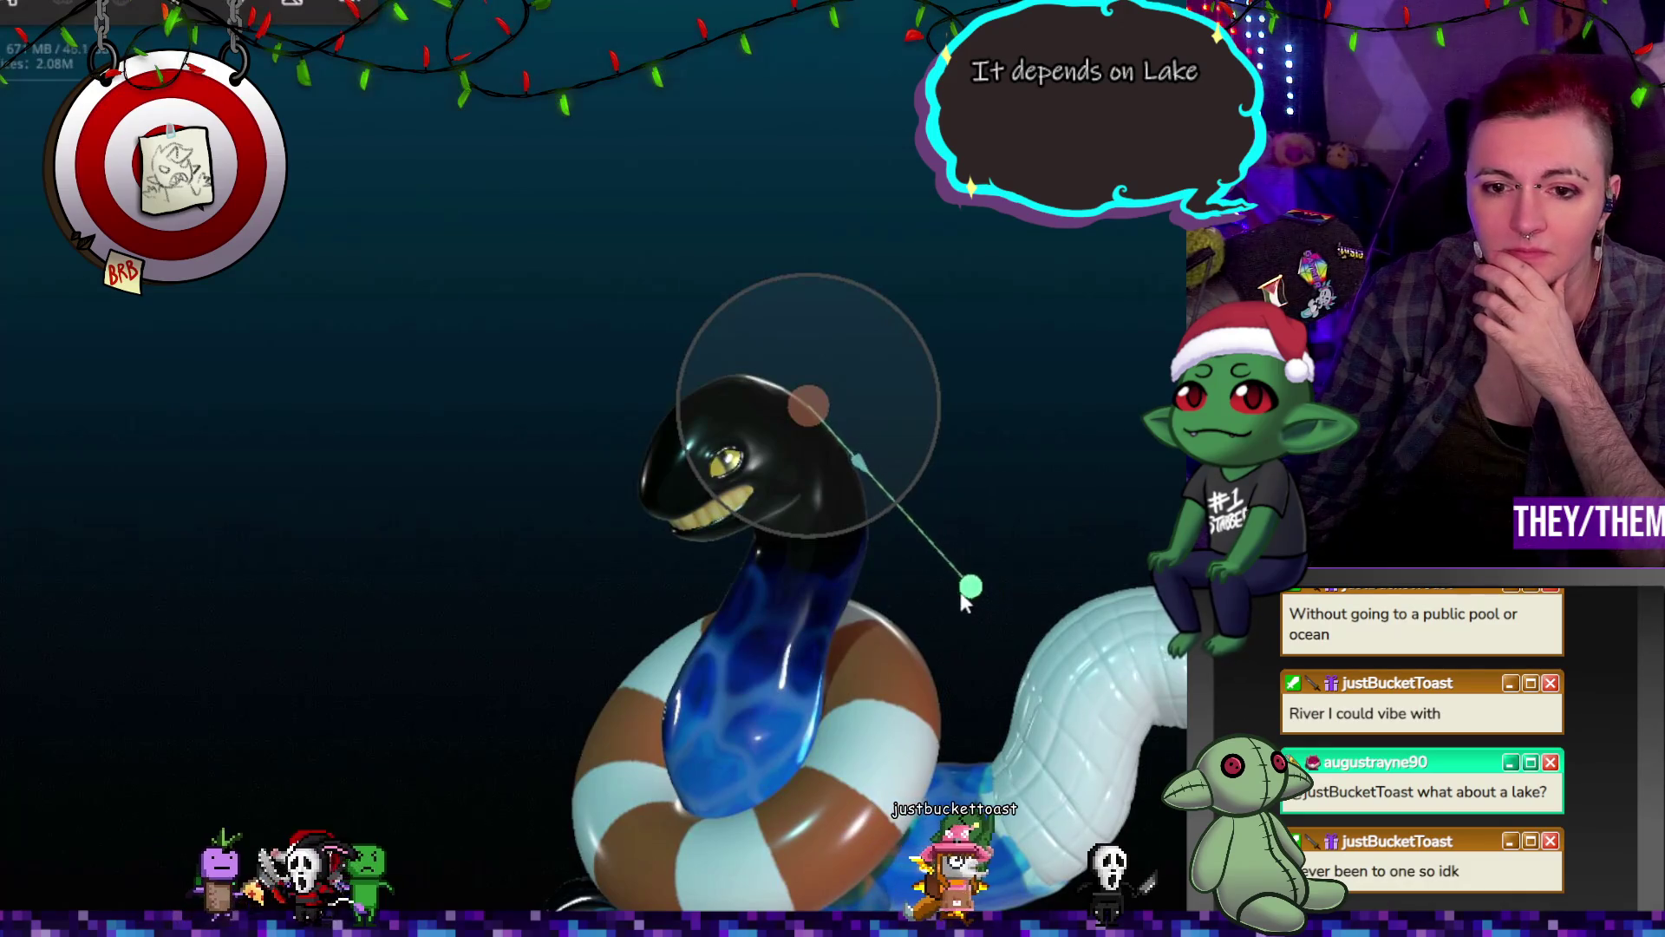
left_click_drag(966, 596, 817, 546)
mouse_move(1093, 590)
left_mouse_down()
mouse_move(735, 587)
mouse_move(807, 533)
mouse_move(892, 420)
mouse_move(1015, 469)
mouse_move(1044, 531)
mouse_move(1033, 551)
mouse_move(971, 539)
left_mouse_up()
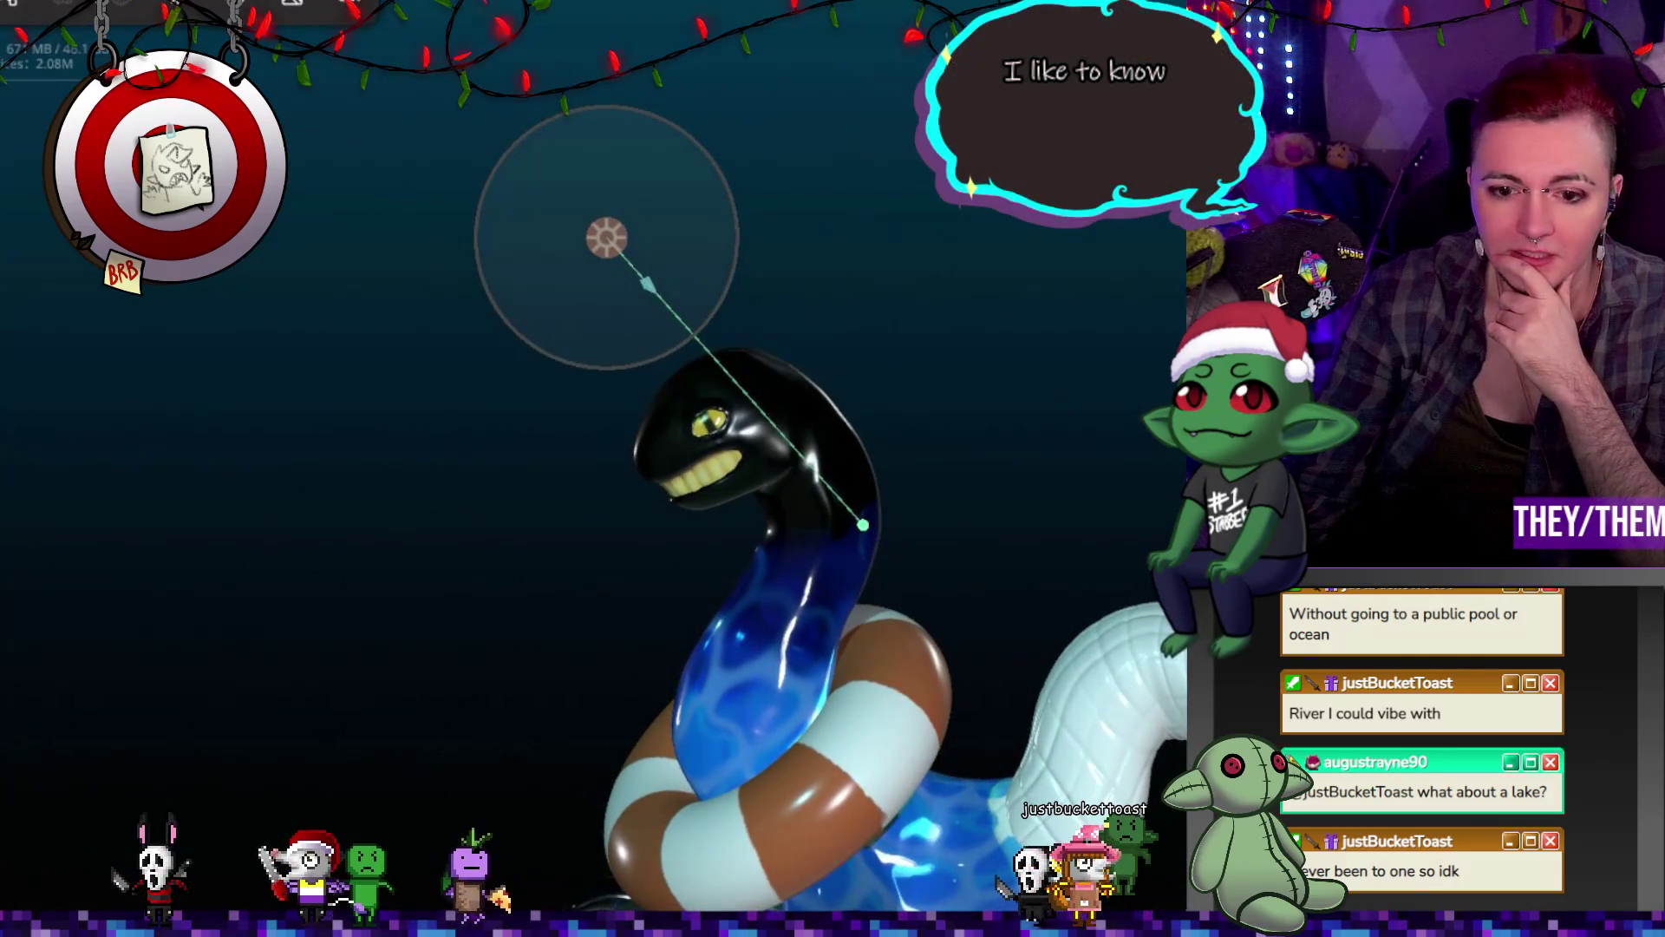
key("c")
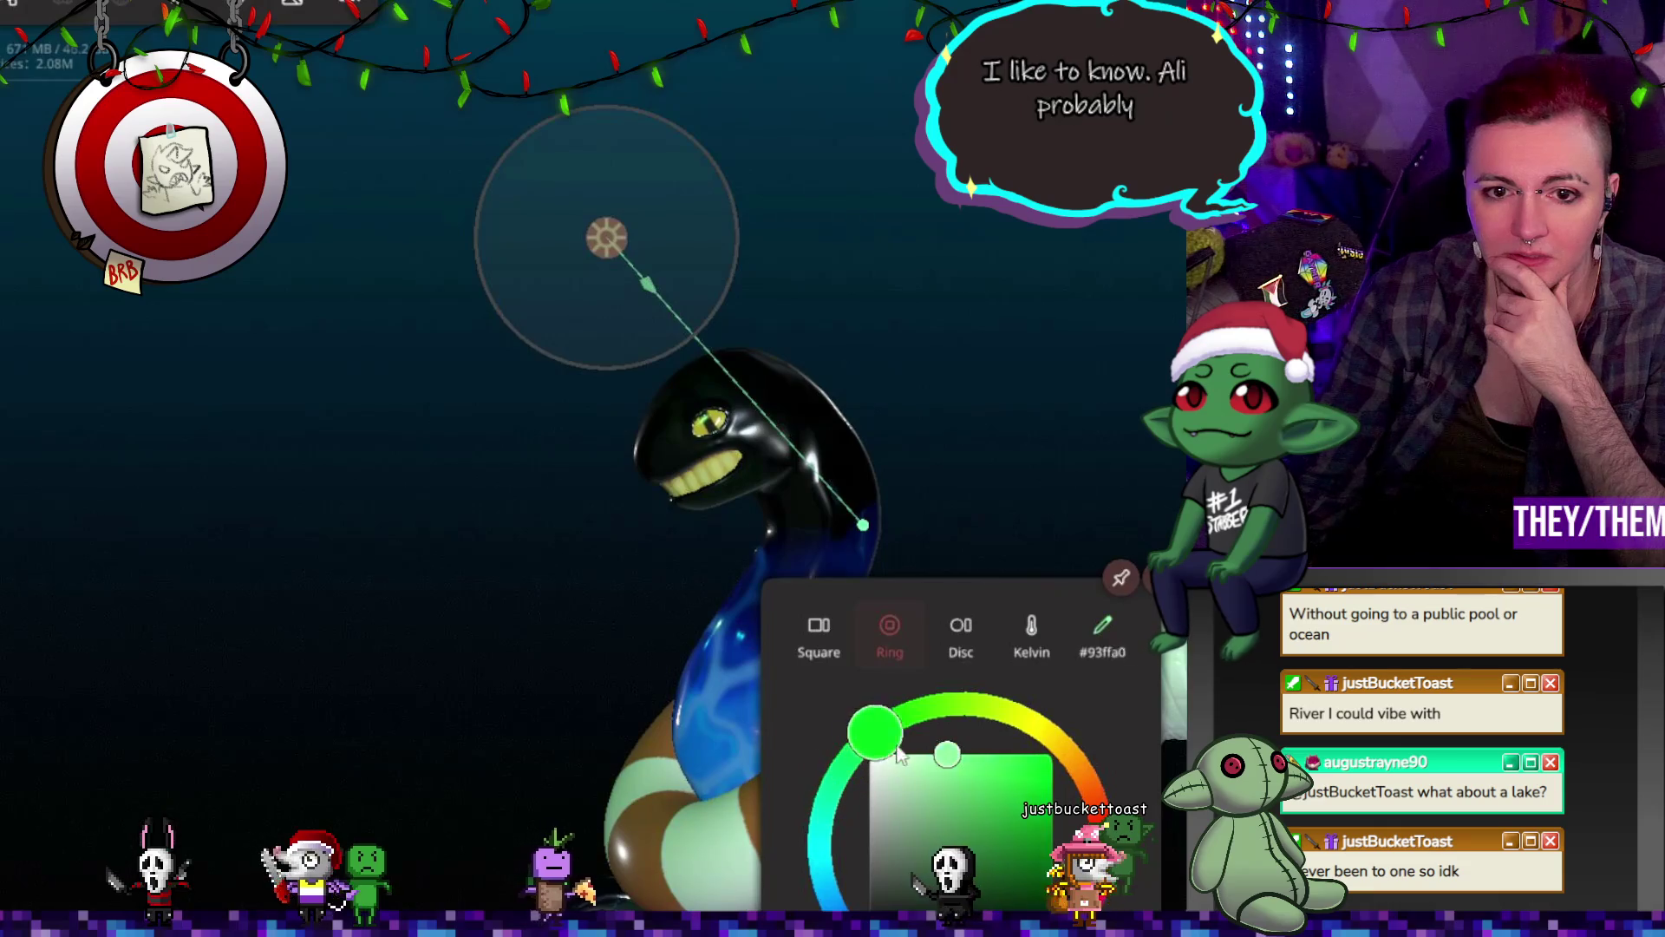
left_click_drag(1039, 748, 1036, 744)
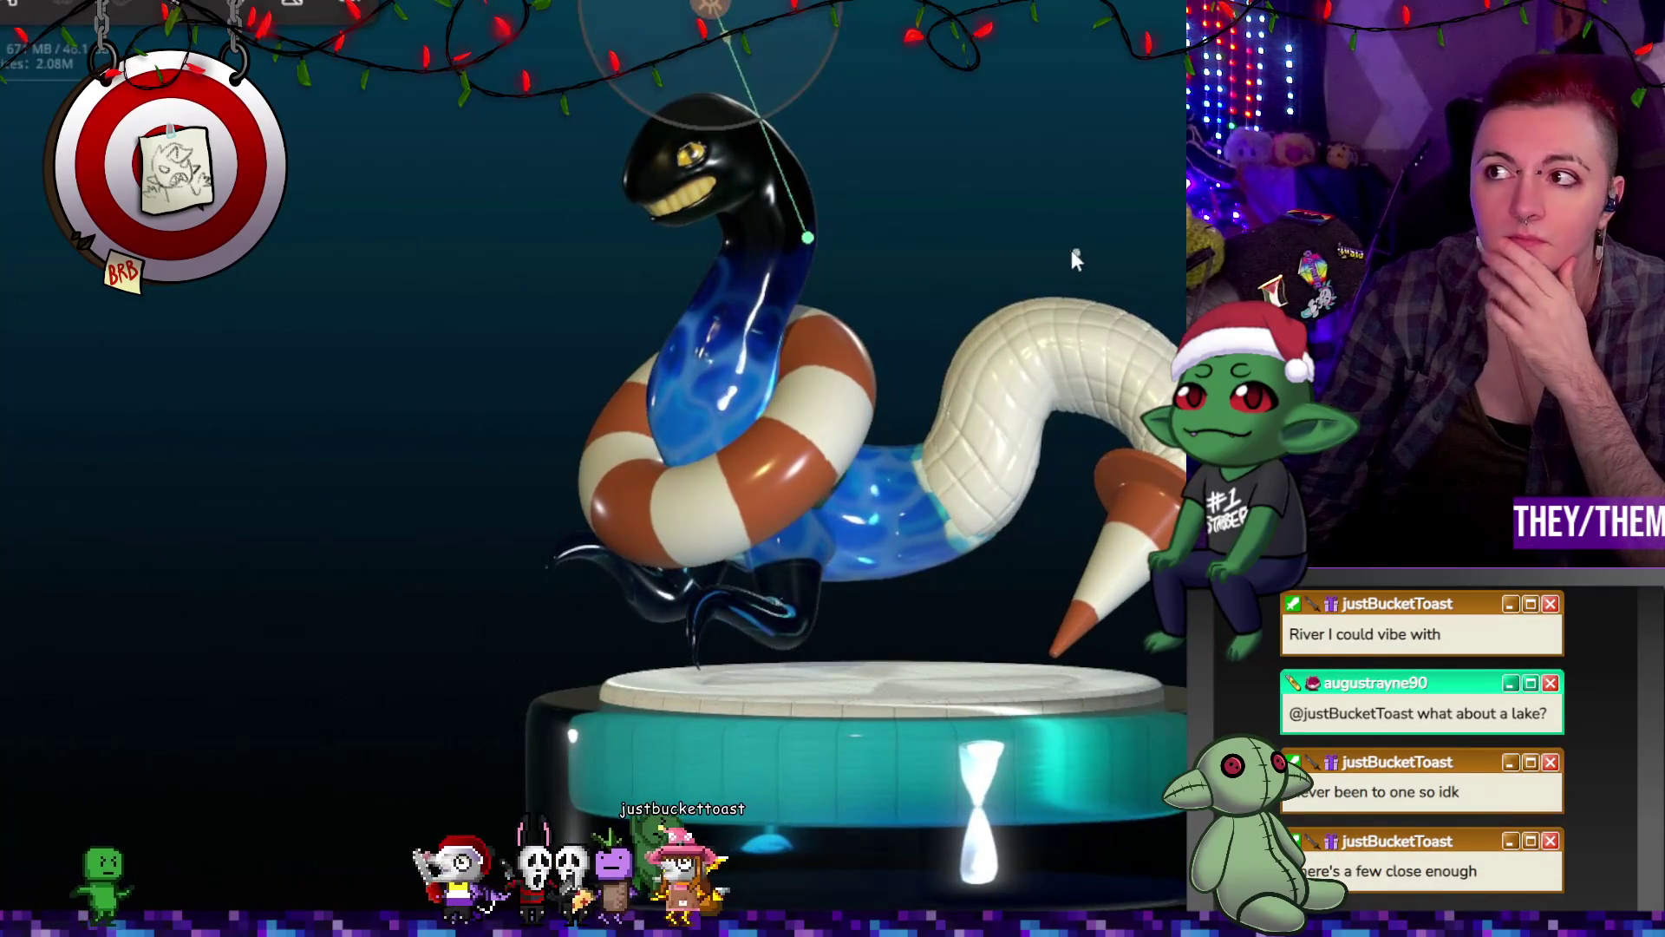
Step: Enable Post Process with reflections kept on, and disable global illumination (SSGI) and depth of field
left_click(292, 5)
left_click(258, 8)
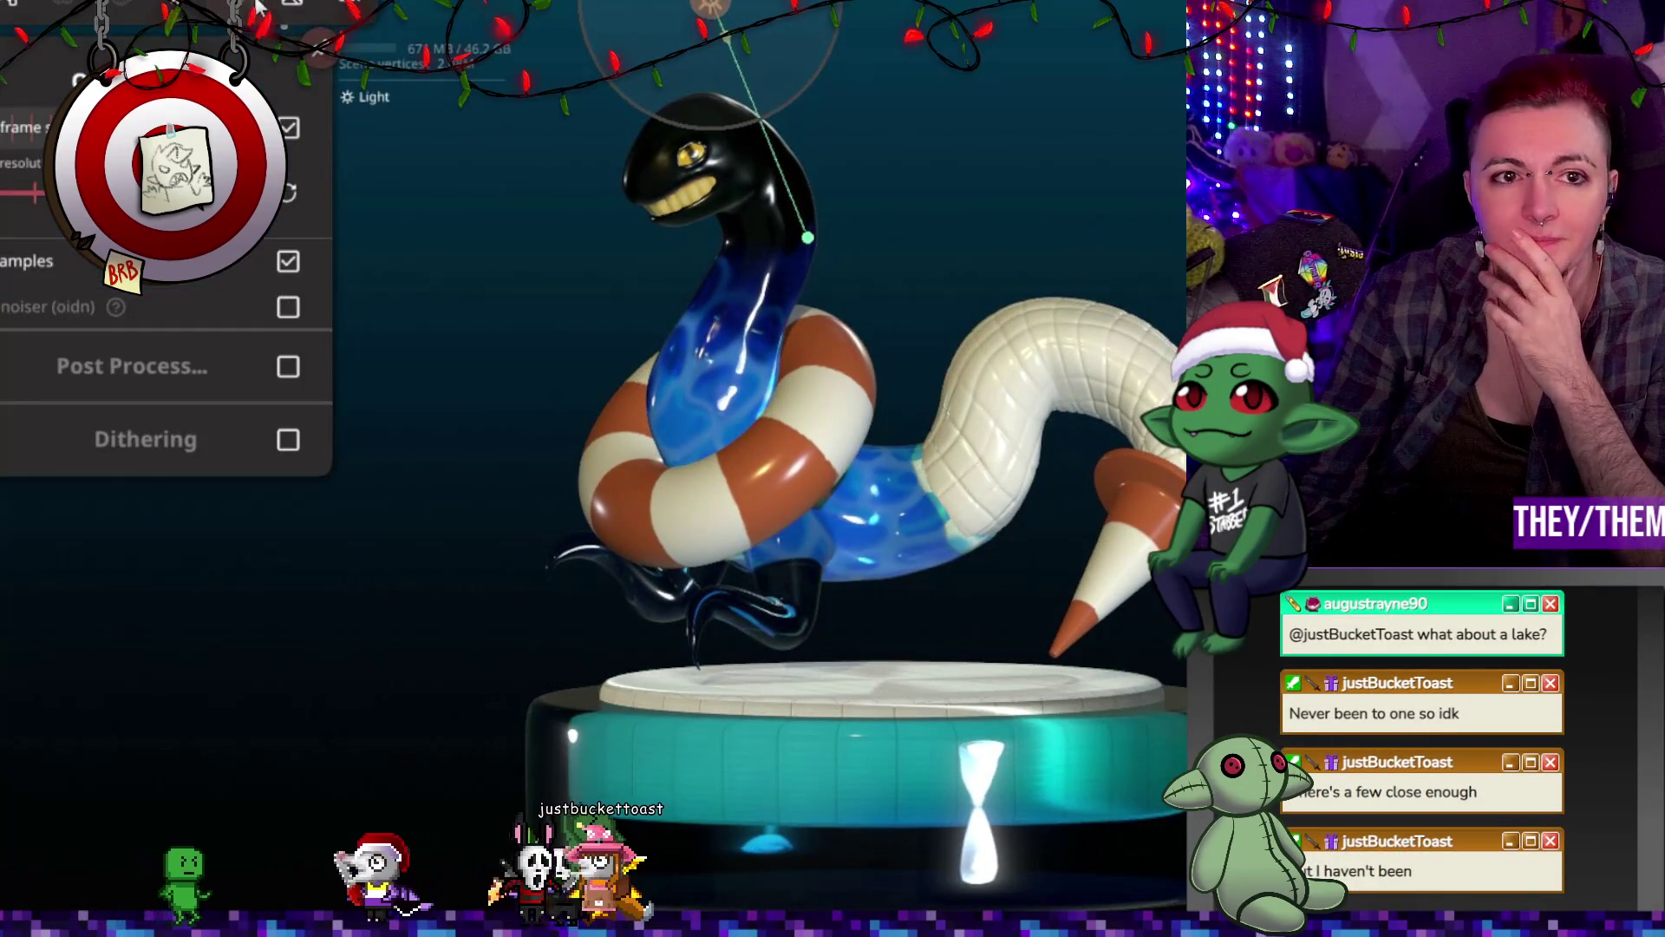
left_click(291, 368)
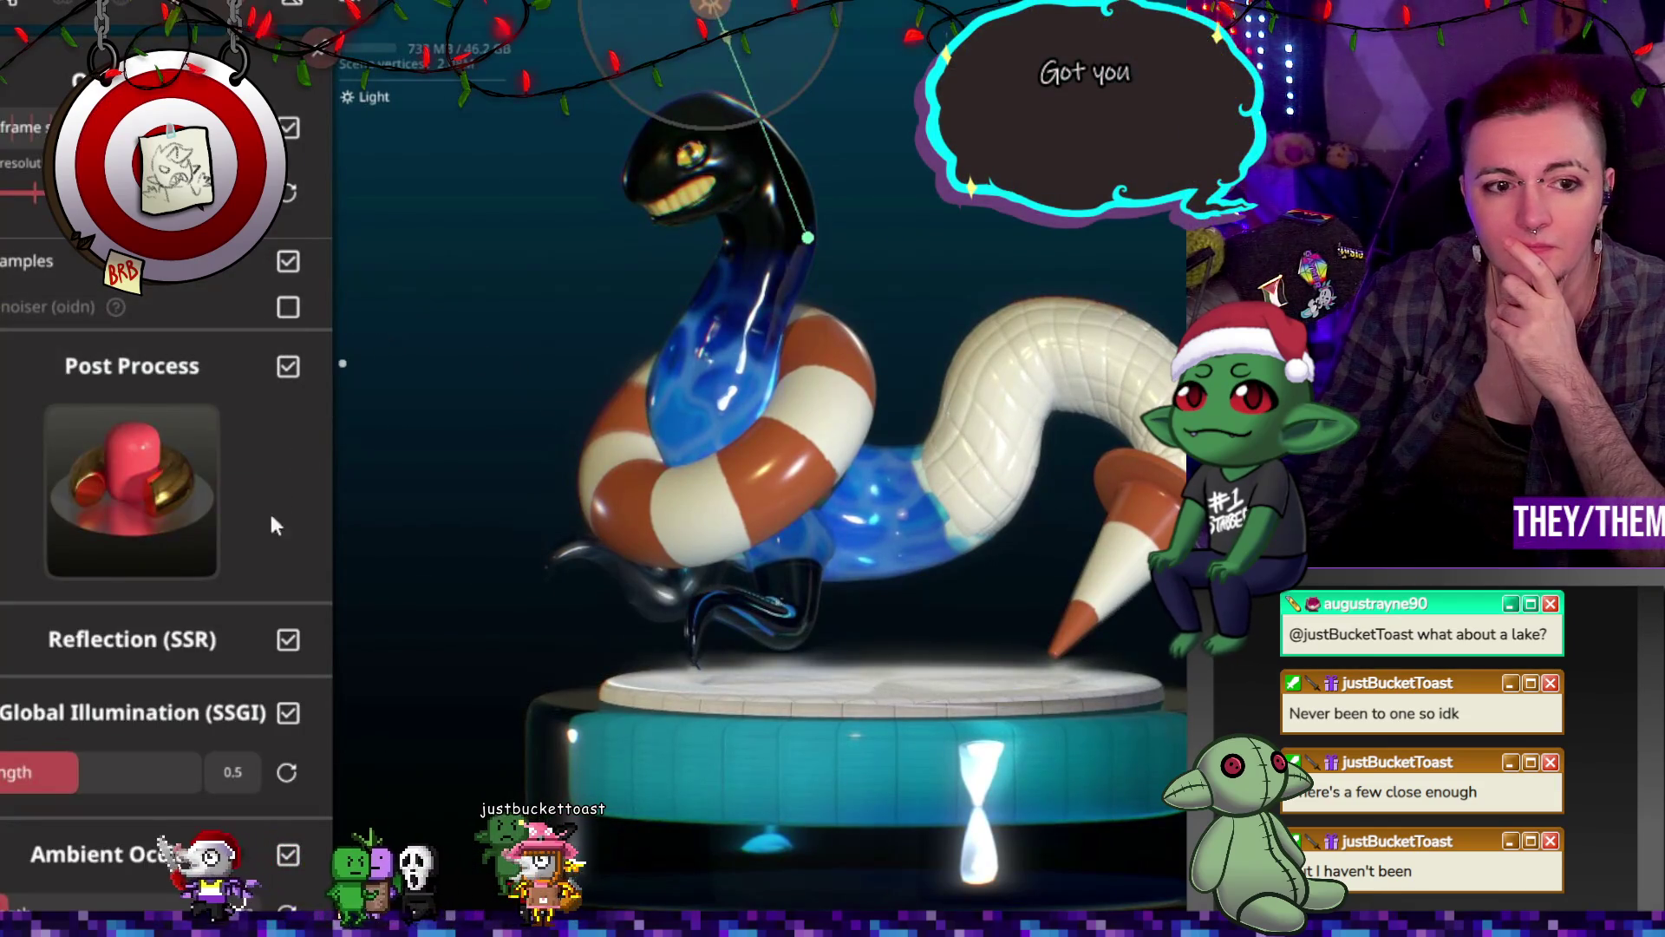
left_click(288, 642)
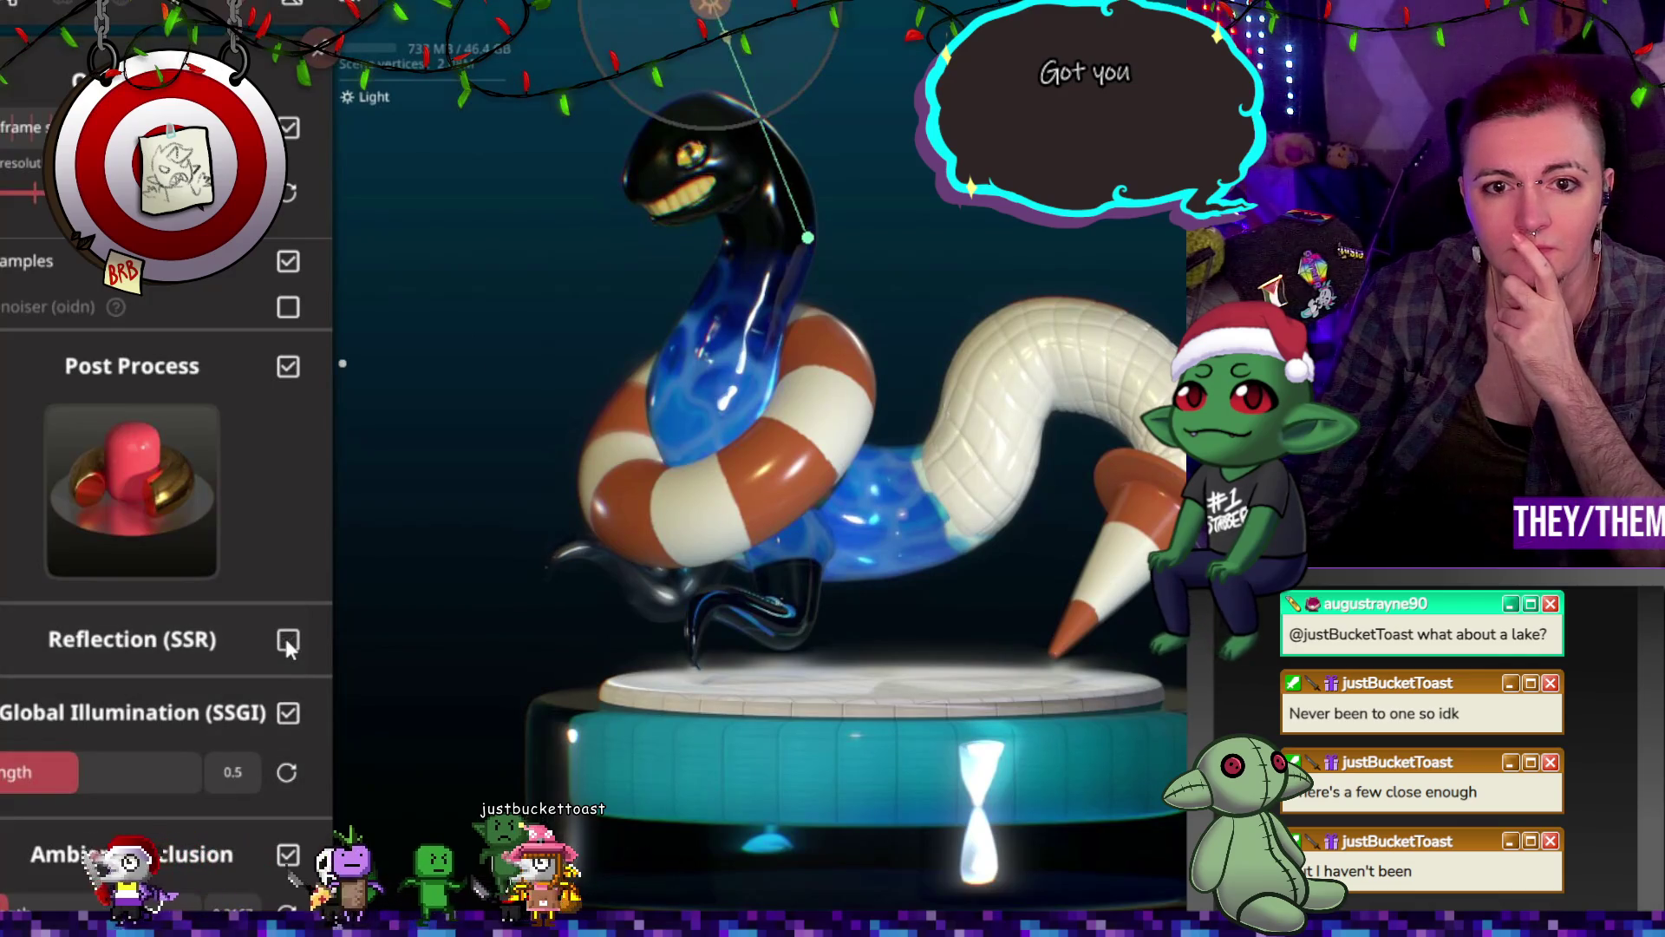
left_click(288, 642)
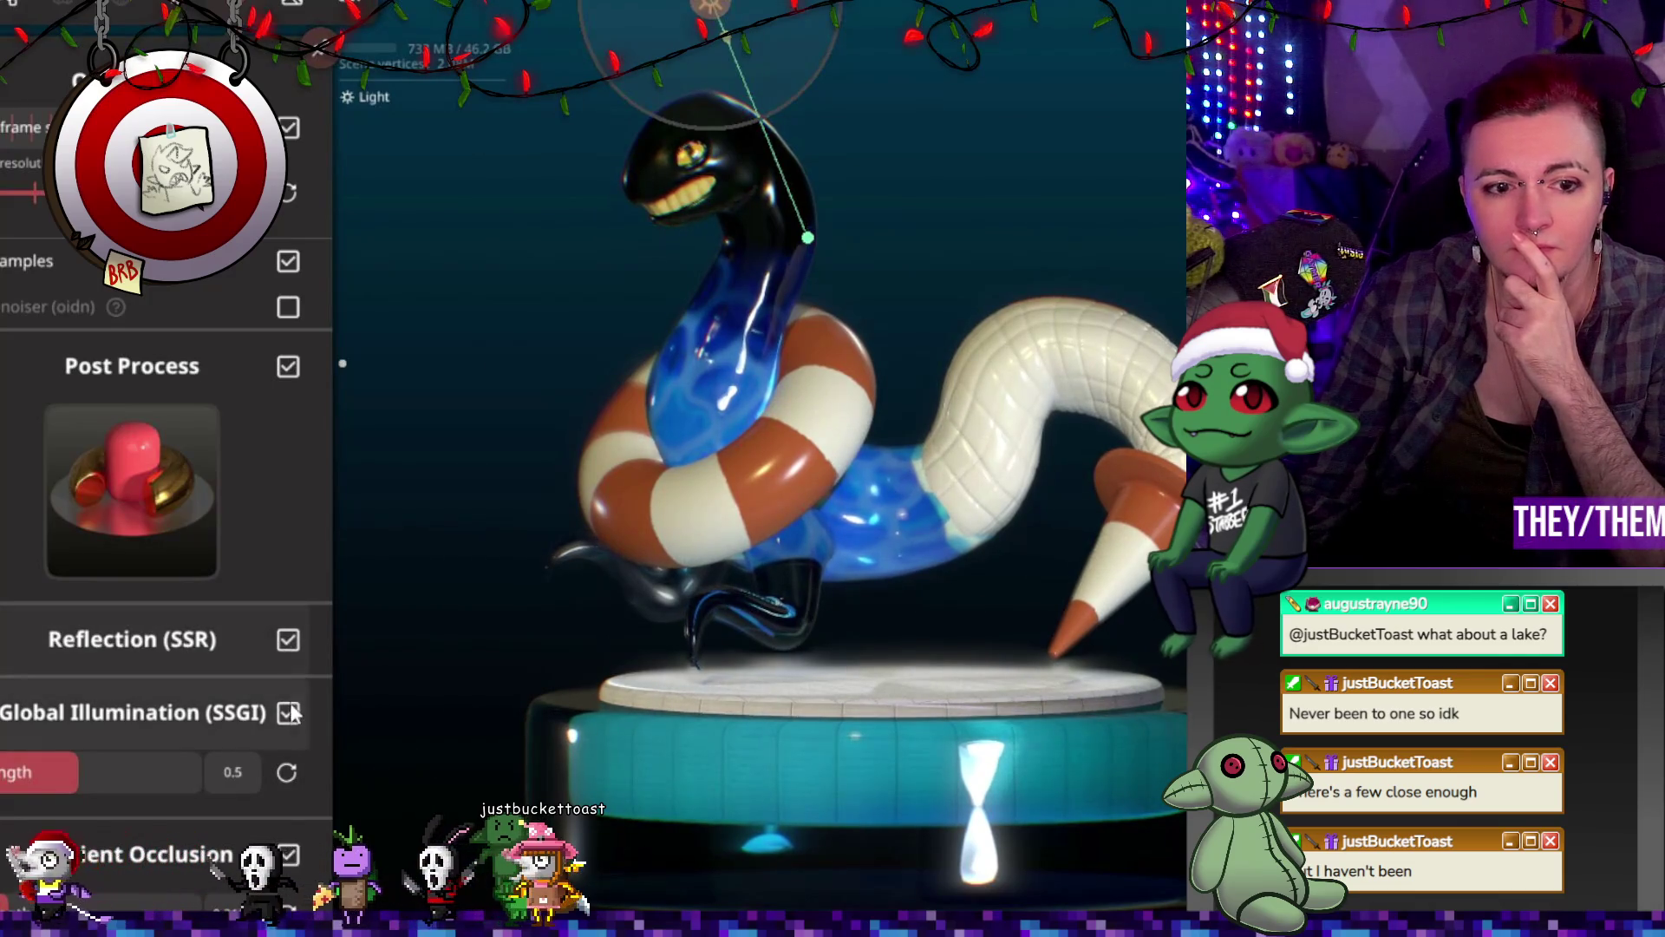
left_click(193, 725)
scroll(92, 730, "down", 6)
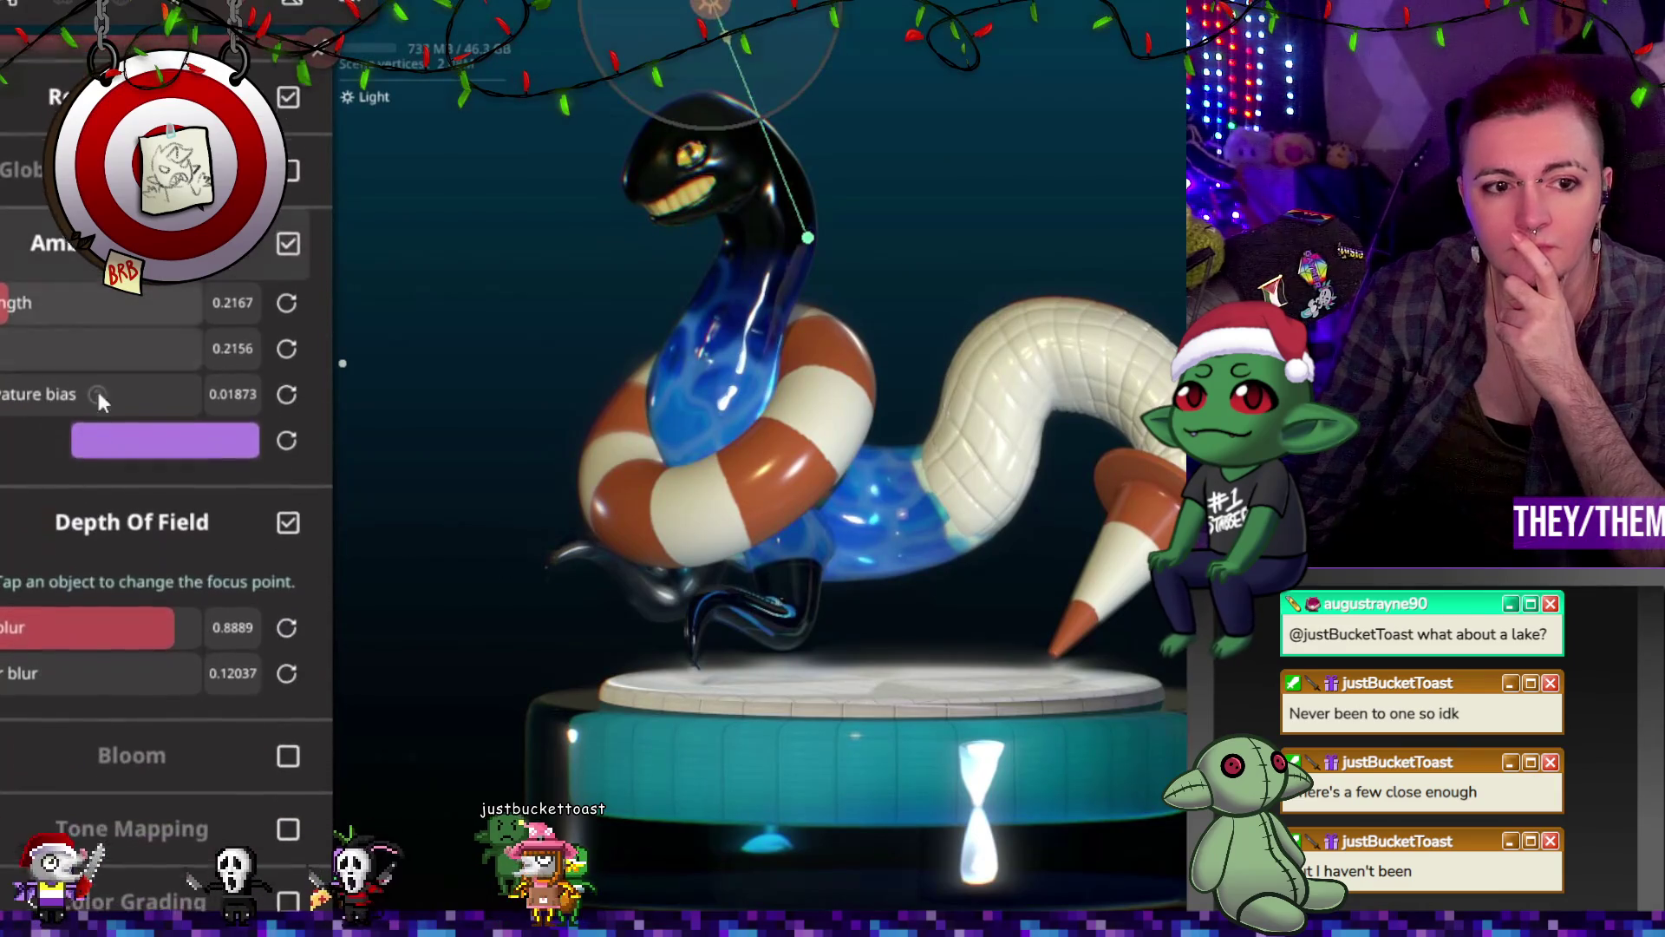
left_click(288, 496)
left_click_drag(660, 584, 720, 563)
left_click(376, 33)
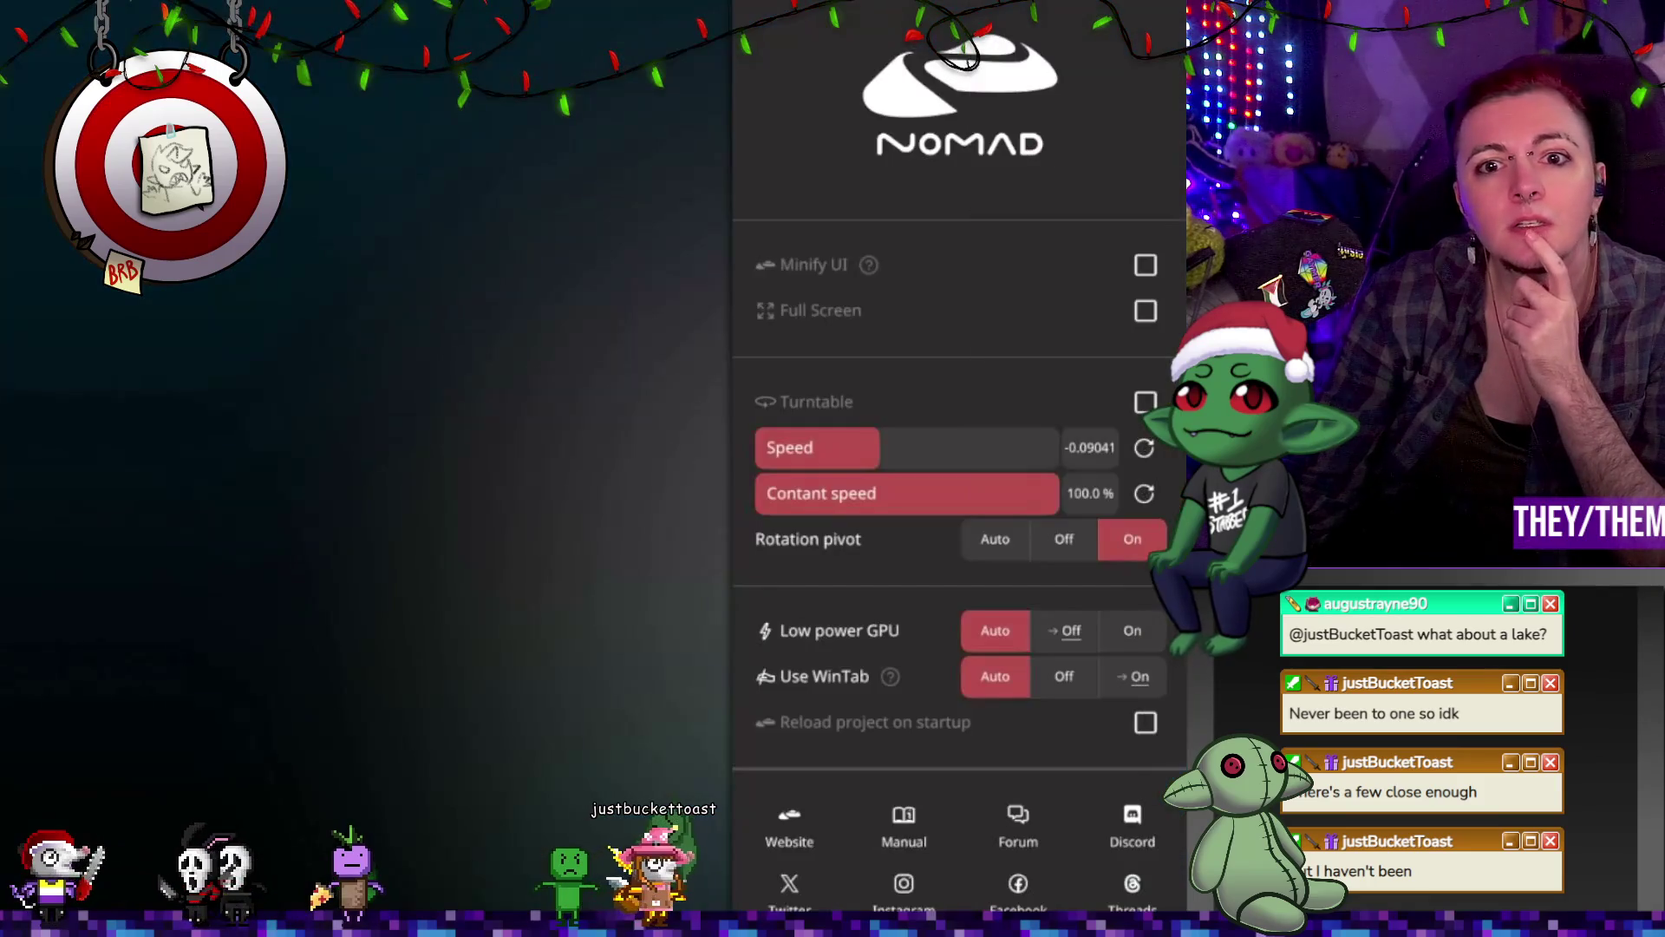
left_click(1146, 264)
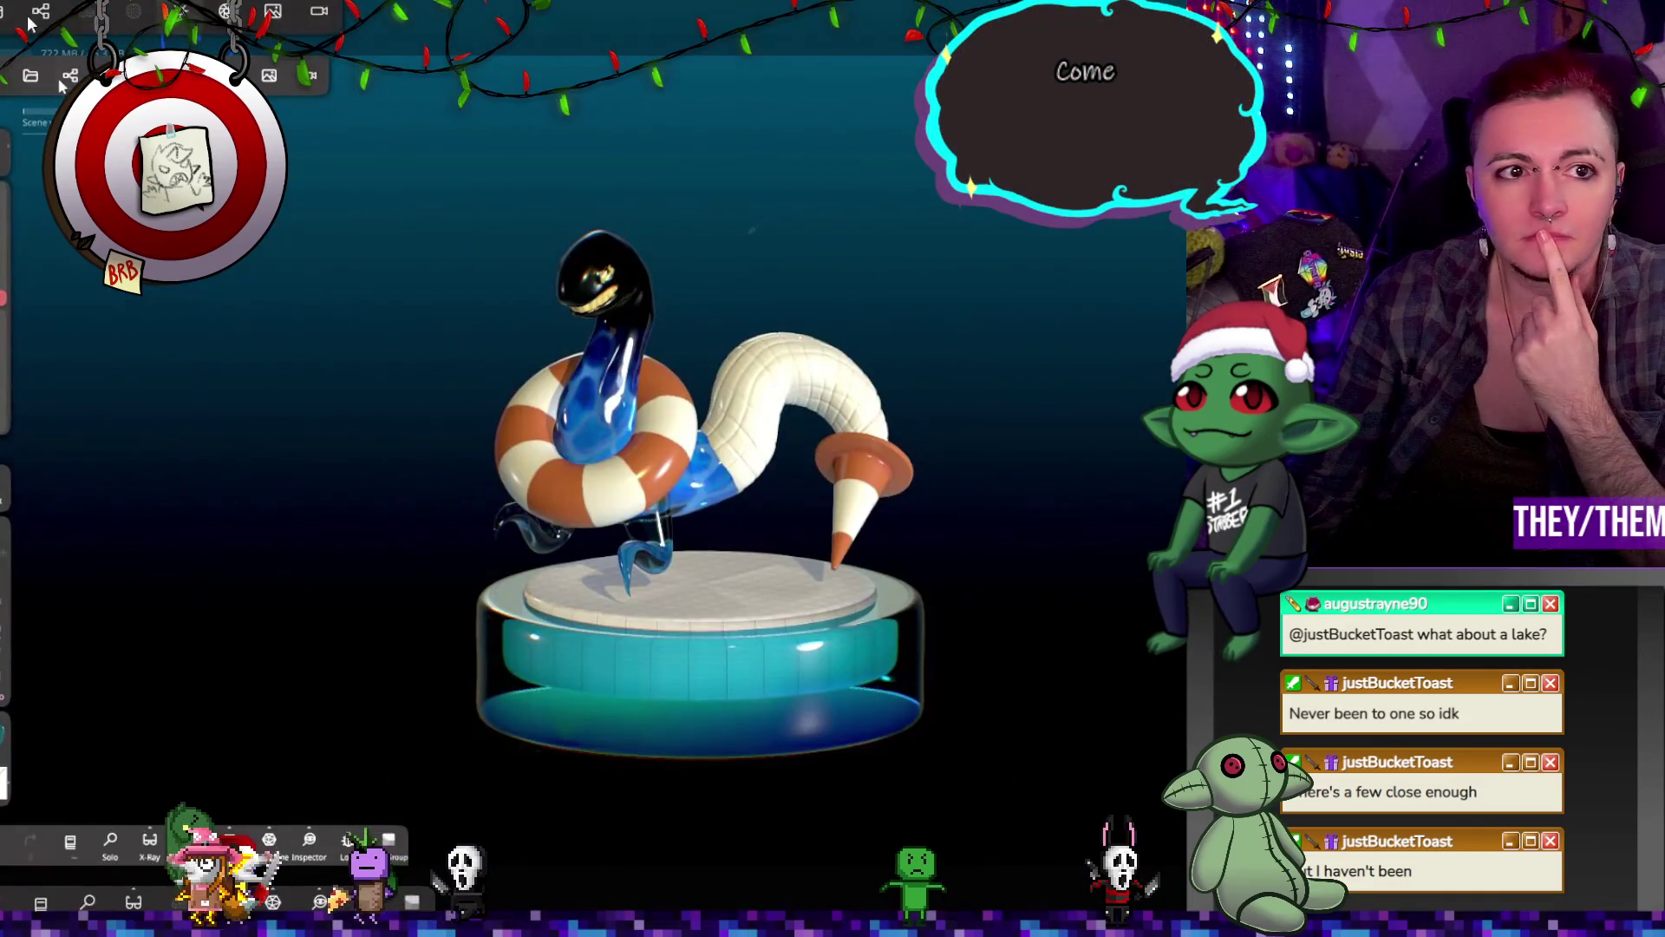
left_click(31, 78)
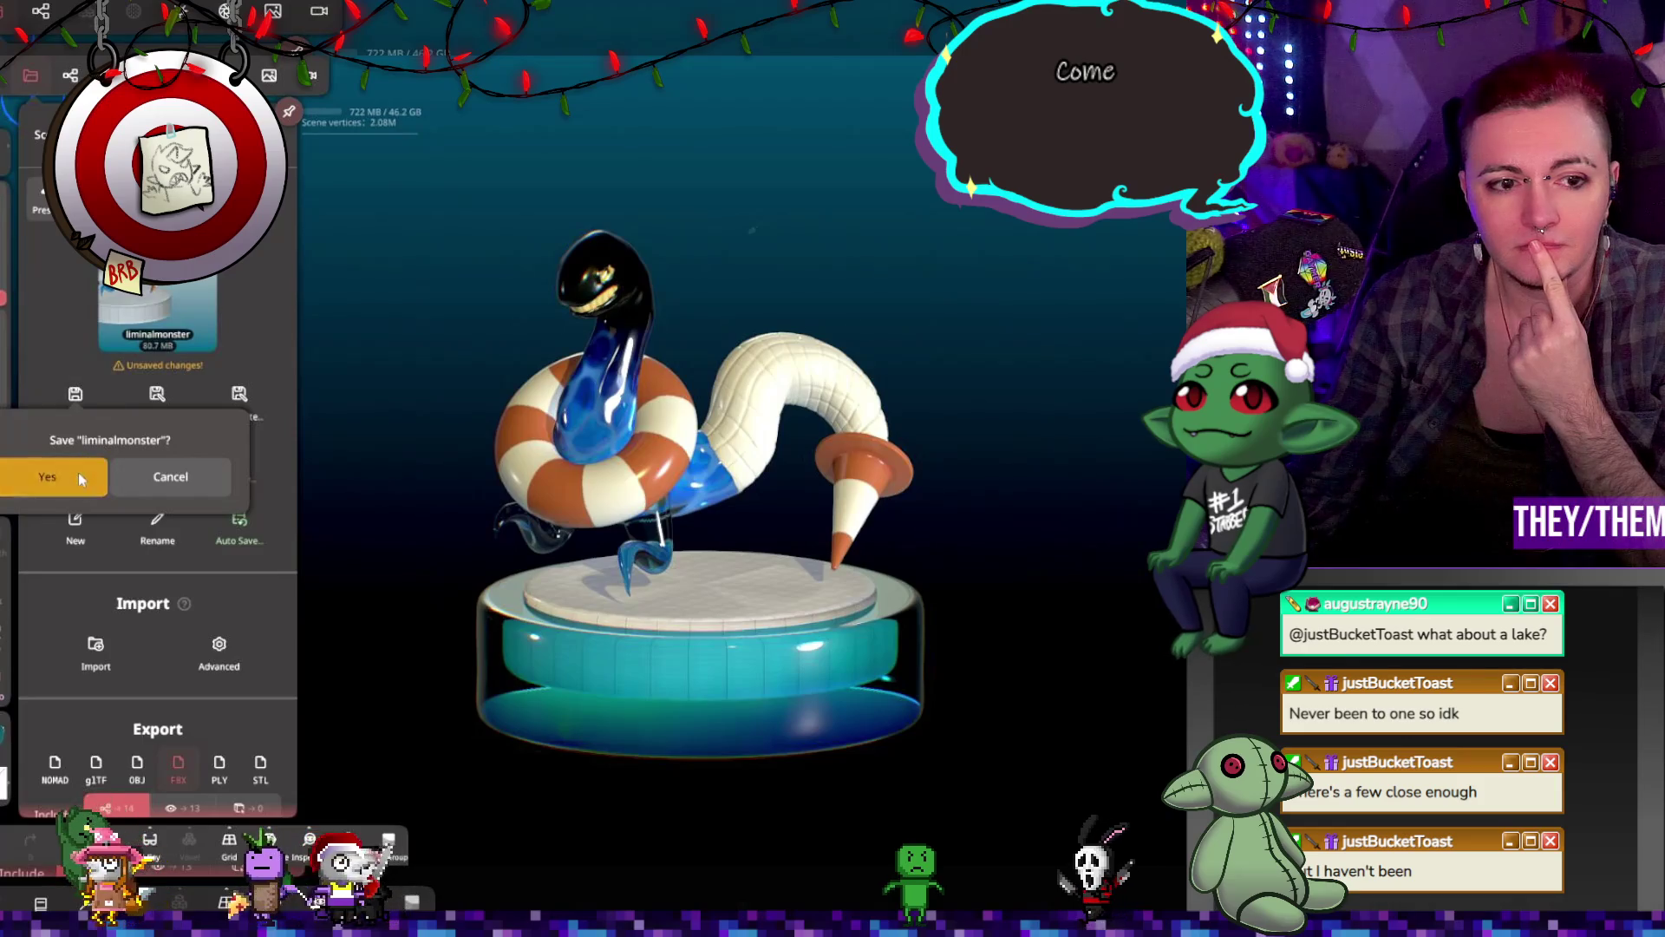
Step: Confirm Yes to save the liminalmonster project
left_click(78, 471)
left_click(739, 286)
mouse_move(739, 286)
left_mouse_down()
mouse_move(409, 175)
mouse_move(610, 216)
mouse_move(338, 91)
left_mouse_up()
Step: Review the Lights and Post Process panels, then orbit around the serpent
left_click(197, 14)
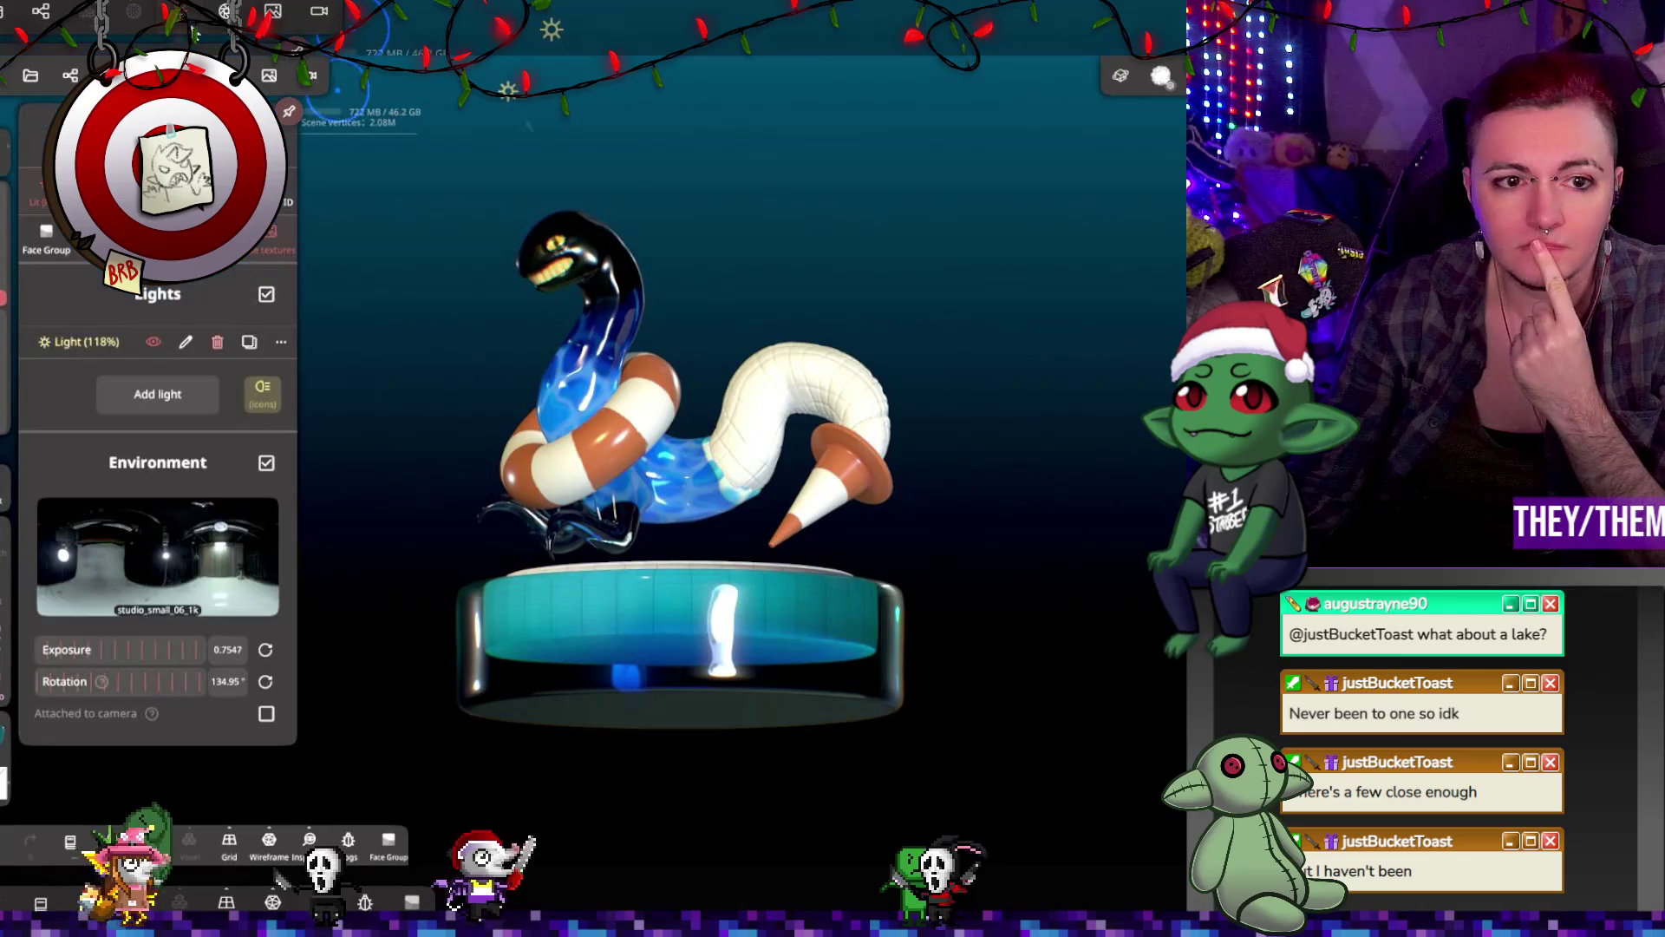
left_click(229, 12)
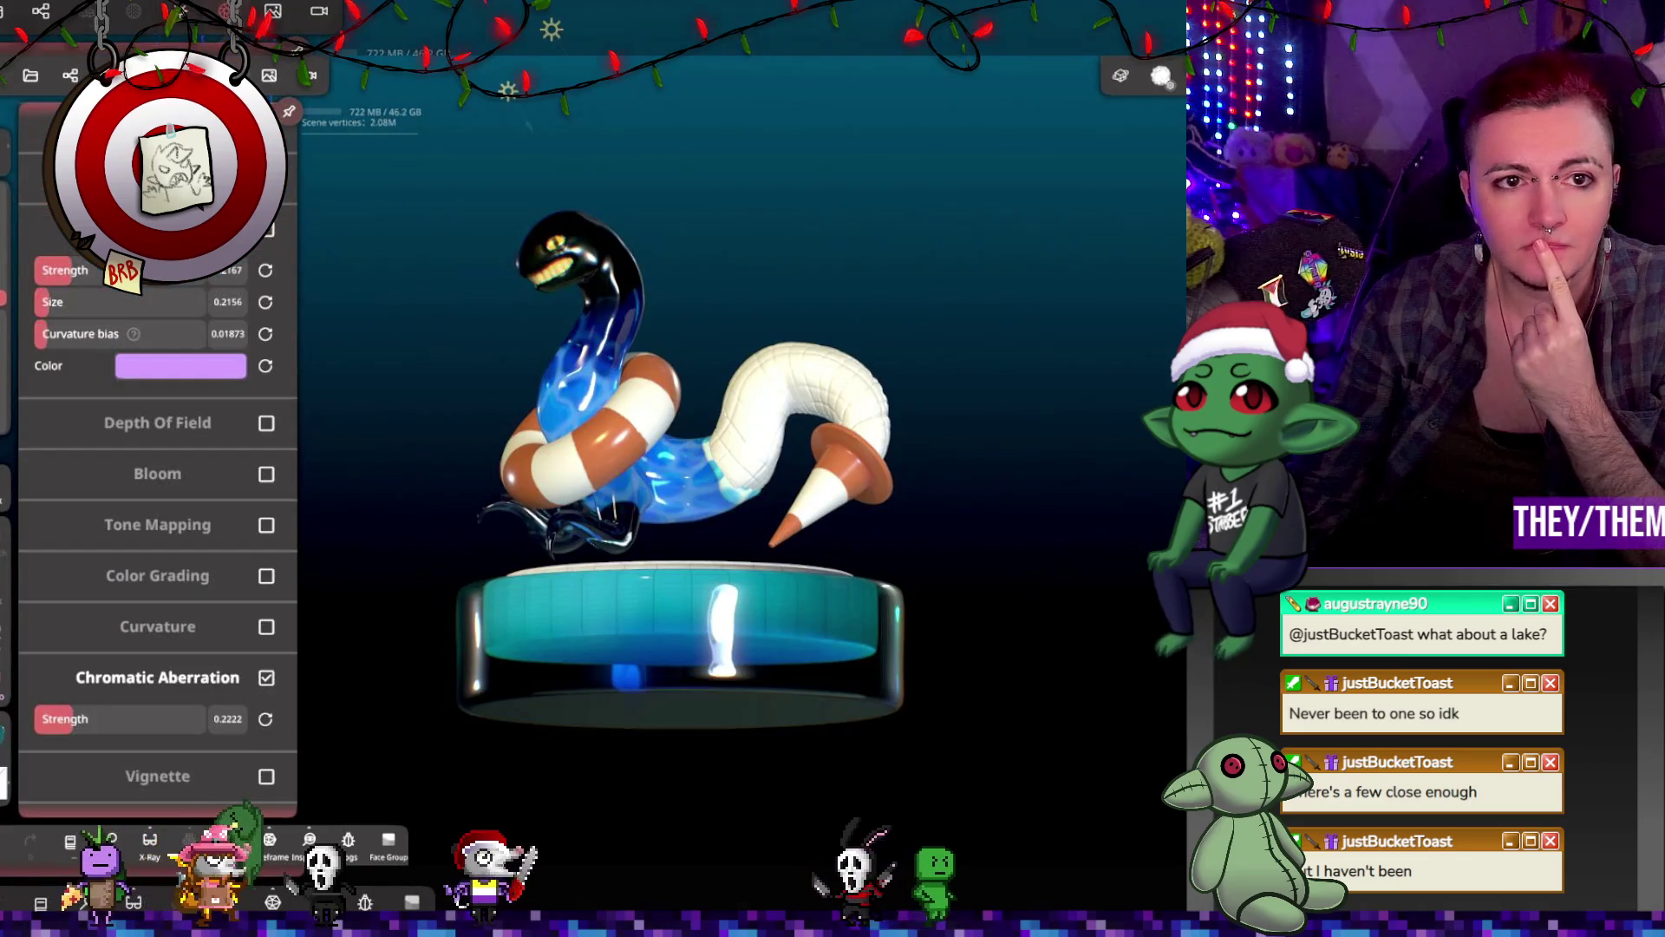
scroll(156, 521, "up", 5)
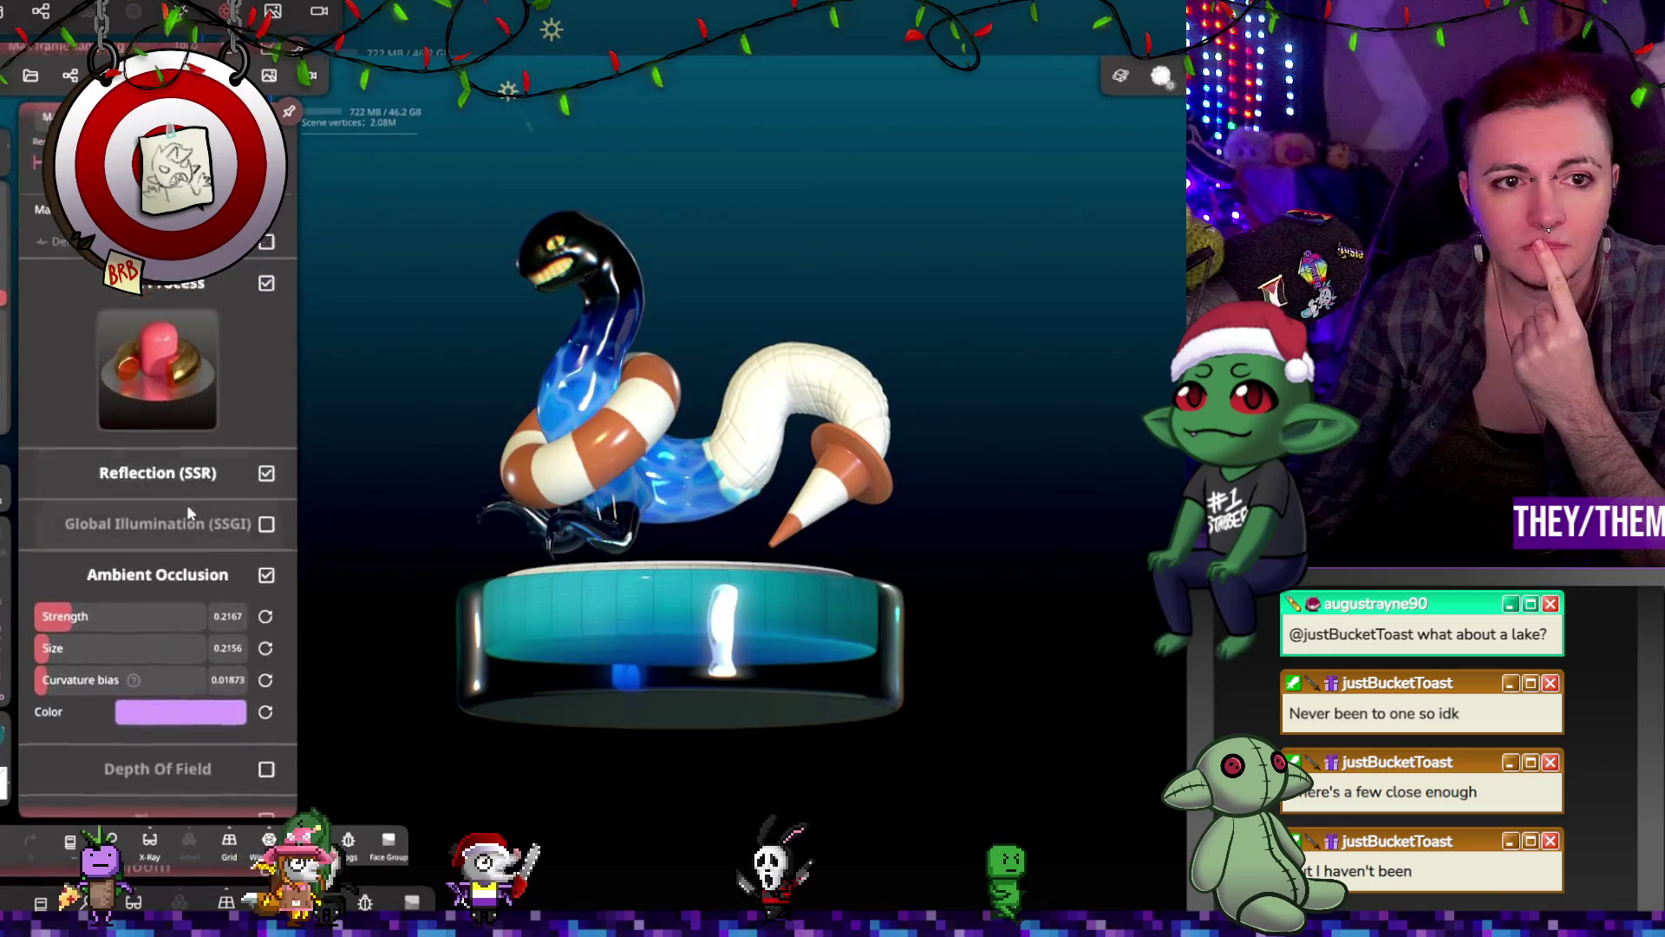
left_click(412, 347)
mouse_move(411, 340)
left_mouse_down()
mouse_move(451, 381)
mouse_move(507, 401)
mouse_move(372, 366)
mouse_move(361, 310)
mouse_move(486, 338)
mouse_move(498, 380)
mouse_move(557, 206)
mouse_move(559, 242)
mouse_move(439, 325)
mouse_move(321, 330)
mouse_move(439, 256)
mouse_move(692, 289)
mouse_move(1127, 304)
mouse_move(684, 260)
mouse_move(1067, 301)
mouse_move(1007, 376)
mouse_move(849, 243)
mouse_move(626, 231)
mouse_move(465, 259)
mouse_move(512, 234)
mouse_move(621, 265)
mouse_move(610, 379)
mouse_move(637, 399)
mouse_move(616, 397)
left_mouse_up()
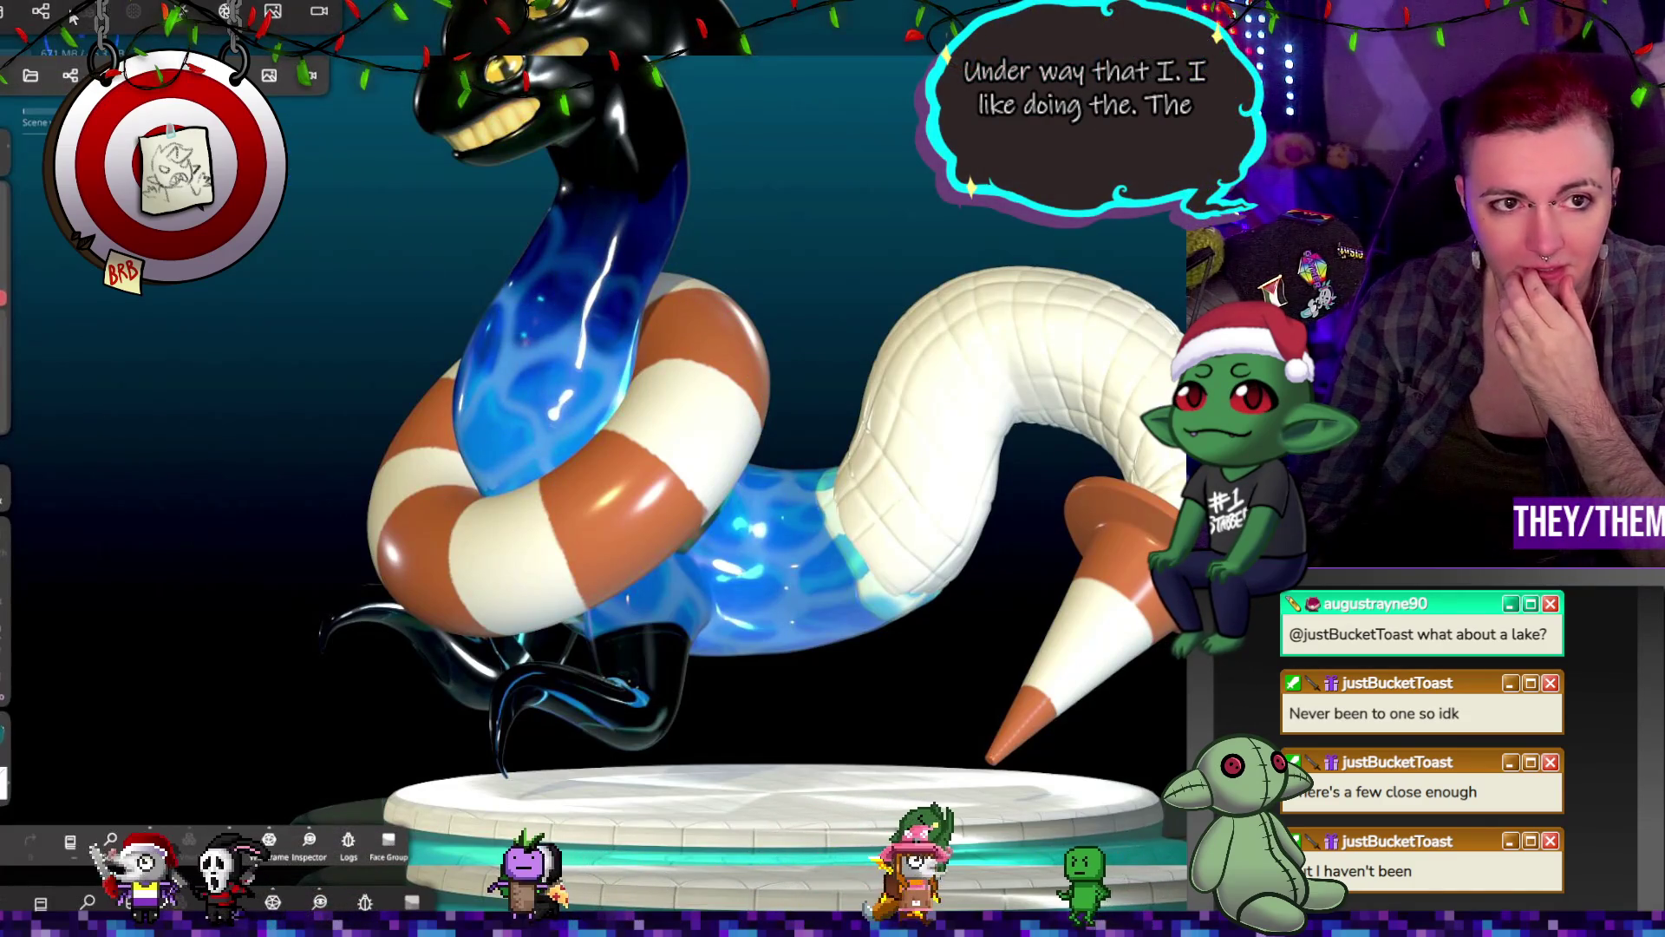
Step: Toggle UV Sphere split 1 in the object list so the blue inner body stays visible
left_click(68, 75)
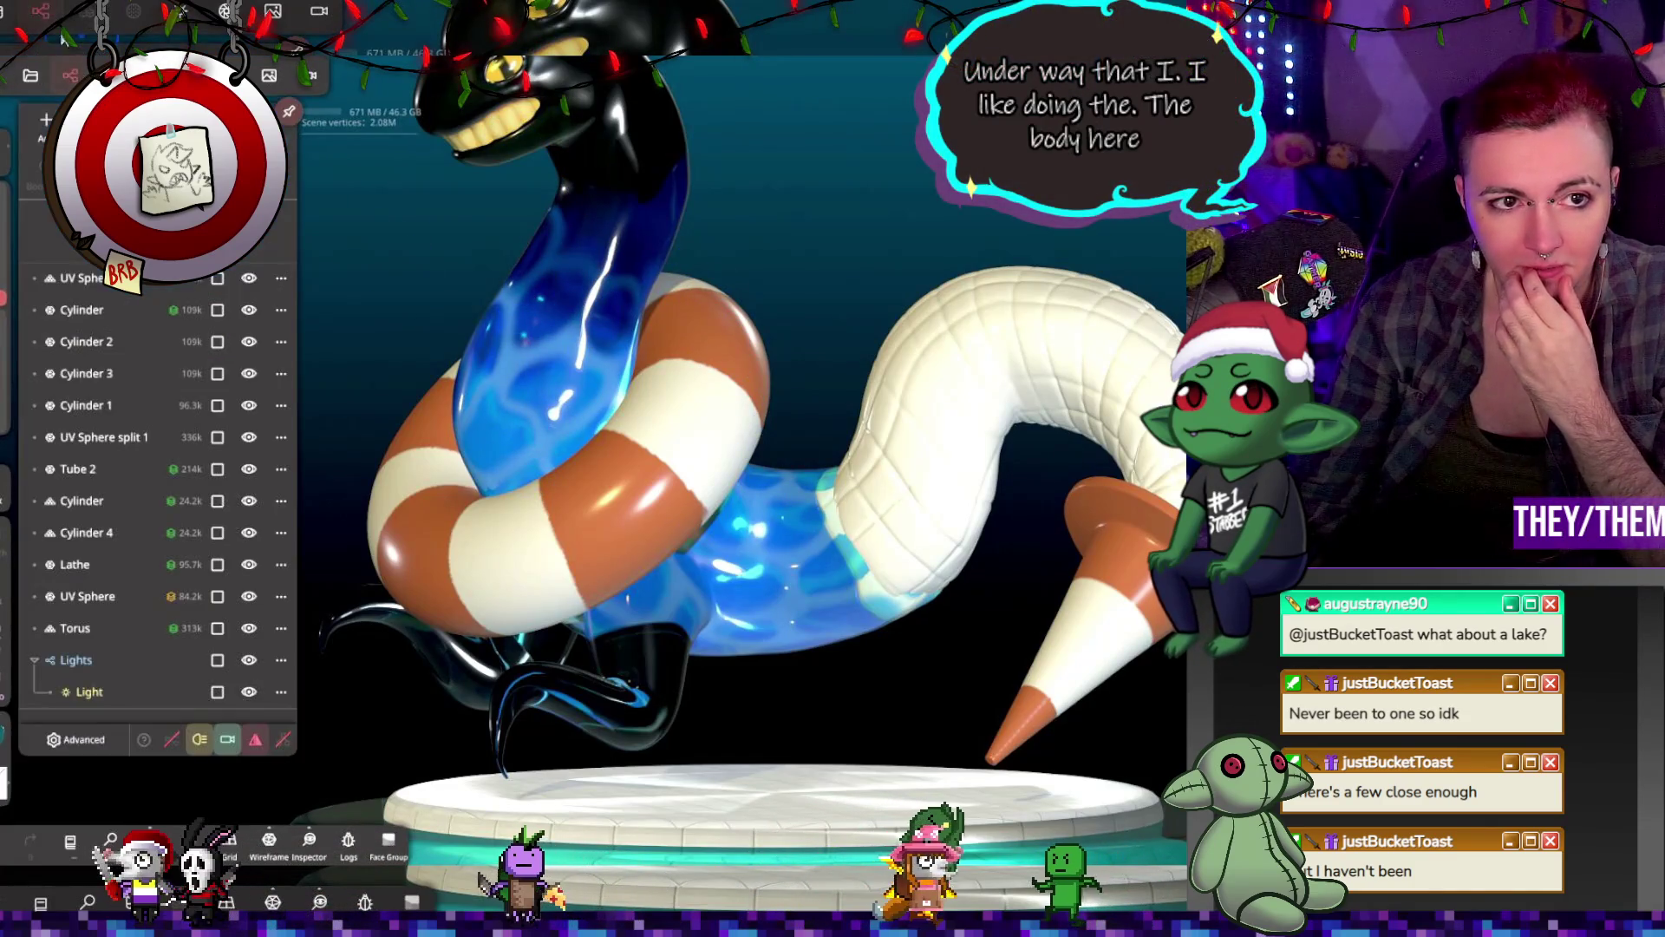
left_click(250, 279)
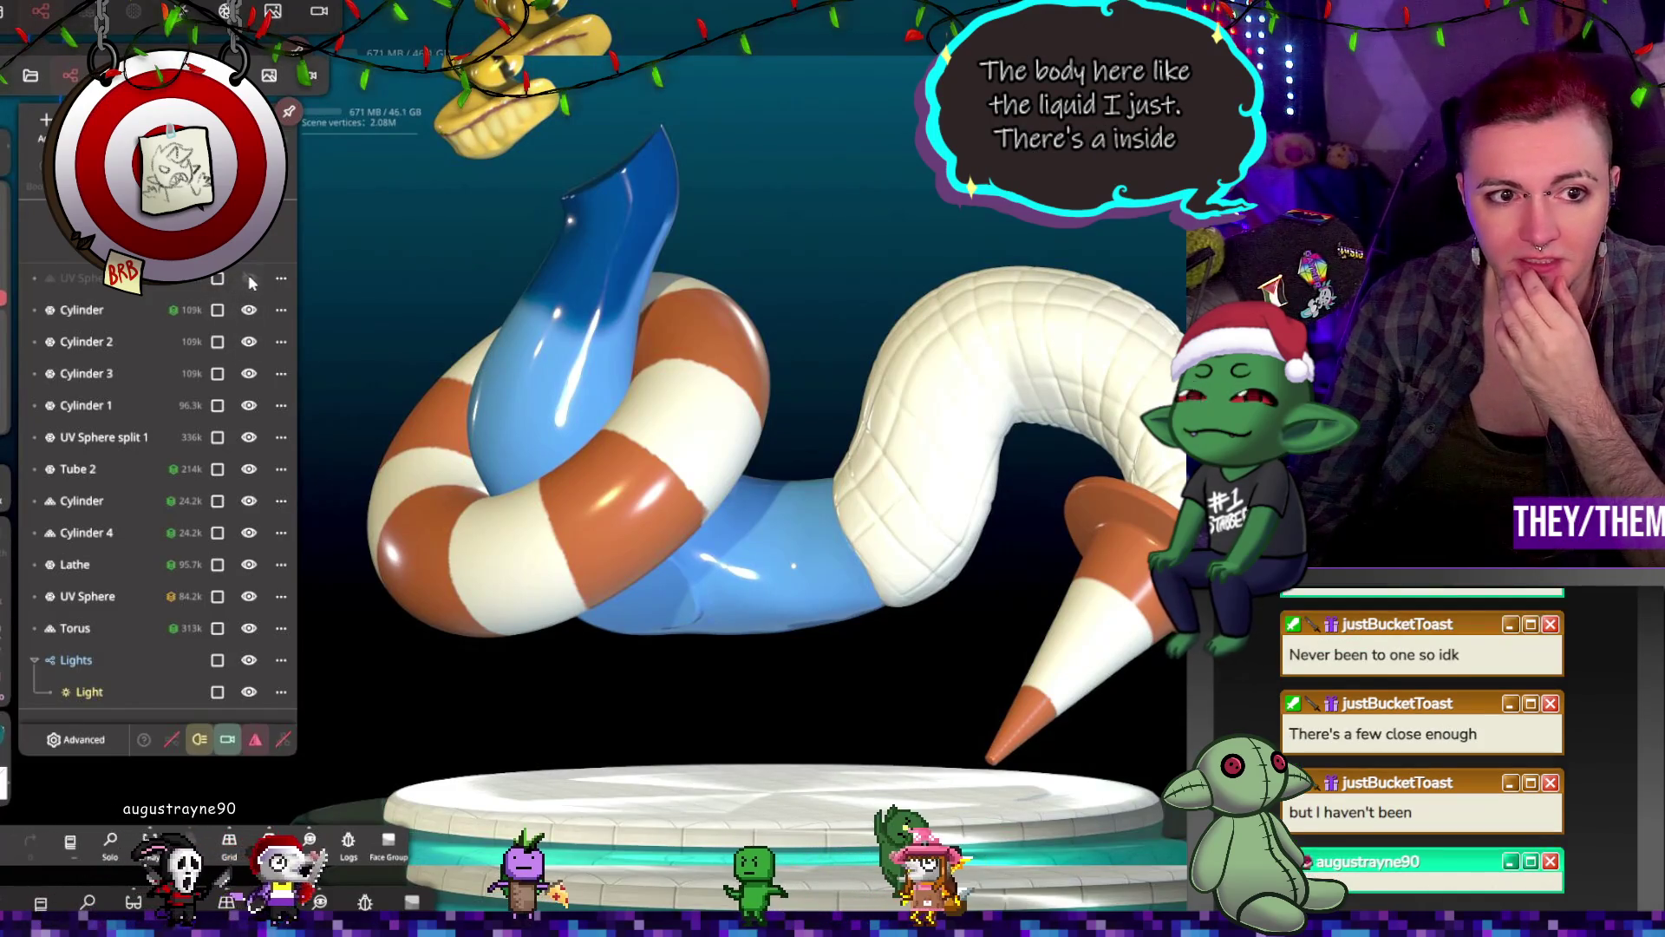
left_click(249, 437)
left_click(249, 437)
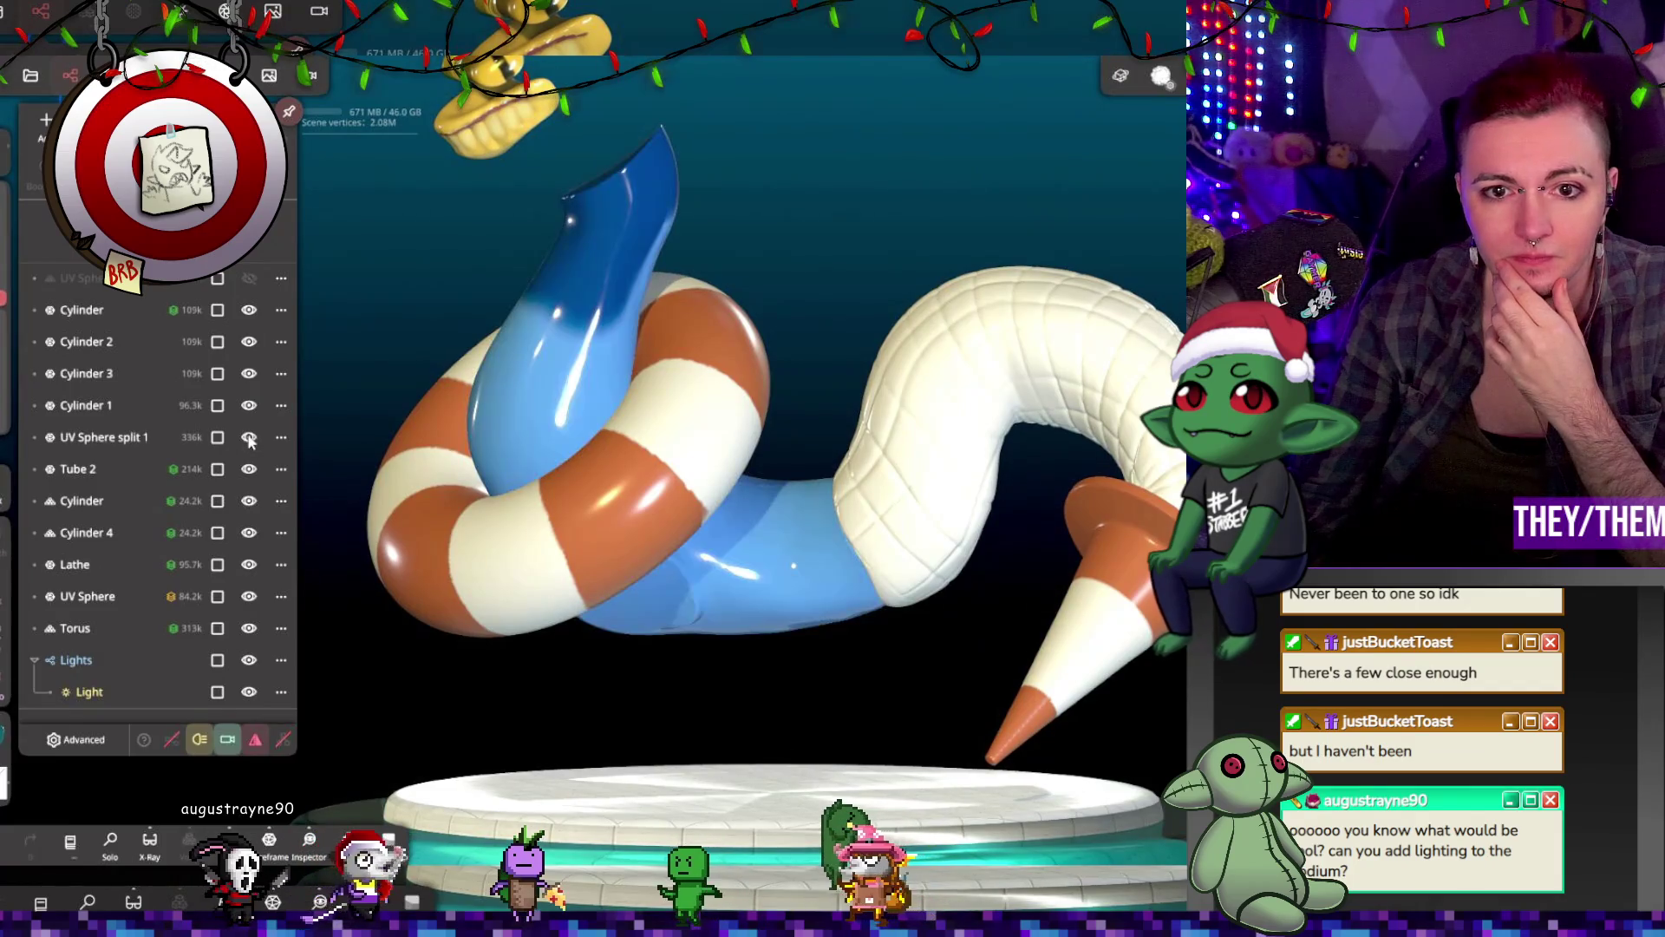
left_click(219, 279)
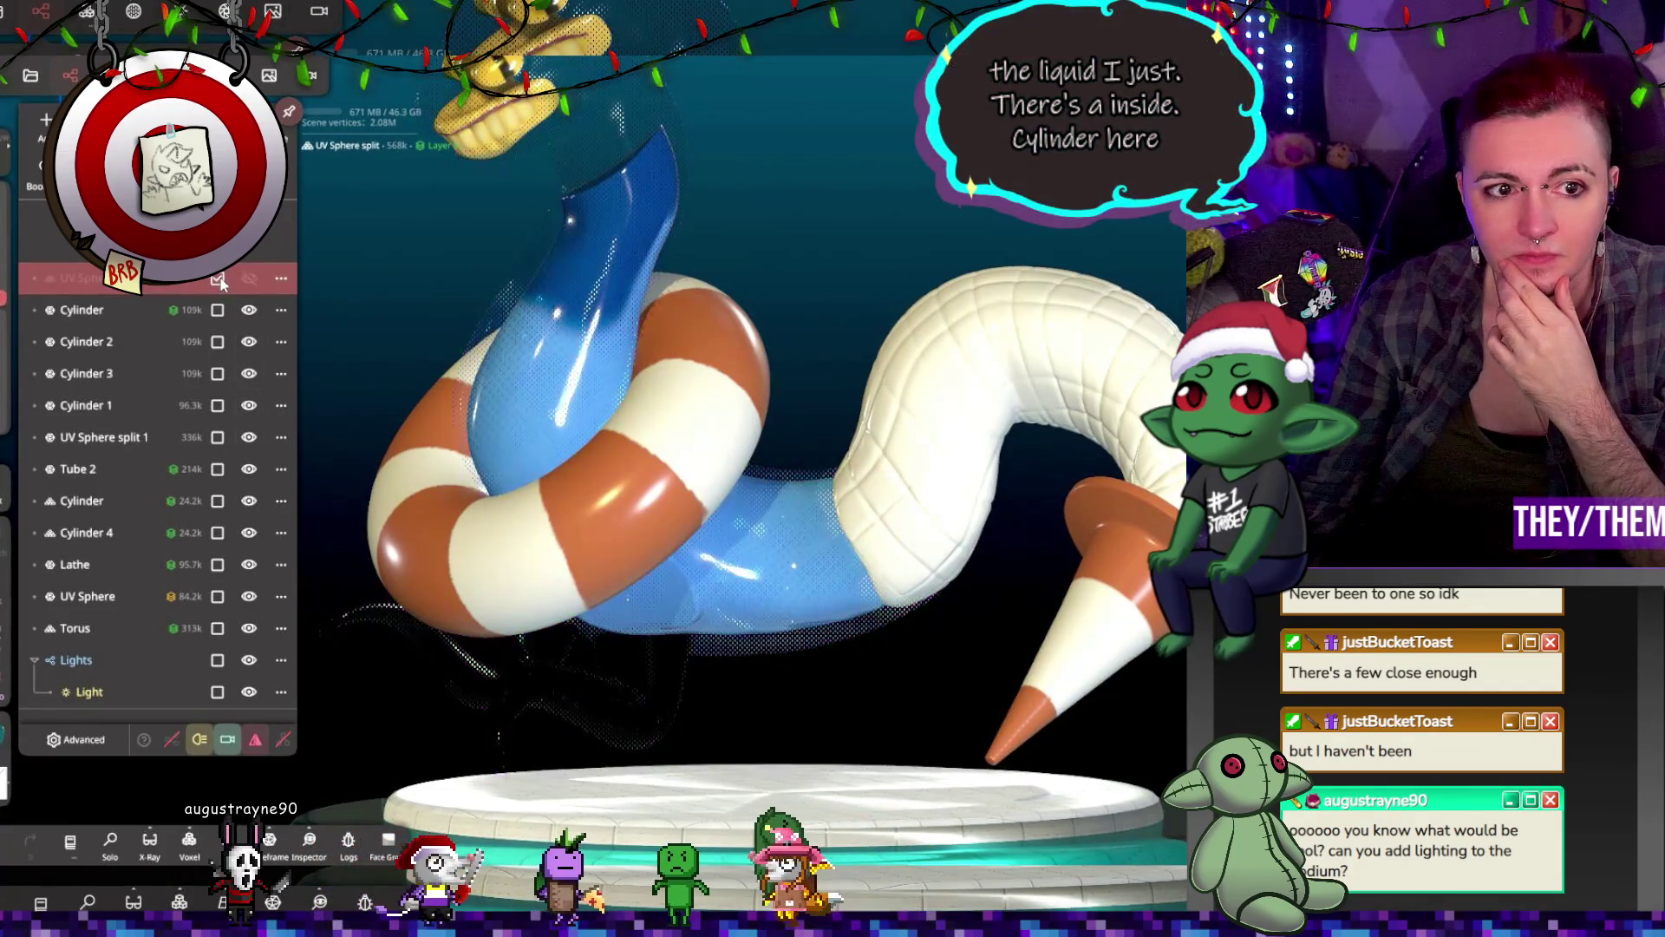
left_click(249, 439)
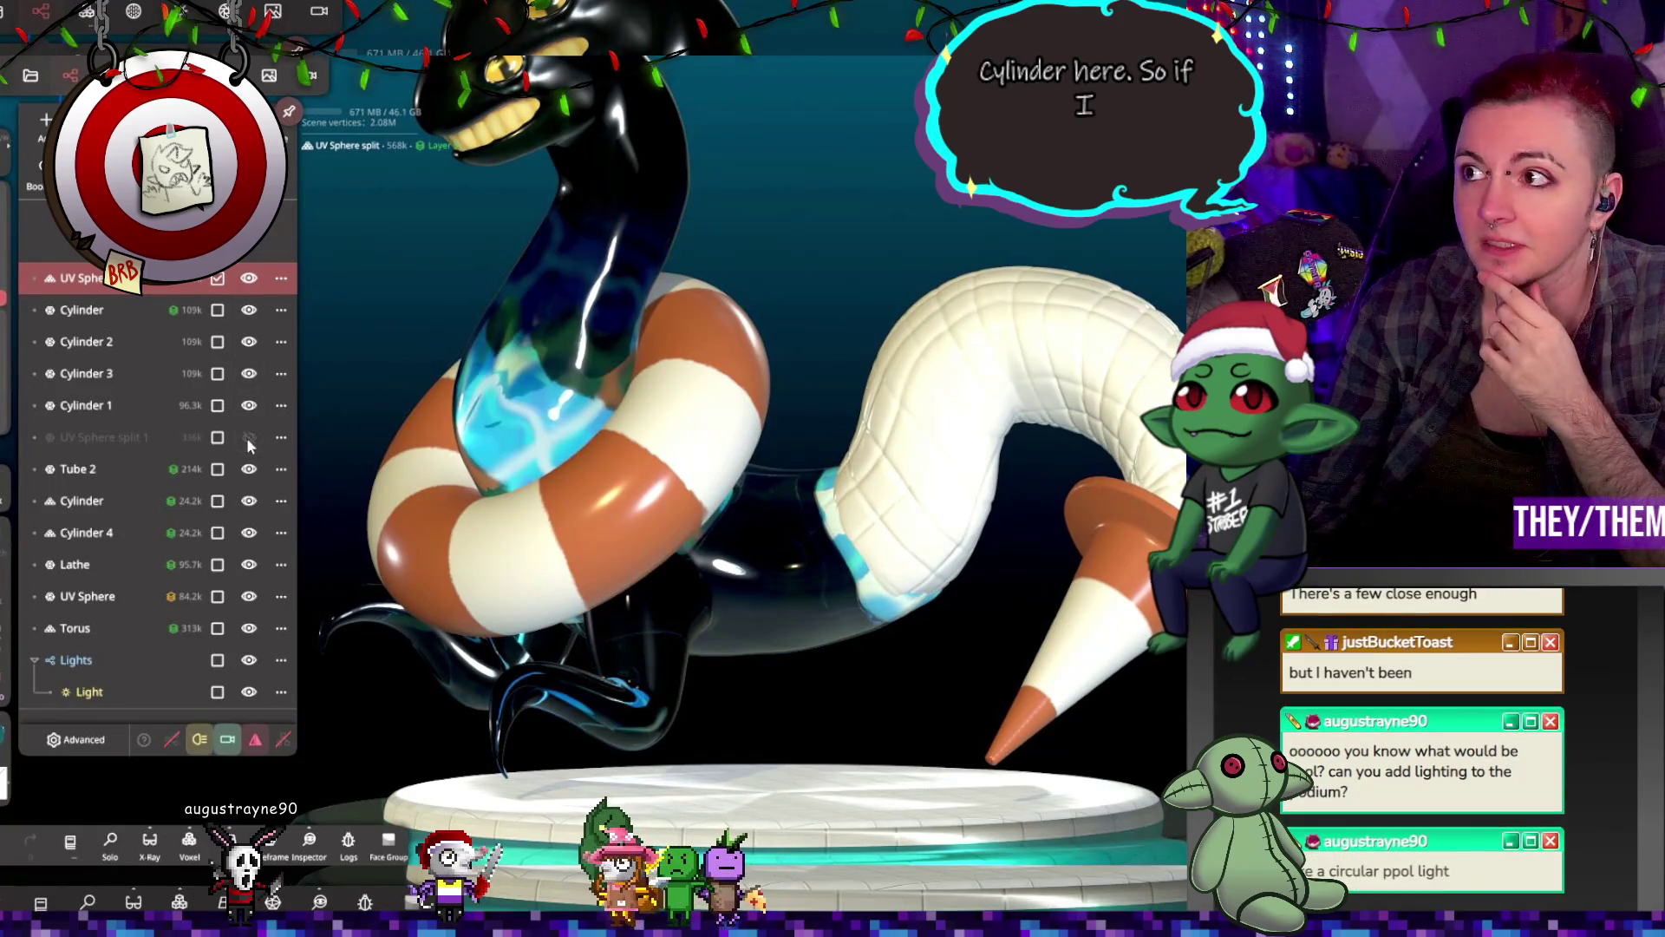
left_click(249, 438)
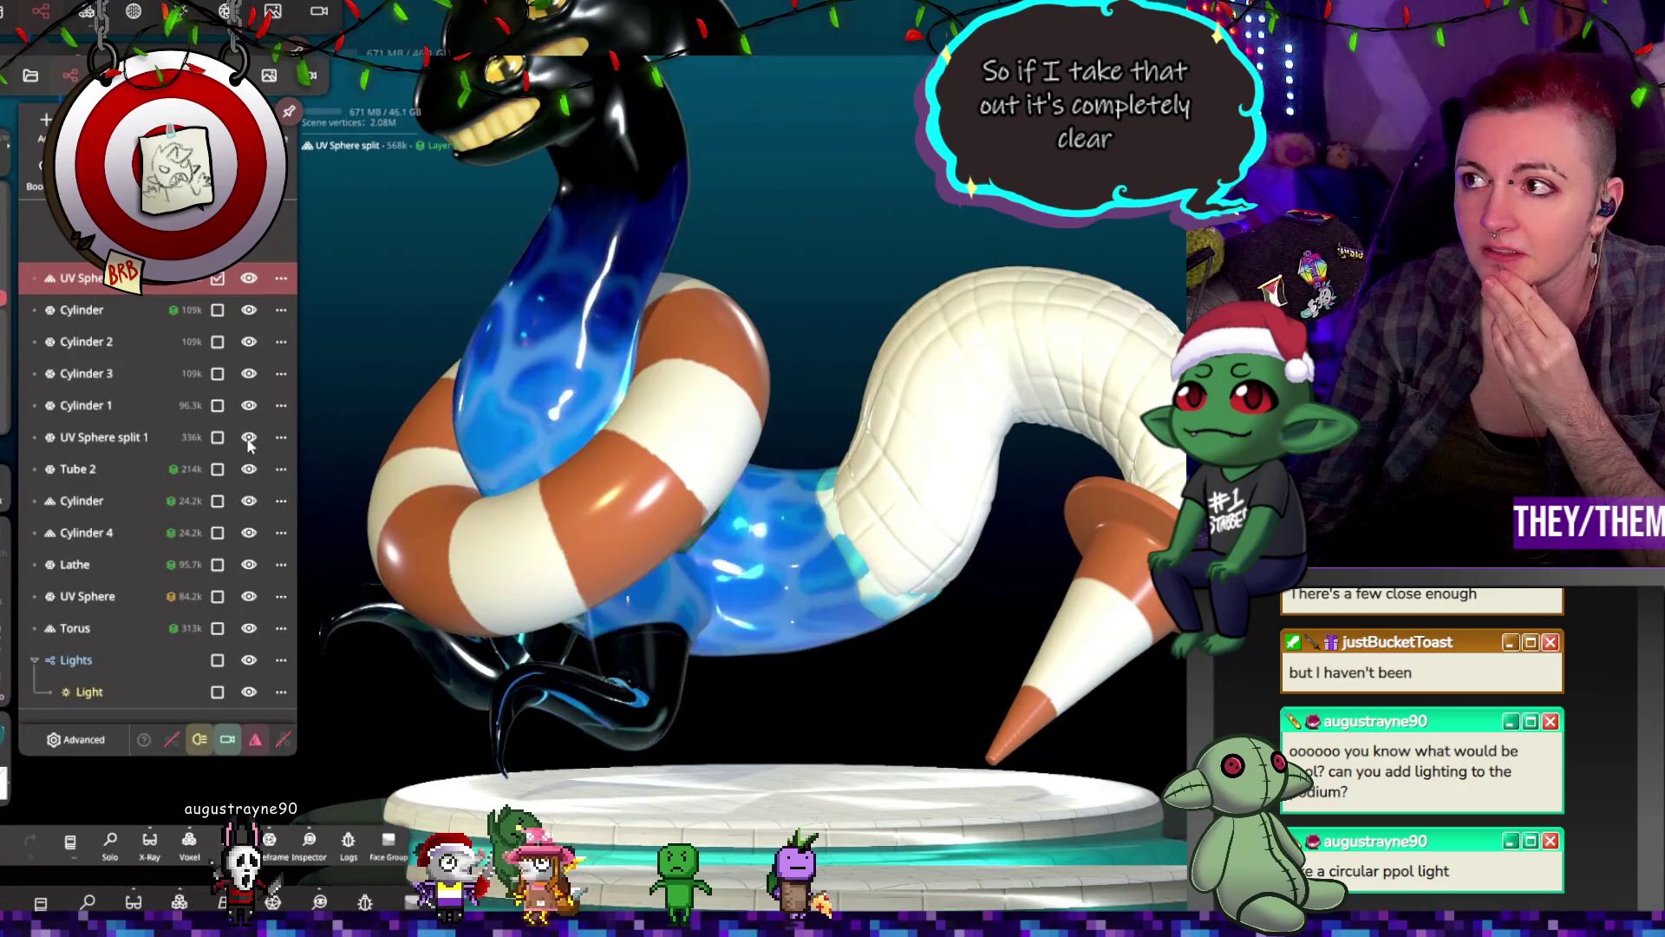
left_click(607, 416)
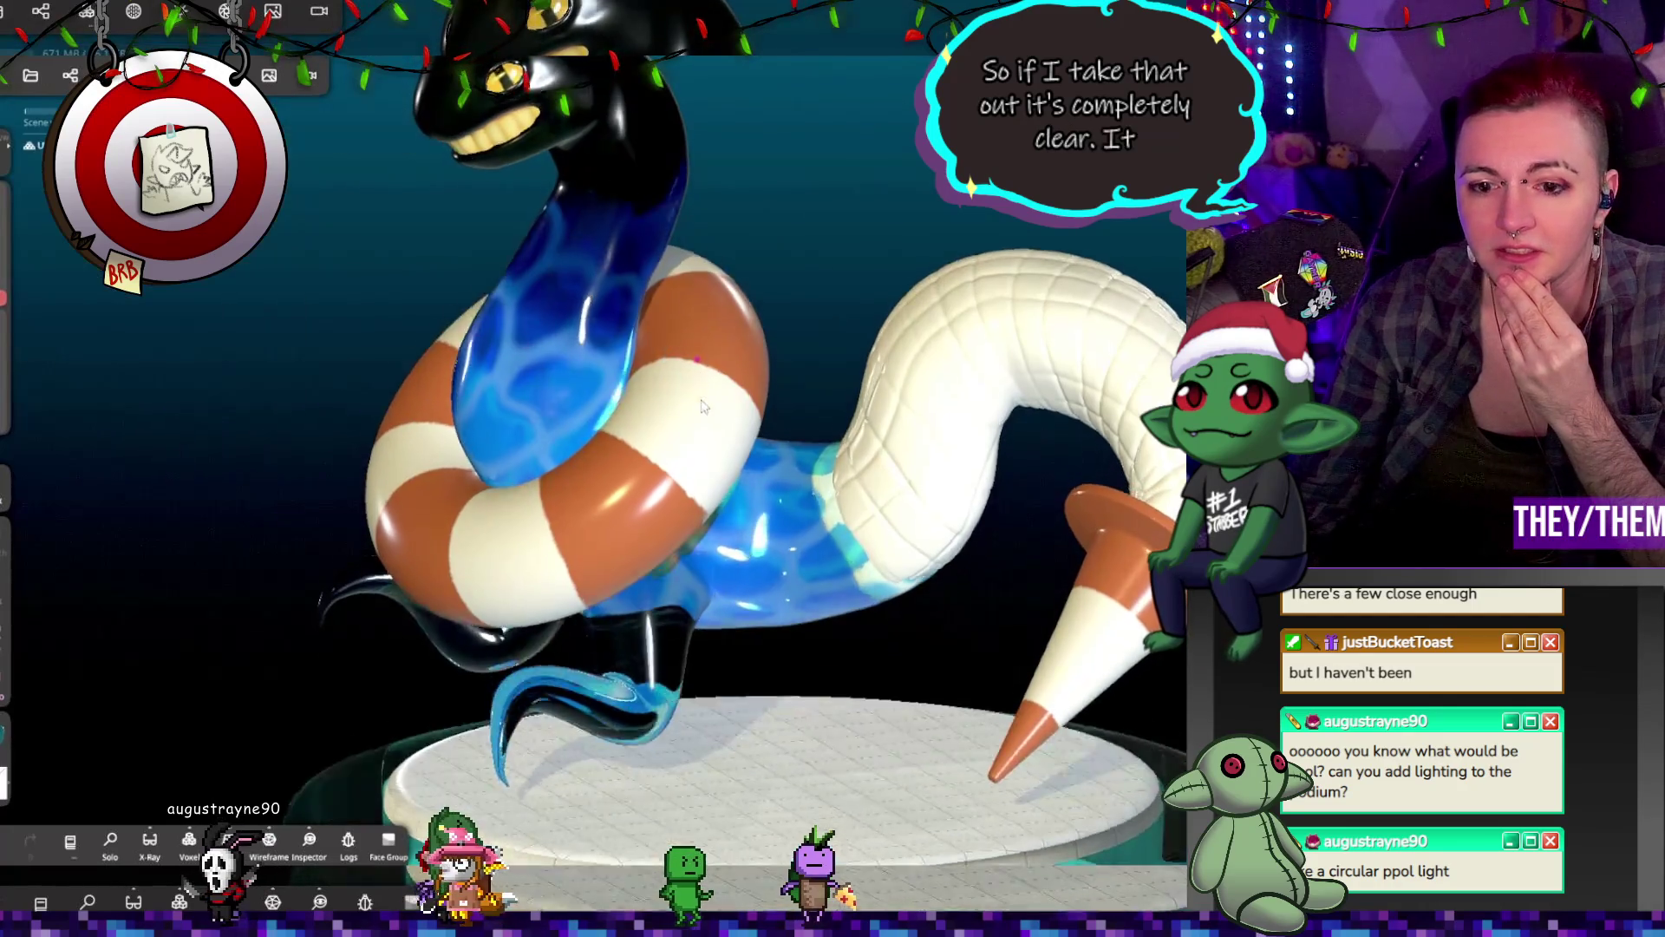
mouse_move(794, 439)
right_mouse_down()
mouse_move(848, 252)
mouse_move(821, 363)
right_mouse_up()
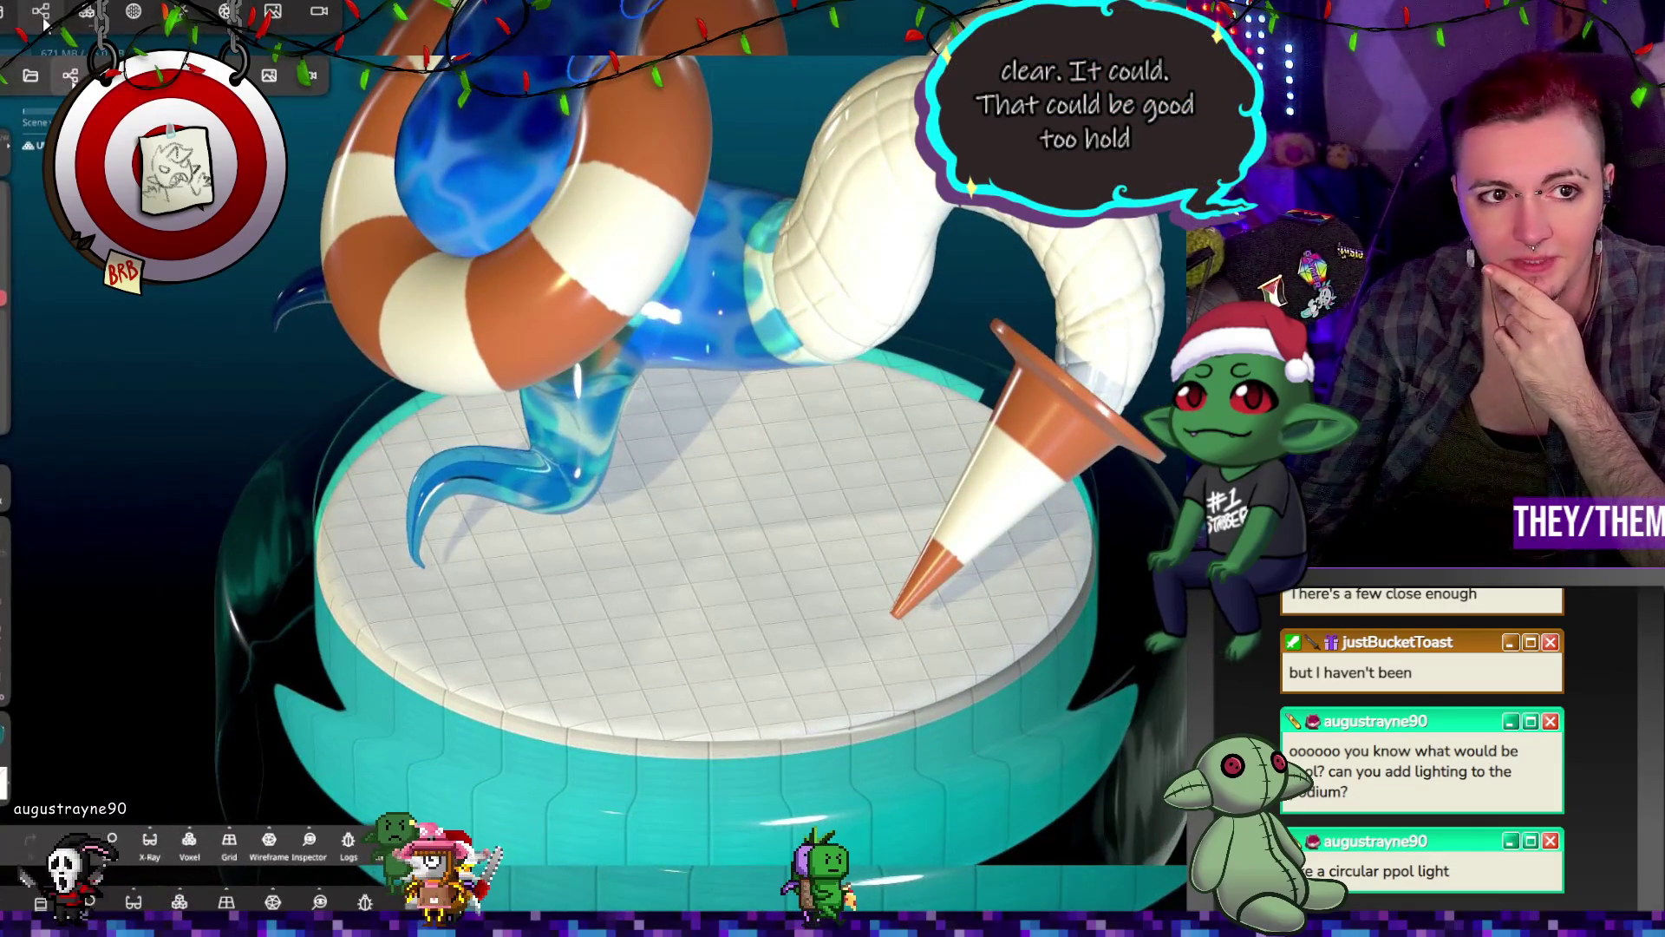
Step: Add a new Torus to the scene
left_click(44, 17)
left_click(46, 119)
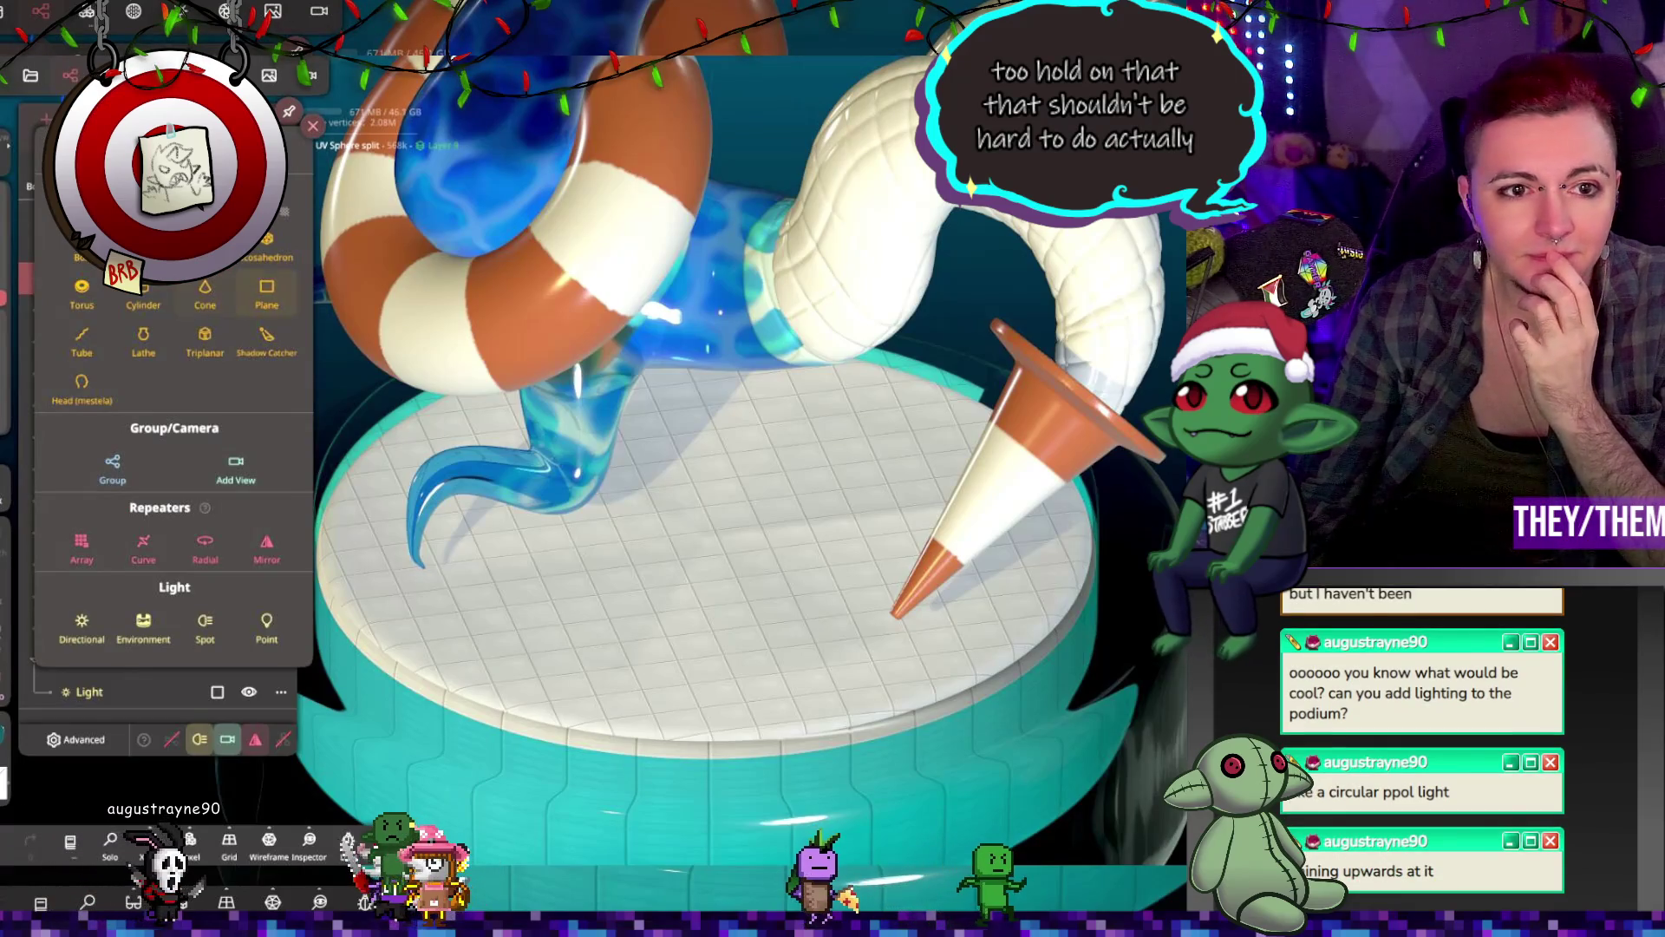
left_click(81, 290)
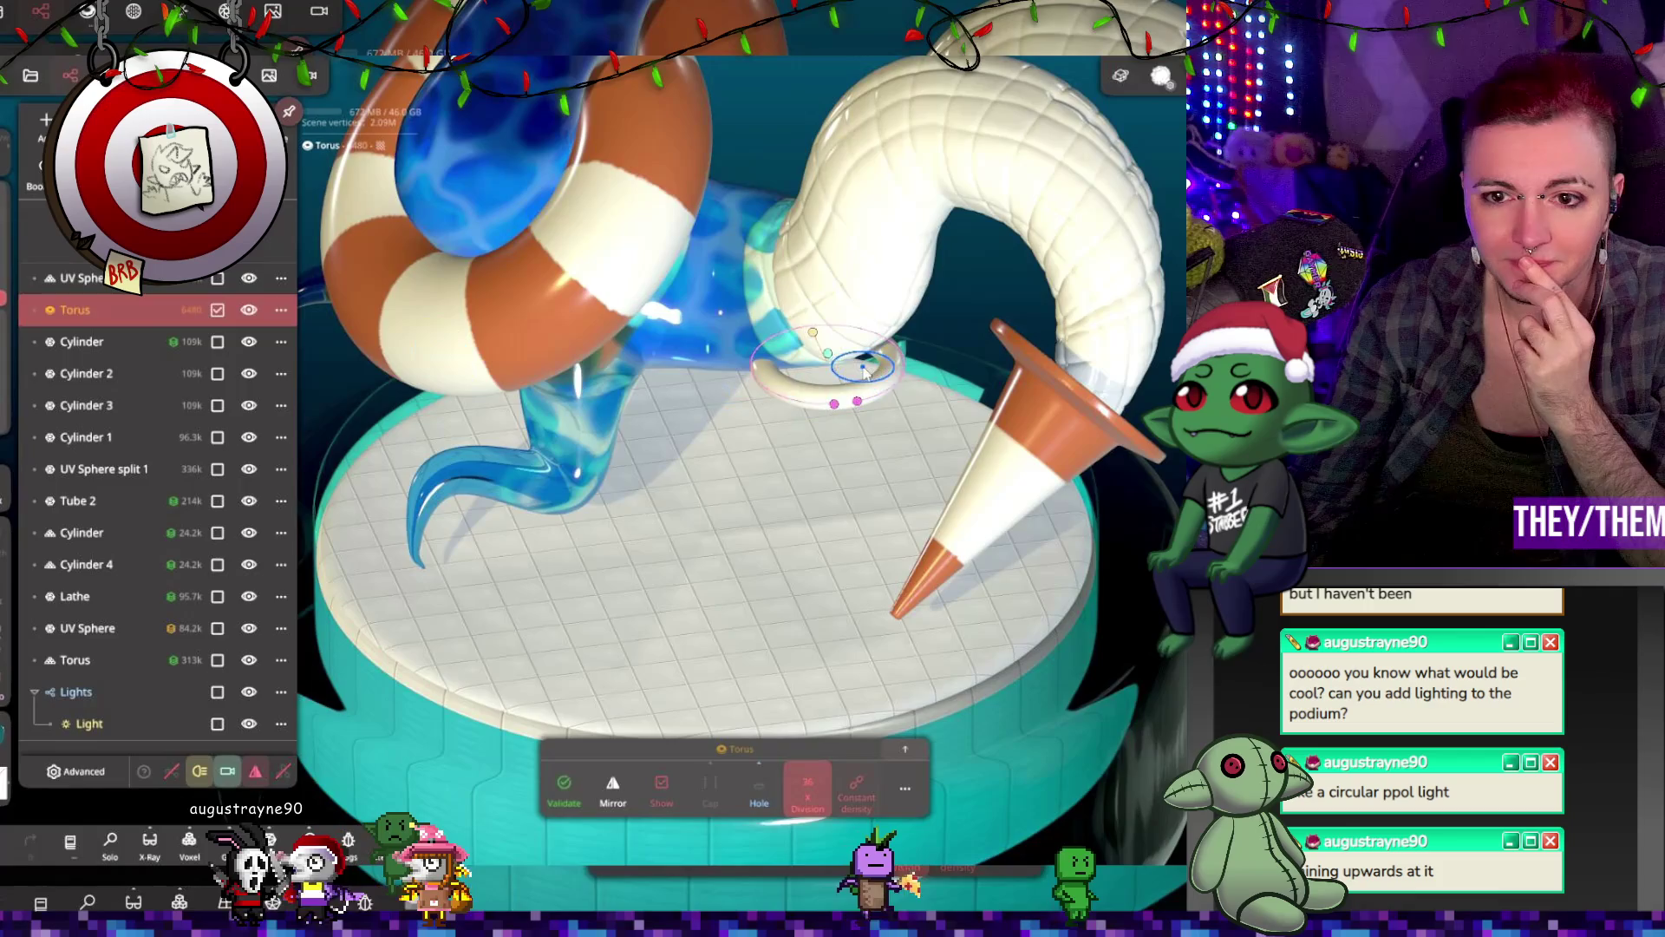
Step: Move the torus down onto the centre of the podium
key("g")
mouse_move(776, 368)
left_mouse_down()
mouse_move(694, 381)
mouse_move(690, 365)
mouse_move(707, 355)
mouse_move(709, 453)
left_mouse_up()
mouse_move(741, 604)
left_mouse_down()
mouse_move(706, 550)
mouse_move(711, 513)
left_mouse_up()
left_click_drag(691, 414, 696, 308)
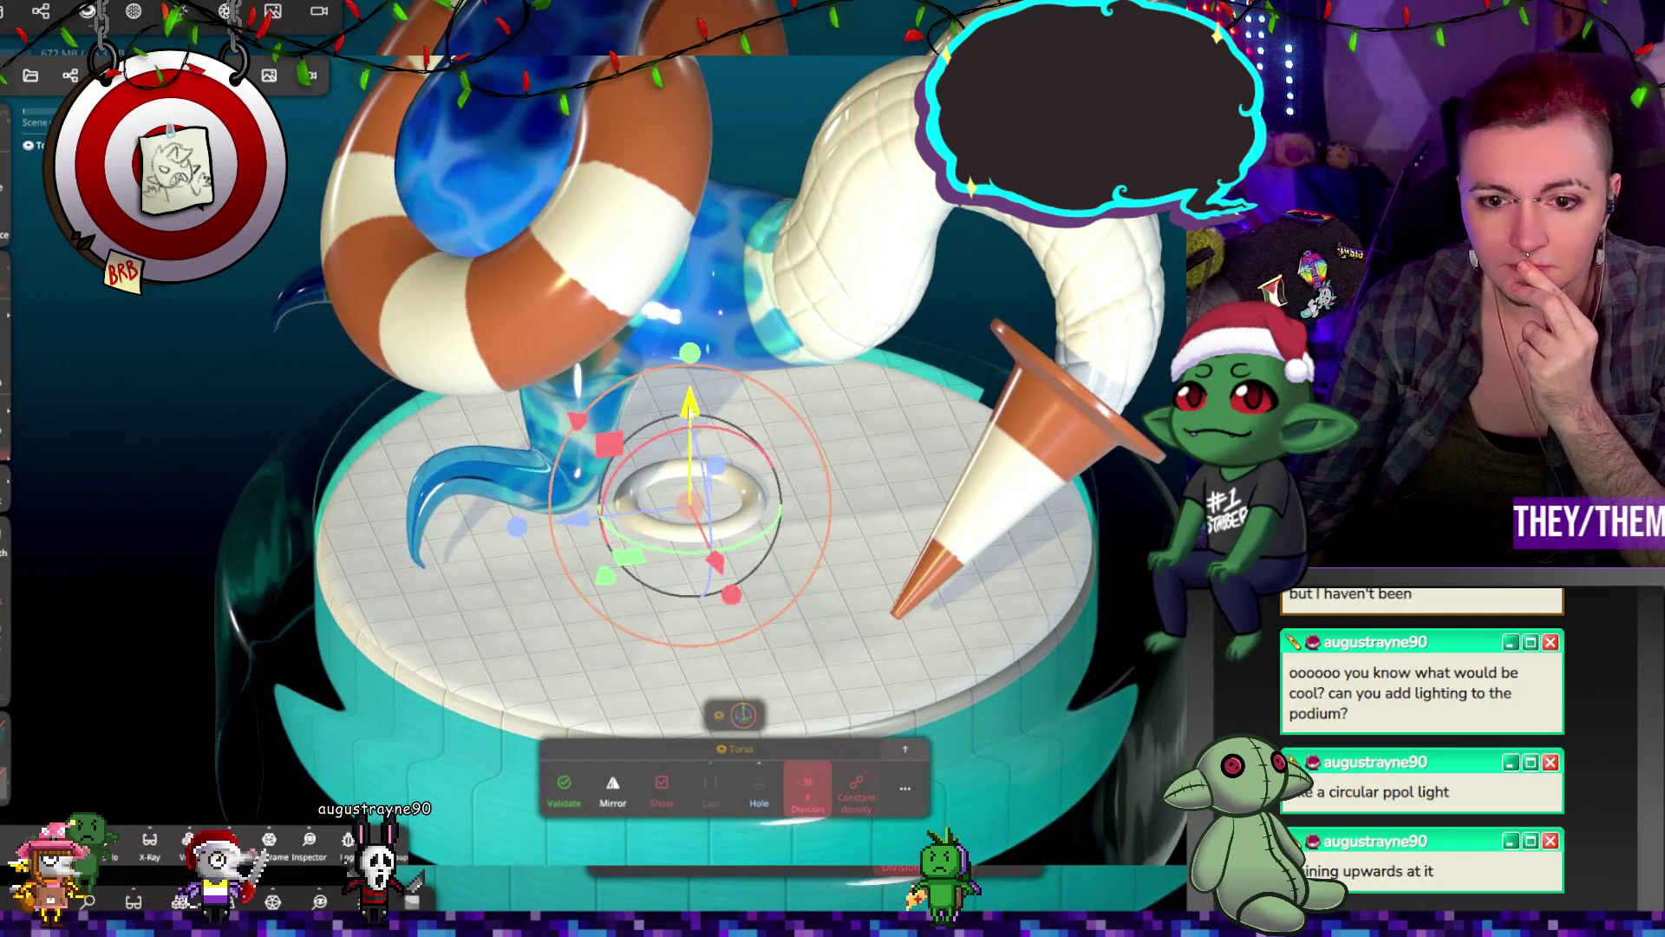
Step: Add a UV Sphere and lower it into the centre of the ring
left_click(45, 13)
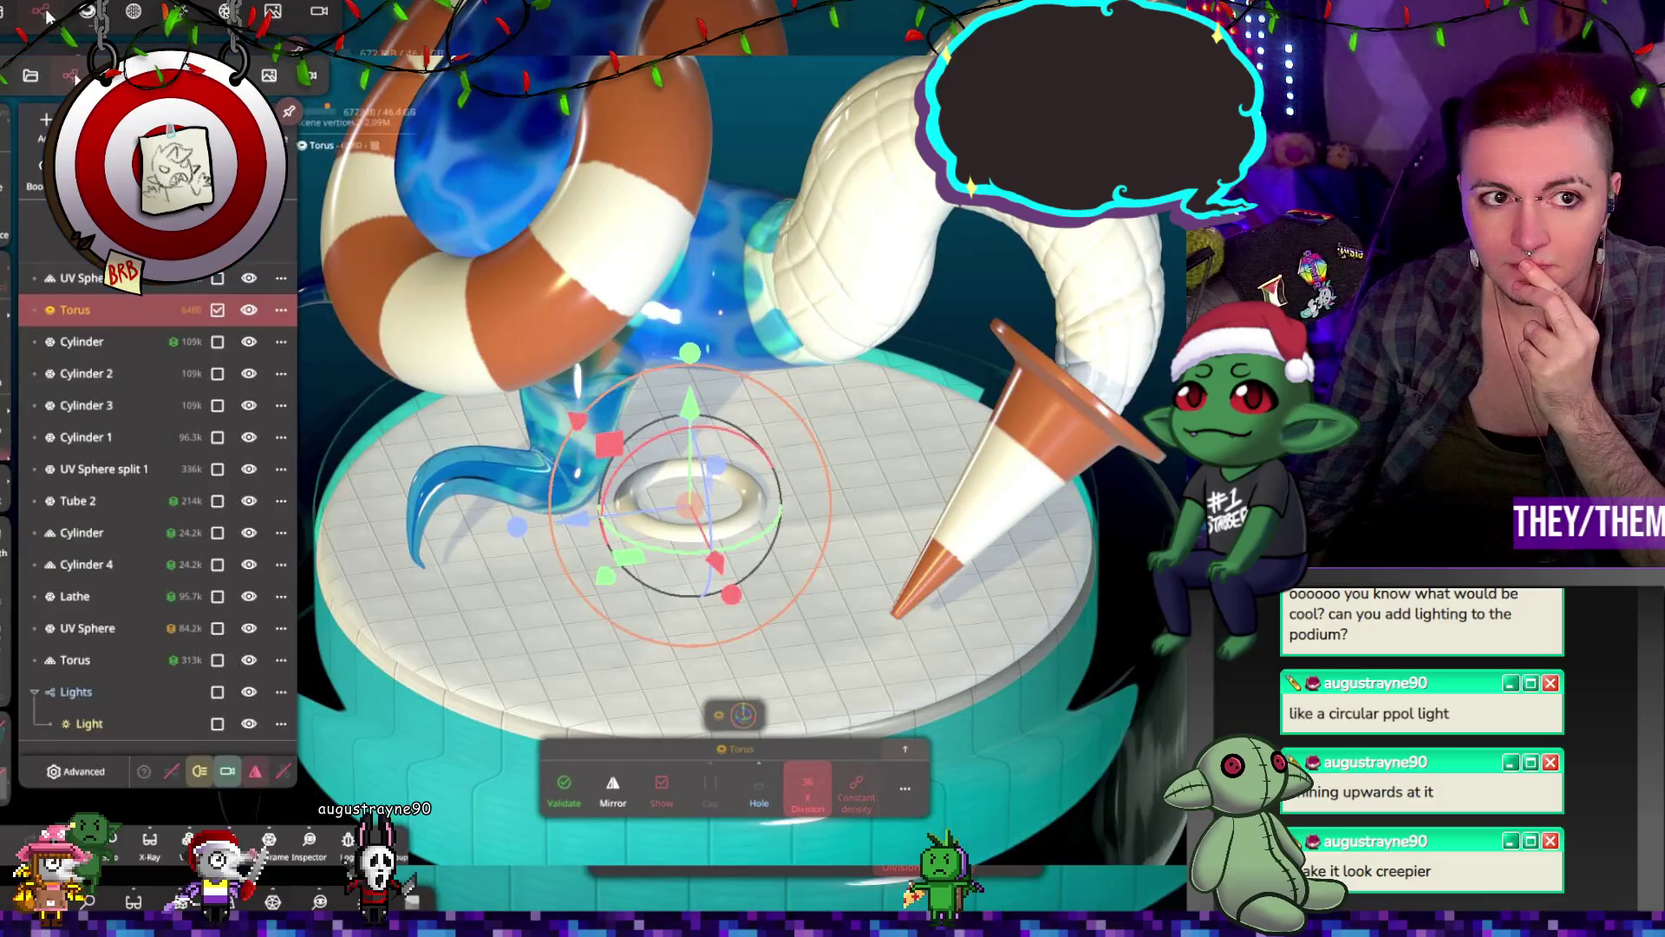
left_click(46, 121)
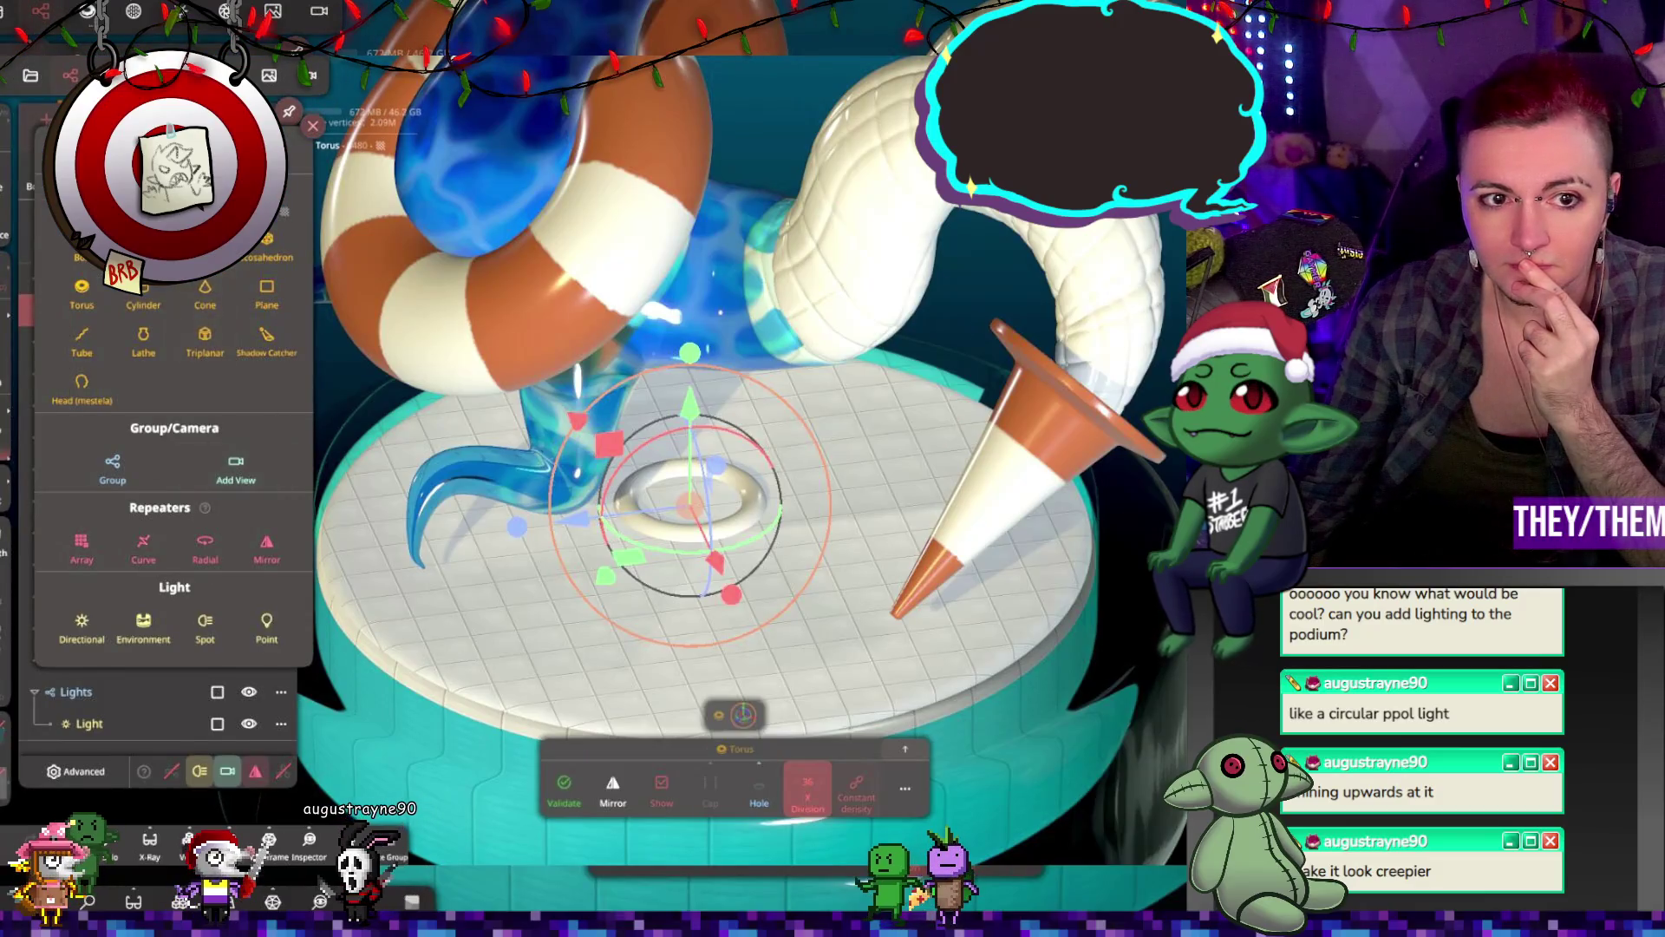
left_click(143, 251)
left_click_drag(757, 382, 702, 356)
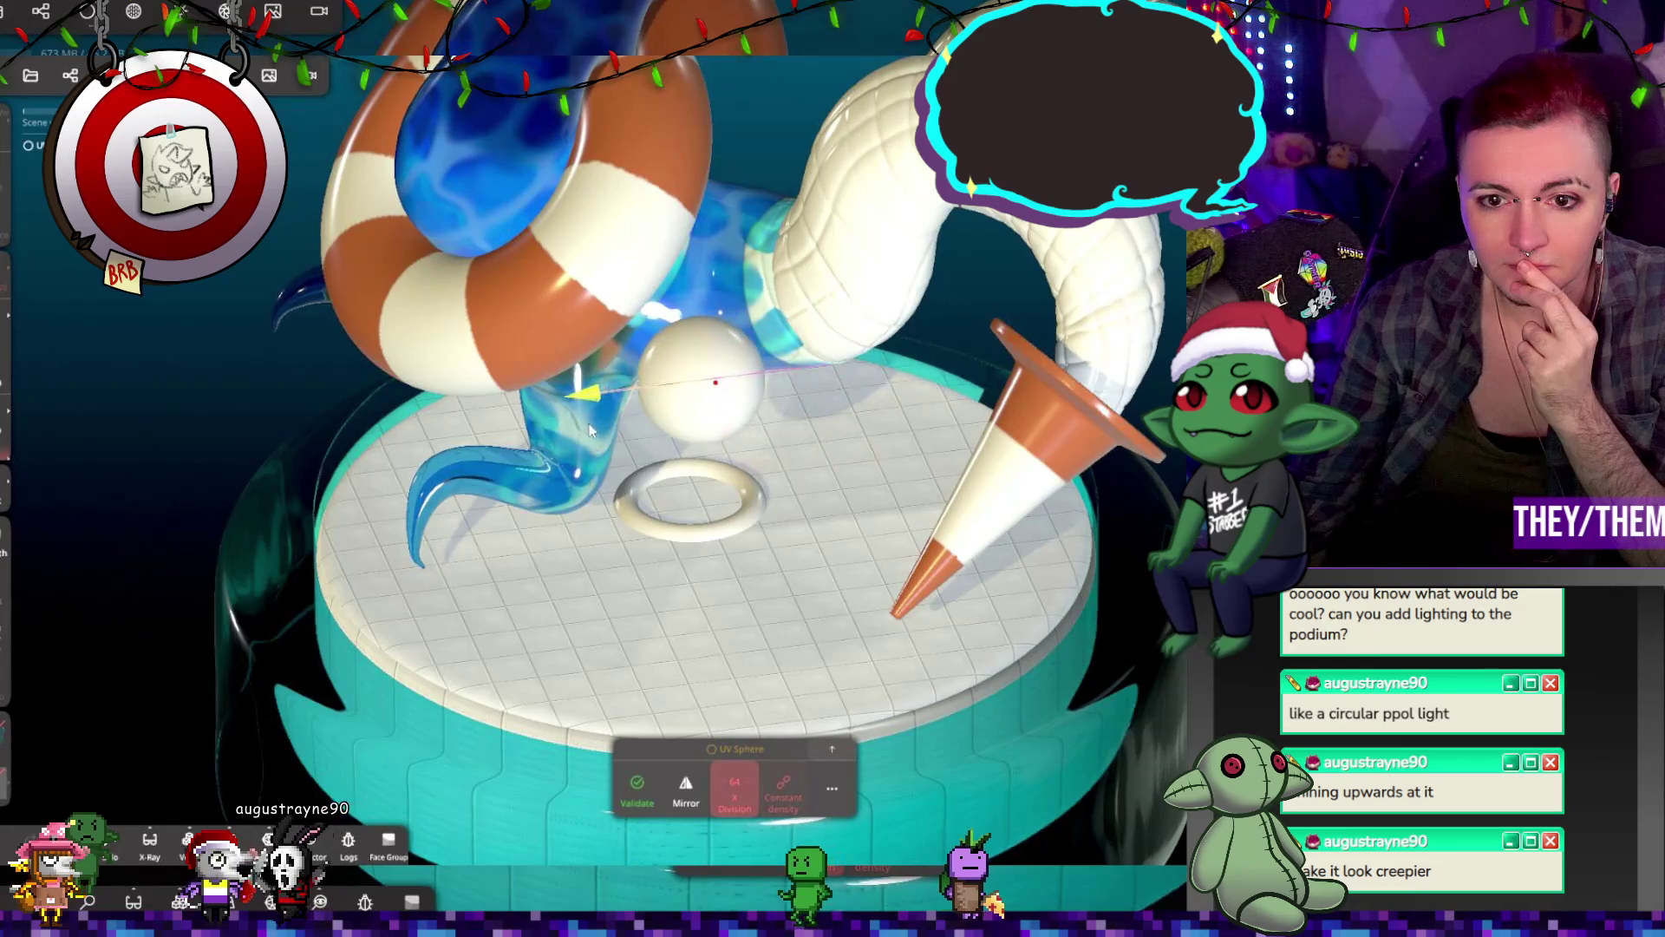
mouse_move(682, 297)
left_mouse_down()
mouse_move(673, 481)
mouse_move(691, 572)
left_mouse_up()
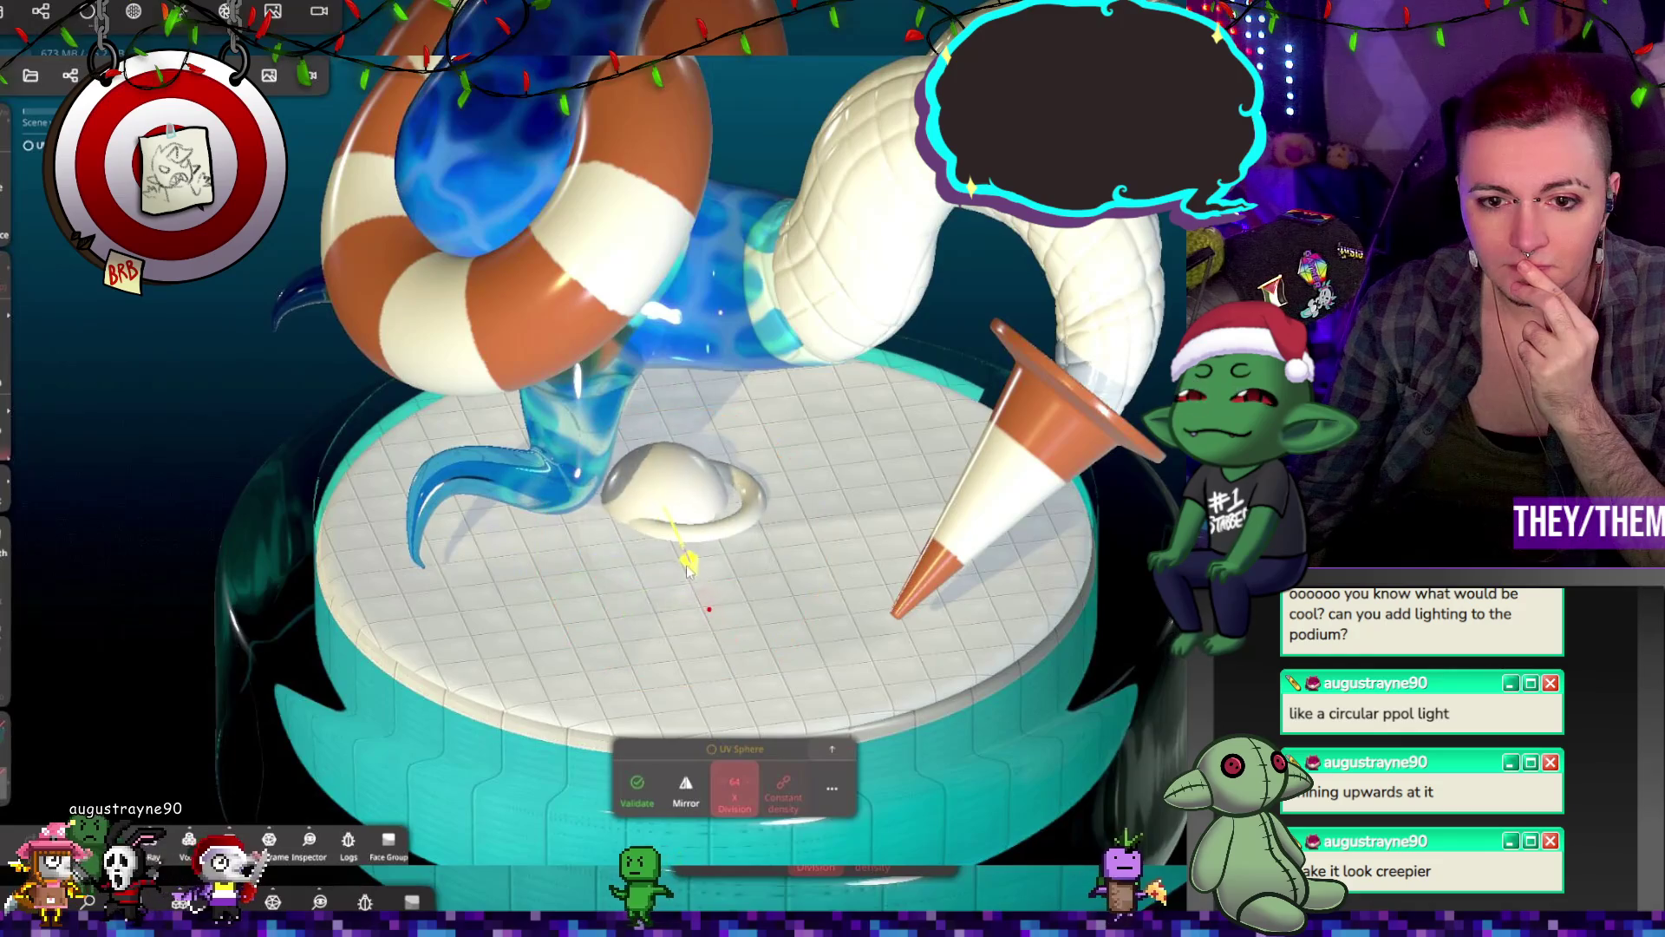
left_click_drag(613, 516, 683, 517)
Step: Scale the sphere flat into a low dome inside the ring, radius 0.5
mouse_move(682, 516)
right_mouse_down()
mouse_move(716, 510)
mouse_move(595, 462)
right_mouse_up()
left_click_drag(595, 462, 598, 450)
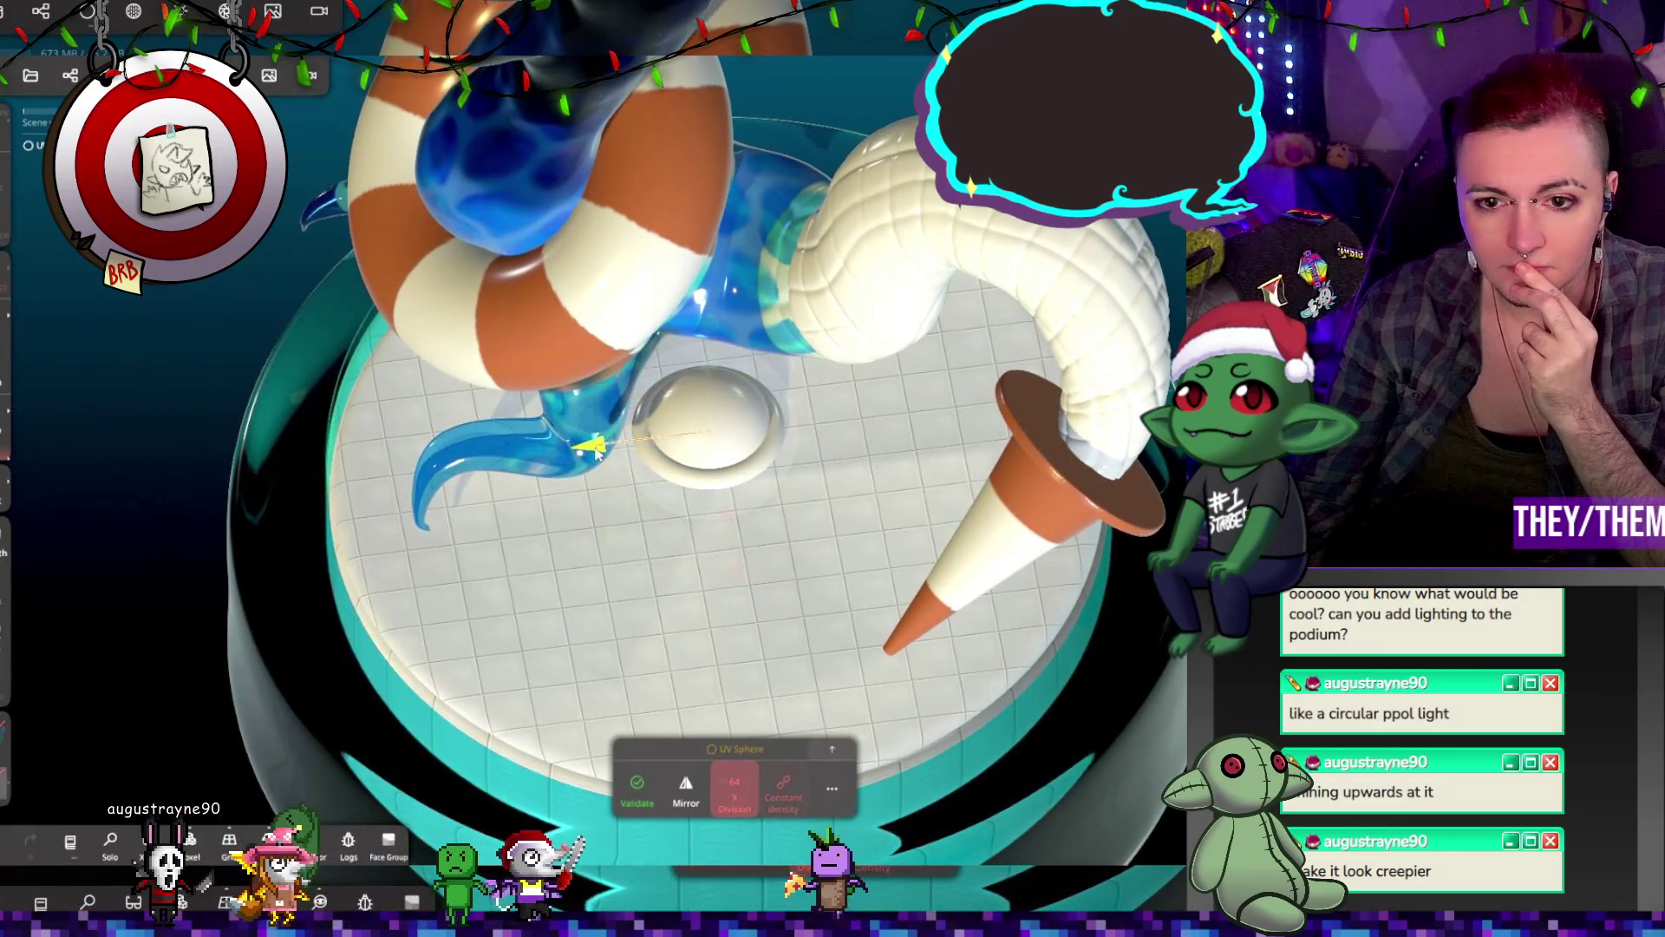
left_click_drag(725, 519, 728, 526)
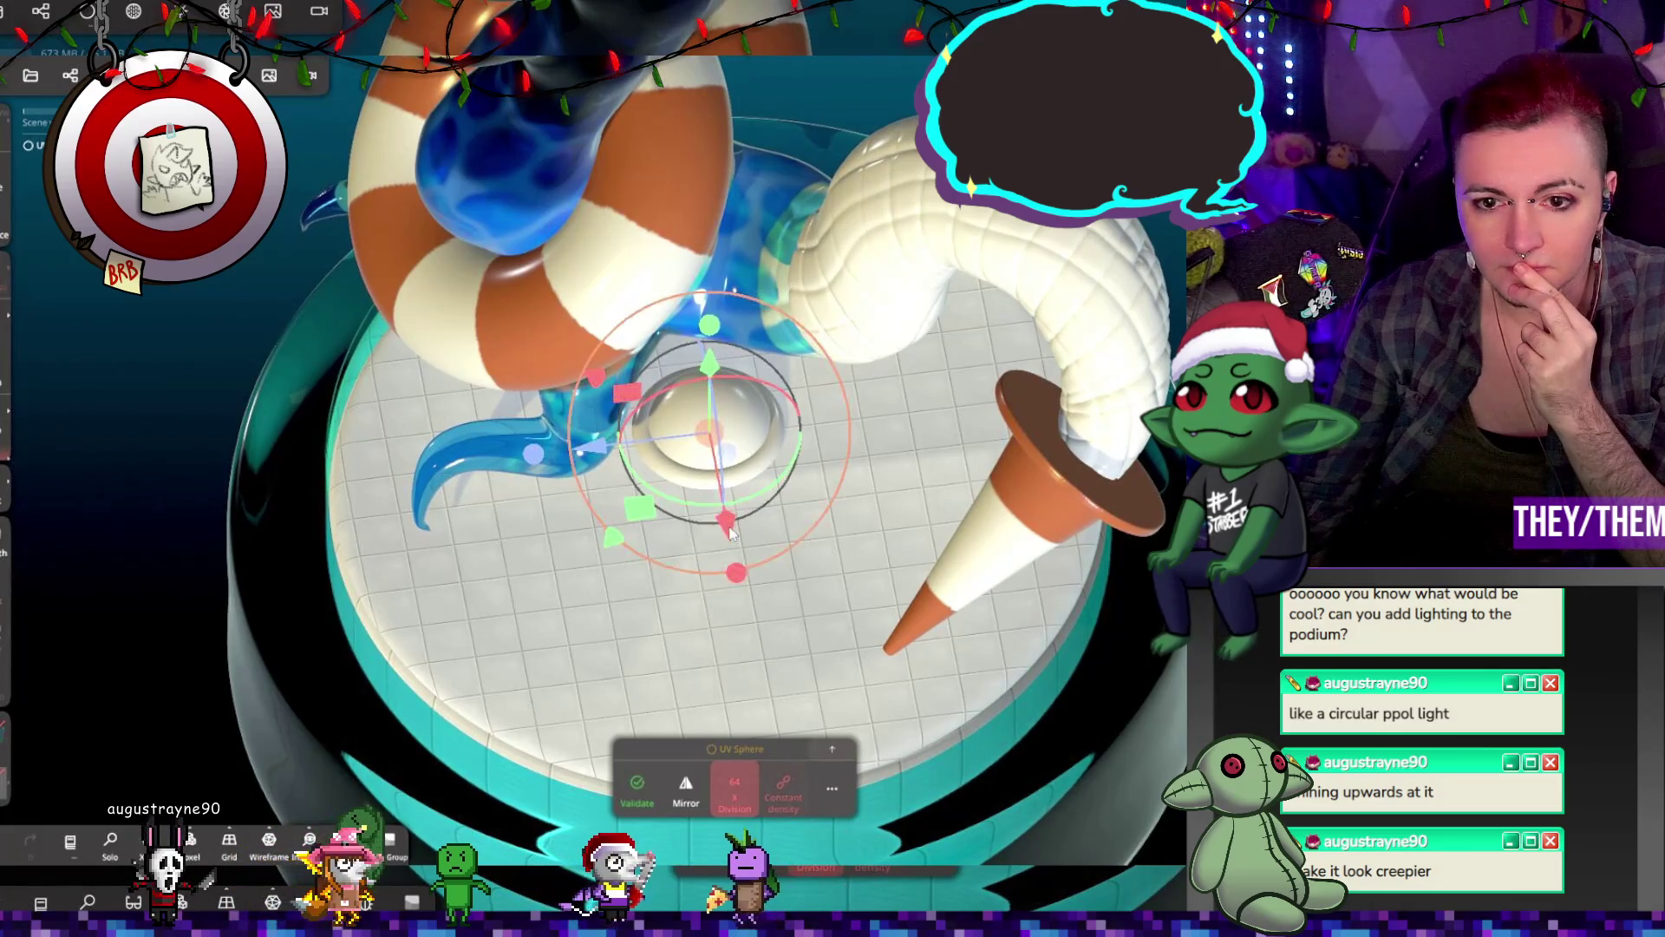
left_click_drag(708, 412, 708, 411)
right_click_drag(708, 411, 721, 416)
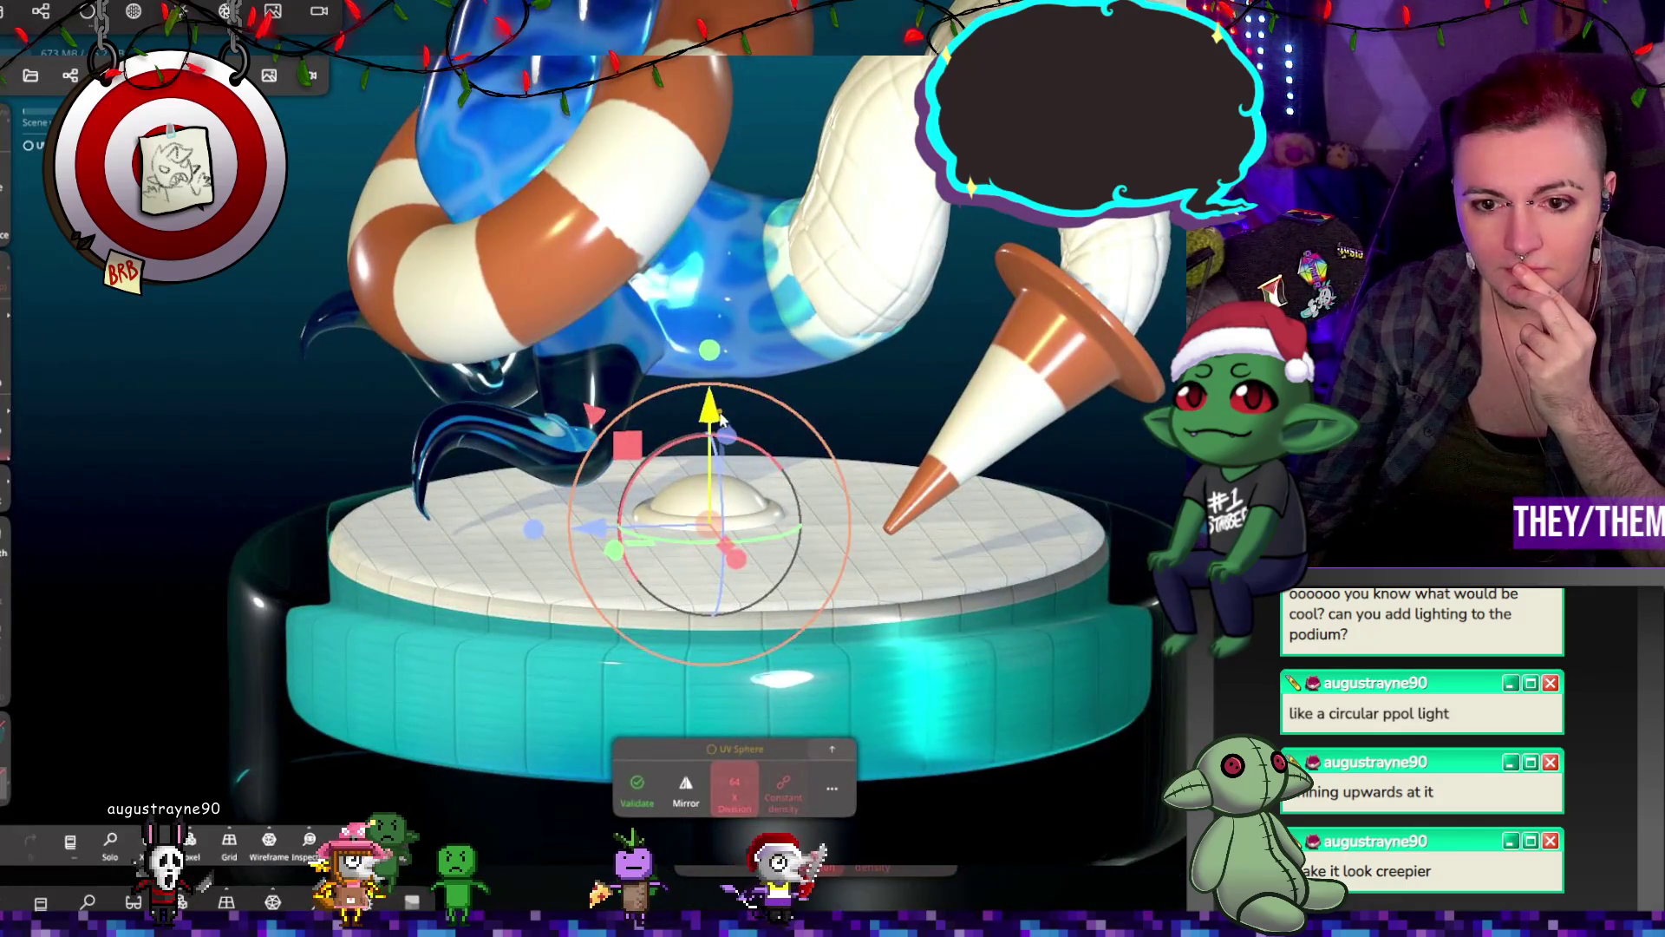
left_click_drag(721, 417, 582, 538)
left_click(832, 789)
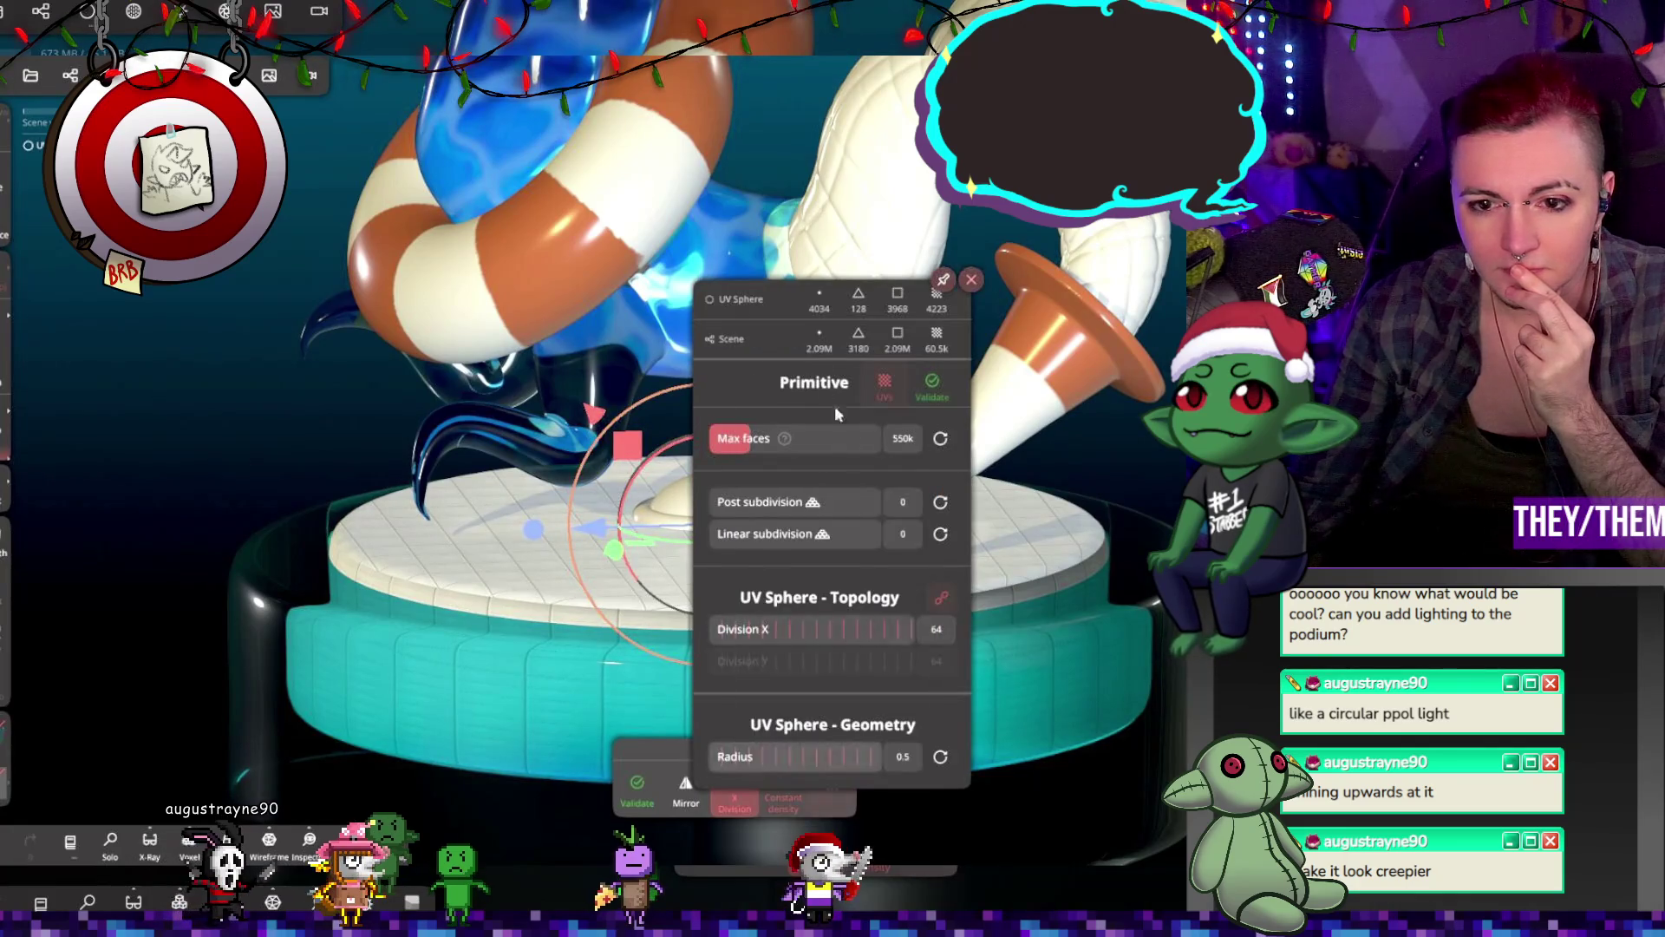
Step: Give the Torus post subdivision 2 and validate it
left_click(970, 282)
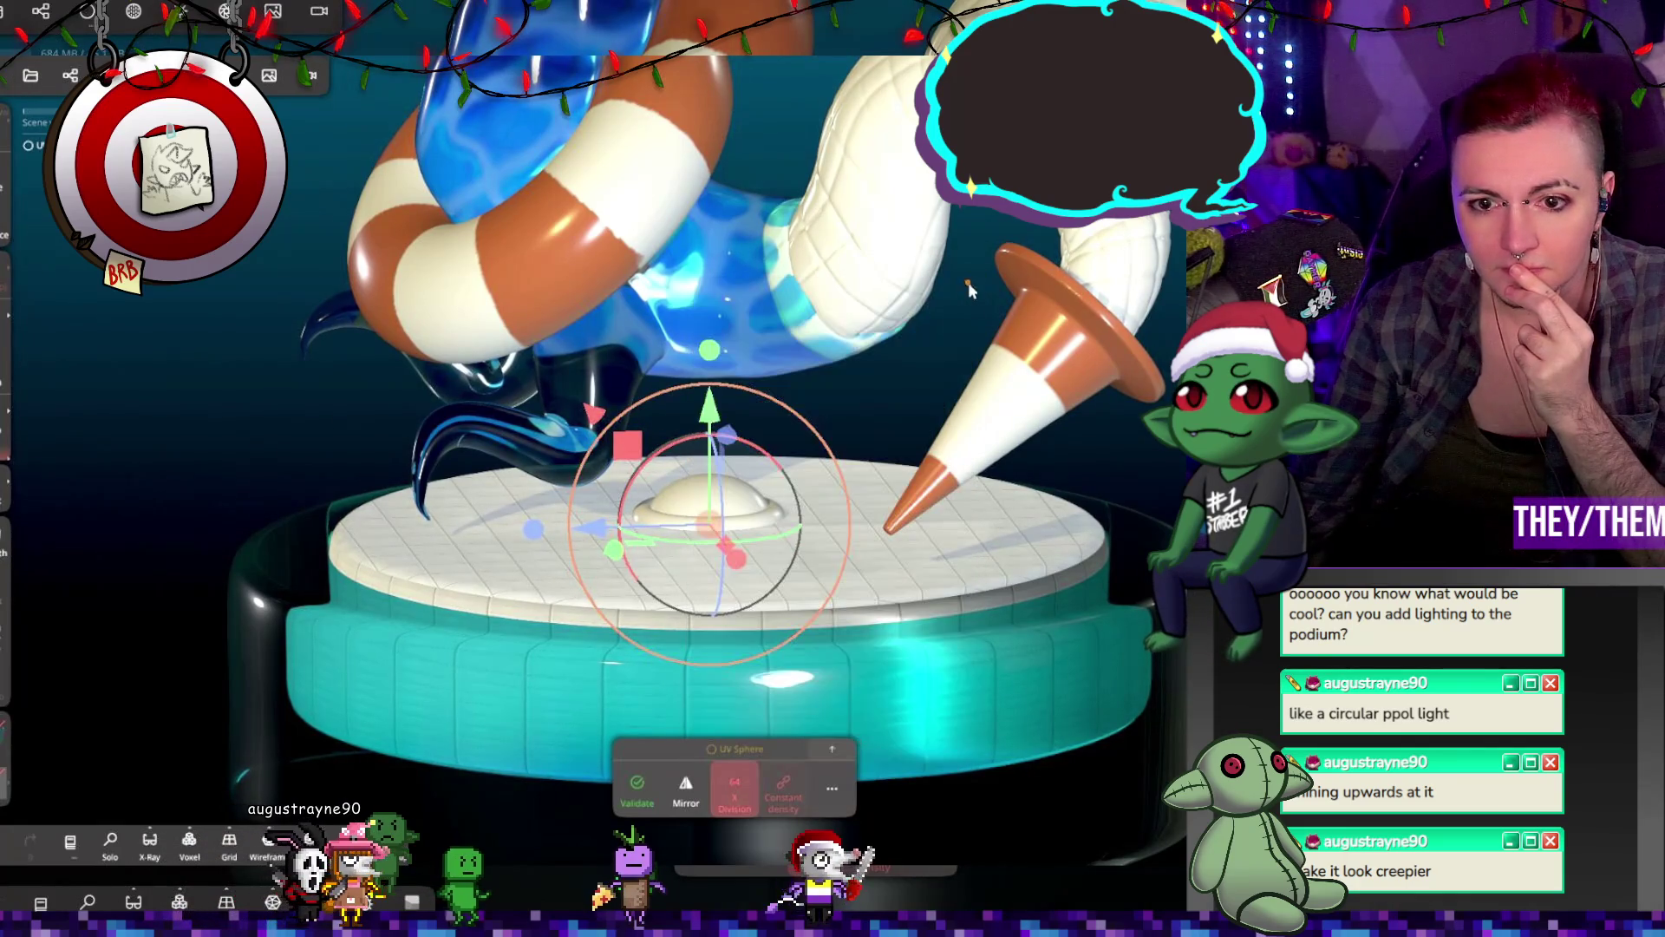
left_click(735, 749)
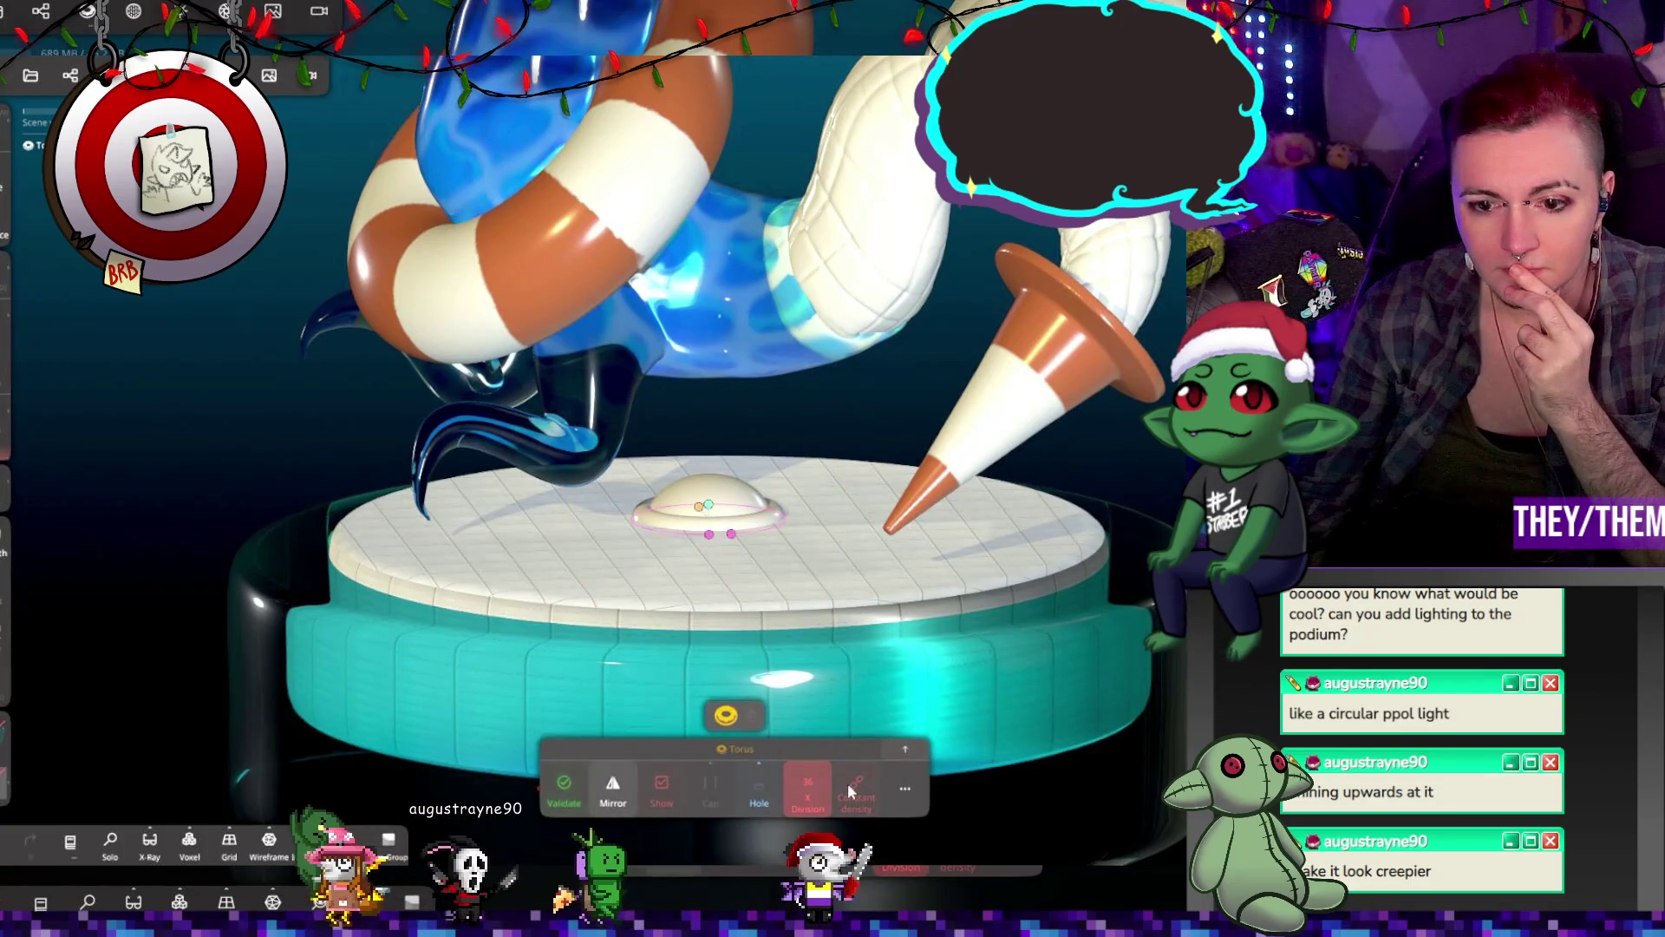
left_click(913, 779)
left_click_drag(846, 346, 891, 348)
left_click(562, 786)
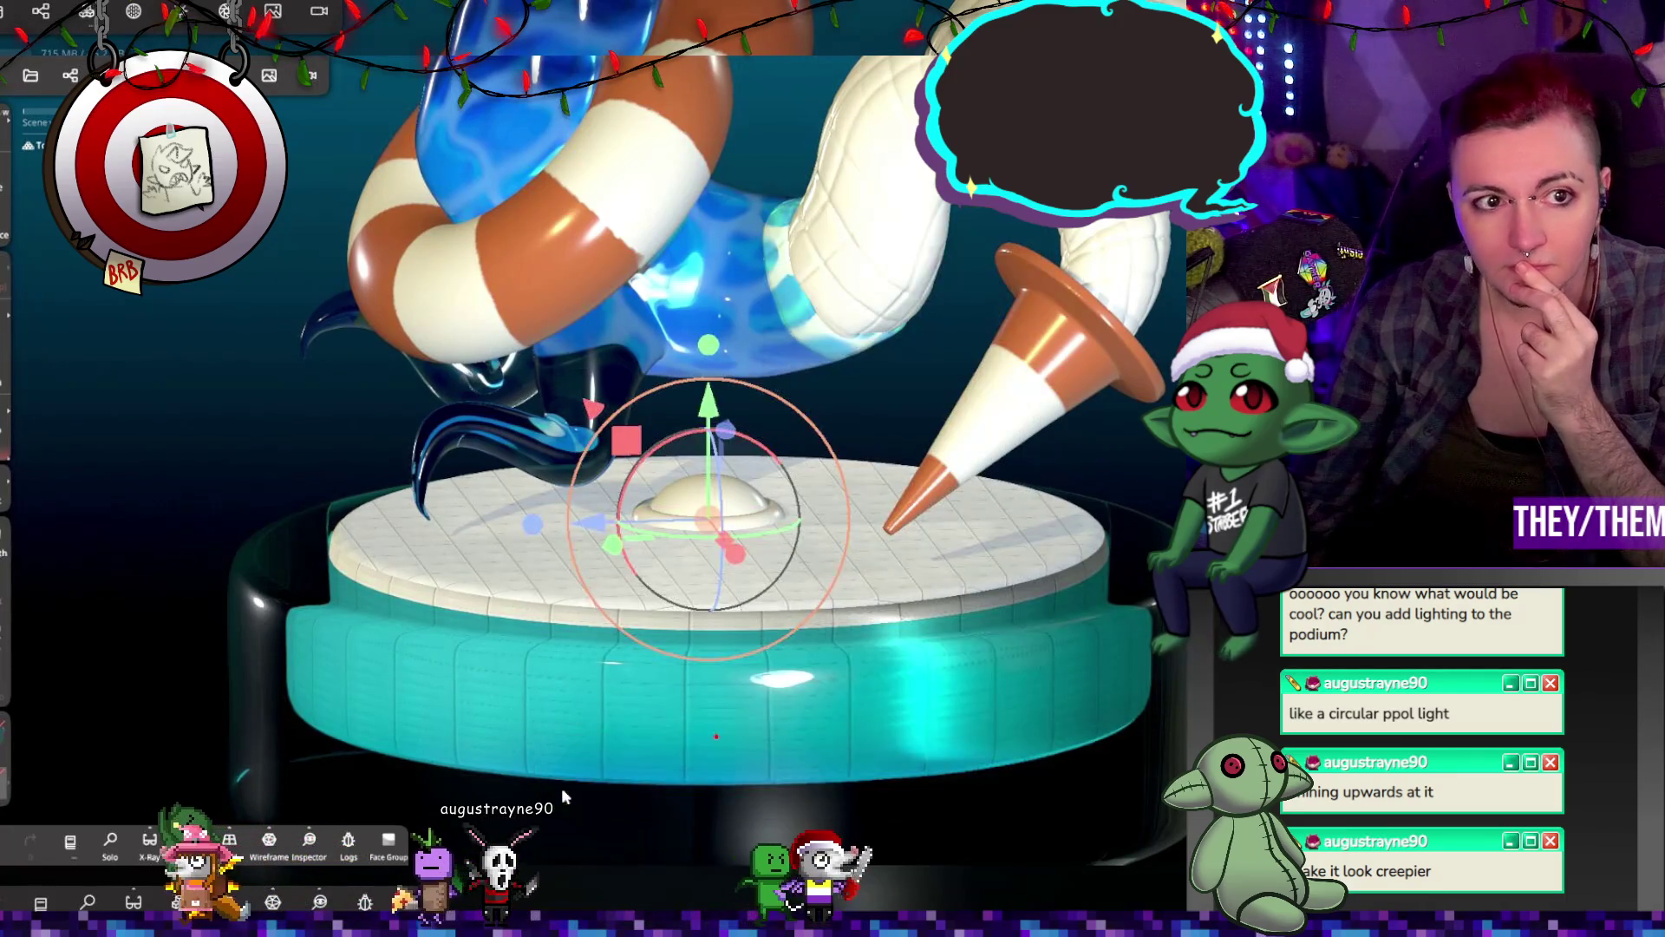
Step: Paint the ring dark grey #4b4b4b with metalness 0.711
left_click(777, 521)
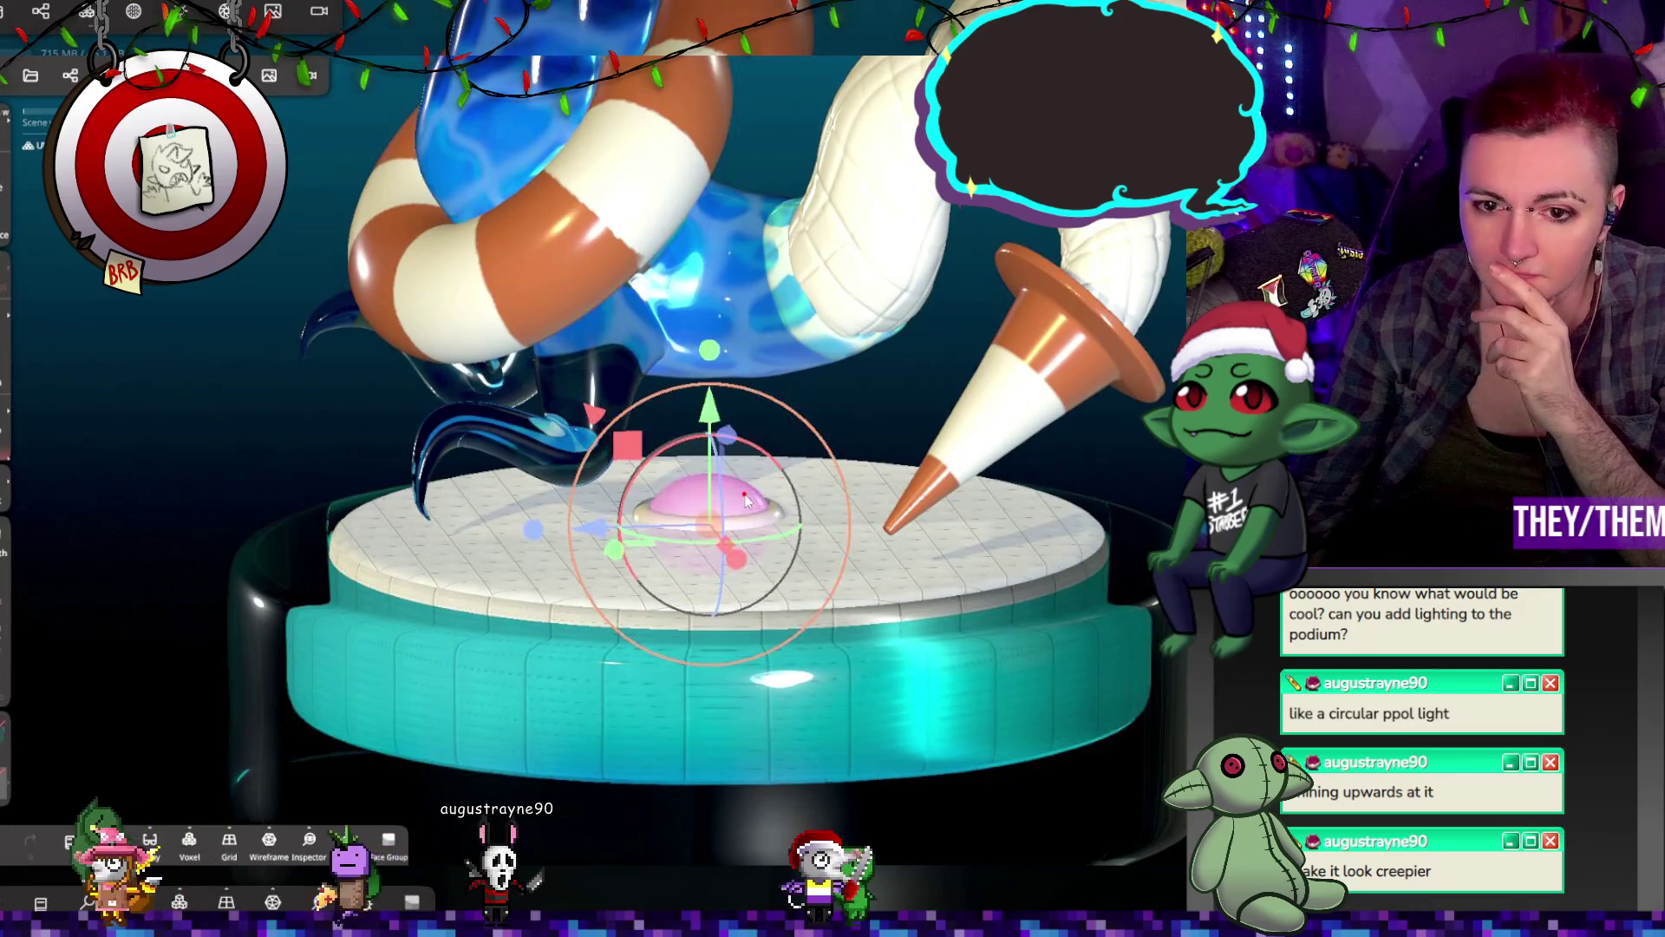
left_click(775, 519)
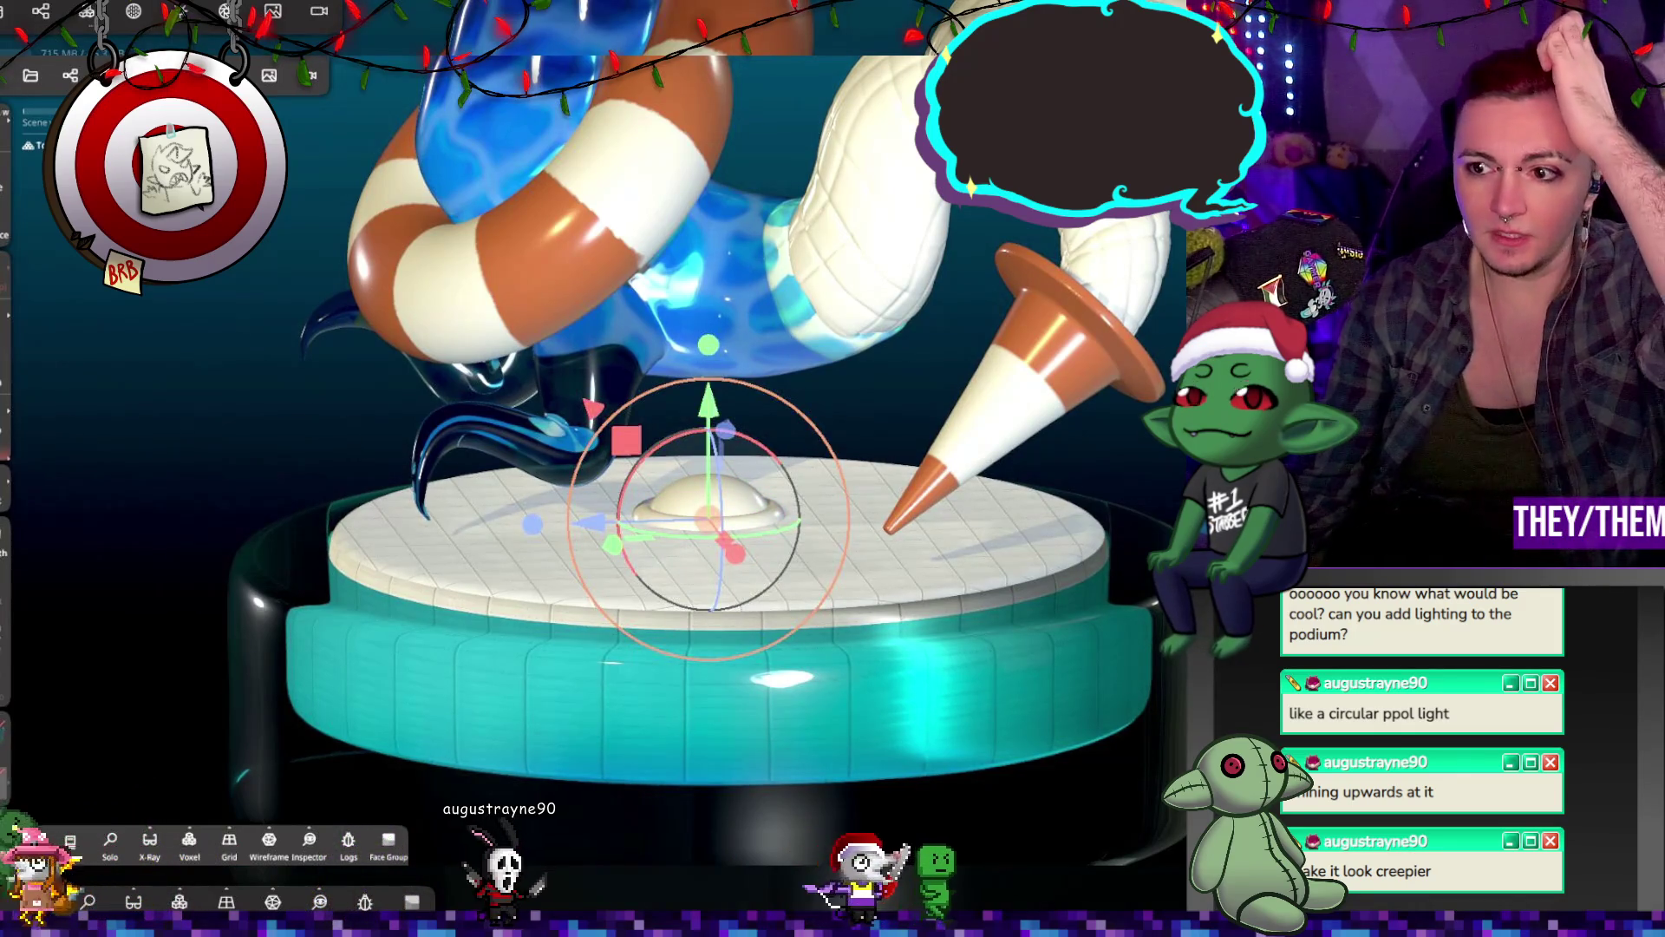
left_click(7, 403)
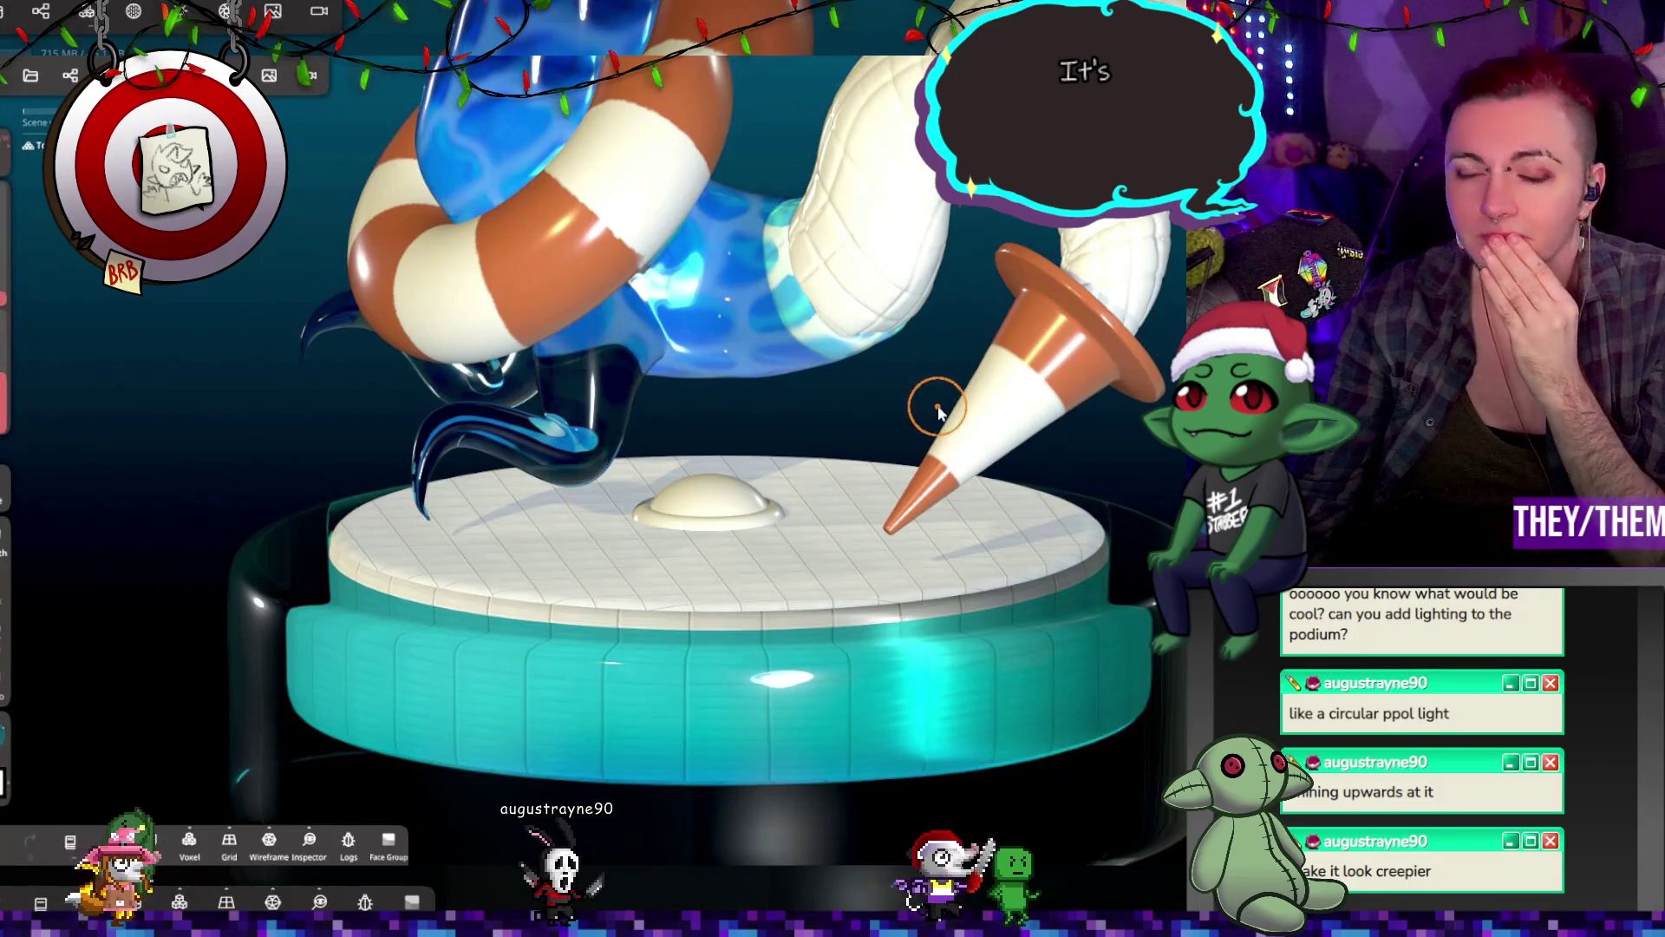
left_click(7, 733)
left_click_drag(116, 696, 45, 730)
mouse_move(78, 529)
left_mouse_down()
mouse_move(189, 531)
mouse_move(118, 528)
left_mouse_up()
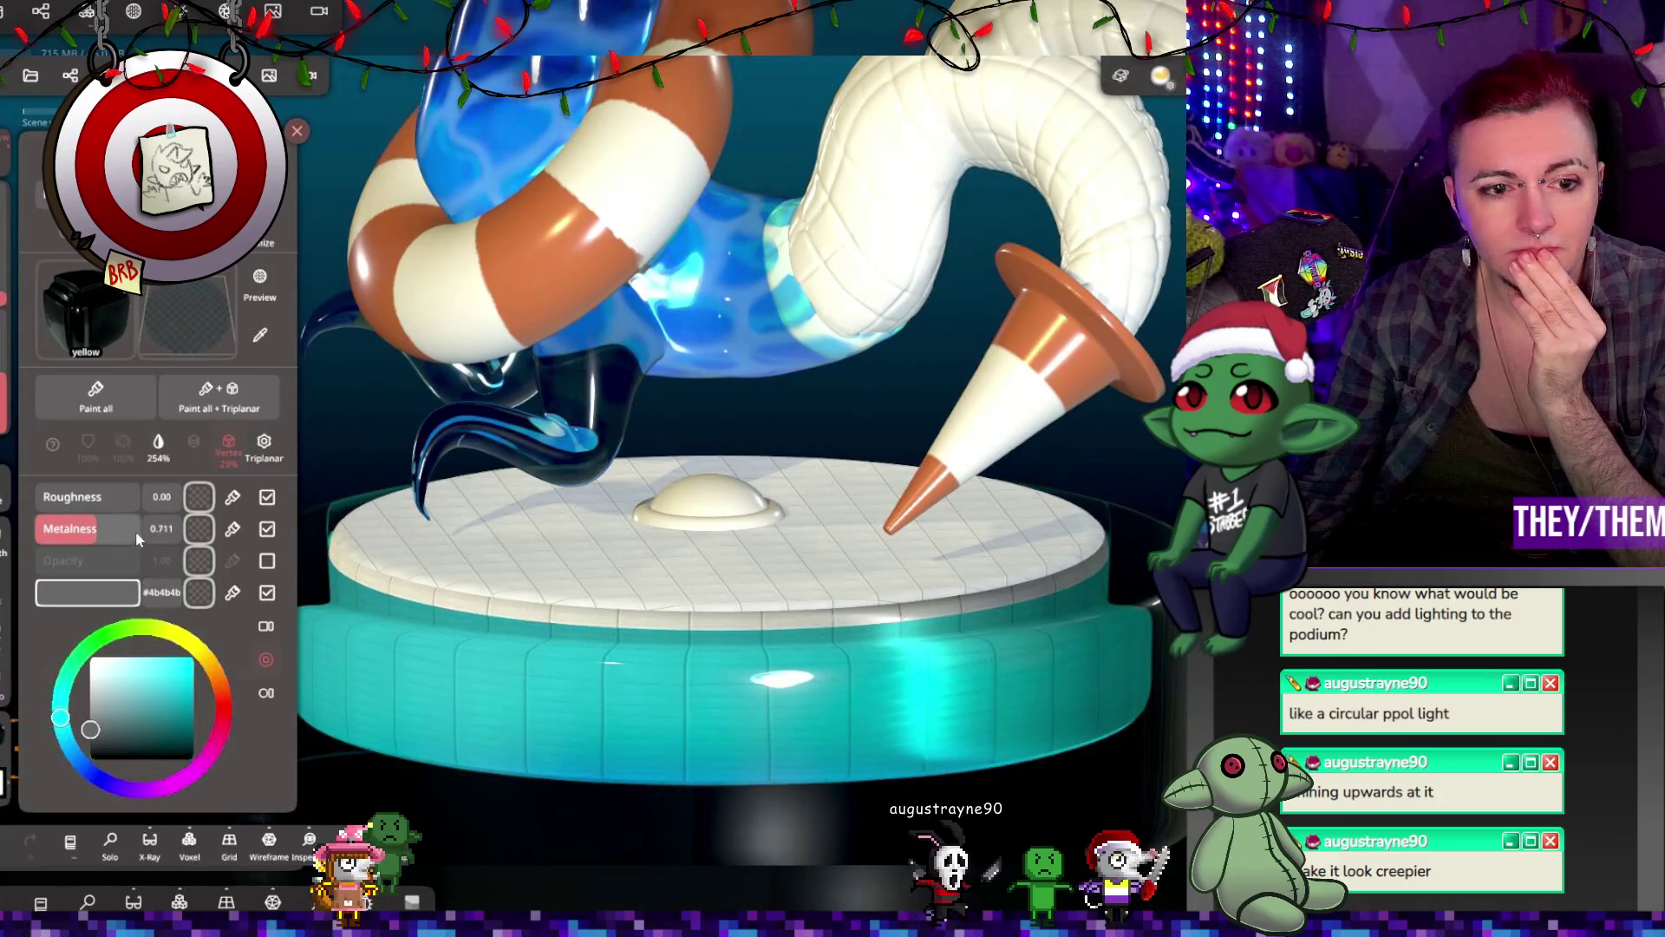
left_click(78, 395)
Step: Lighten the ring's paint colour to grey #676767, keeping metalness 0.711
mouse_move(659, 712)
left_mouse_down()
mouse_move(633, 593)
mouse_move(227, 534)
left_mouse_up()
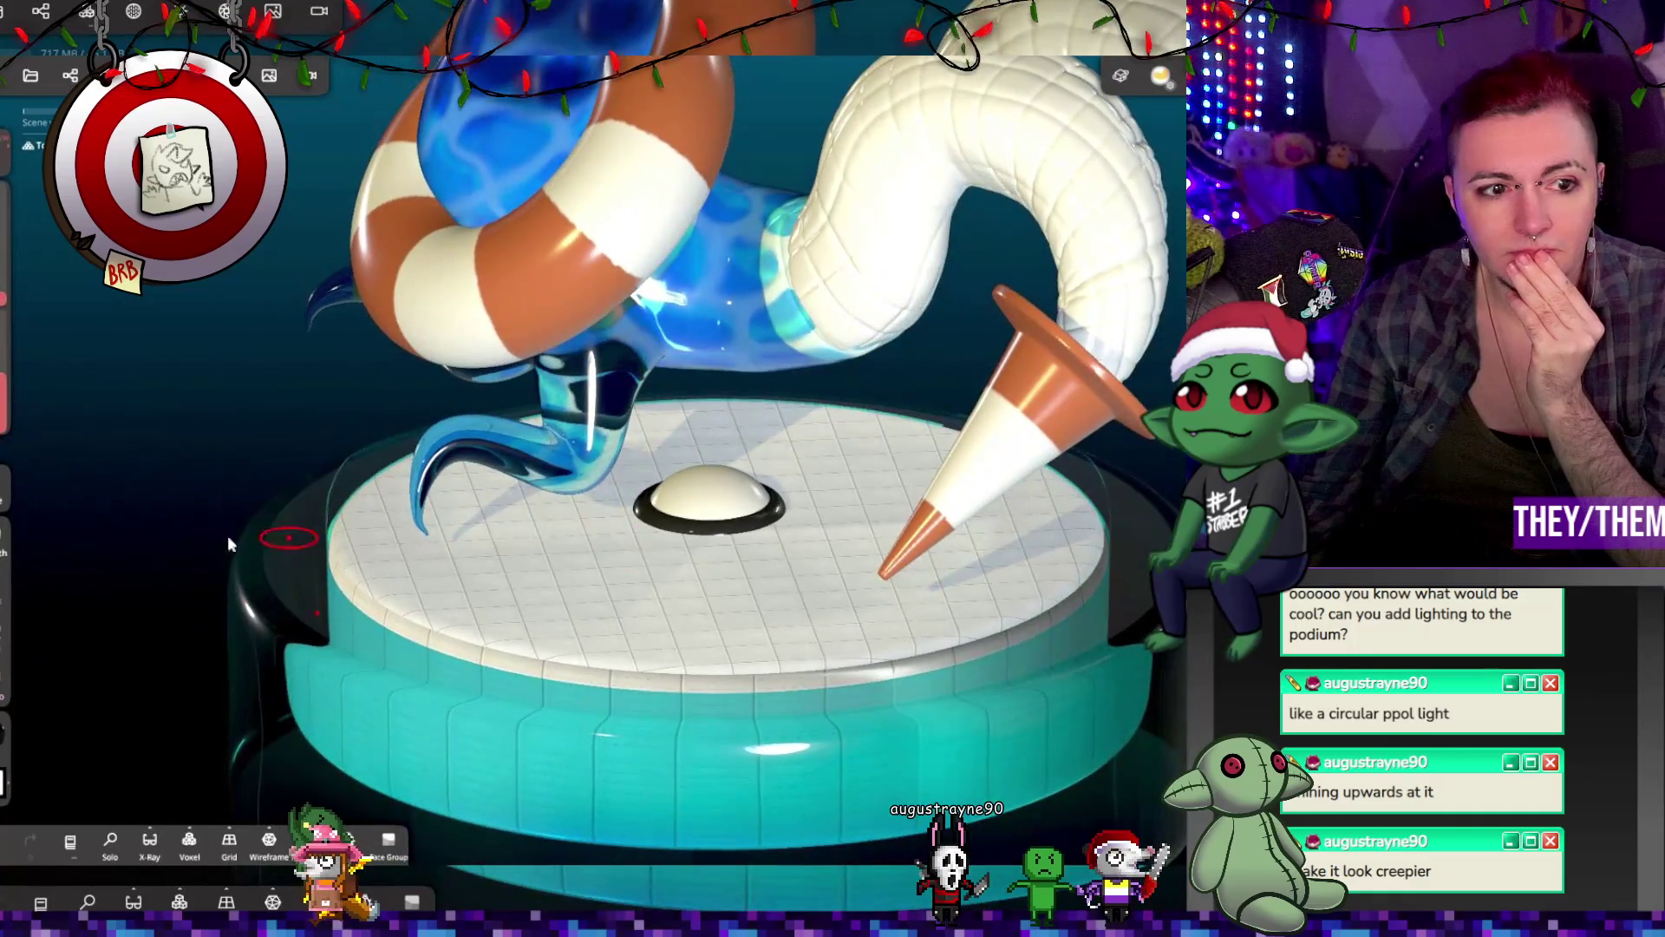
left_click(7, 531)
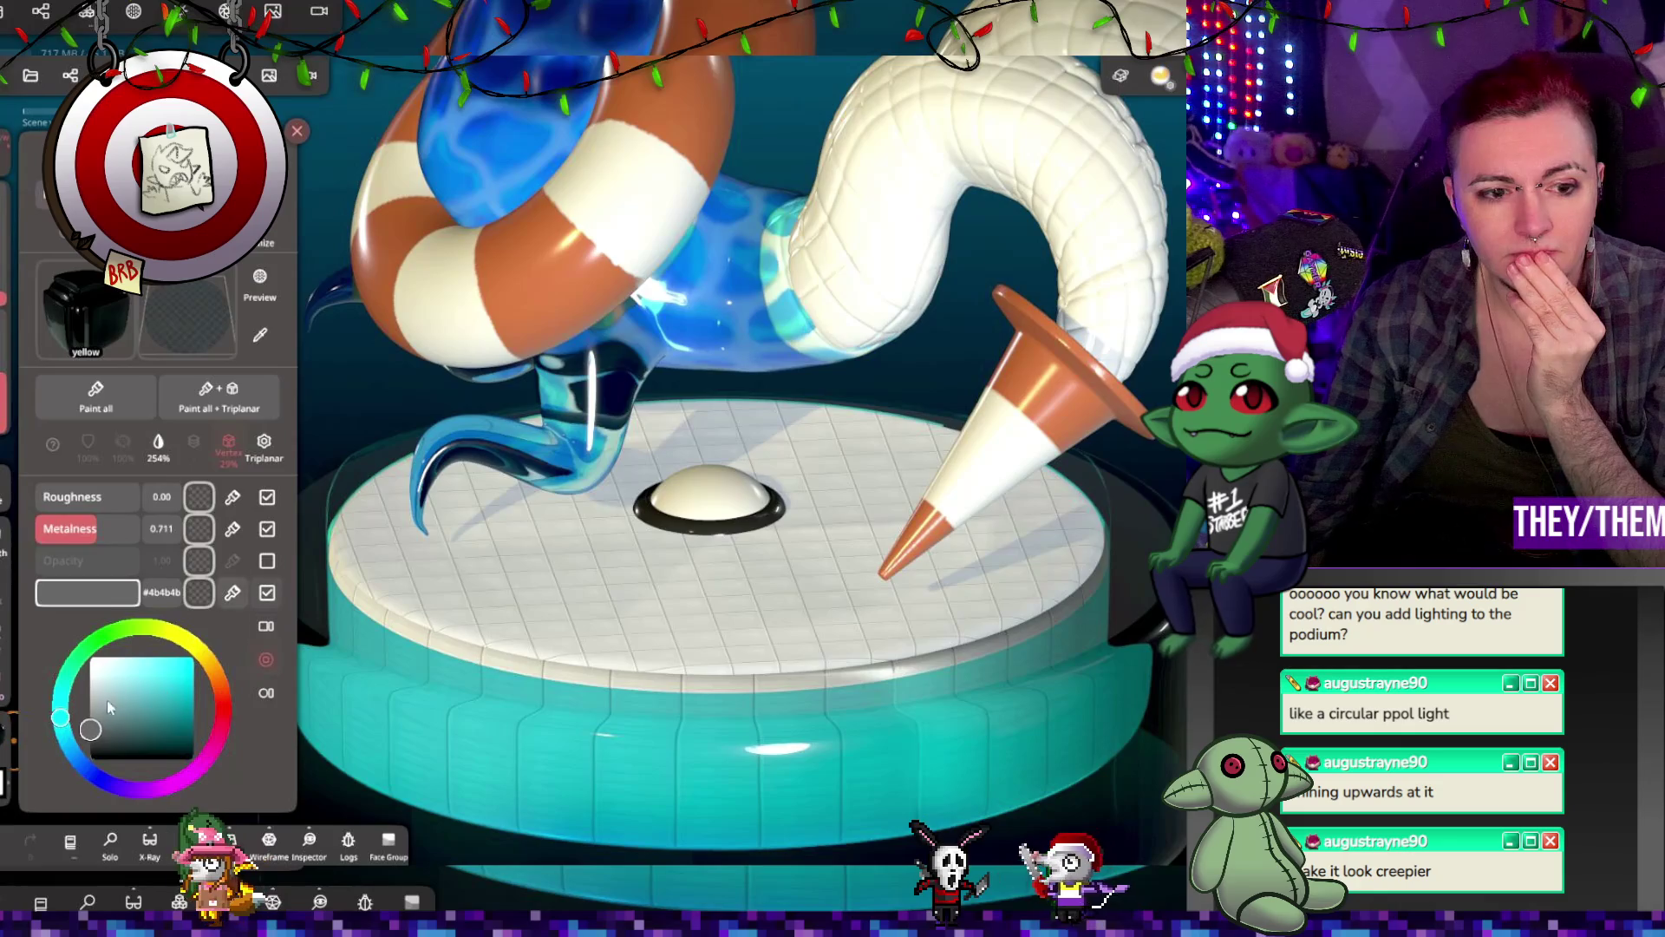
left_click_drag(97, 731, 90, 718)
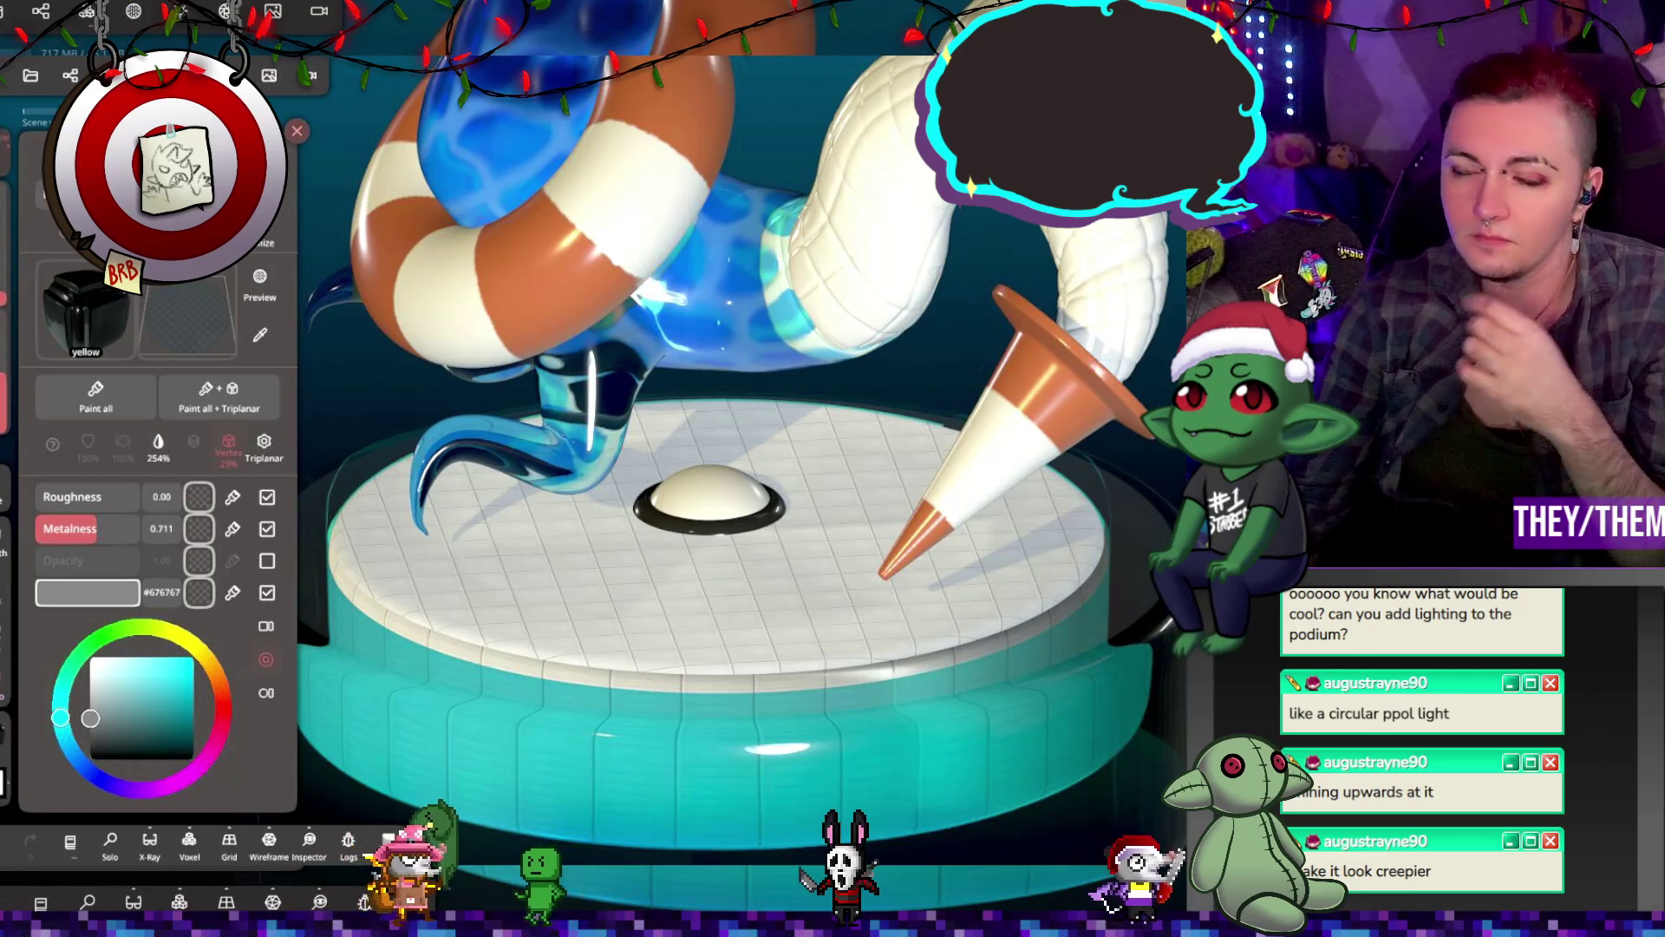
left_click(721, 527)
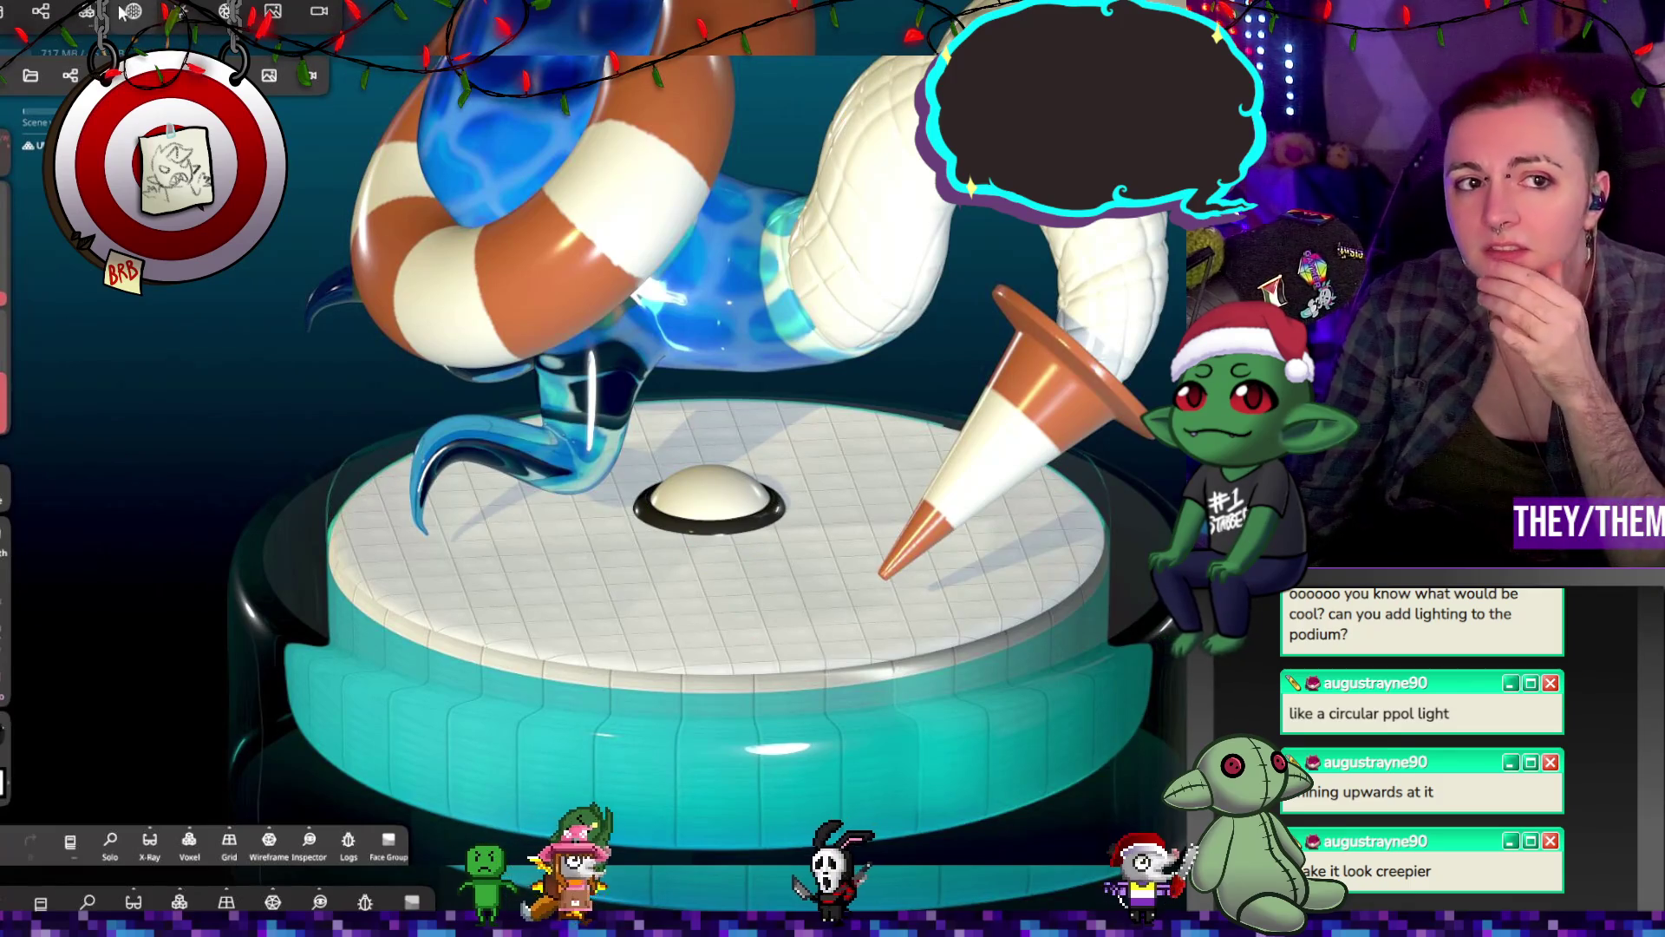
left_click(40, 14)
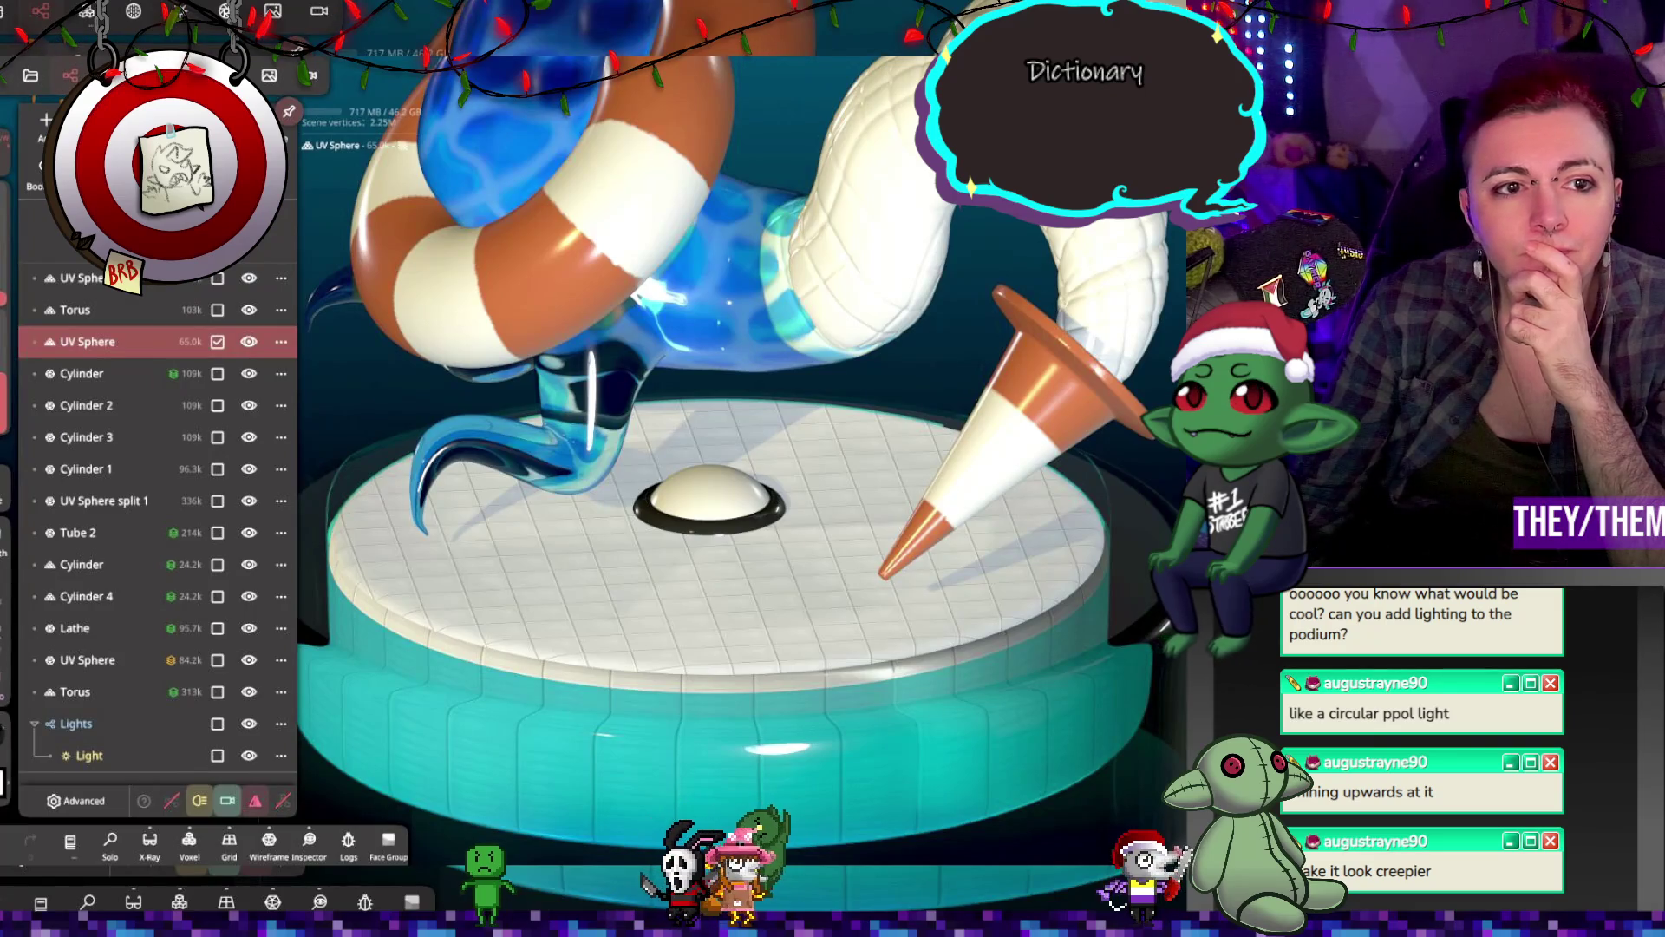
key("ctrl+d")
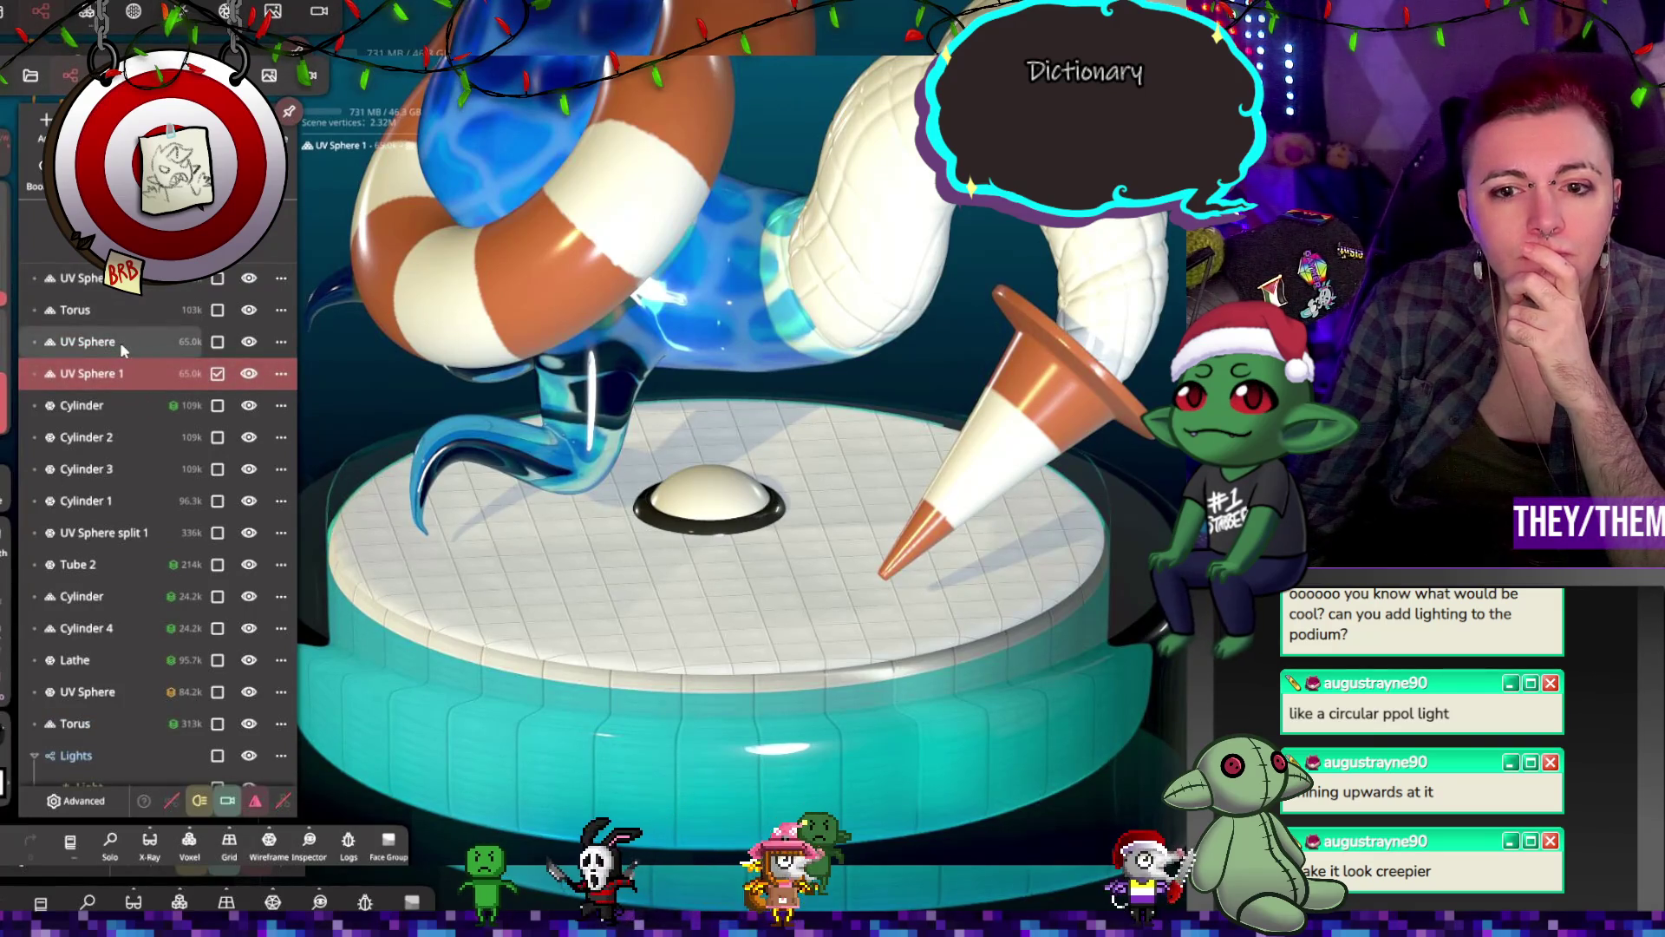
left_click(120, 341)
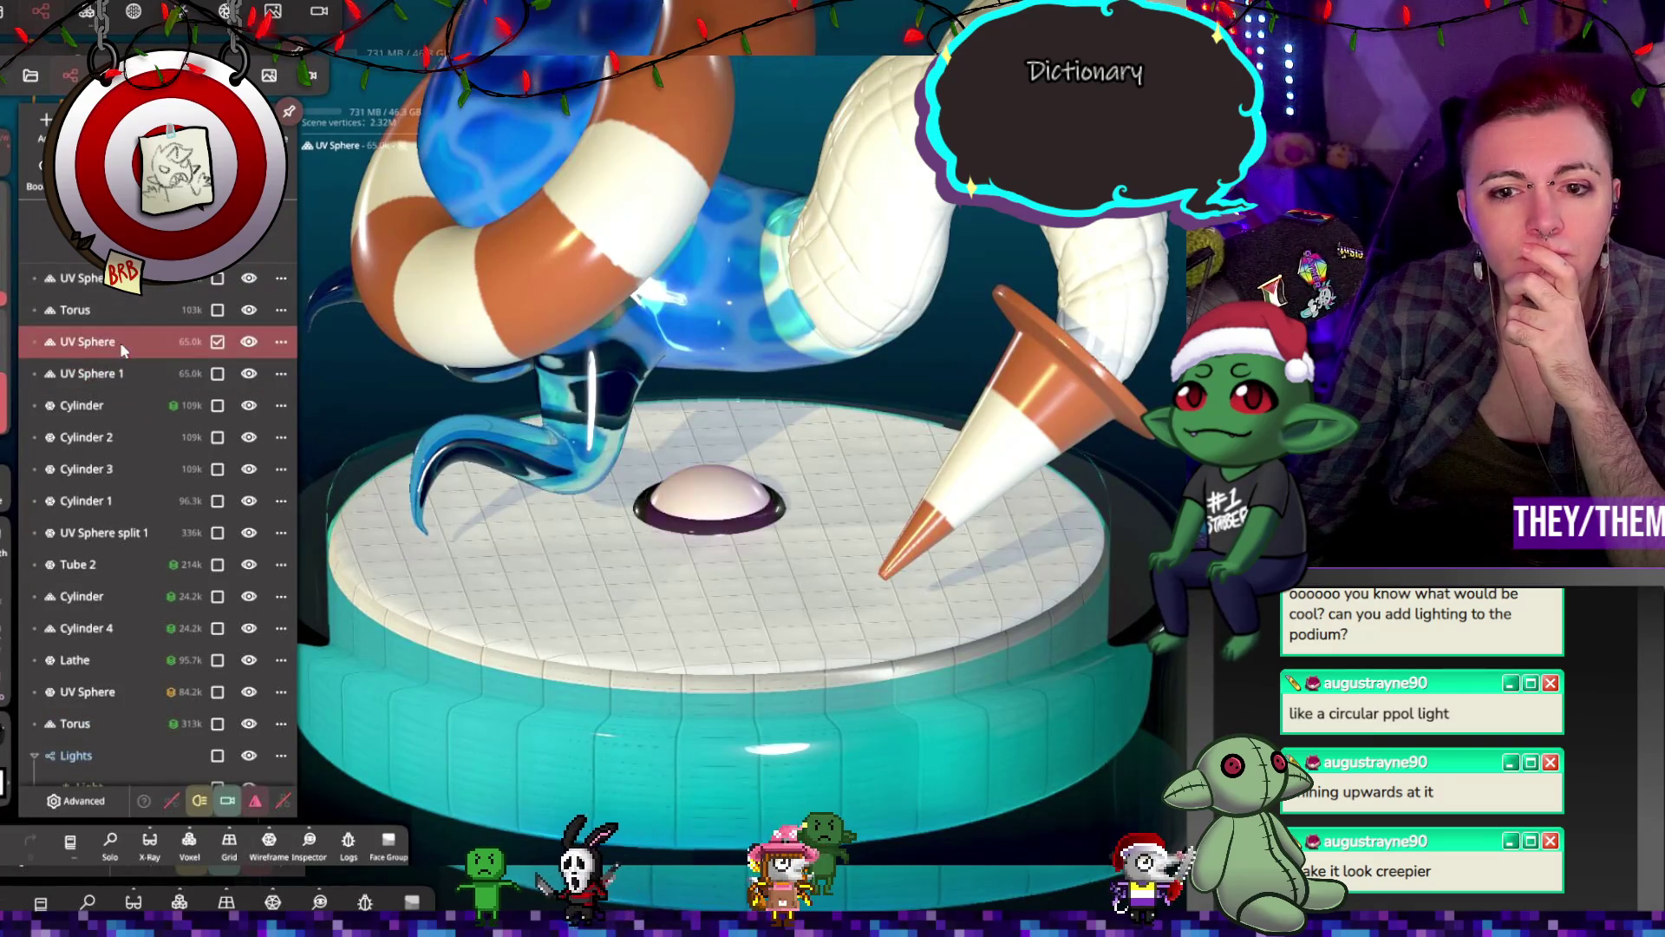
left_click(137, 13)
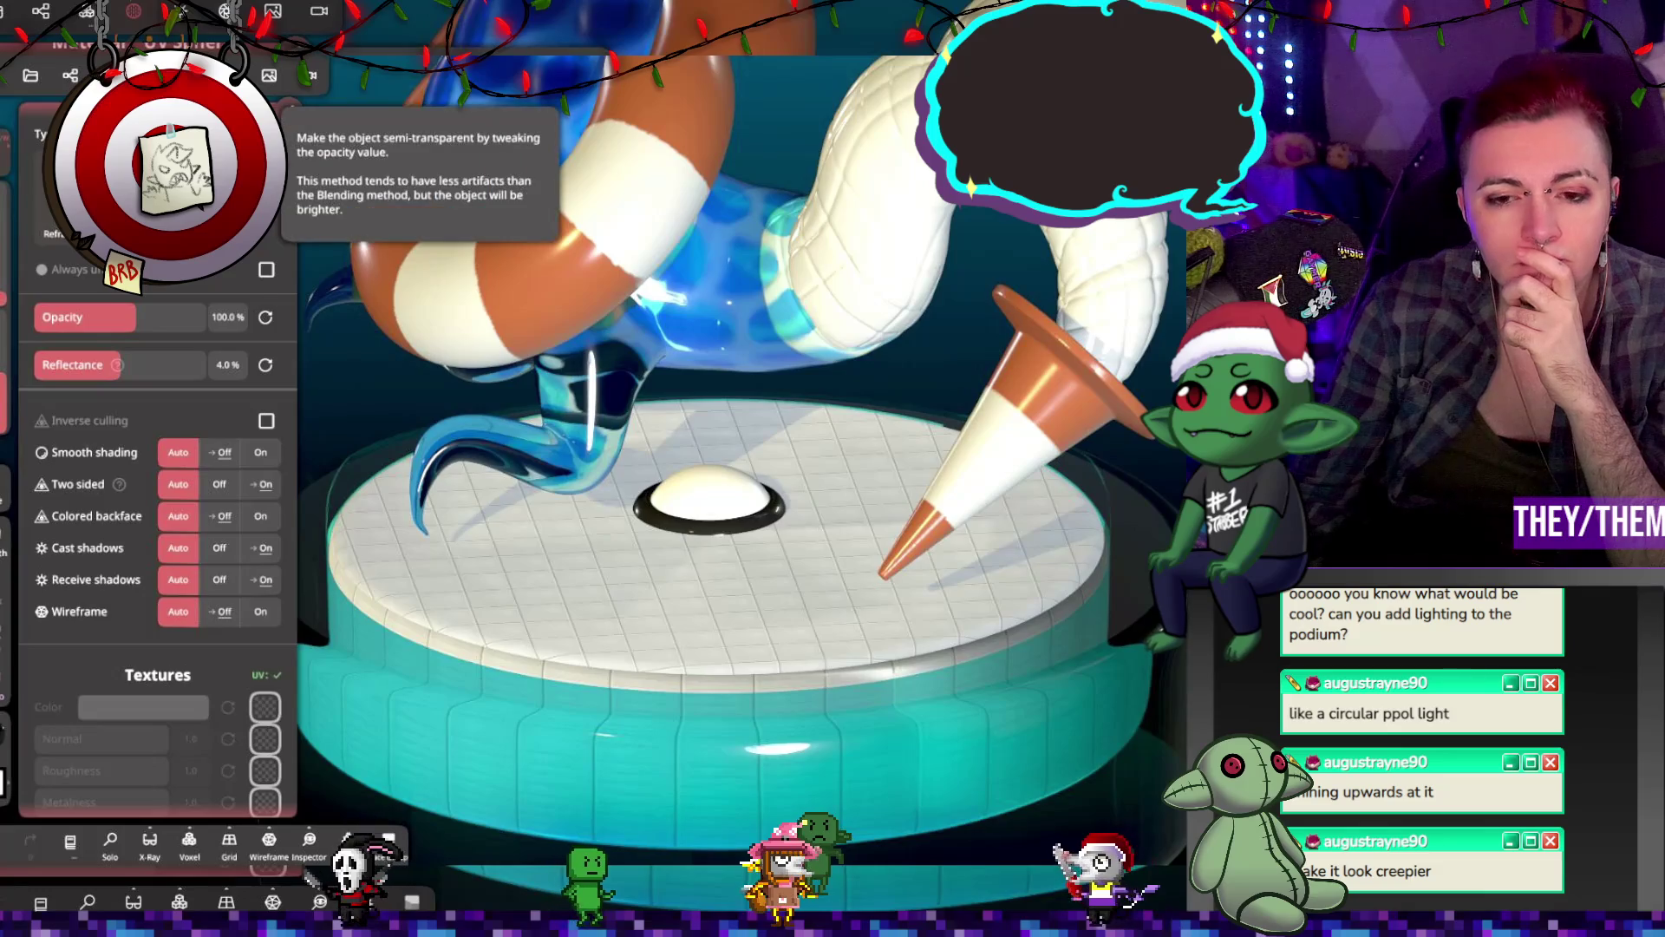
scroll(688, 473, "down", 5)
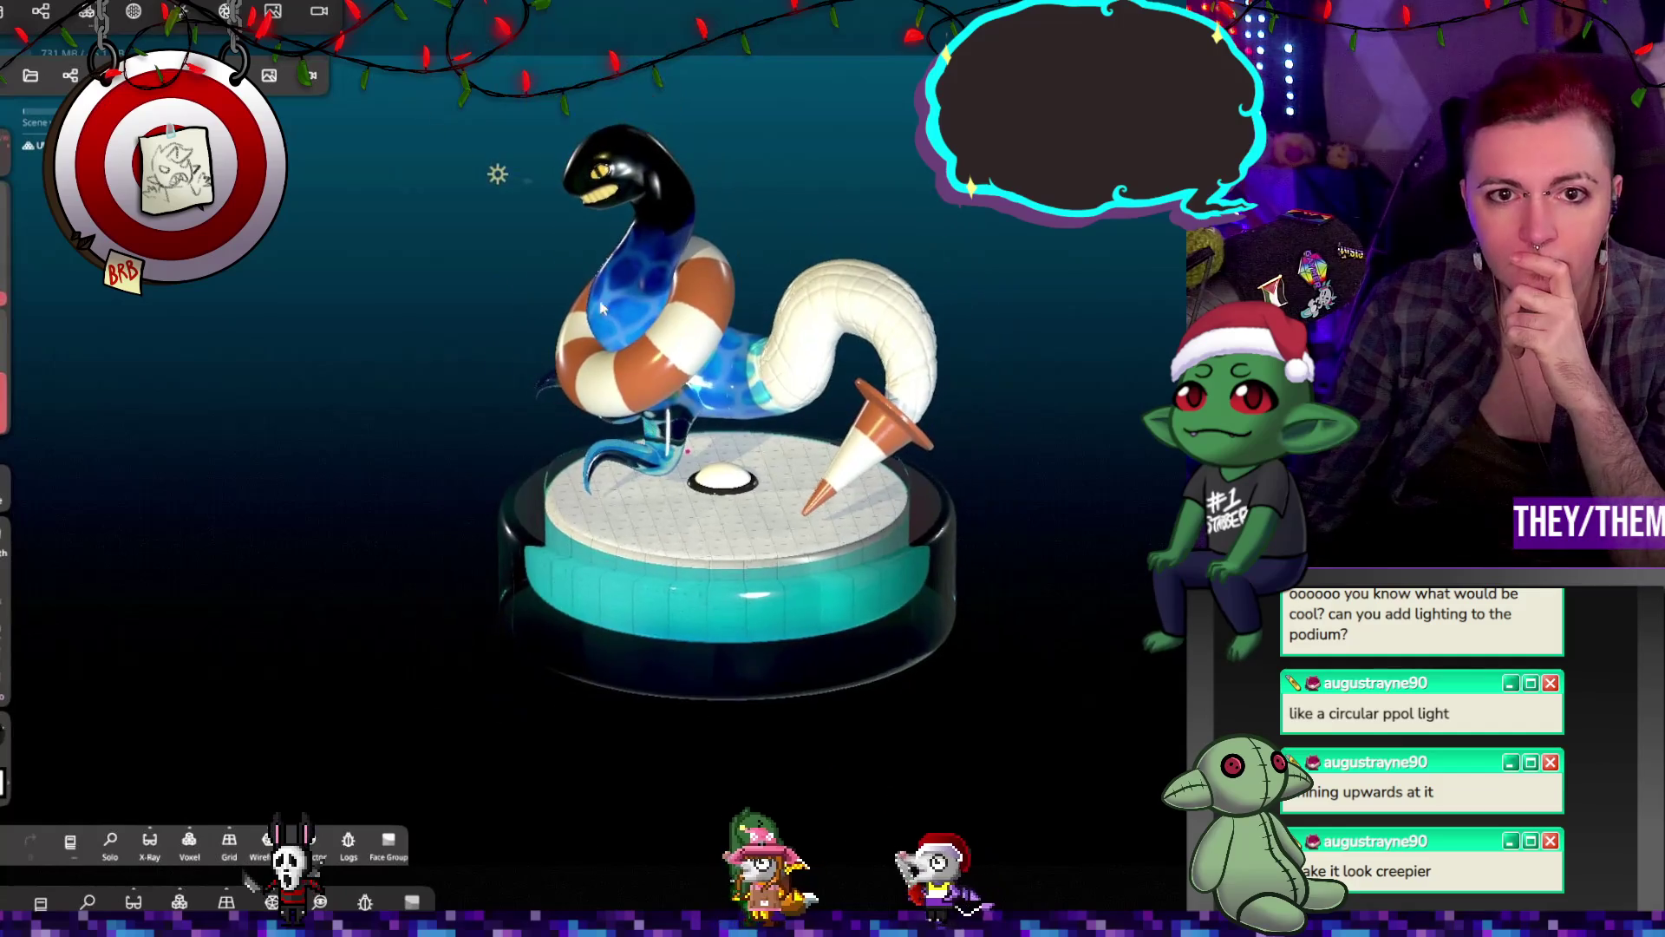
left_click(273, 10)
left_click(266, 296)
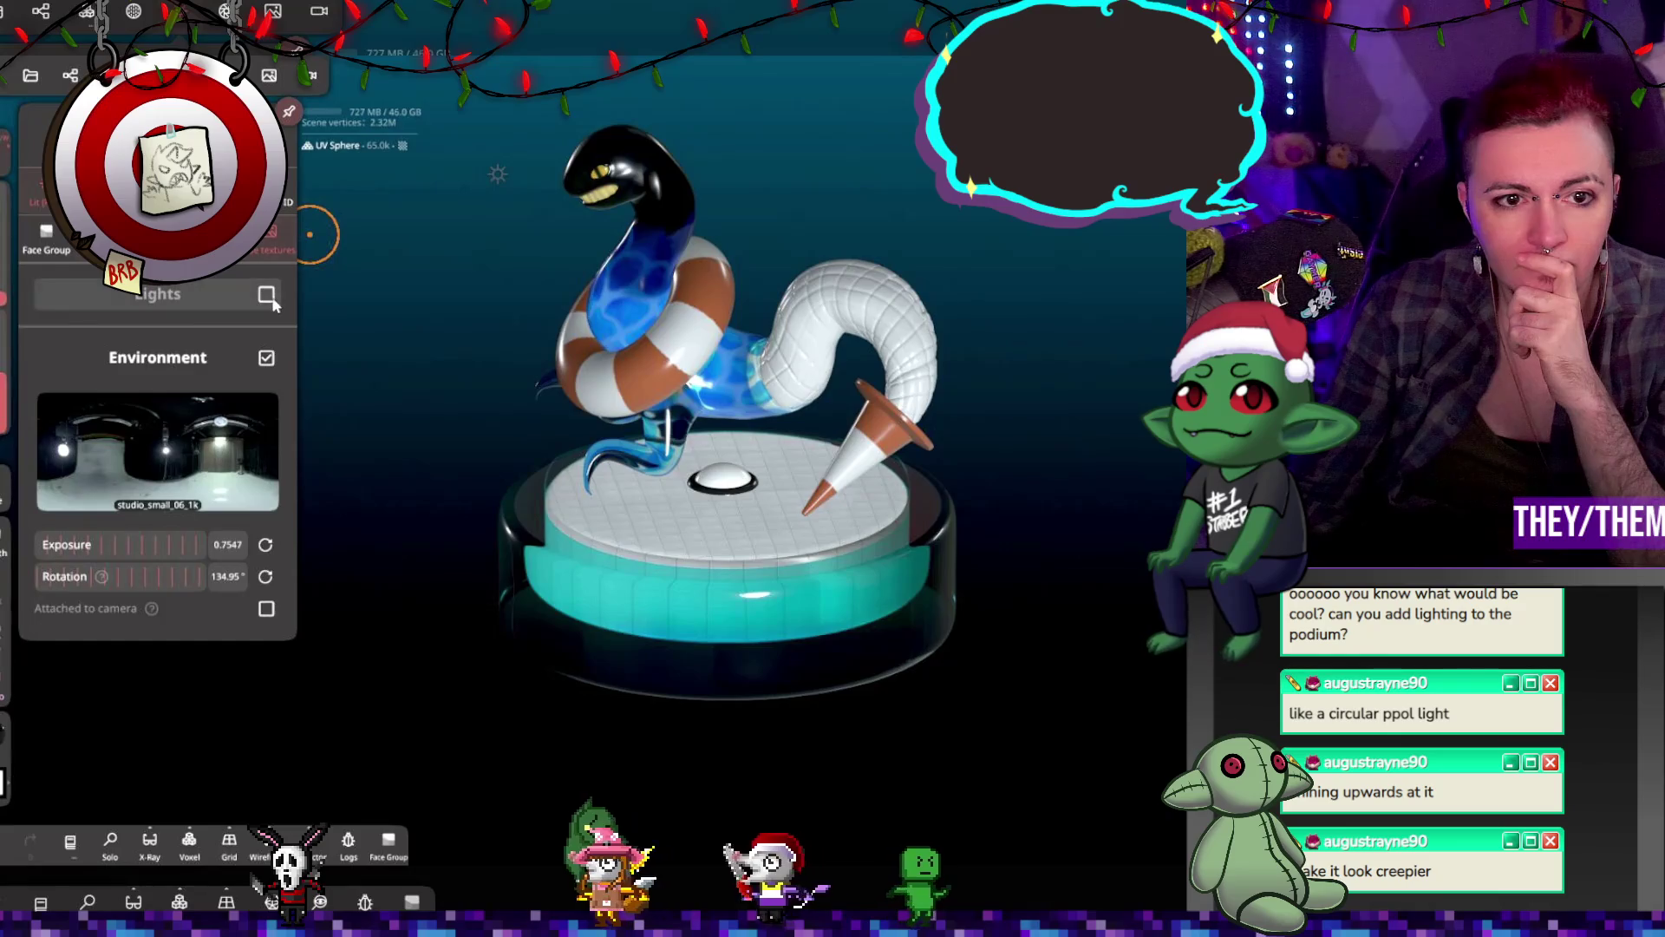
left_click(267, 296)
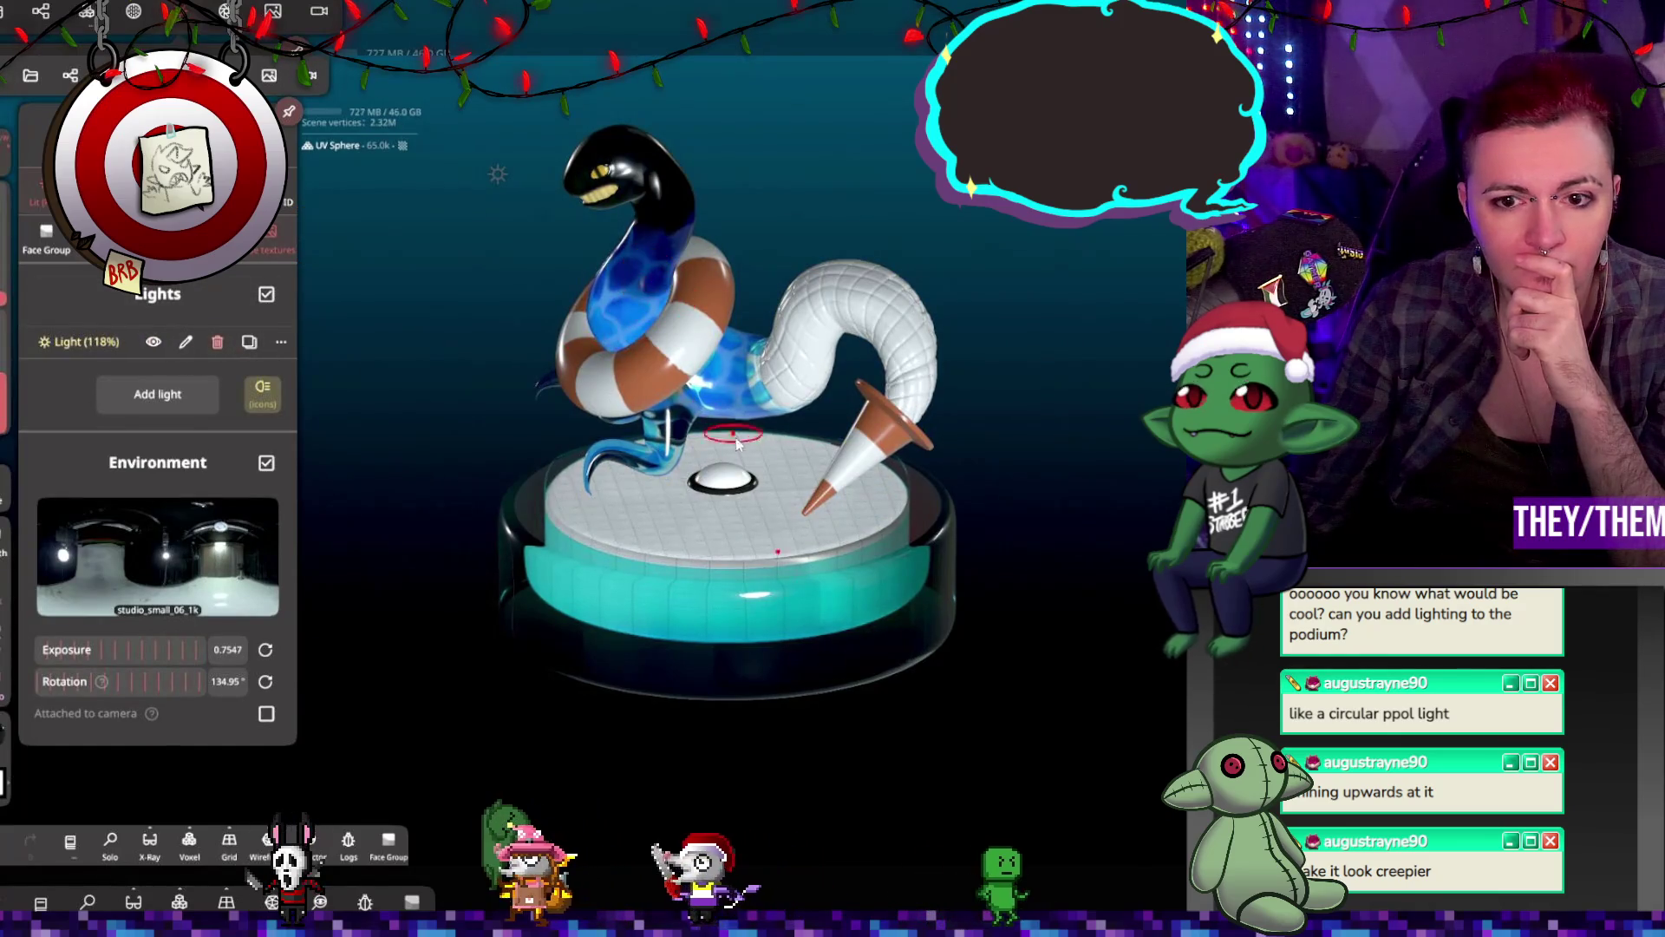
left_click(729, 476)
scroll(803, 466, "up", 5)
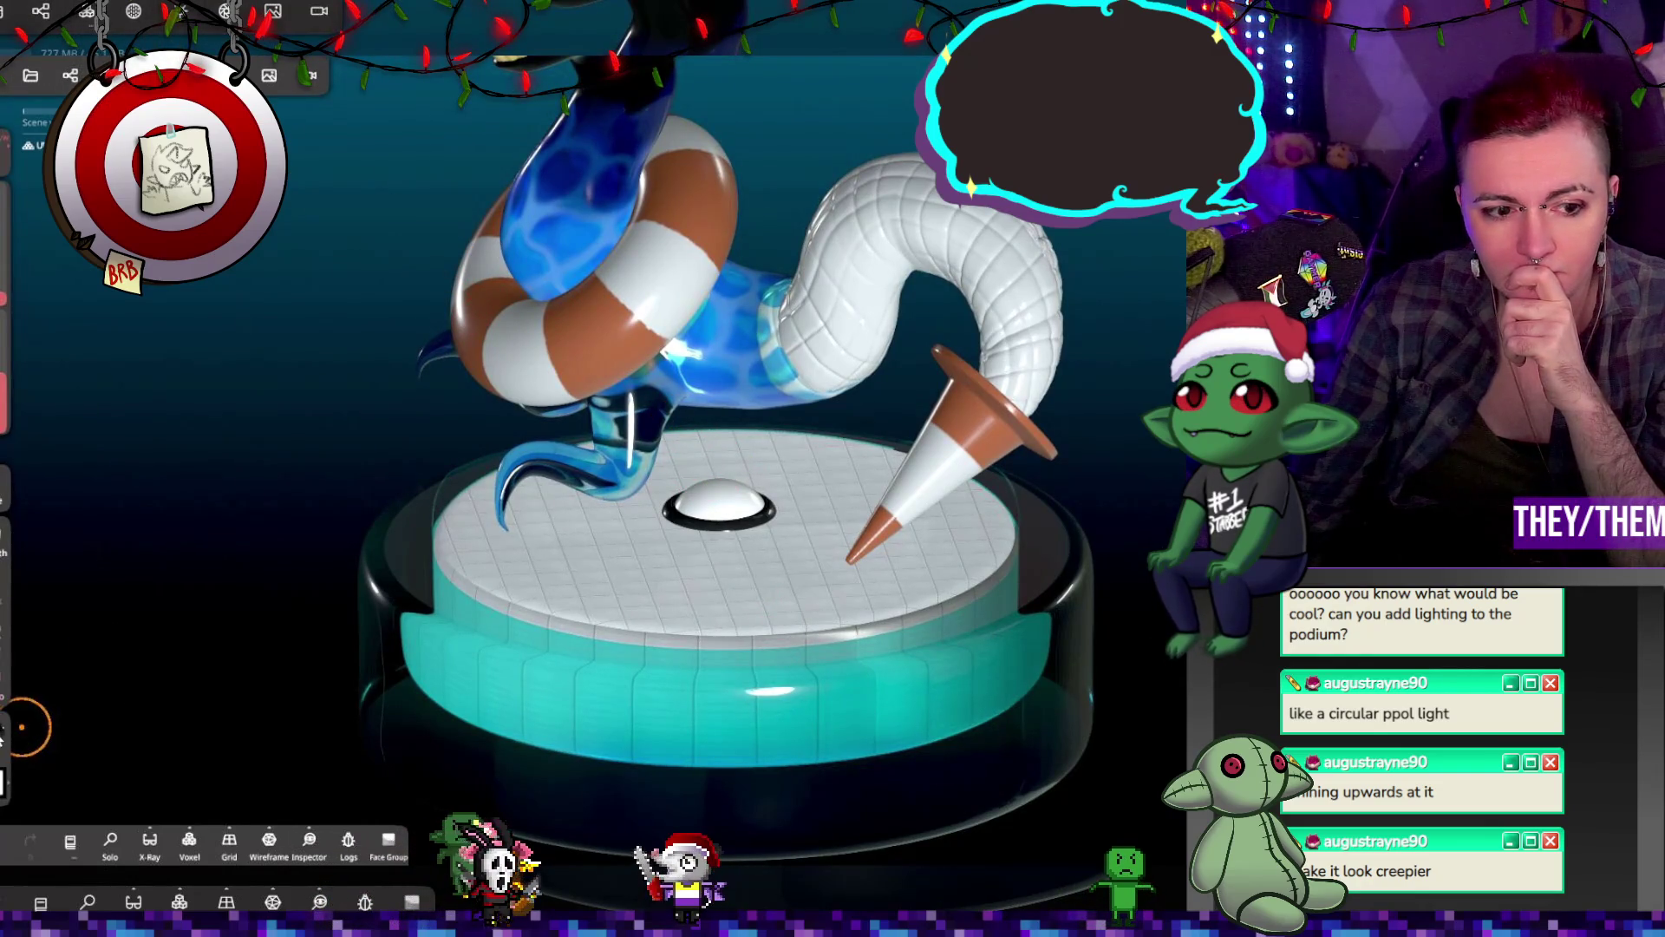
Step: Set paint metalness to 0, pick pale cream #ffffe6, and paint the whole dome
left_click(4, 507)
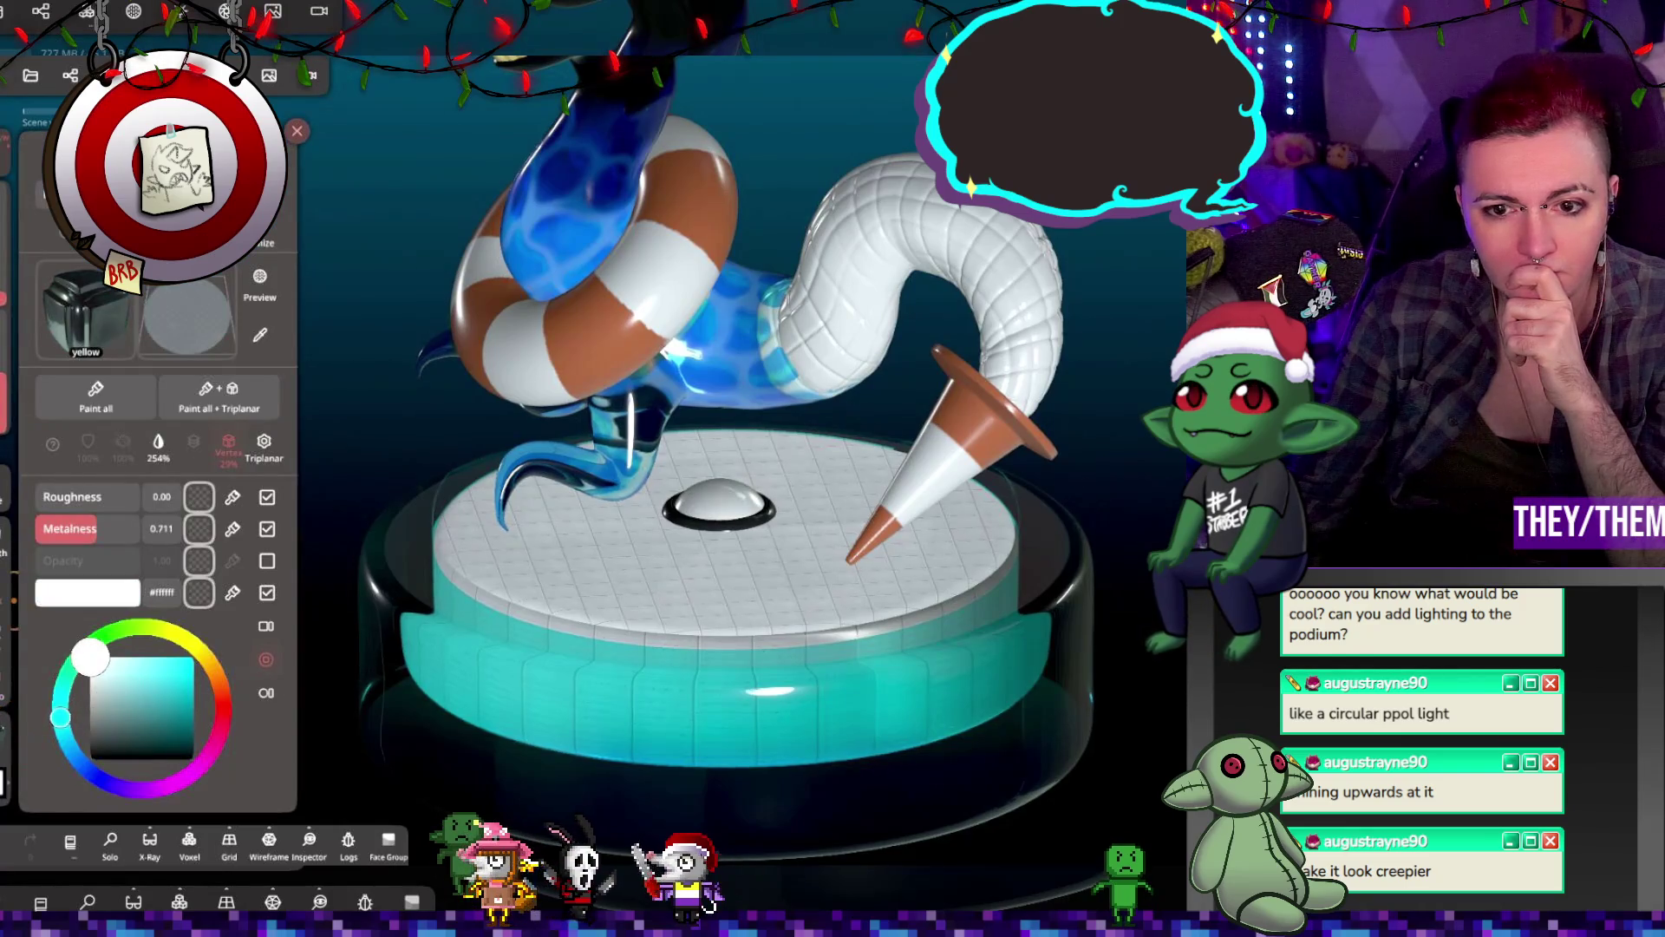
left_click_drag(78, 528, 12, 530)
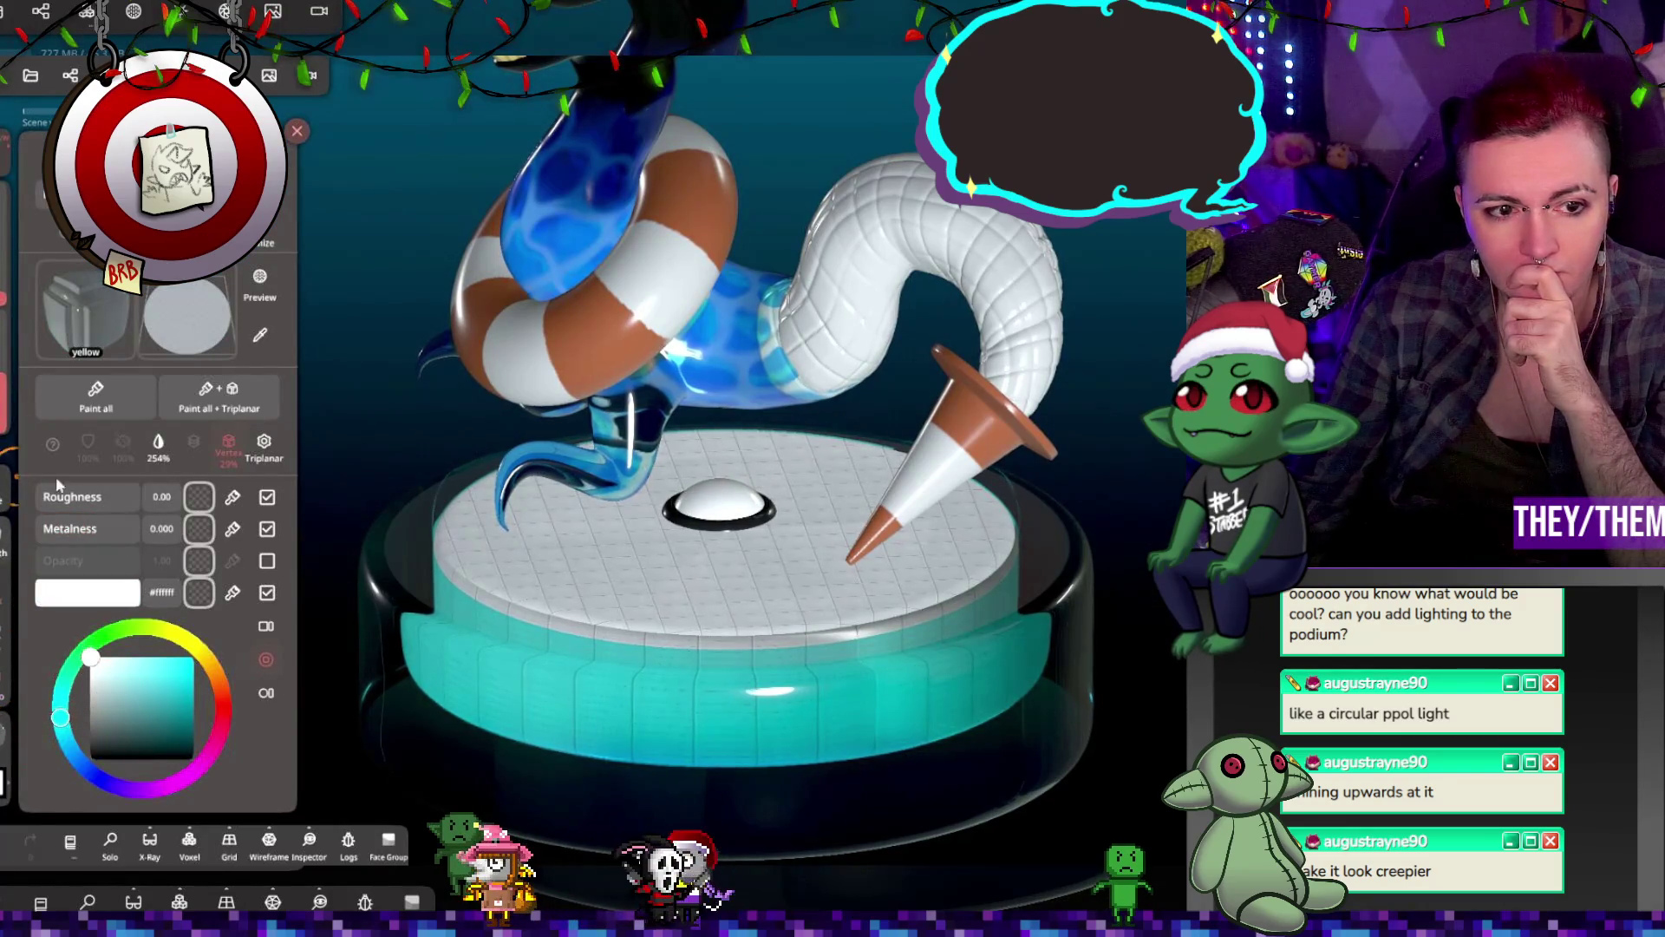
left_click(86, 409)
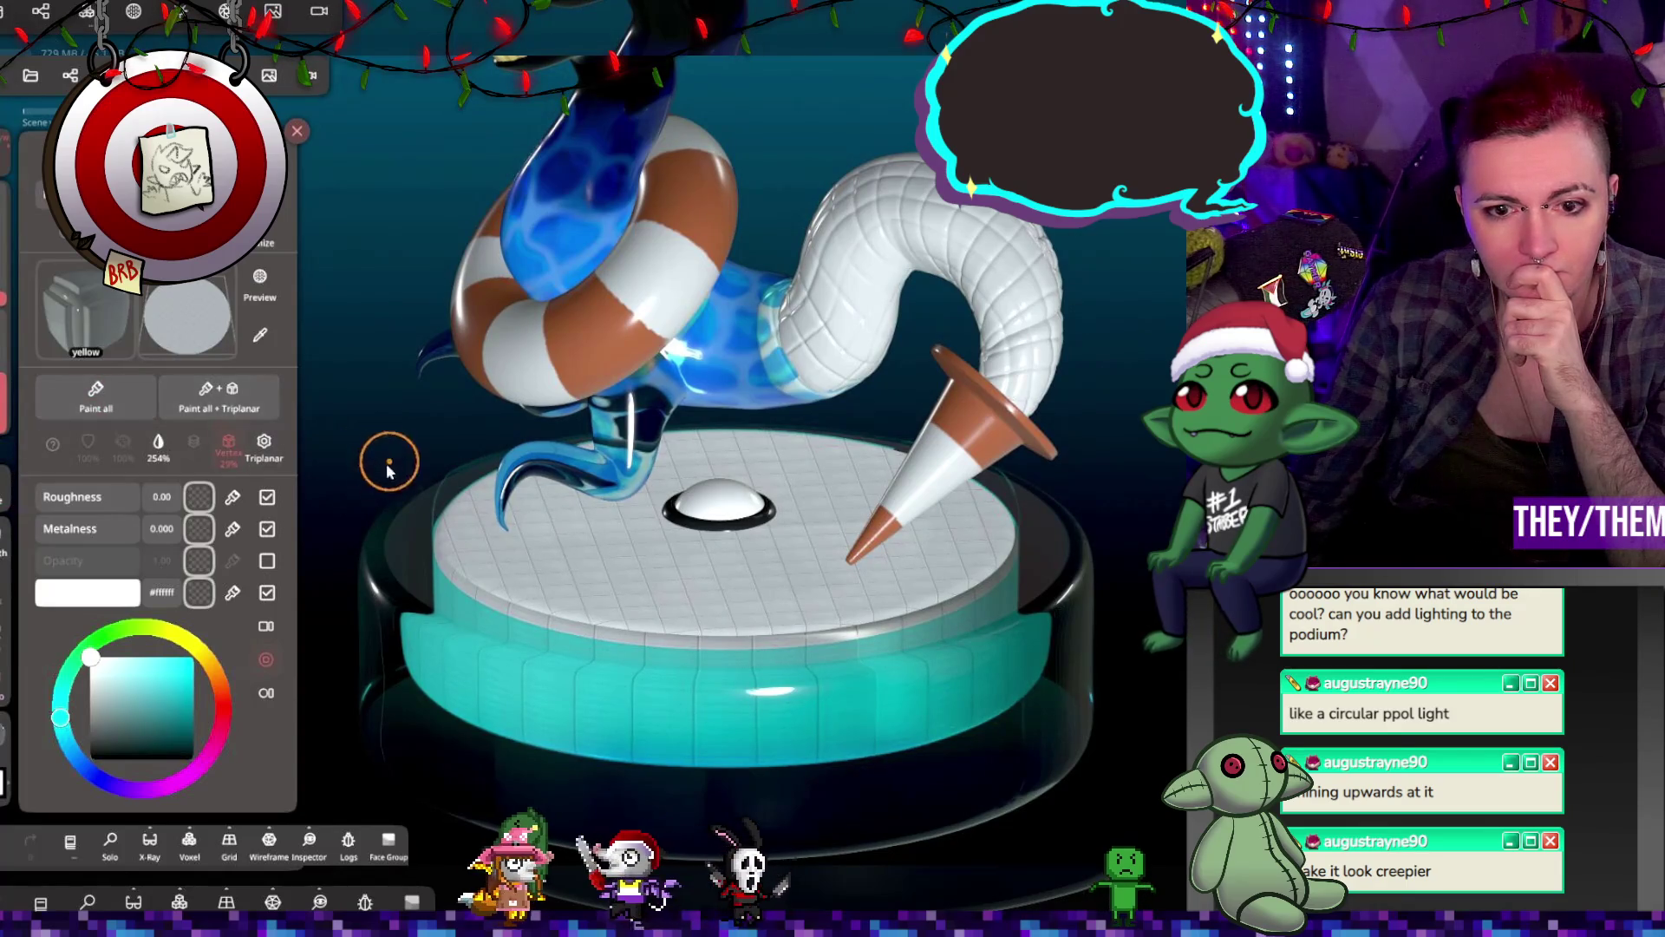
left_click(101, 658)
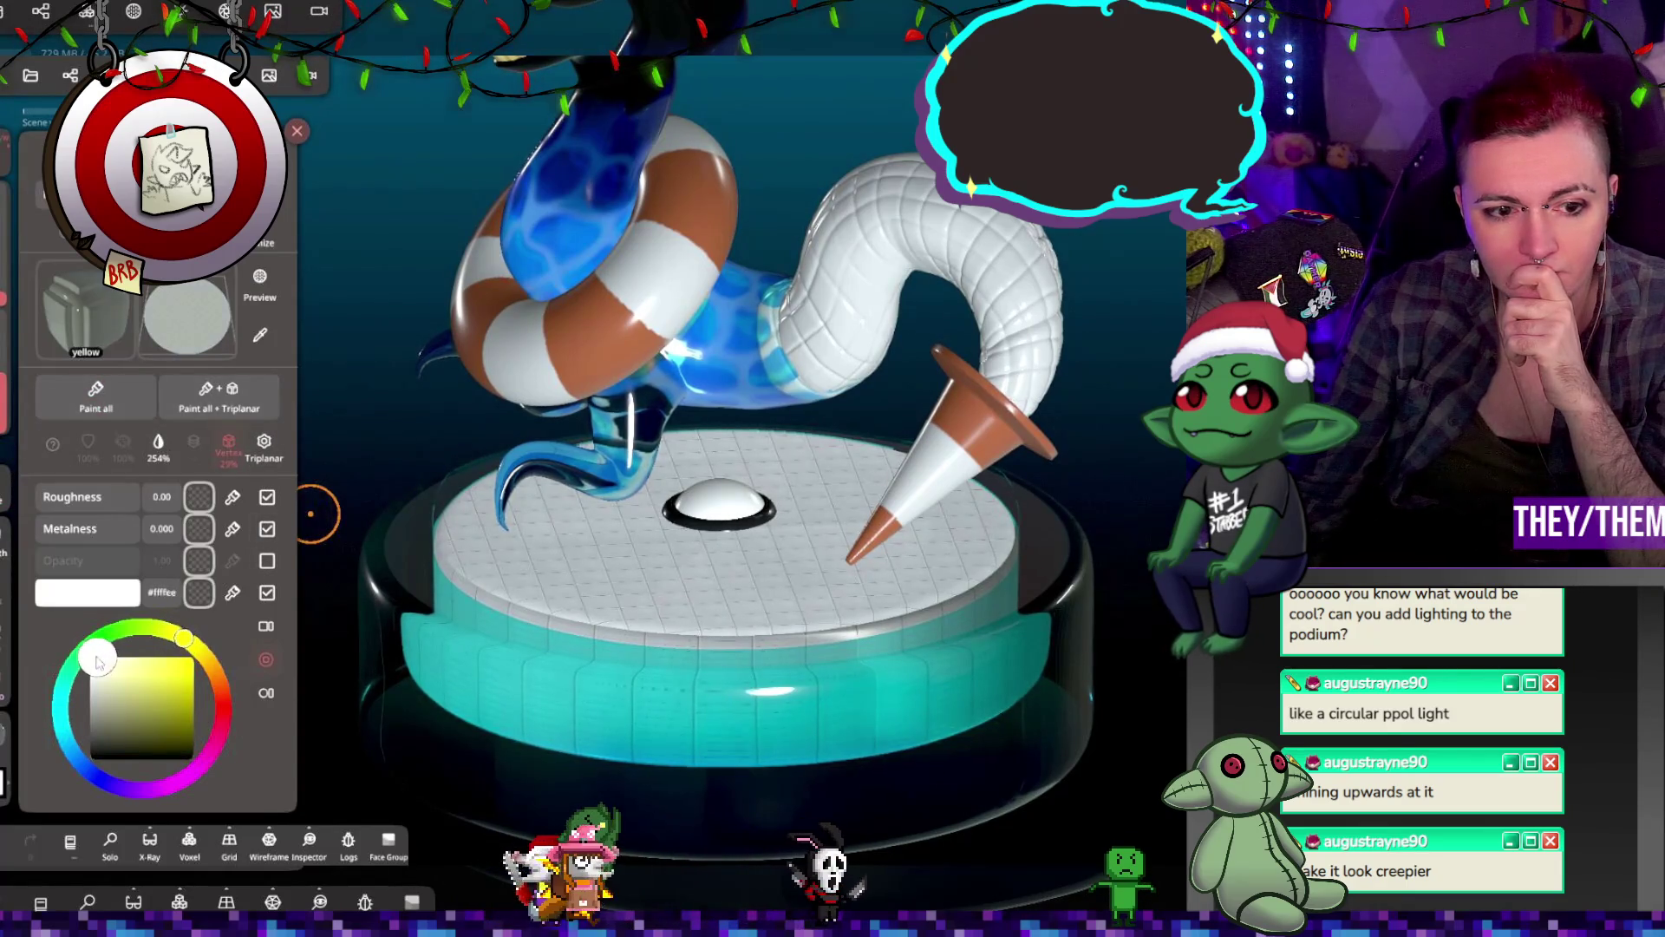
left_click(97, 396)
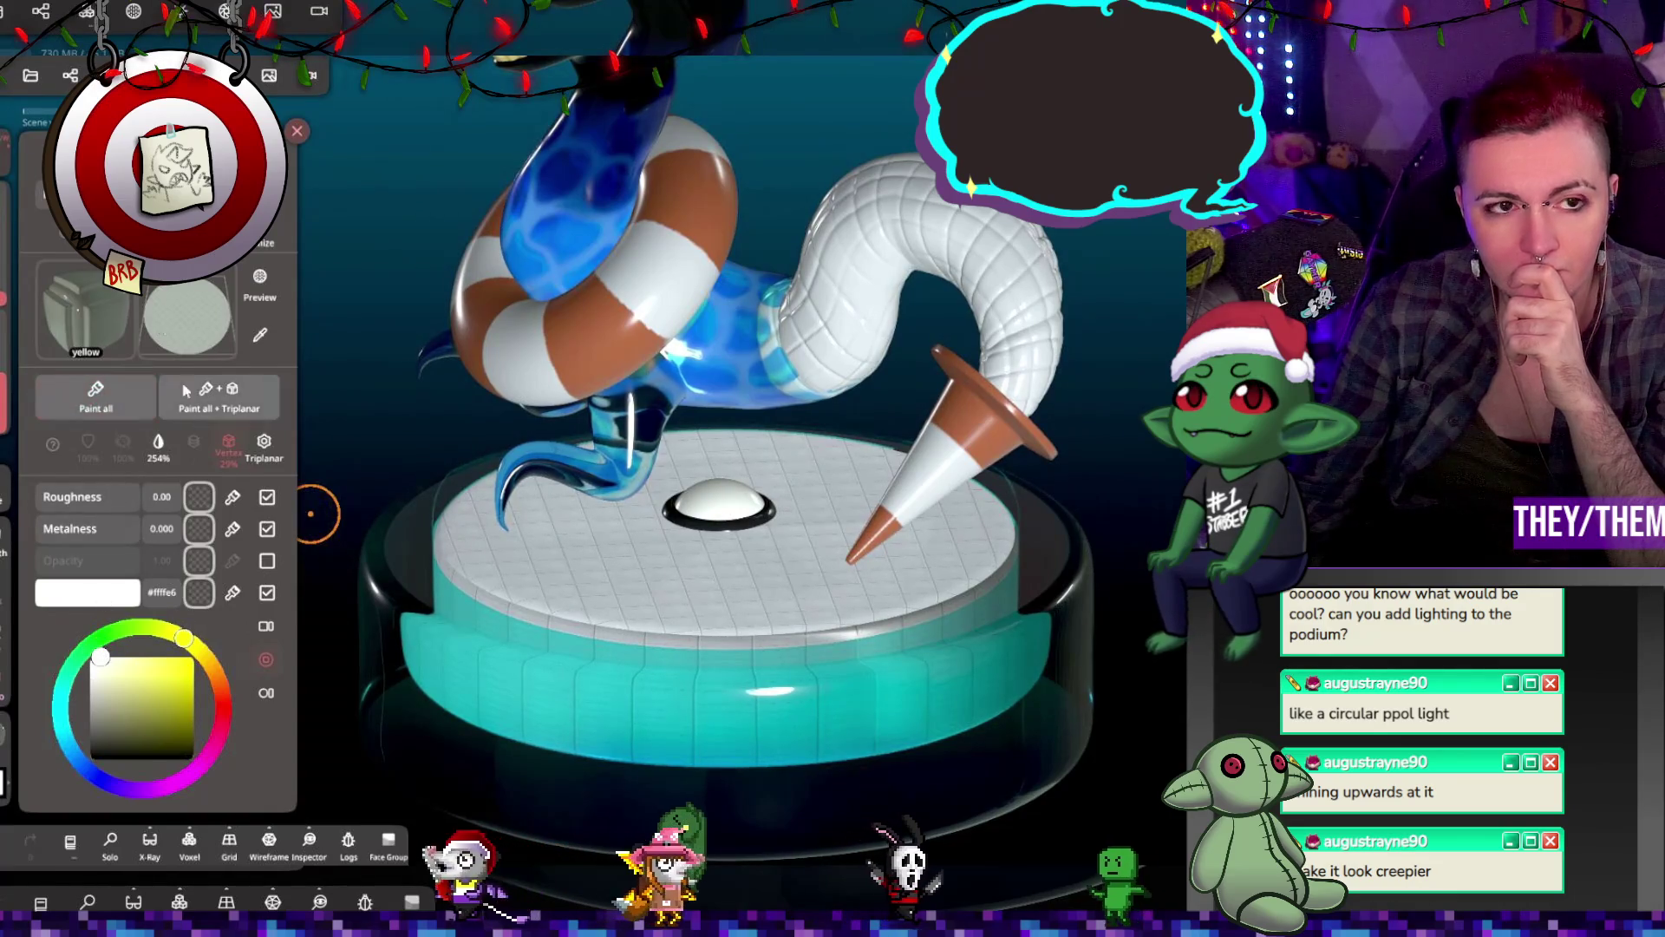
left_click(133, 10)
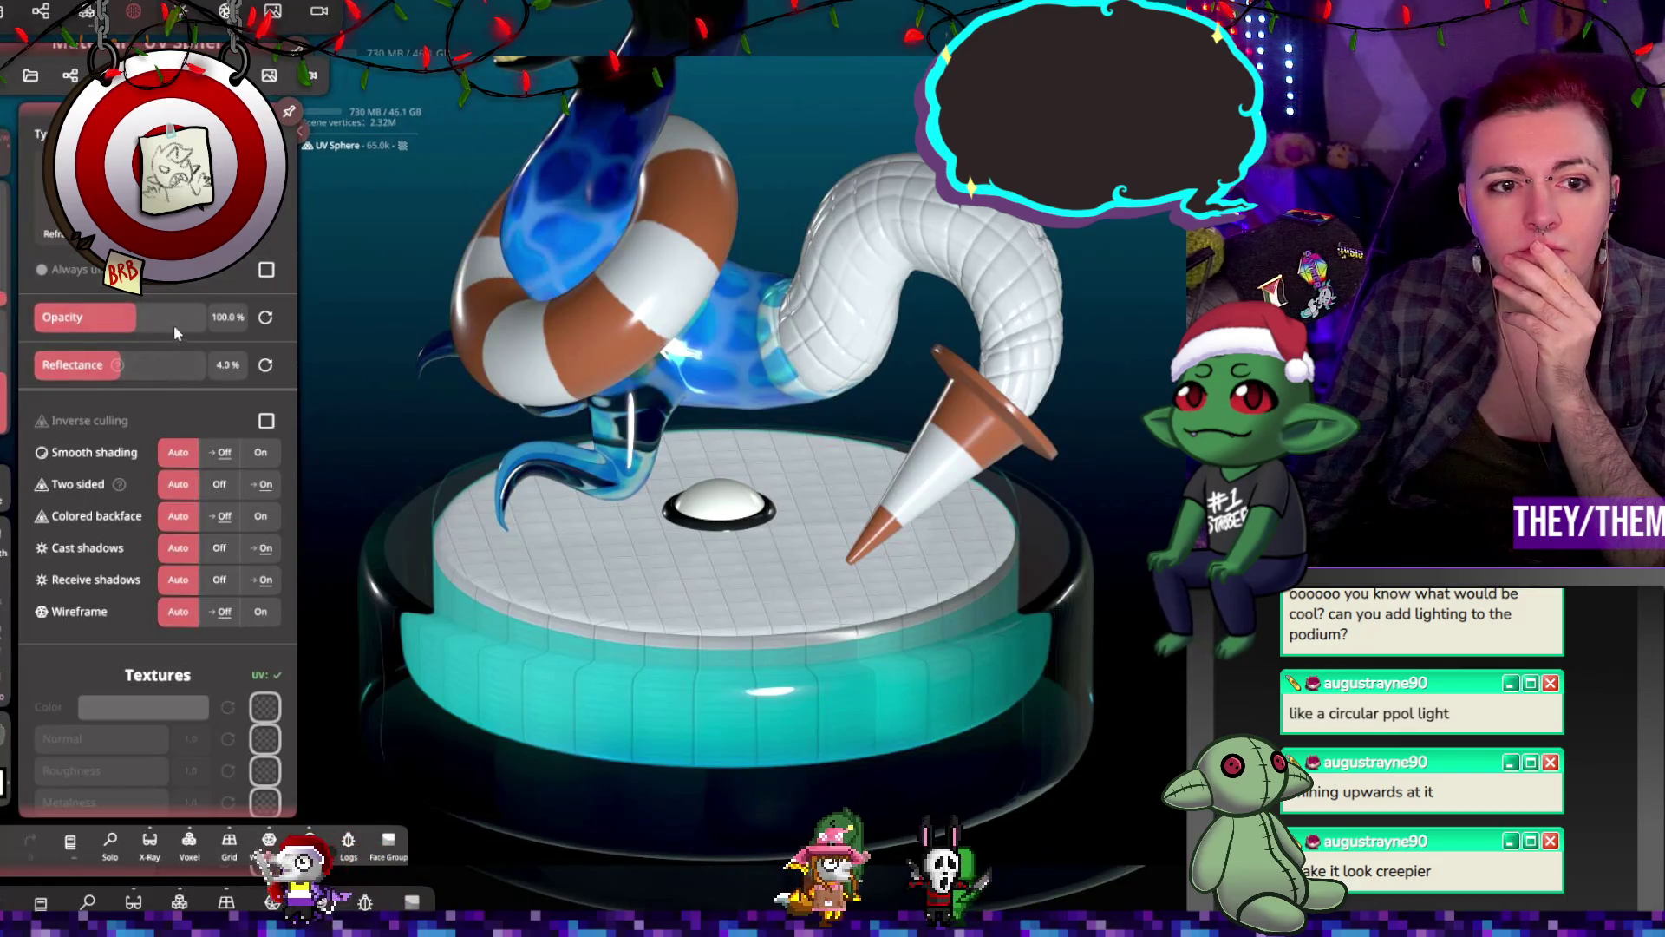
Step: Check Always use, raise the dome's opacity to 500%, and turn off two-sided and coloured backface
left_click(266, 270)
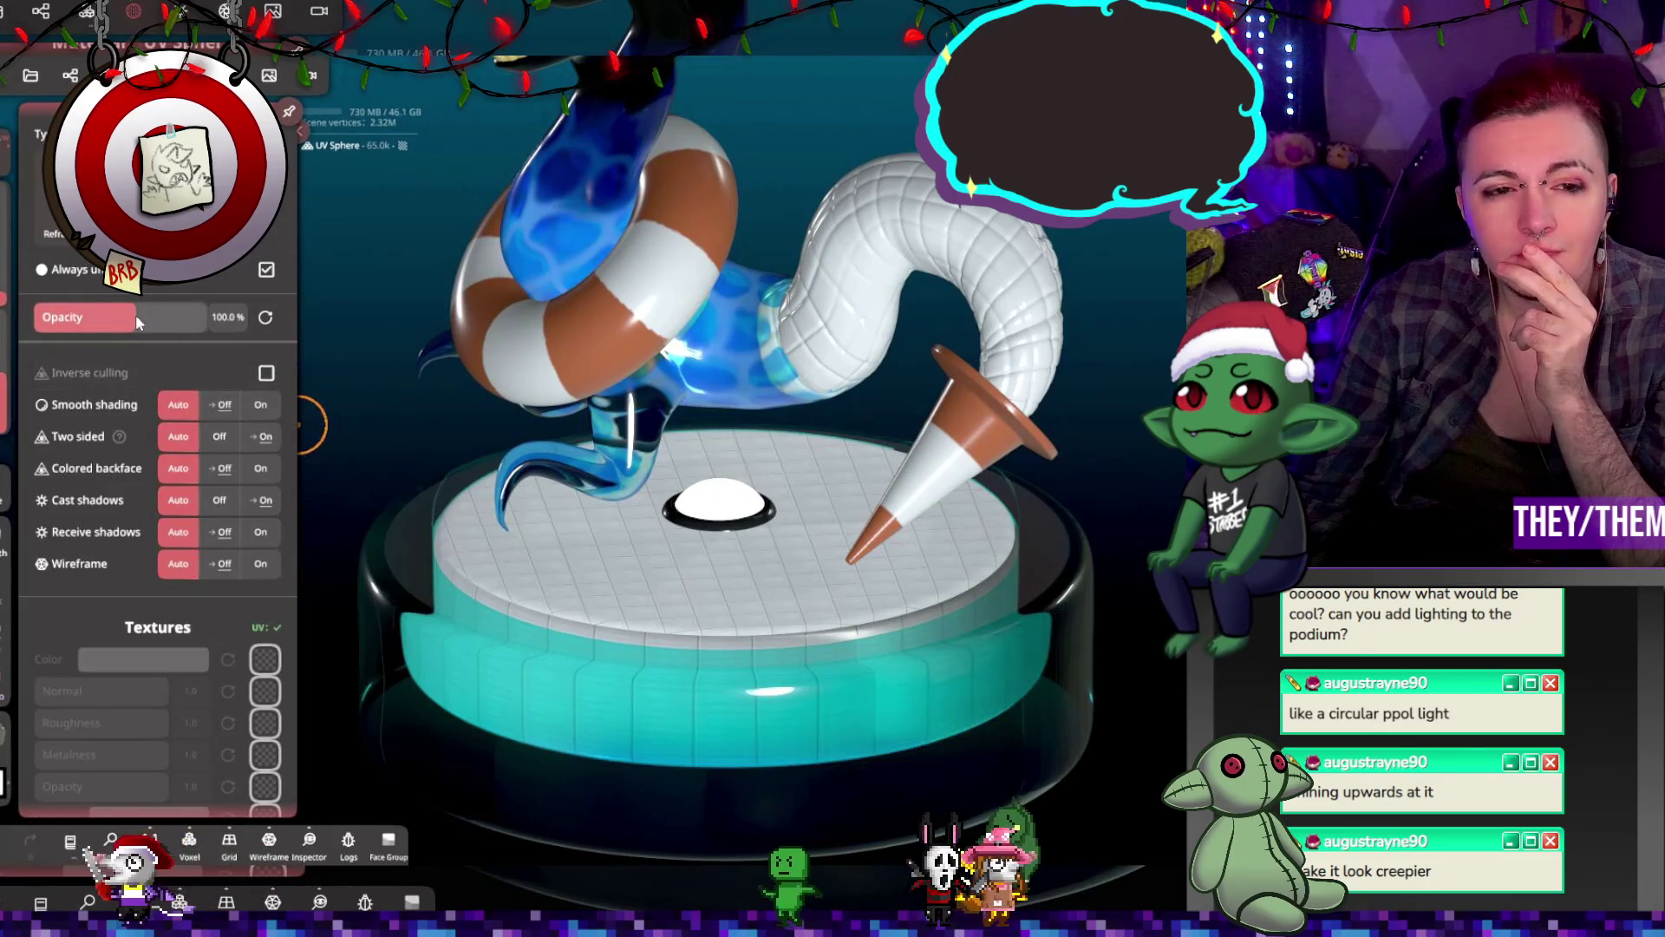
left_click_drag(165, 314, 298, 336)
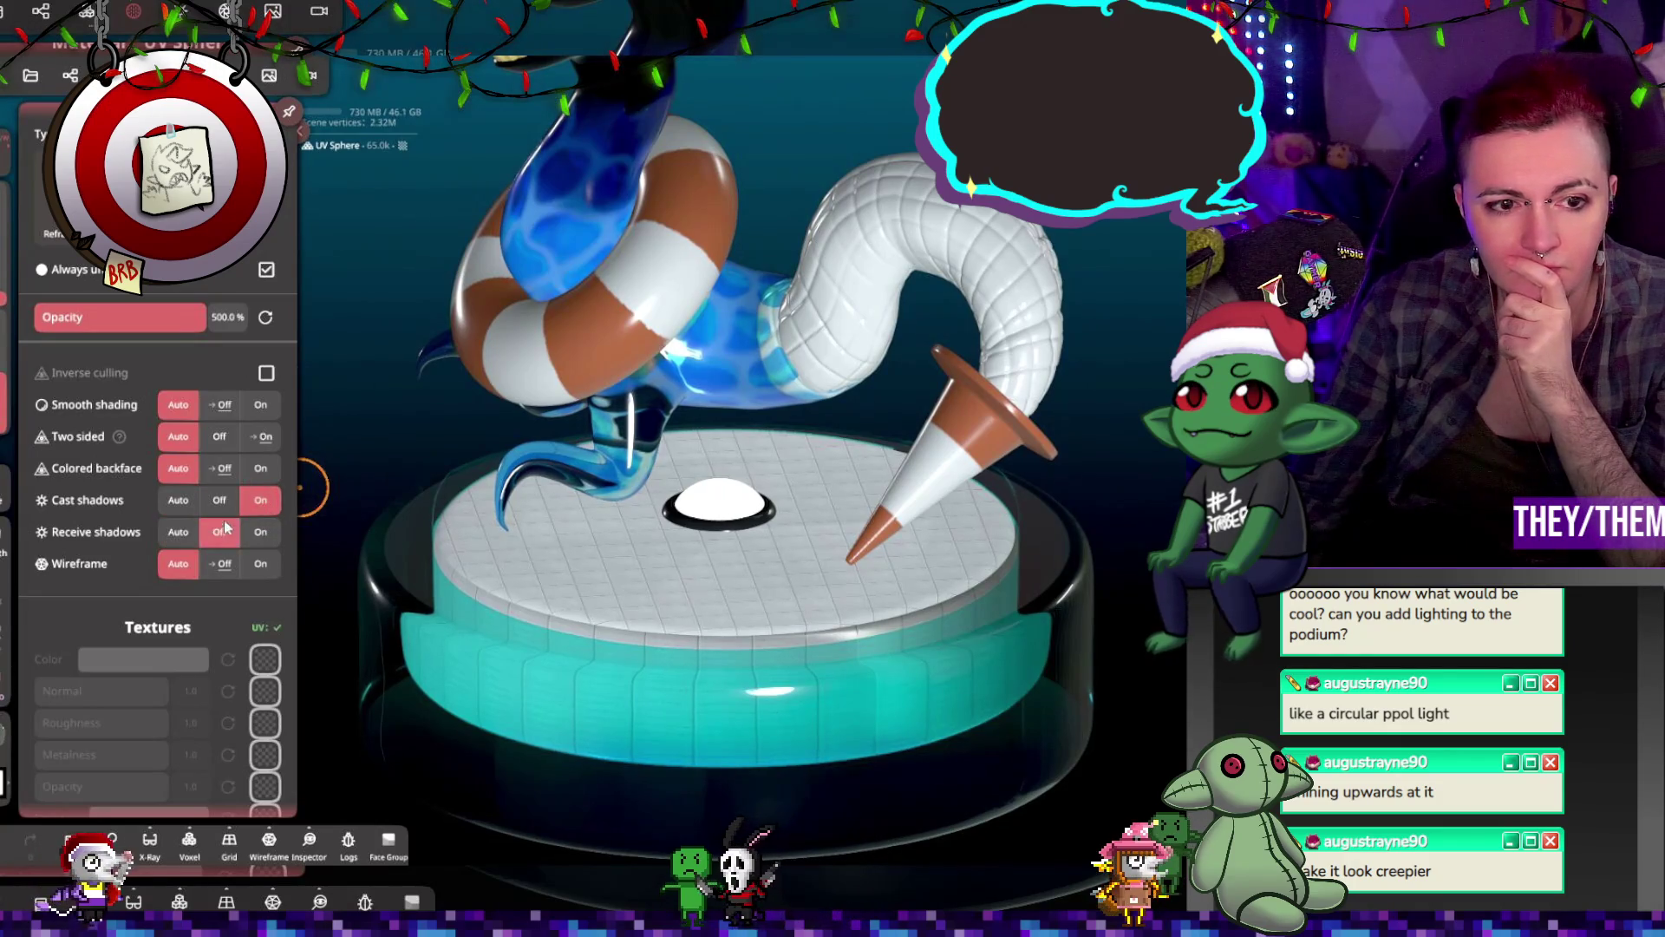
left_click(224, 471)
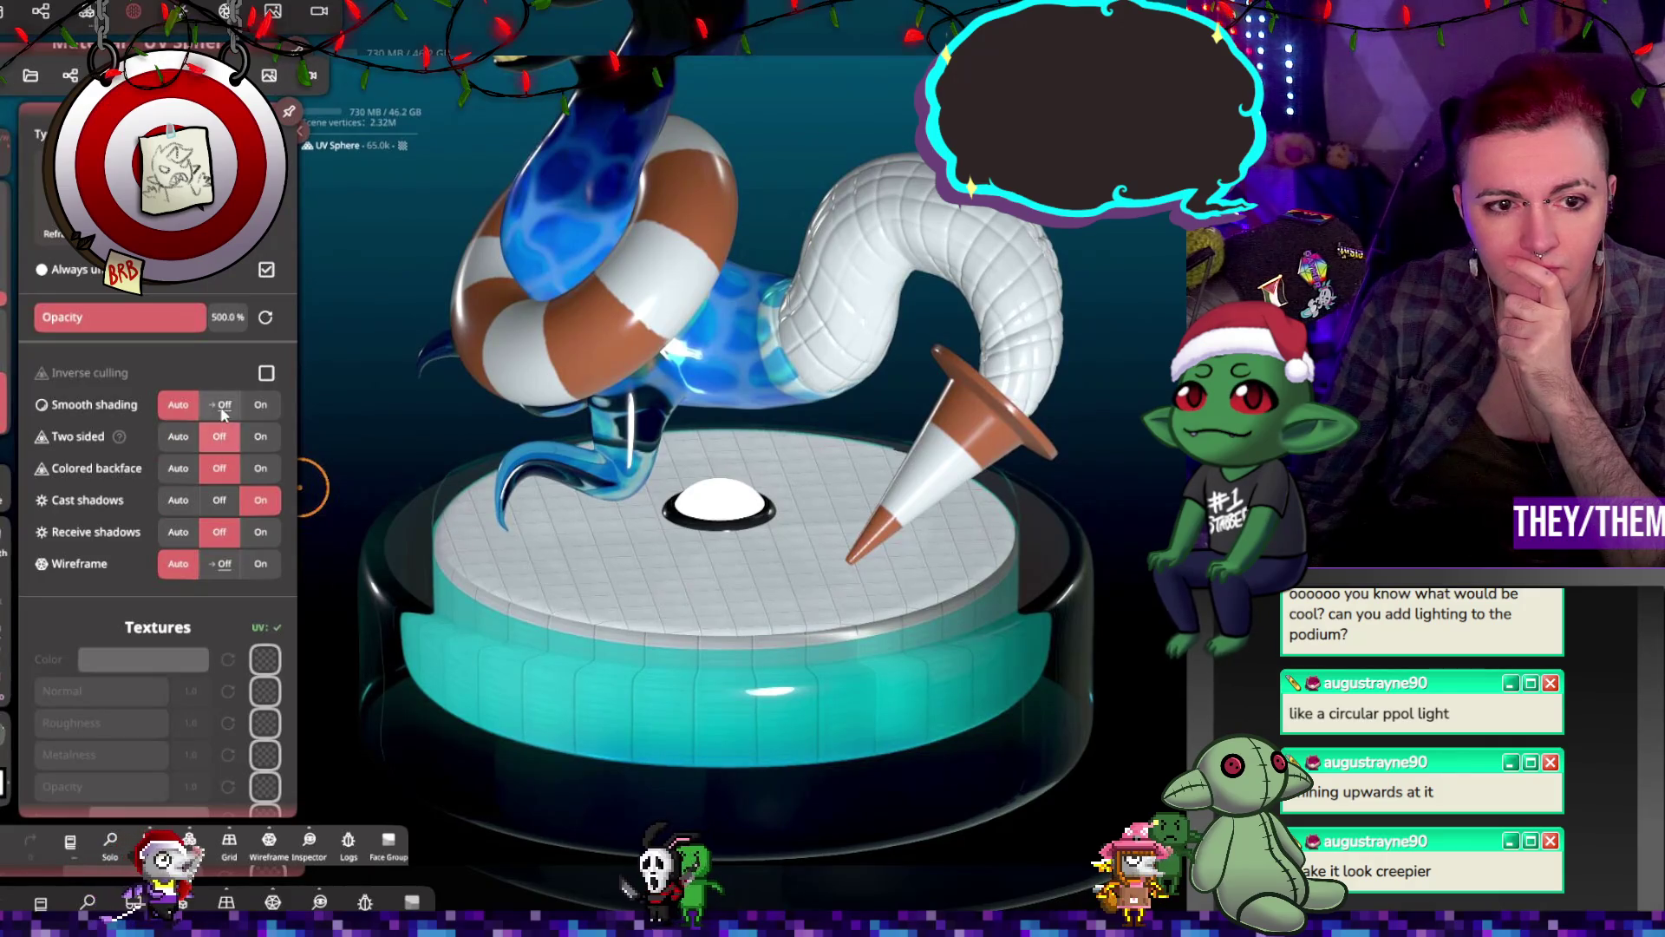
left_click(526, 566)
mouse_move(526, 565)
left_mouse_down()
mouse_move(607, 602)
mouse_move(569, 644)
mouse_move(536, 732)
mouse_move(441, 646)
mouse_move(518, 572)
mouse_move(634, 668)
mouse_move(545, 683)
mouse_move(579, 644)
mouse_move(516, 607)
mouse_move(525, 646)
mouse_move(428, 585)
mouse_move(529, 590)
left_mouse_up()
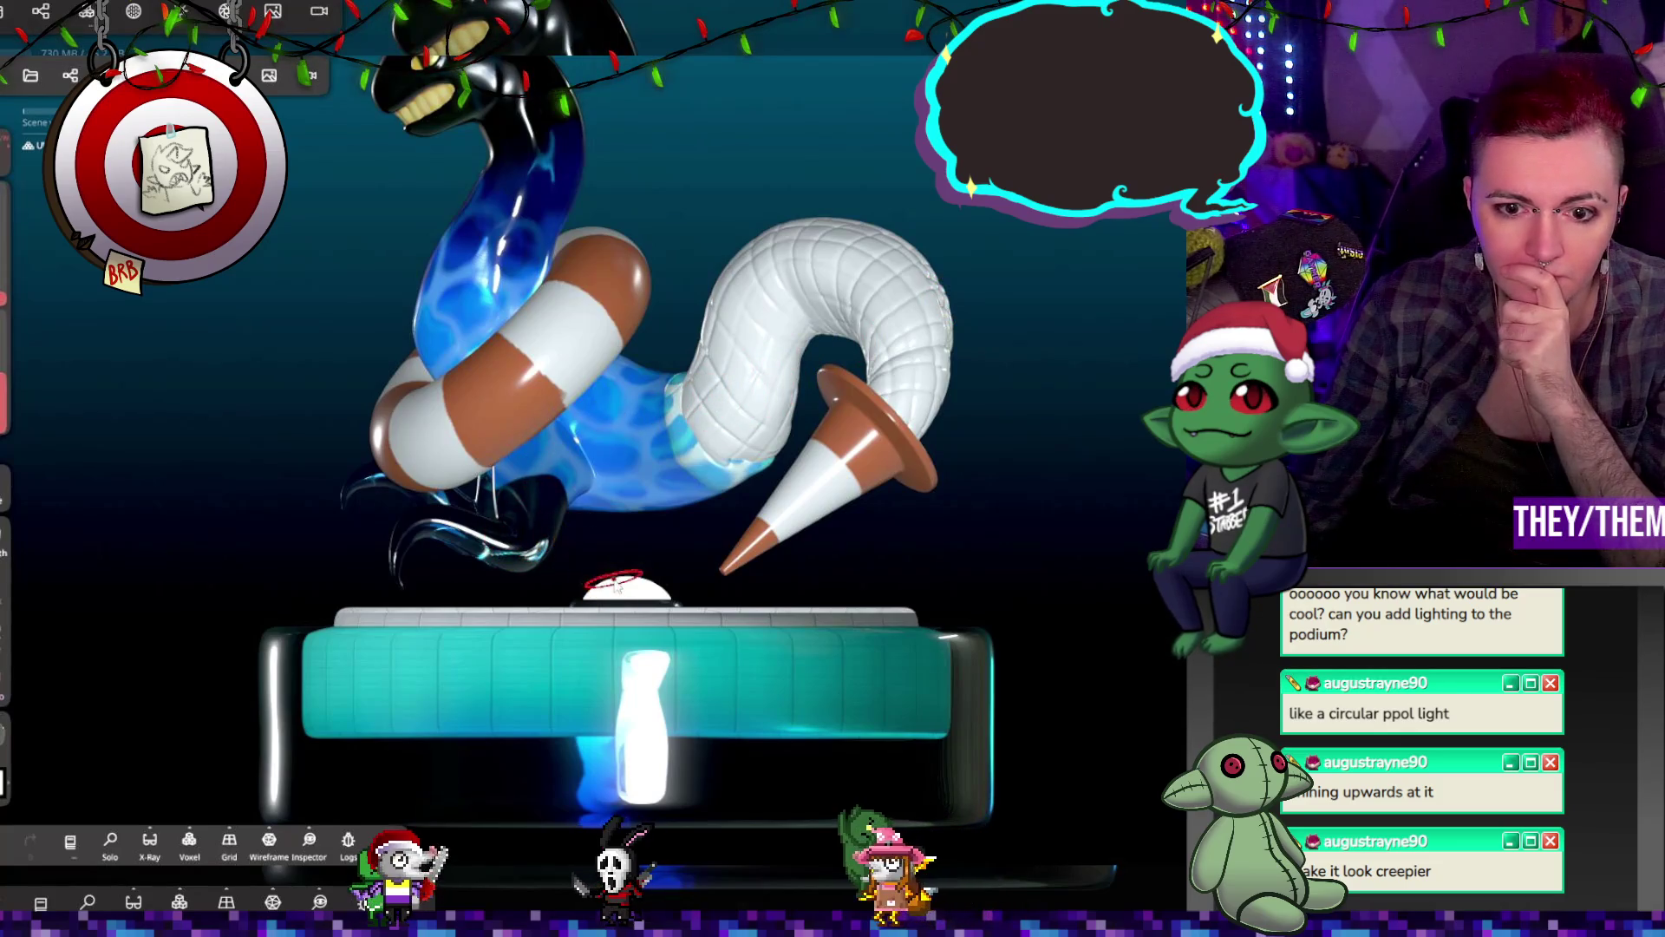
Step: Toggle Environment lighting off and on, and Post Process on and off again
double_click(618, 542)
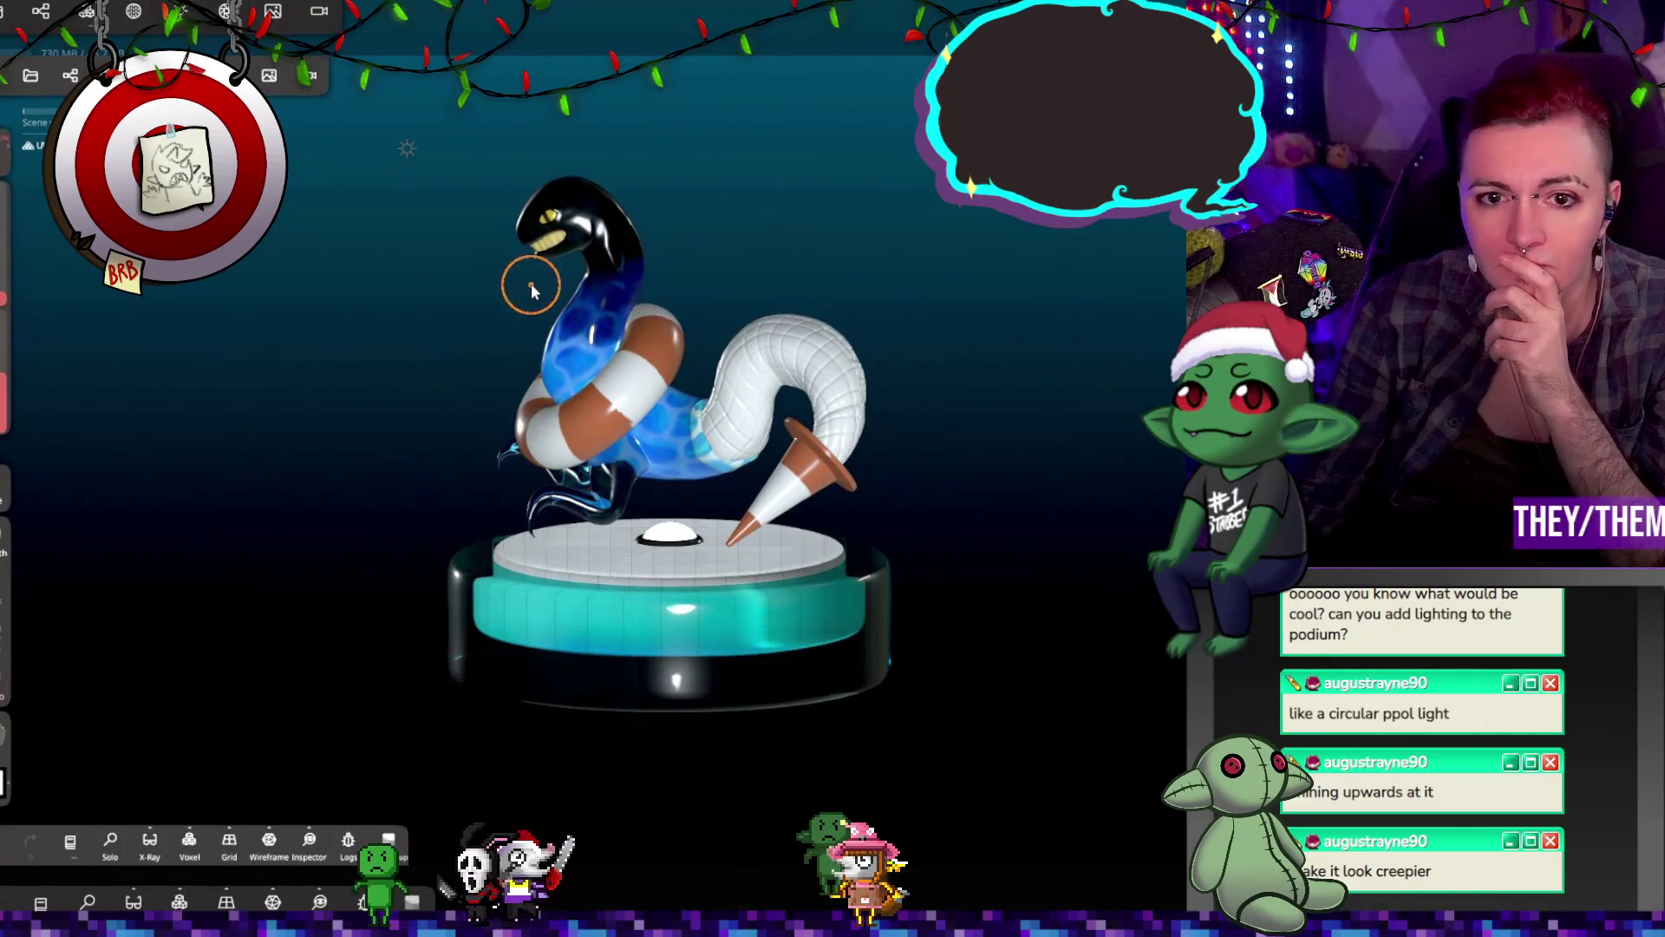
left_click(177, 10)
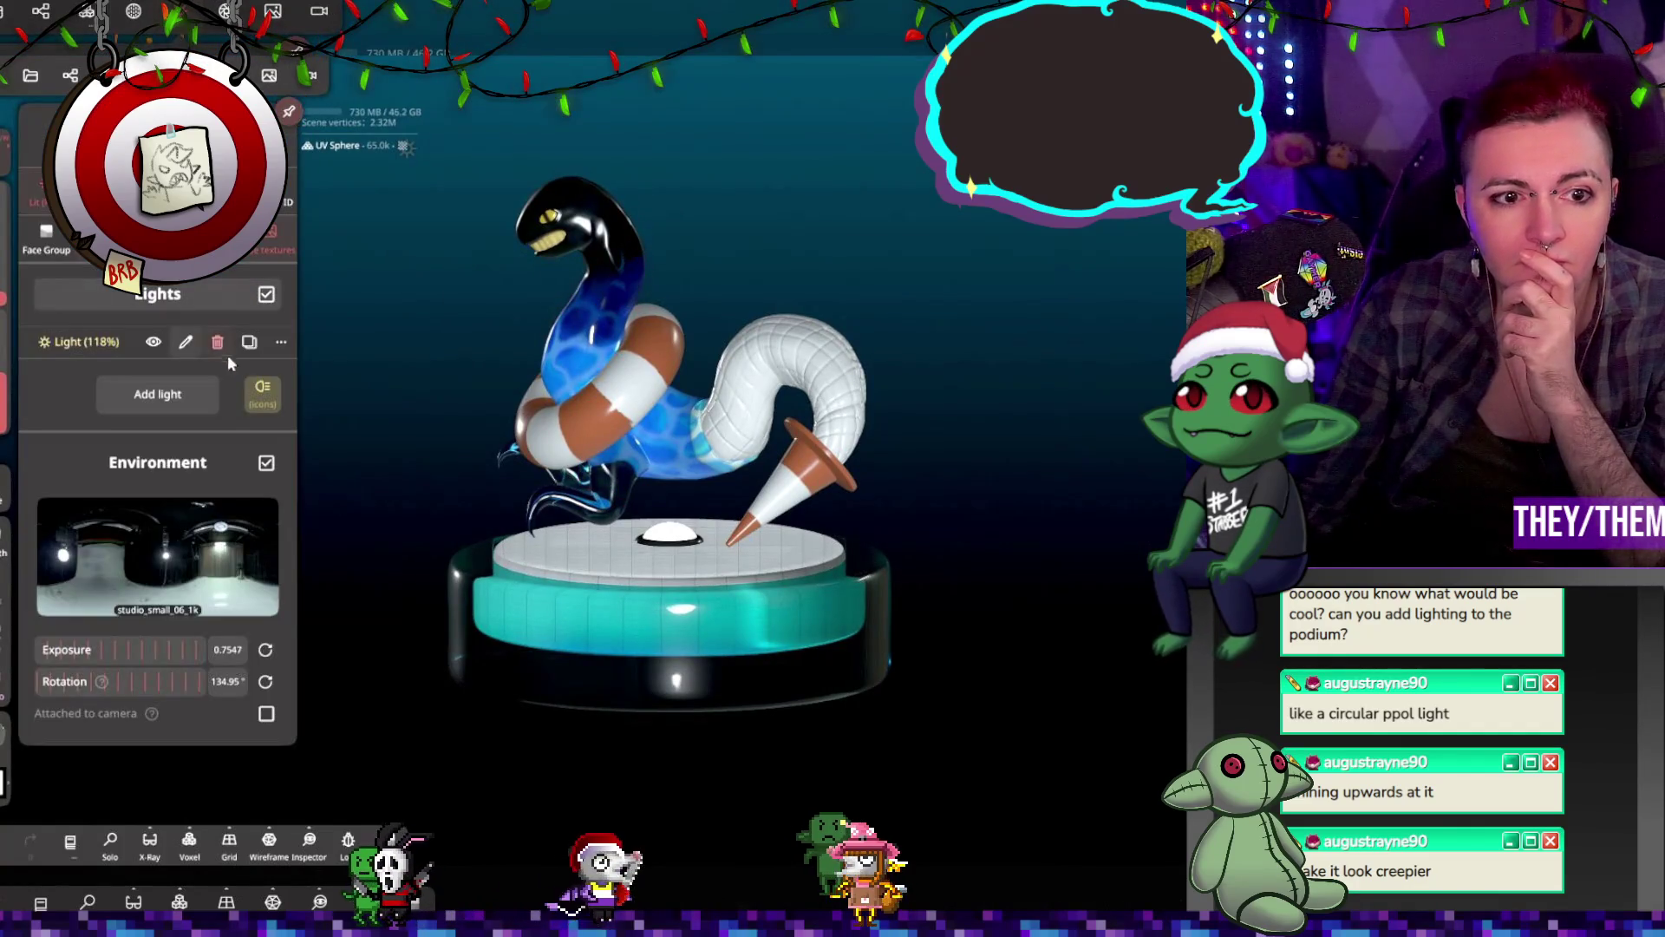
left_click(266, 464)
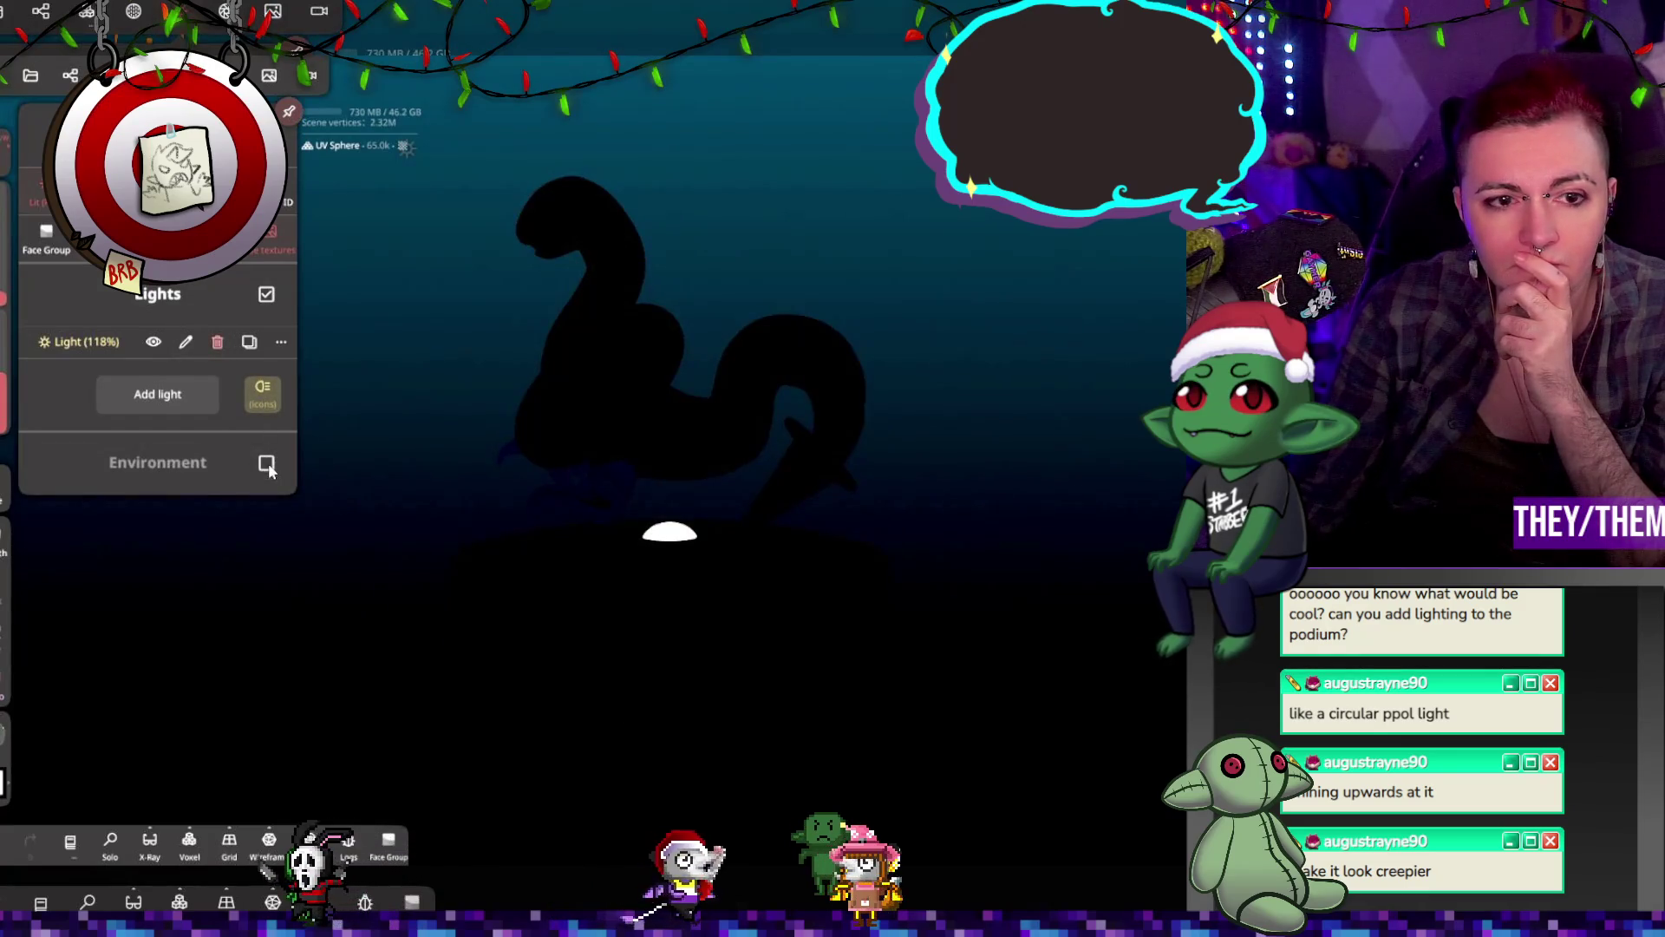
left_click(268, 464)
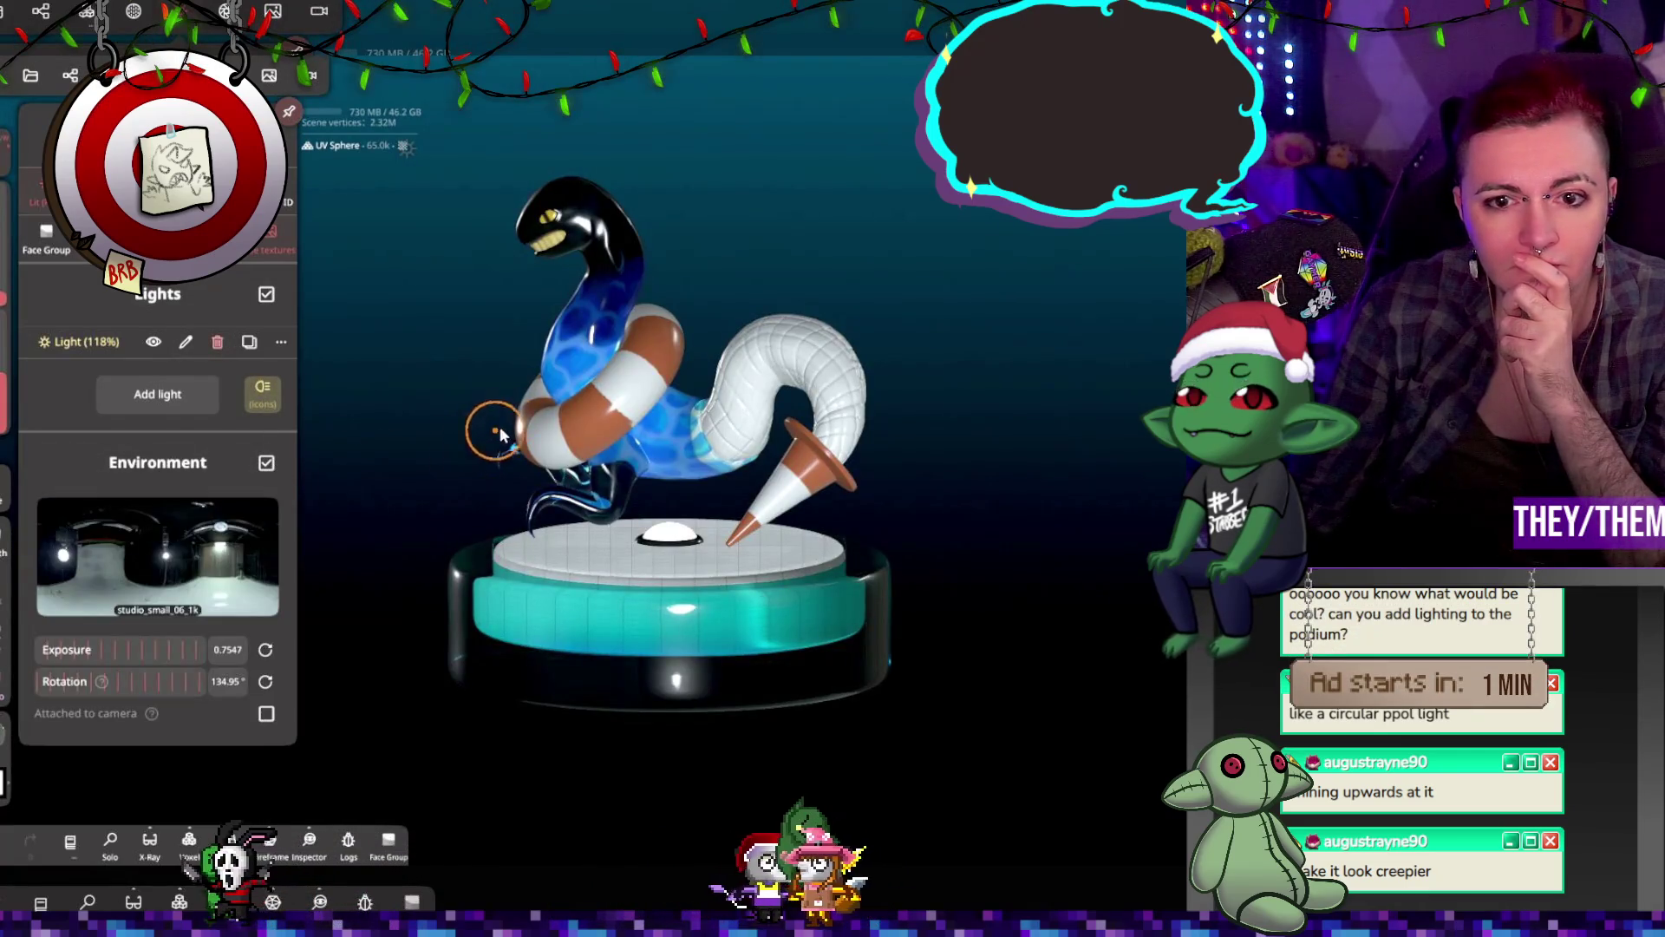
left_click(273, 10)
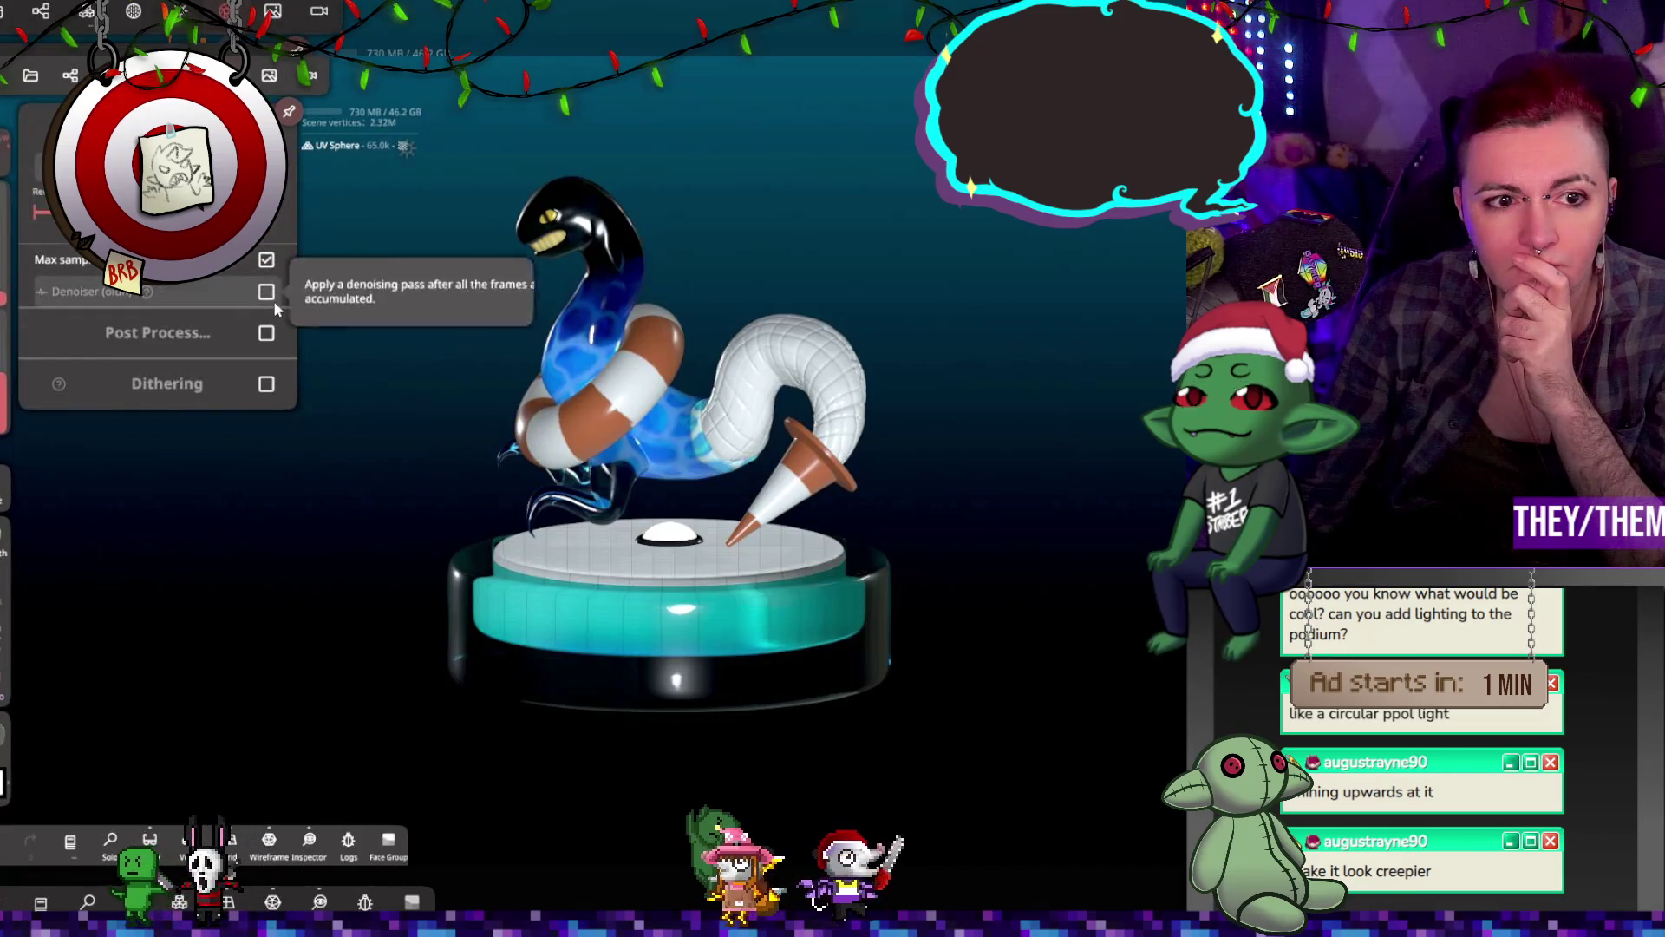
left_click(267, 334)
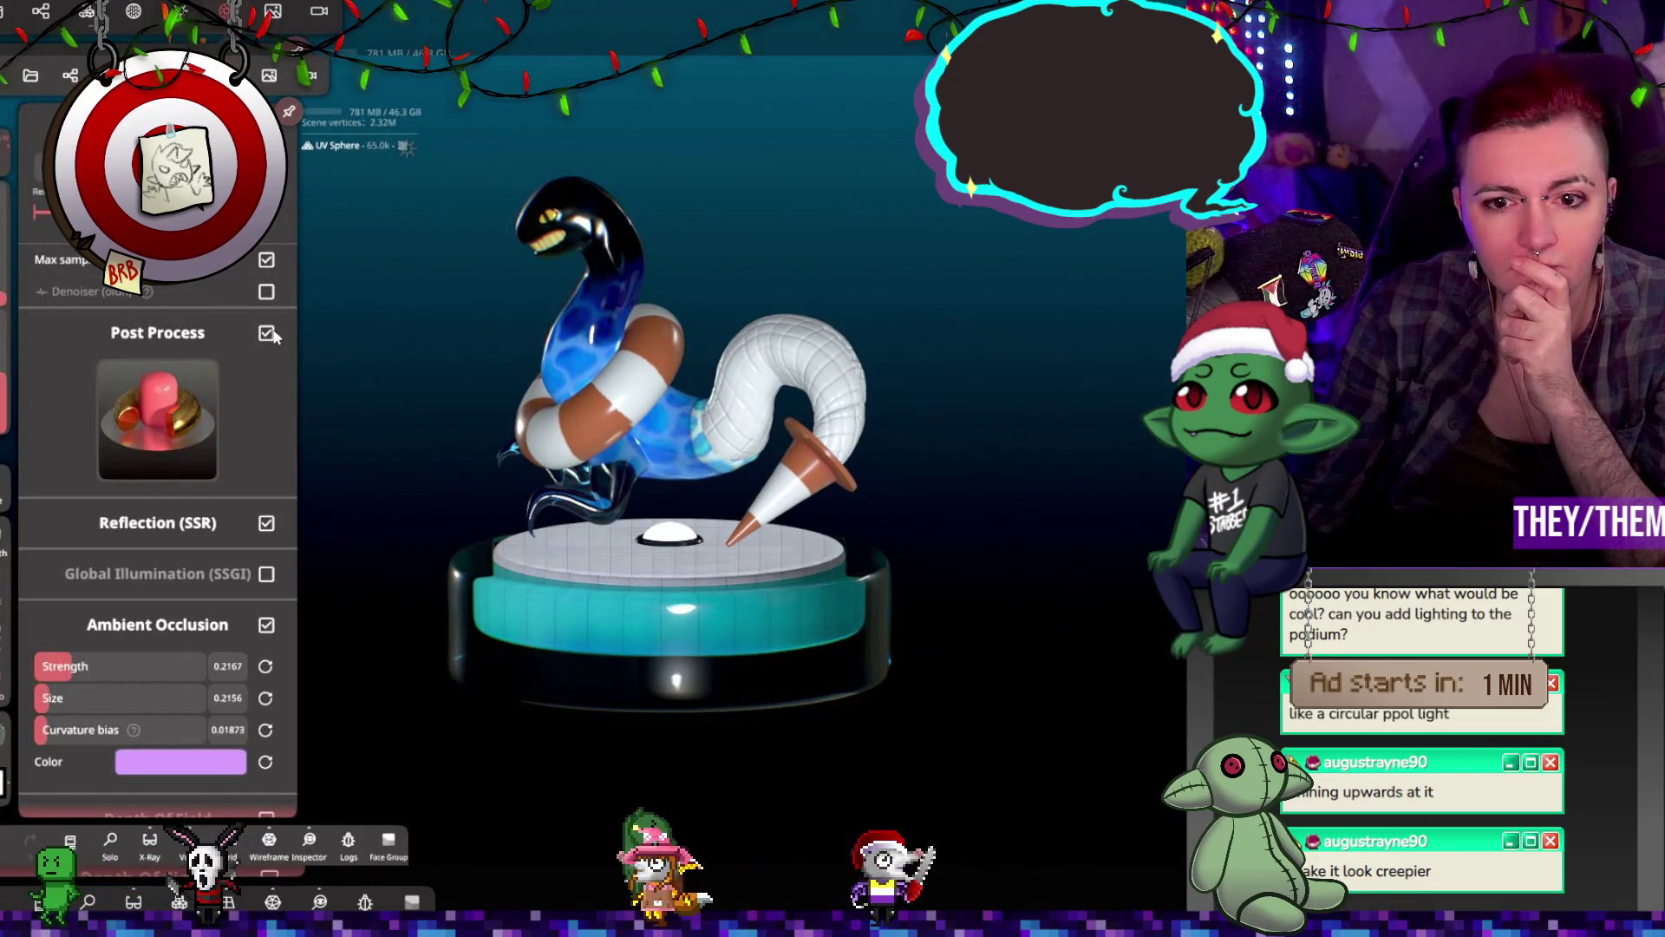
left_click(267, 333)
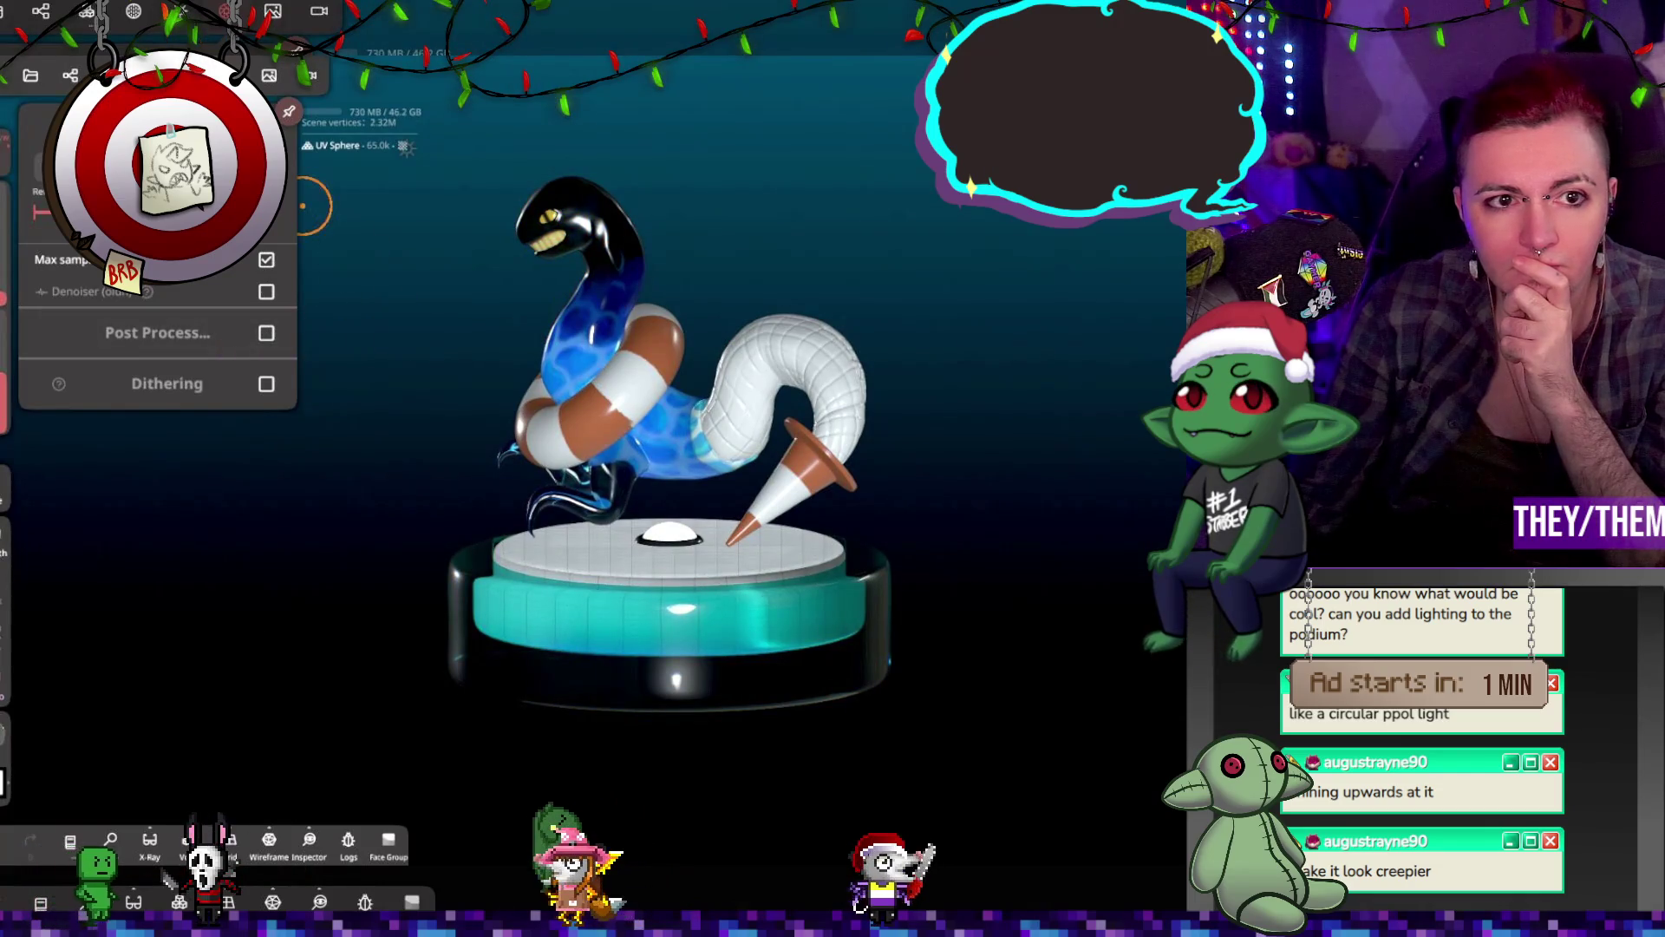
Step: Lower the environment exposure from 0.7547 to 0.505
left_click(227, 11)
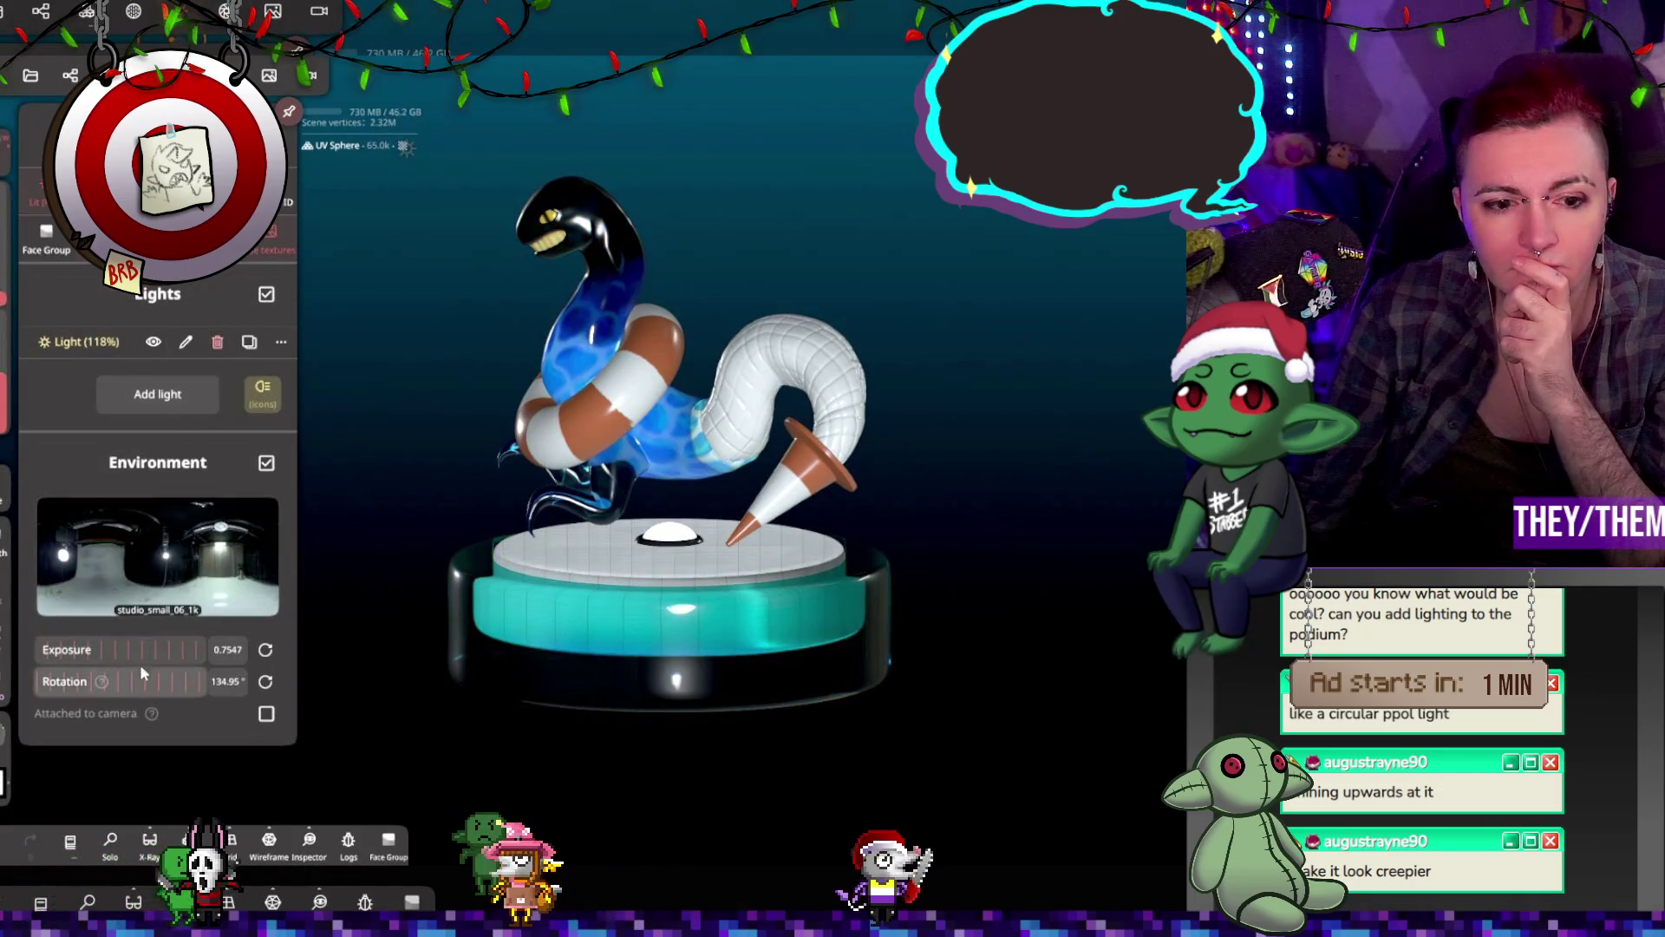
mouse_move(139, 642)
left_mouse_down()
mouse_move(2, 651)
mouse_move(48, 649)
left_mouse_up()
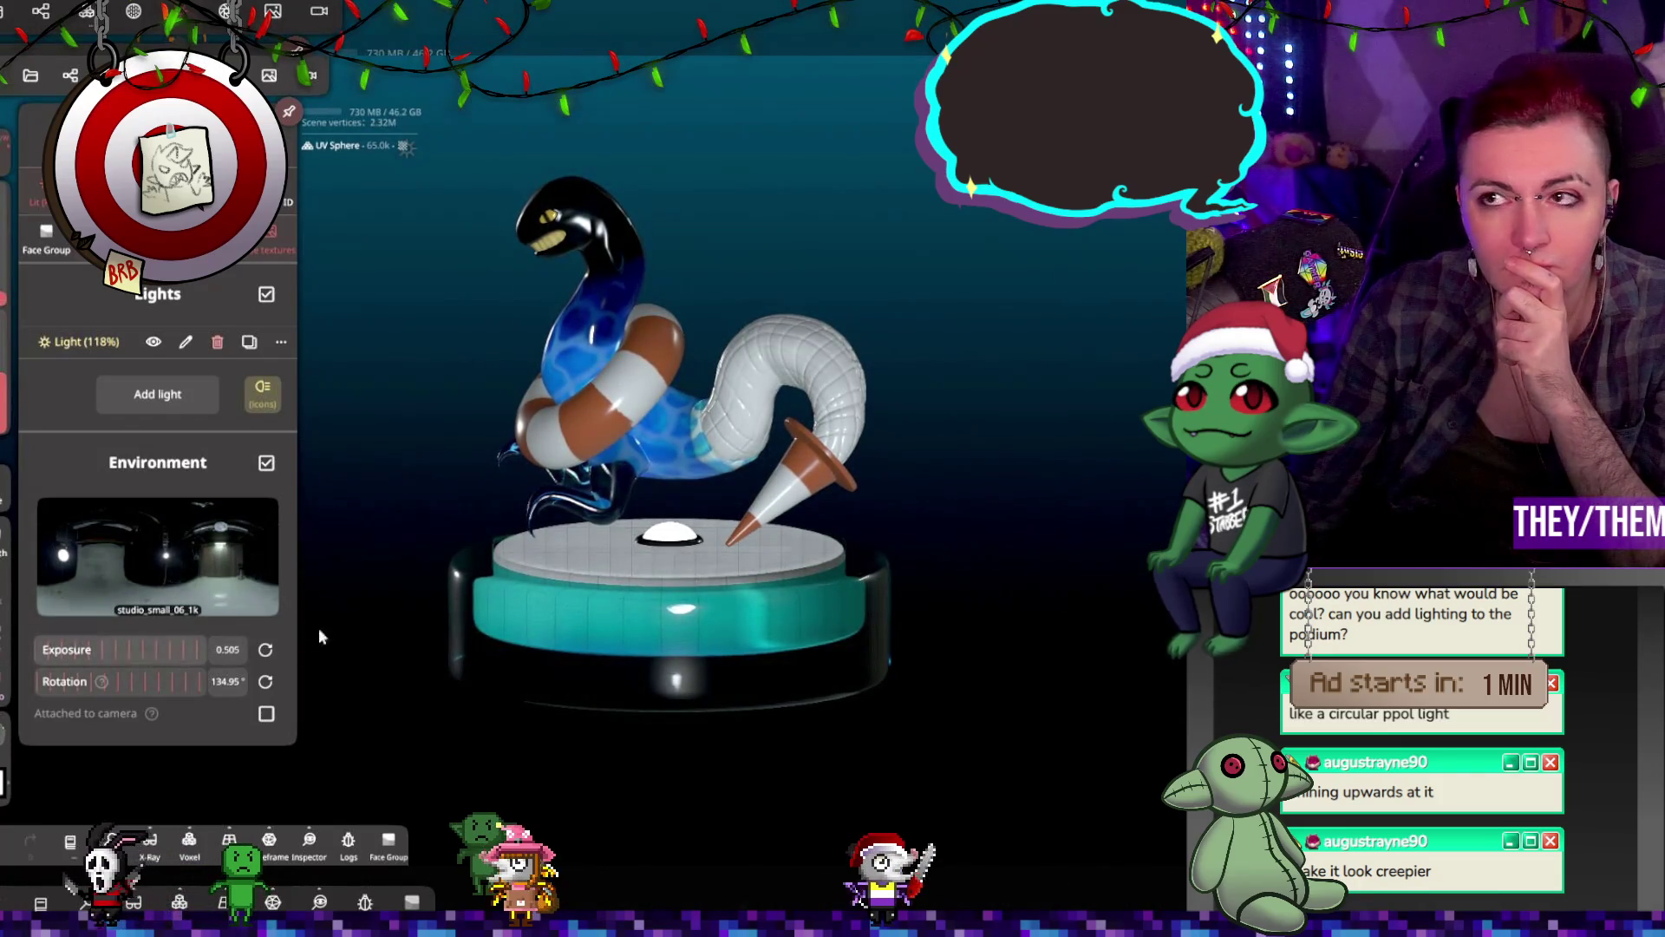
left_click_drag(694, 612, 810, 565)
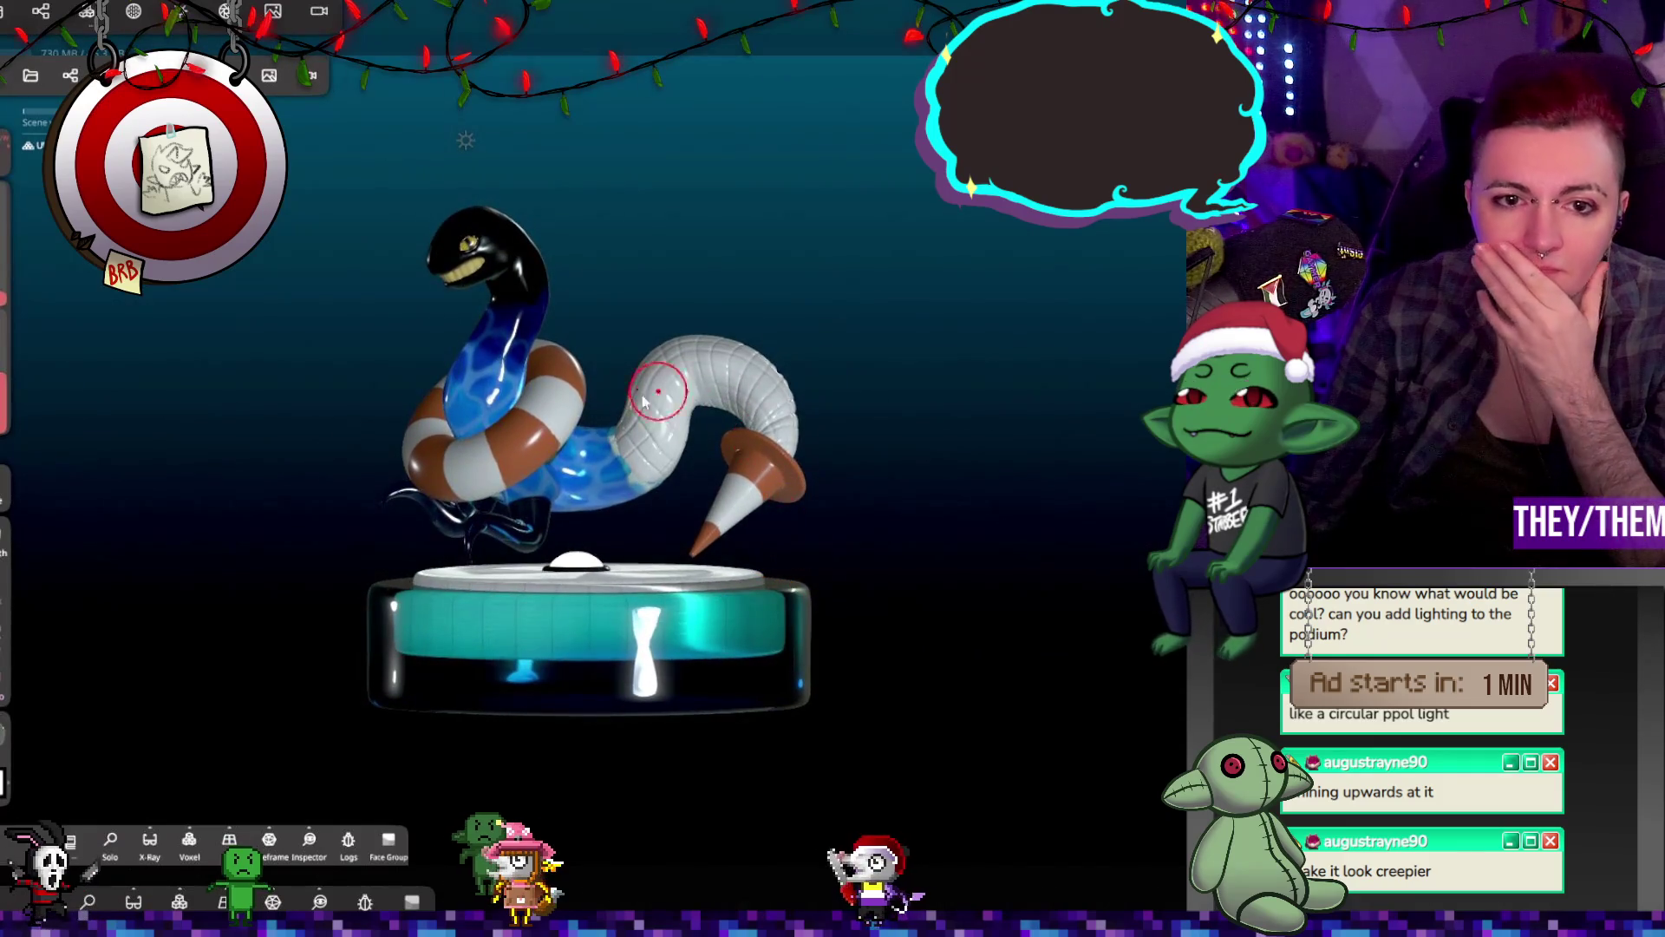
scroll(496, 544, "up", 2)
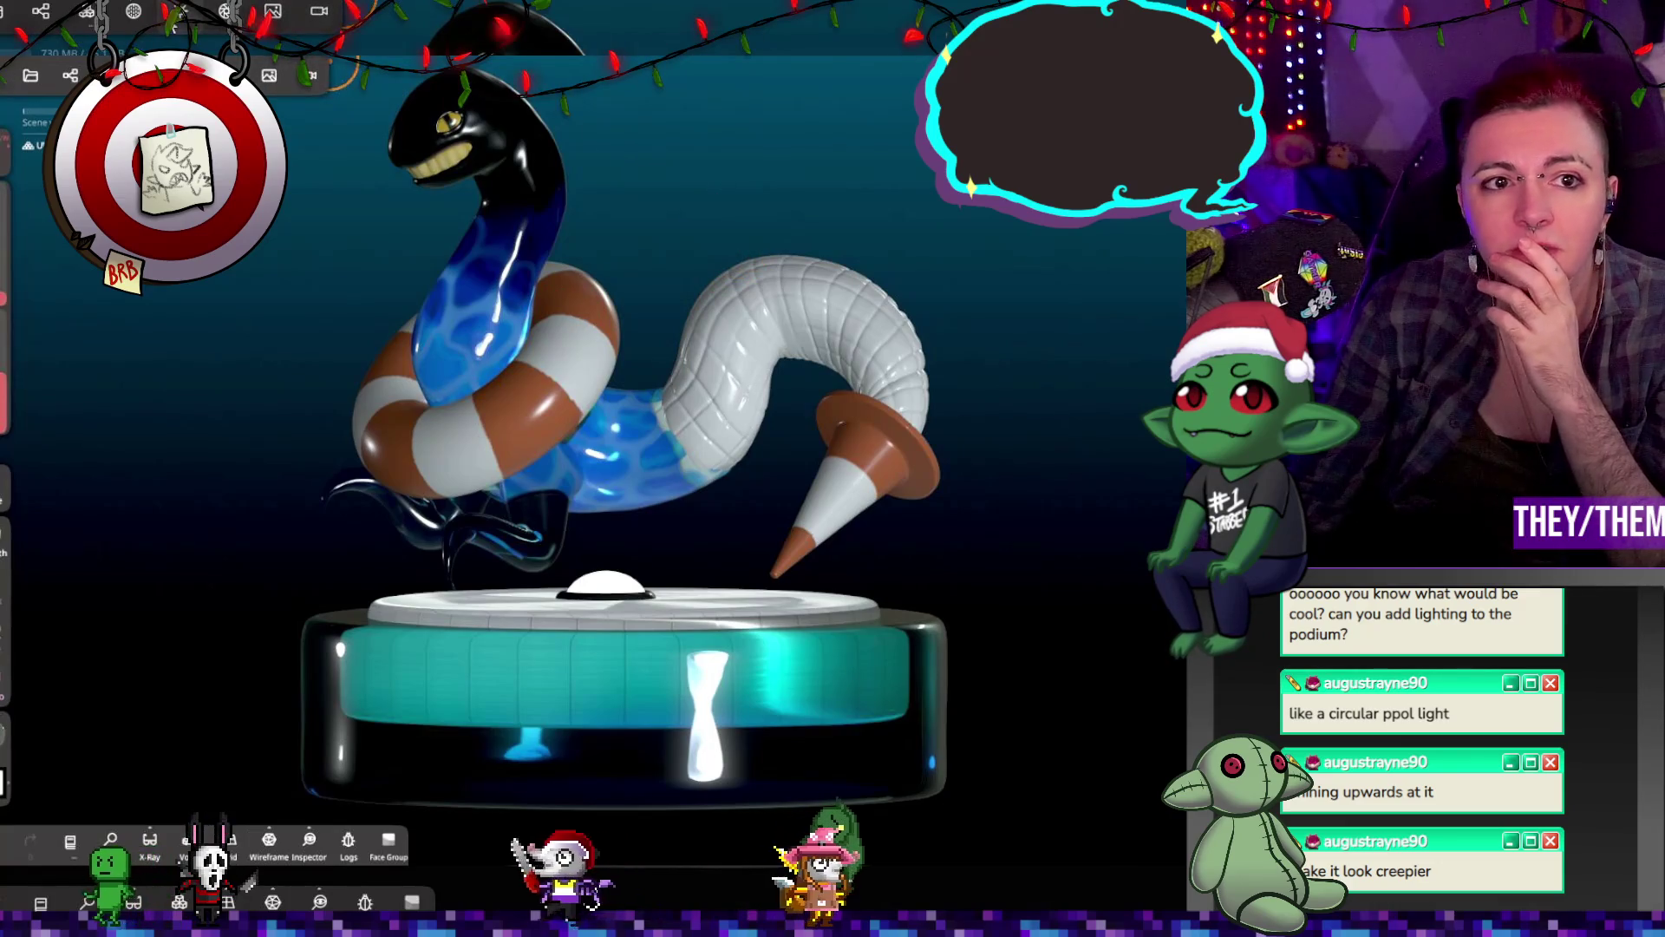
left_click(184, 13)
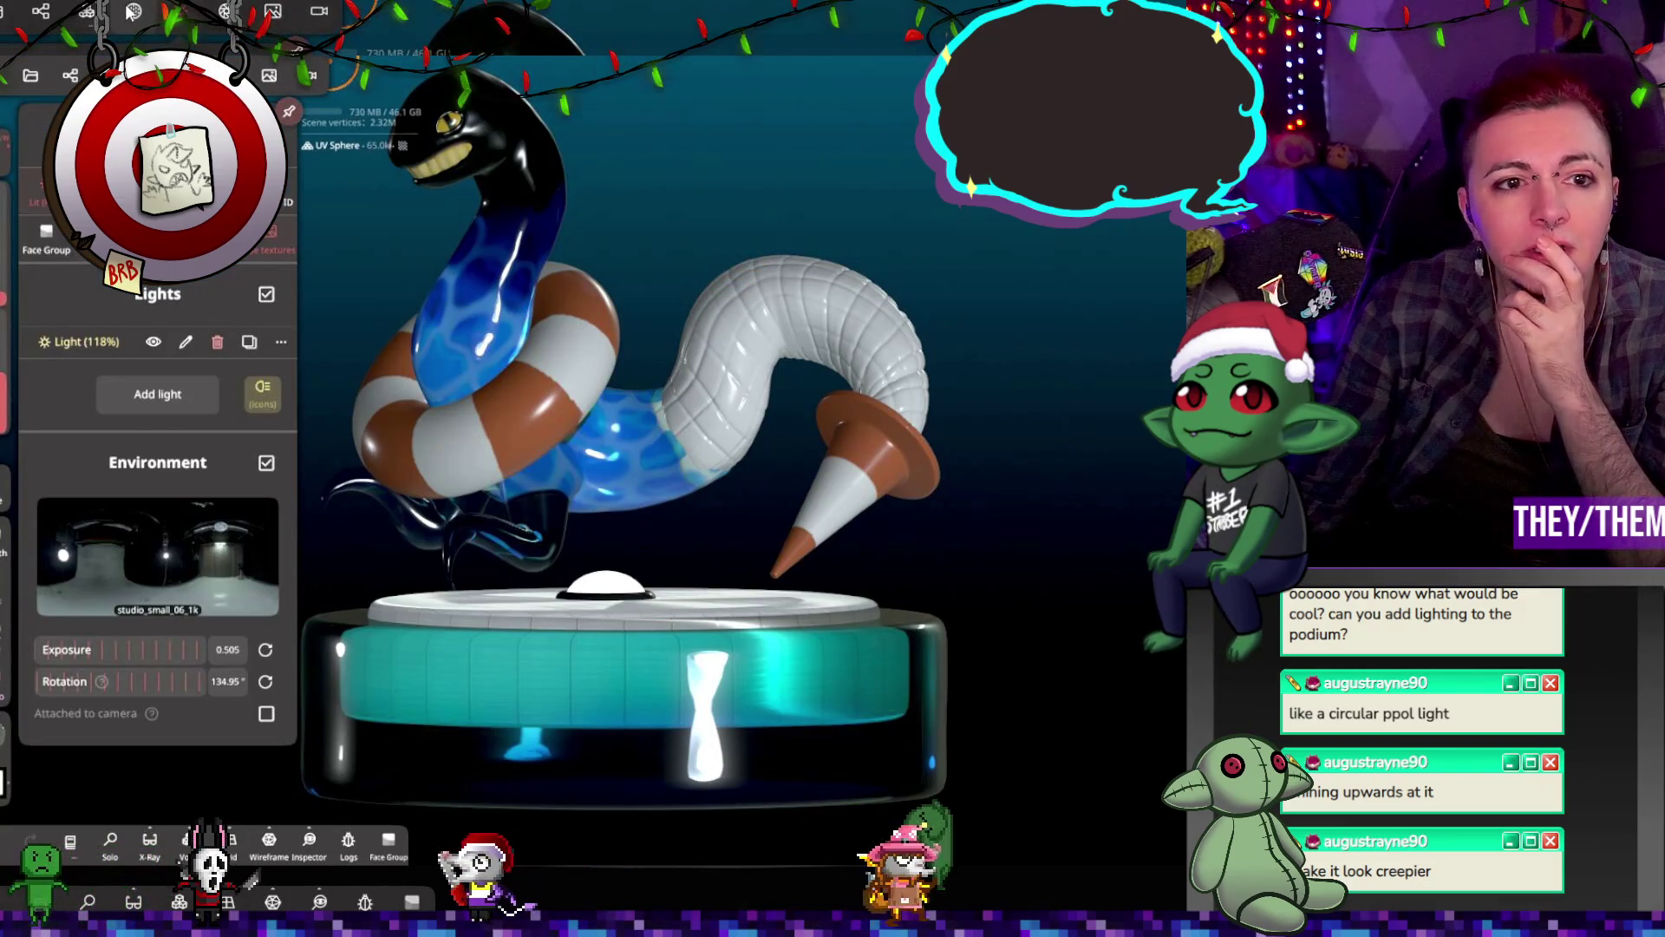
left_click(136, 15)
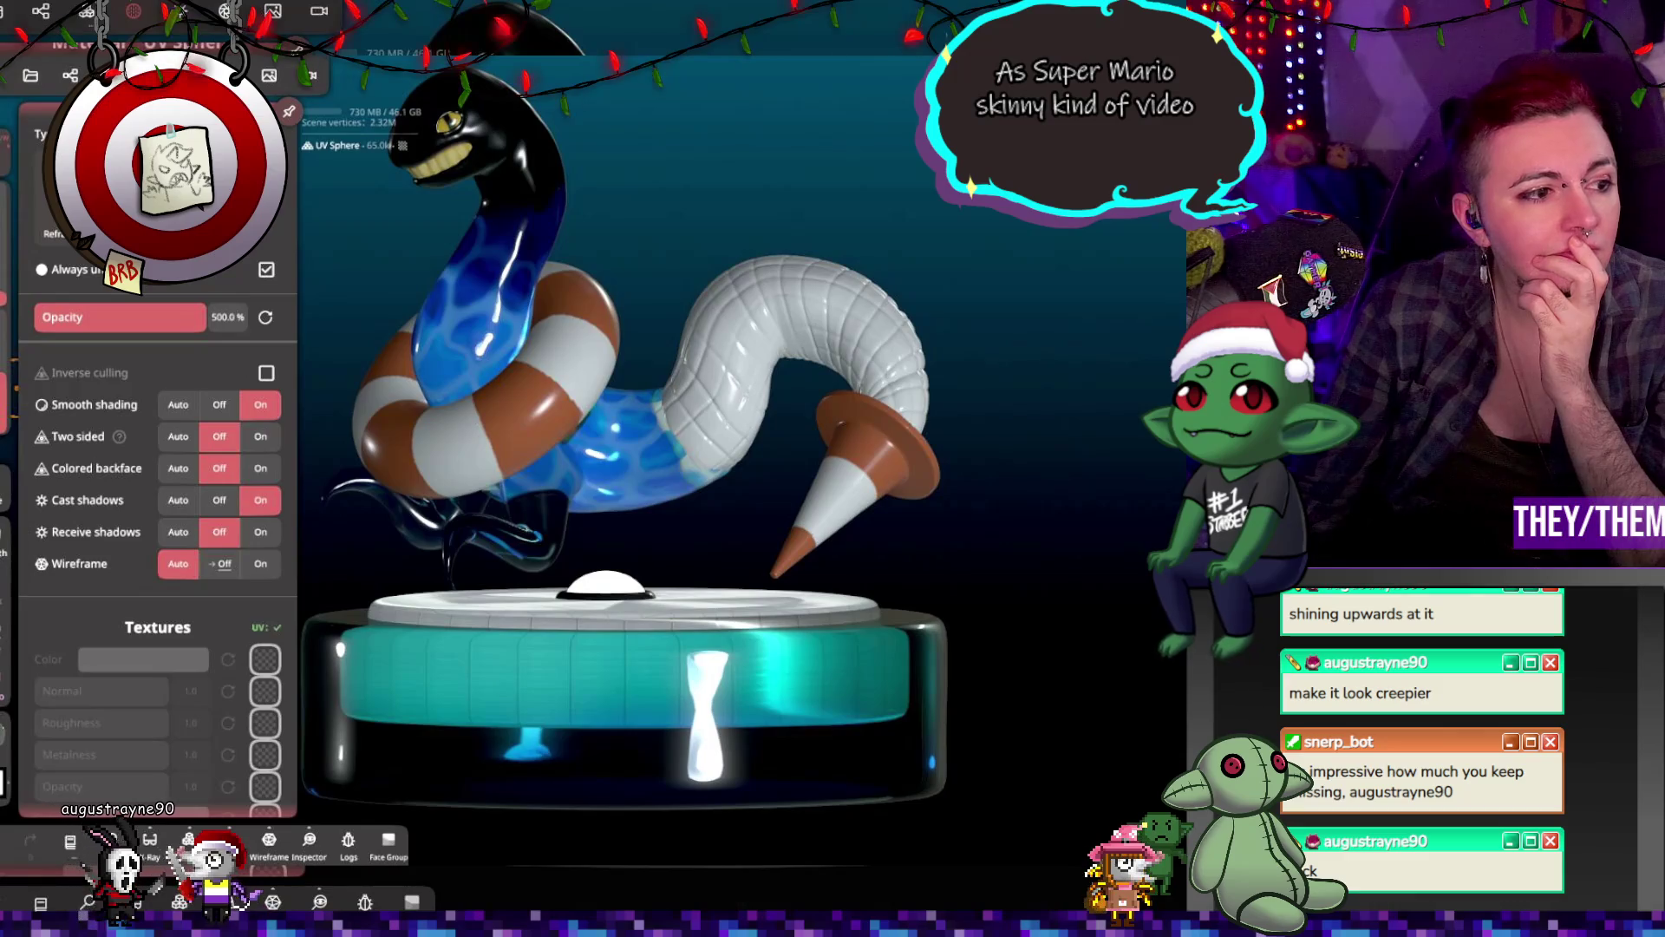
mouse_move(619, 254)
left_mouse_down()
mouse_move(572, 329)
mouse_move(652, 595)
left_mouse_up()
left_click(652, 598)
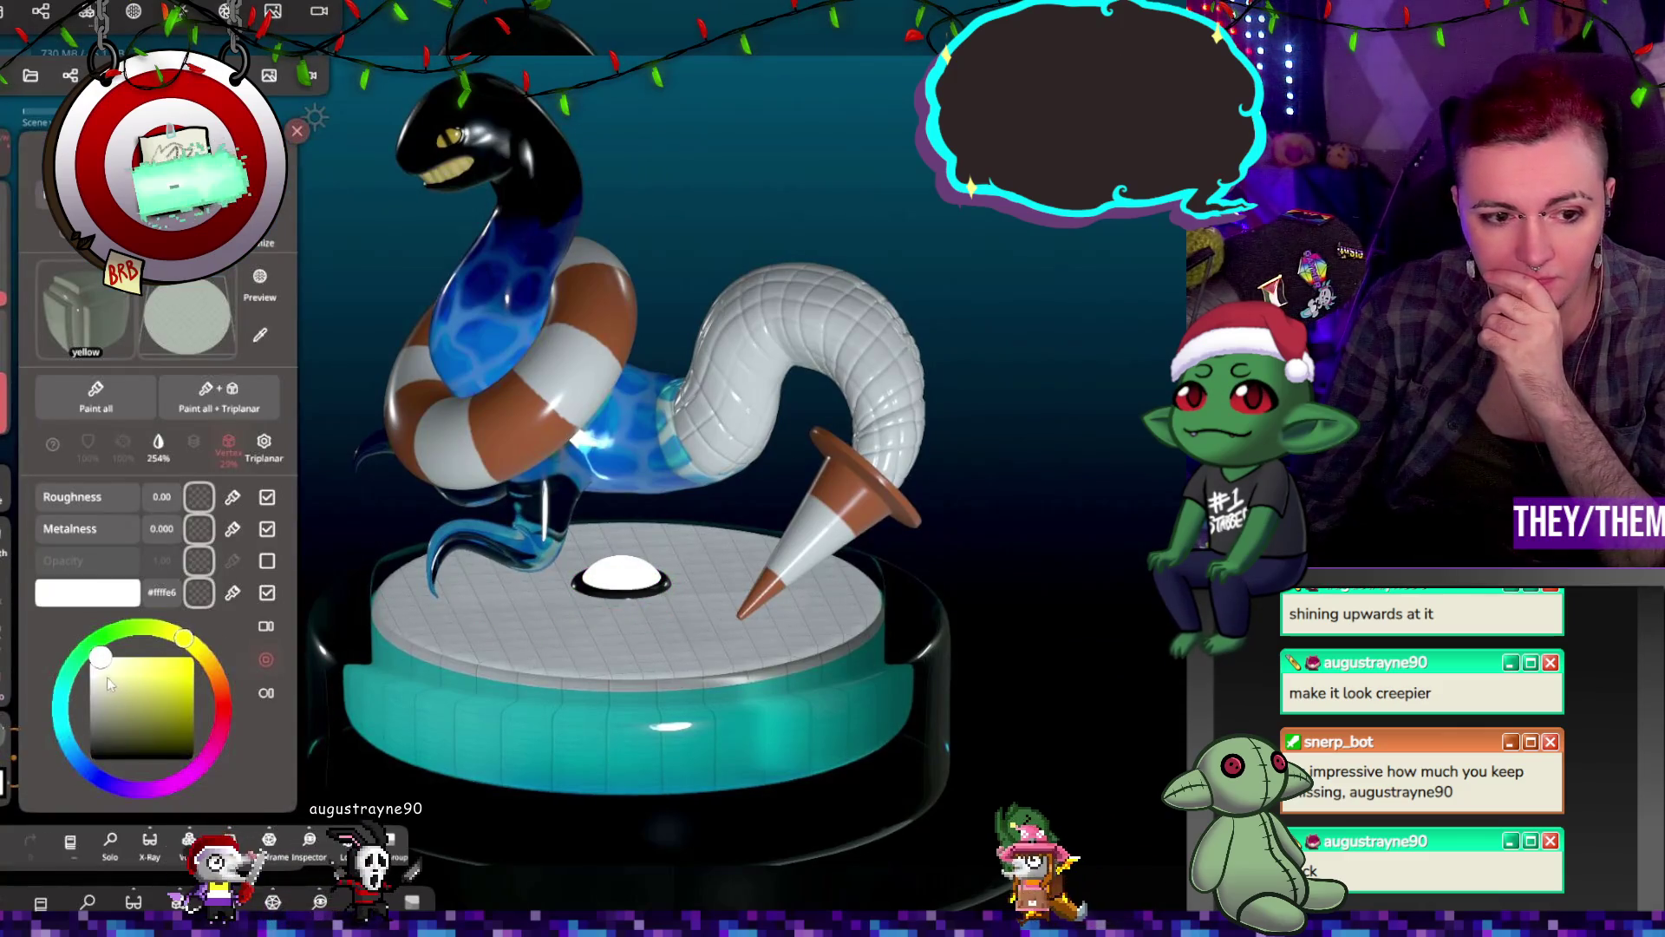
Step: Make the paint a metallic light grey #b8b8b8 with roughness 0.30 and metalness 1.000
left_click(90, 712)
left_click(69, 531)
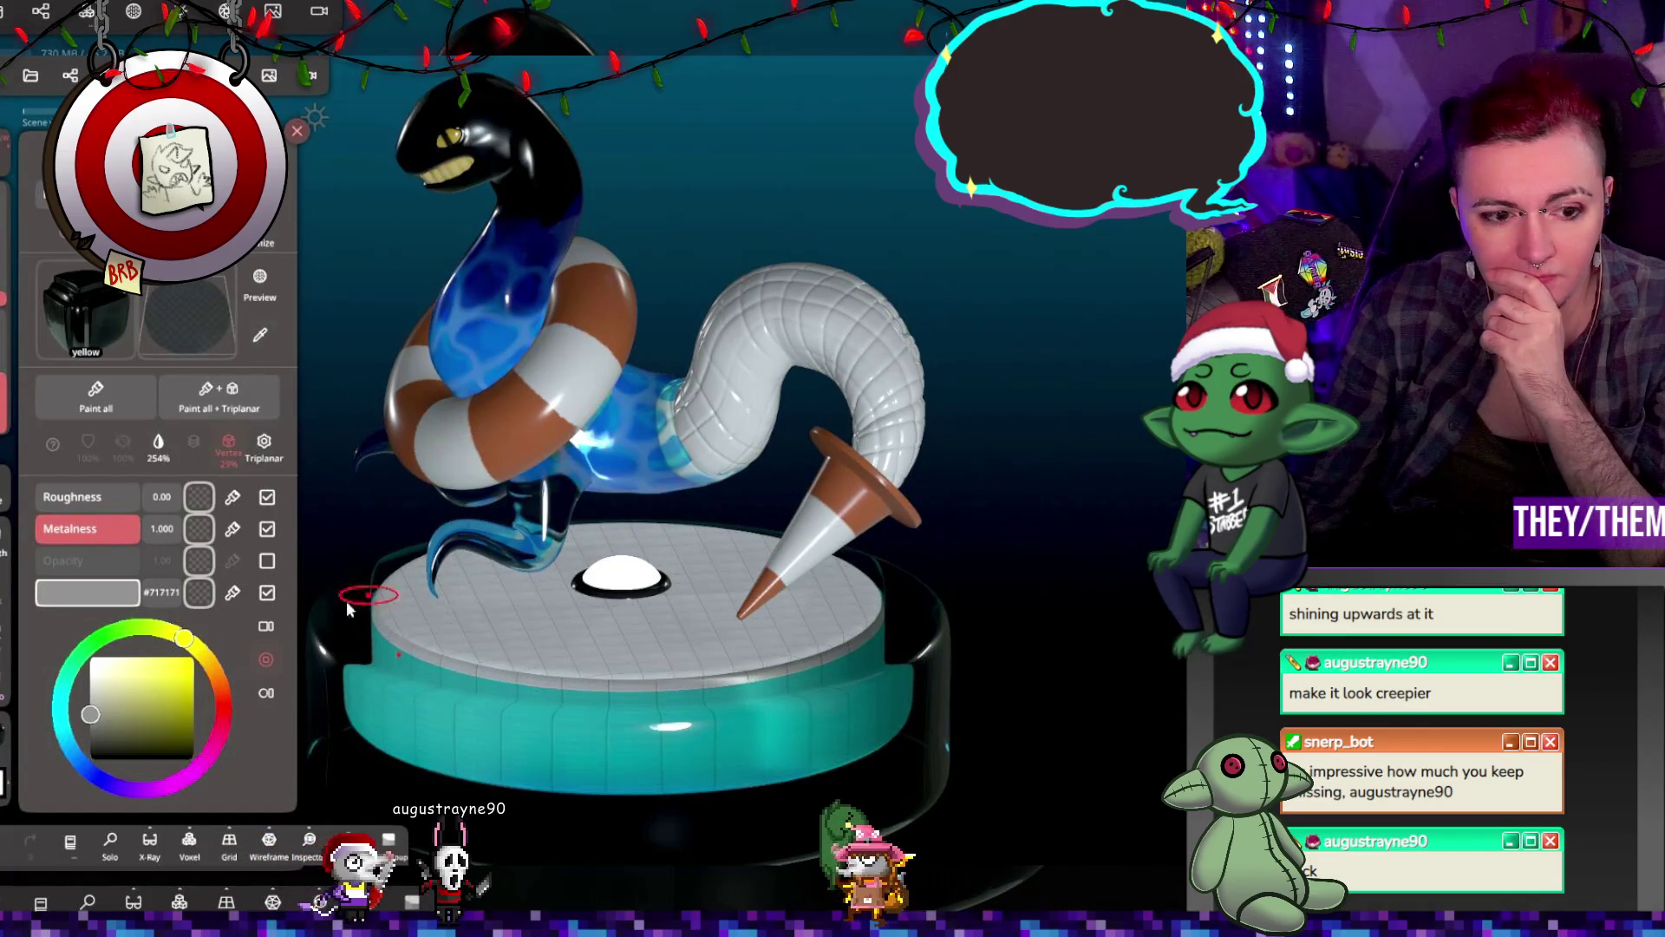
left_click(79, 691)
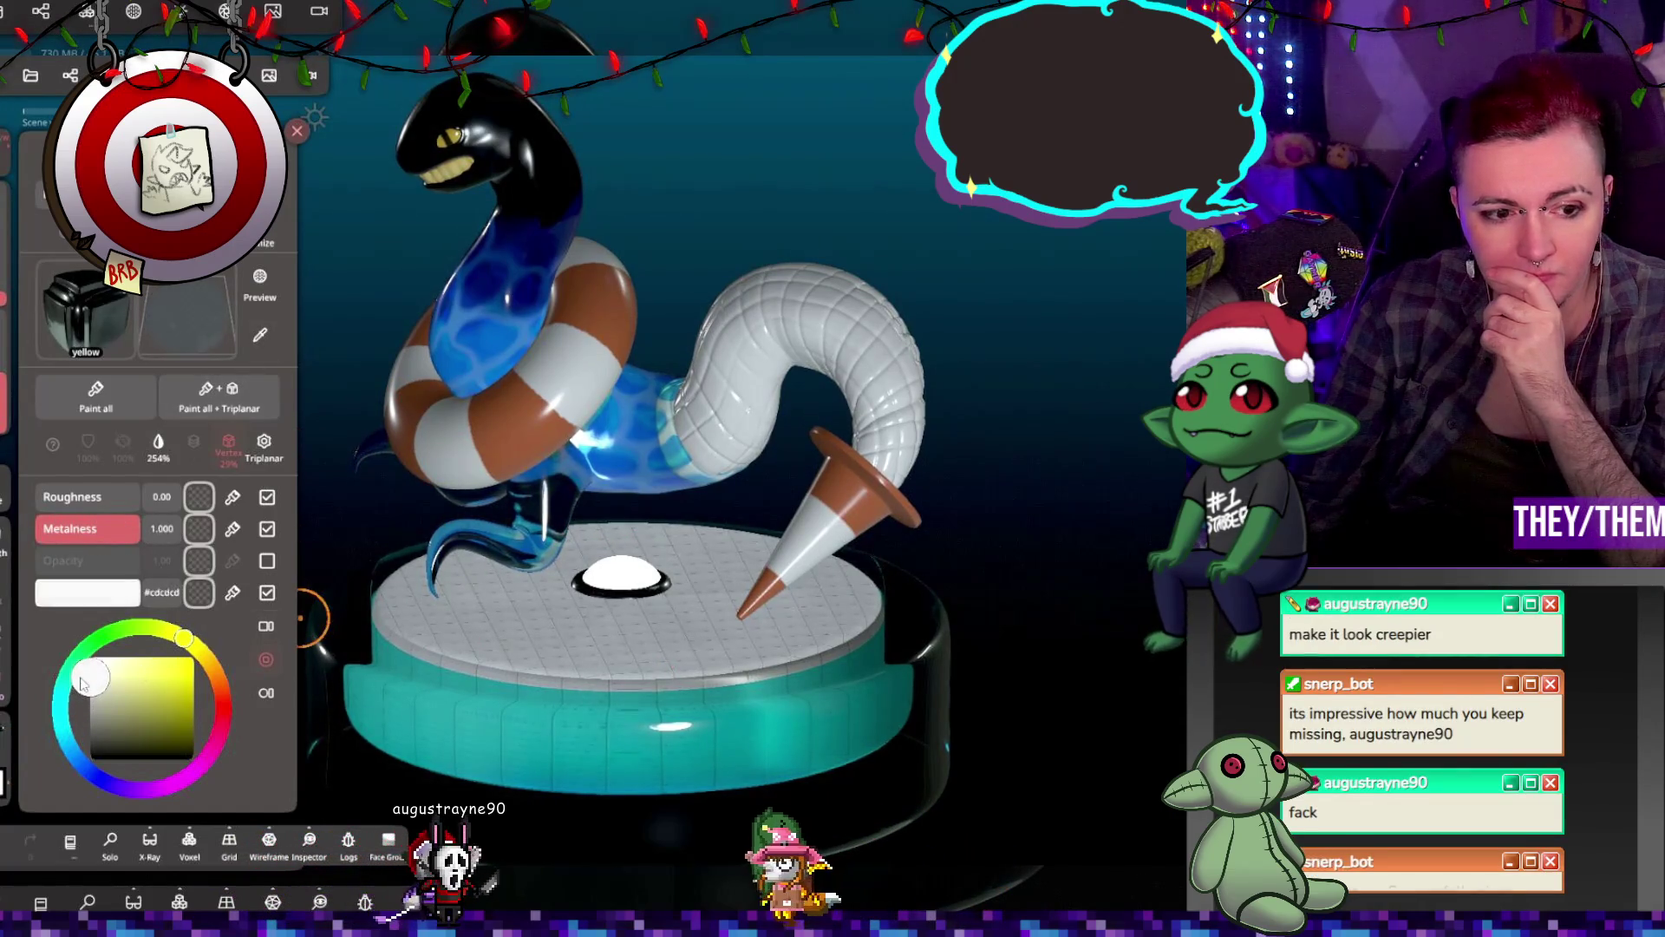
left_click_drag(79, 691, 80, 688)
left_click_drag(87, 496, 132, 488)
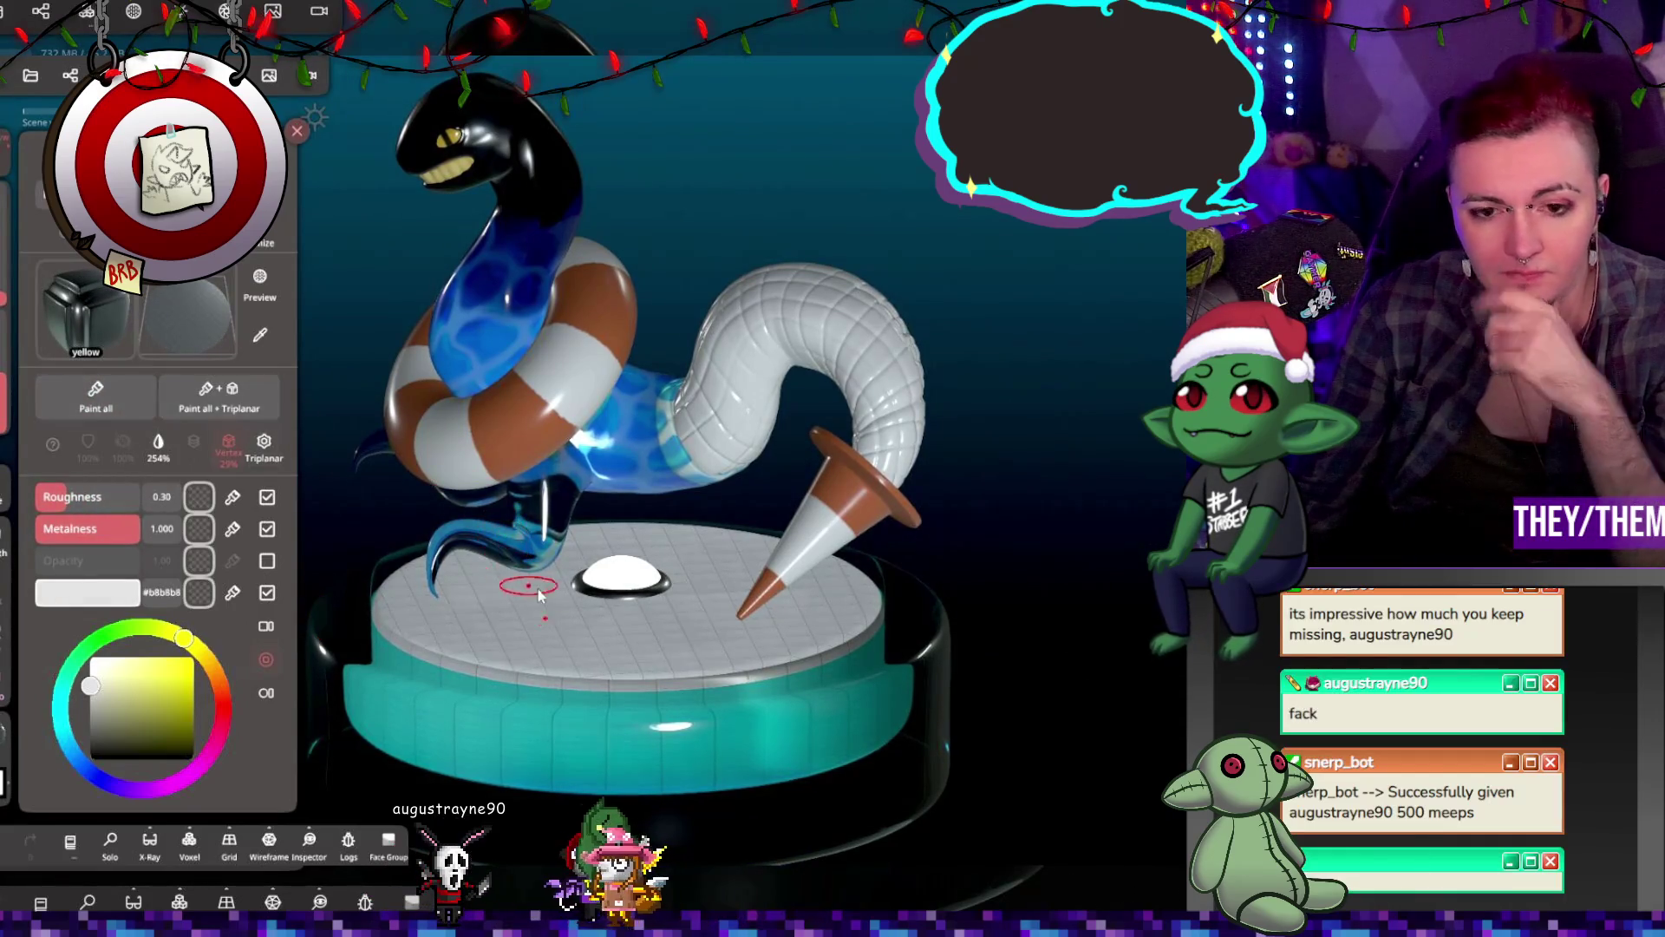
Step: Zoom in and orbit slightly for a close look at the white dome on the pedestal
scroll(612, 609, "up", 3)
scroll(613, 610, "up", 2)
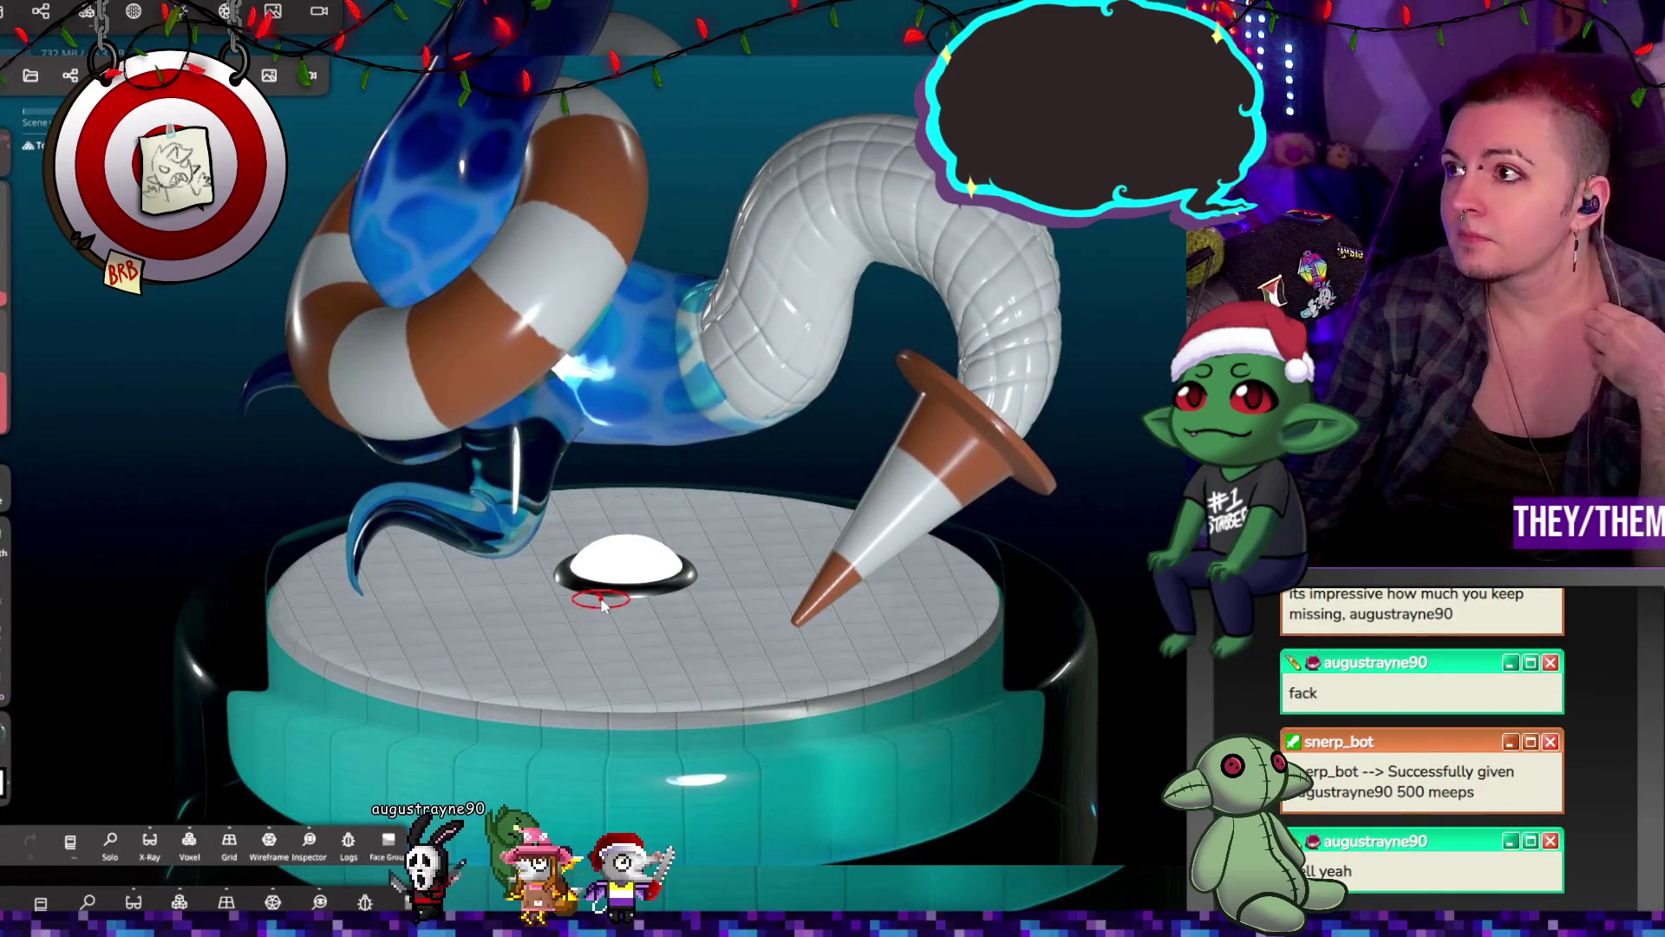
right_click_drag(625, 572, 633, 565)
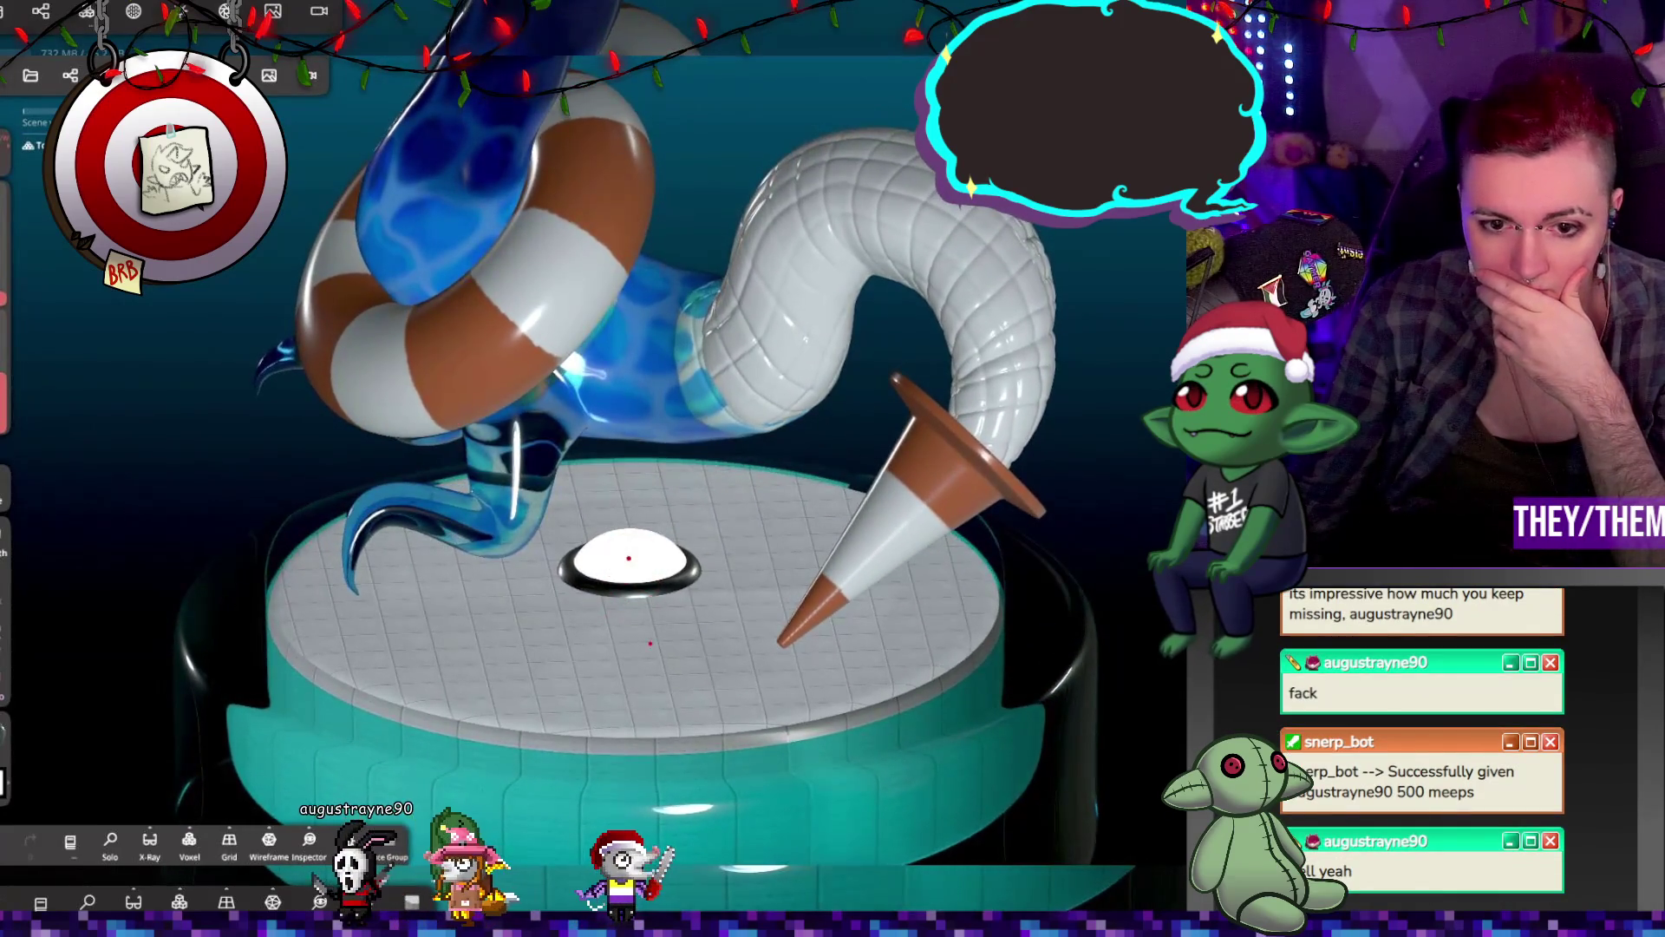
Step: Add directional Light 1 at intensity 1.0 and rotate it to shift the pedestal's shadows
scroll(631, 564, "down", 5)
left_click(178, 12)
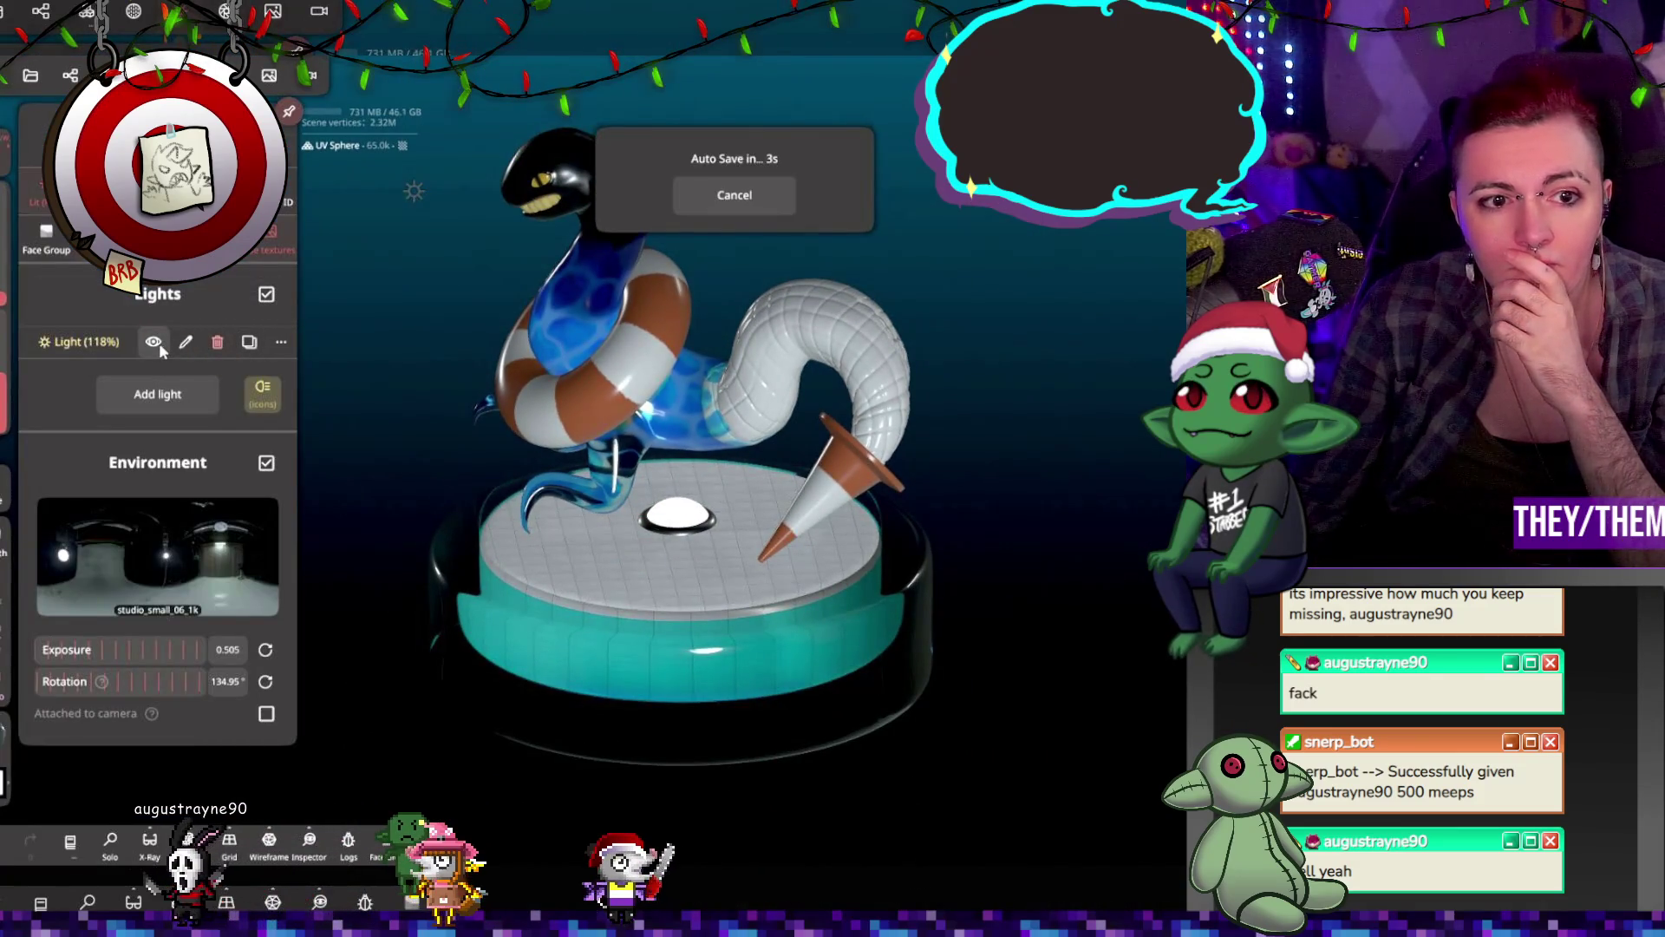
left_click(157, 395)
left_click(731, 468)
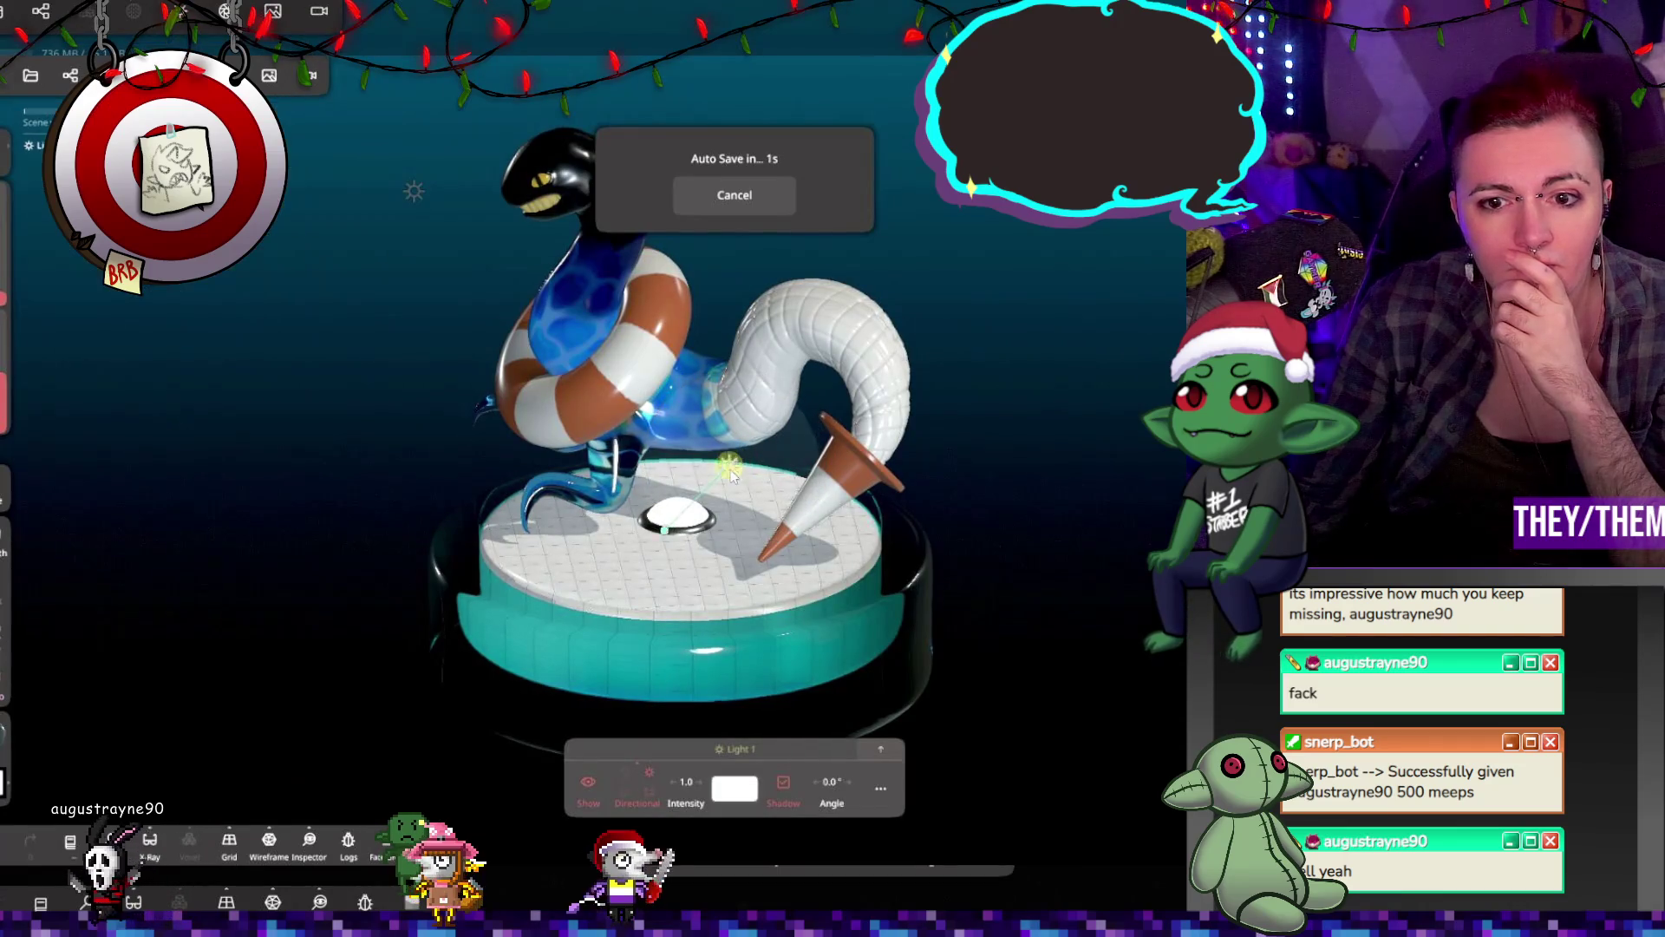
right_click_drag(867, 495, 658, 575)
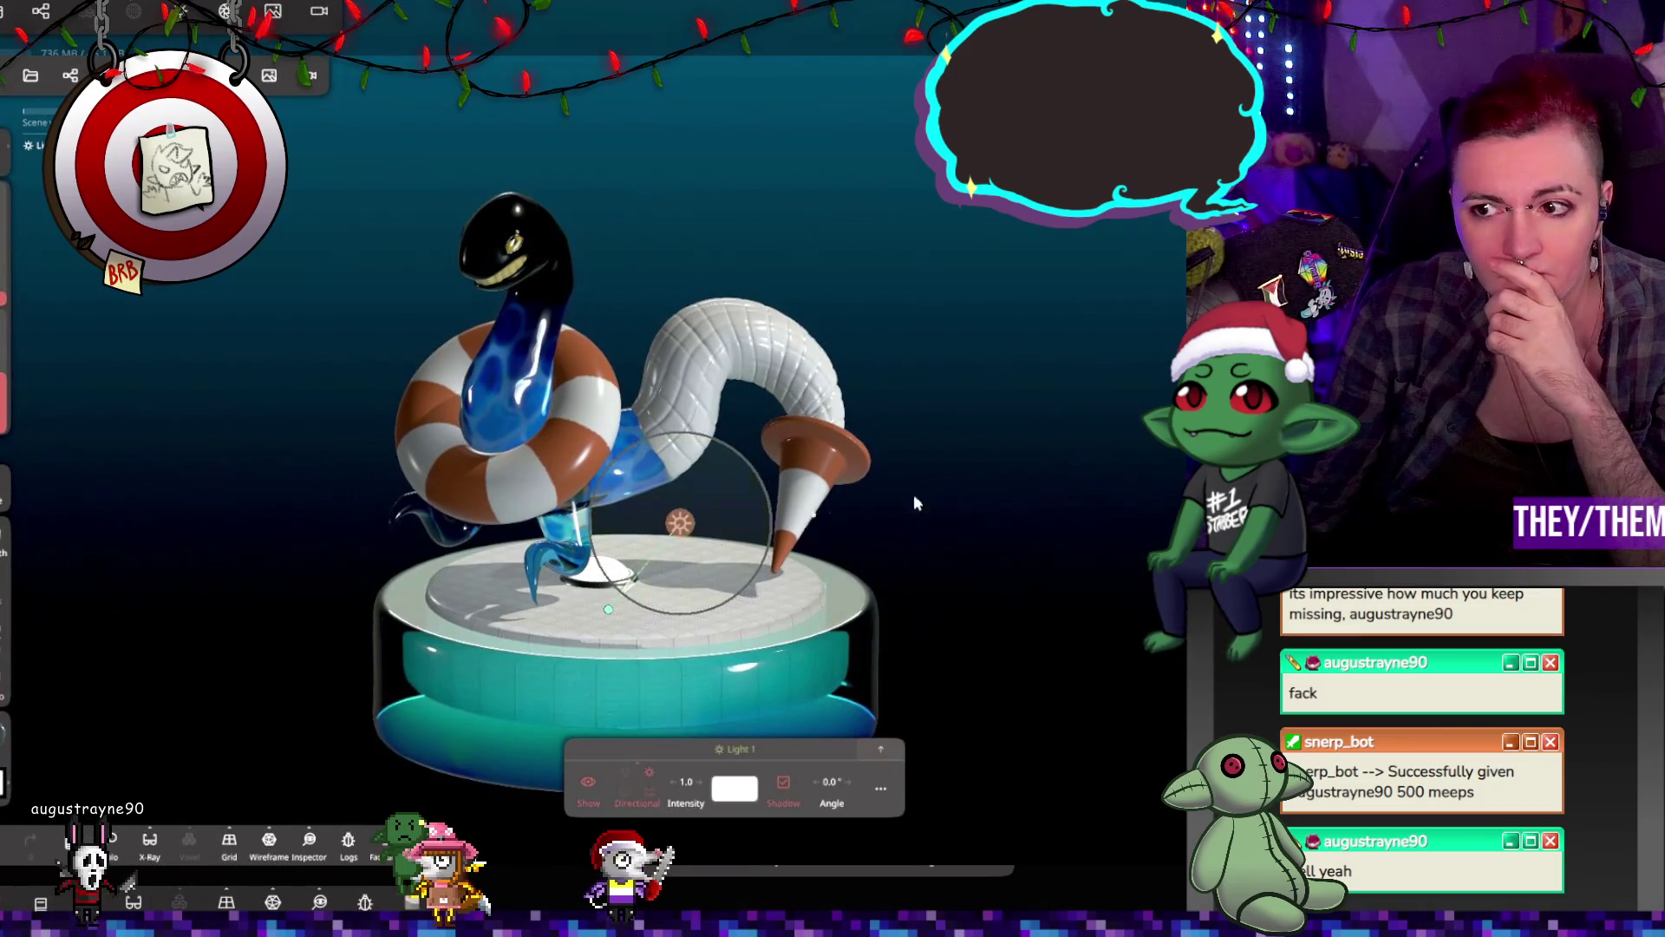
mouse_move(885, 564)
right_mouse_down()
mouse_move(571, 649)
mouse_move(829, 459)
right_mouse_up()
mouse_move(753, 489)
left_mouse_down()
mouse_move(728, 414)
mouse_move(672, 449)
mouse_move(736, 438)
mouse_move(744, 468)
mouse_move(638, 707)
left_mouse_up()
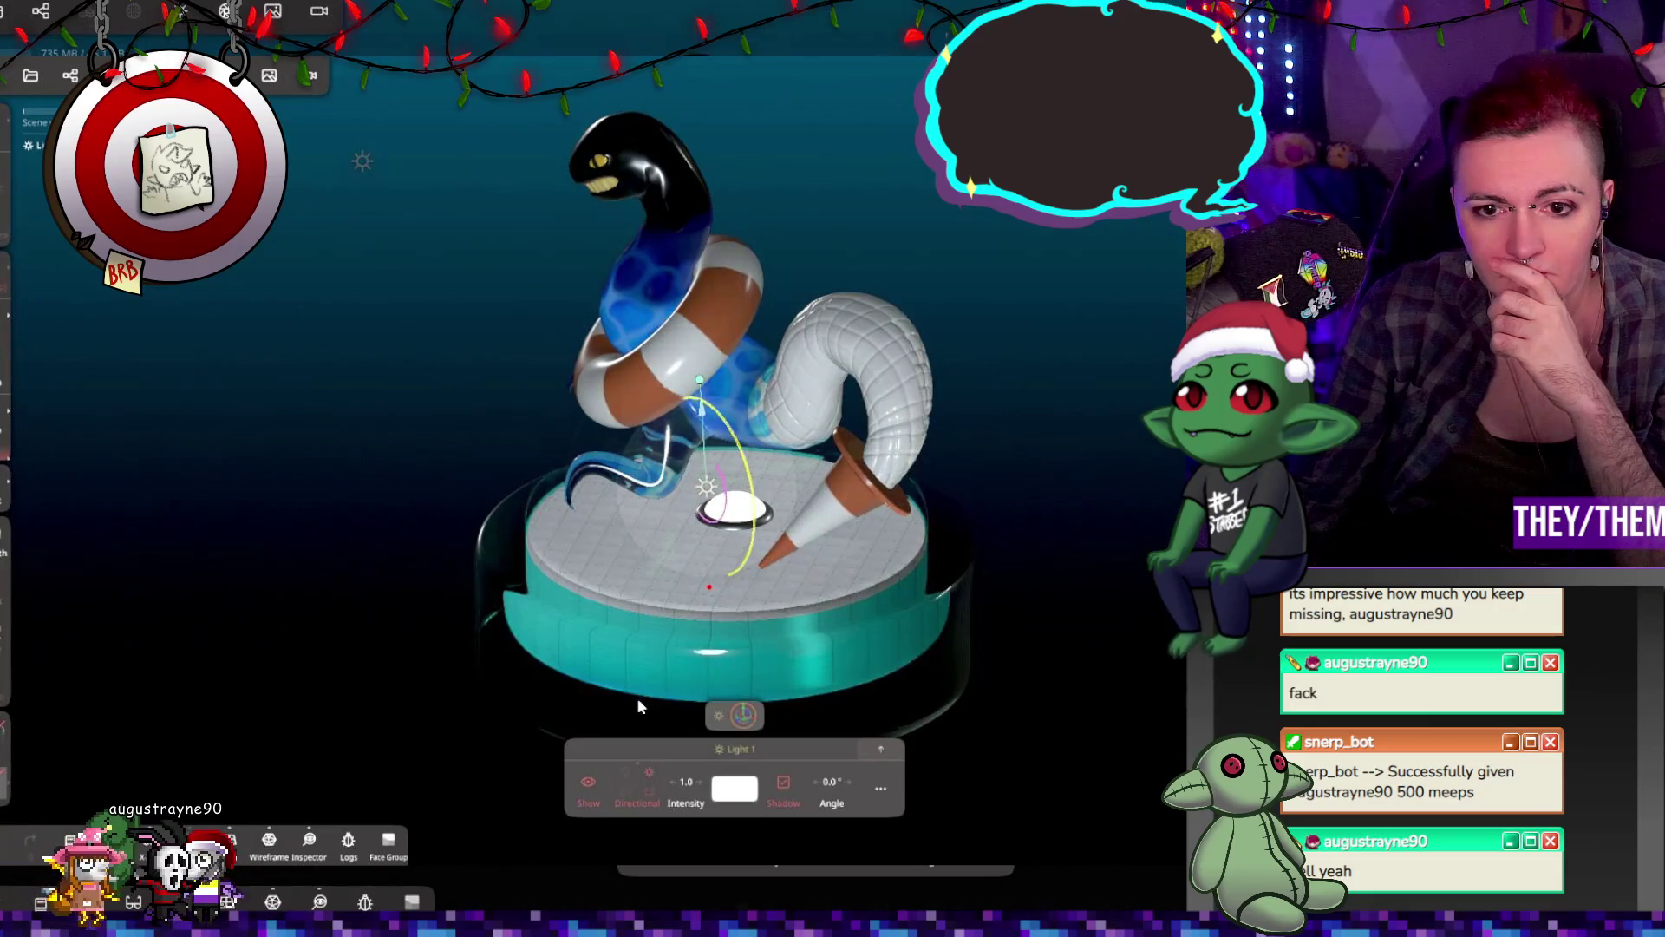
Step: Move Light 1 sideways and raise it higher above the pedestal with its gizmo
left_click(670, 647)
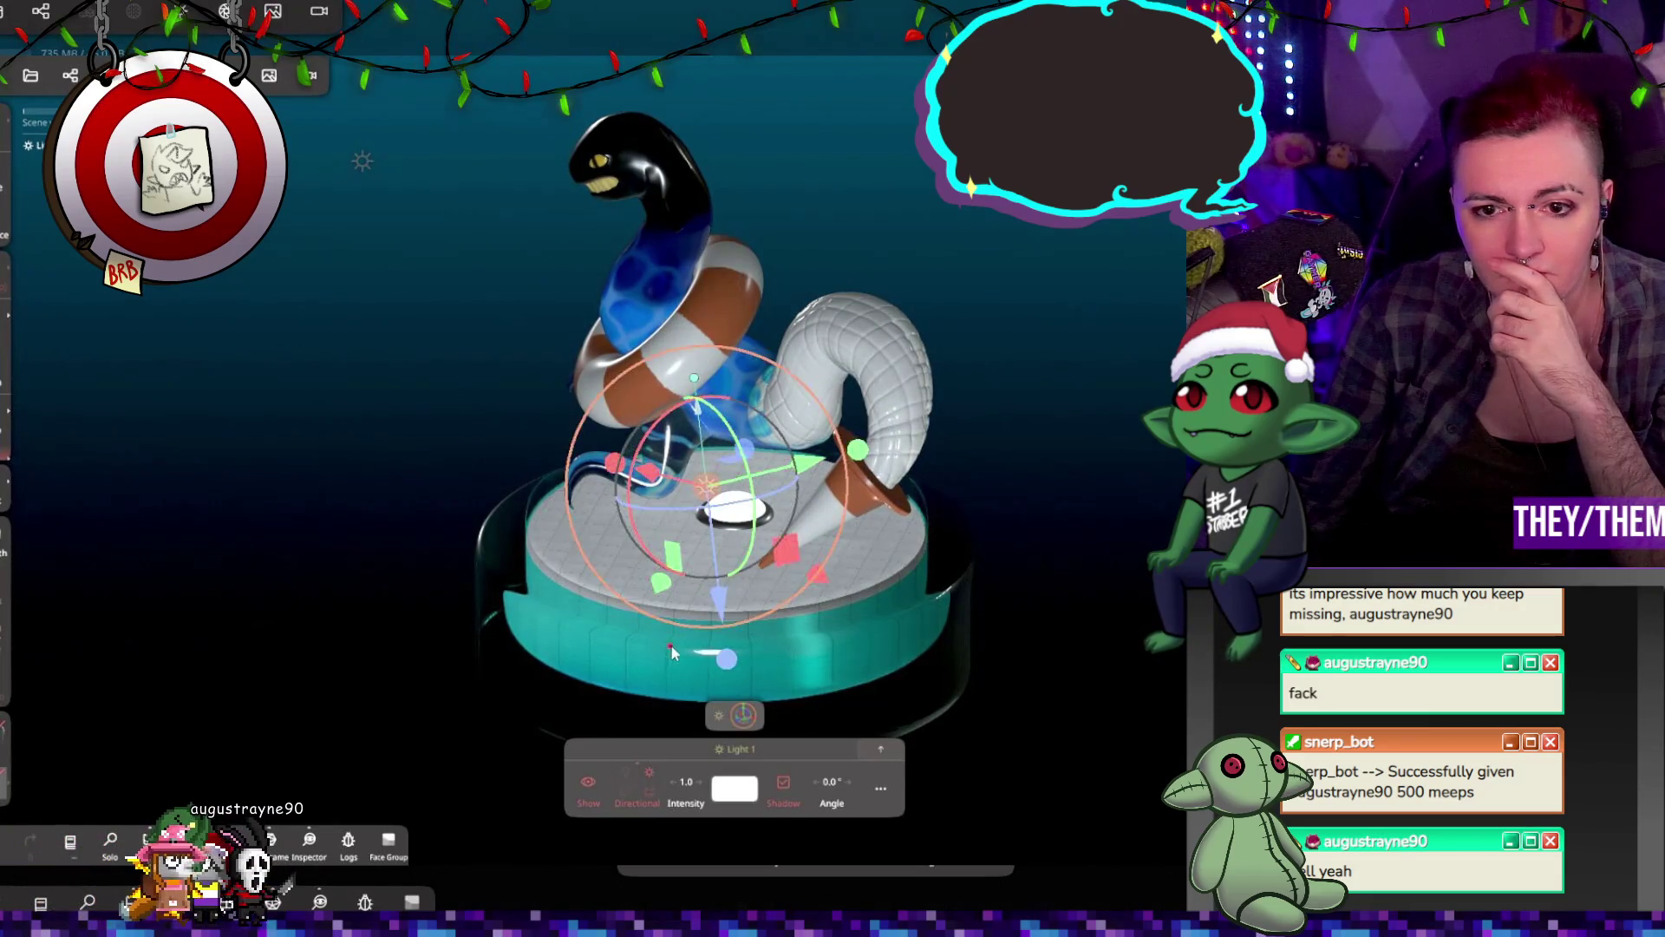
mouse_move(1076, 659)
left_mouse_down()
mouse_move(1044, 451)
mouse_move(939, 464)
left_mouse_up()
left_click(776, 499)
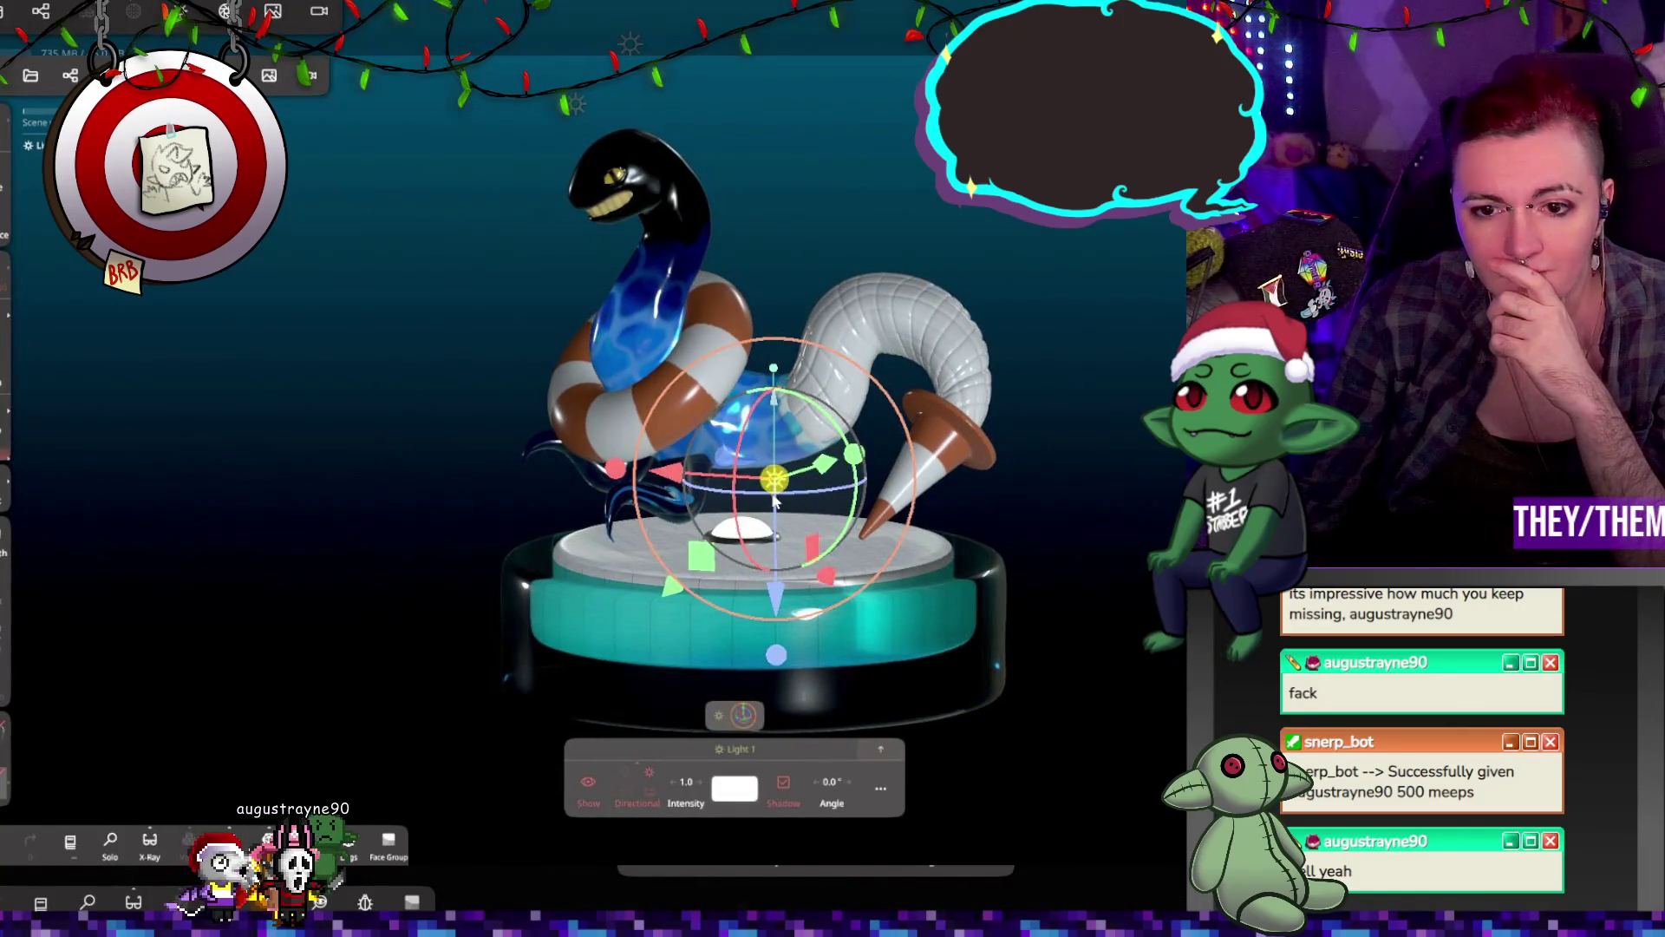
mouse_move(937, 590)
left_mouse_down()
mouse_move(940, 694)
mouse_move(854, 667)
left_mouse_up()
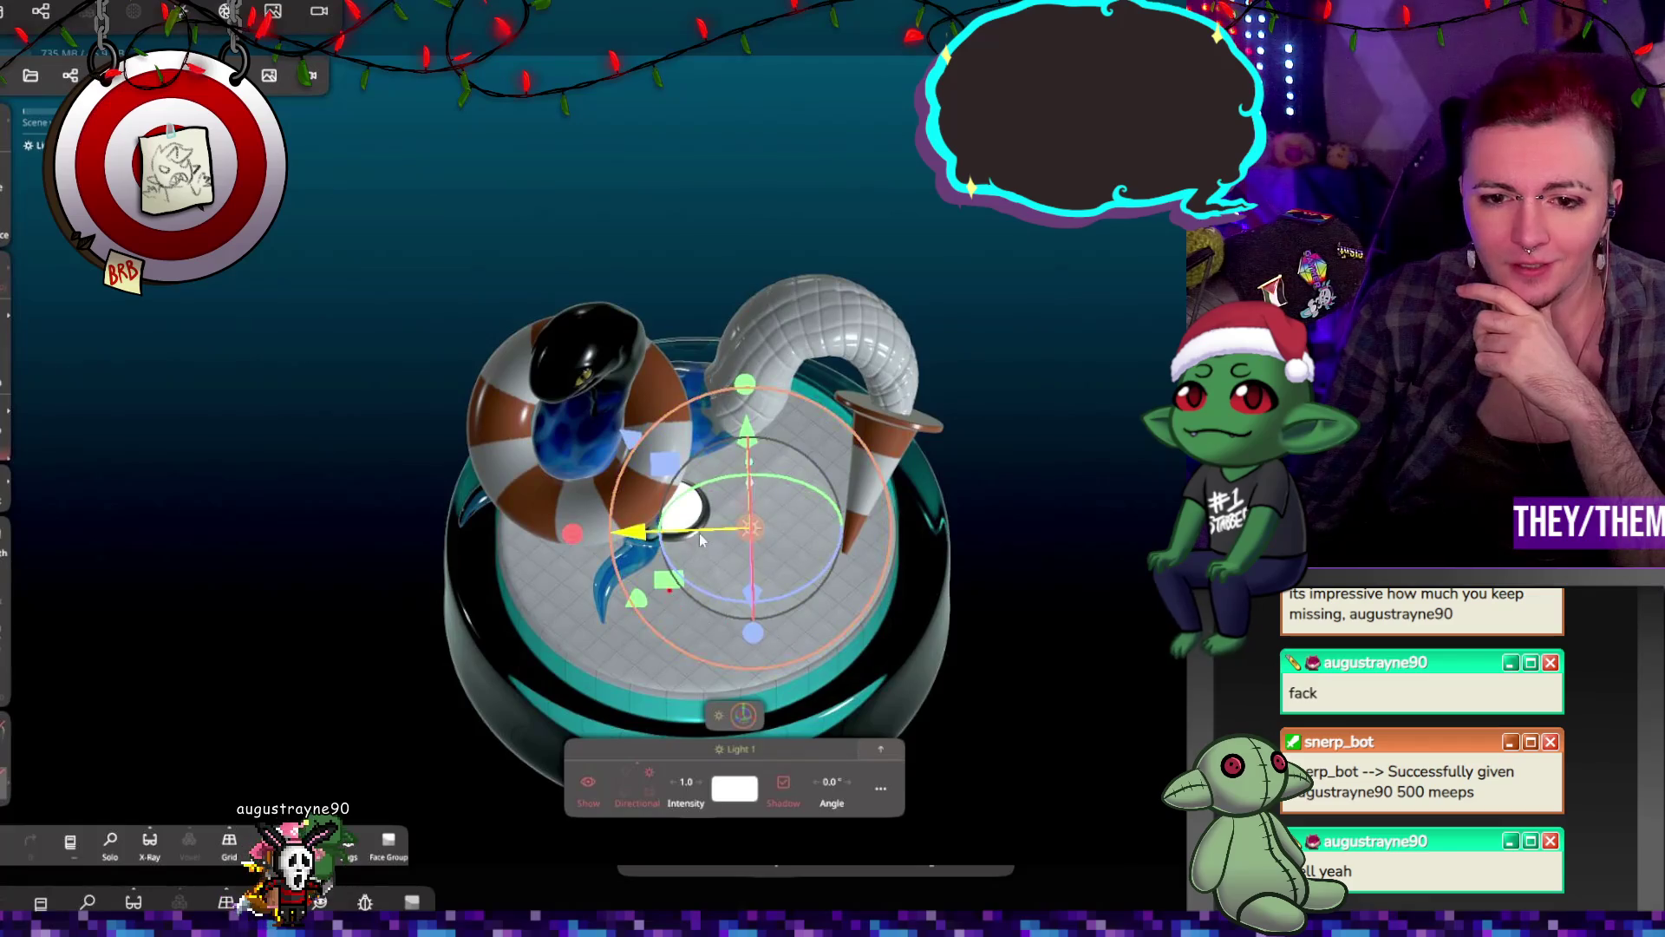
left_click_drag(699, 534, 631, 537)
left_click_drag(670, 410, 676, 451)
left_click_drag(867, 659, 867, 538)
mouse_move(699, 581)
left_mouse_down()
mouse_move(705, 555)
mouse_move(699, 597)
left_mouse_up()
left_click_drag(699, 597, 690, 569)
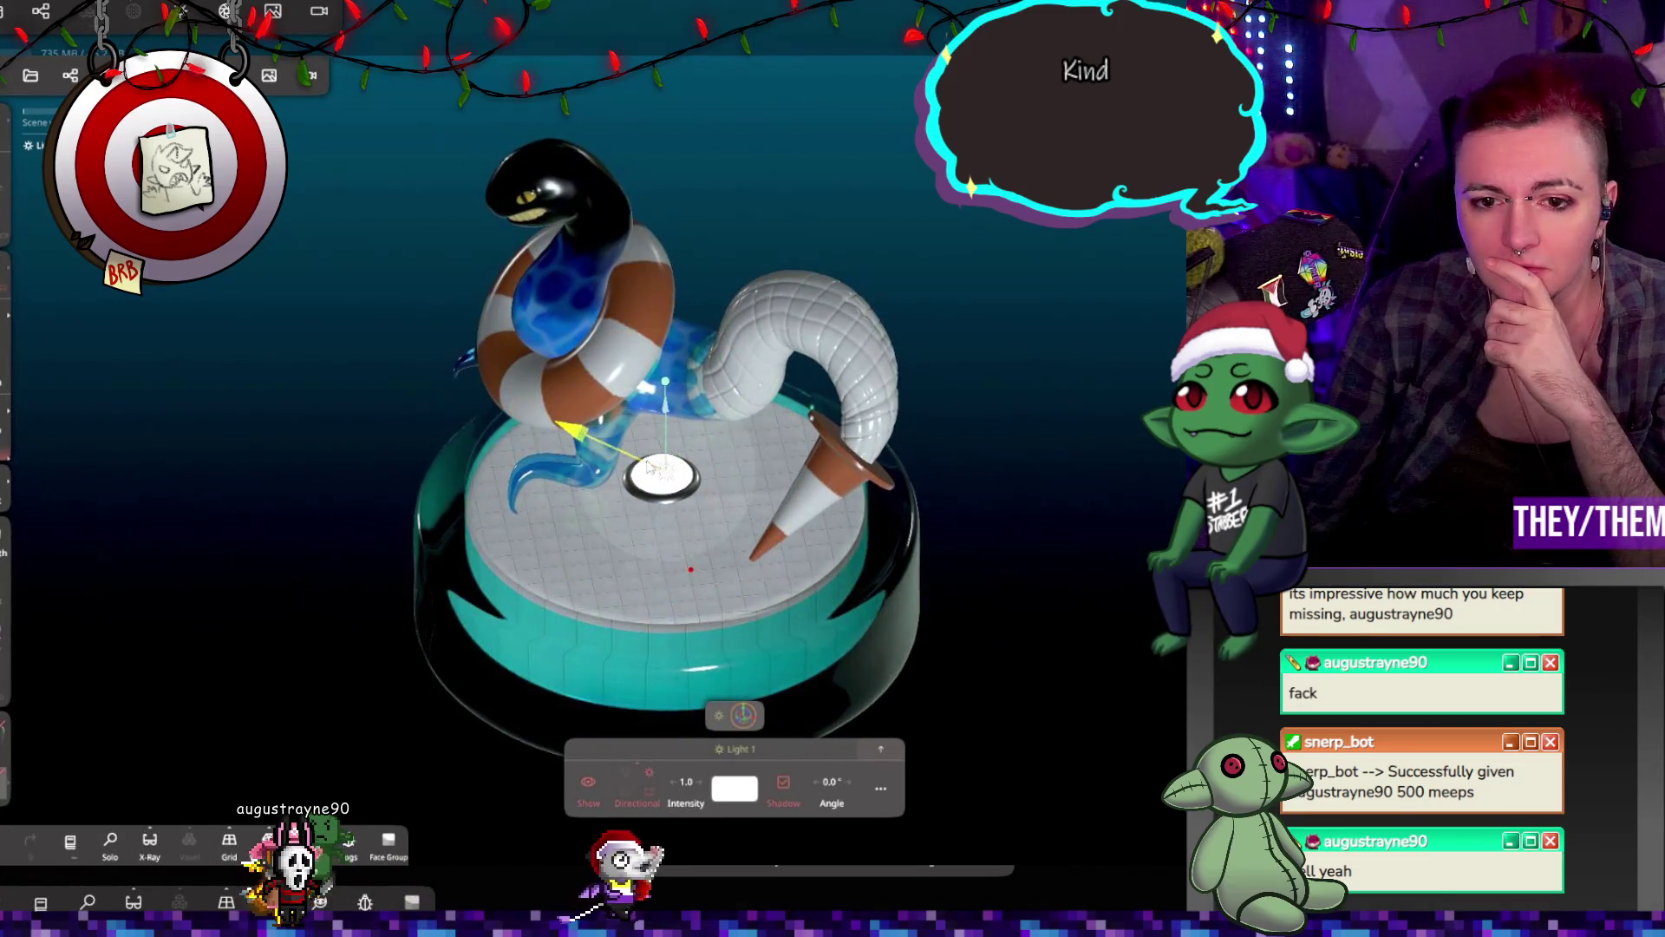
left_click_drag(651, 466, 652, 467)
Step: Set Light 1's intensity to 43.19 and nudge it along its vertical axis
scroll(694, 451, "up", 5)
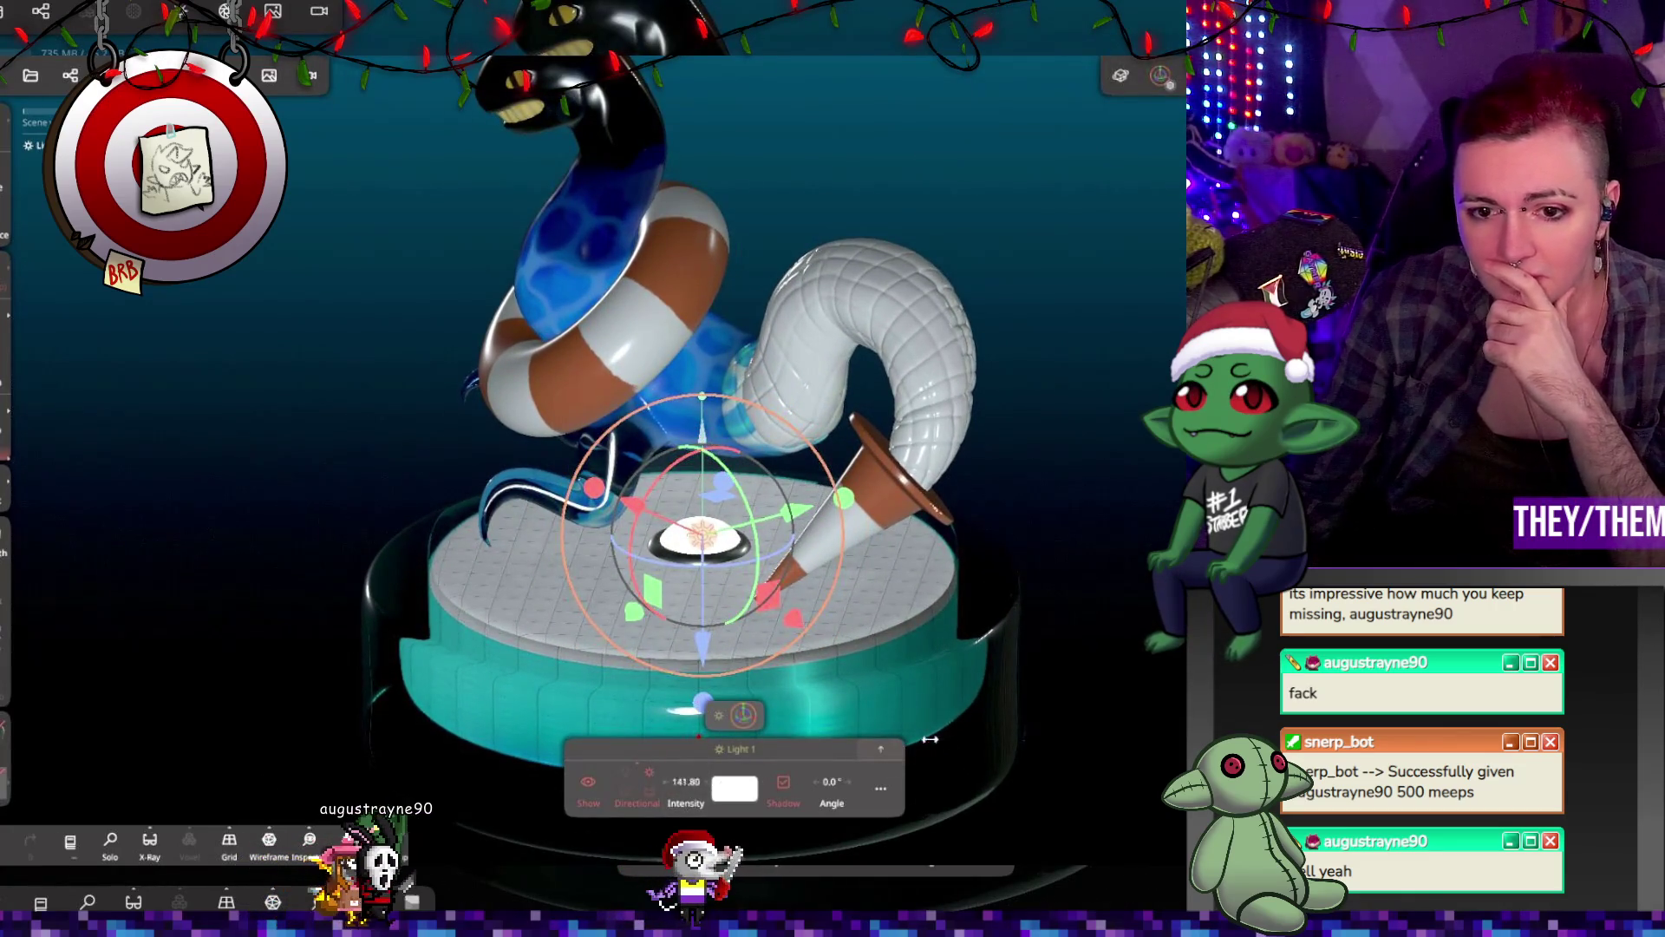
mouse_move(942, 740)
left_mouse_down()
mouse_move(913, 550)
mouse_move(692, 447)
left_mouse_up()
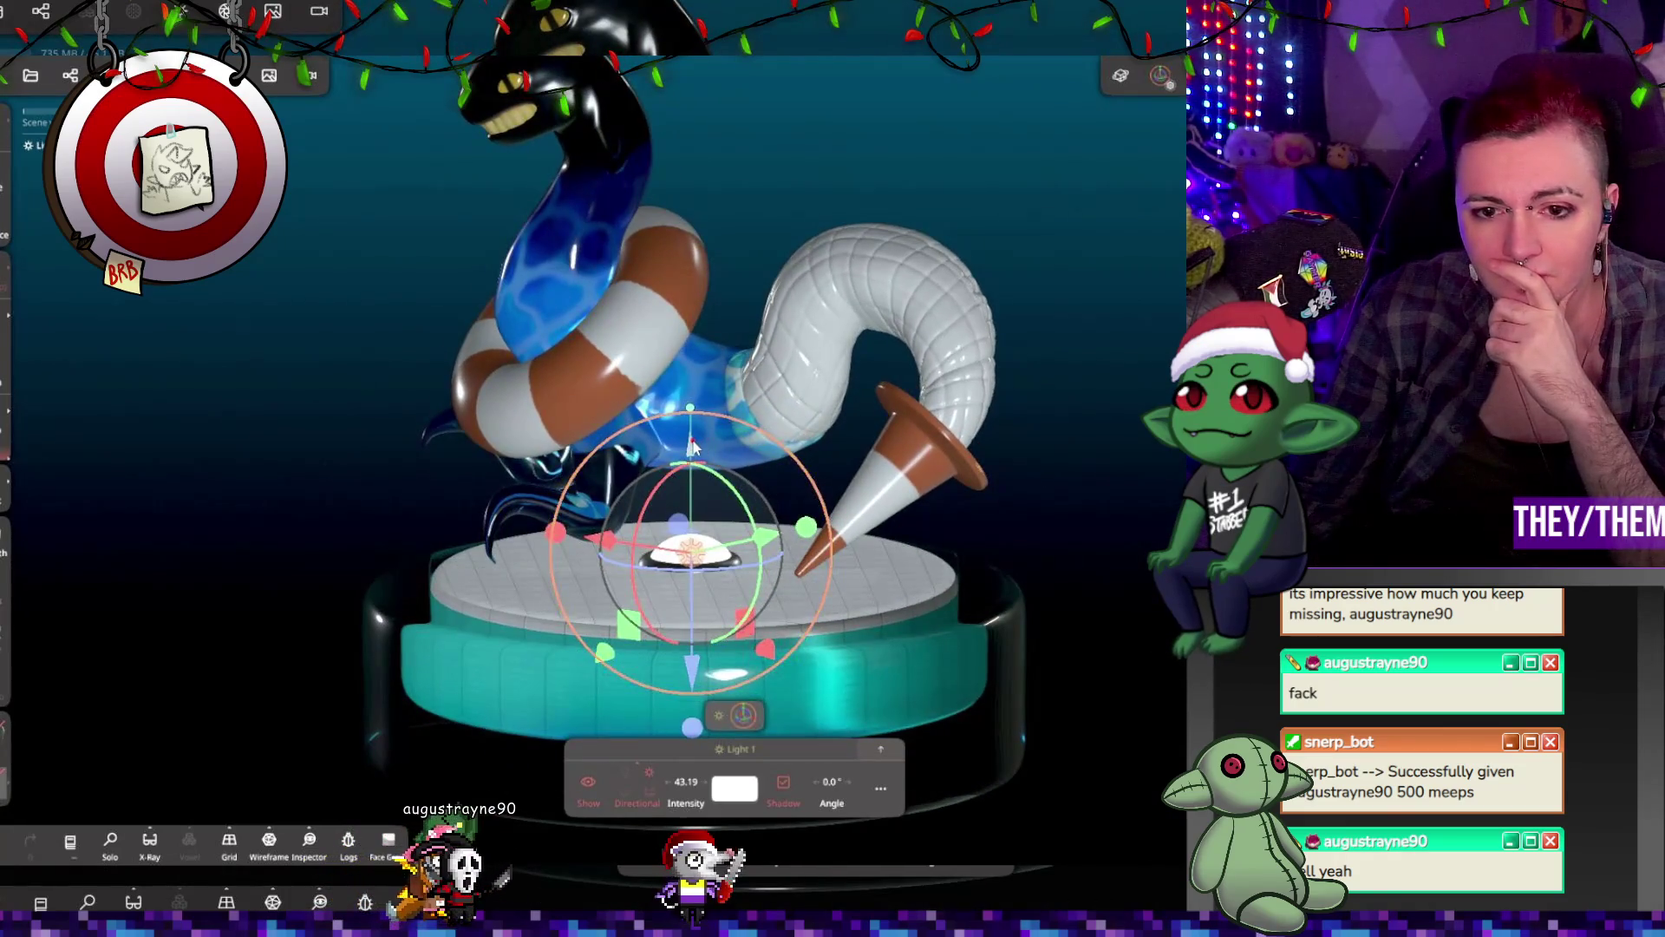
mouse_move(690, 664)
left_mouse_down()
mouse_move(688, 640)
mouse_move(659, 676)
mouse_move(716, 754)
left_mouse_up()
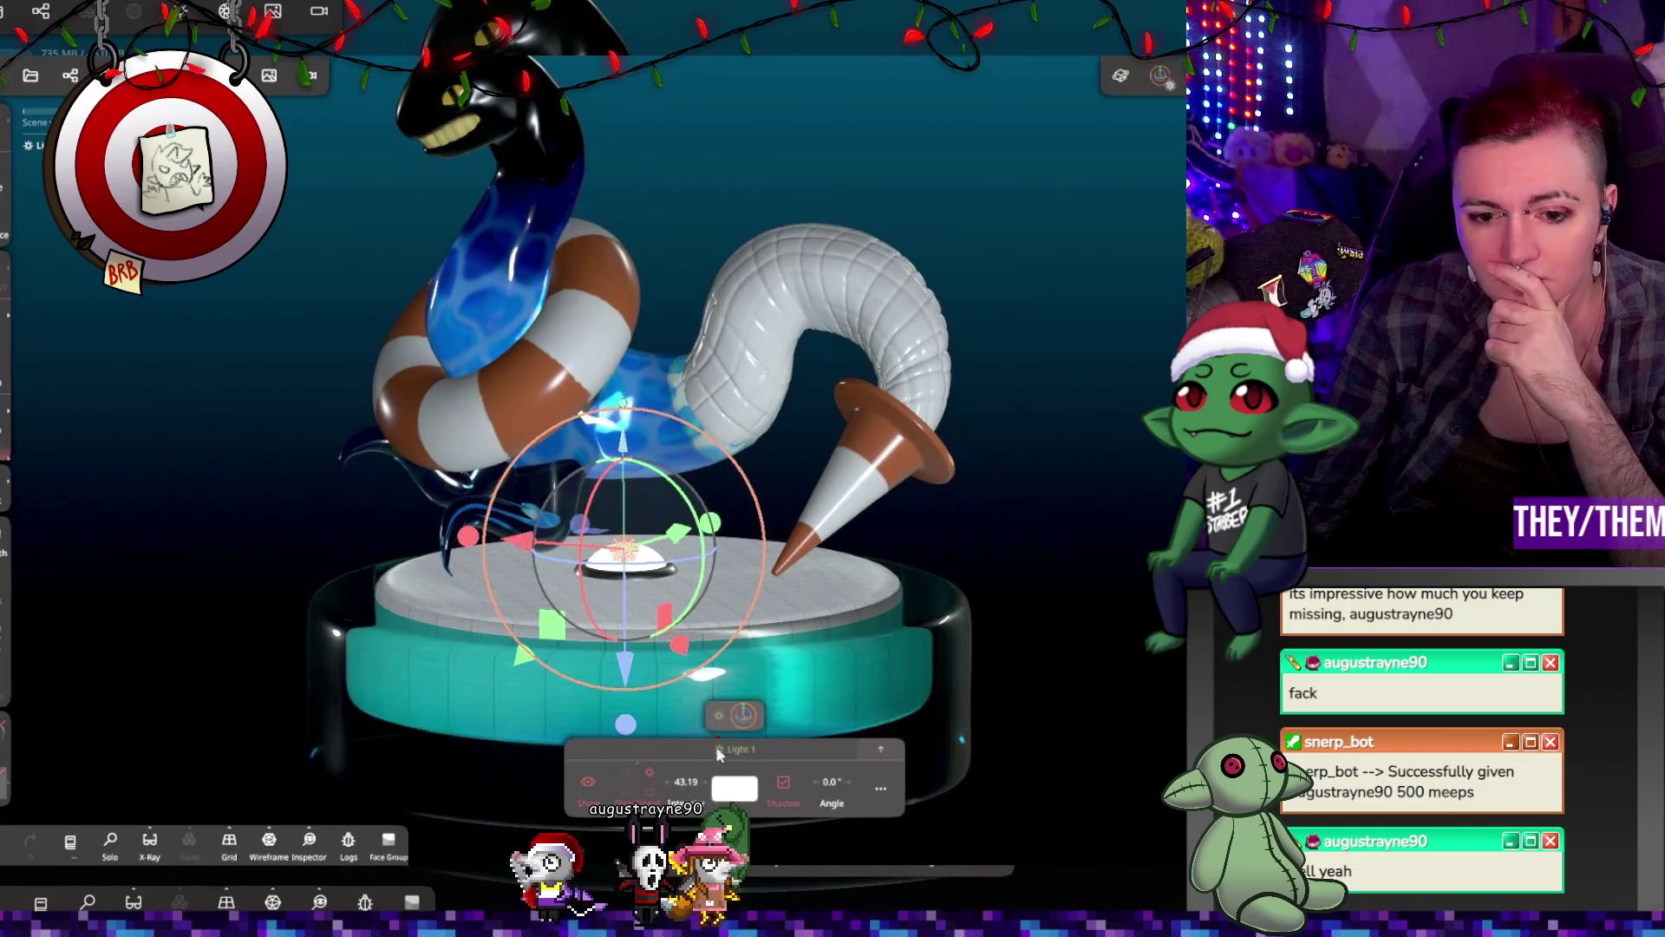
Step: Switch Light 1 from Directional to Spot, then Point, with intensity ending at 48.17
left_click(633, 776)
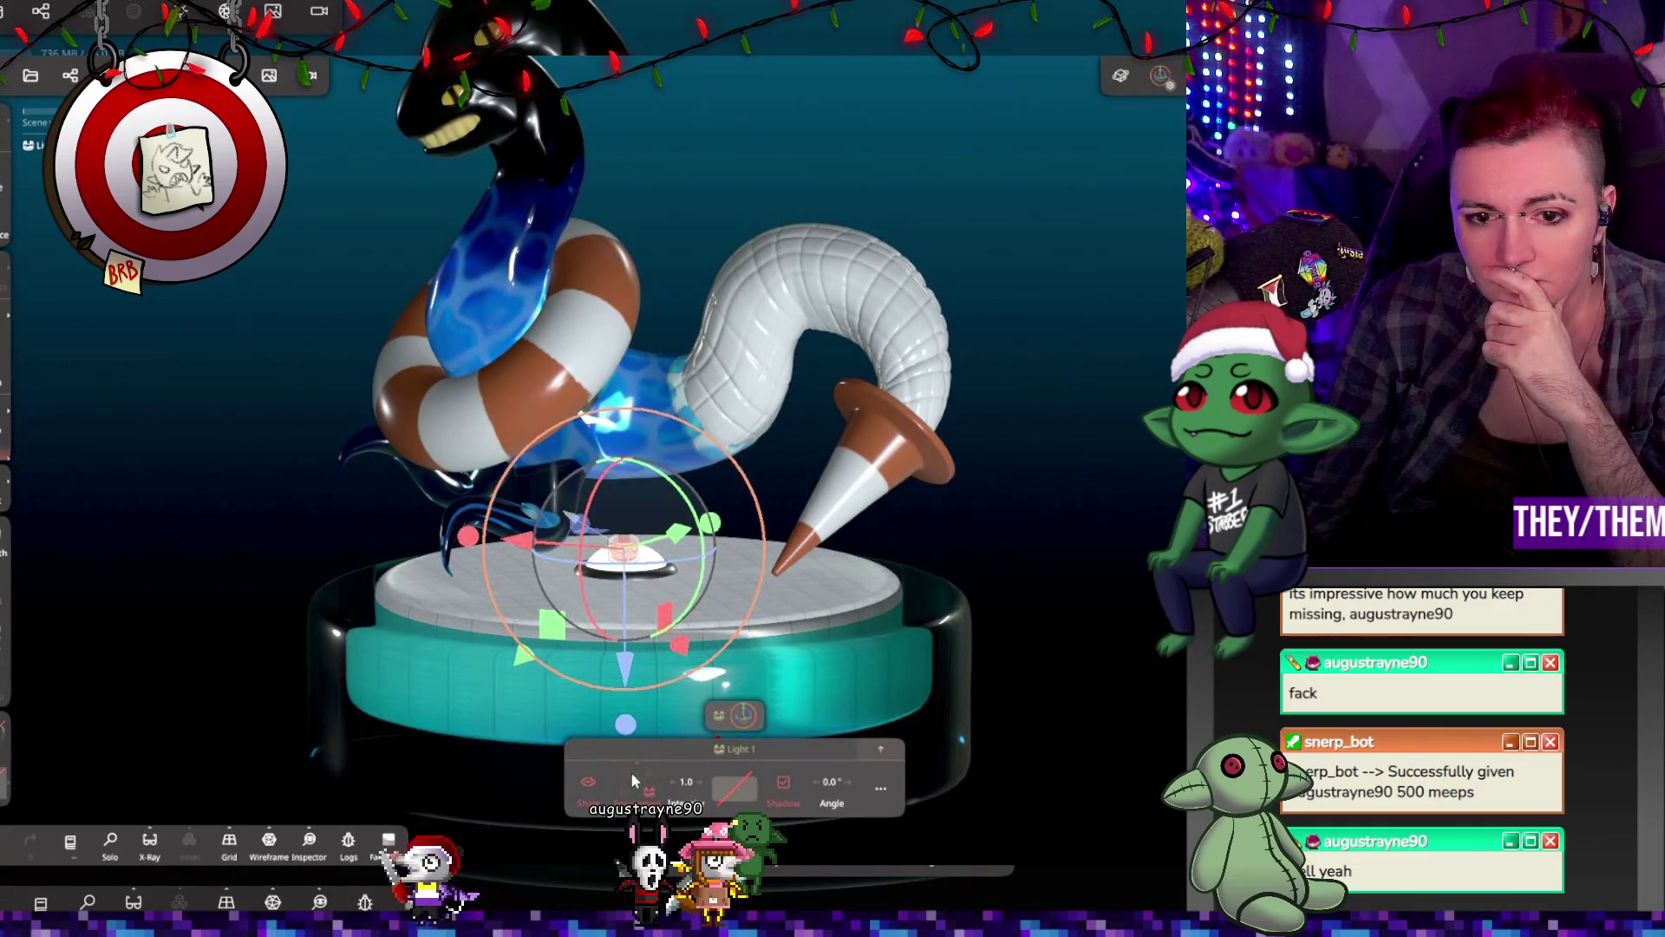
left_click_drag(685, 782, 723, 786)
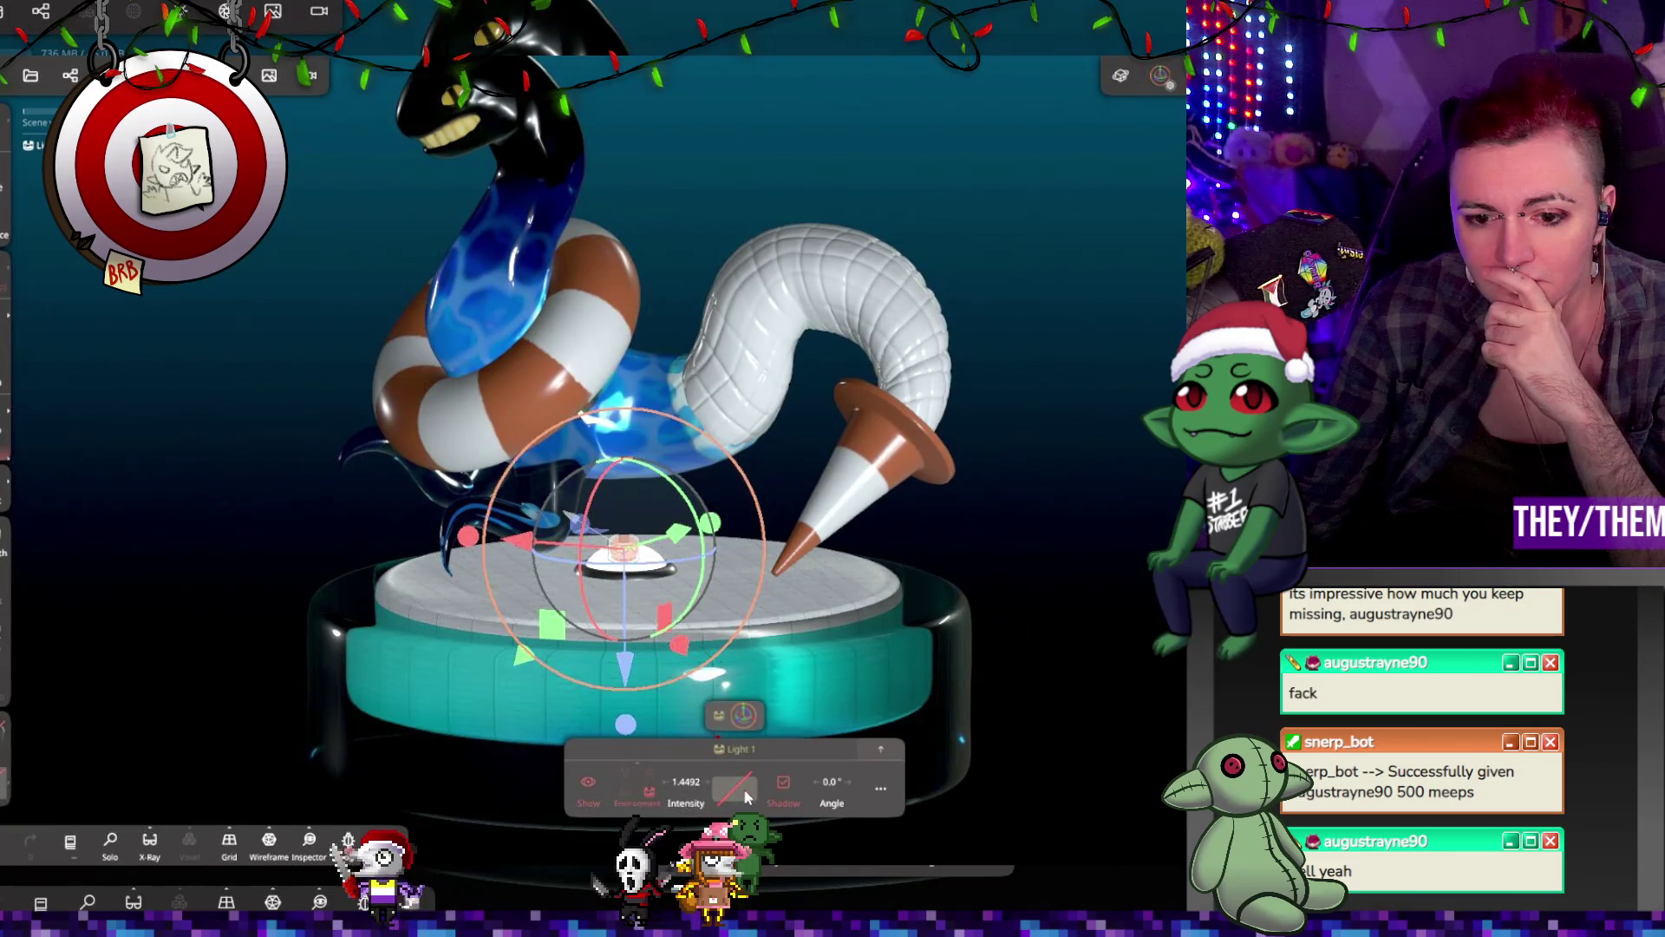
middle_click_drag(731, 790, 651, 702)
left_click(648, 784)
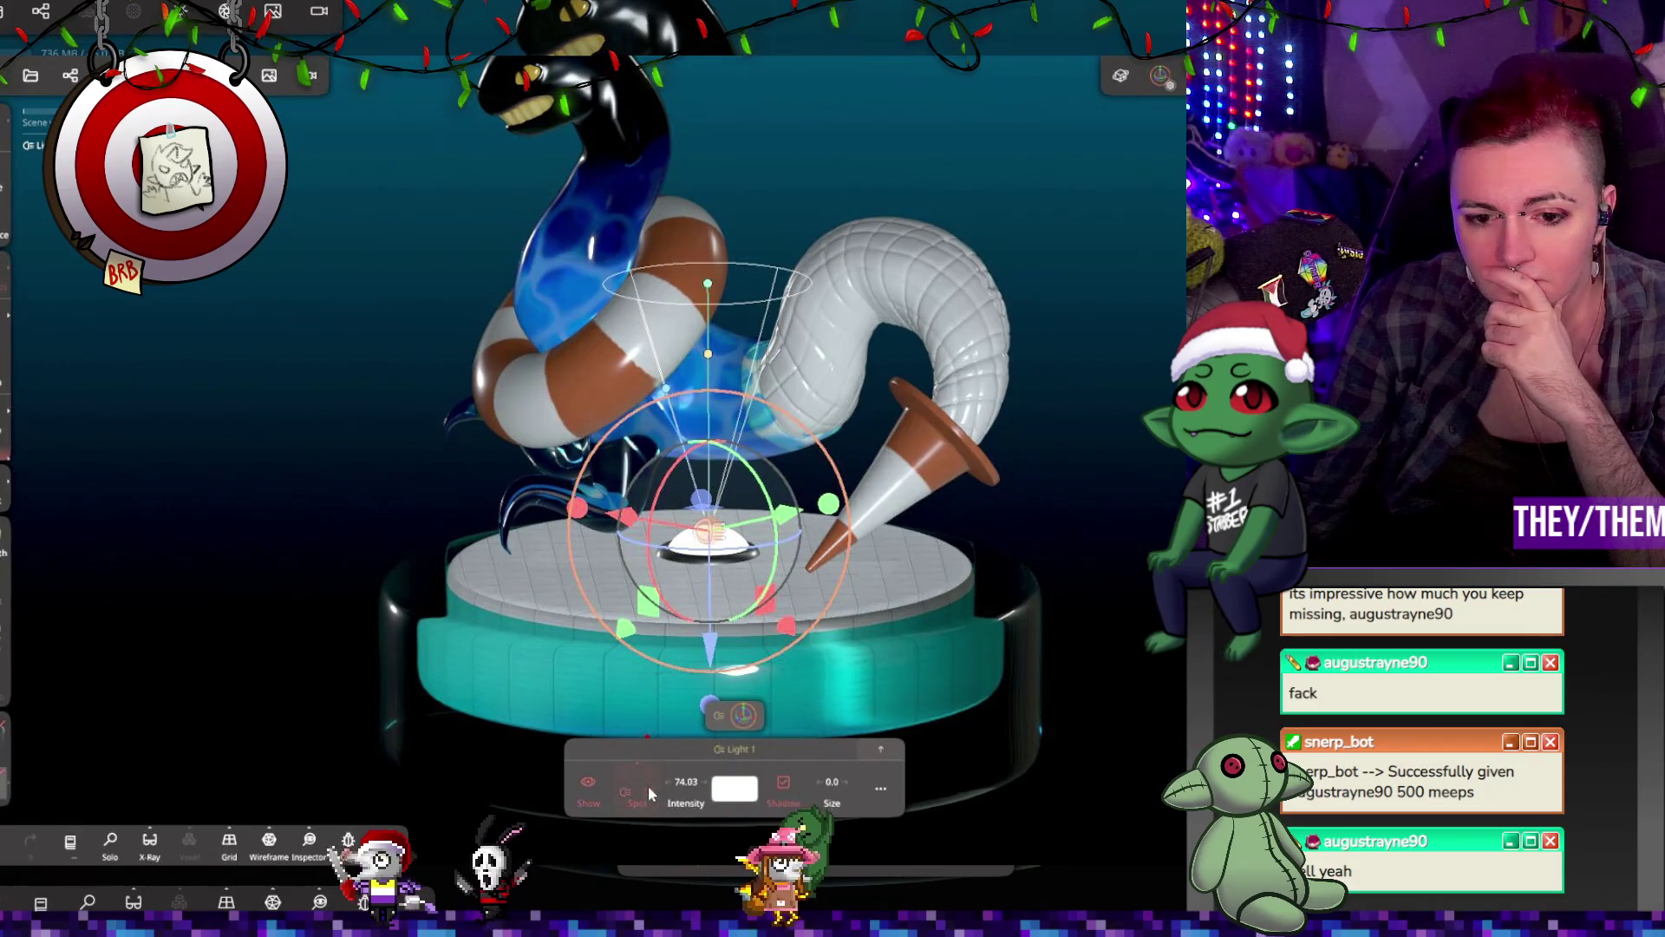
left_click(648, 787)
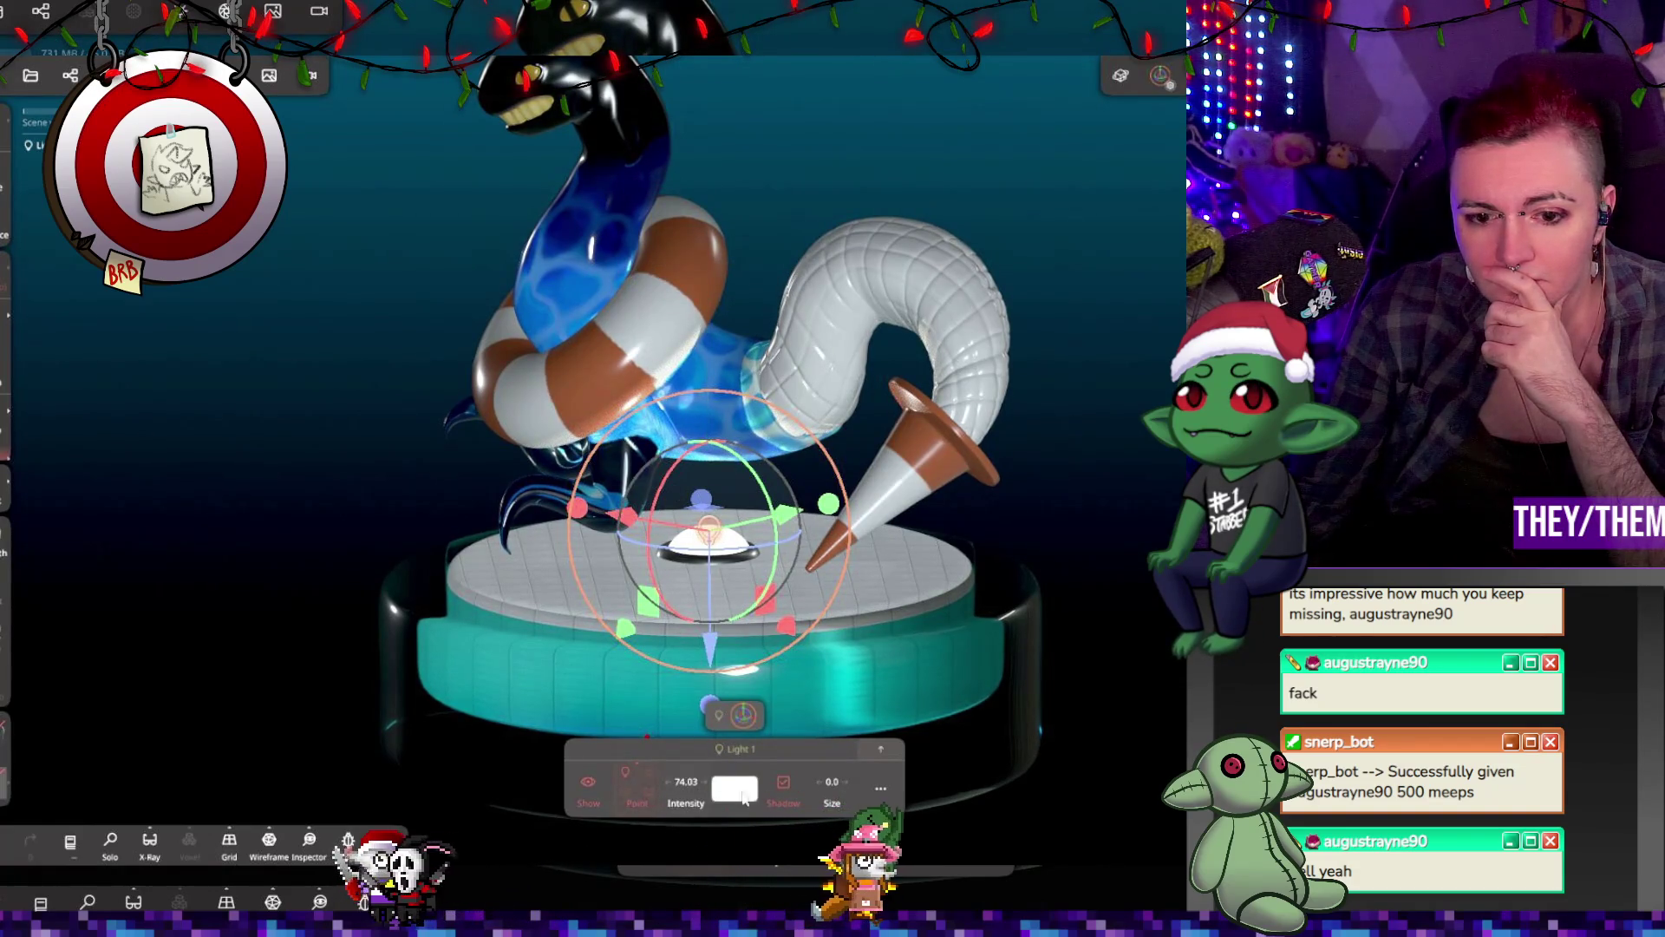
mouse_move(843, 669)
middle_mouse_down()
mouse_move(982, 522)
mouse_move(812, 545)
mouse_move(715, 481)
mouse_move(1000, 487)
mouse_move(959, 498)
mouse_move(966, 486)
middle_mouse_up()
mouse_move(923, 418)
middle_mouse_down()
mouse_move(754, 452)
mouse_move(777, 486)
mouse_move(702, 495)
mouse_move(746, 481)
mouse_move(980, 278)
mouse_move(993, 286)
mouse_move(959, 253)
mouse_move(937, 268)
middle_mouse_up()
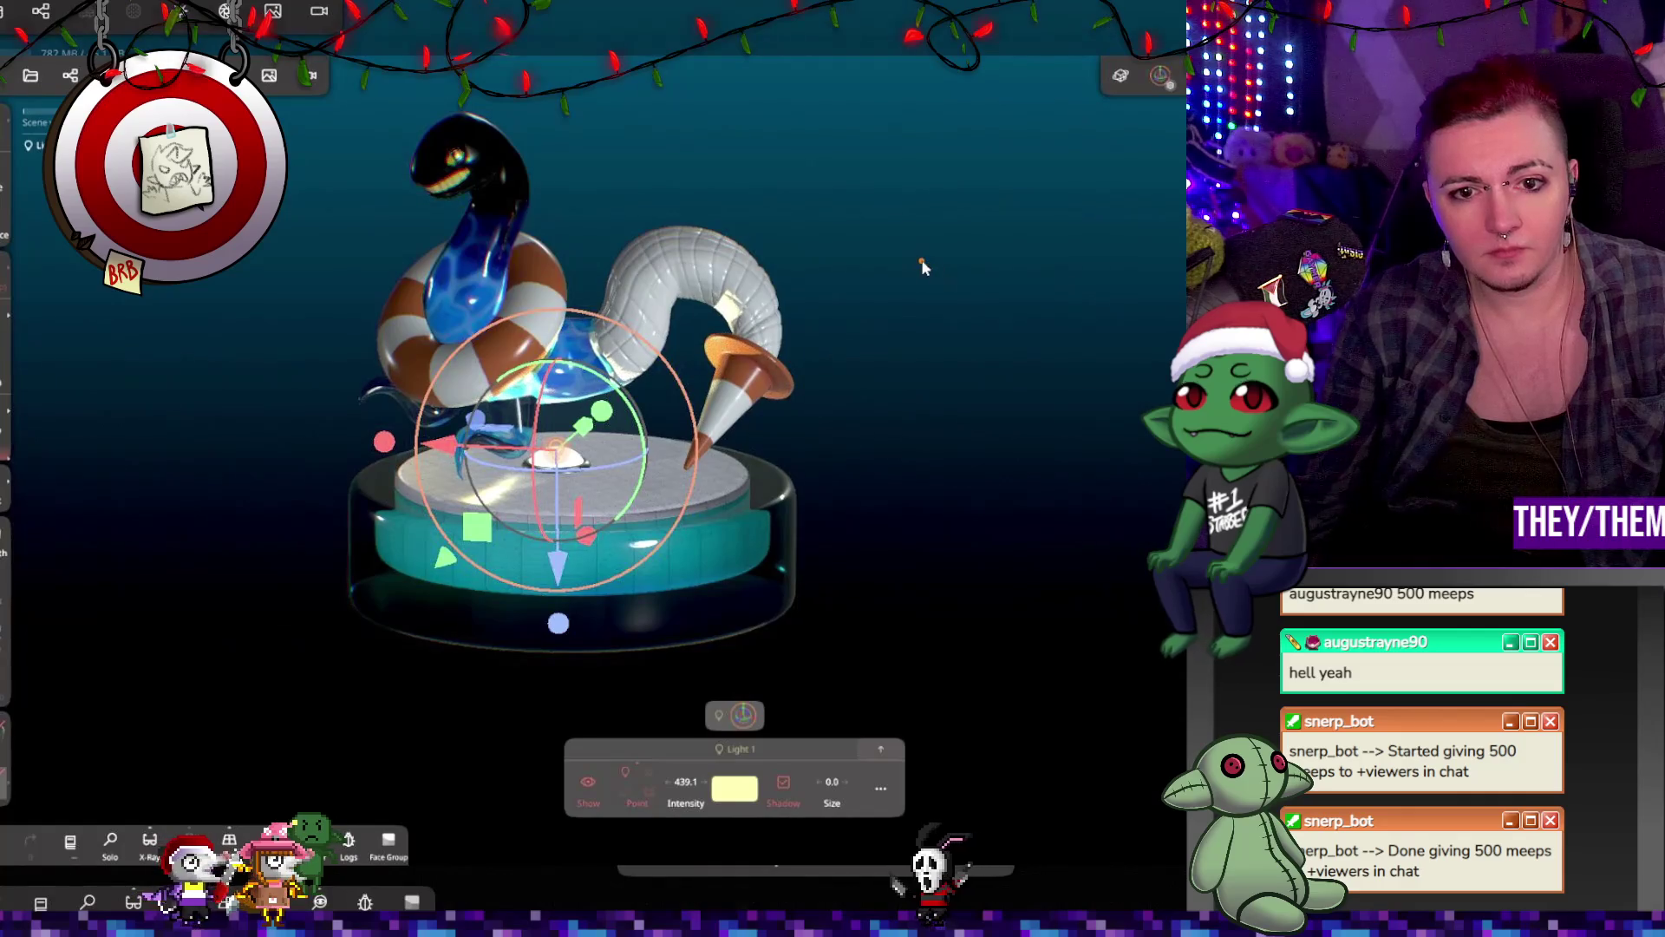
left_click_drag(685, 783, 522, 762)
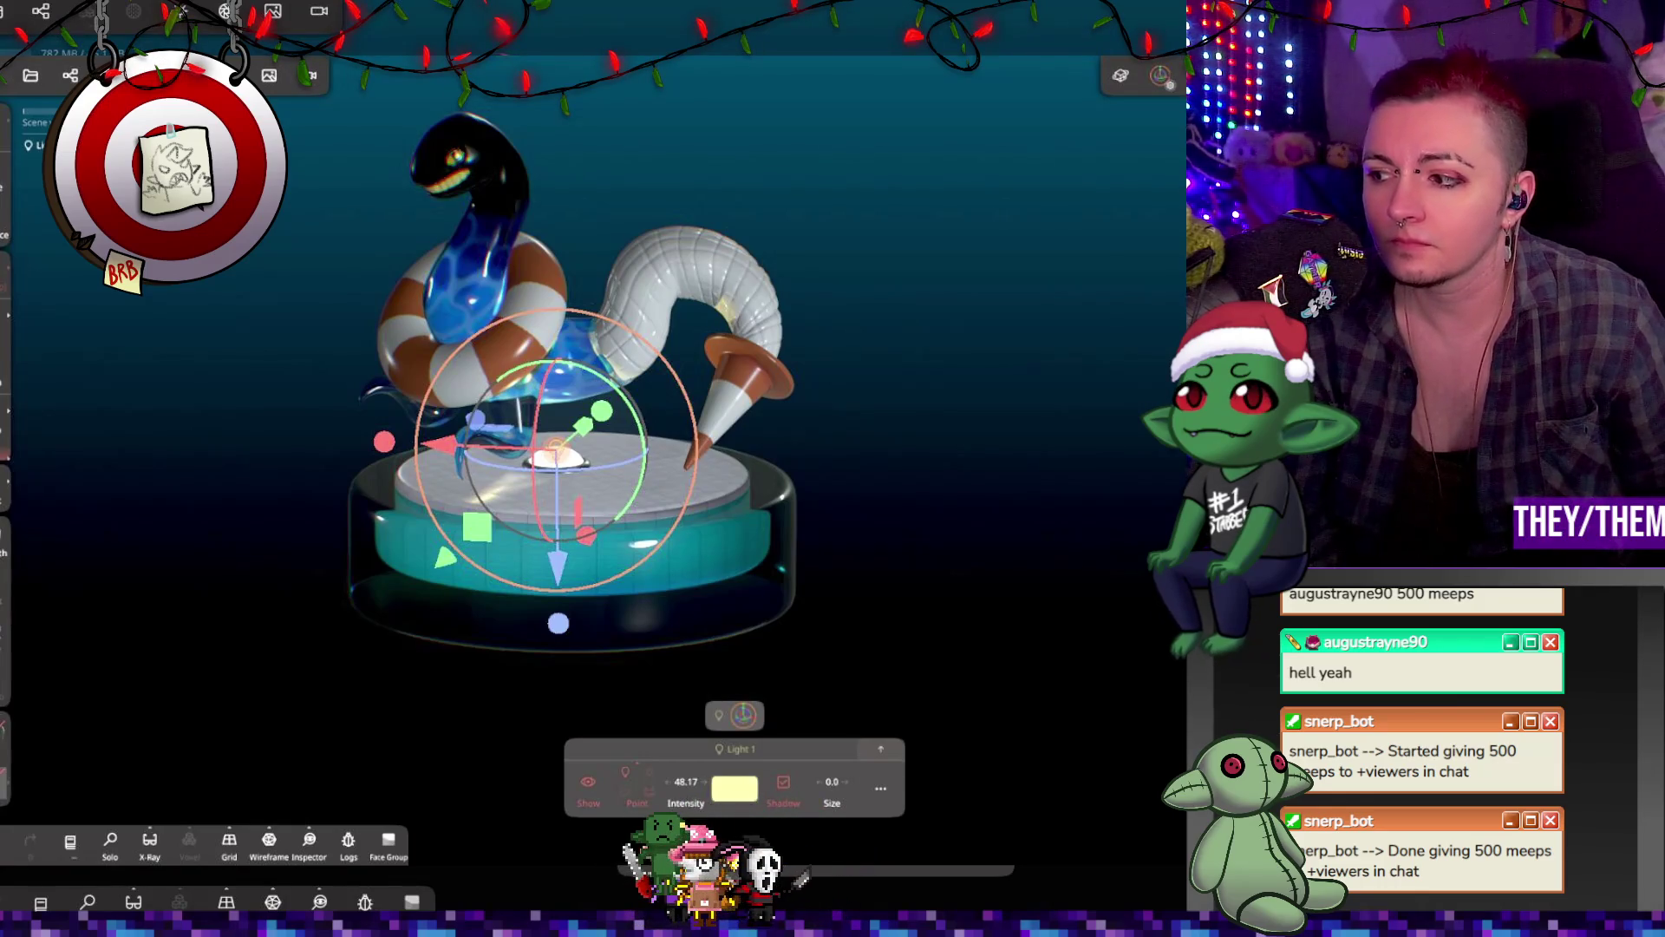
Step: Disable chromatic aberration, ambient occlusion and SSR reflections in post-processing
mouse_move(1020, 723)
left_mouse_down()
mouse_move(940, 572)
mouse_move(1124, 526)
mouse_move(1117, 510)
mouse_move(1055, 565)
left_mouse_up()
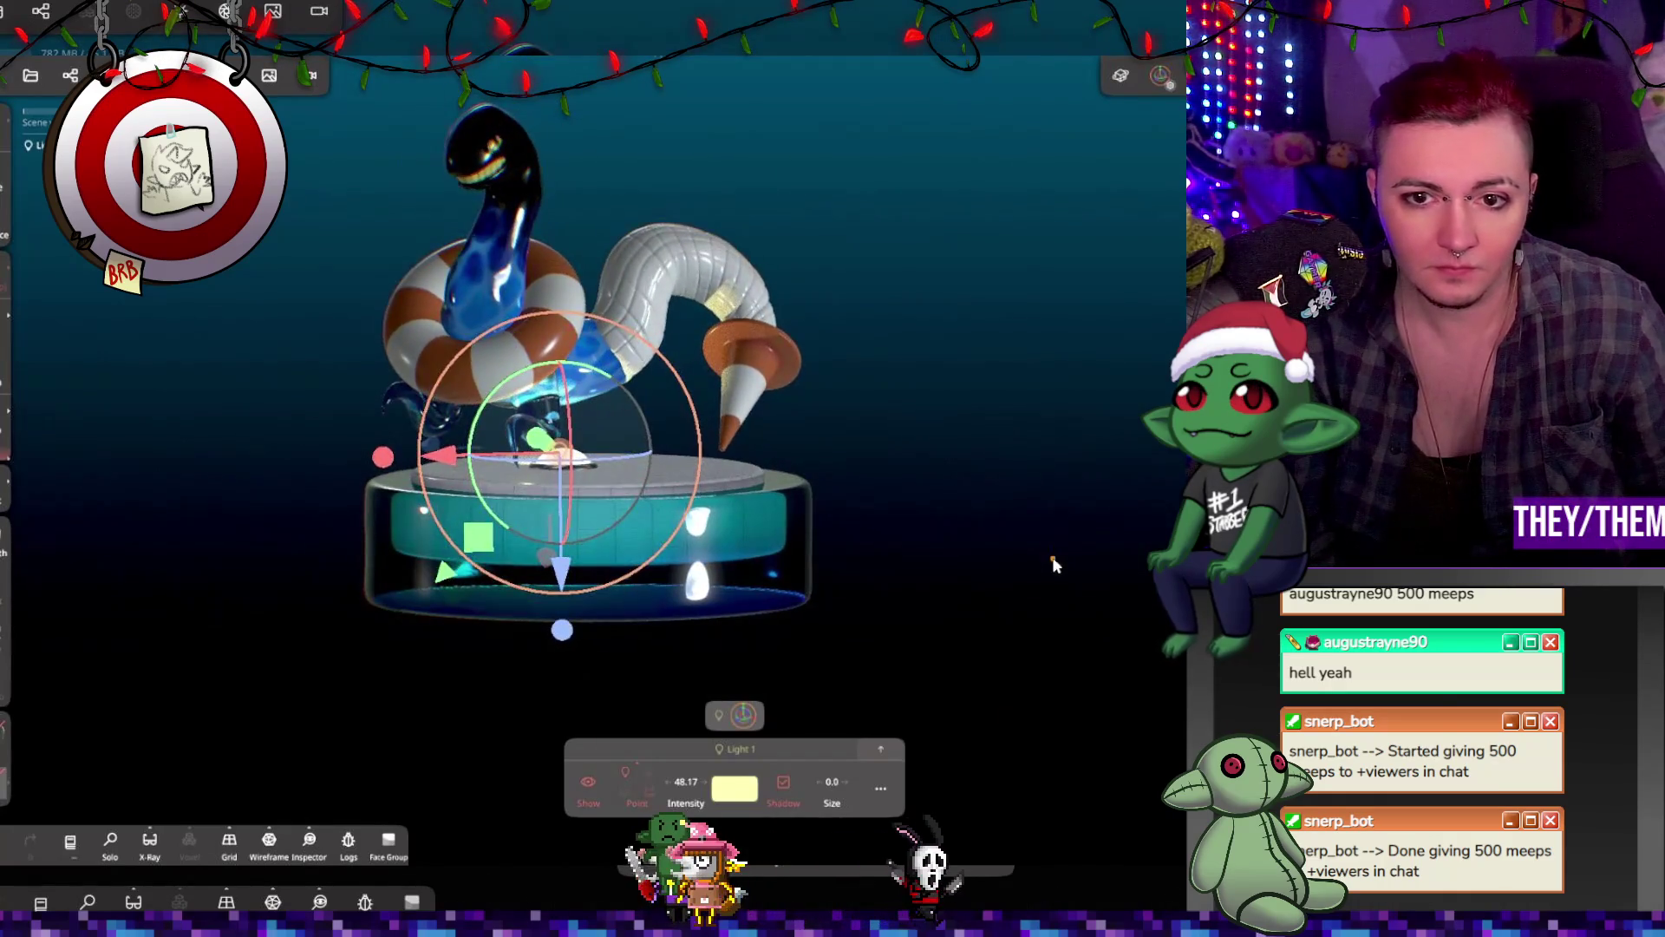
scroll(262, 726, "down", 10)
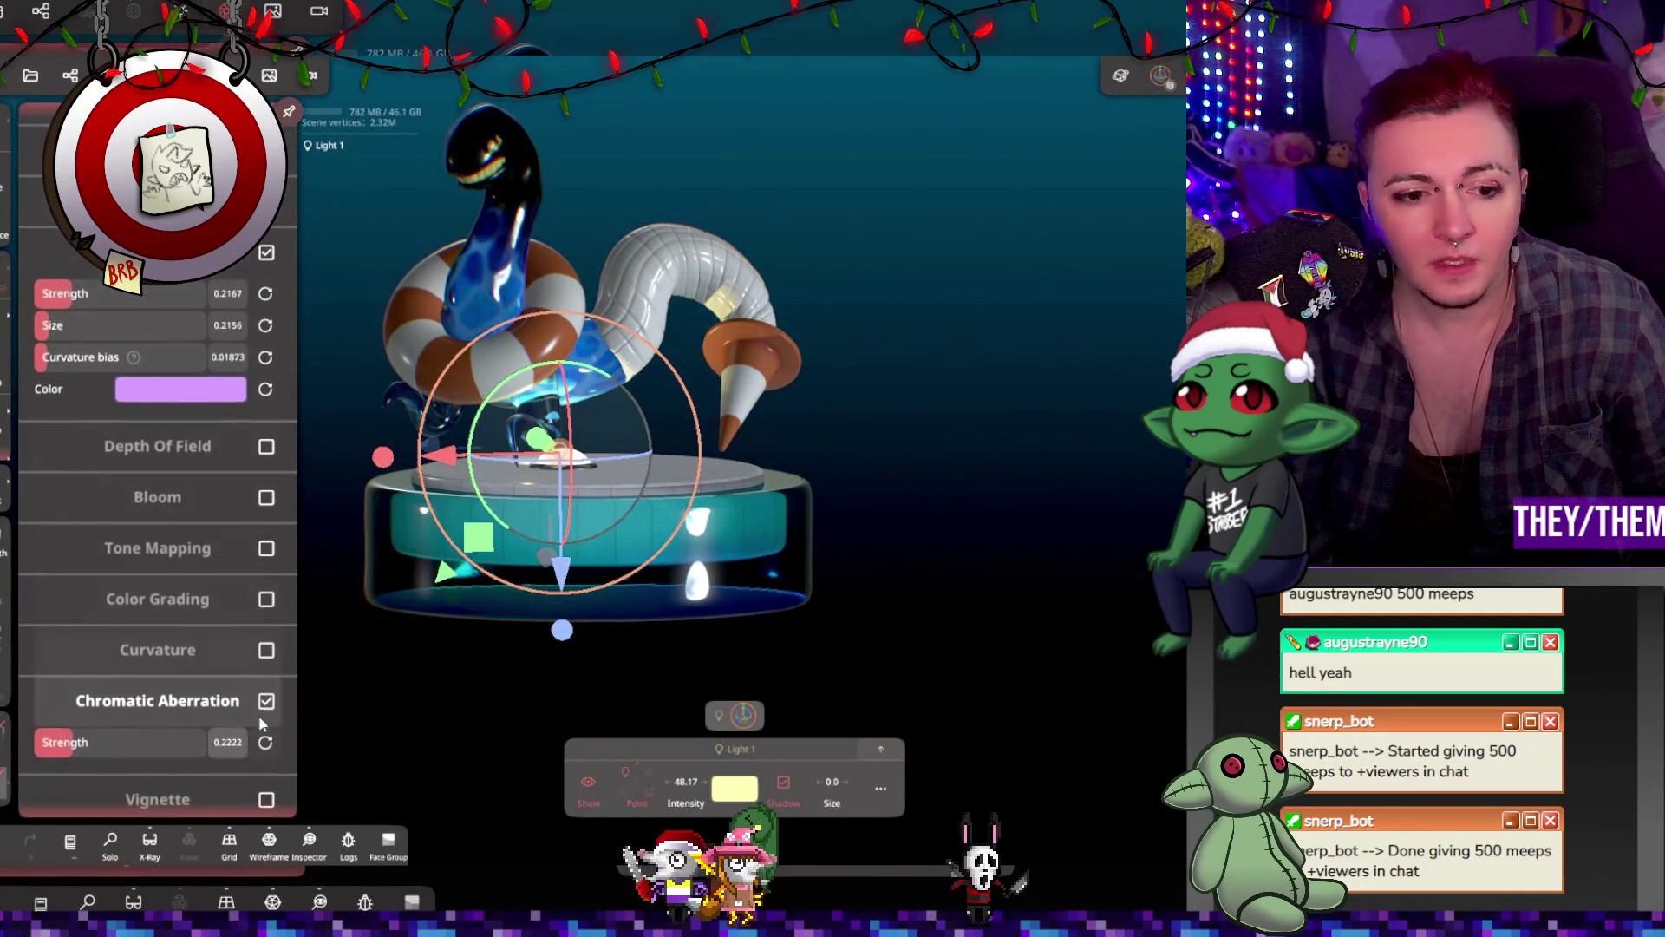
left_click_drag(908, 439, 798, 484)
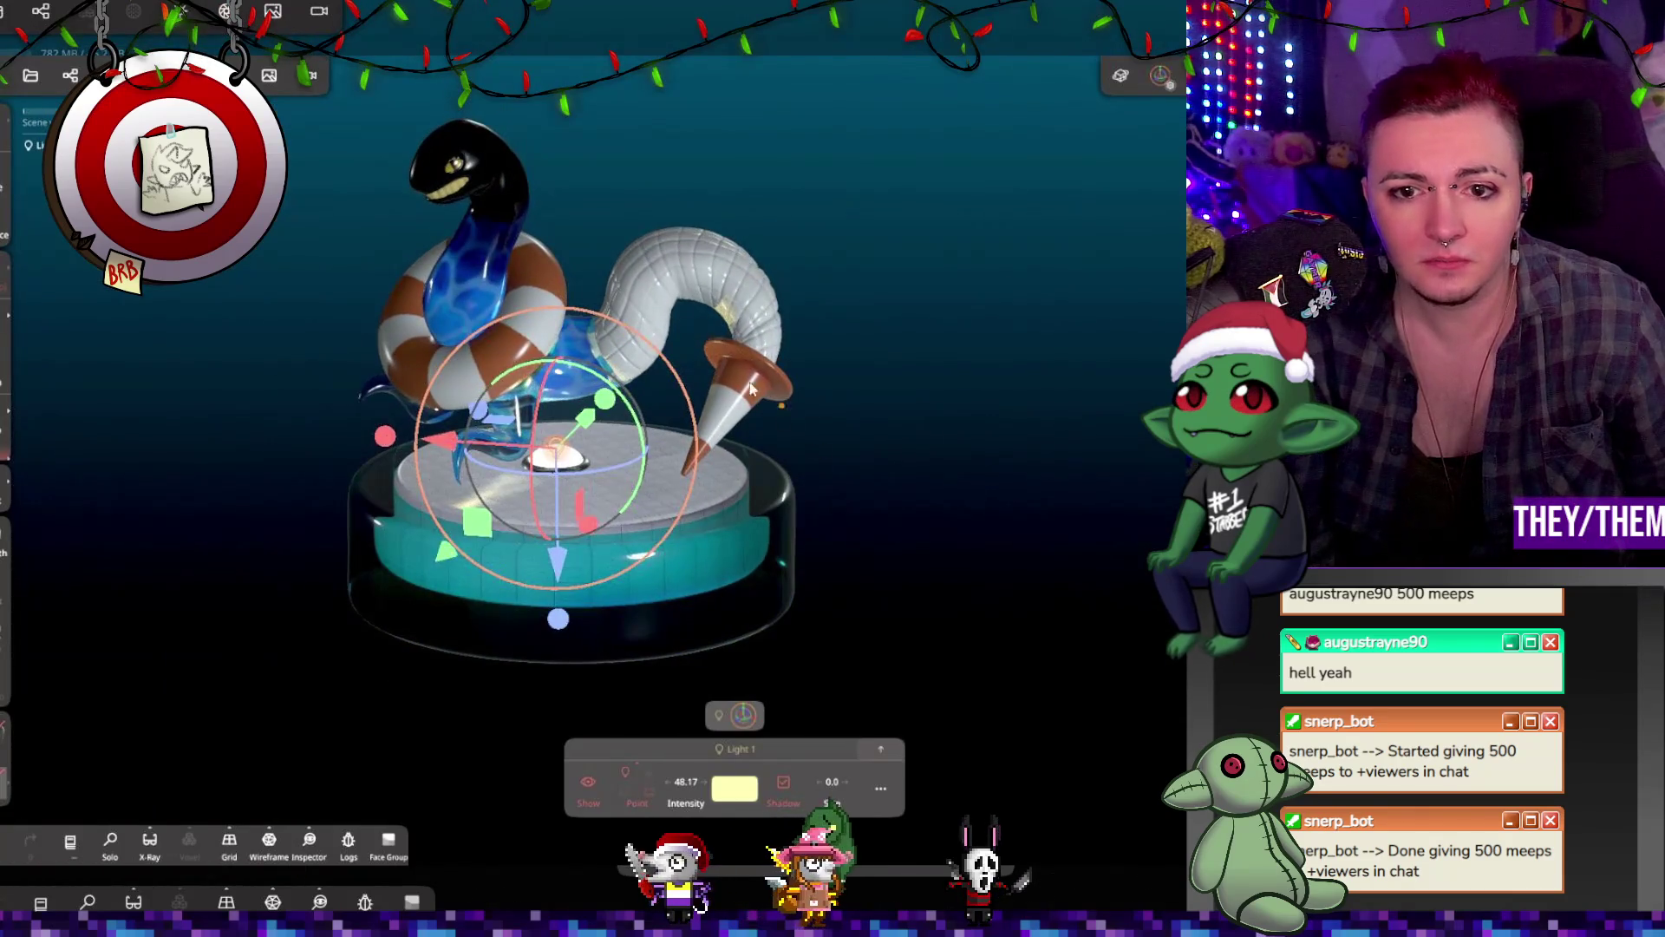
left_click(269, 74)
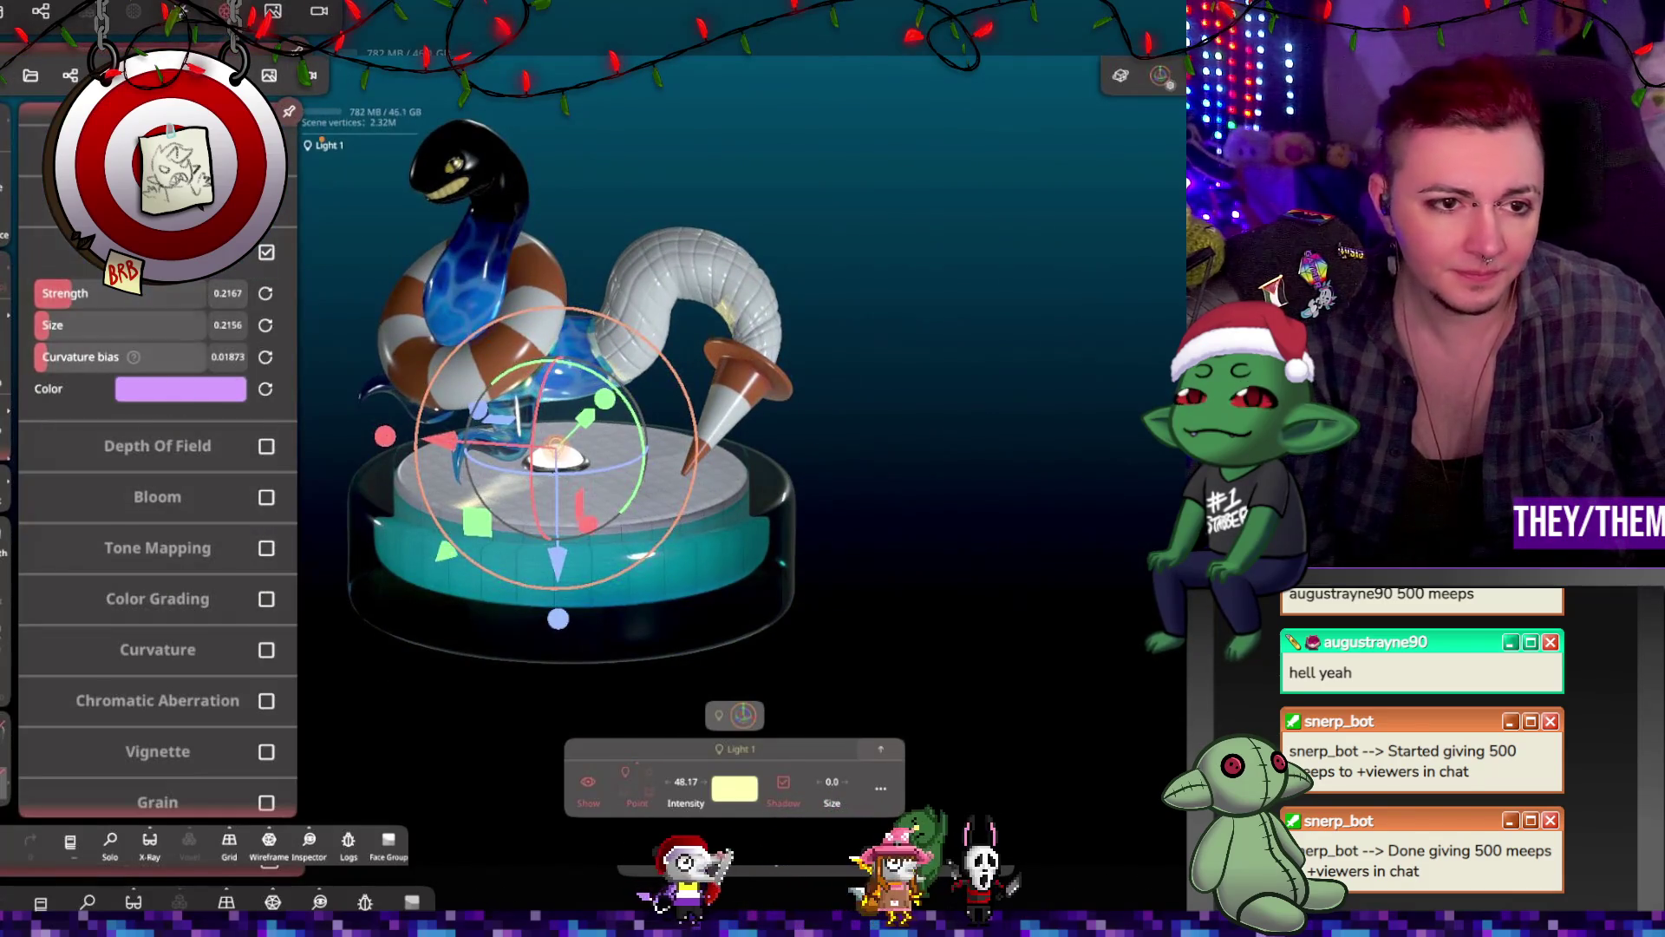
scroll(227, 394, "up", 3)
left_click(266, 436)
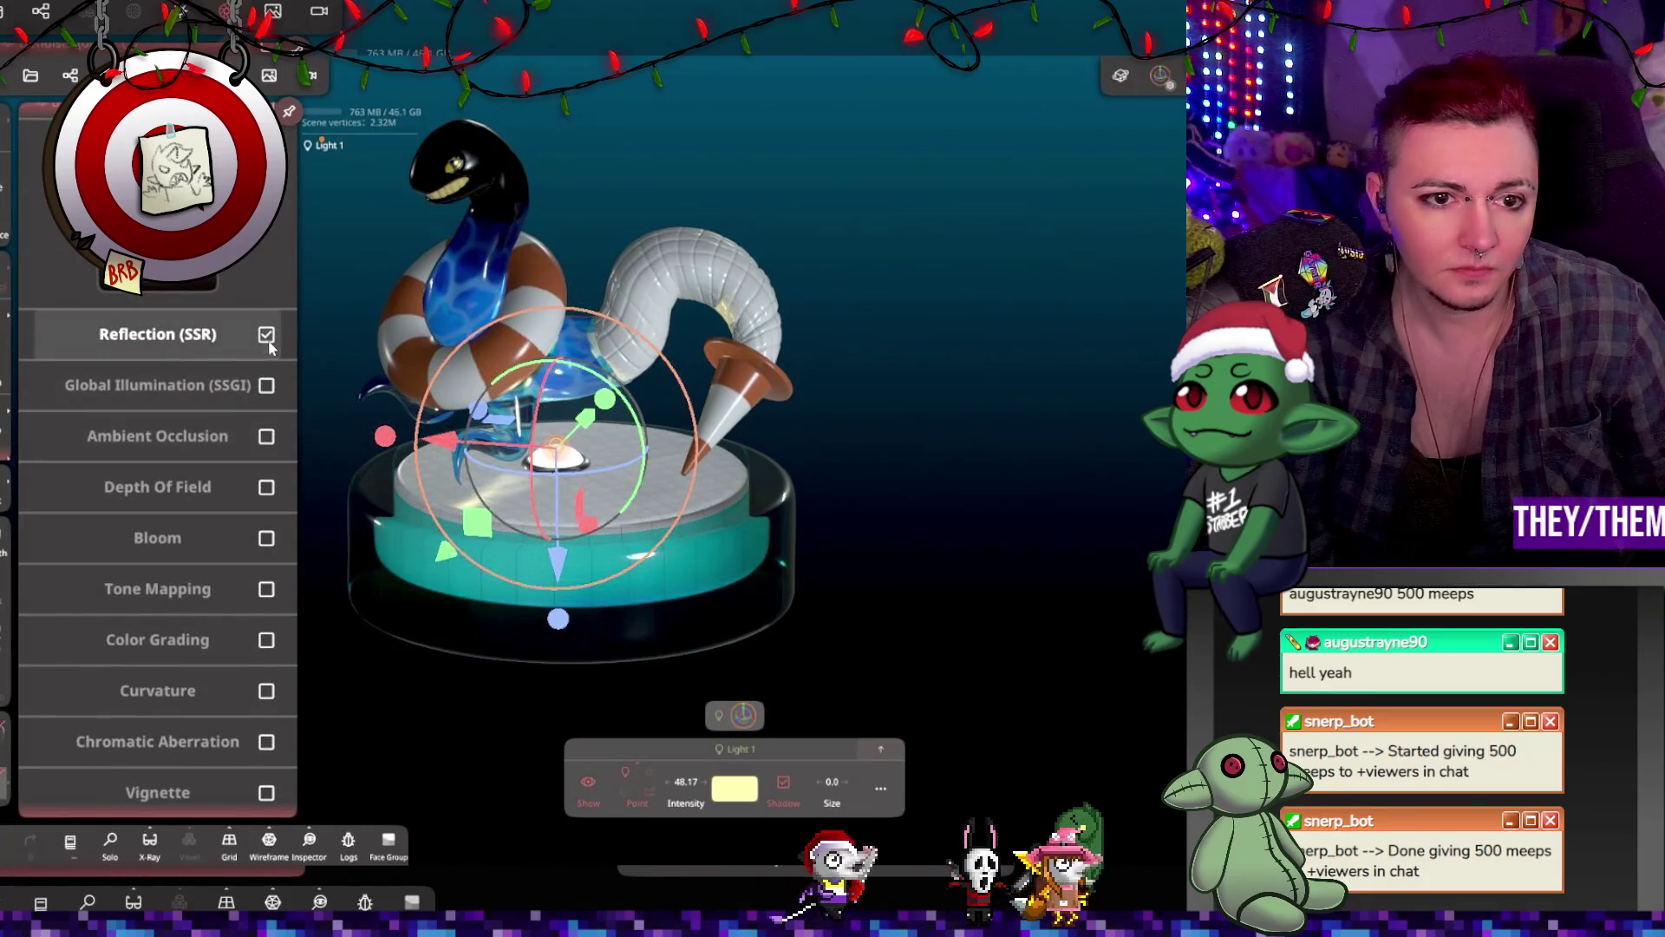
left_click(497, 332)
left_click_drag(497, 332, 477, 340)
left_click(269, 75)
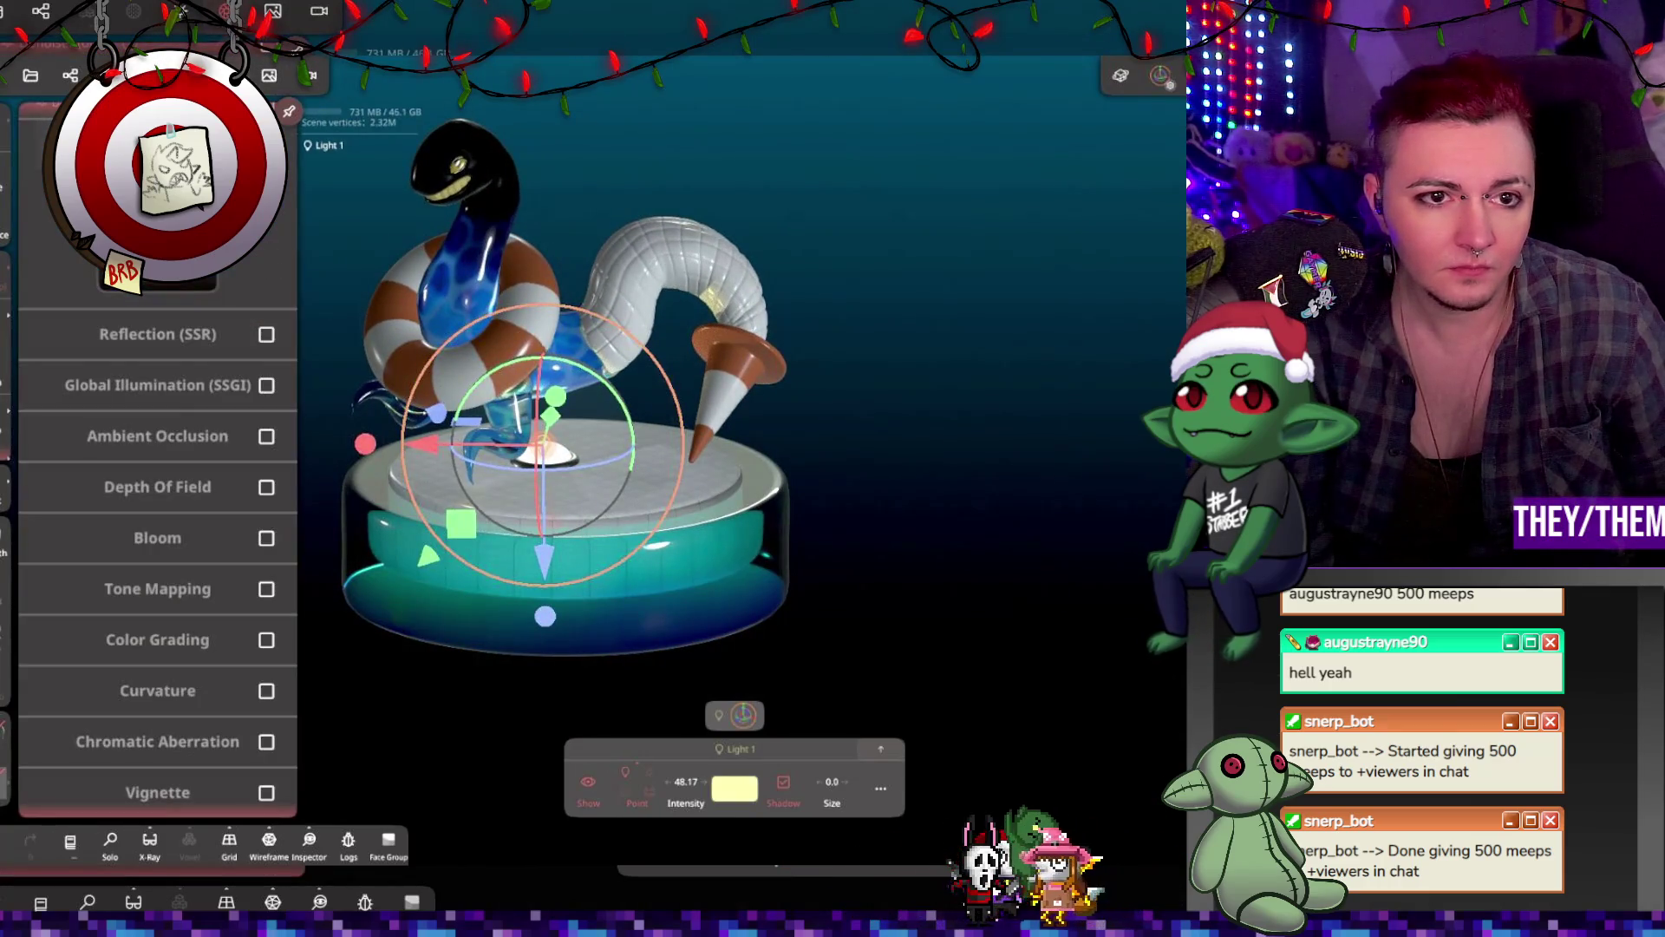
left_click(268, 75)
Step: Orbit around the sculpture and deselect Light 1
mouse_move(646, 260)
left_mouse_down()
mouse_move(630, 265)
mouse_move(772, 310)
mouse_move(760, 298)
mouse_move(798, 343)
left_mouse_up()
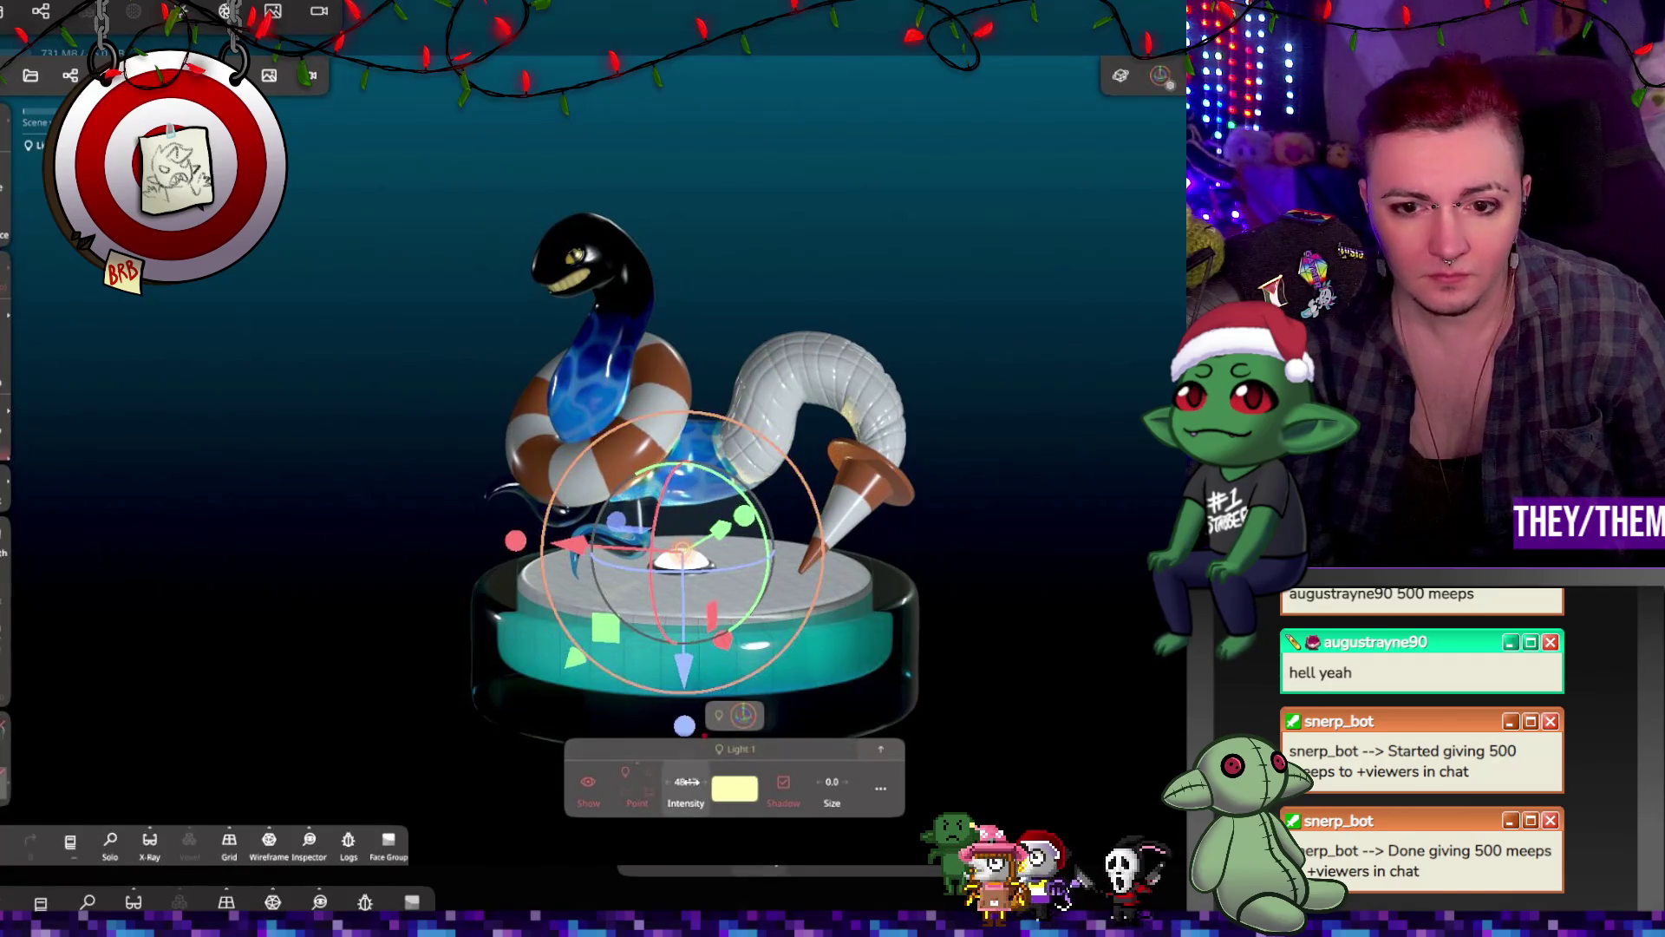
mouse_move(794, 612)
left_mouse_down()
mouse_move(984, 544)
mouse_move(1050, 544)
mouse_move(908, 564)
left_mouse_up()
mouse_move(987, 516)
left_mouse_down()
mouse_move(955, 439)
mouse_move(937, 439)
left_mouse_up()
left_click(940, 436)
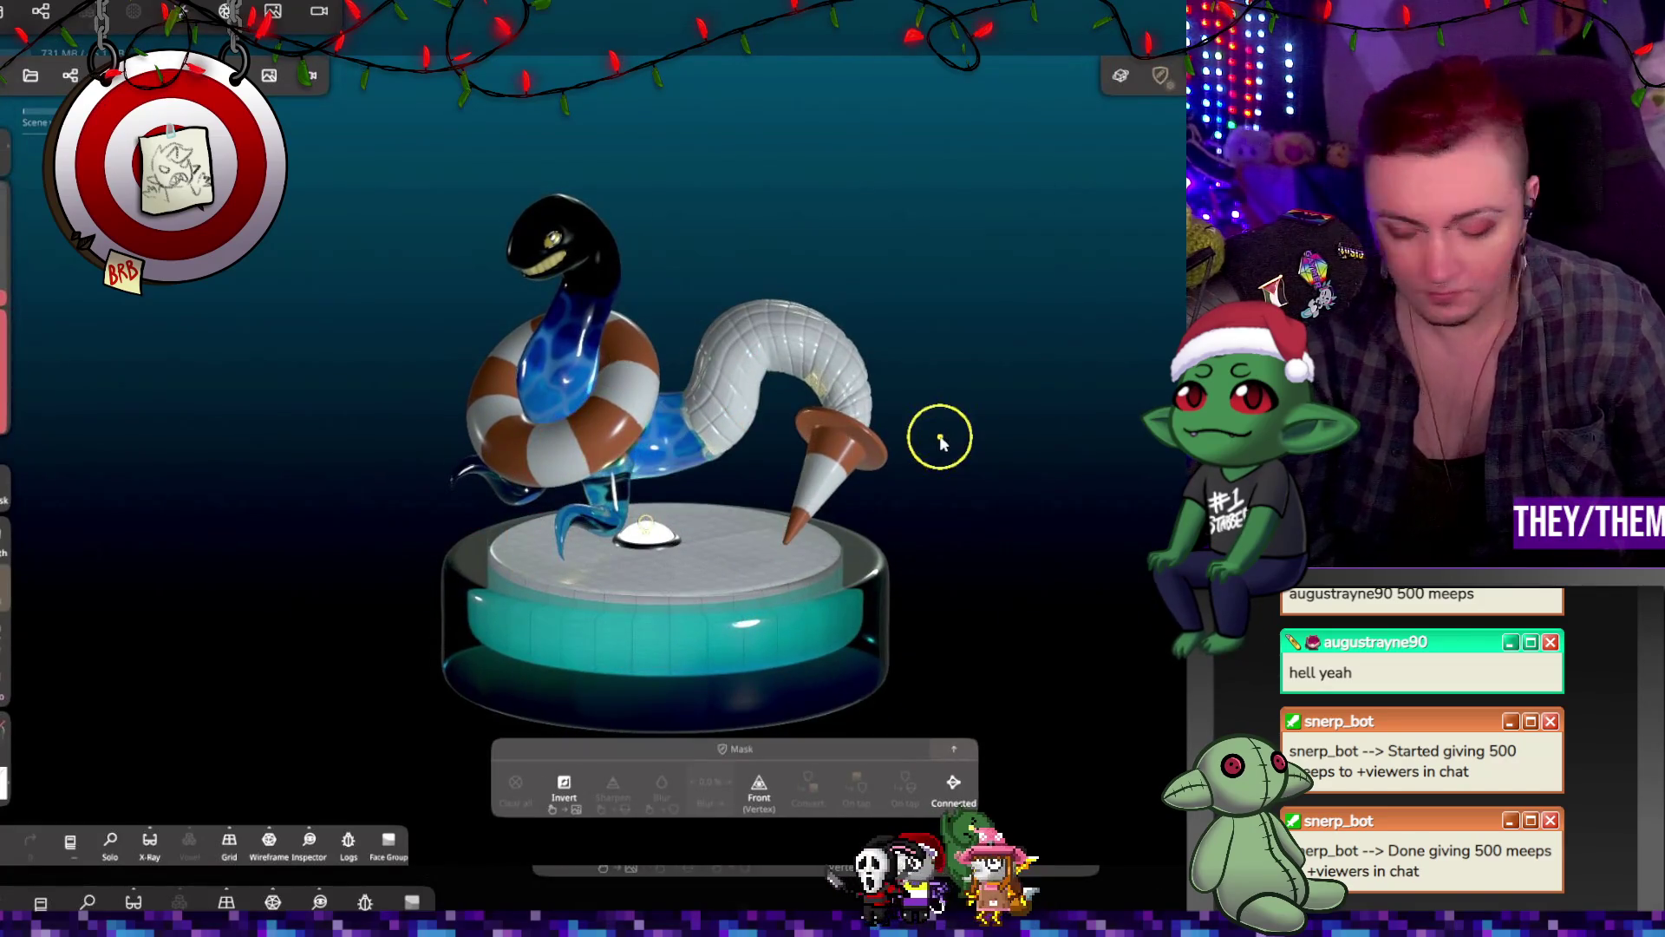
Step: Switch to the Transform tool and select the snake head from a side-on view
key("g")
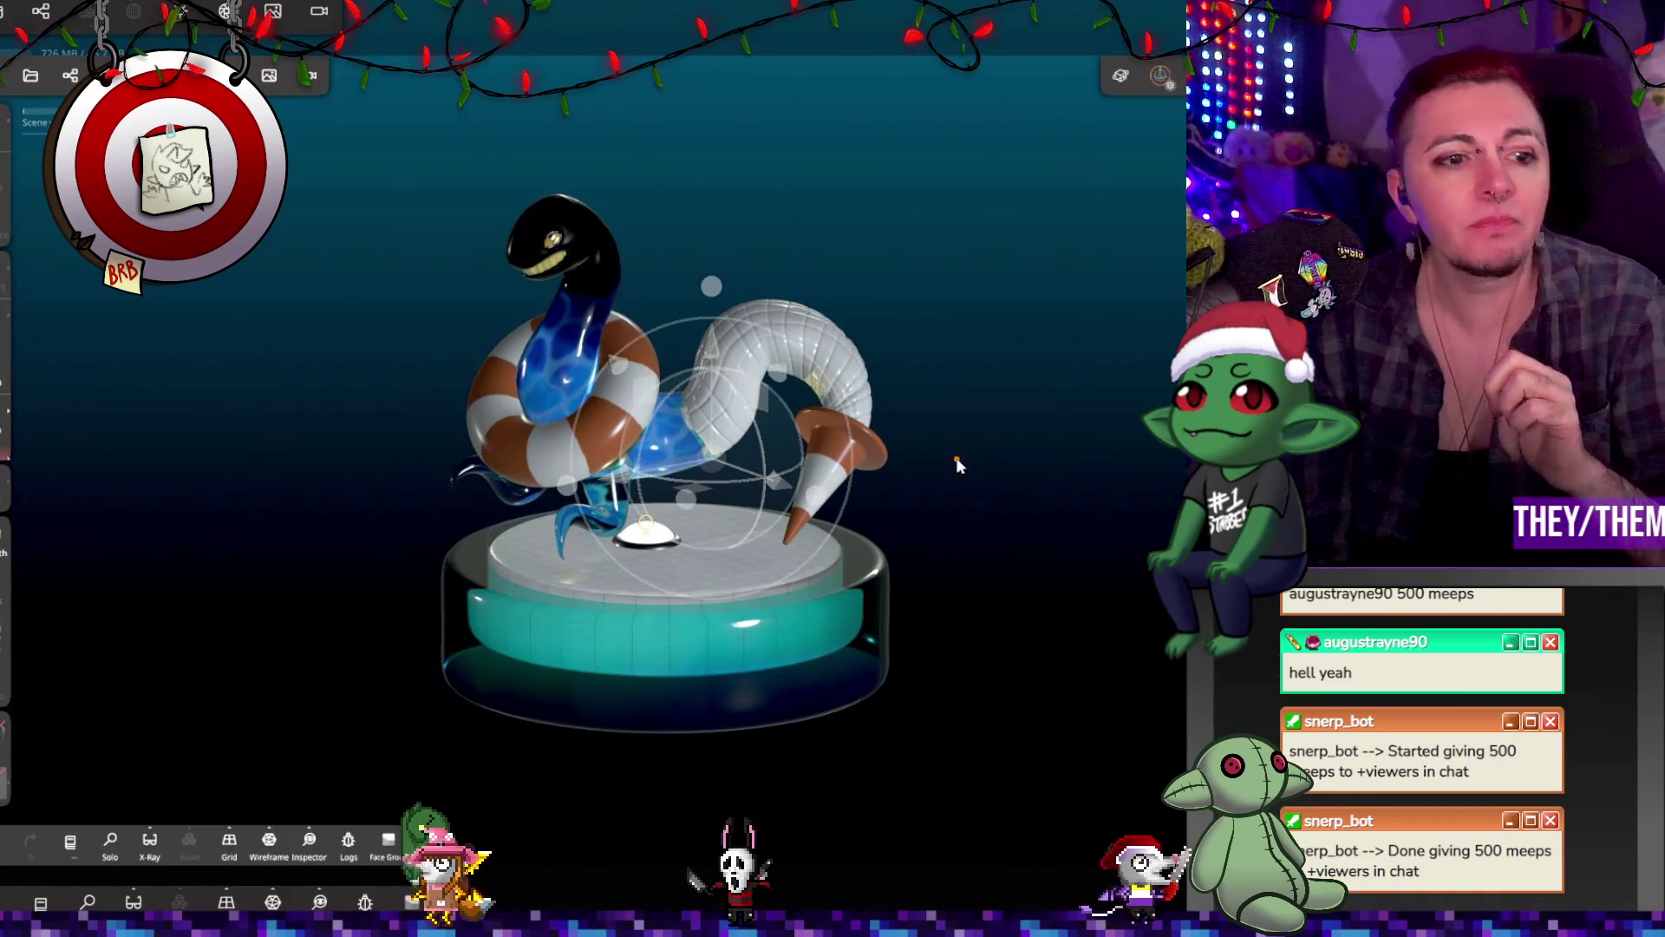
mouse_move(871, 185)
left_mouse_down()
mouse_move(794, 173)
mouse_move(772, 284)
mouse_move(962, 406)
mouse_move(1003, 412)
mouse_move(996, 483)
mouse_move(959, 439)
mouse_move(648, 226)
left_mouse_up()
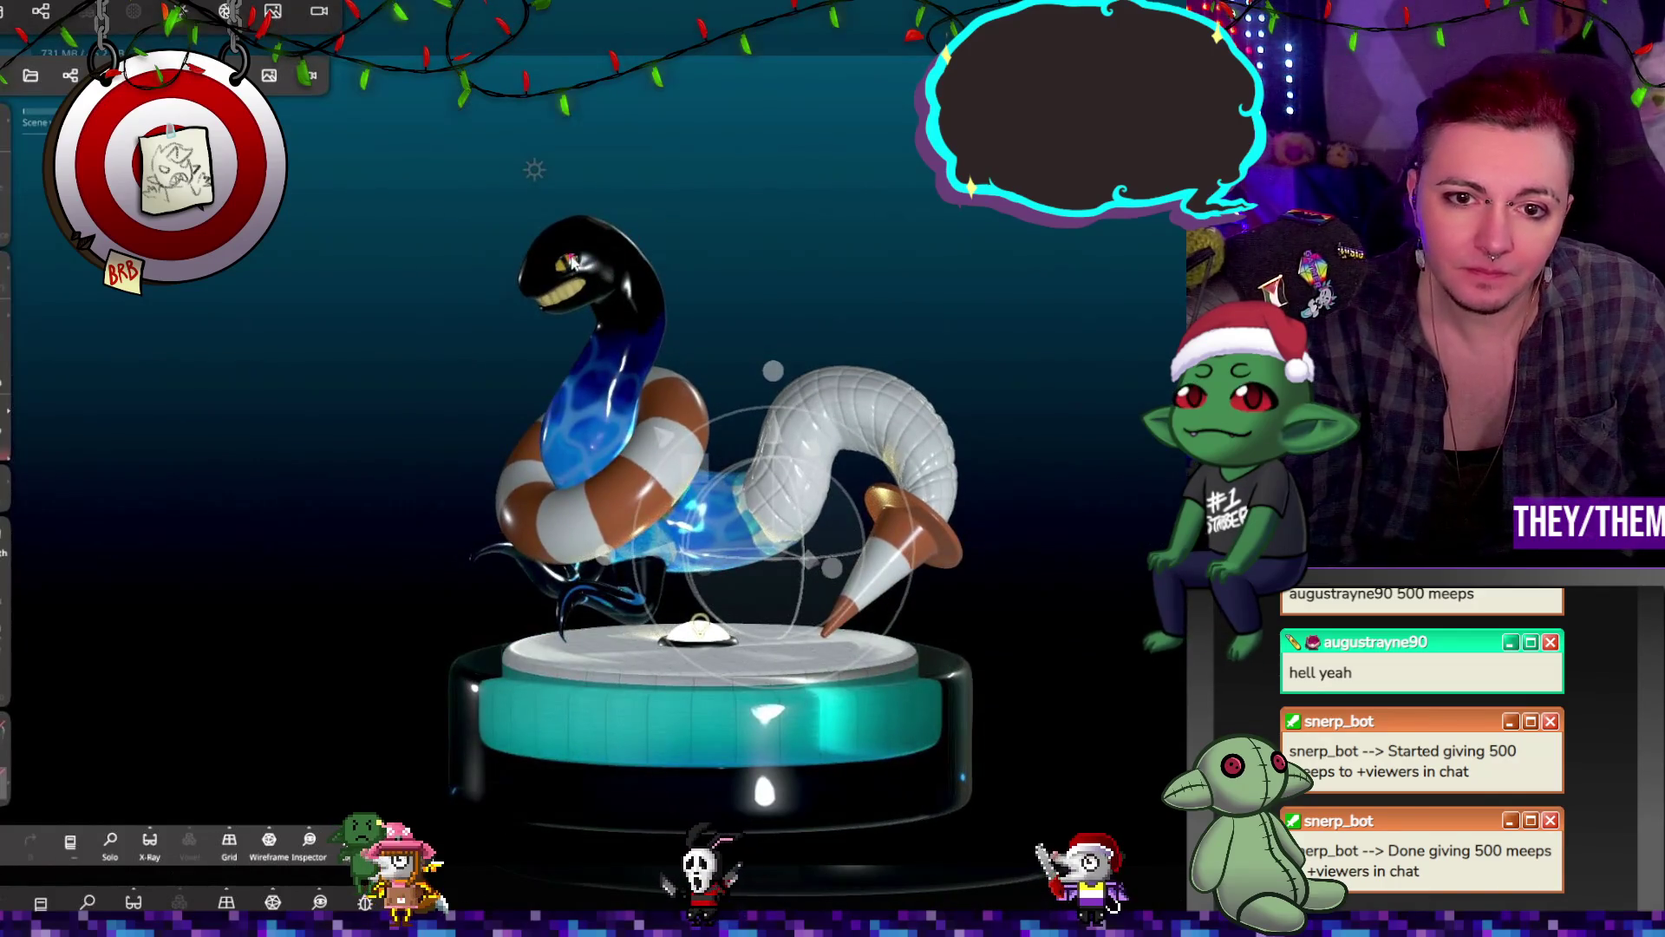
left_click(605, 267)
left_click(75, 17)
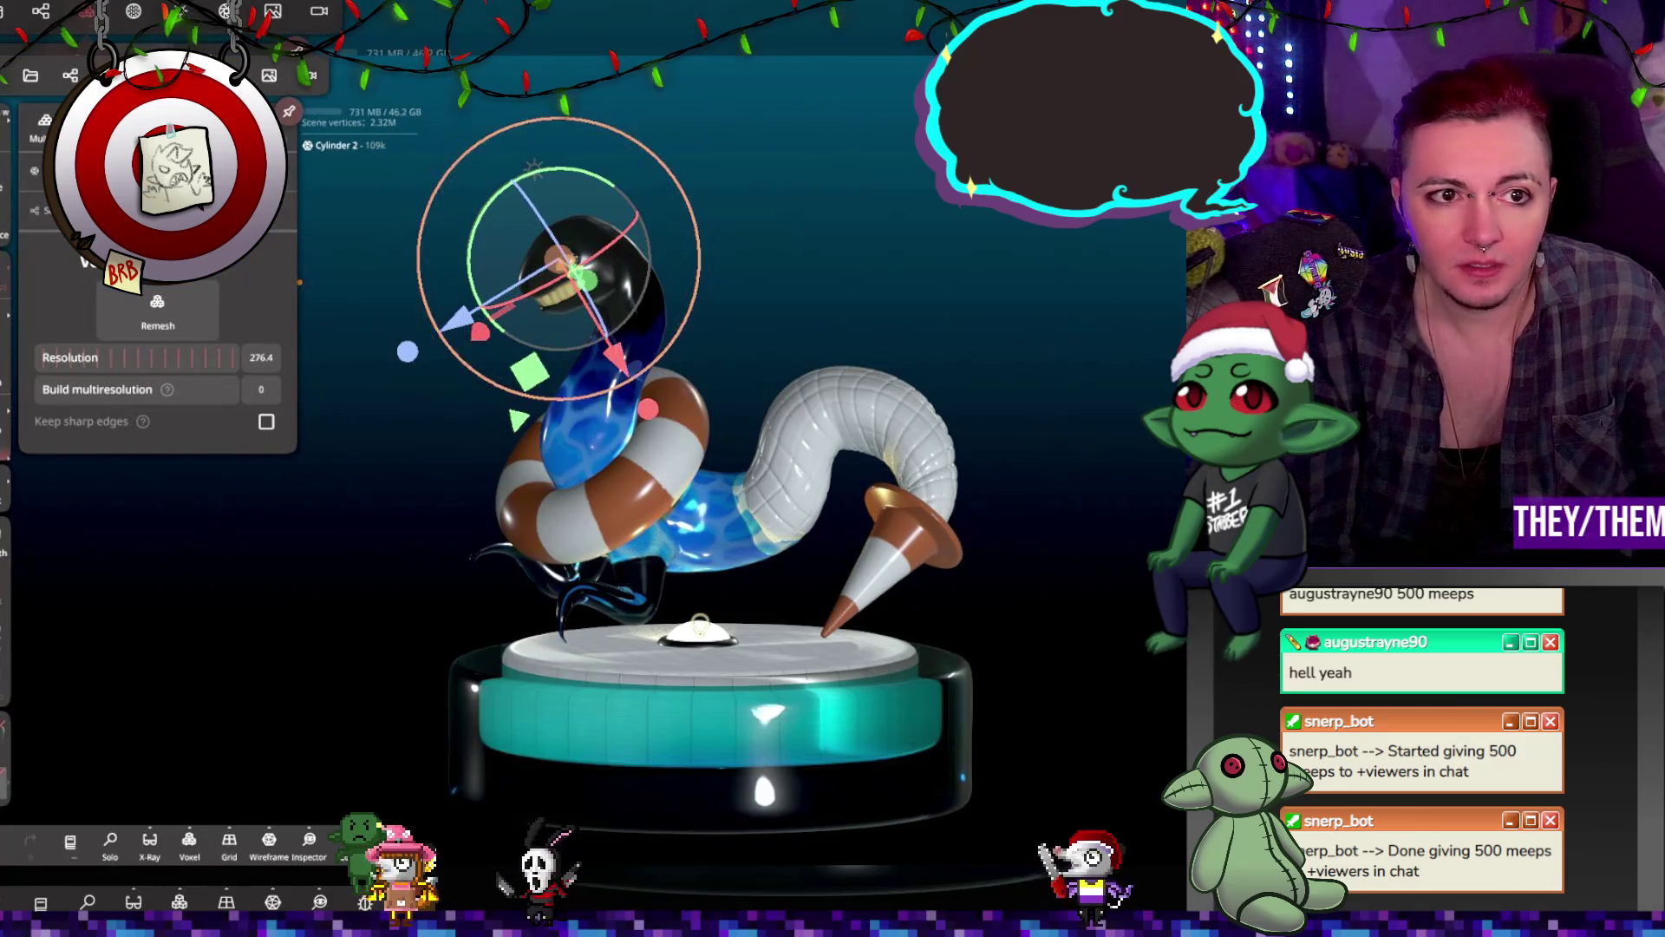
Step: Check Cylinders 3 and 1 in the object list, try rotating the eye piece, then undo
left_click(52, 15)
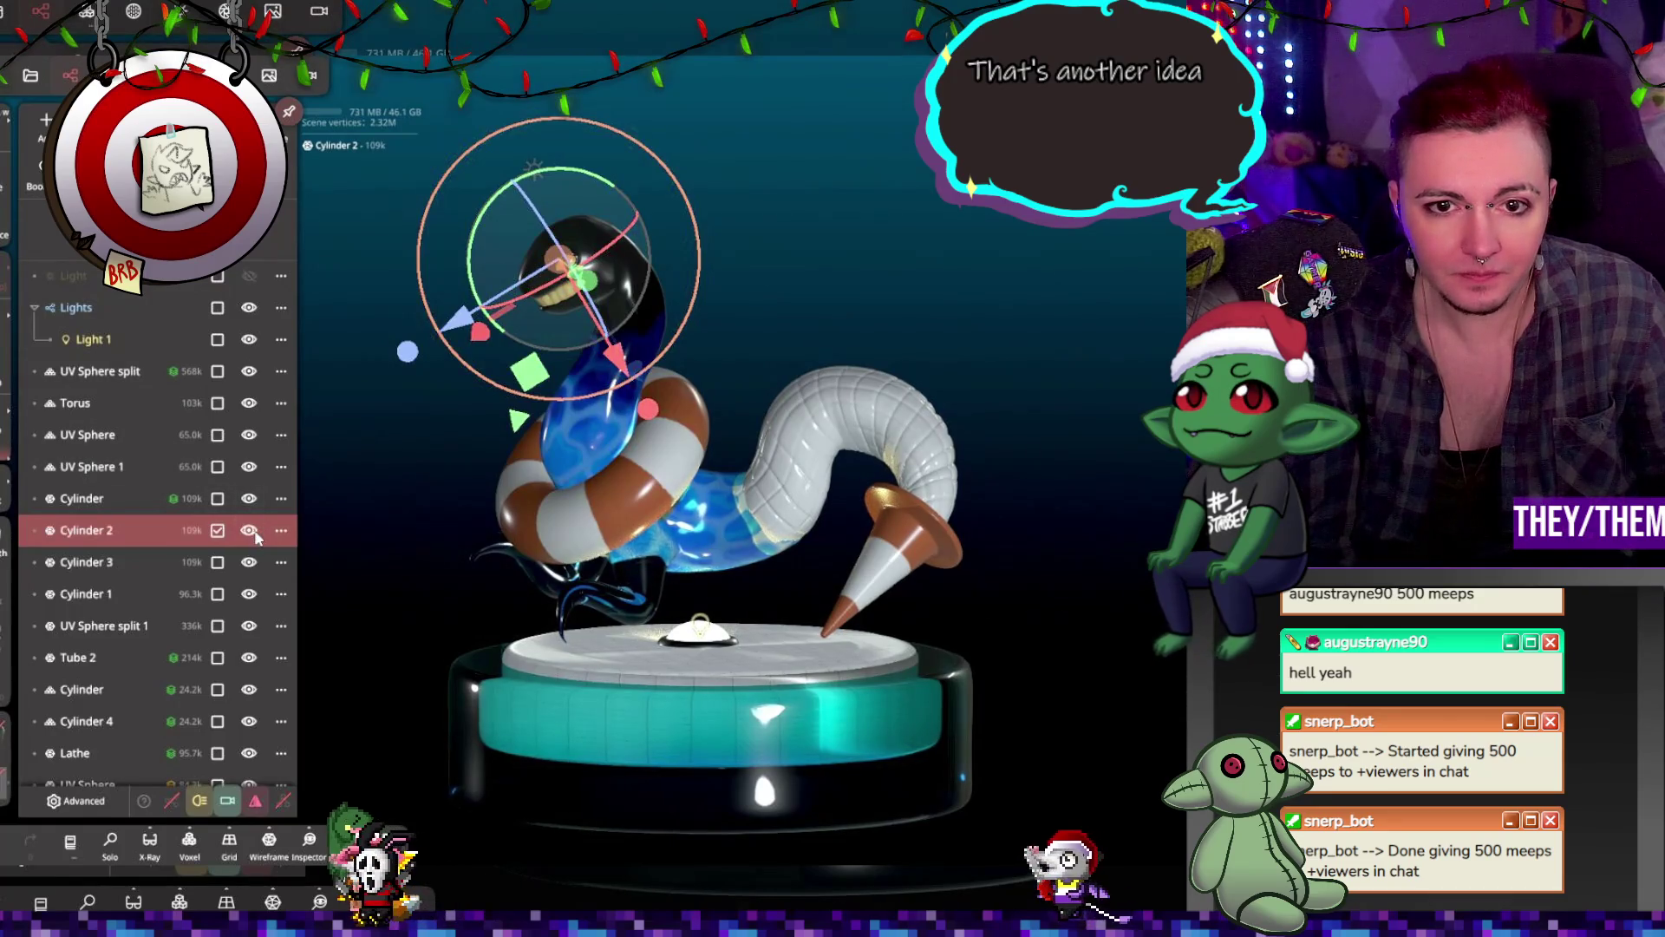
left_click(118, 565)
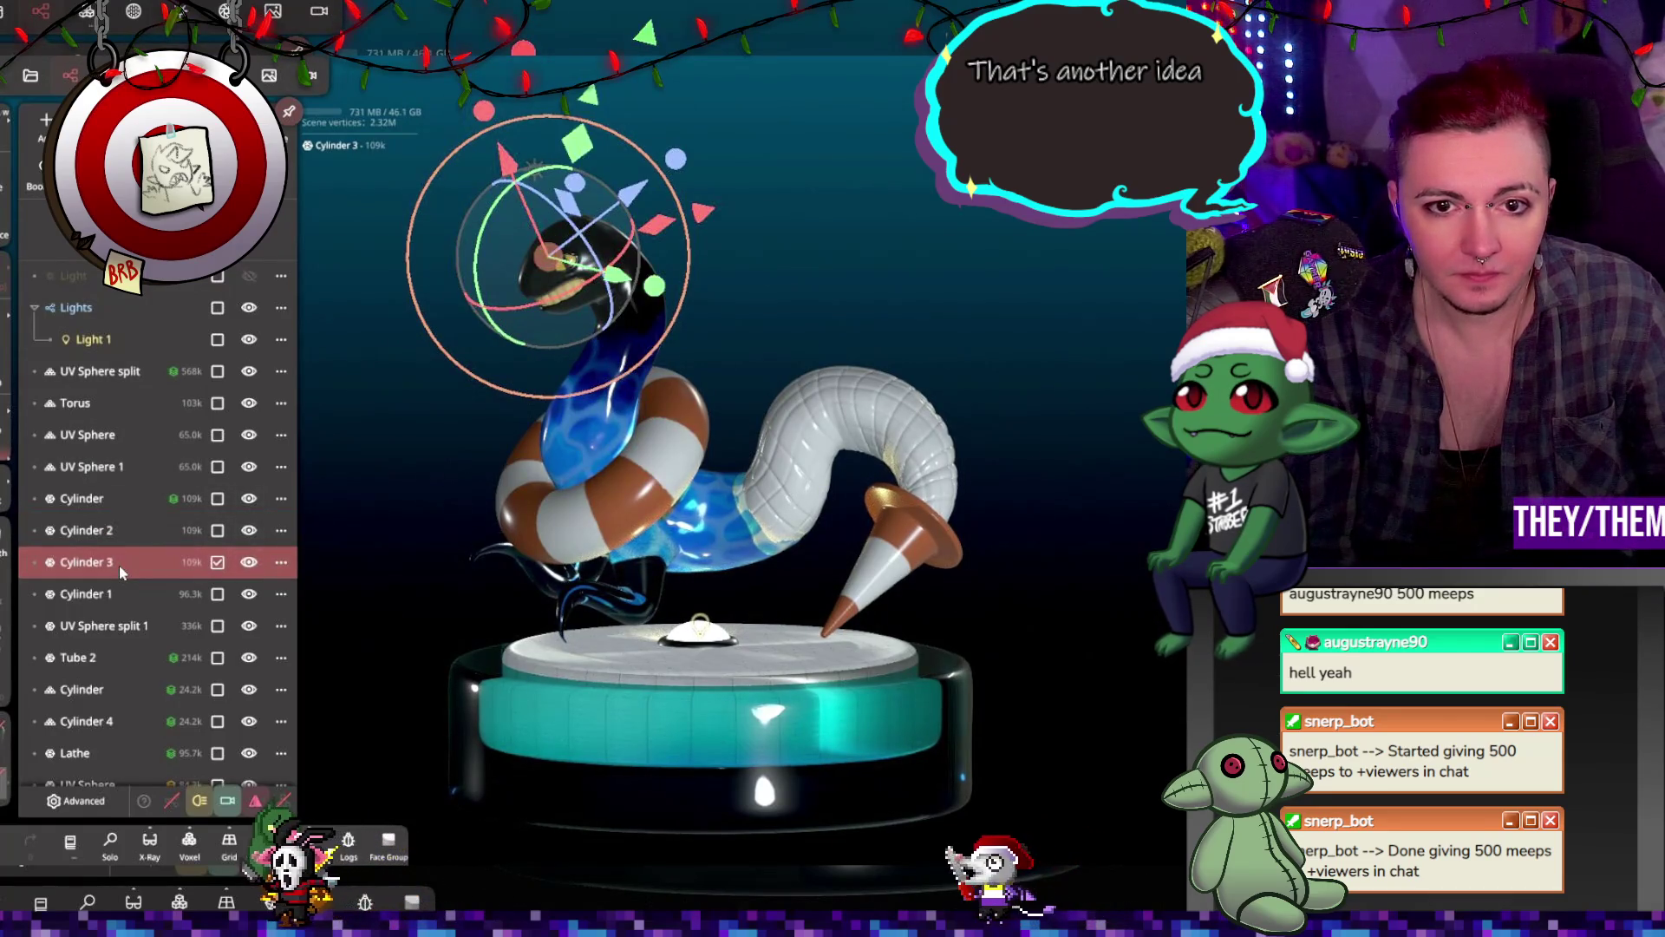
left_click(123, 591)
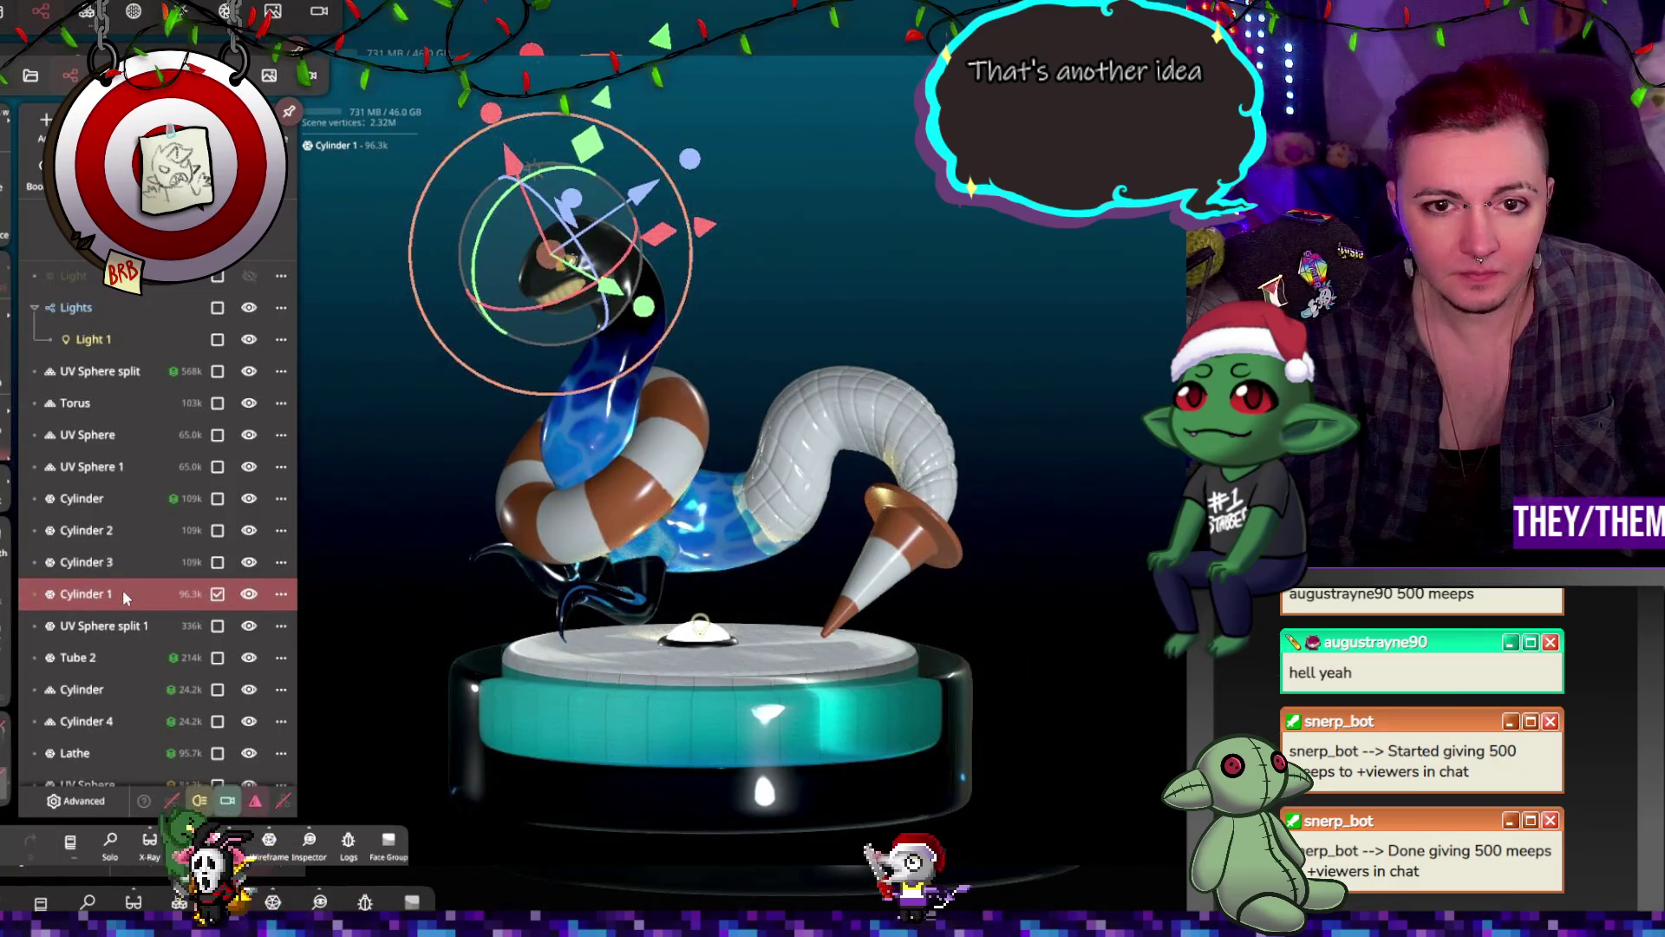
left_click(112, 564)
left_click_drag(537, 416, 787, 413)
scroll(562, 341, "up", 6)
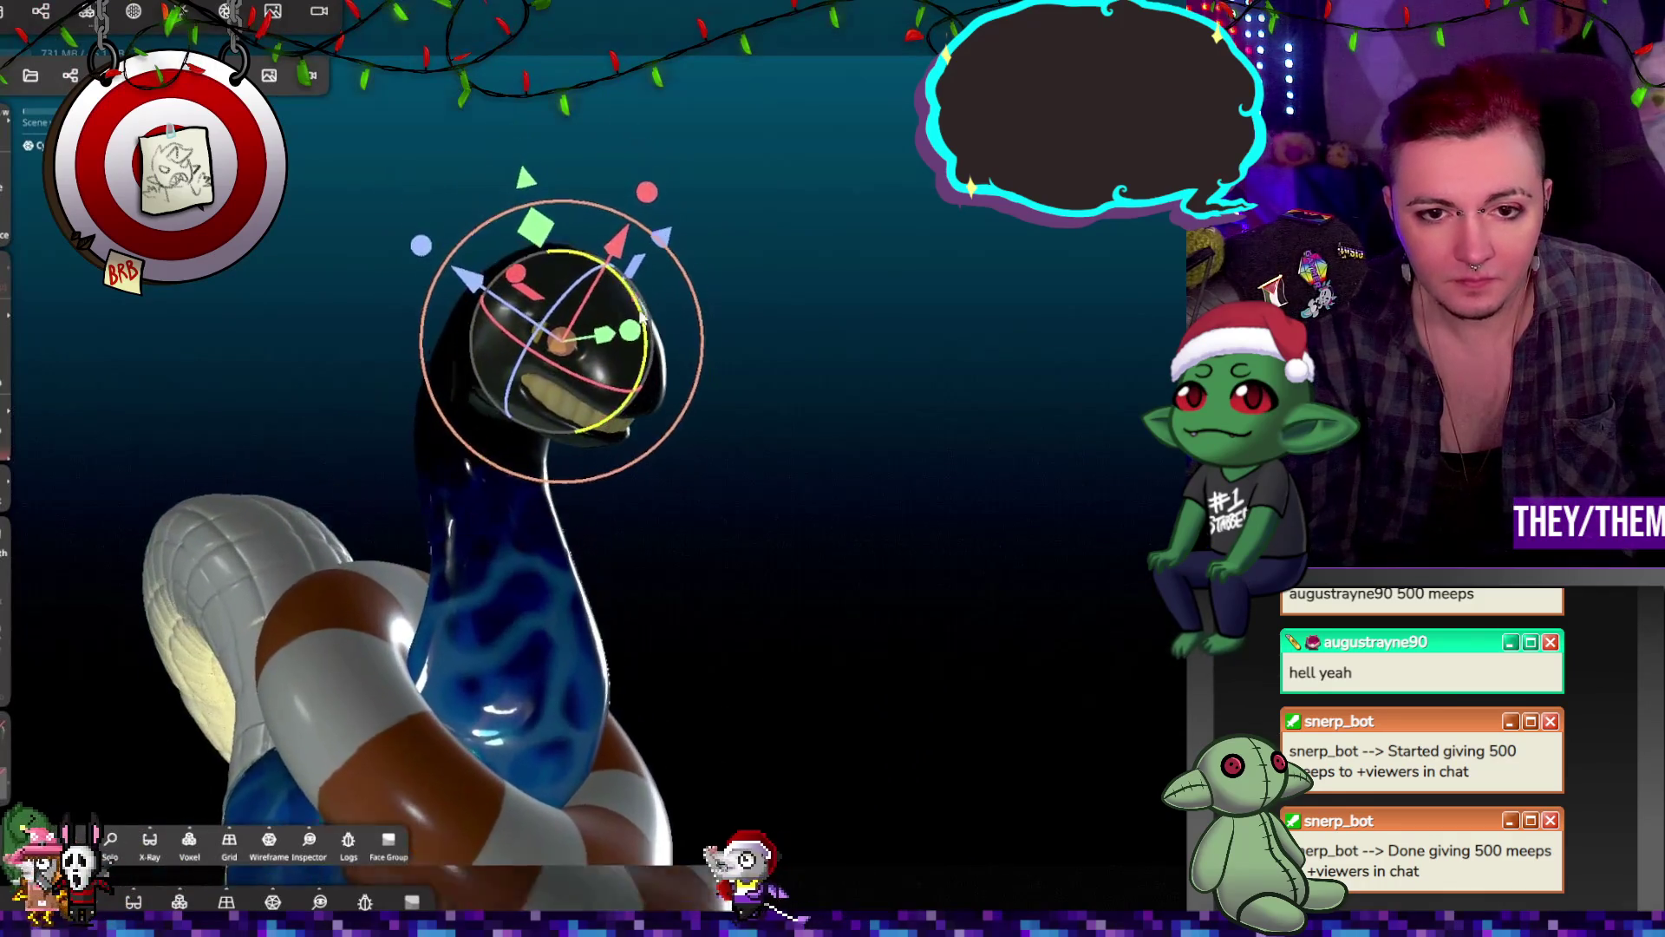
scroll(562, 340, "up", 5)
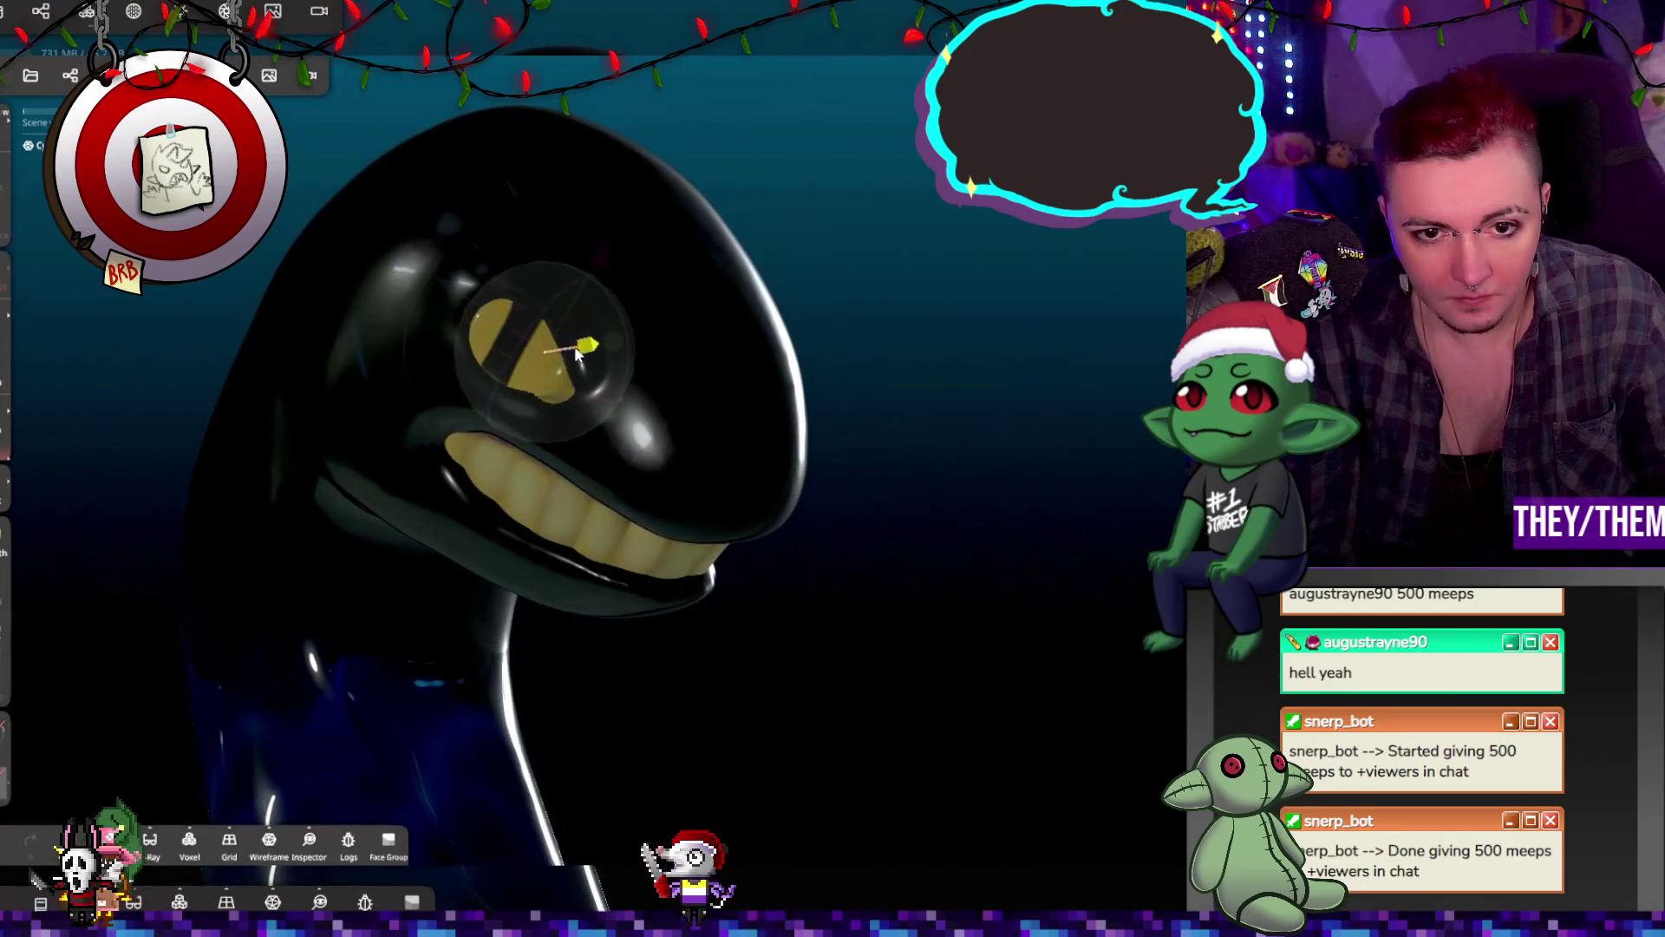
left_click_drag(579, 358, 612, 367)
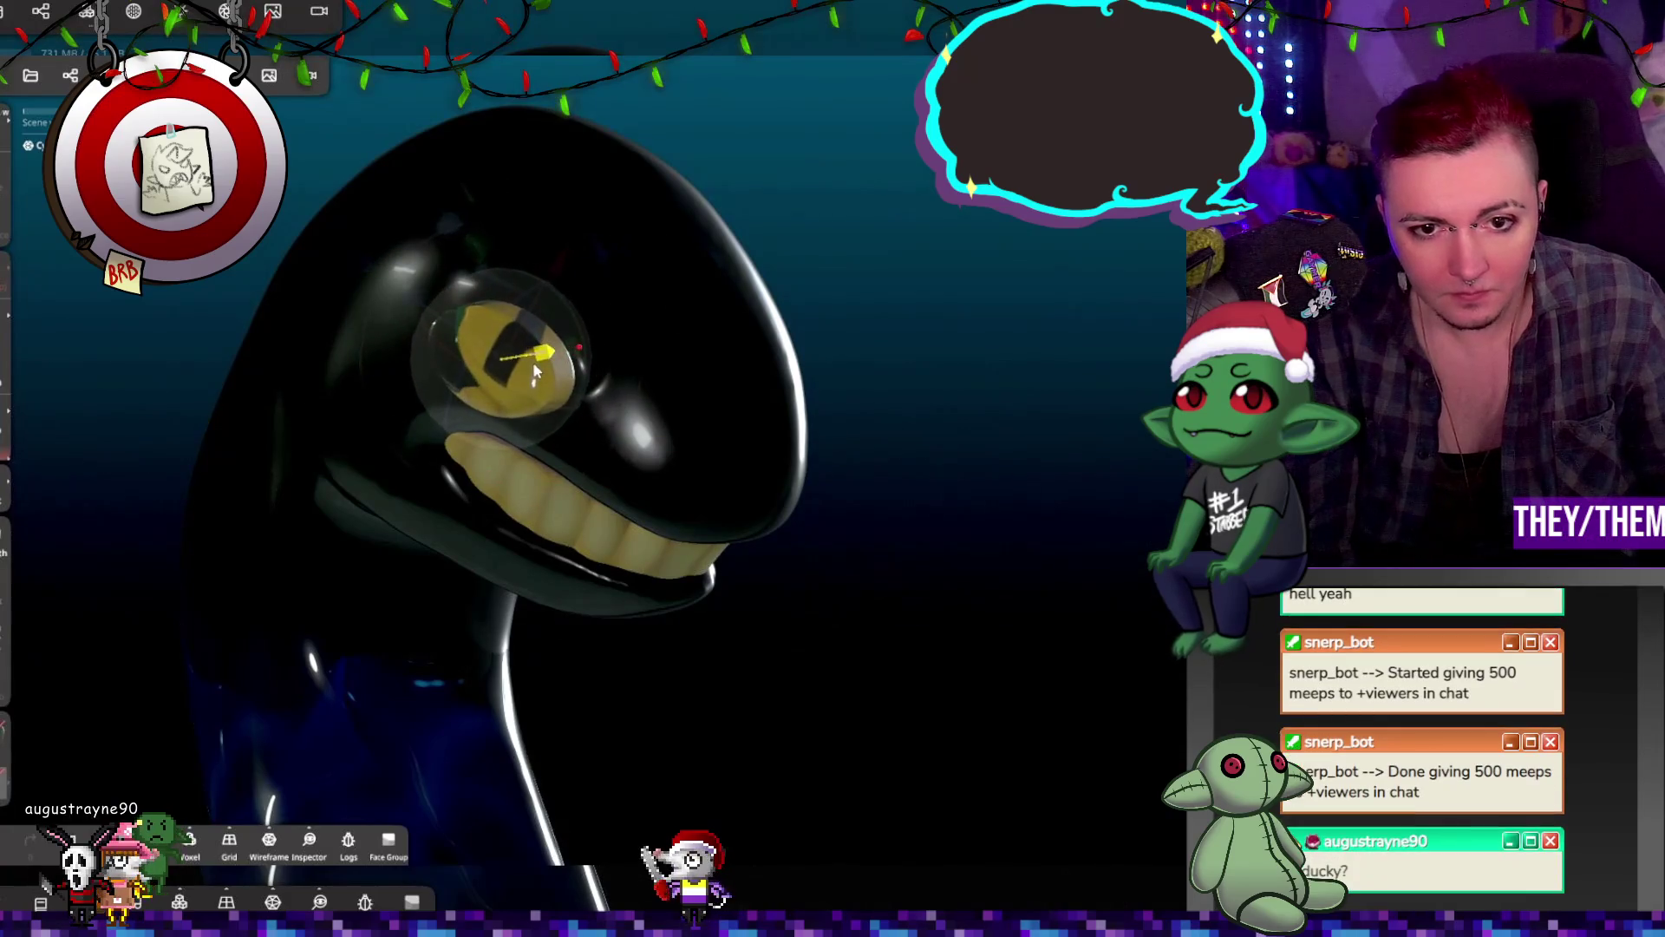
key("m")
key("ctrl+z")
key("ctrl+z")
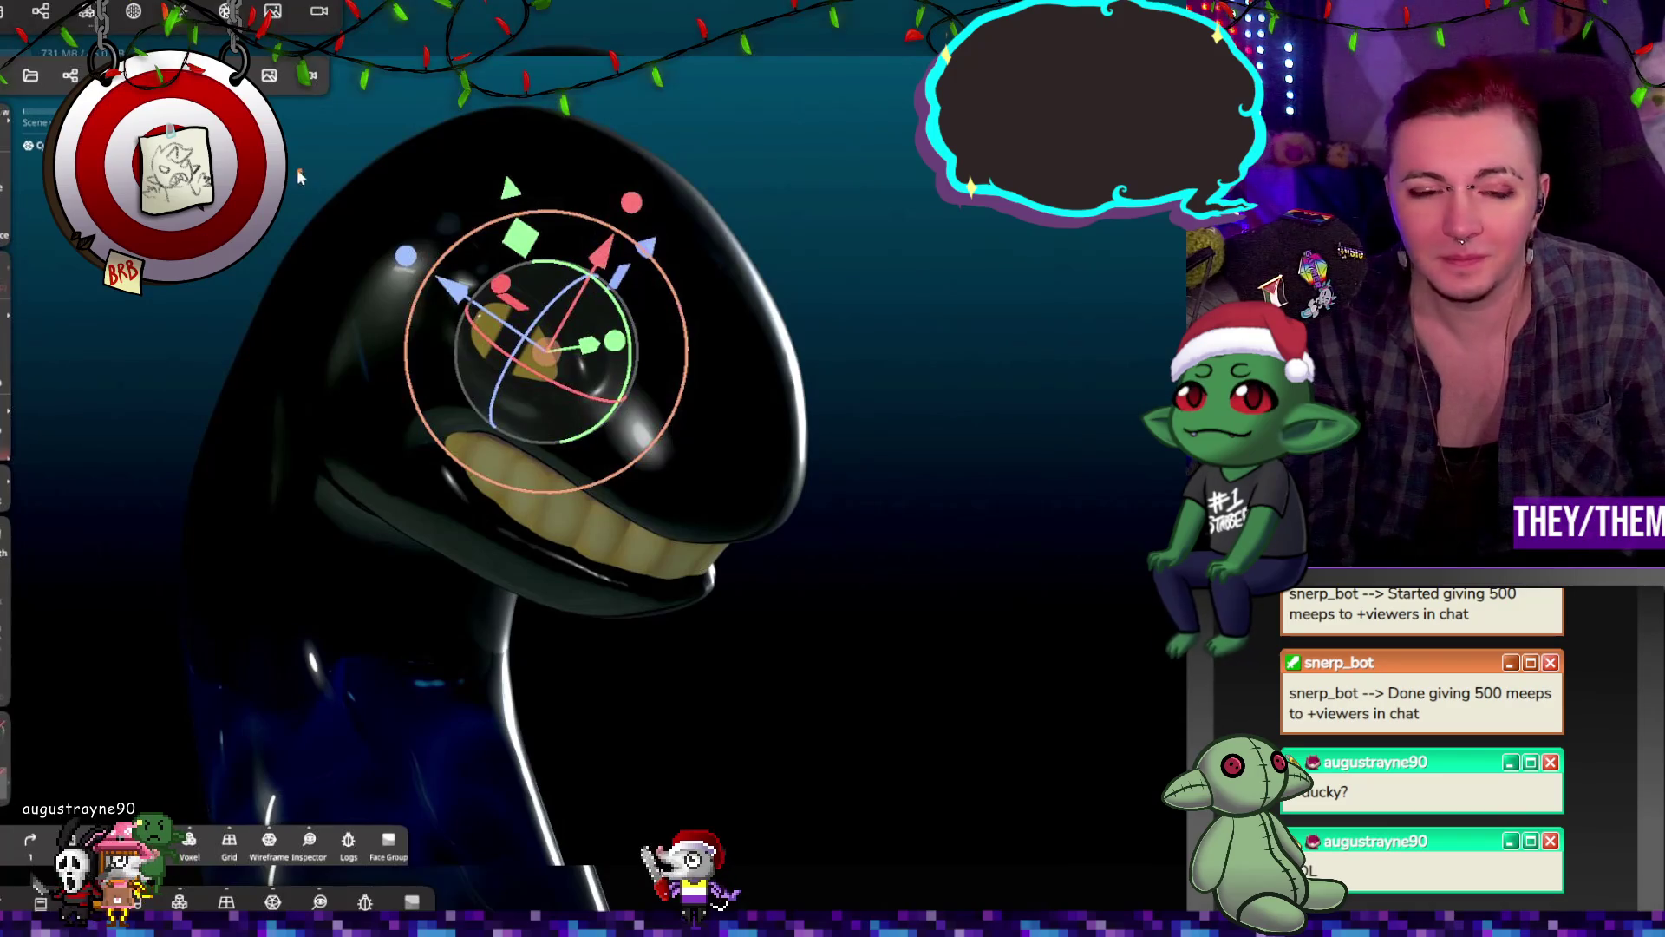
Step: Reopen the object list and select Cylinder 1, the pupil piece
left_click(86, 10)
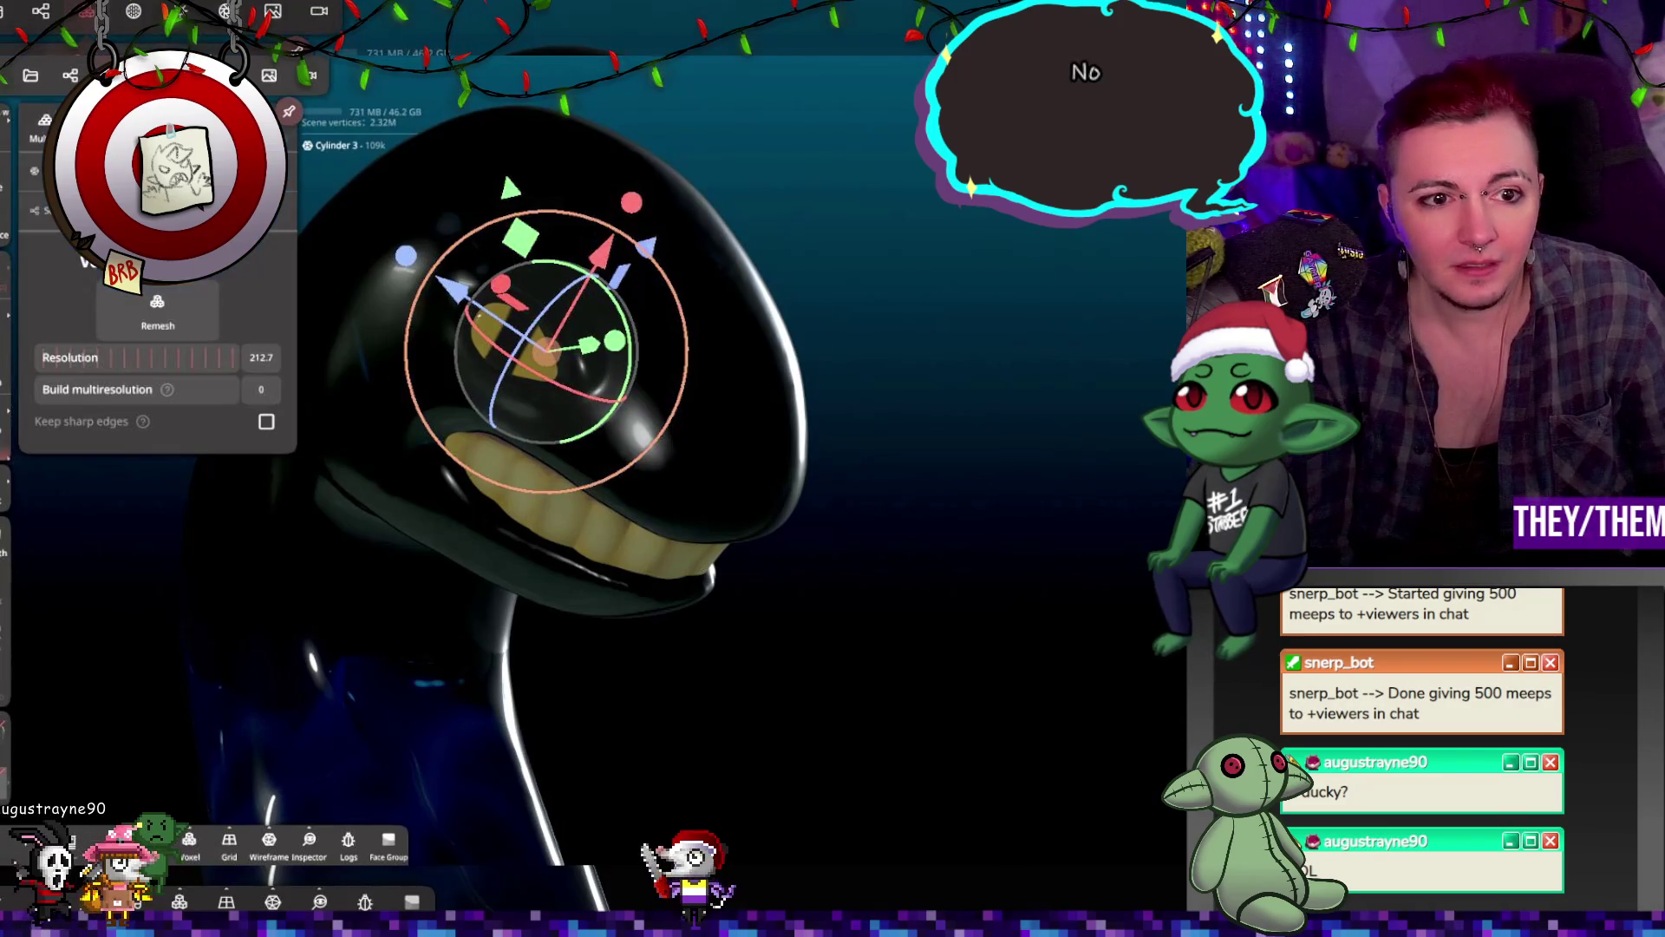
left_click(70, 74)
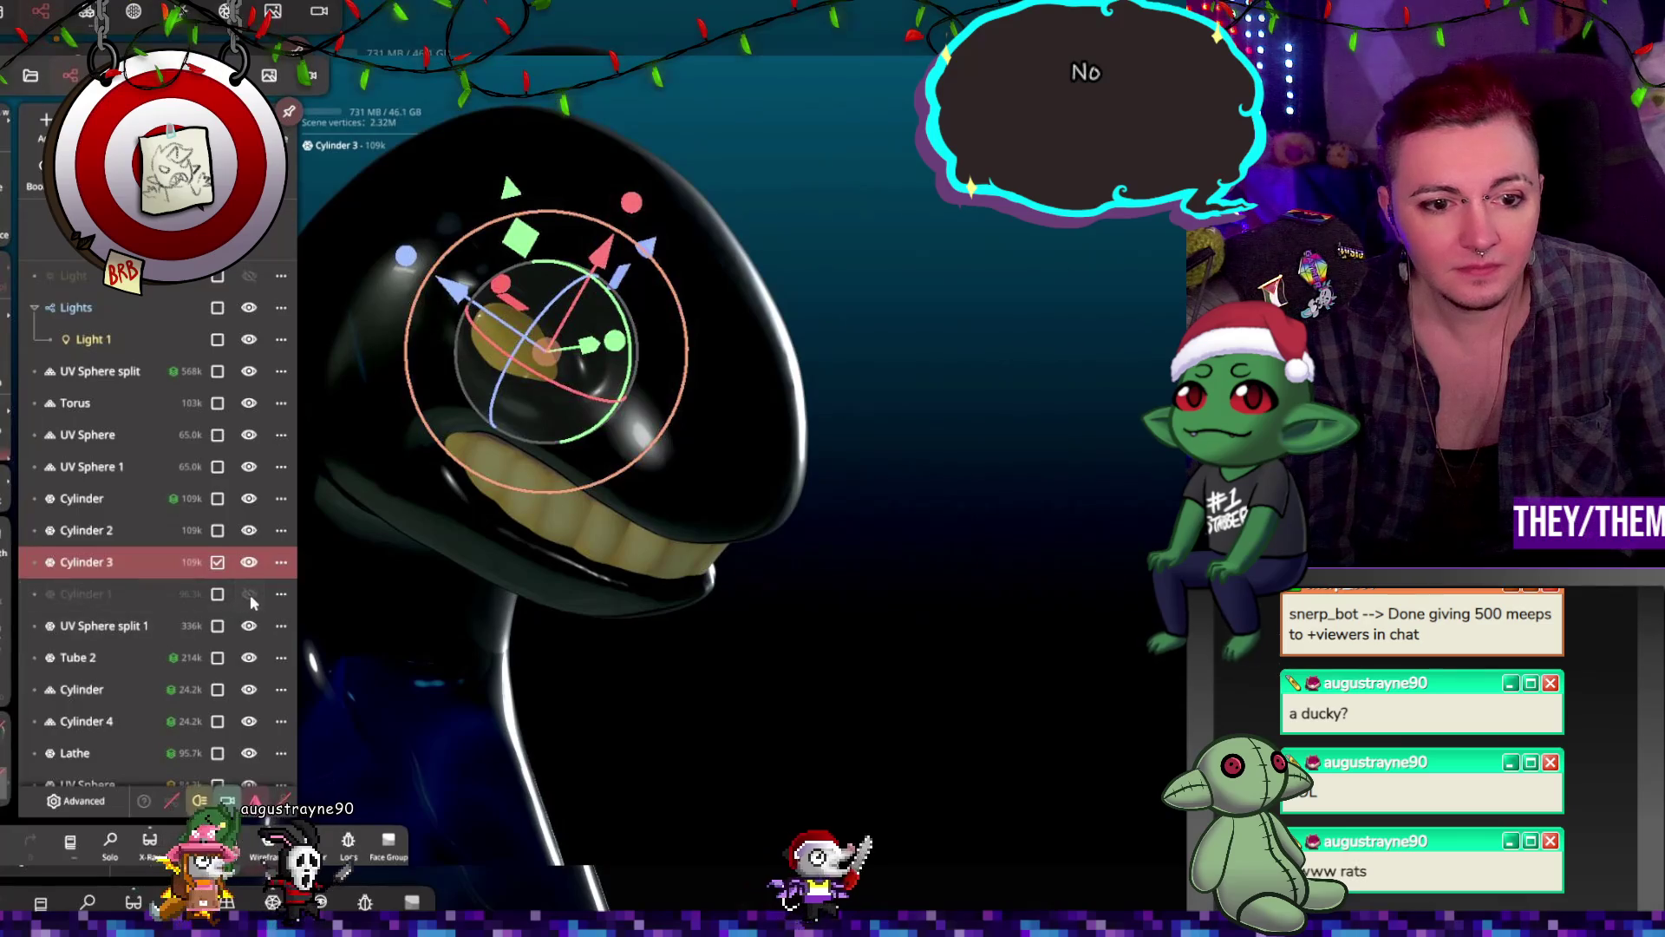
left_click(192, 595)
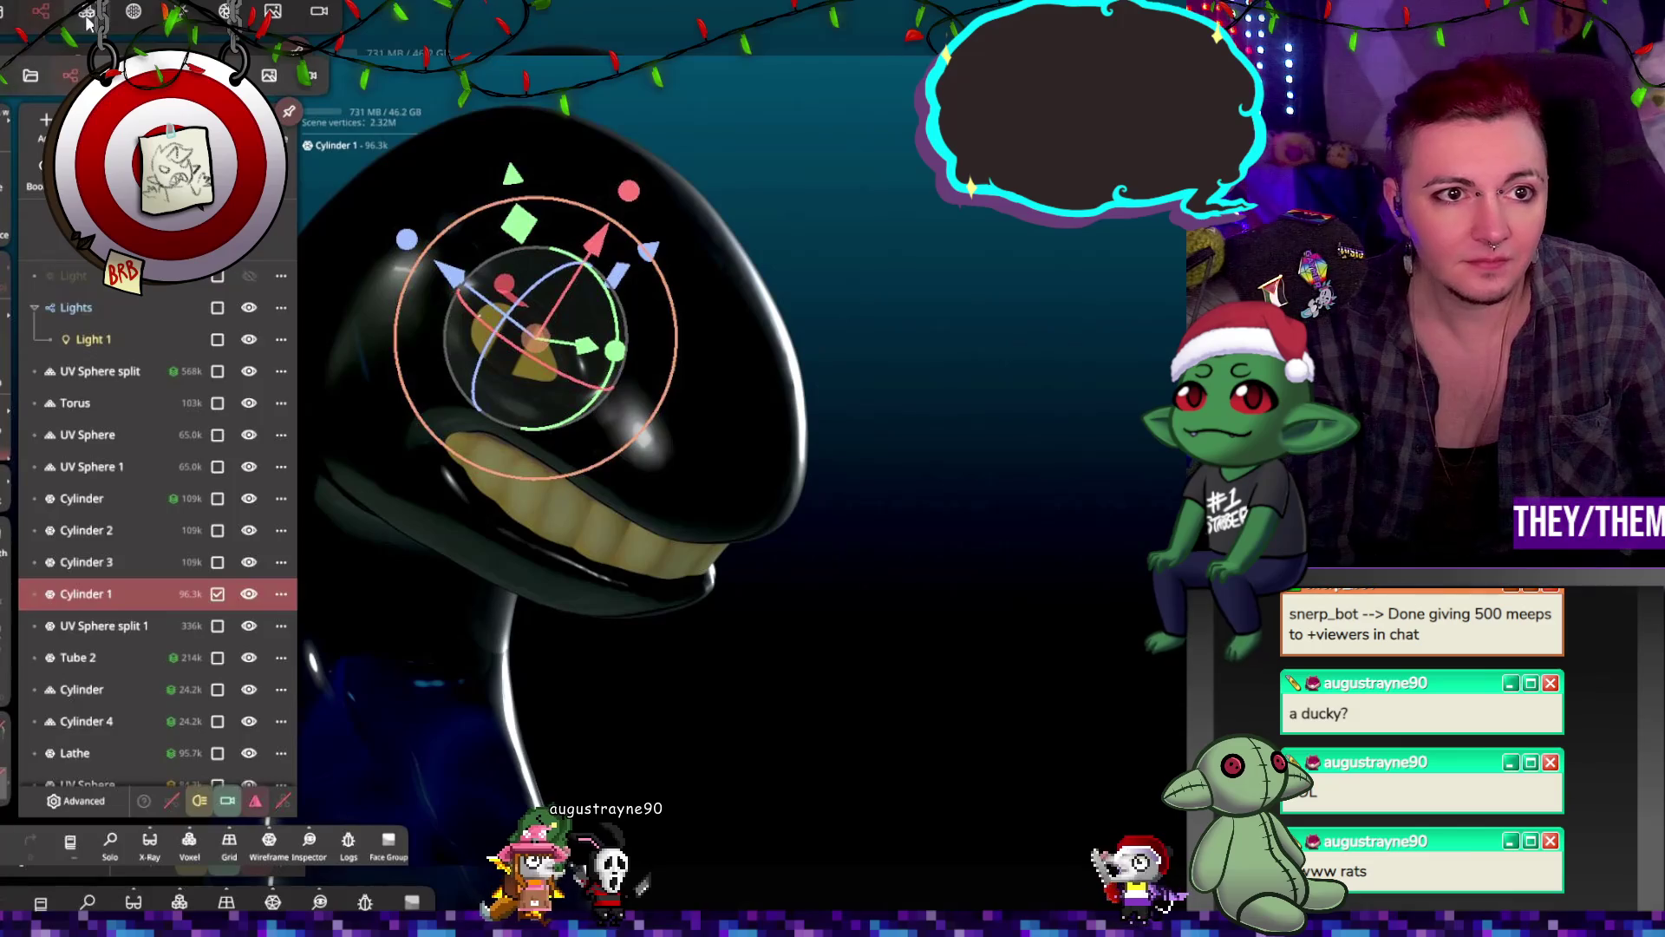
Step: Duplicate Cylinder 1 into a new Cylinder 5 from the object list
left_click(110, 75)
left_click(150, 74)
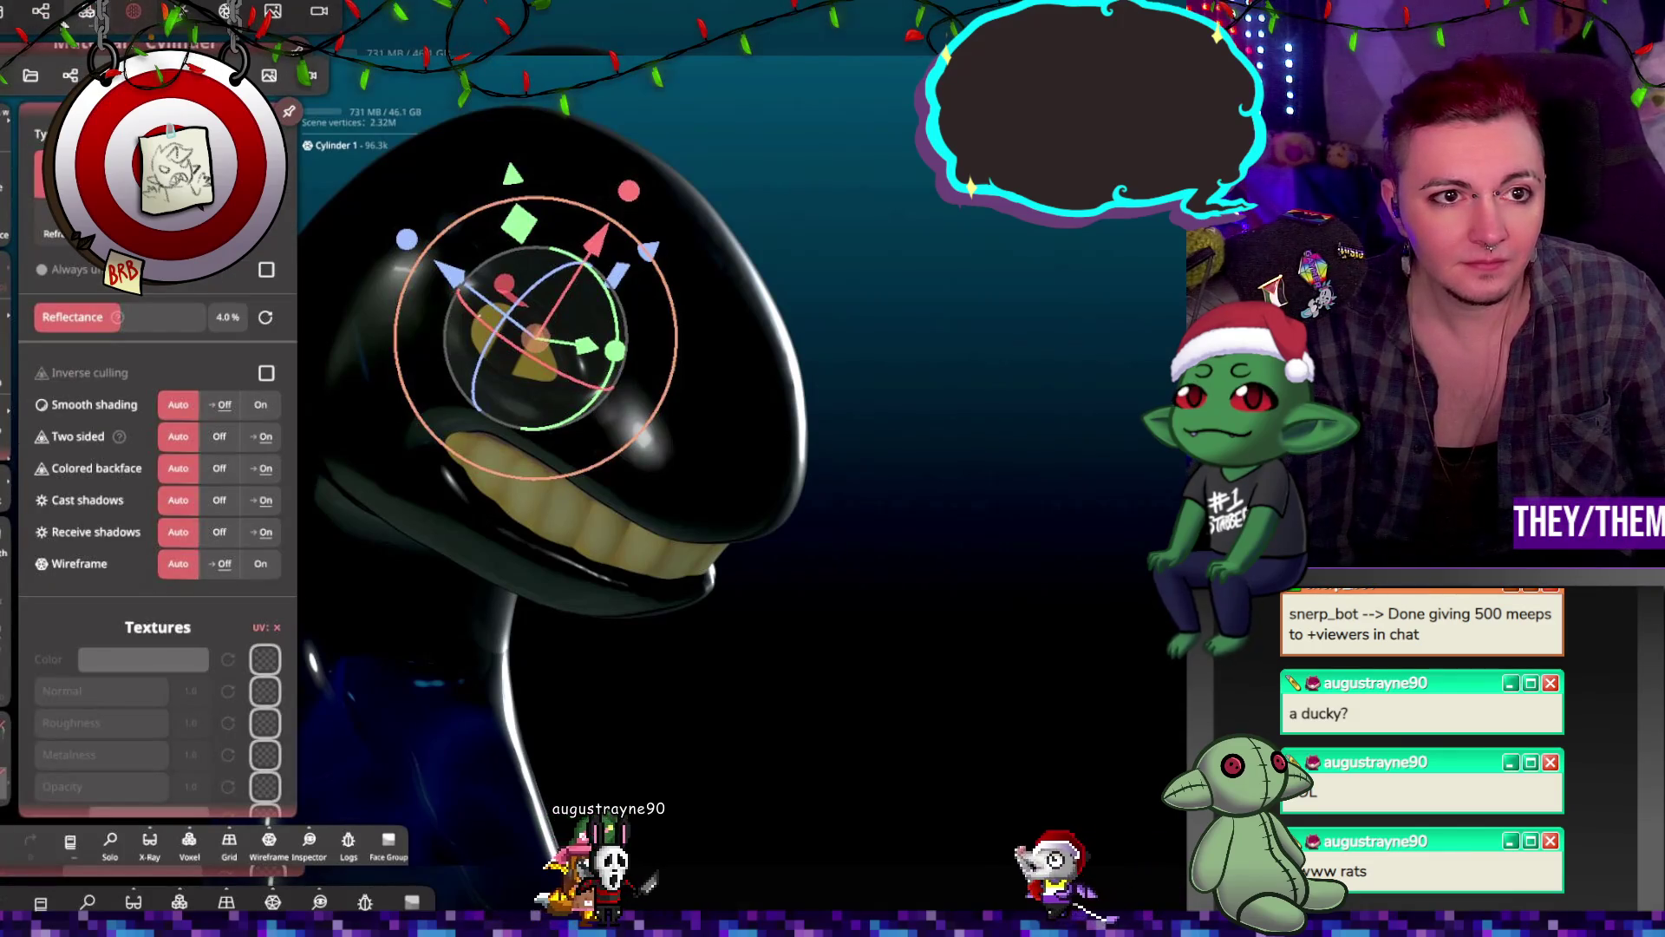
left_click(70, 75)
left_click(280, 595)
left_click(104, 294)
Step: Enable Always use and force Smooth shading On in Cylinder 5's material
left_click(110, 75)
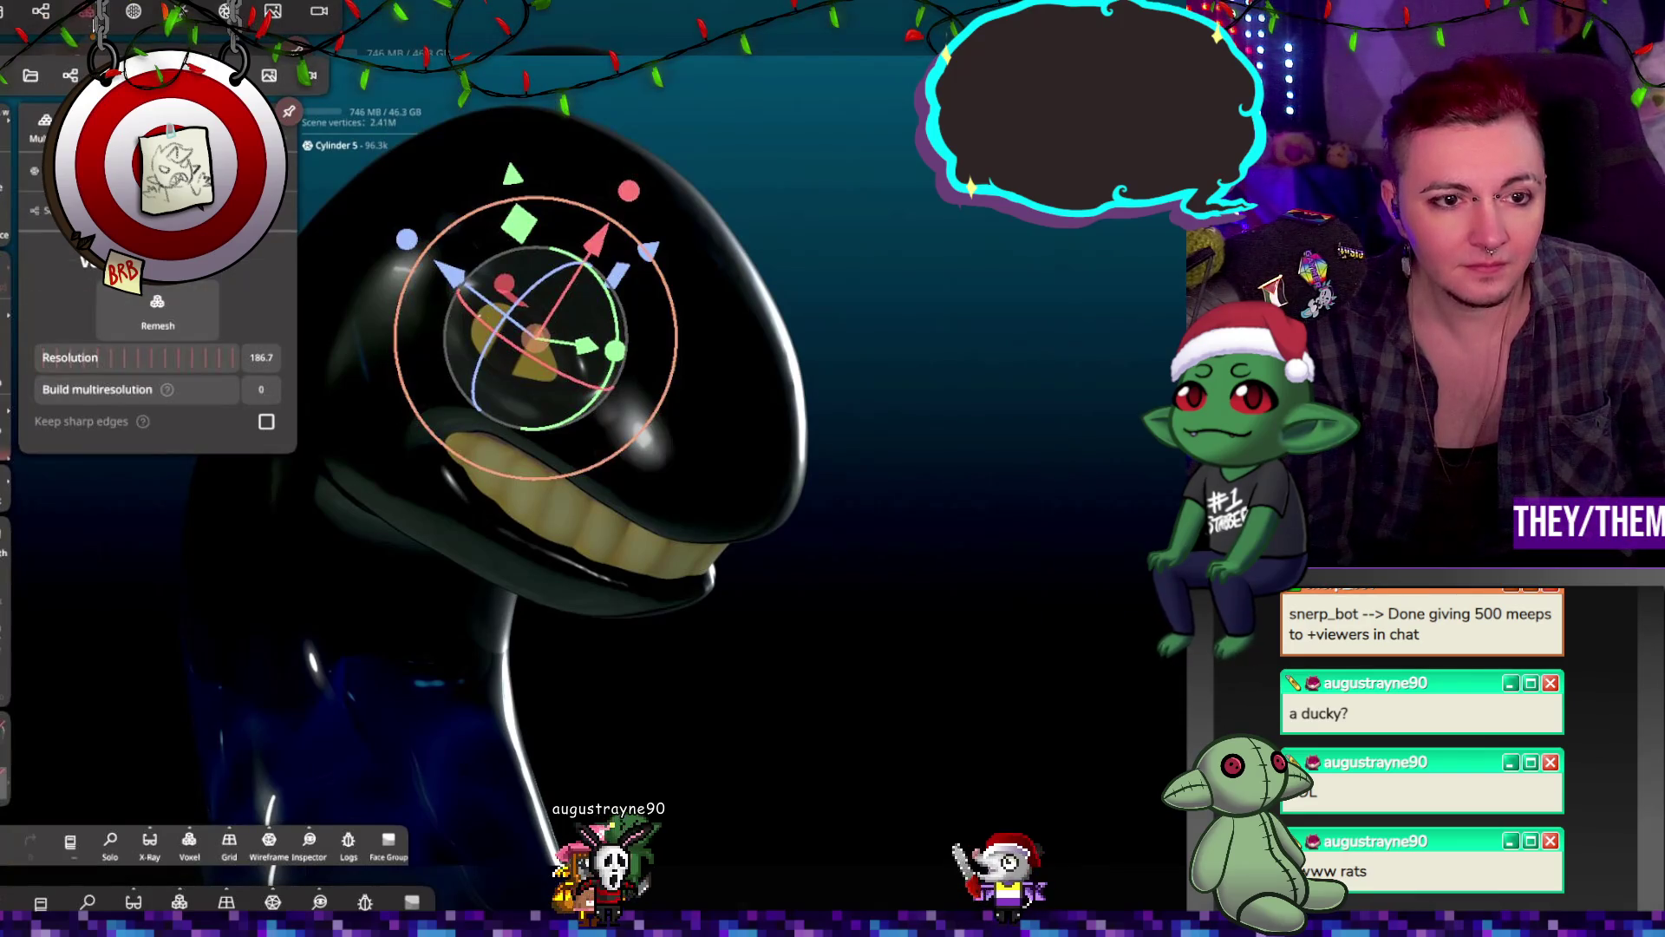
left_click(136, 12)
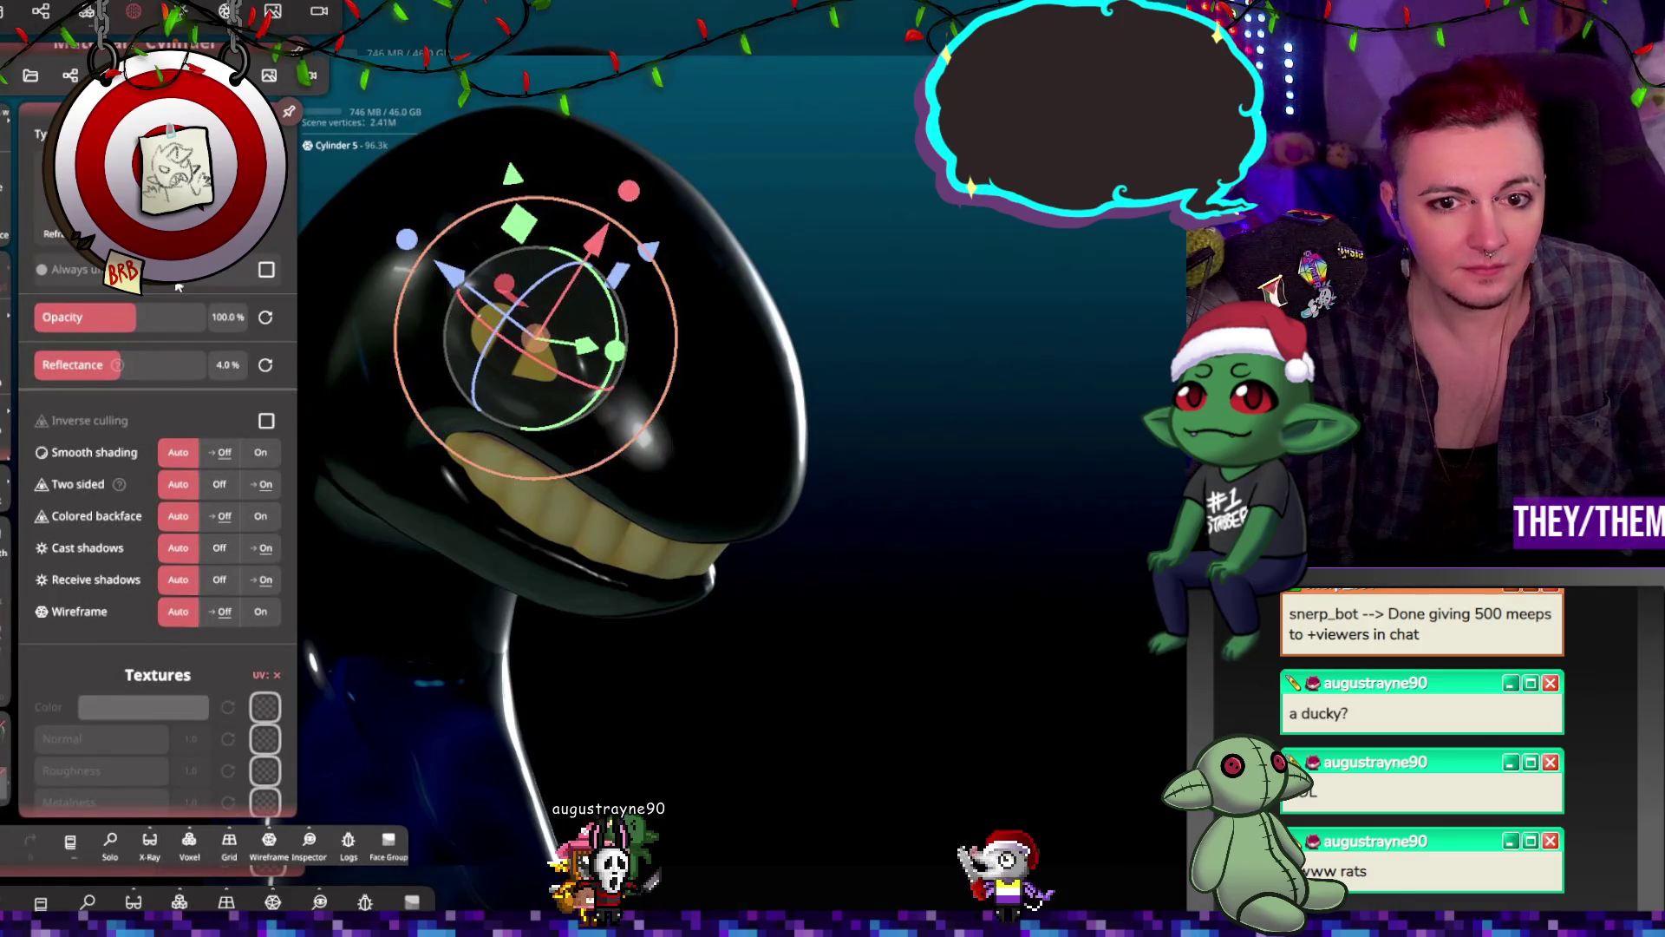
left_click(266, 270)
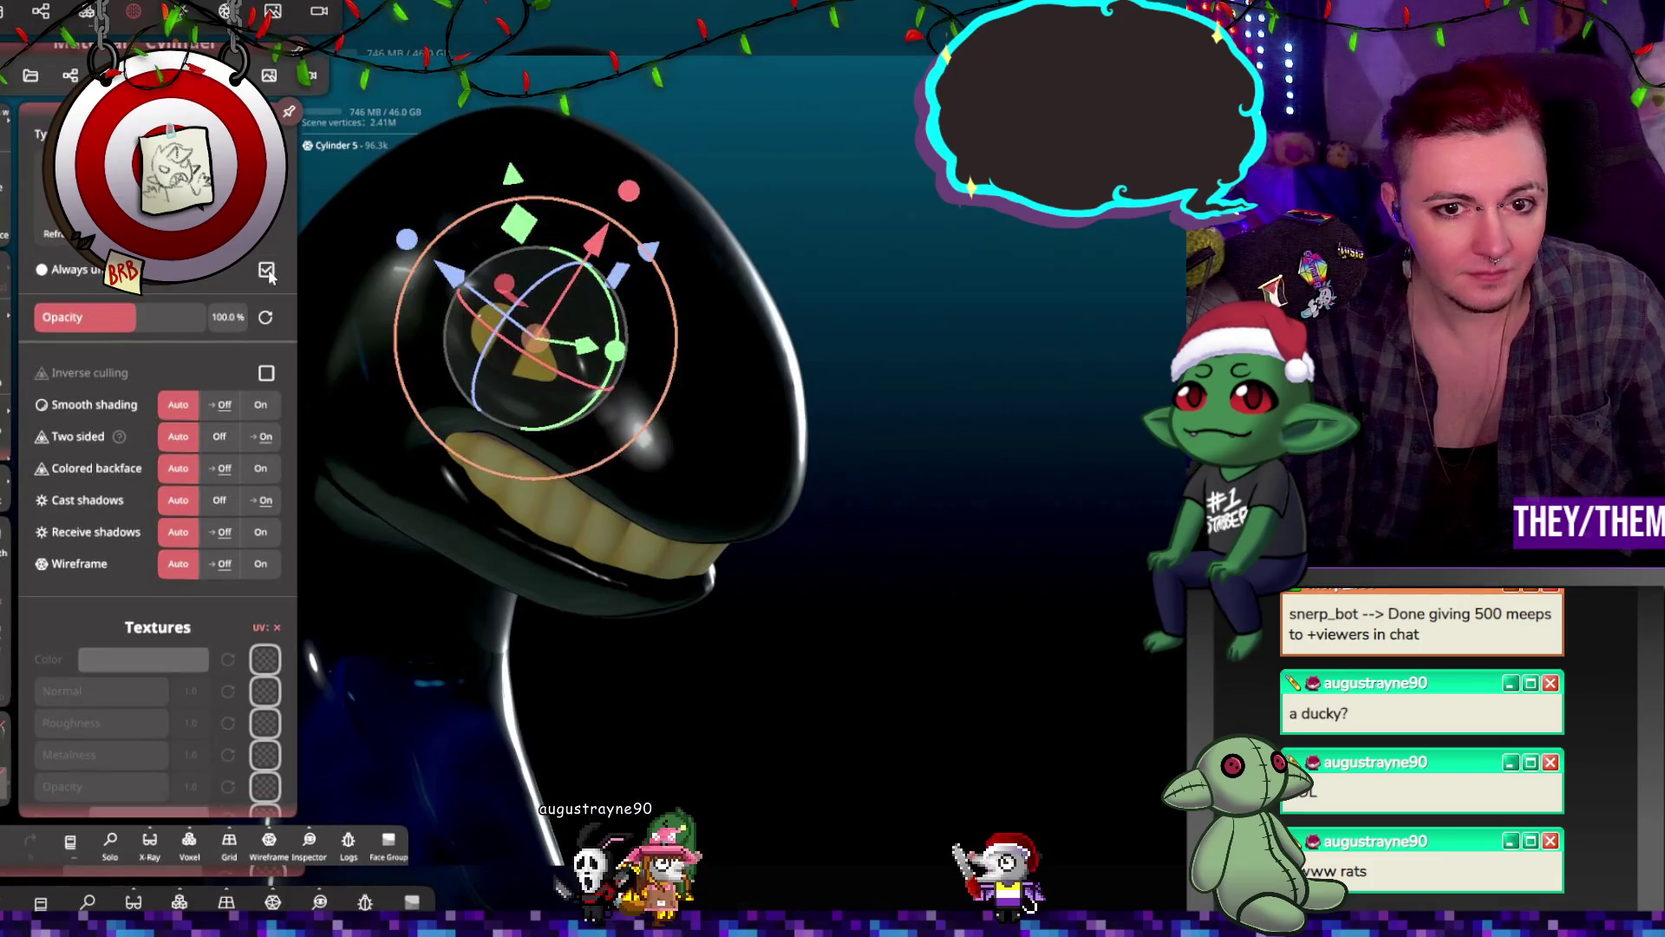
left_click(247, 412)
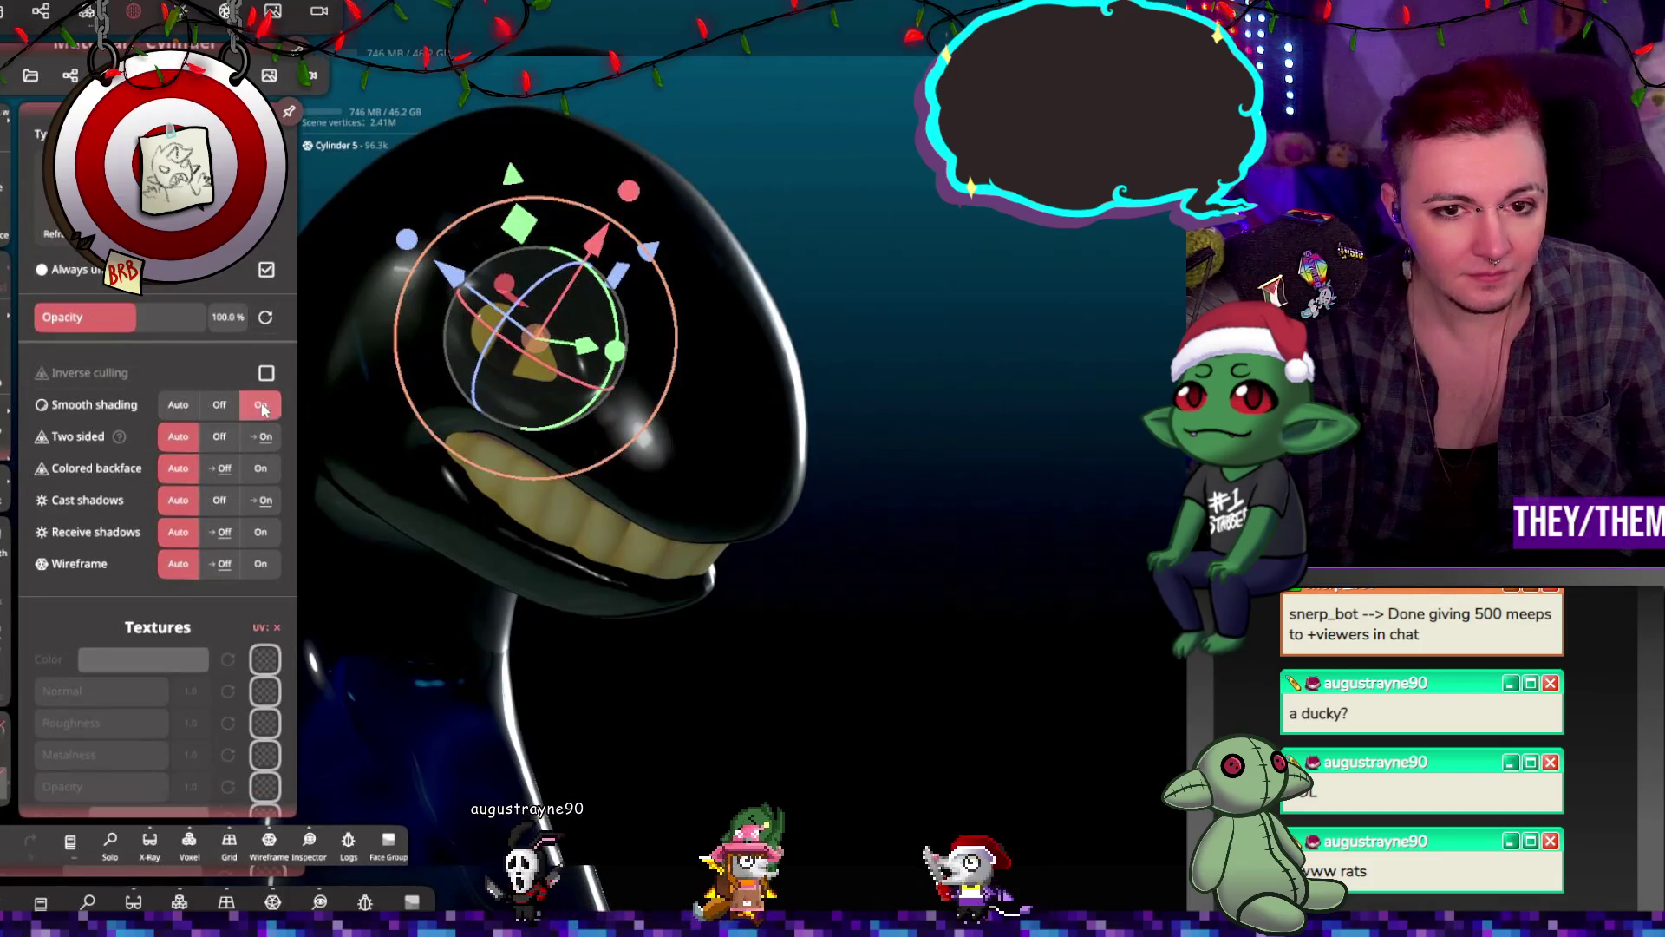
mouse_move(729, 371)
left_mouse_down()
mouse_move(711, 408)
mouse_move(667, 311)
left_mouse_up()
right_click_drag(347, 481, 377, 477)
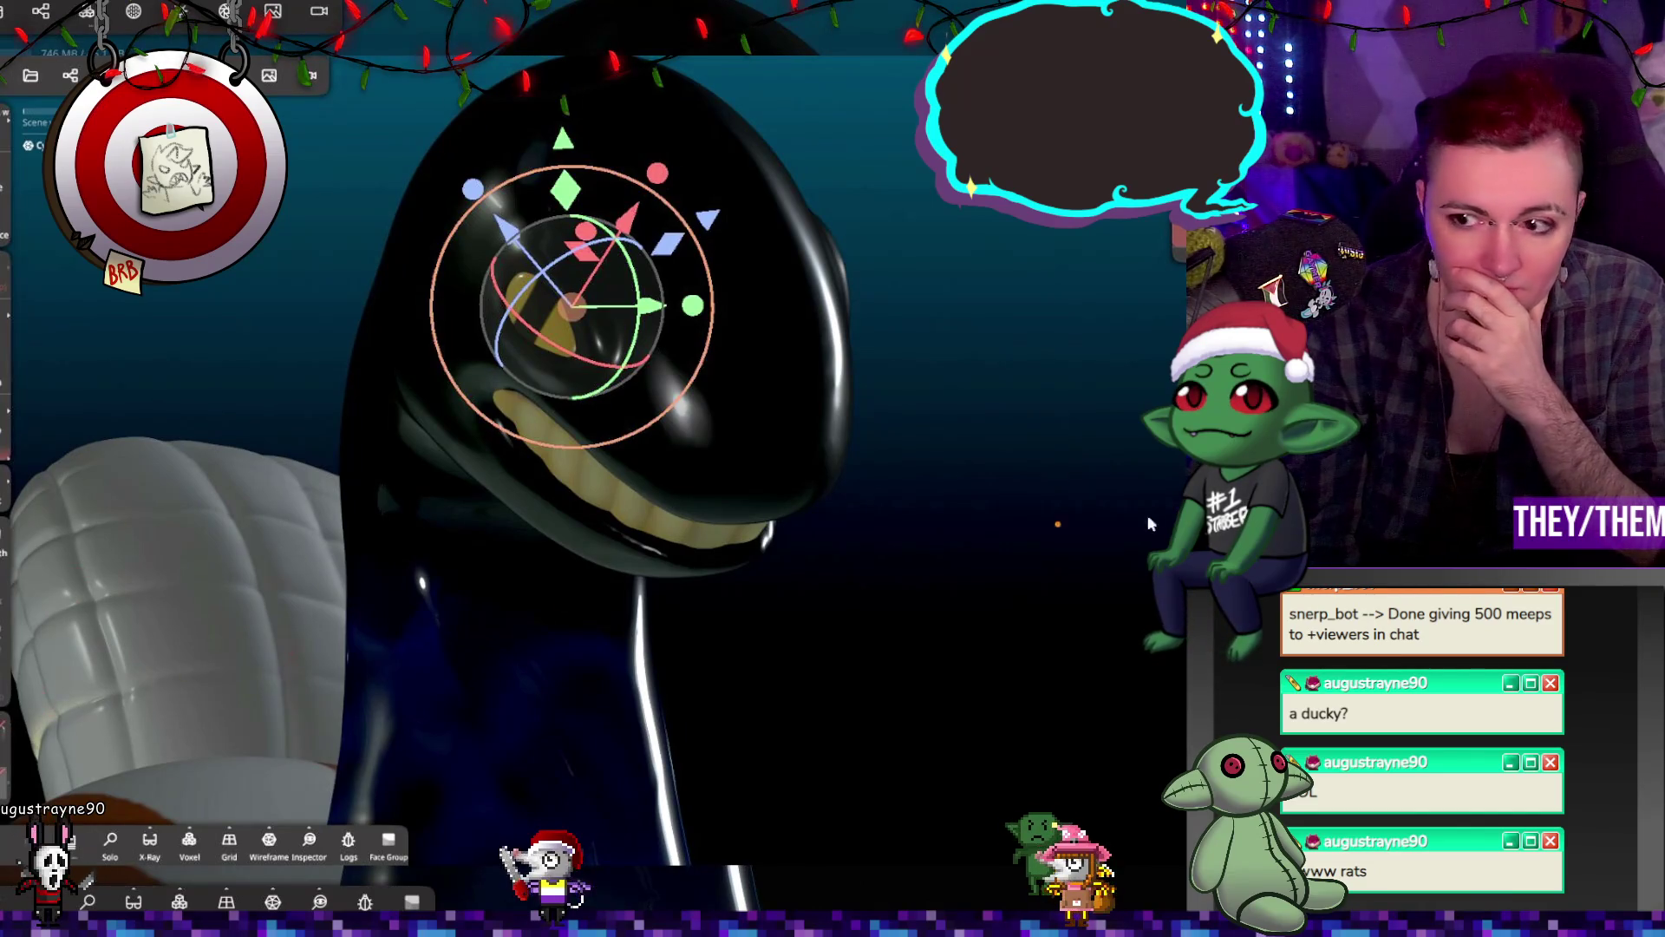
key("Escape")
Step: Give Cylinder 5 colour #ffe300, opacity 204.2%, cast-only shadows, two-sided and coloured backfaces off
left_click(225, 76)
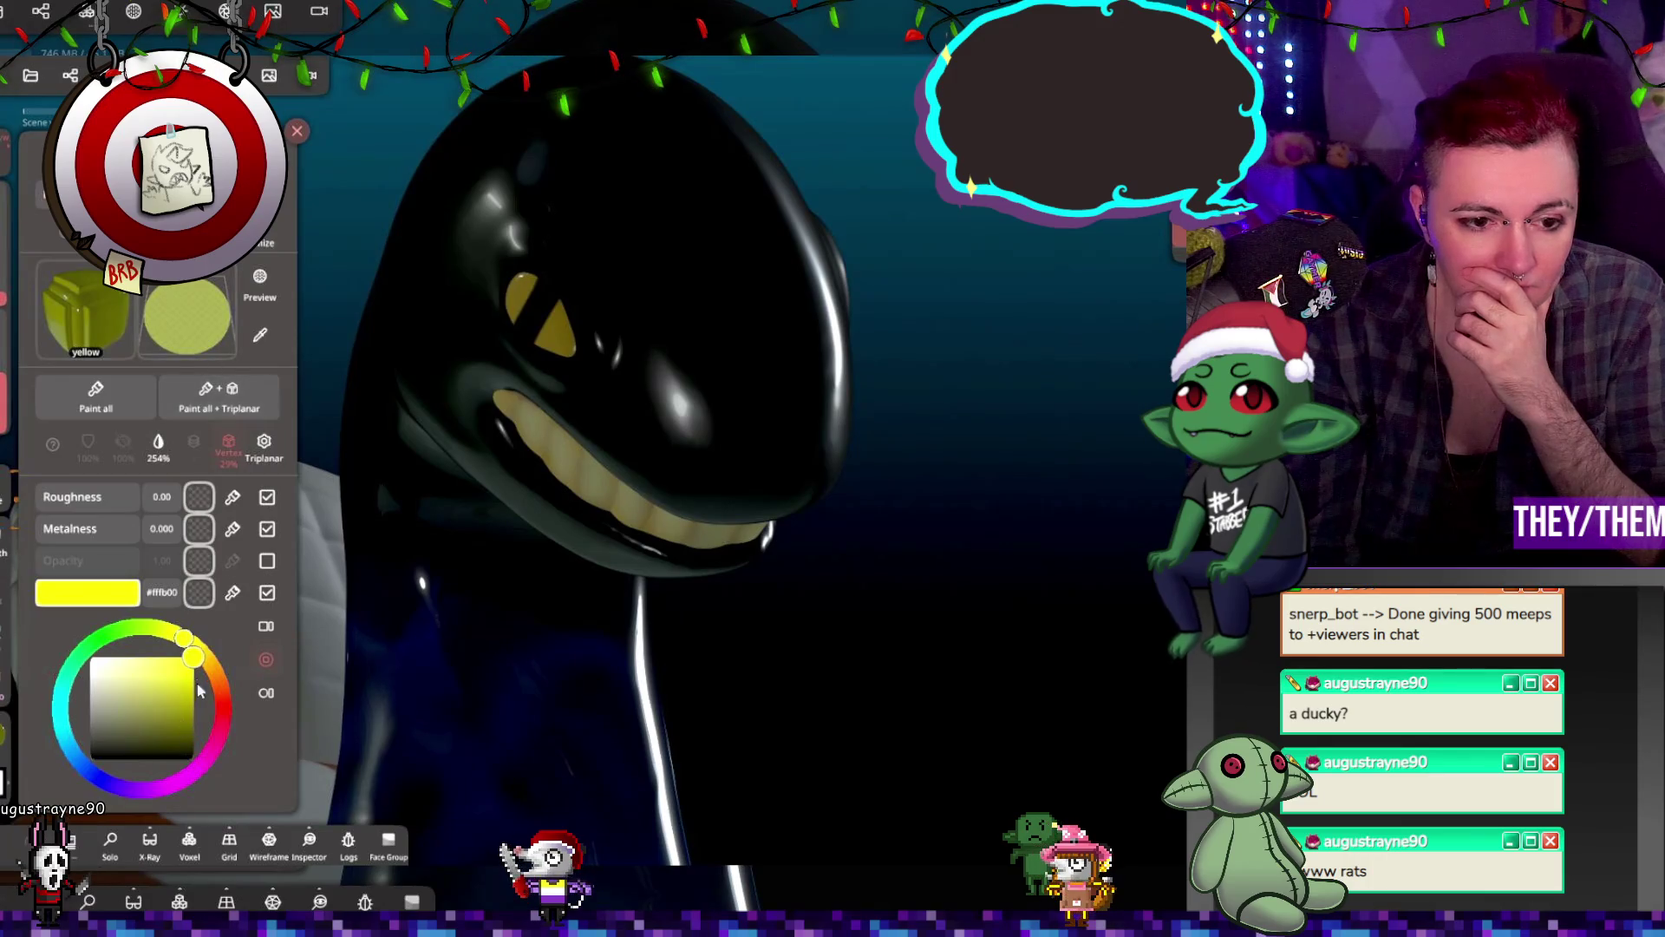
left_click(190, 643)
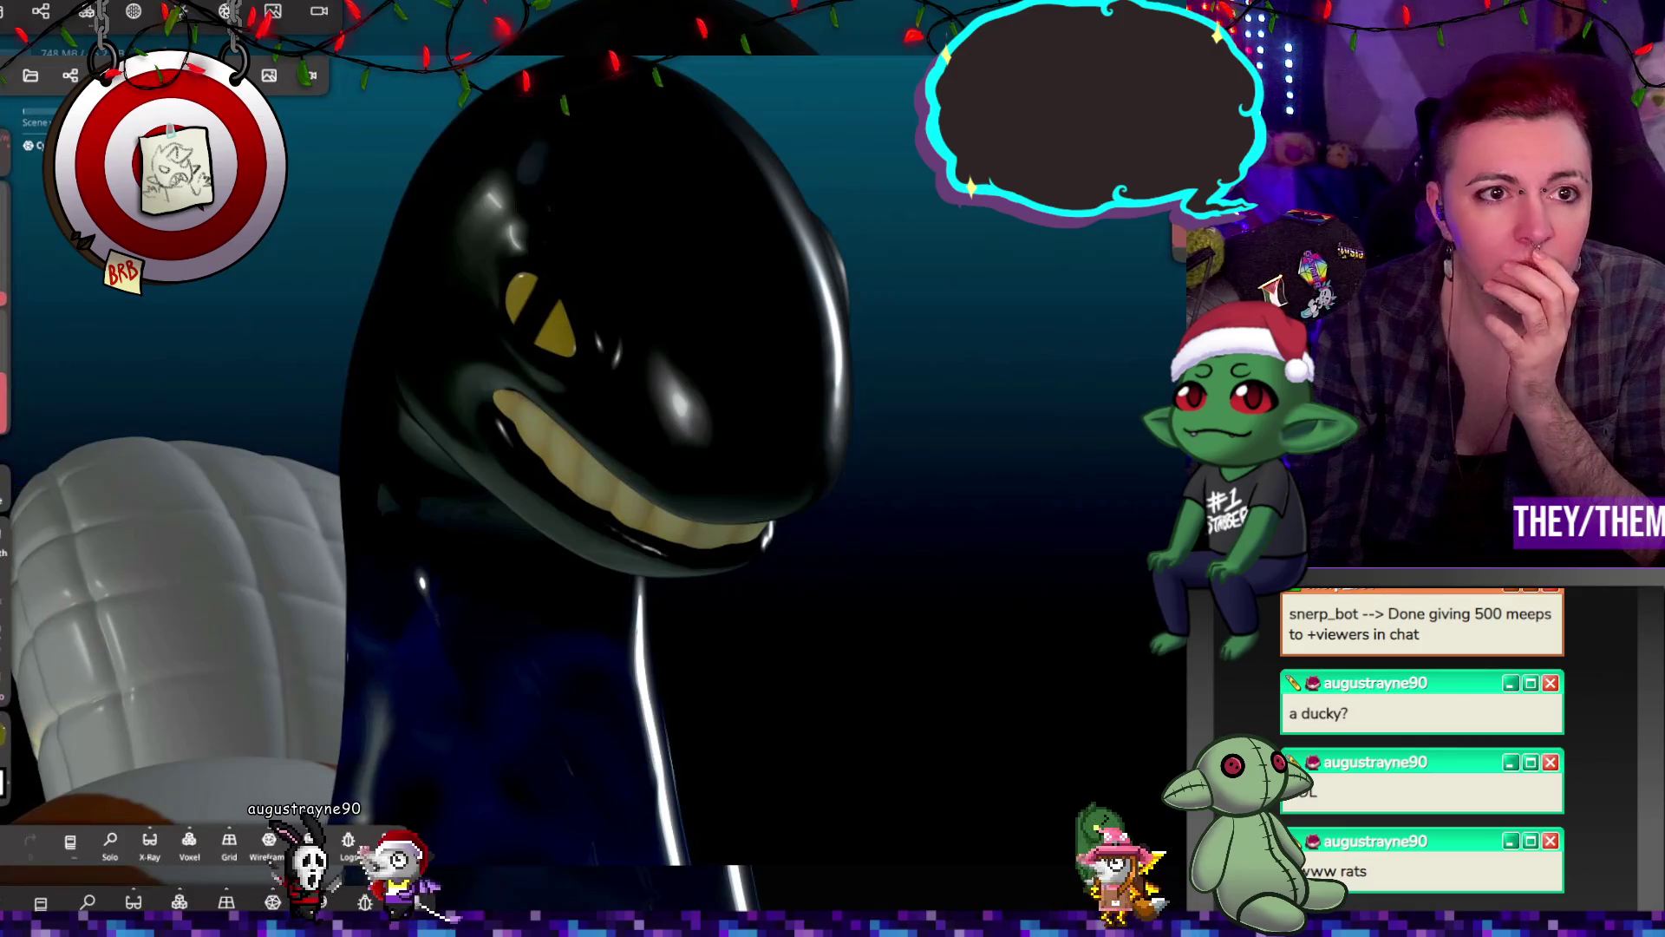
left_click(40, 14)
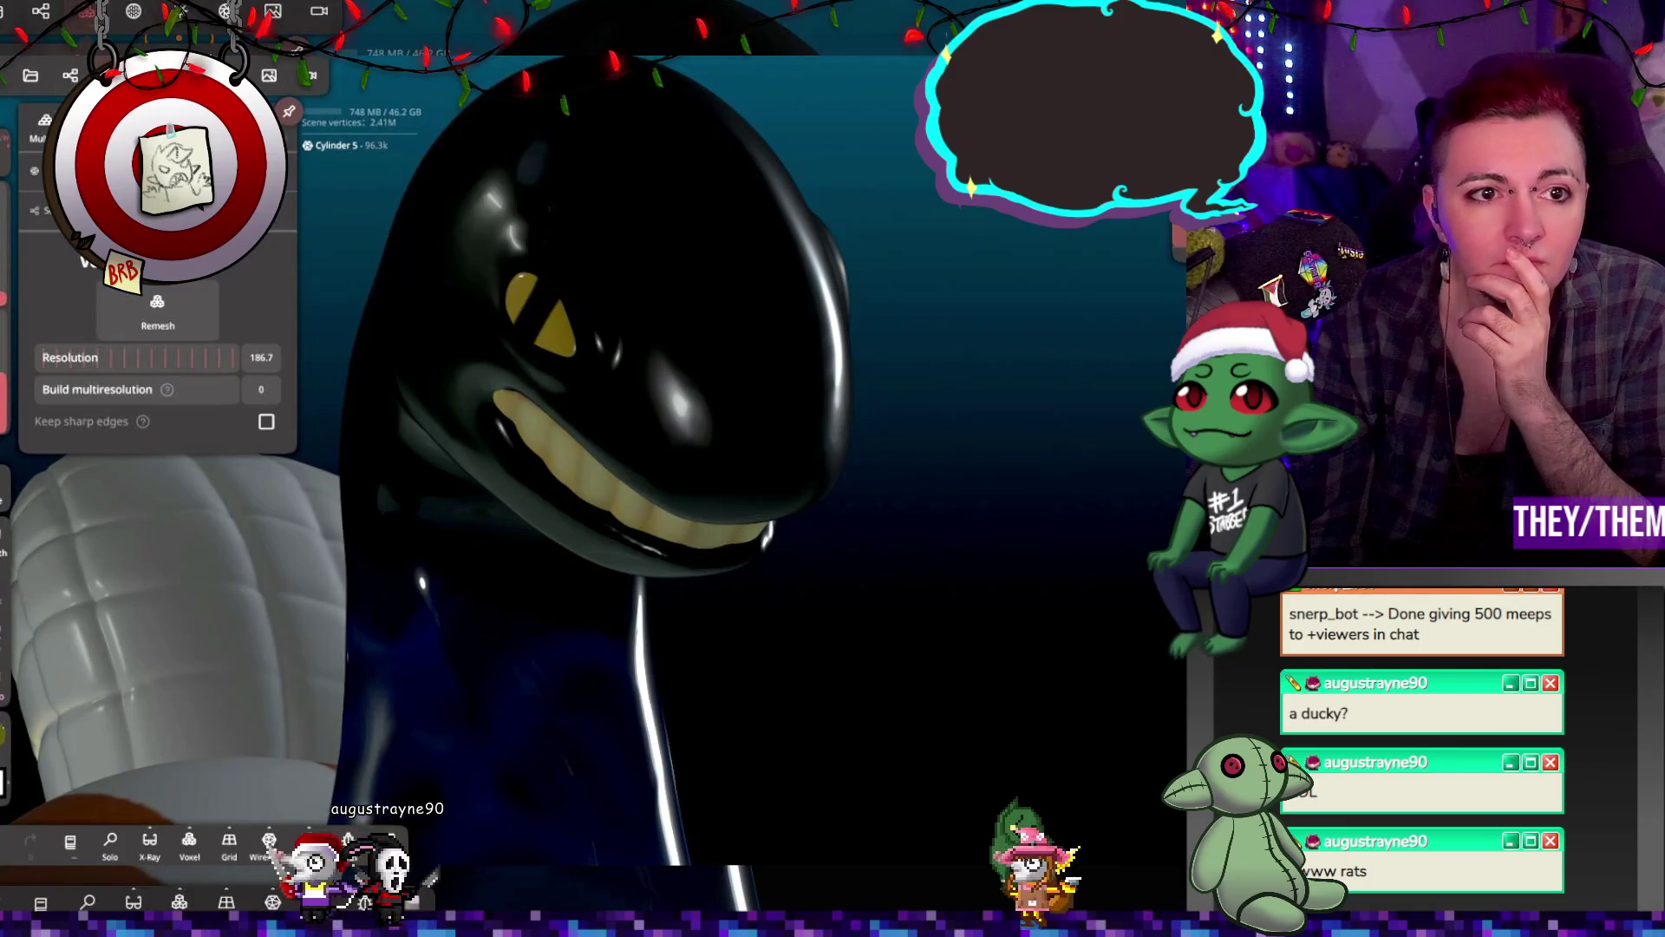
left_click(134, 12)
left_click_drag(159, 323, 211, 324)
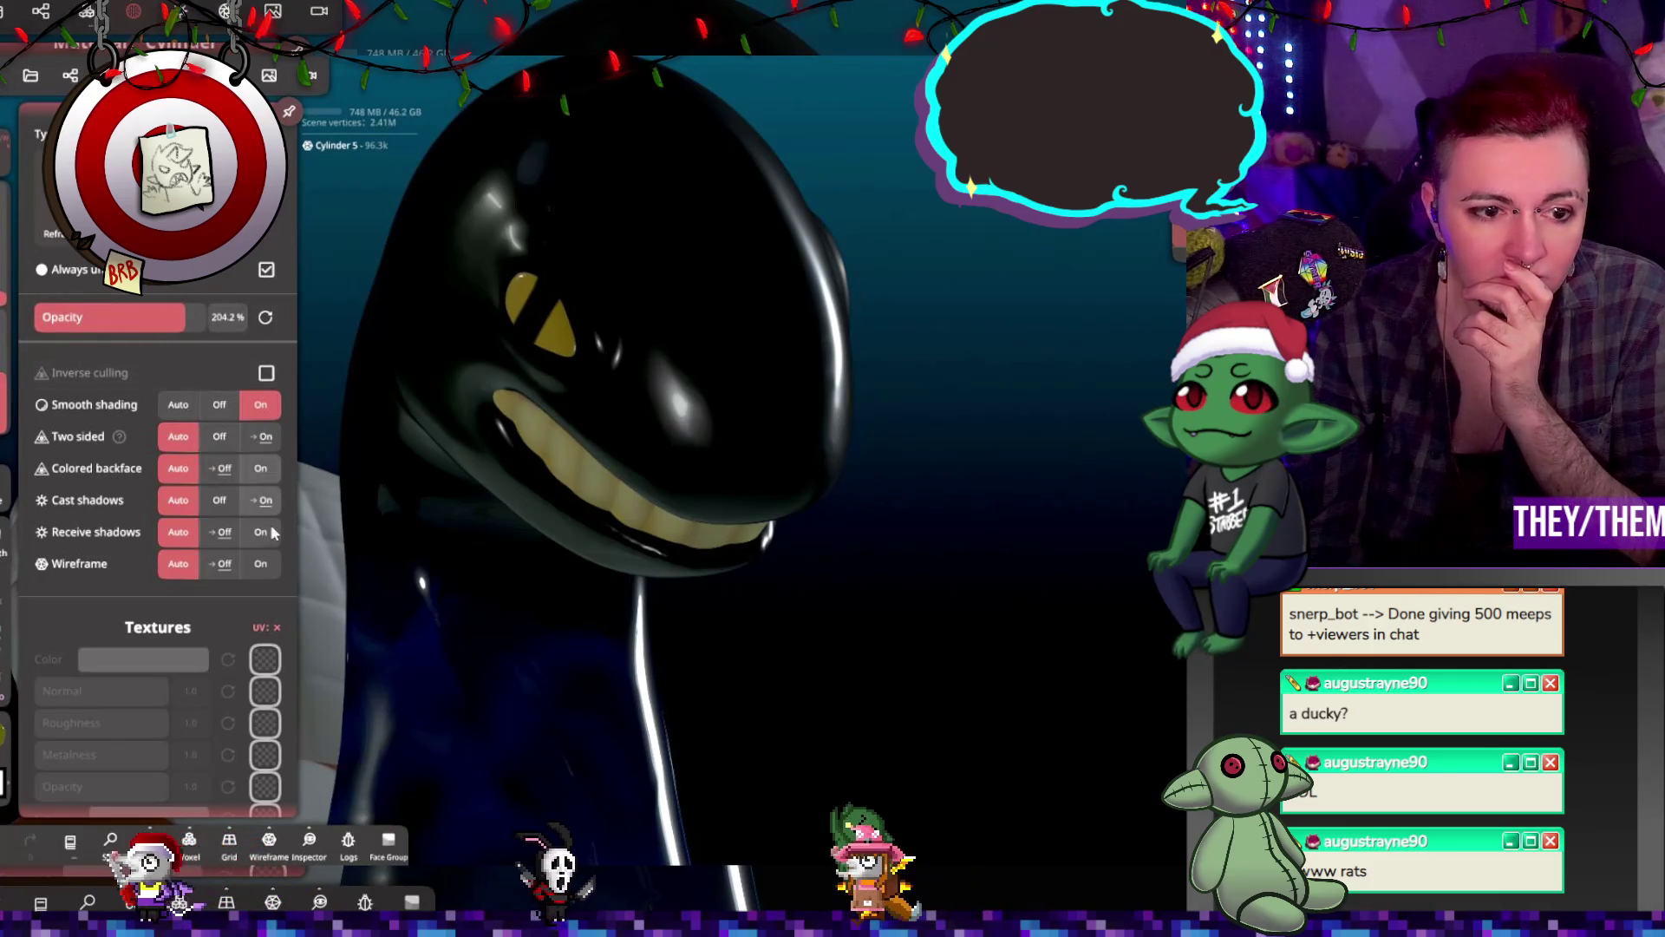
left_click(219, 532)
left_click(260, 500)
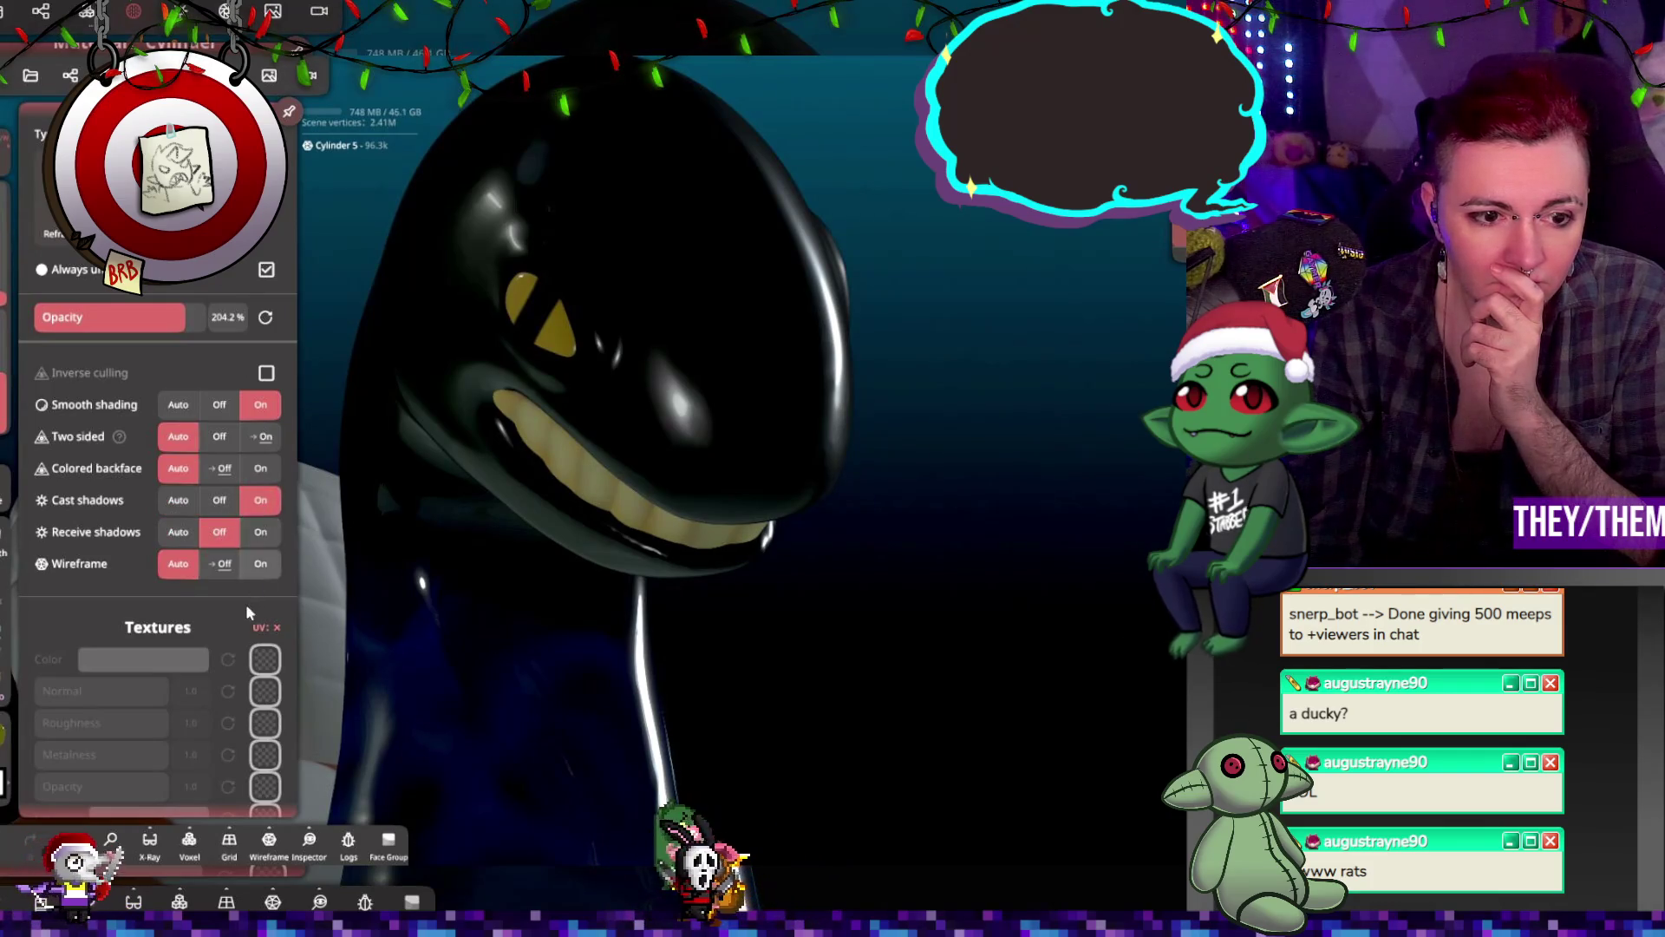
left_click(220, 446)
left_click(220, 469)
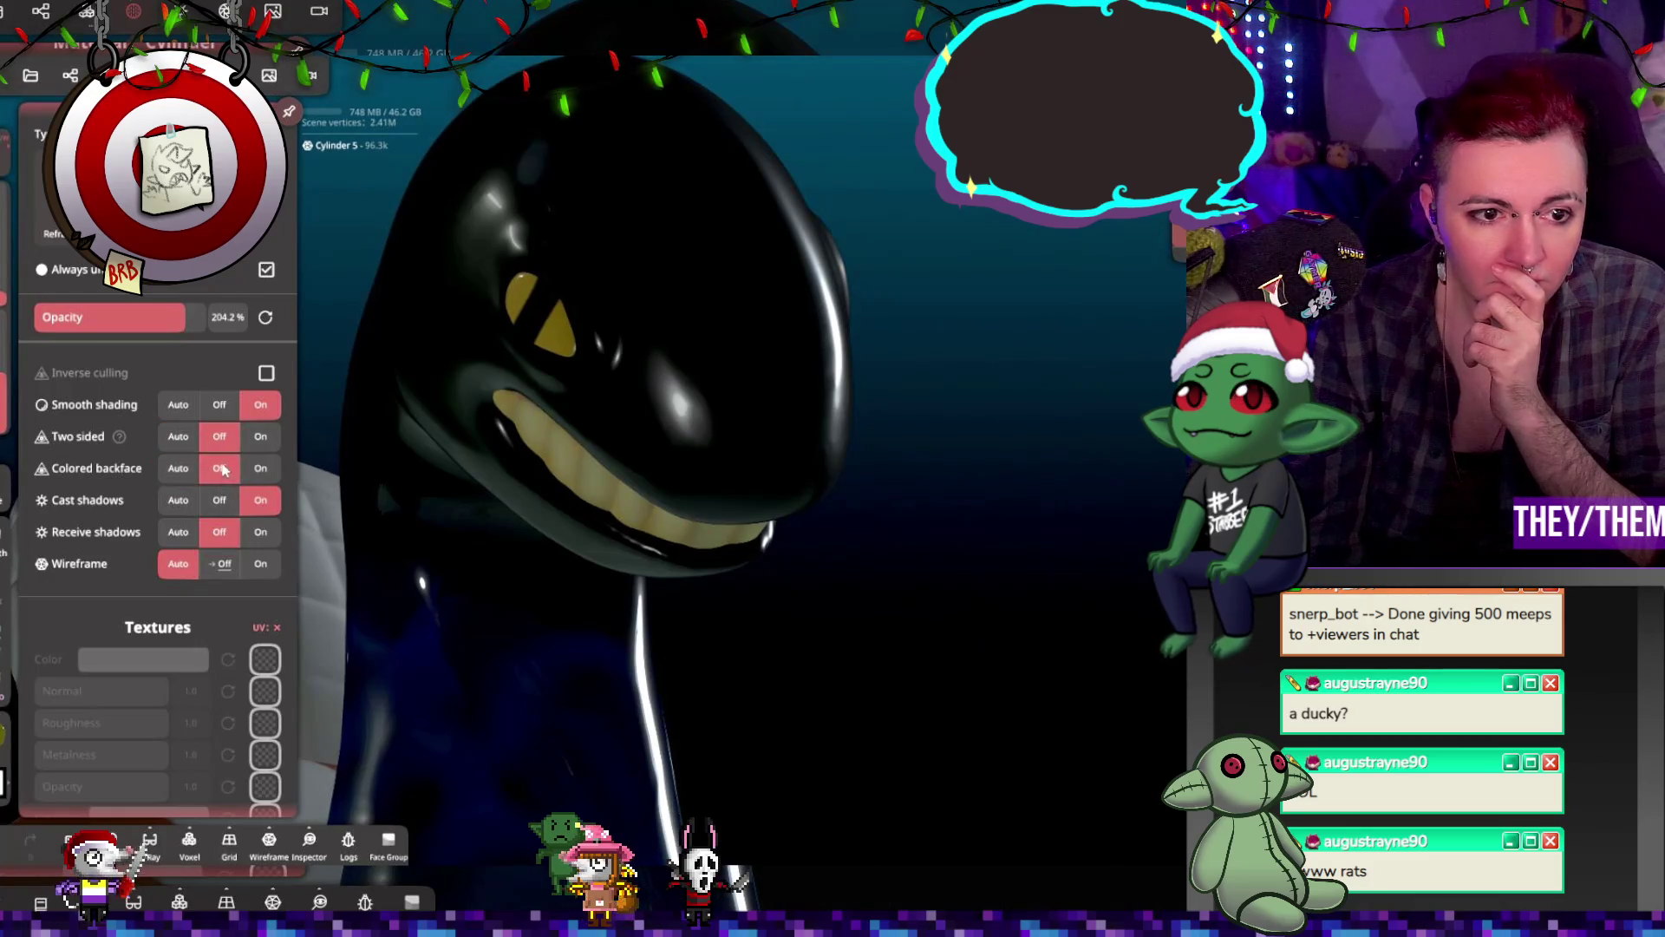
Step: Hide and reshow Cylinder 1 to compare the eye, then view the head from the front
left_click(562, 375)
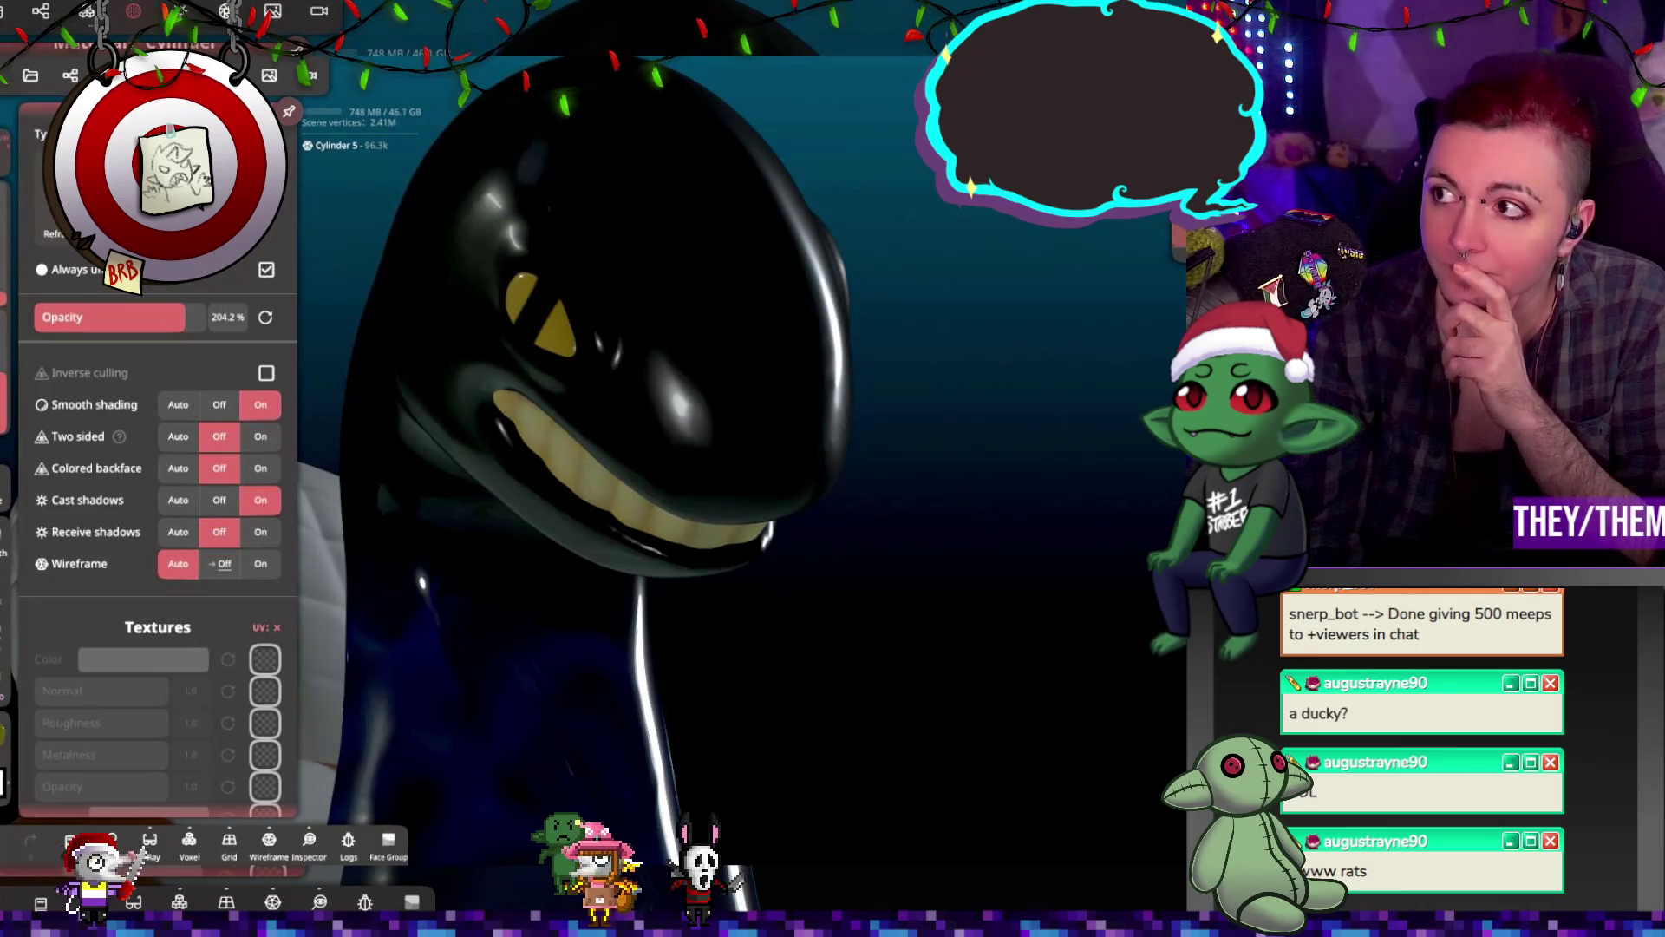
left_click_drag(680, 472, 799, 434)
left_click(70, 76)
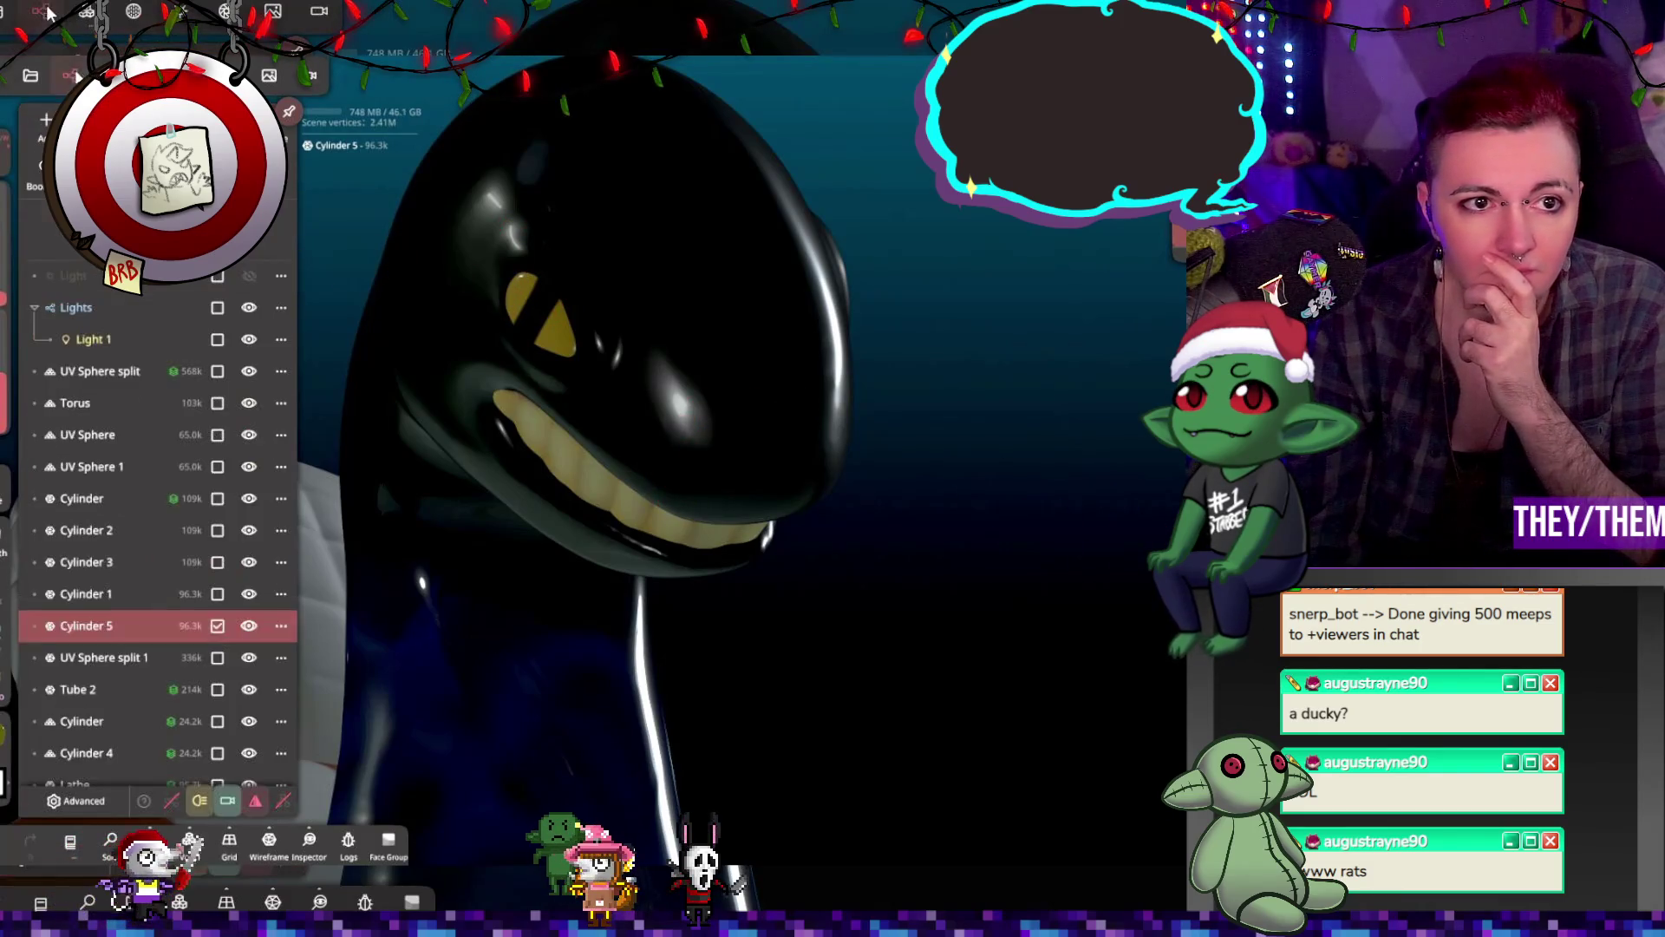
left_click(249, 594)
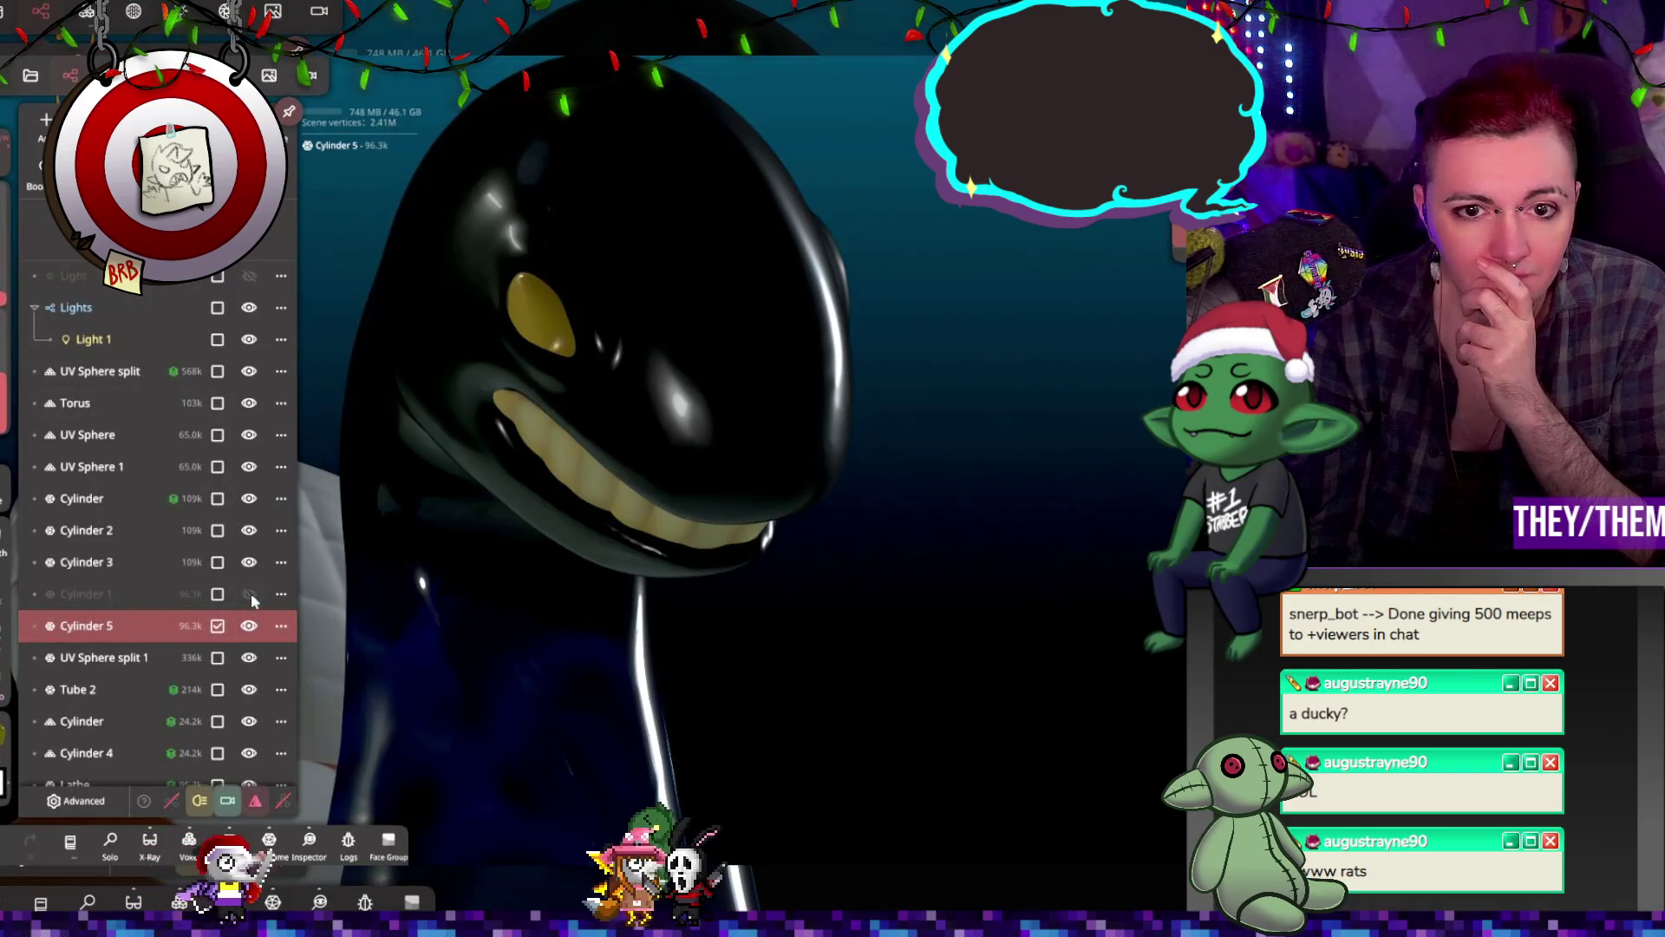
left_click(249, 594)
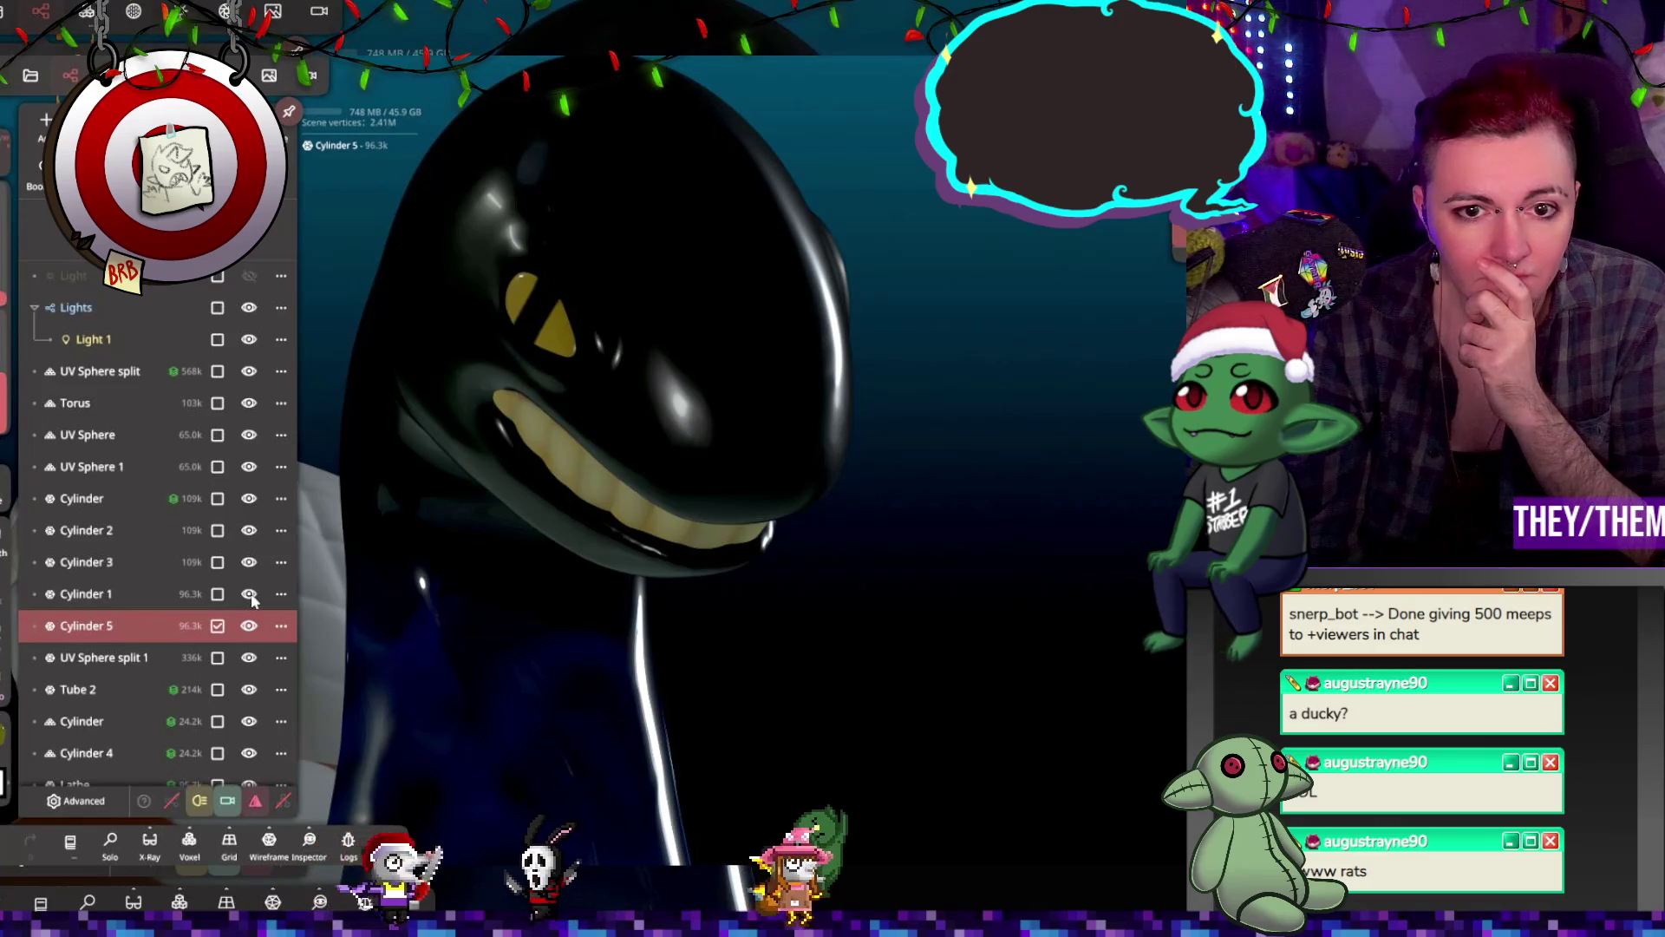
left_click(380, 482)
mouse_move(380, 482)
left_mouse_down()
mouse_move(595, 414)
mouse_move(536, 418)
left_mouse_up()
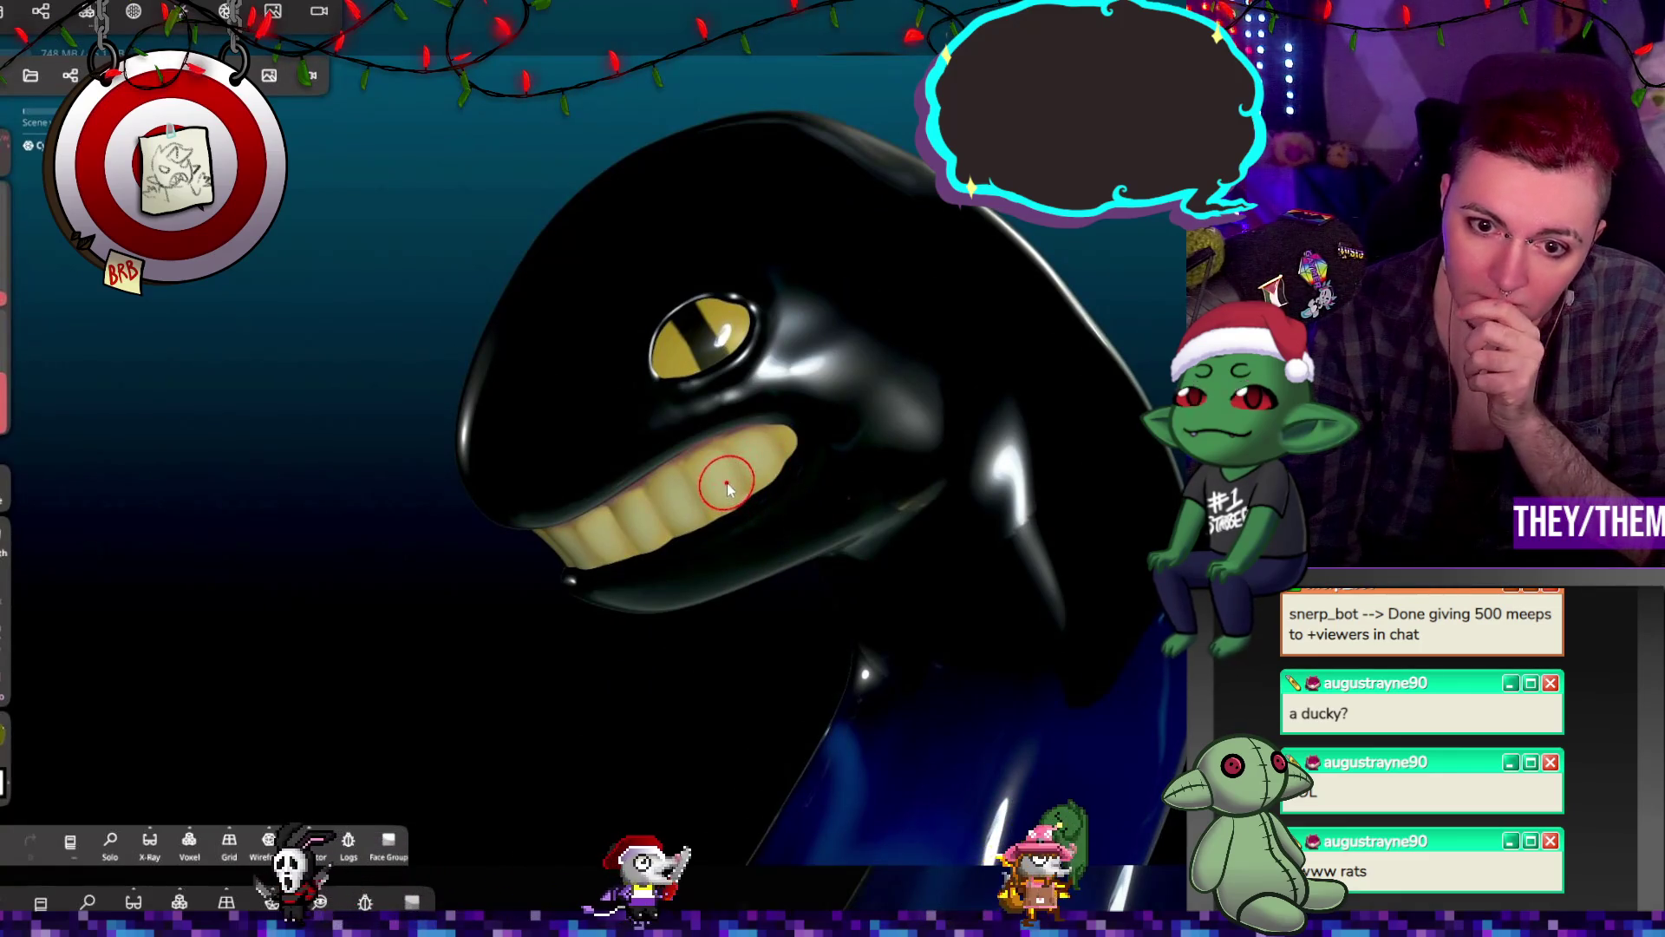
Step: Select the teeth piece and duplicate UV Sphere into UV Sphere 2
left_click(727, 482)
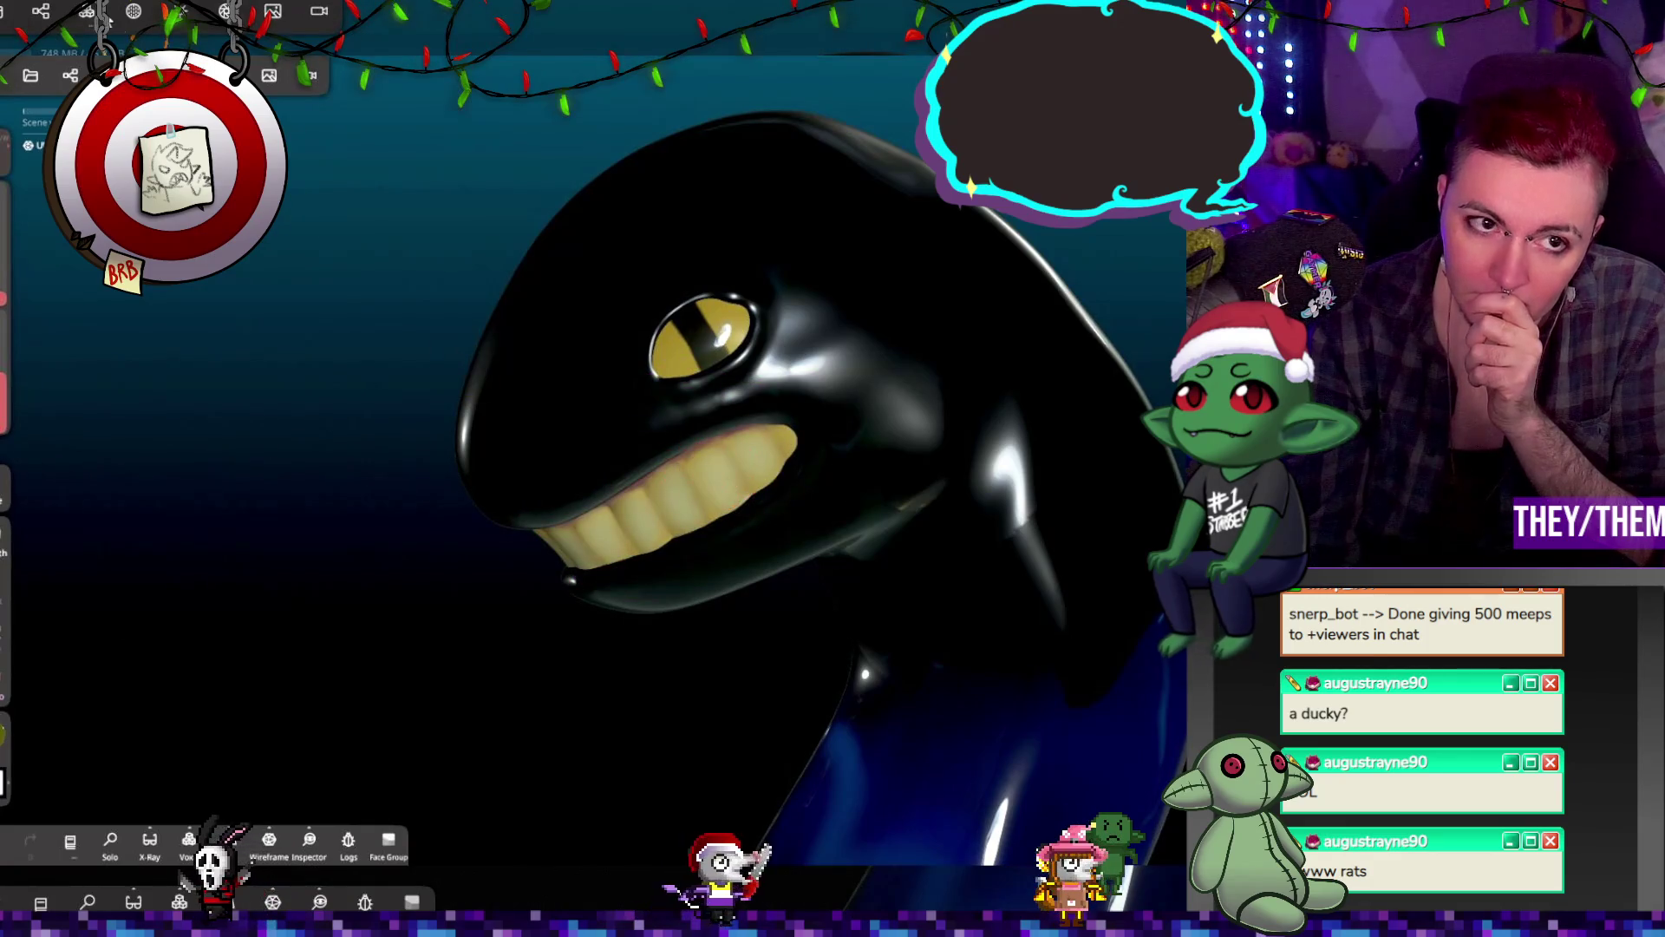
left_click(53, 15)
key("ctrl+d")
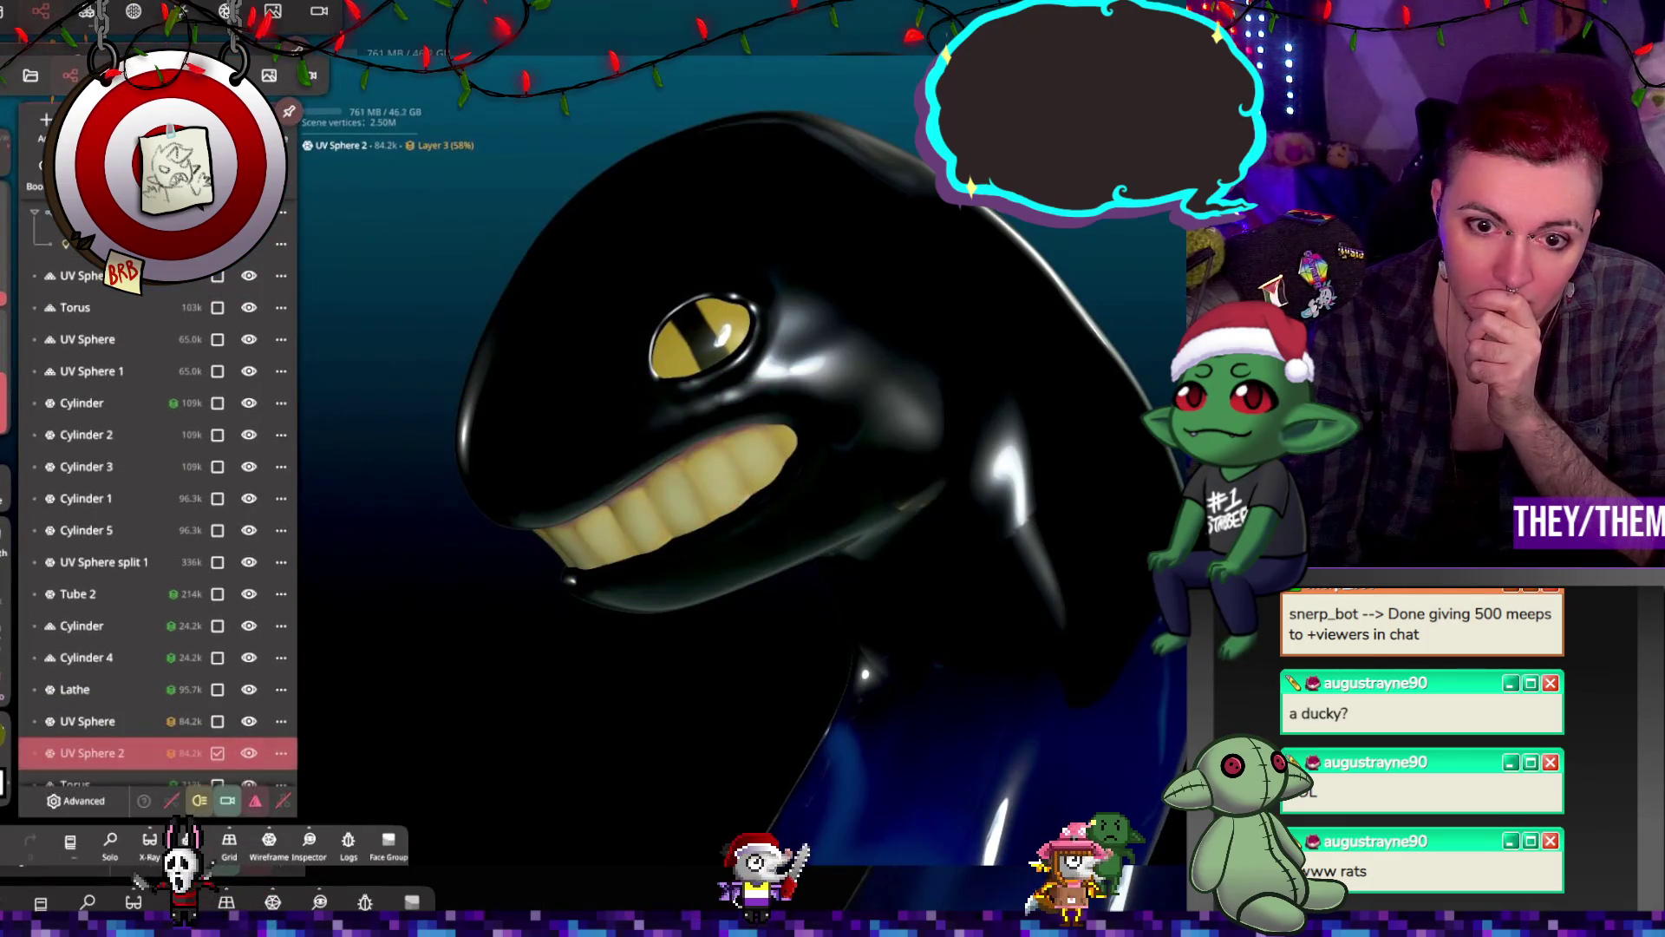
left_click(133, 11)
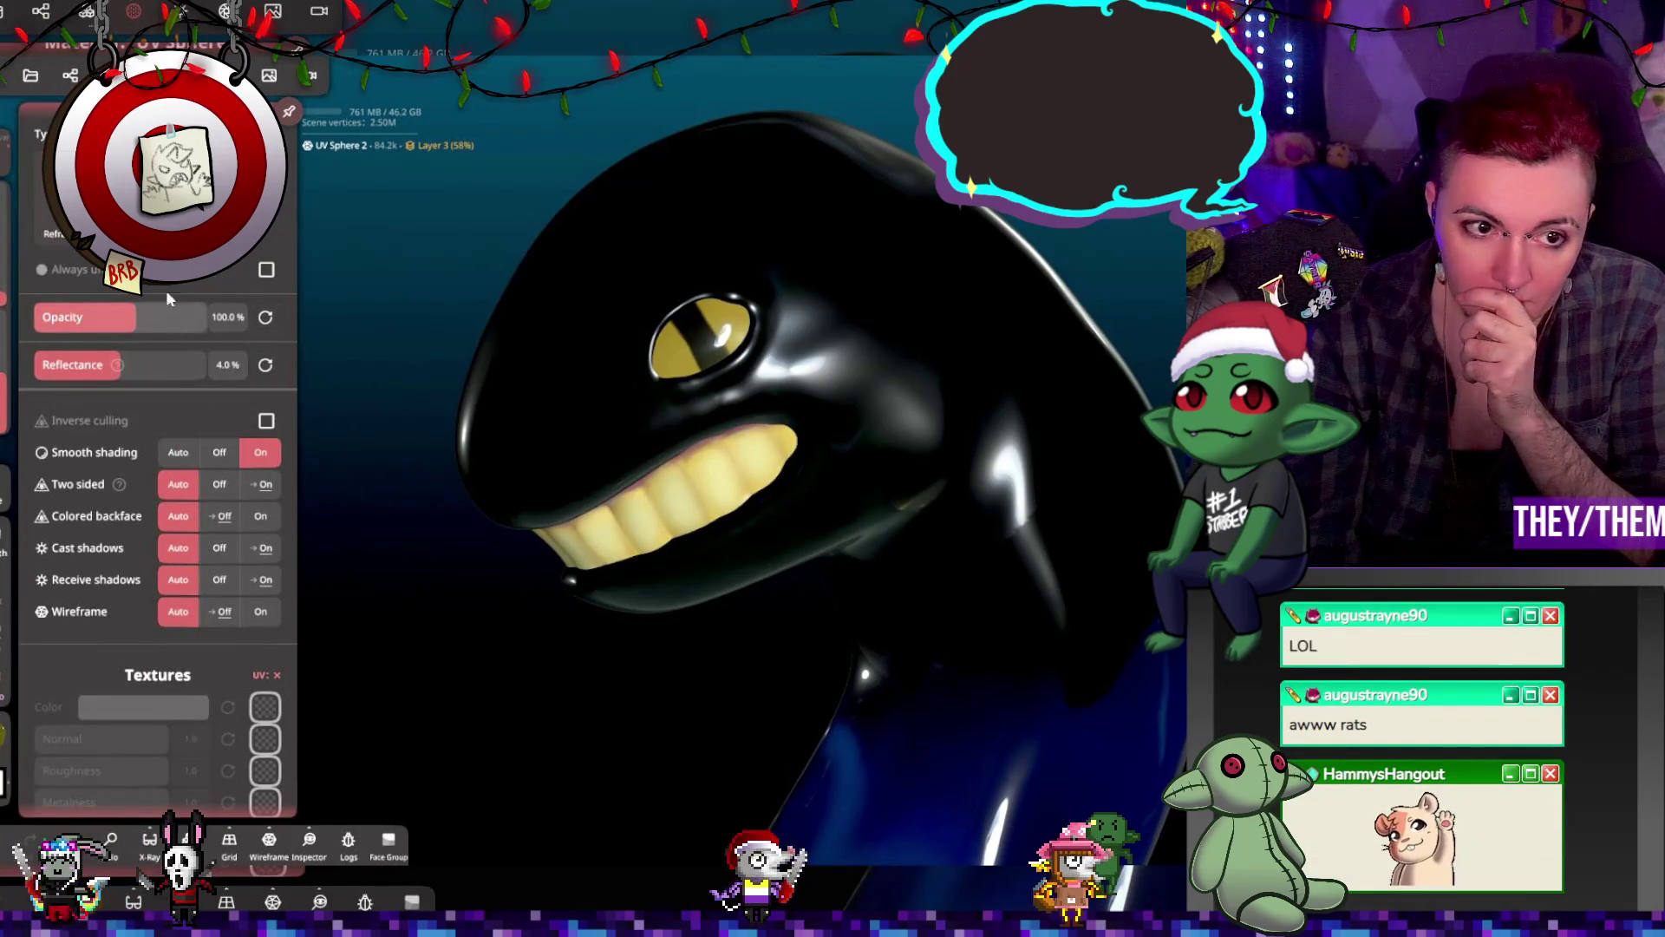
Step: Turn off refraction on the eye material, make it always unlit, and adjust its opacity
left_click(679, 362)
left_click(134, 10)
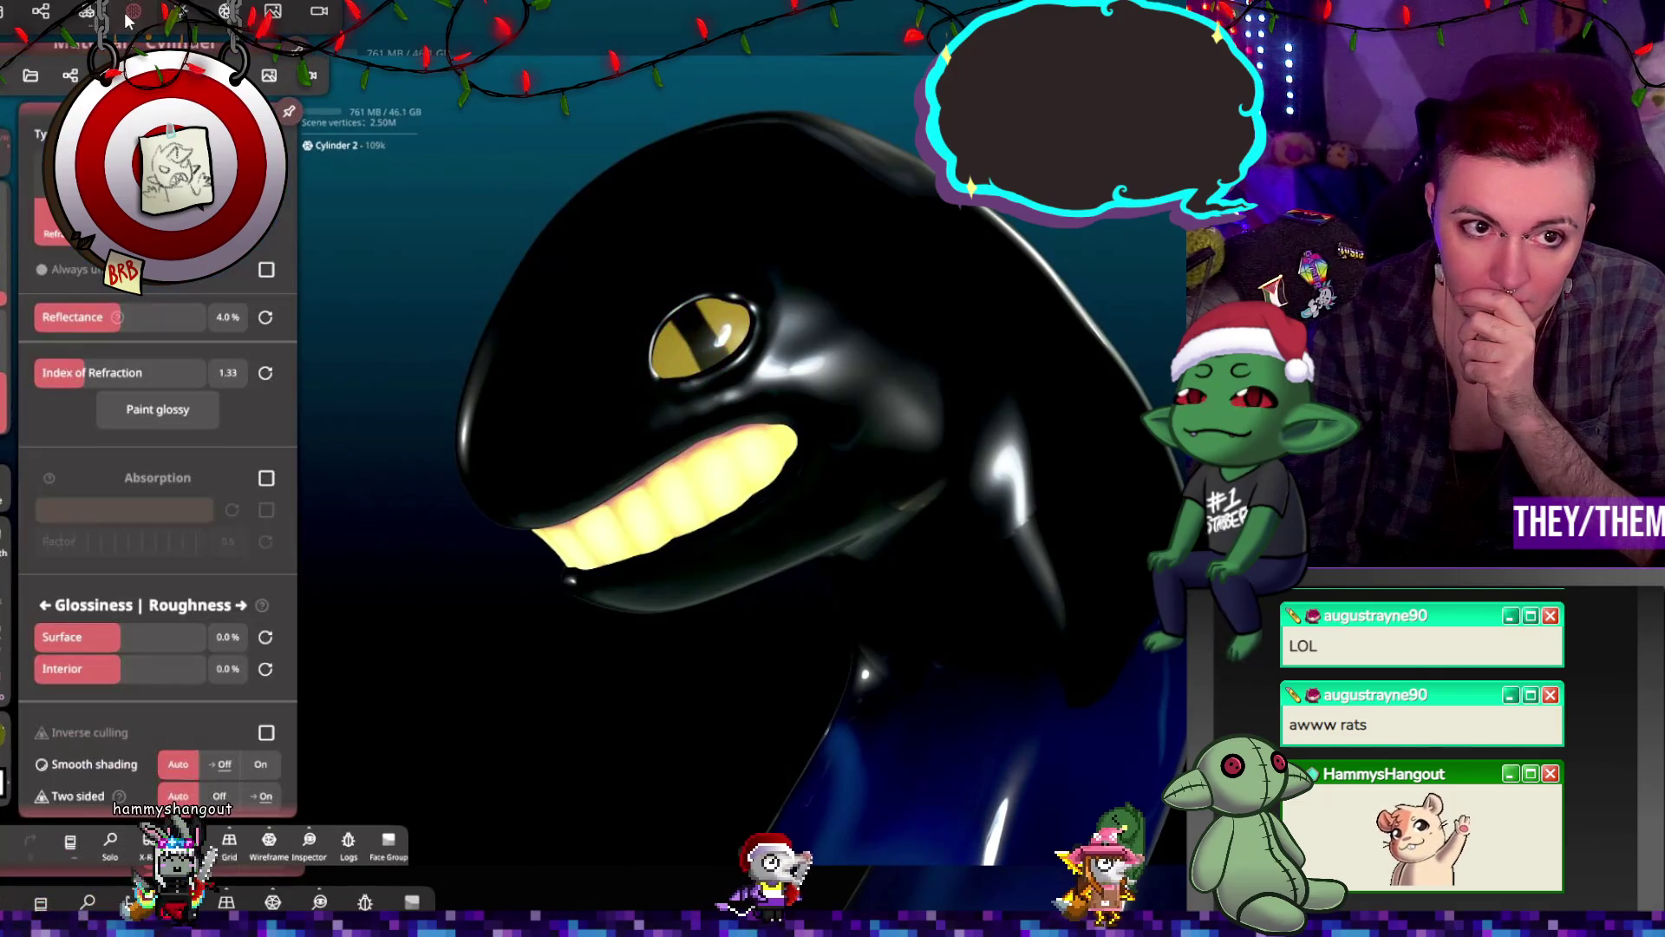
left_click(217, 232)
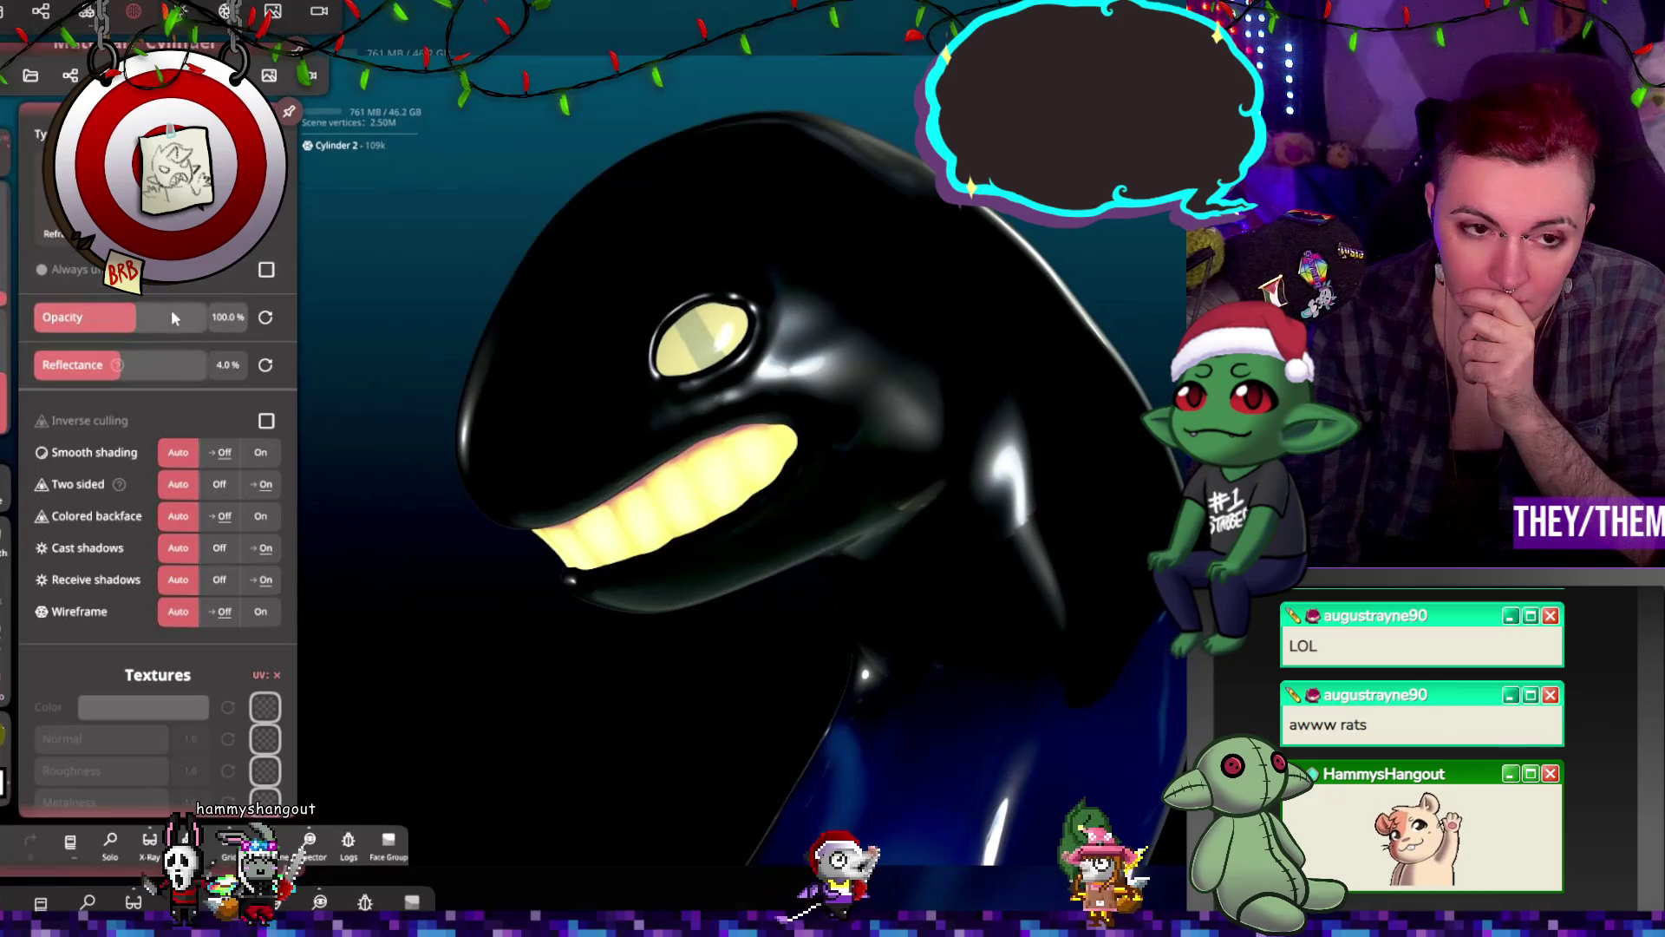
left_click(266, 271)
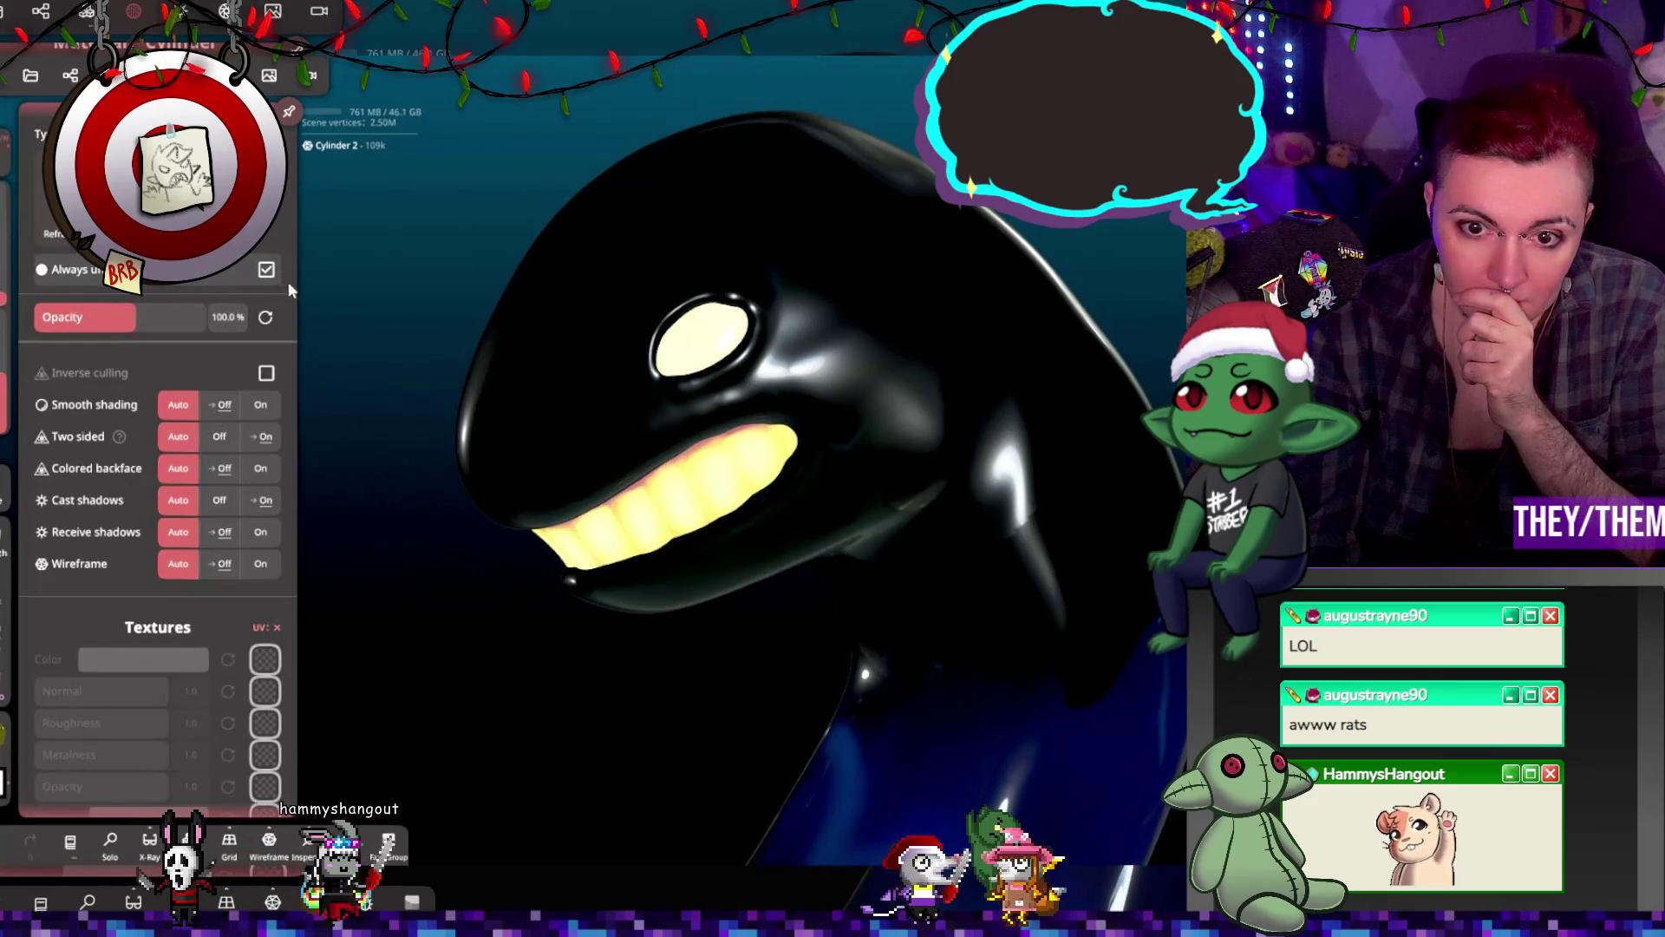
left_click(363, 306)
mouse_move(302, 341)
left_mouse_down()
mouse_move(299, 319)
mouse_move(101, 316)
mouse_move(231, 318)
left_mouse_up()
mouse_move(382, 295)
left_mouse_down()
mouse_move(615, 243)
mouse_move(450, 257)
mouse_move(381, 288)
left_mouse_up()
scroll(501, 361, "down", 5)
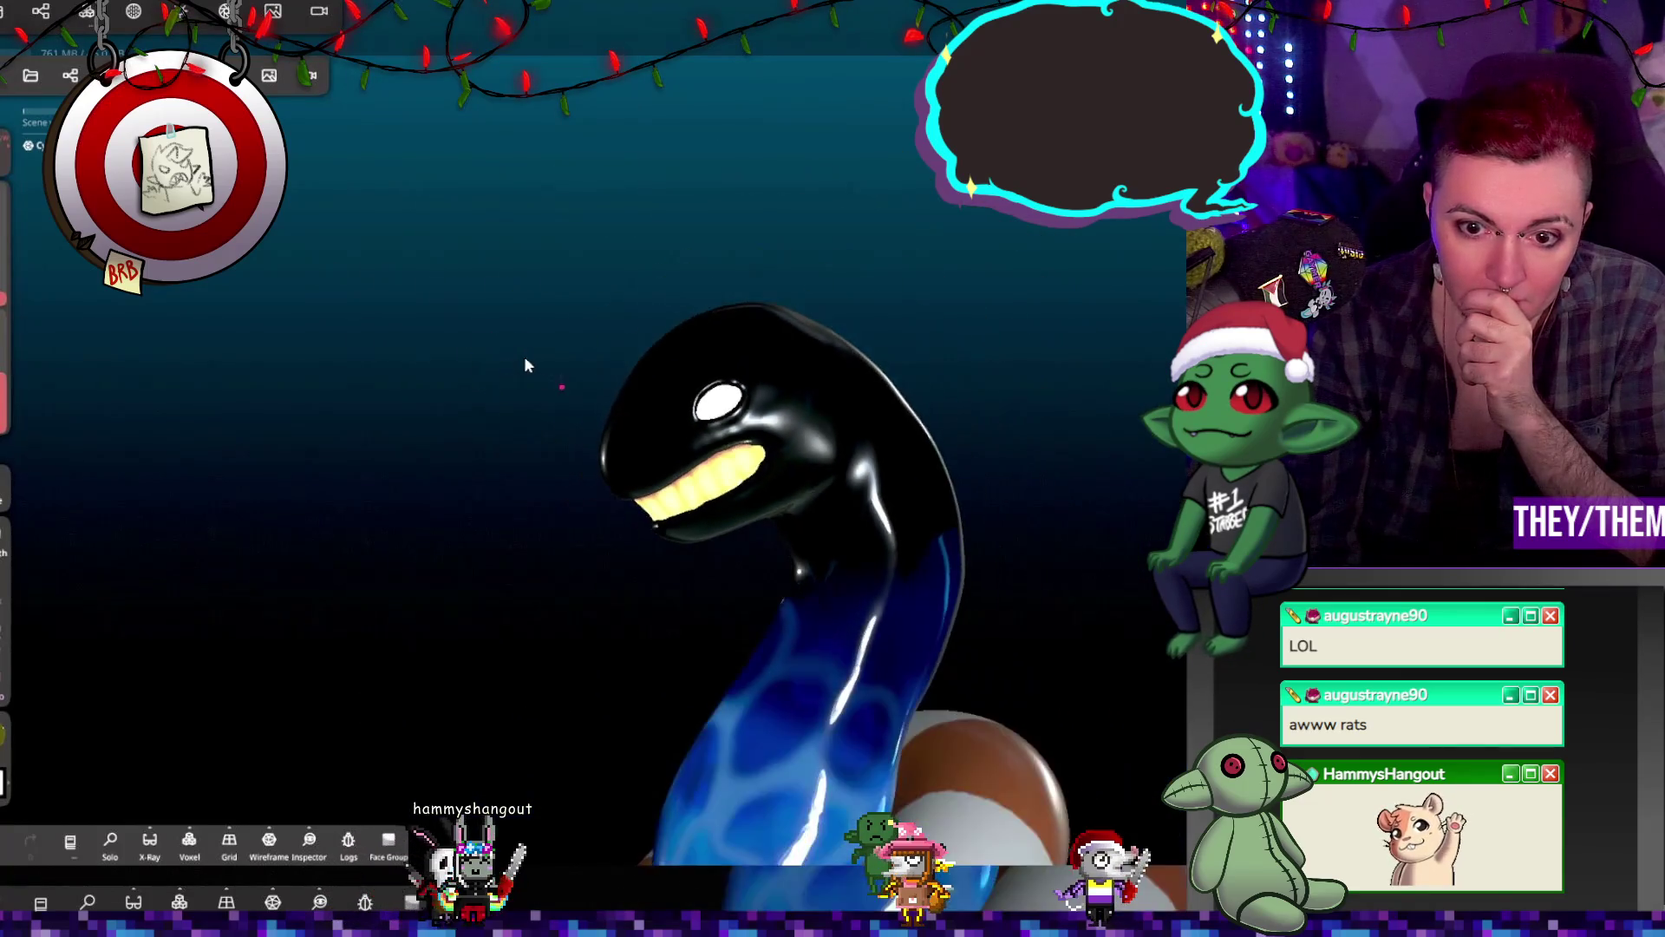
Step: Make the second eye (Cylinder 3) always unlit with 500% opacity
mouse_move(659, 369)
left_mouse_down()
mouse_move(921, 525)
mouse_move(996, 450)
mouse_move(1074, 456)
mouse_move(871, 476)
mouse_move(907, 487)
left_mouse_up()
scroll(681, 373, "up", 3)
scroll(689, 382, "up", 5)
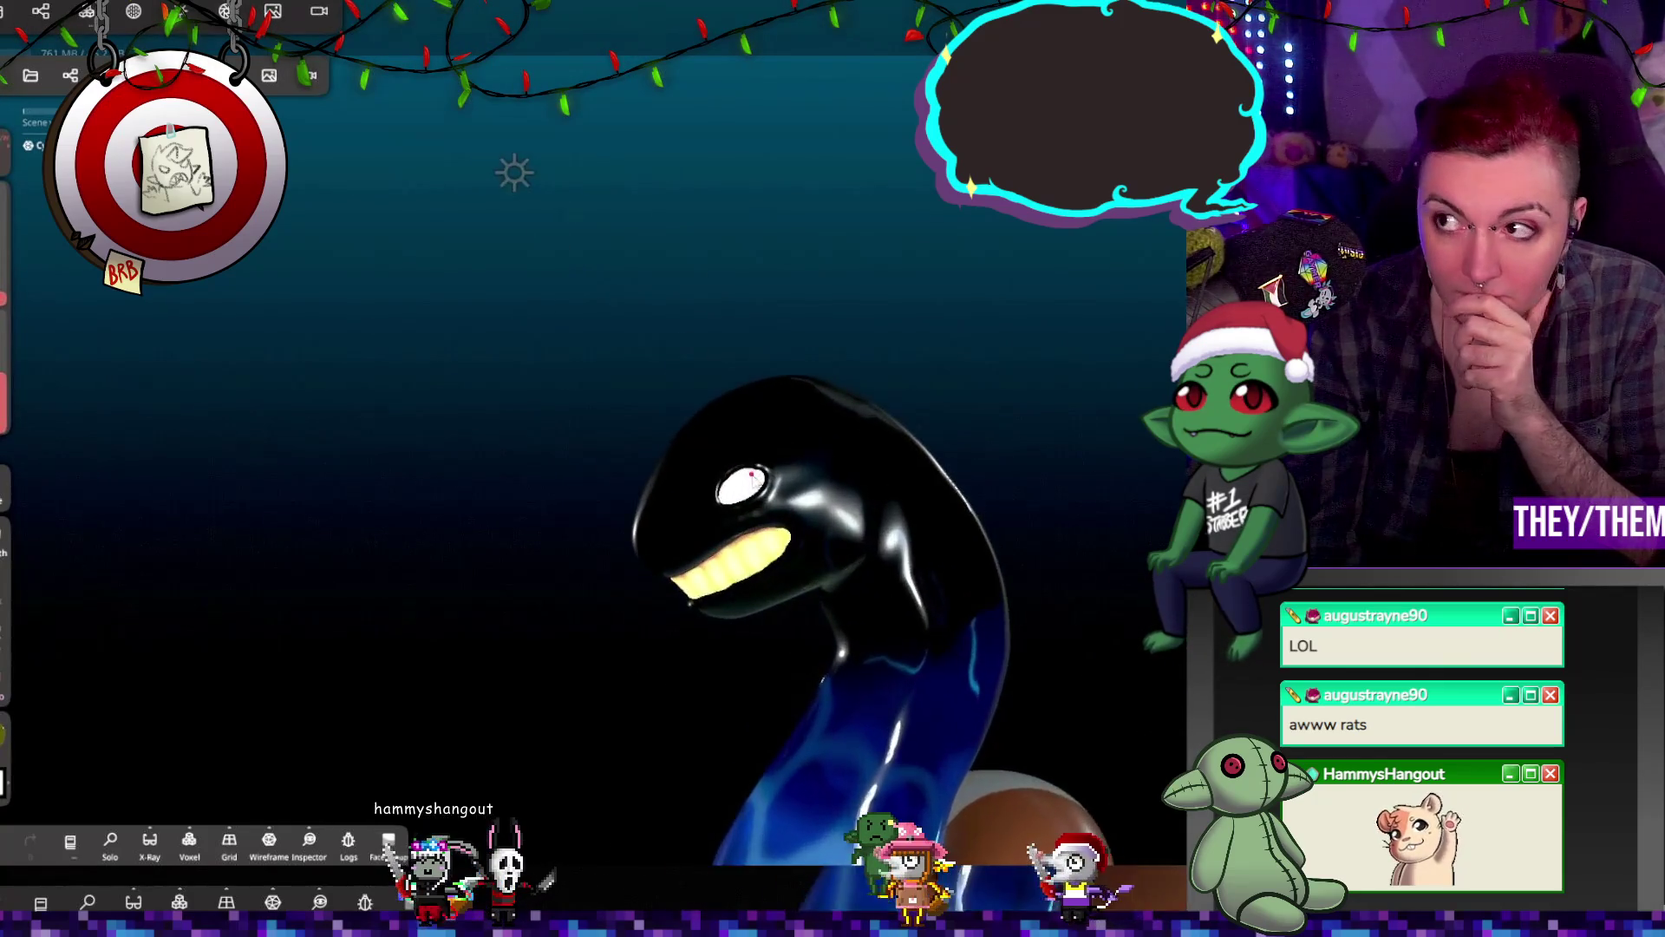
mouse_move(684, 521)
left_mouse_down()
mouse_move(957, 484)
mouse_move(562, 505)
left_mouse_up()
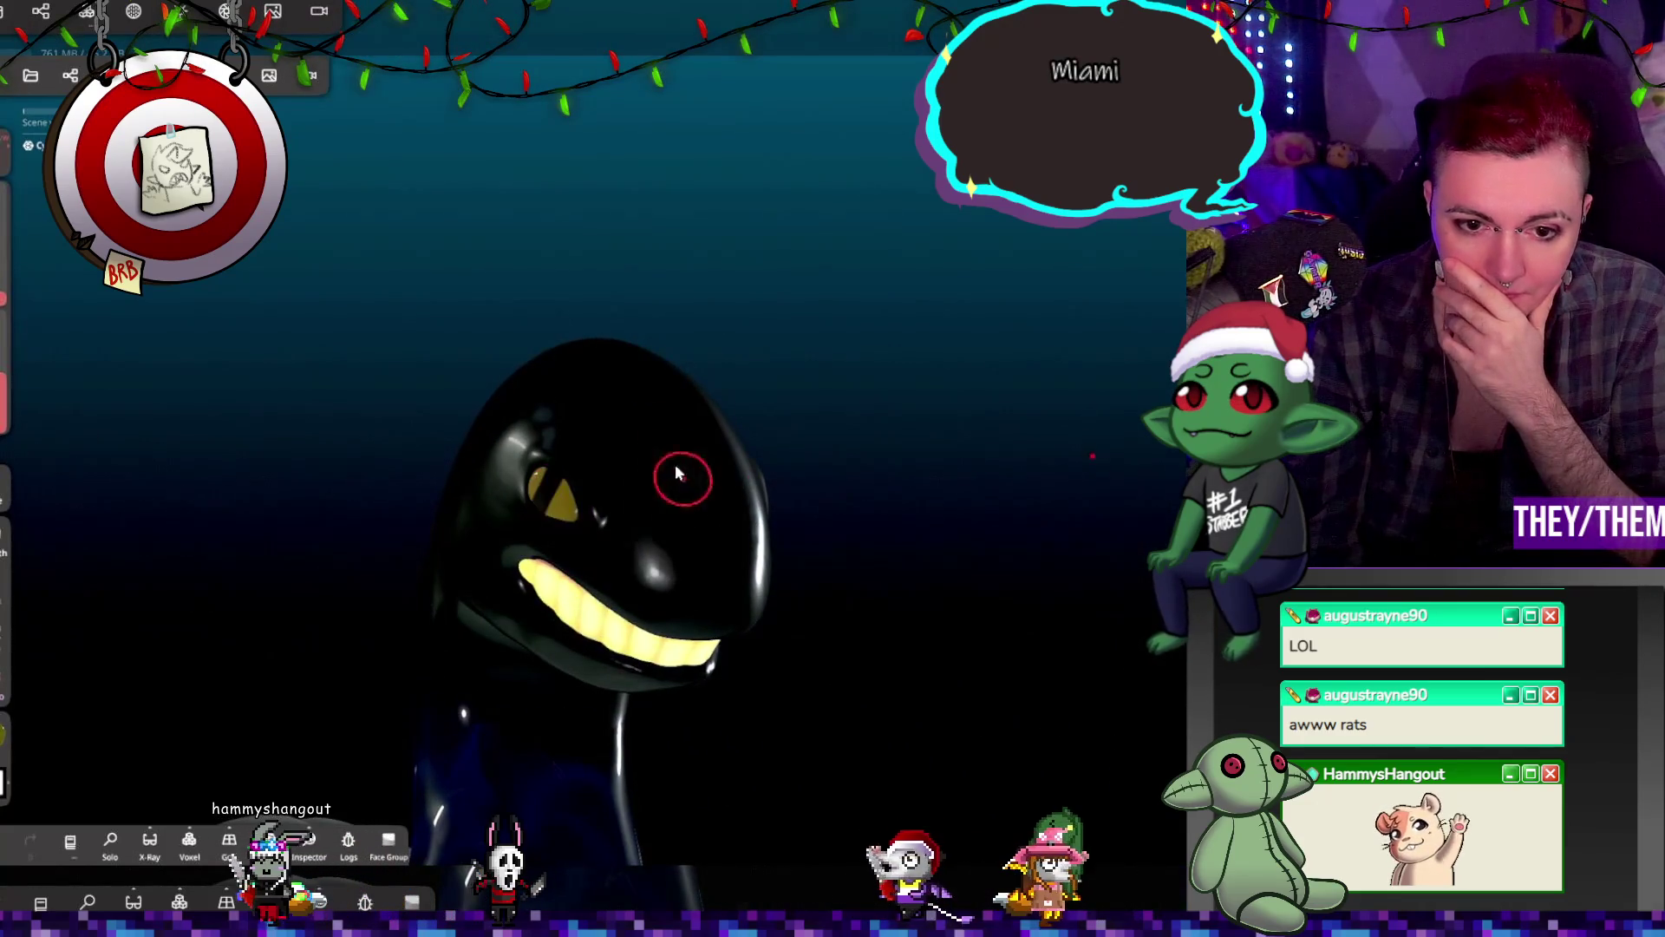
left_click(133, 11)
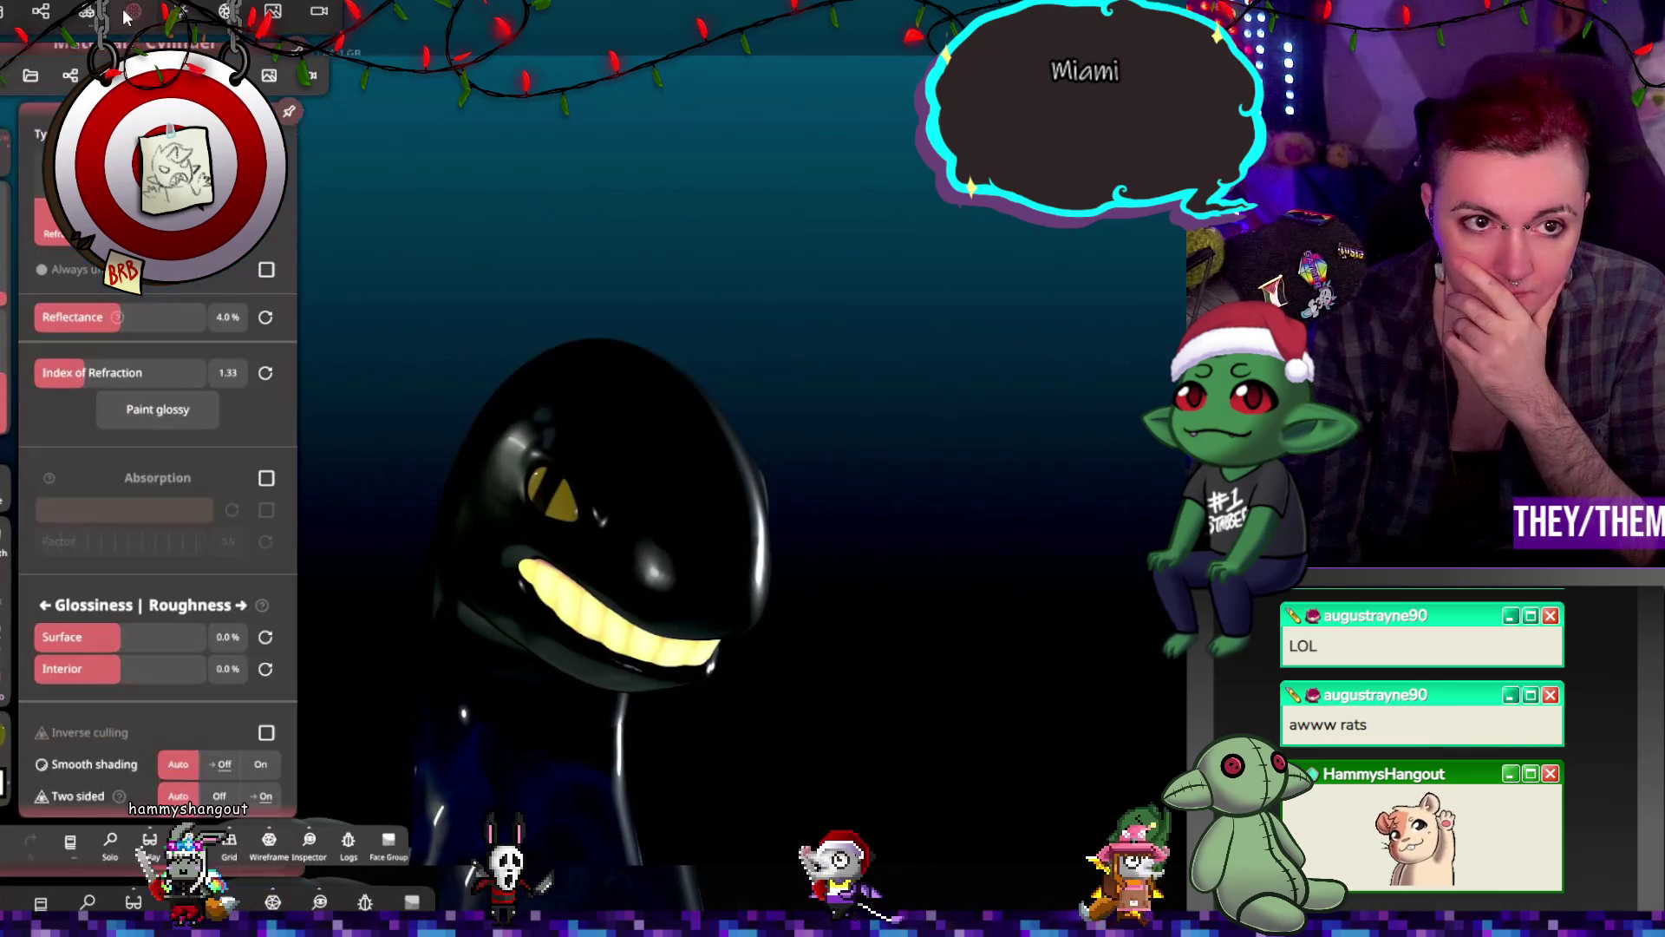
mouse_move(476, 260)
left_mouse_down()
mouse_move(675, 328)
mouse_move(644, 316)
left_mouse_up()
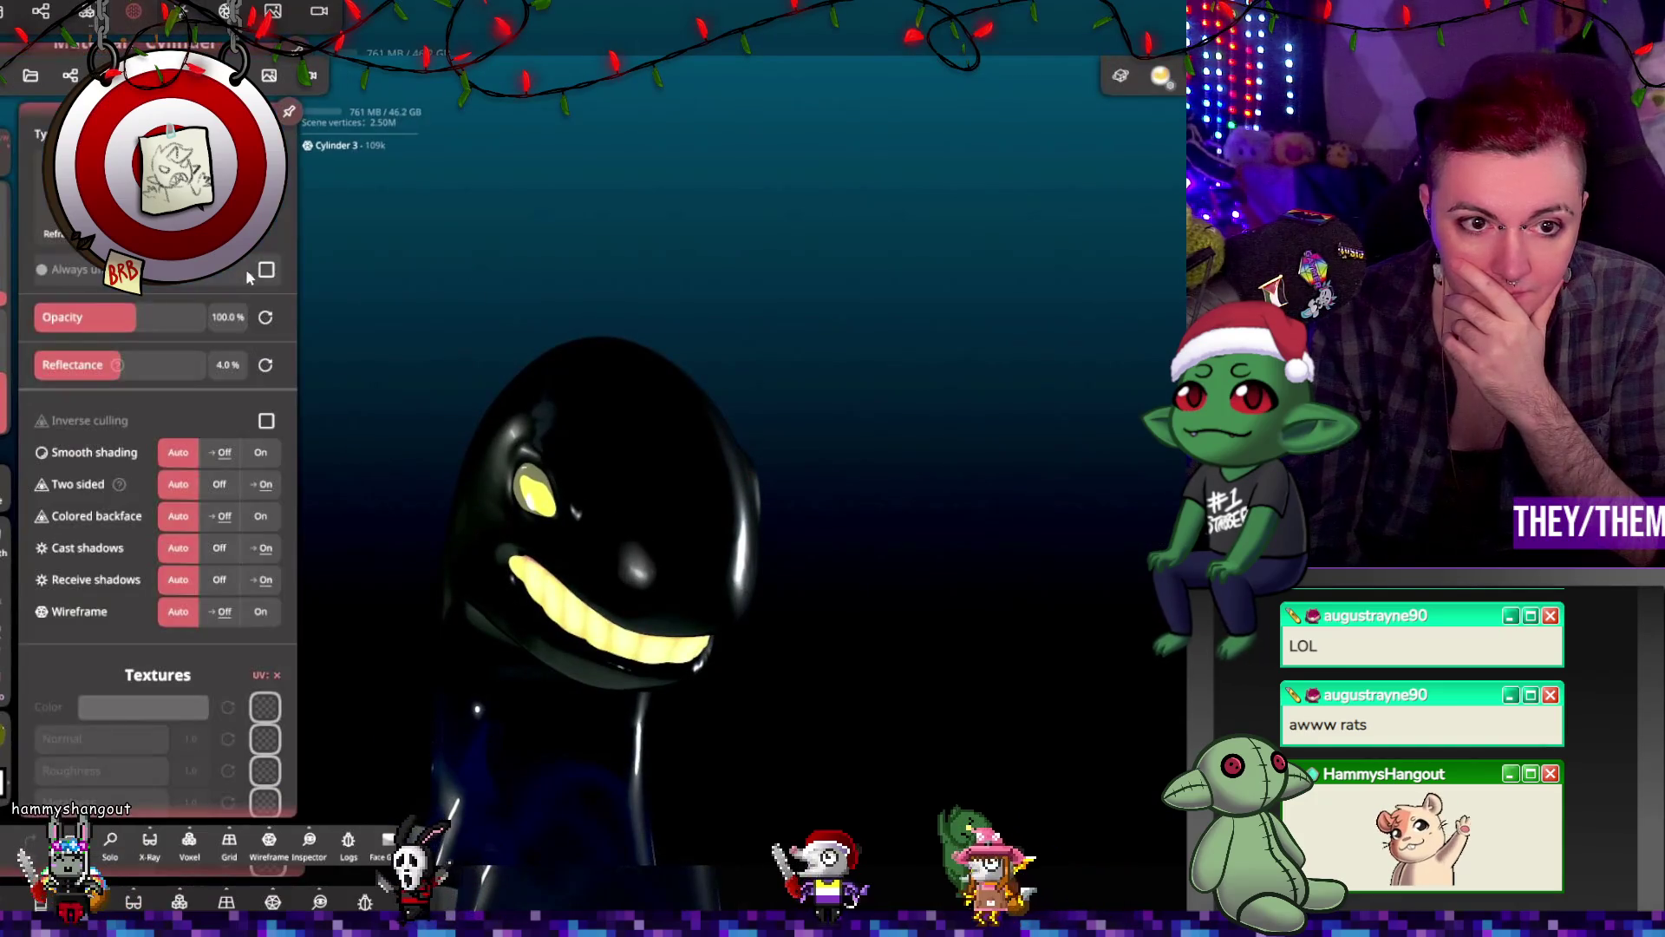
mouse_move(659, 382)
left_mouse_down()
mouse_move(781, 418)
mouse_move(694, 412)
left_mouse_up()
left_click(133, 11)
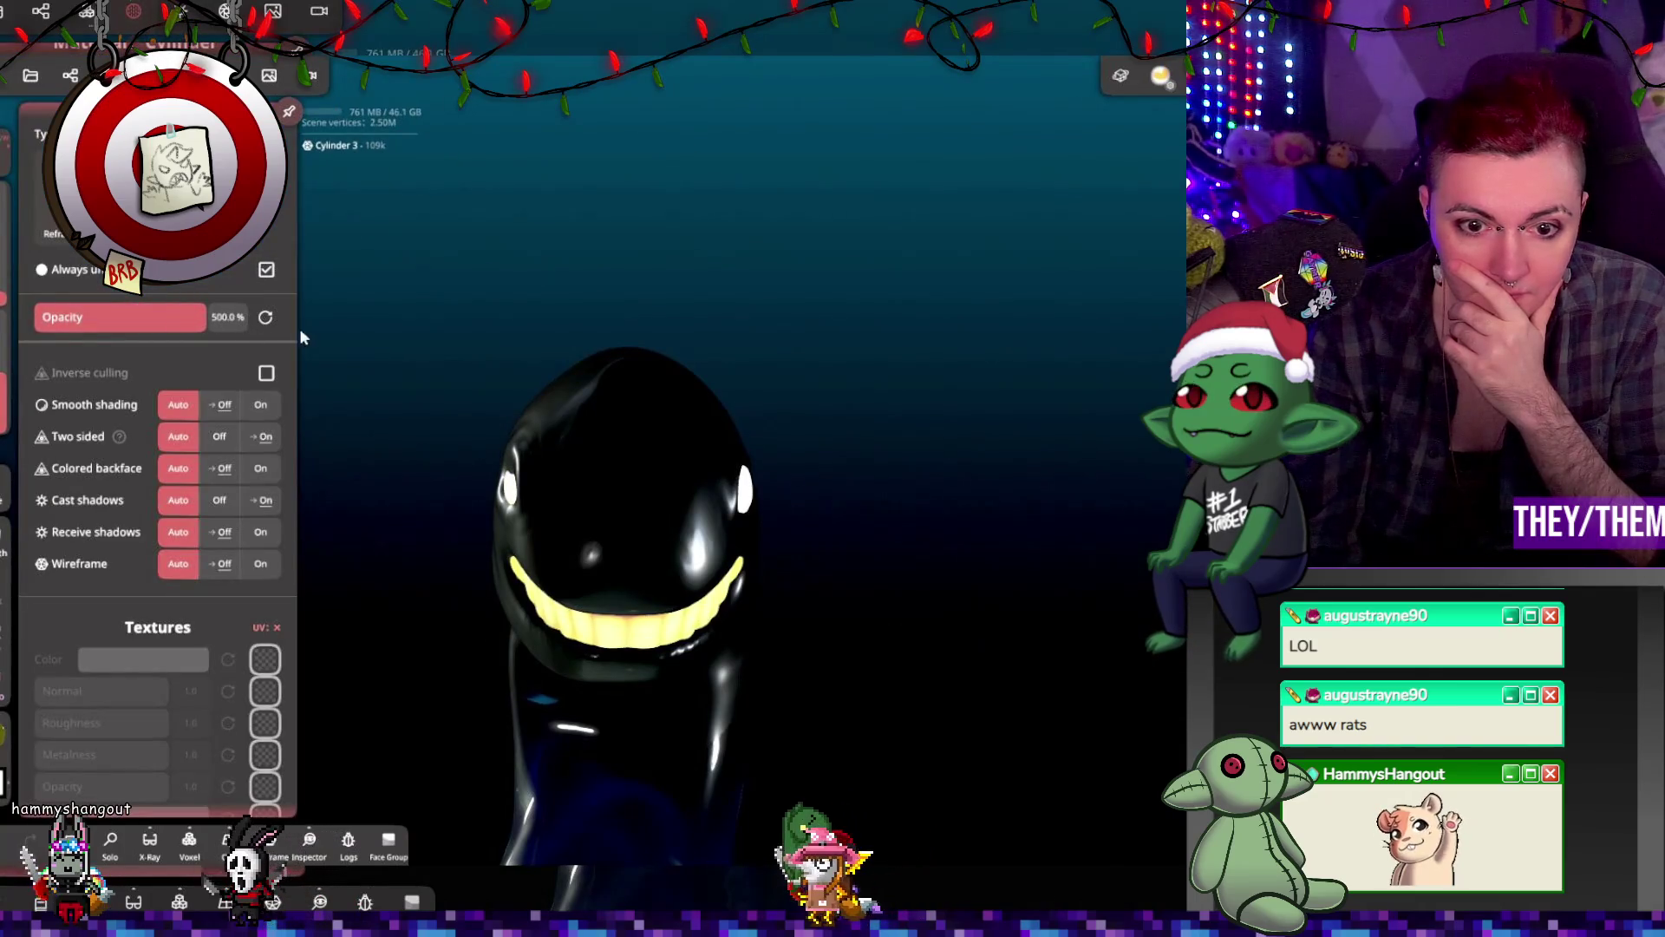
Step: Deselect the whale and bring up the lights and environment settings (Light 118%, Light 1 15%)
mouse_move(312, 338)
left_mouse_down()
mouse_move(606, 387)
mouse_move(430, 384)
mouse_move(641, 407)
mouse_move(572, 421)
left_mouse_up()
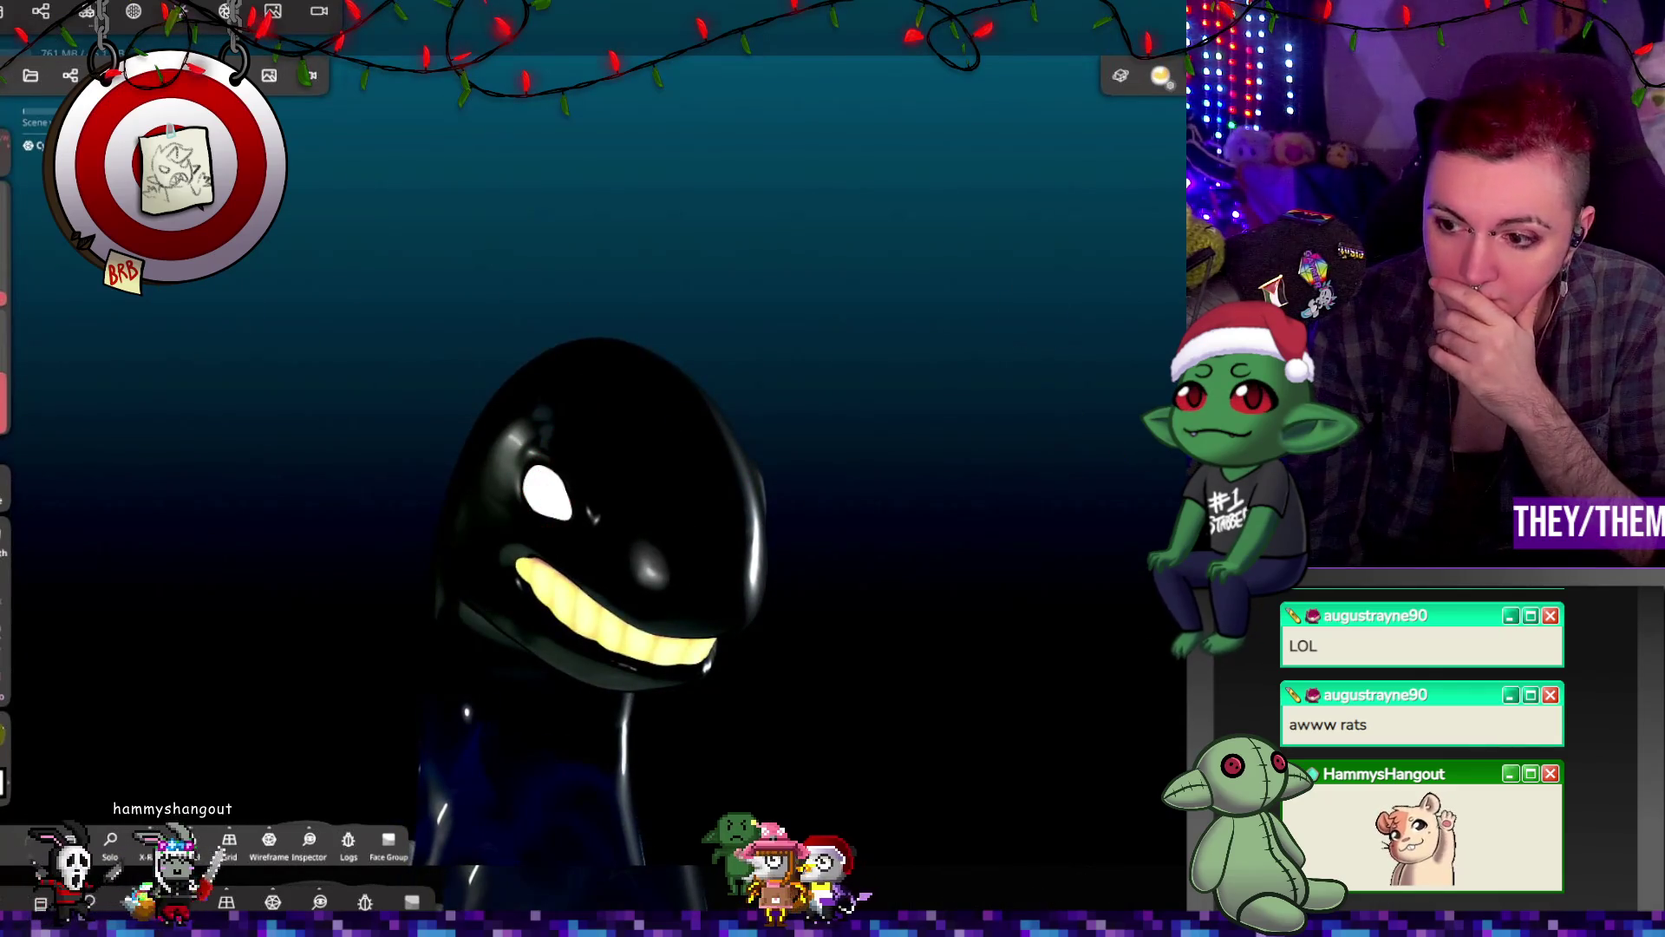
left_click(605, 412)
left_click(834, 389)
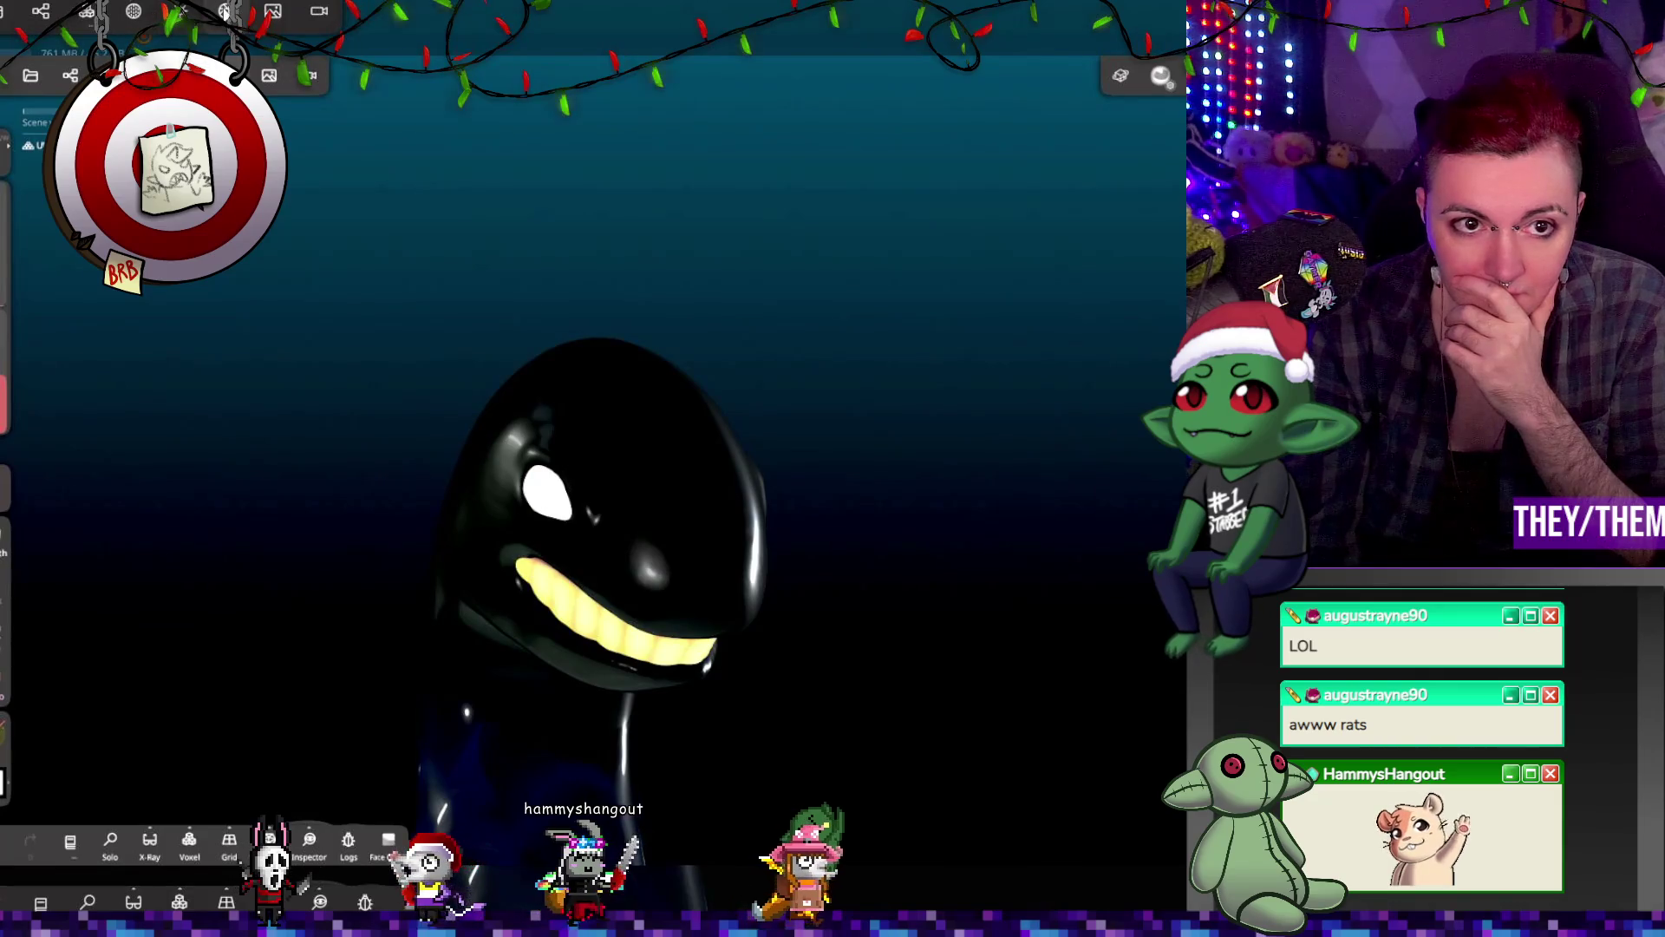
left_click(226, 11)
left_click(179, 11)
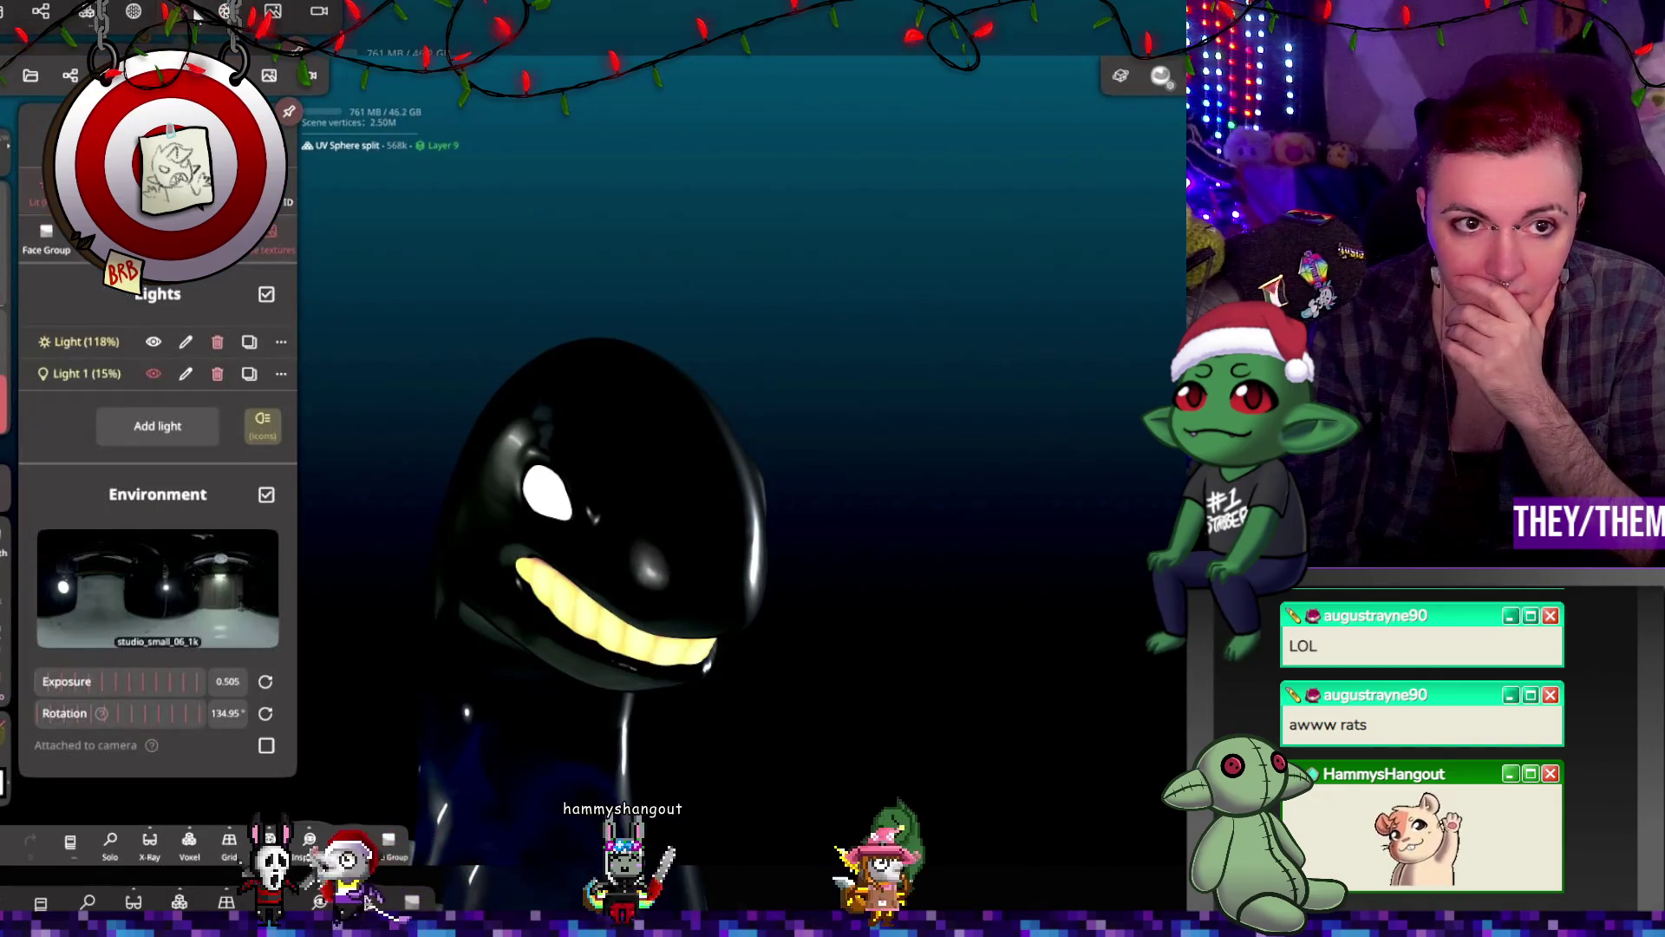
Step: Zoom onto the eye and switch the shading to the linko_mud matcap
left_click(226, 11)
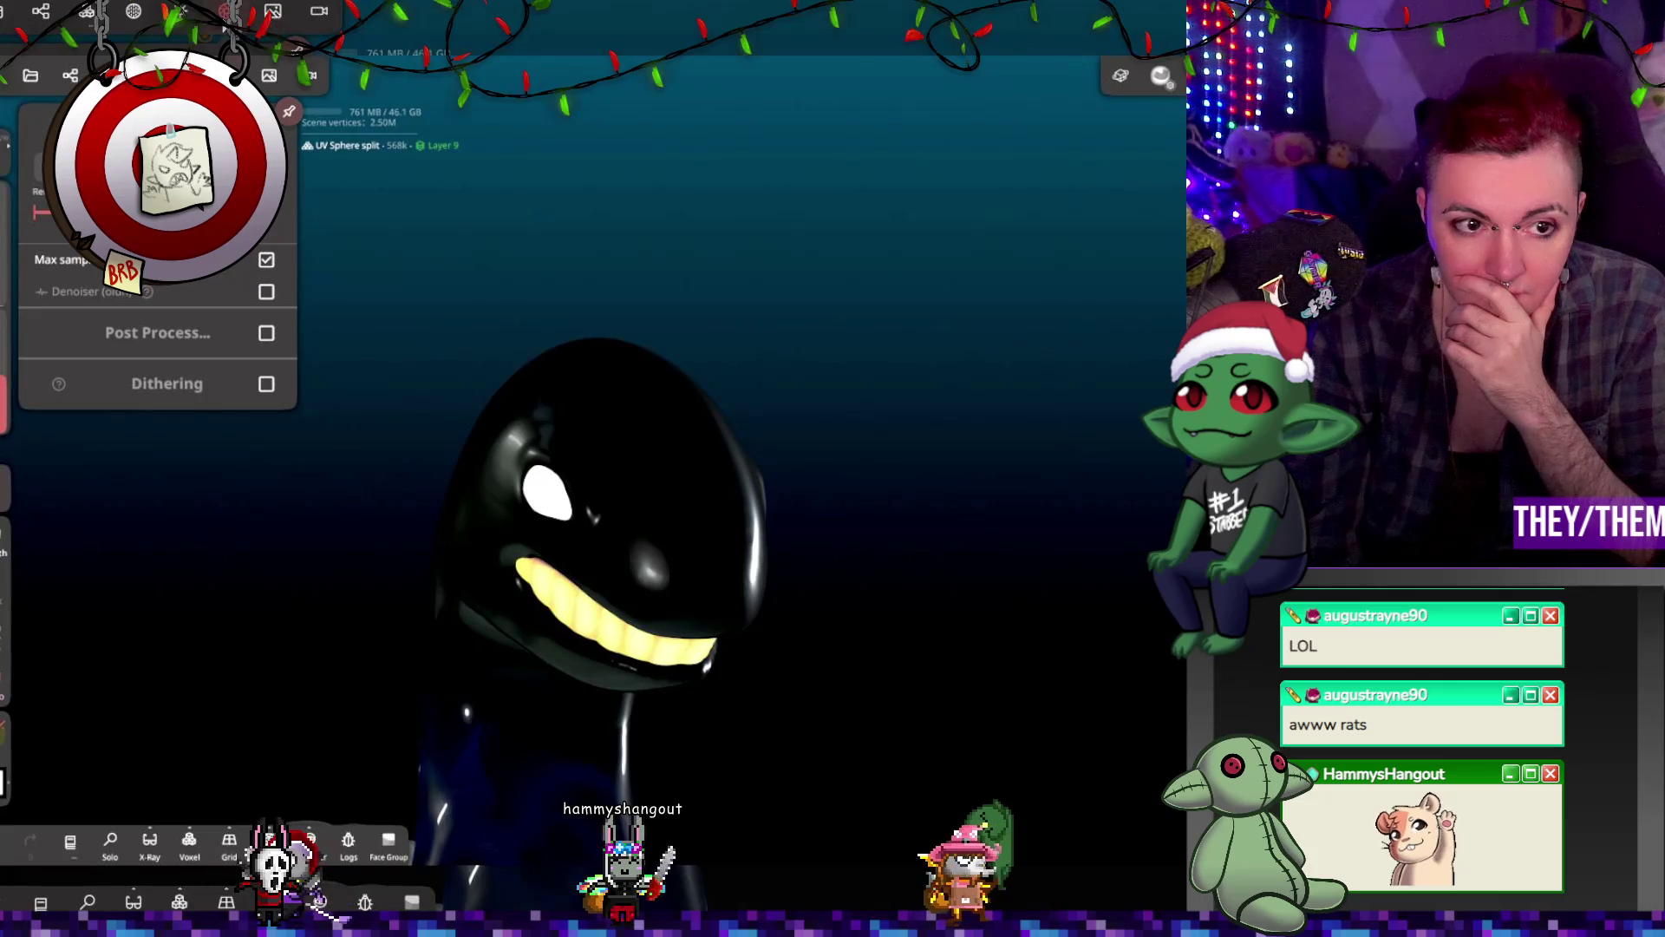
left_click_drag(460, 451, 493, 503)
scroll(498, 504, "up", 5)
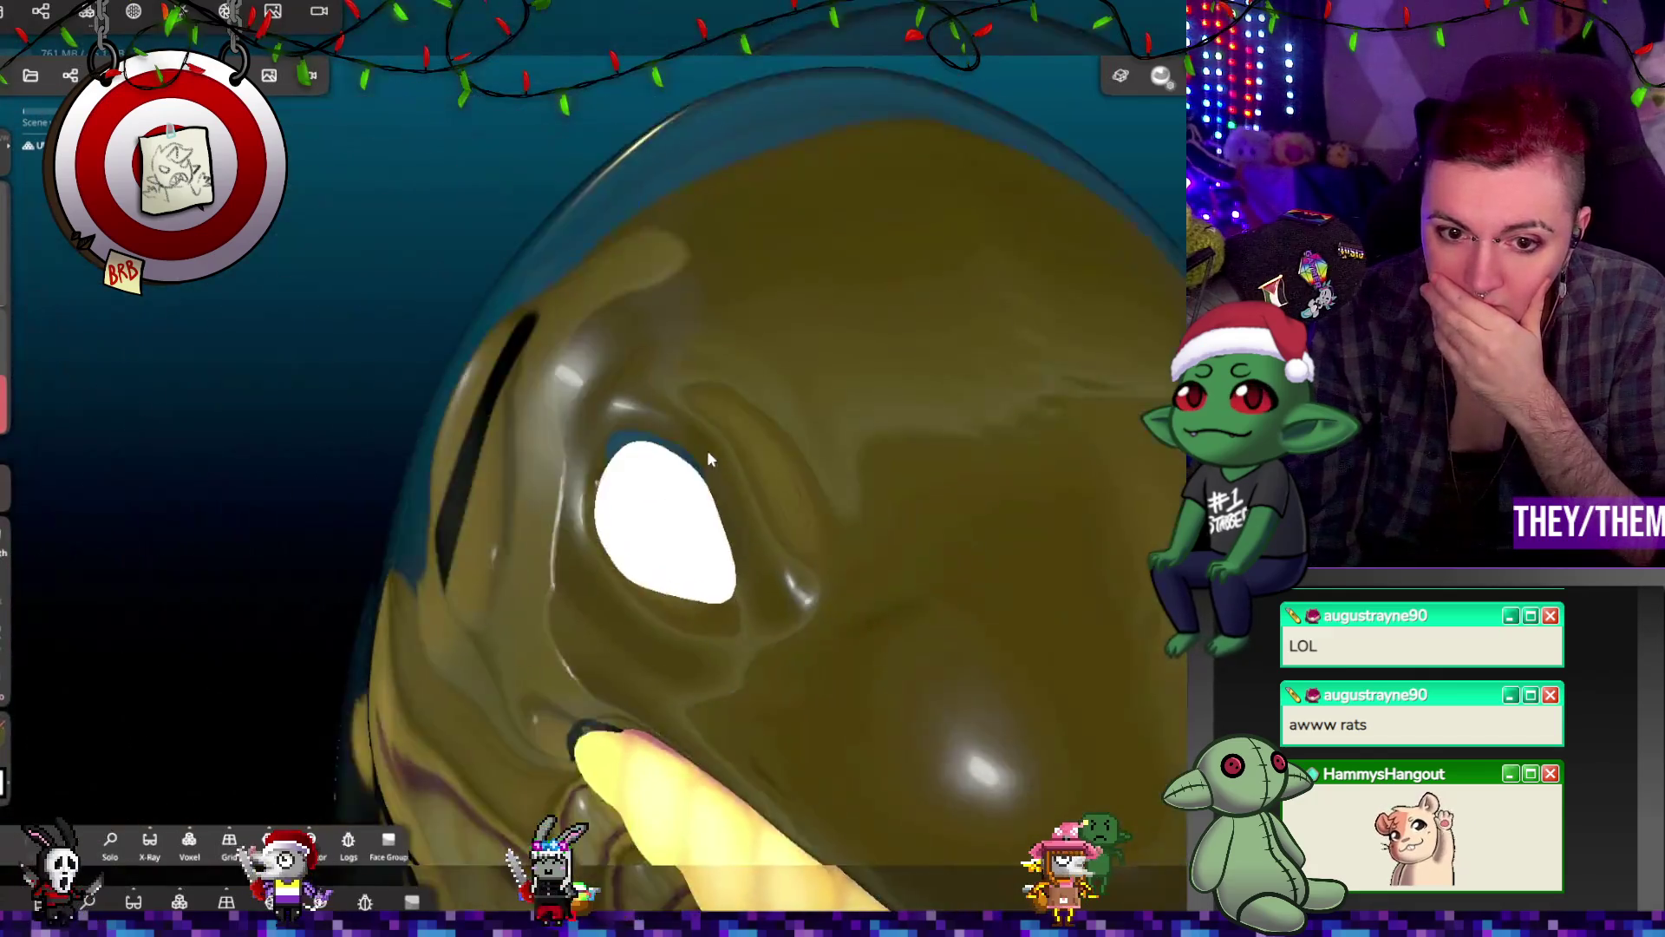
mouse_move(708, 458)
middle_mouse_down()
mouse_move(907, 483)
mouse_move(732, 504)
mouse_move(659, 576)
mouse_move(776, 520)
mouse_move(716, 392)
middle_mouse_up()
left_click(134, 11)
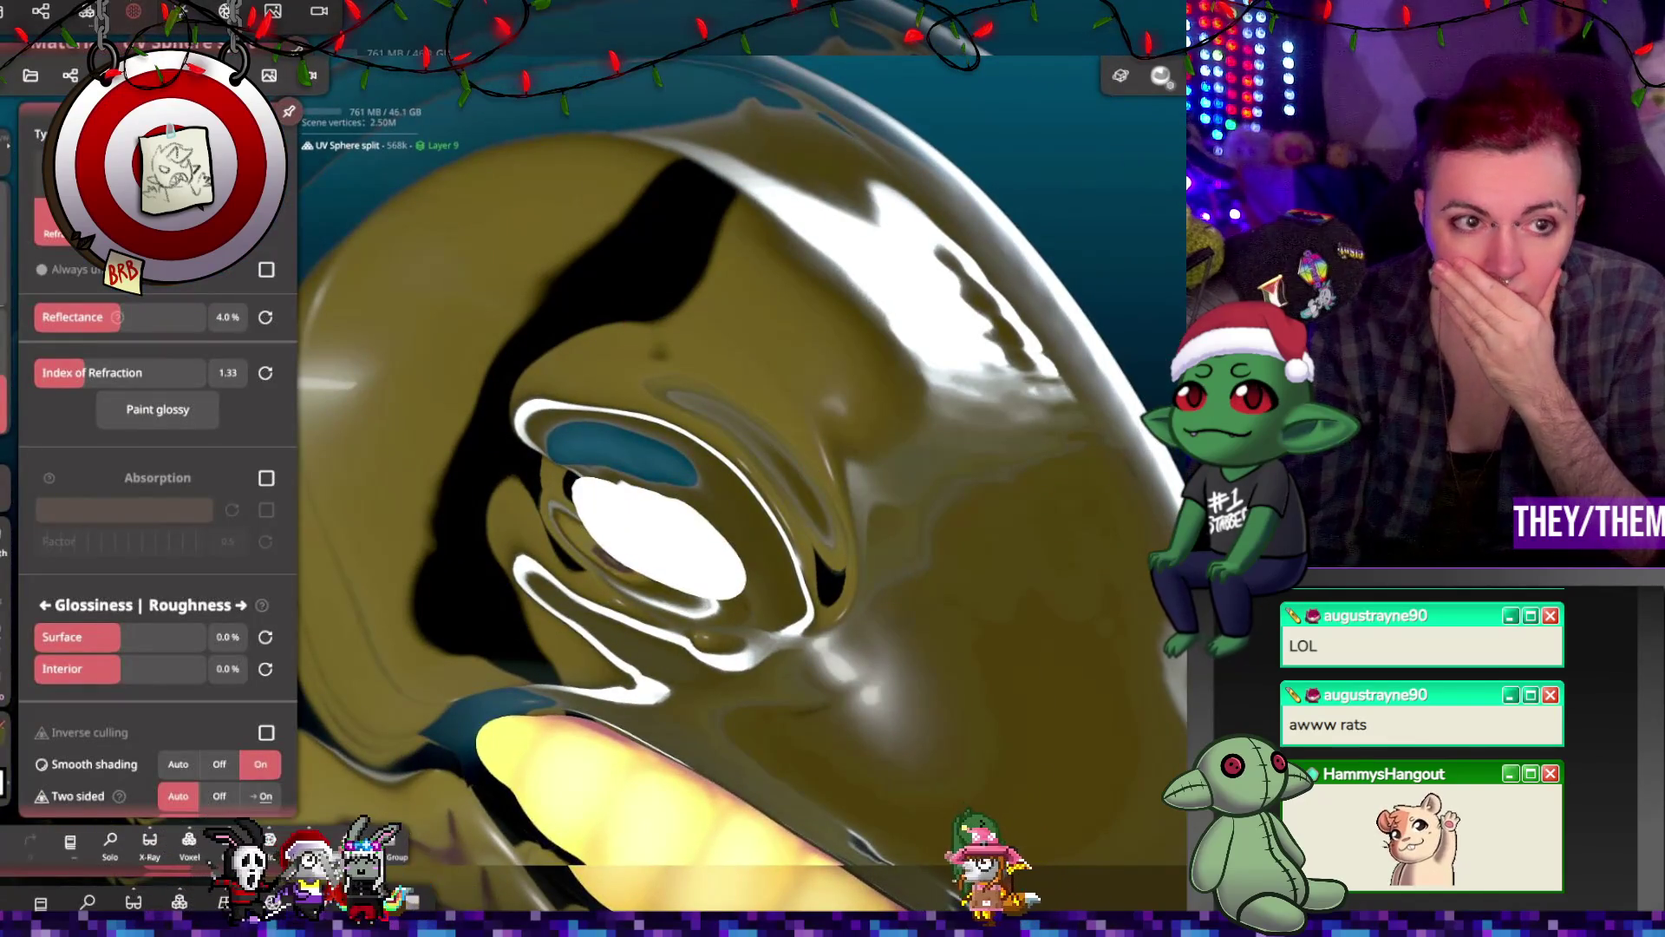
left_click(178, 10)
left_click(95, 193)
left_click(602, 404)
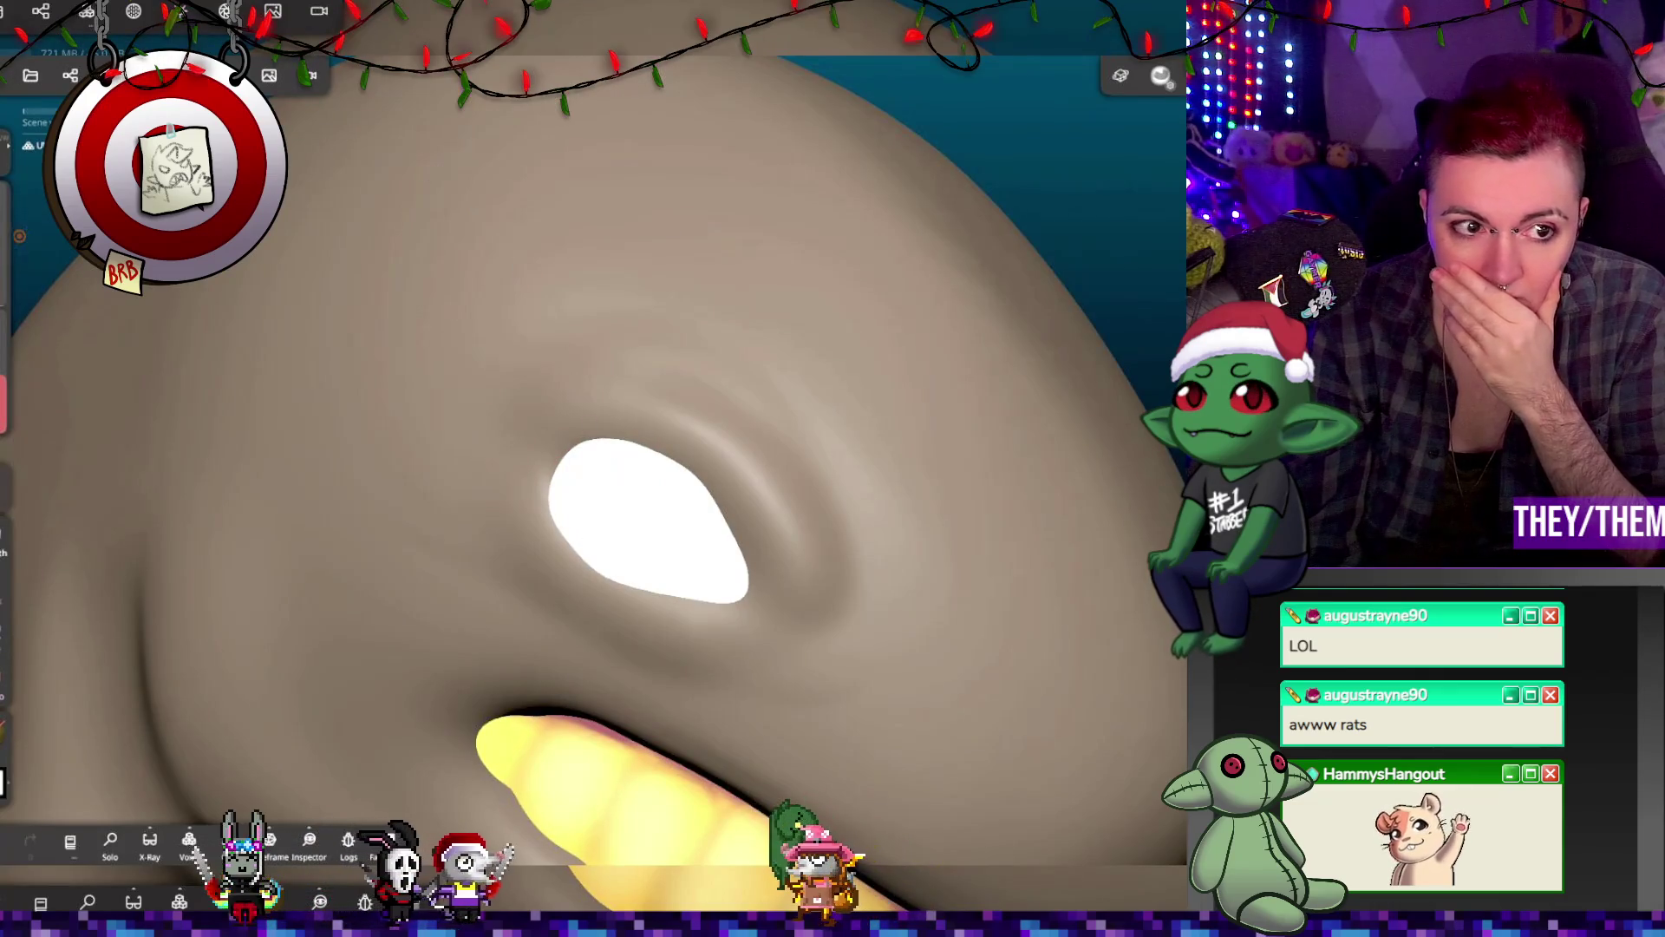
Step: Set the brush intensity to 44% and lay a first clay stroke by the eye socket
left_click_drag(7, 242, 7, 234)
left_click_drag(7, 347, 7, 336)
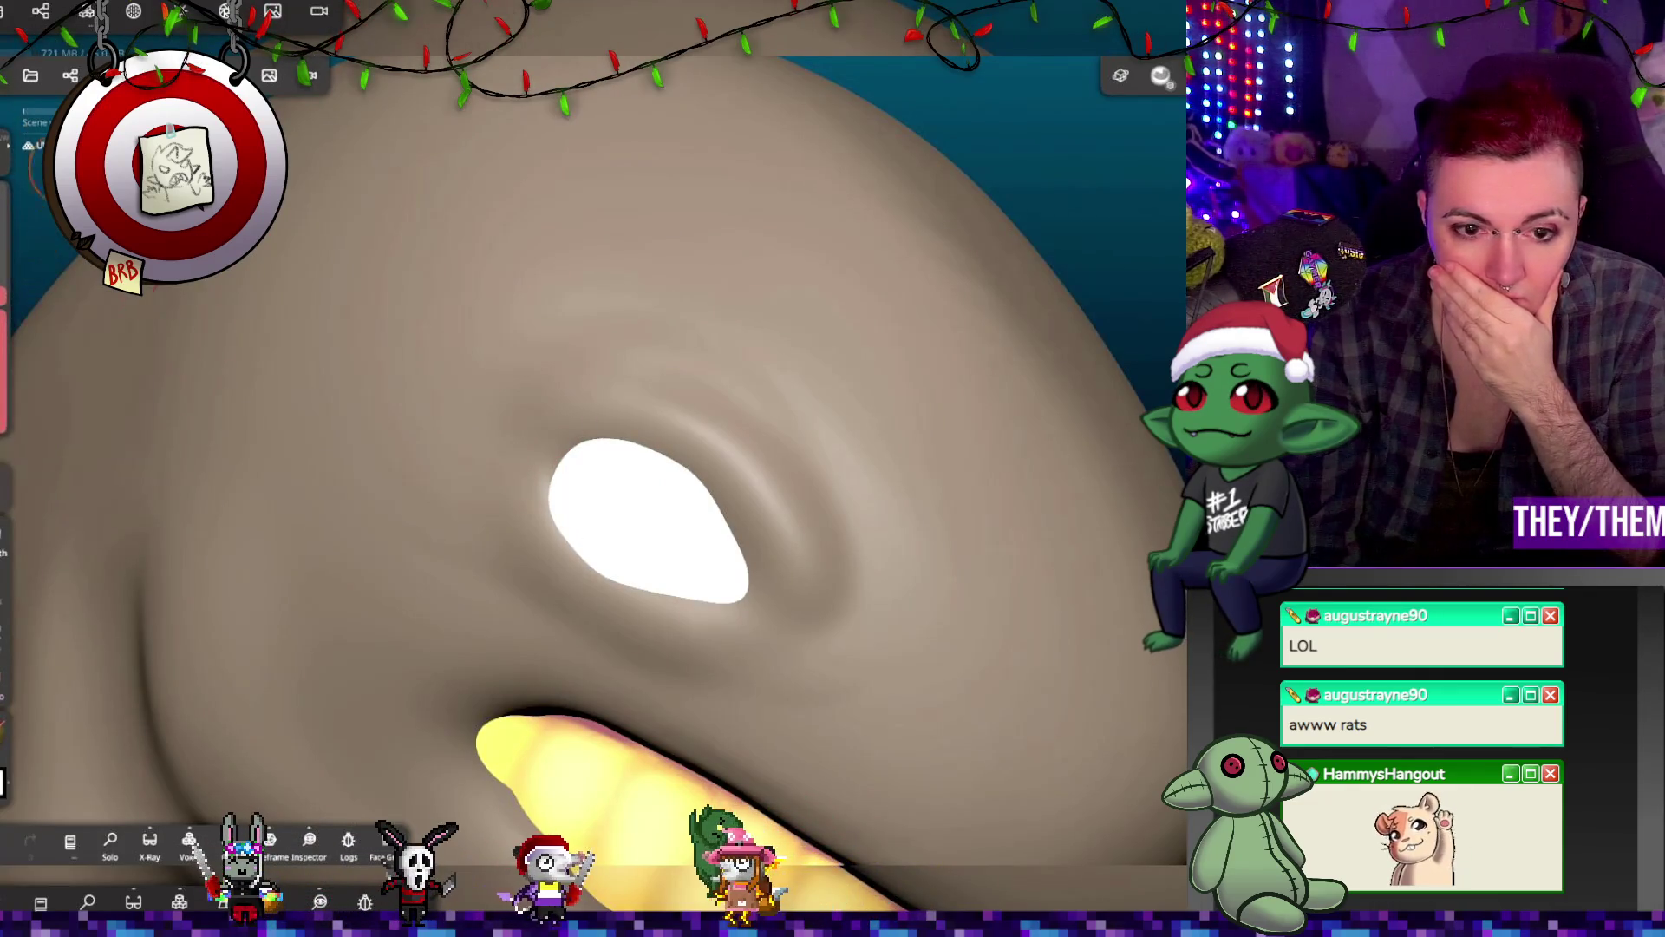
mouse_move(634, 555)
left_mouse_down()
mouse_move(698, 607)
mouse_move(742, 547)
mouse_move(650, 447)
mouse_move(598, 471)
left_mouse_up()
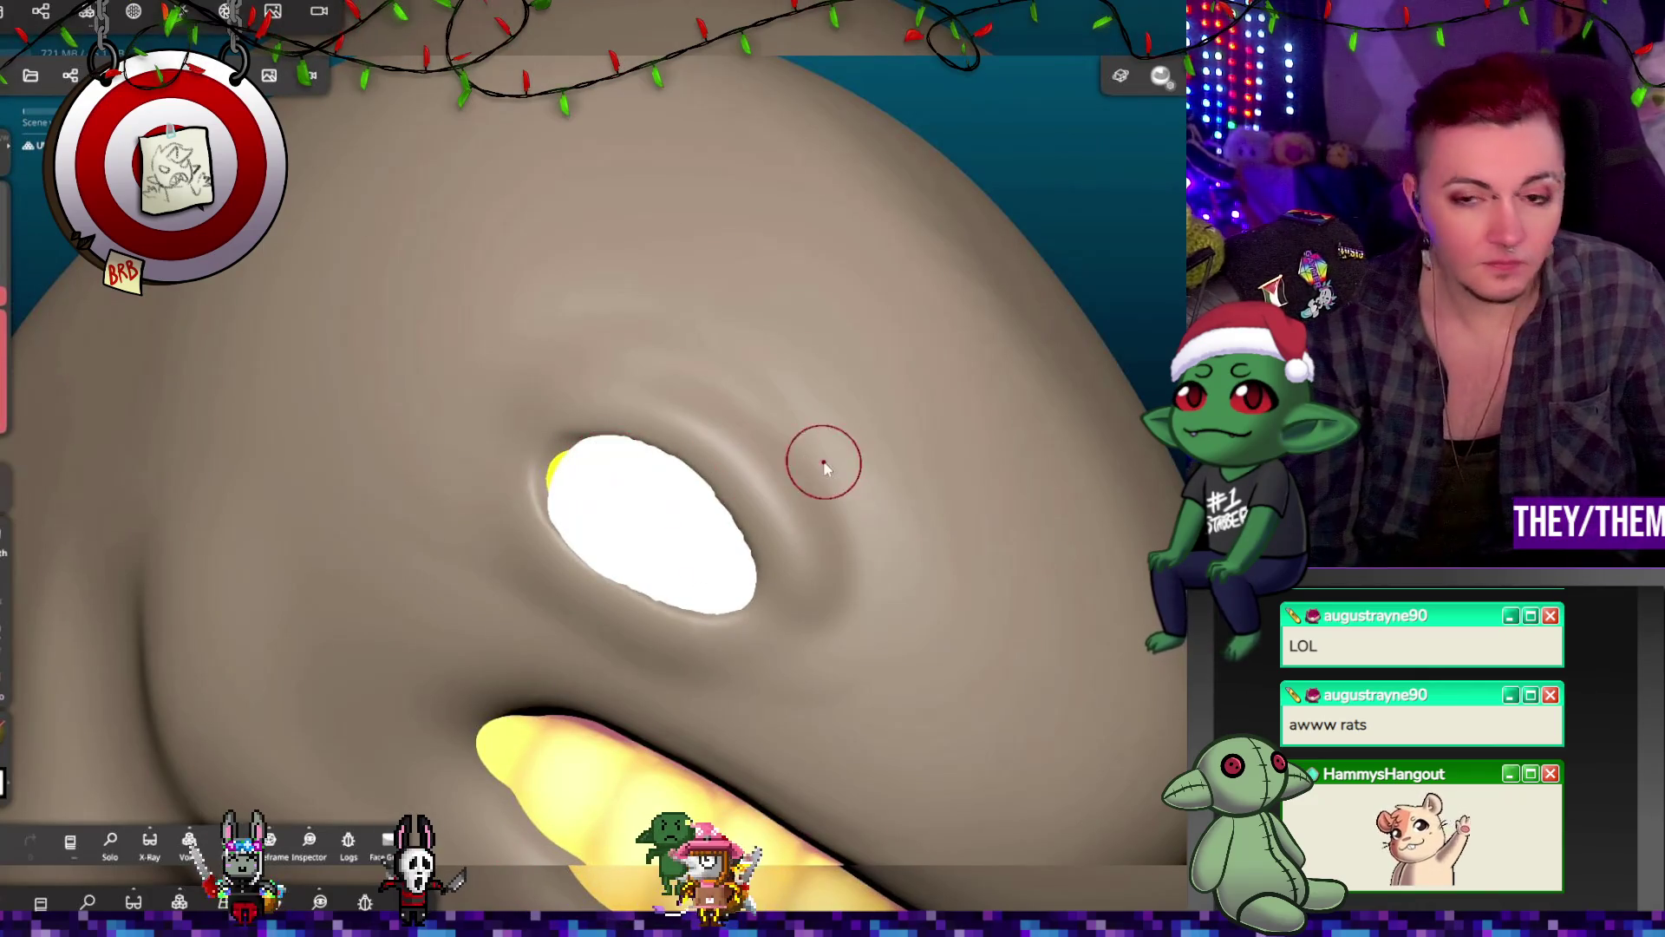
Step: Undo the bad stroke and build up clay around the eye socket rim
key("ctrl+z")
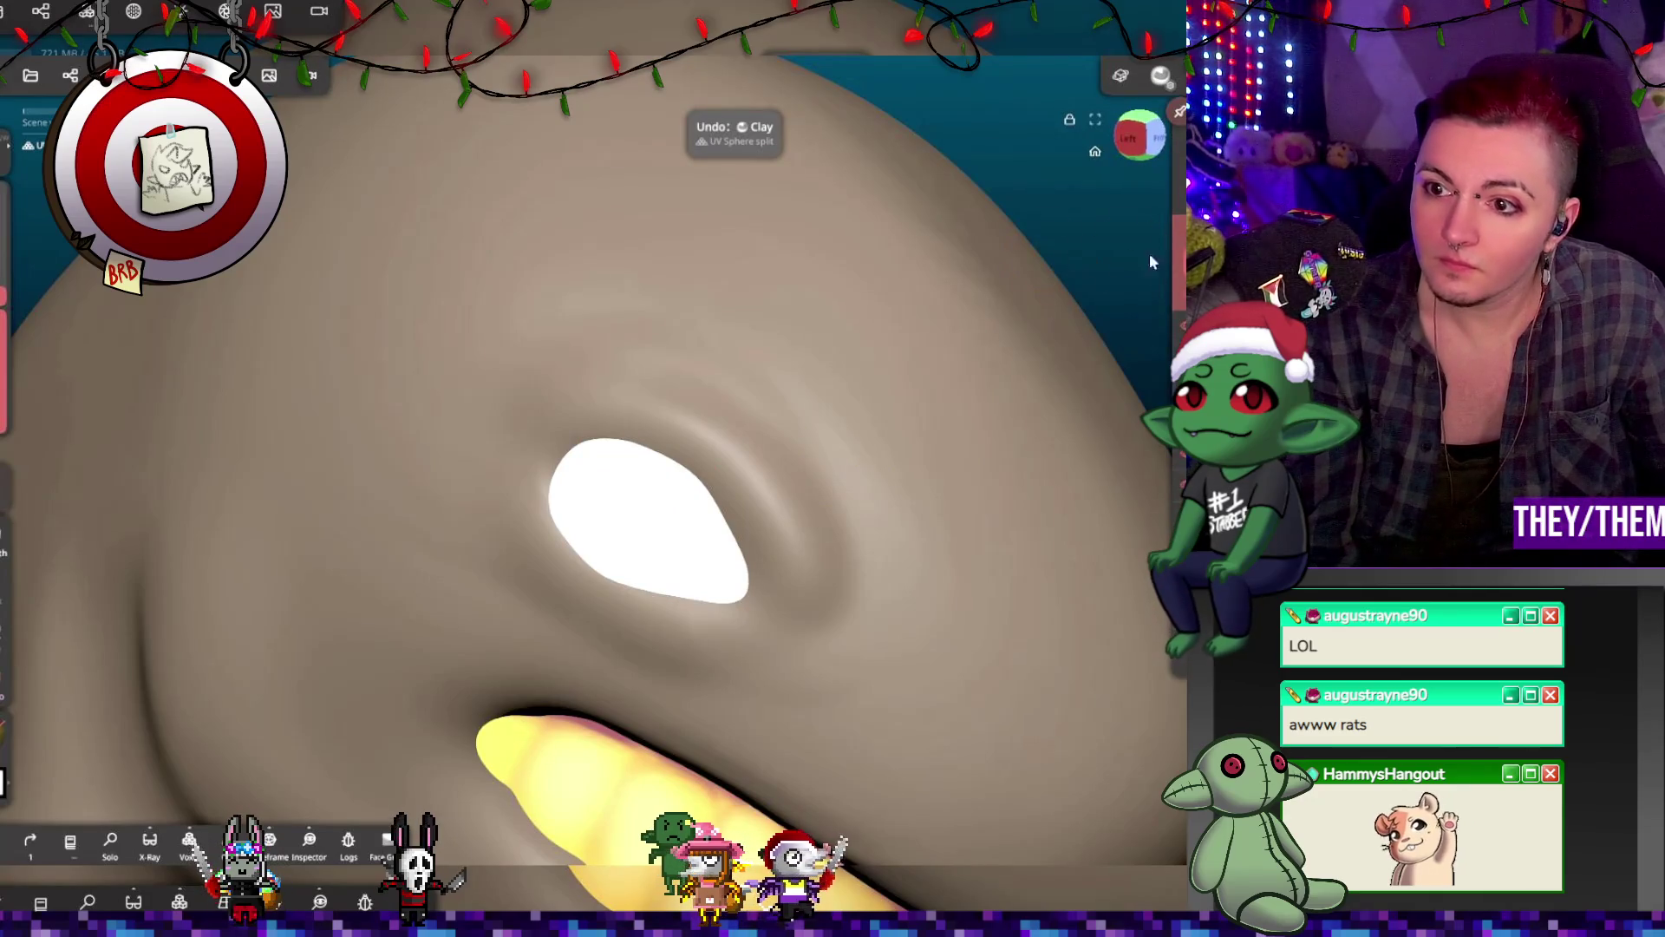
left_click_drag(583, 472, 570, 503)
mouse_move(611, 600)
left_mouse_down()
mouse_move(733, 598)
mouse_move(694, 455)
mouse_move(555, 468)
left_mouse_up()
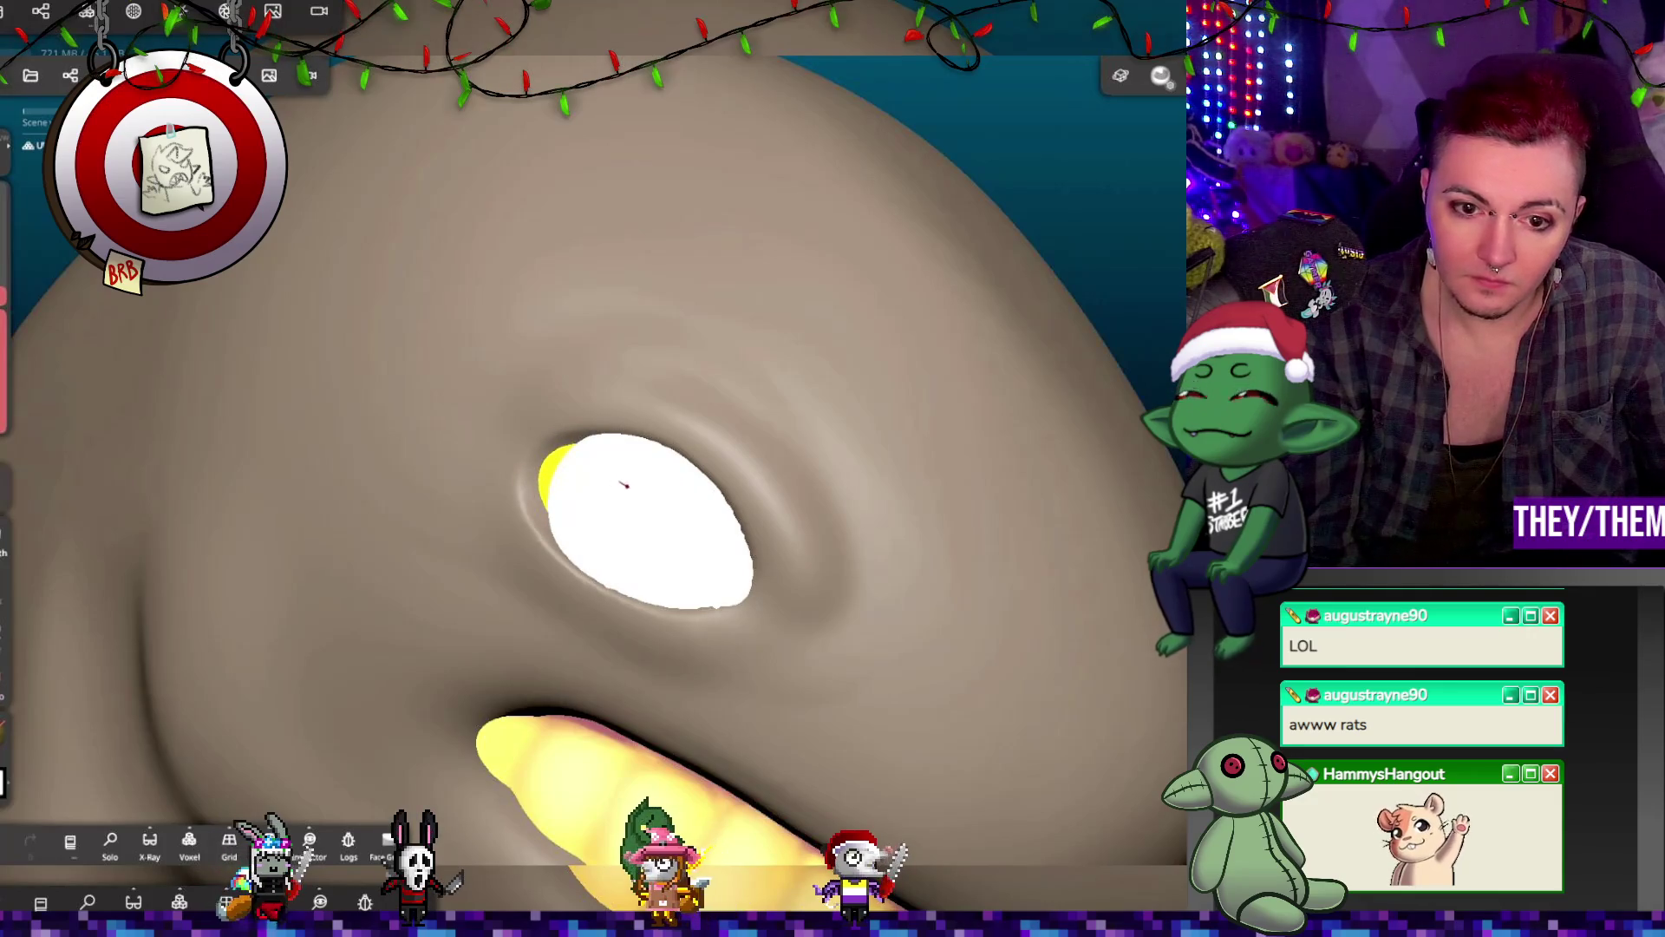
mouse_move(592, 507)
middle_mouse_down()
mouse_move(694, 383)
mouse_move(848, 518)
middle_mouse_up()
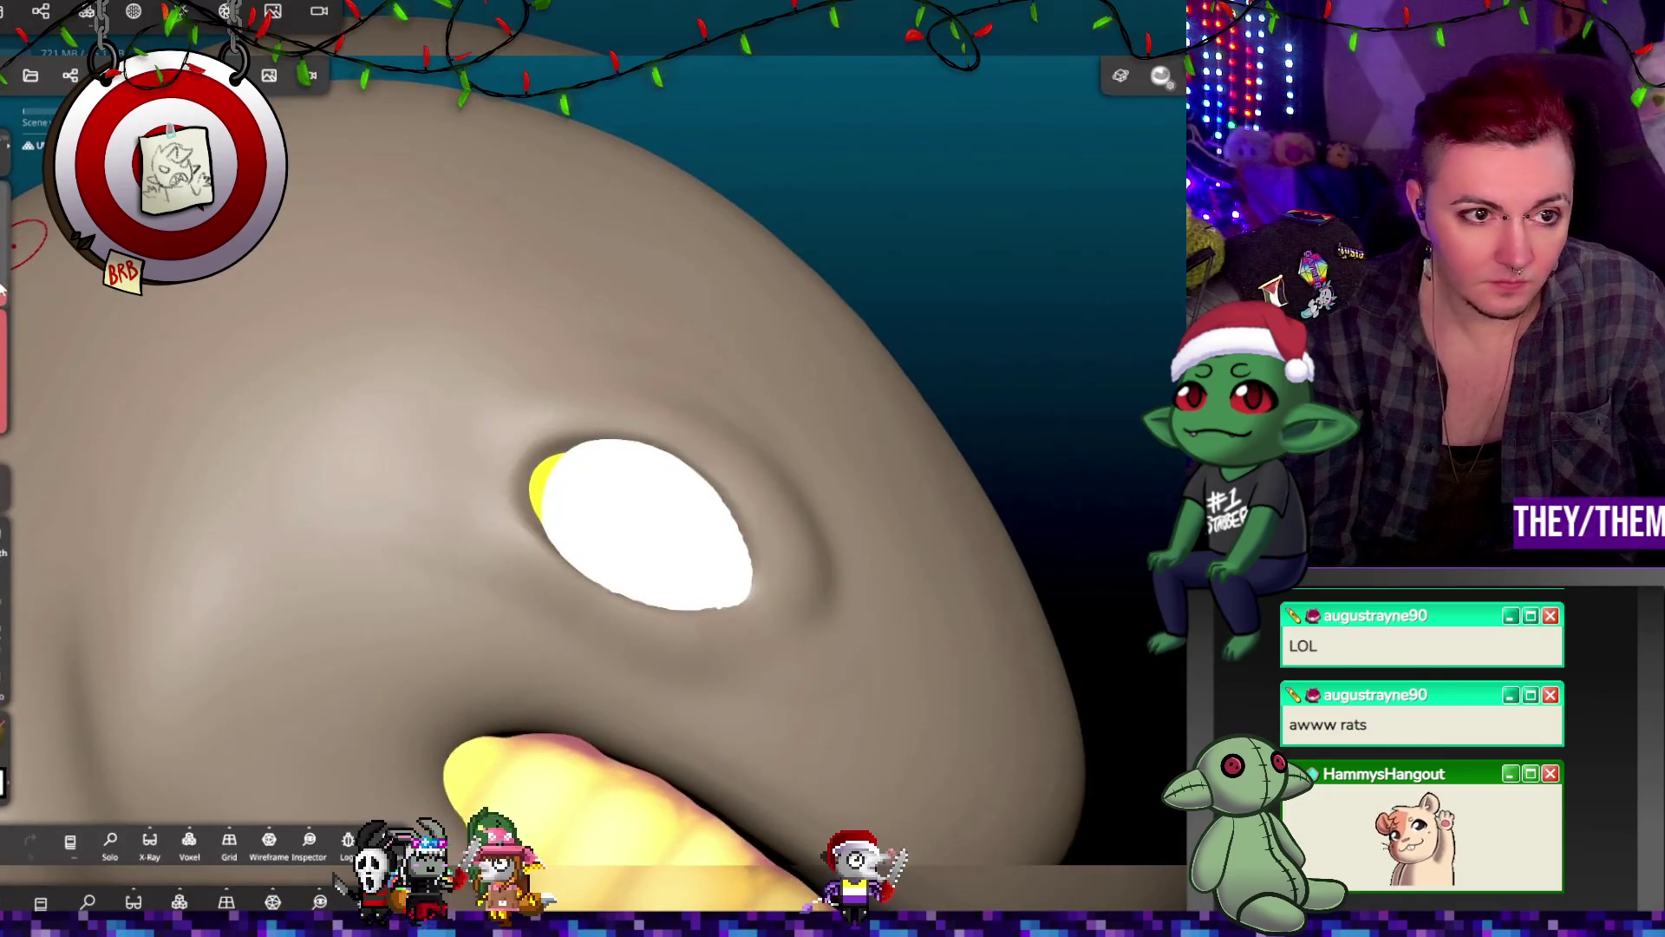
Step: Voxel-remesh the head at resolution 859.3, accepting the high-detail warning
left_click(87, 12)
left_click_drag(86, 358, 139, 355)
left_click(157, 311)
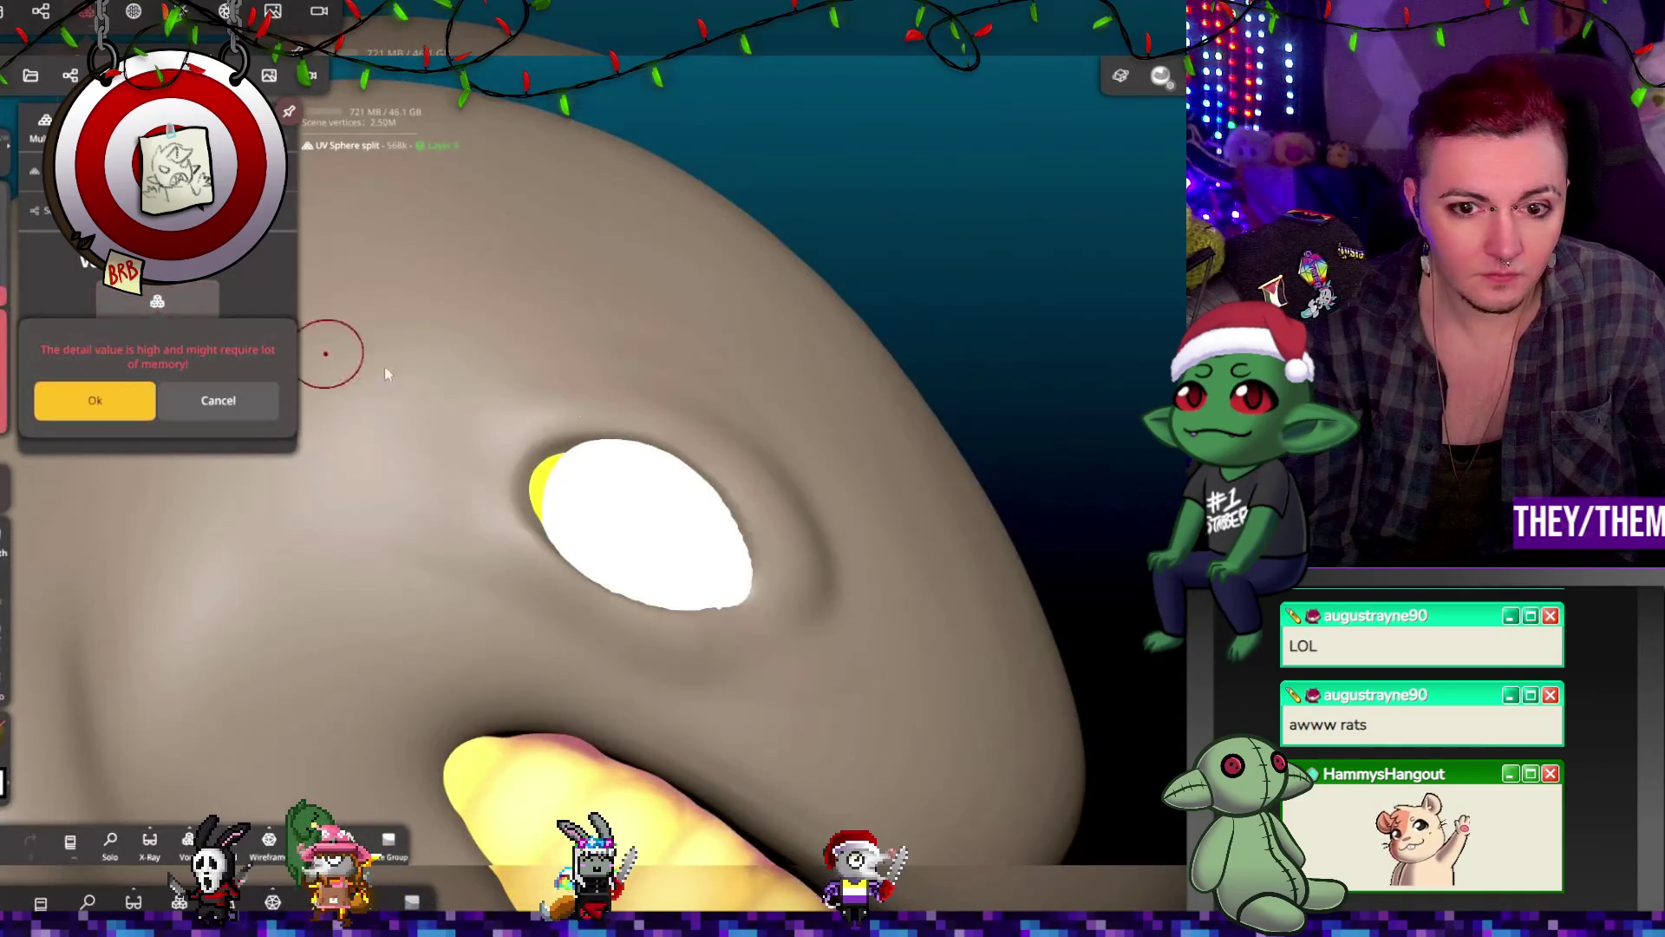
left_click(98, 399)
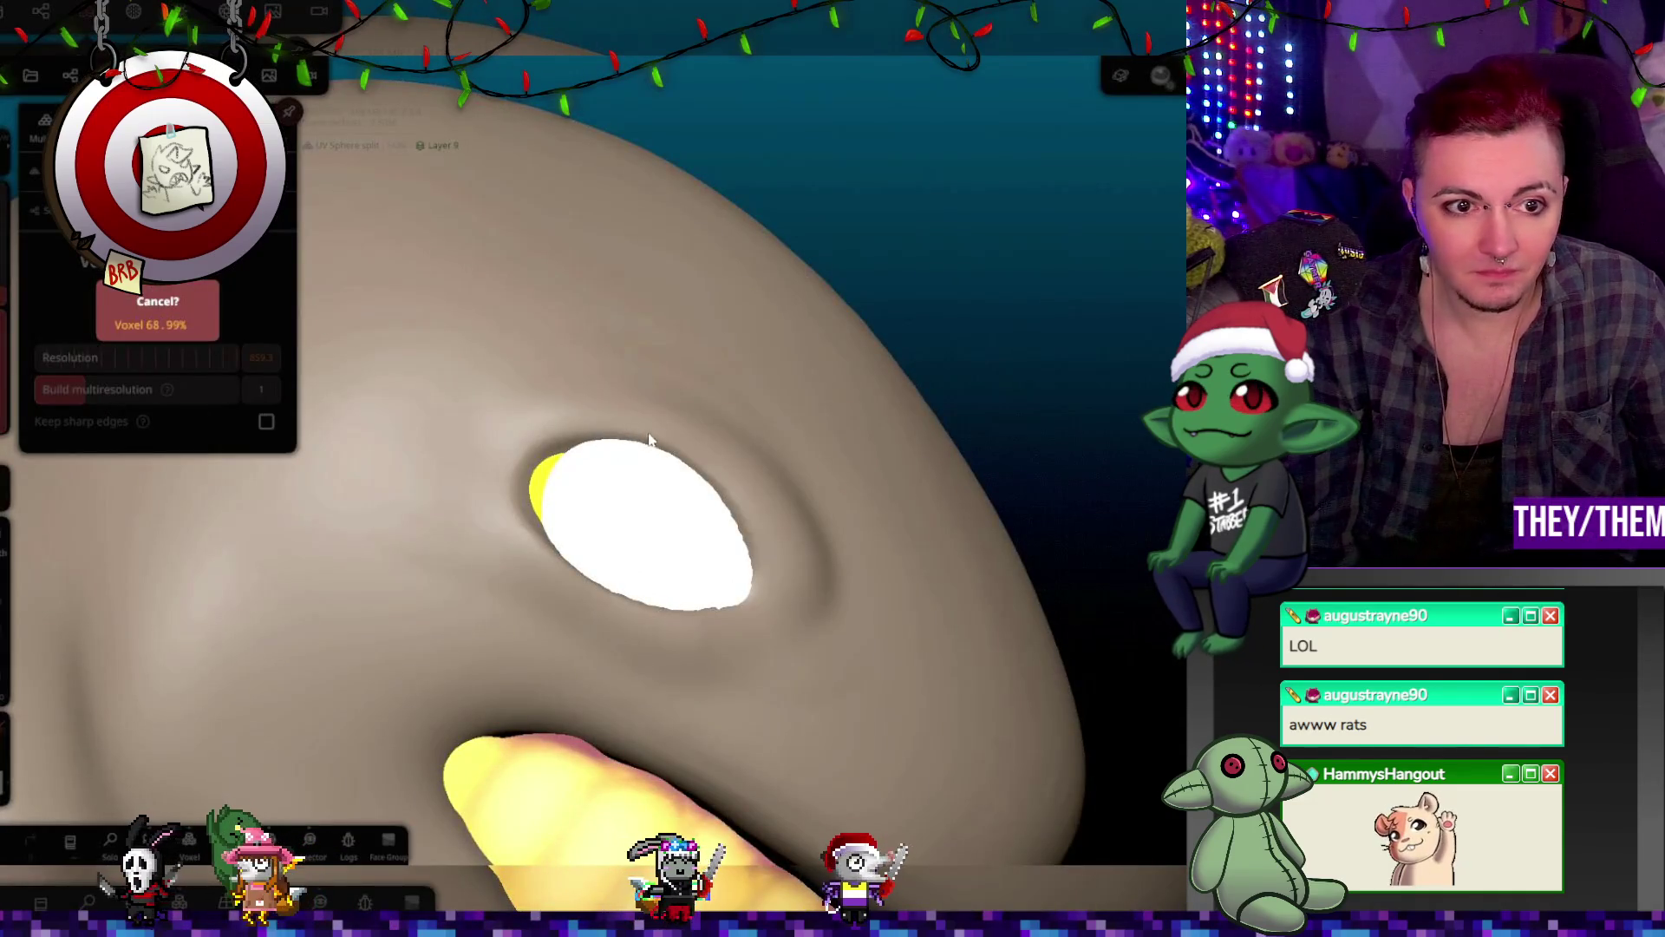
mouse_move(874, 448)
right_mouse_down()
mouse_move(835, 533)
mouse_move(811, 453)
mouse_move(845, 485)
right_mouse_up()
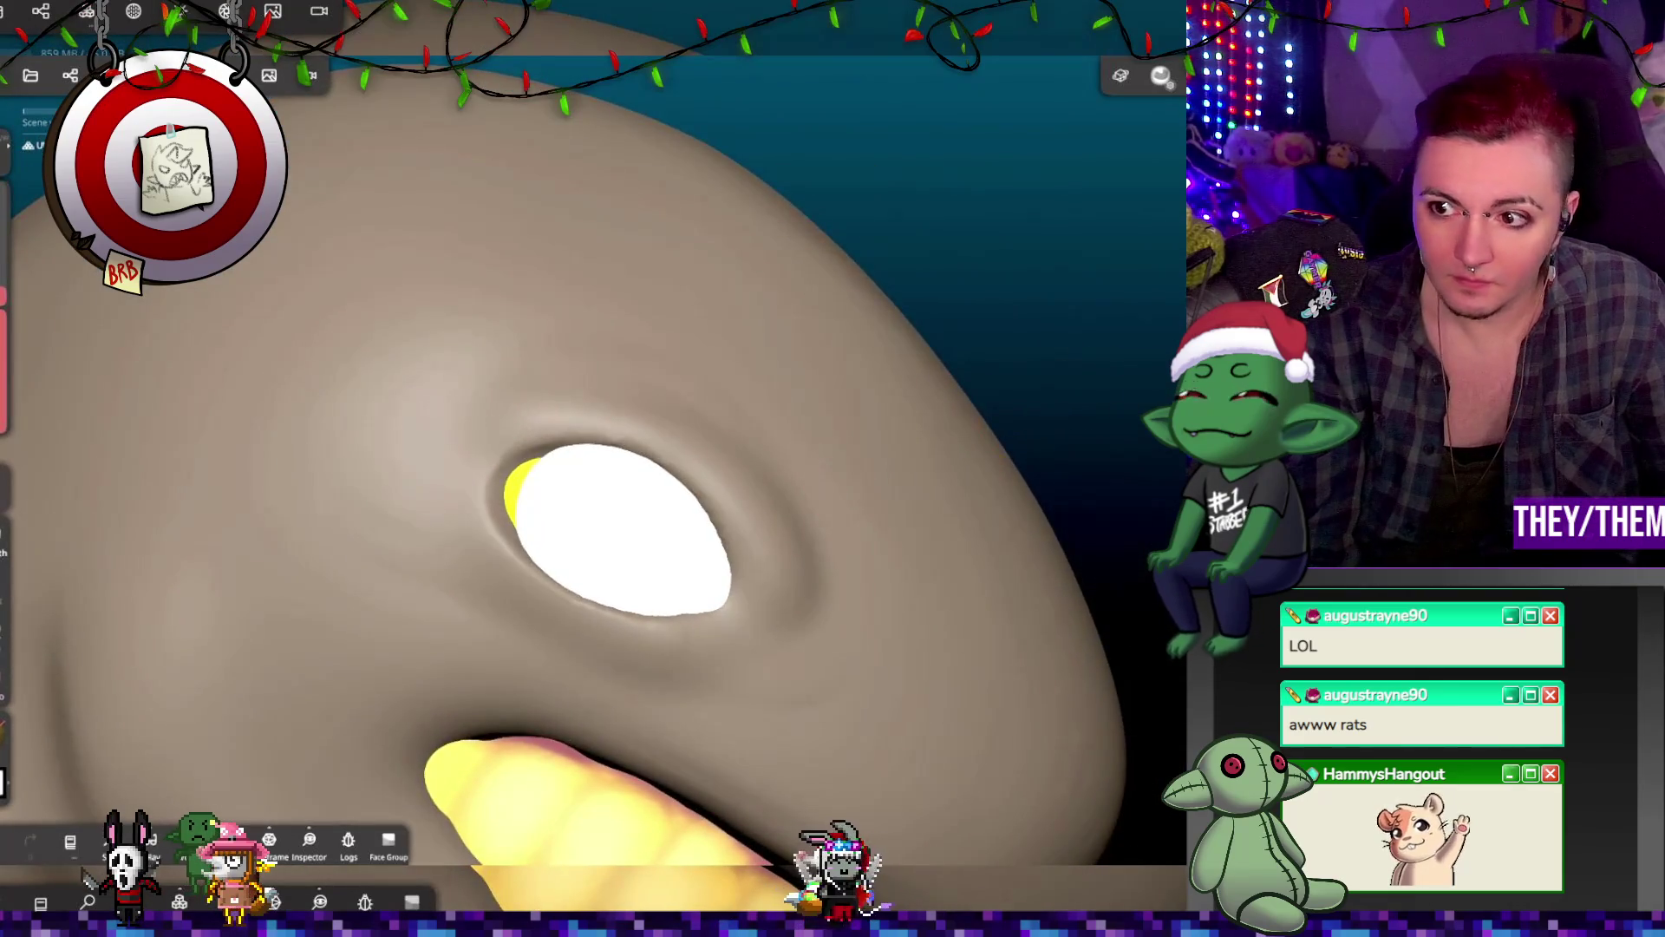
Step: Adjust the brush size, set intensity to 118%, and undo the last clay stroke near the eye
left_click(10, 423)
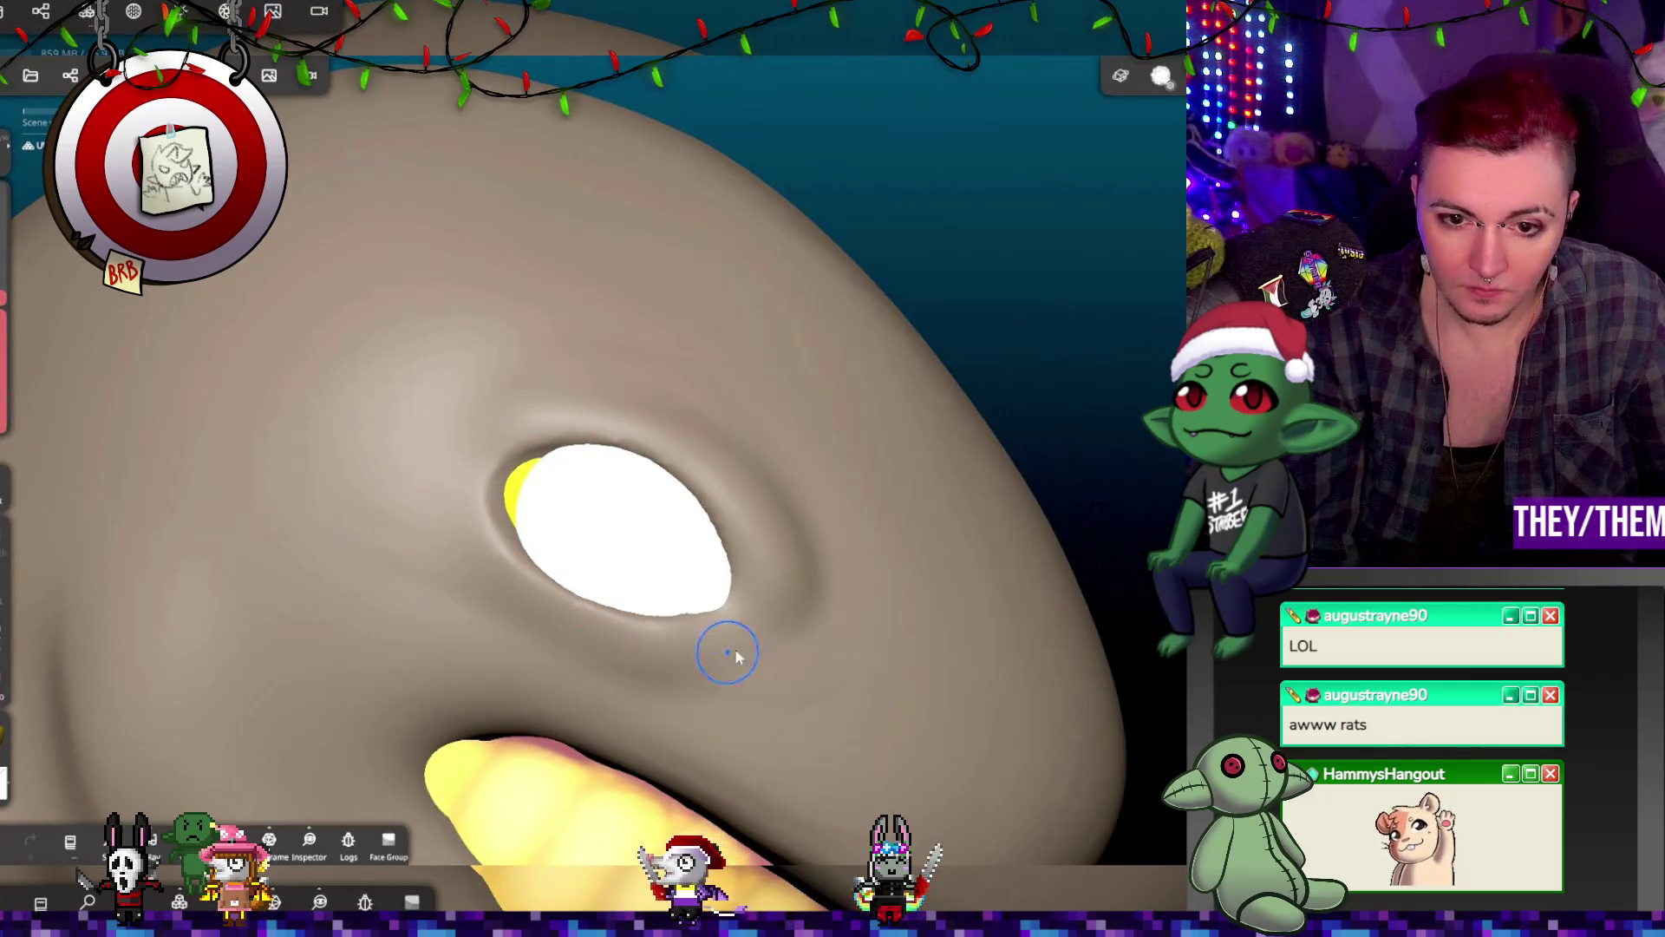
mouse_move(710, 649)
right_mouse_down()
mouse_move(804, 461)
mouse_move(609, 420)
mouse_move(884, 487)
mouse_move(920, 512)
right_mouse_up()
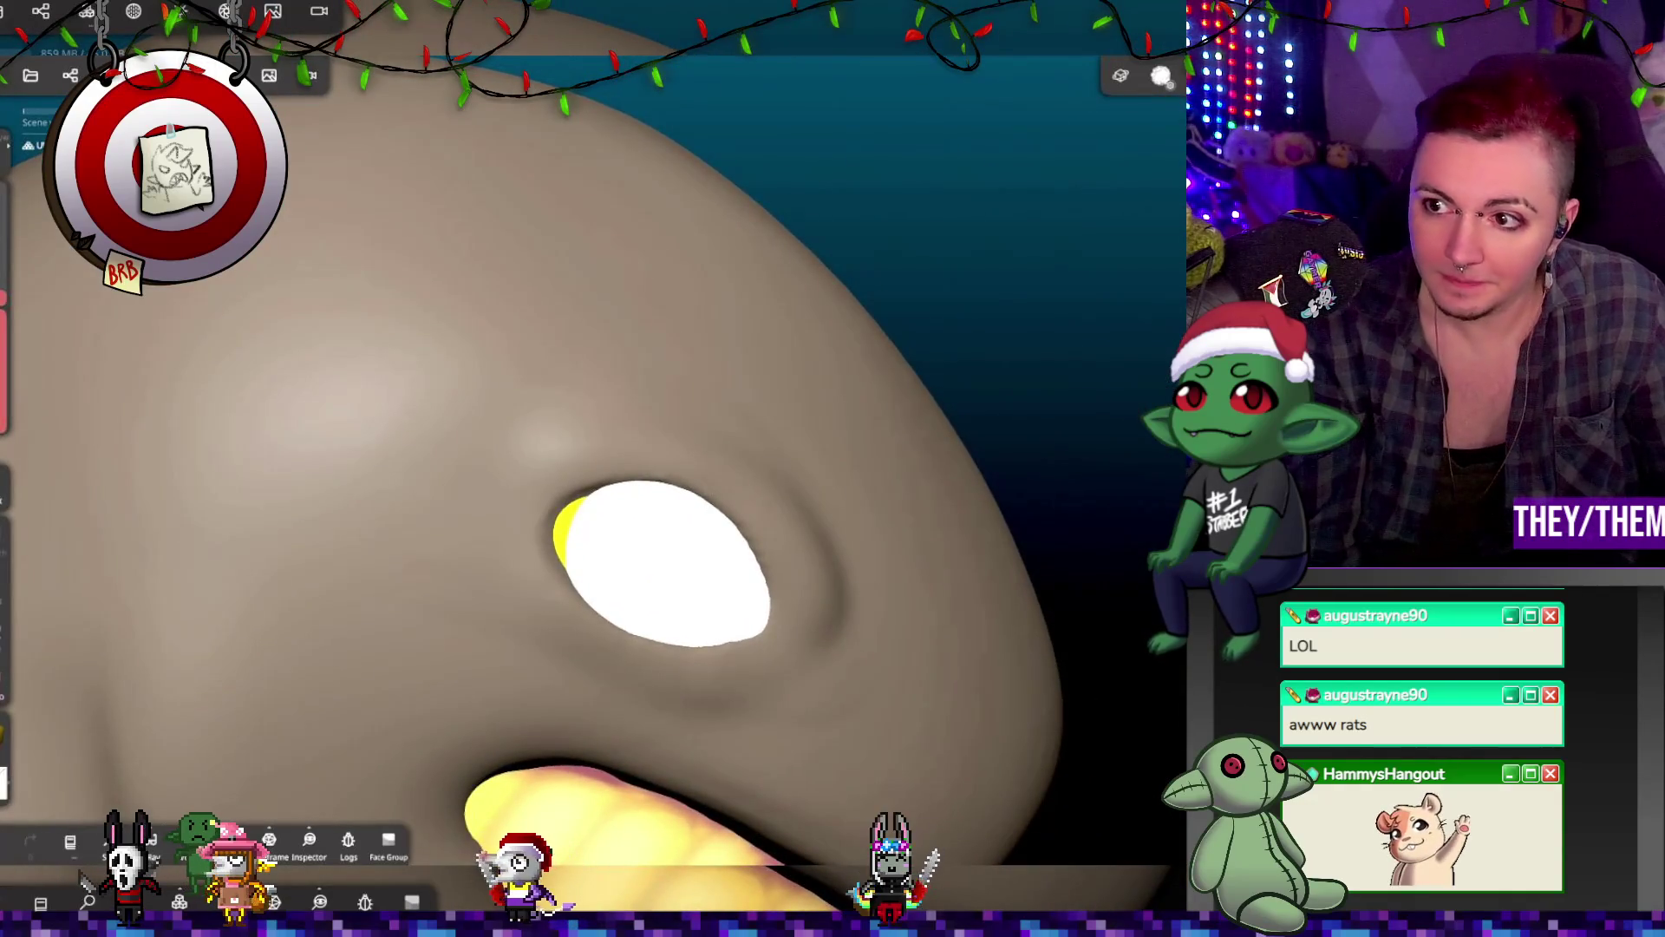
left_click(2, 349)
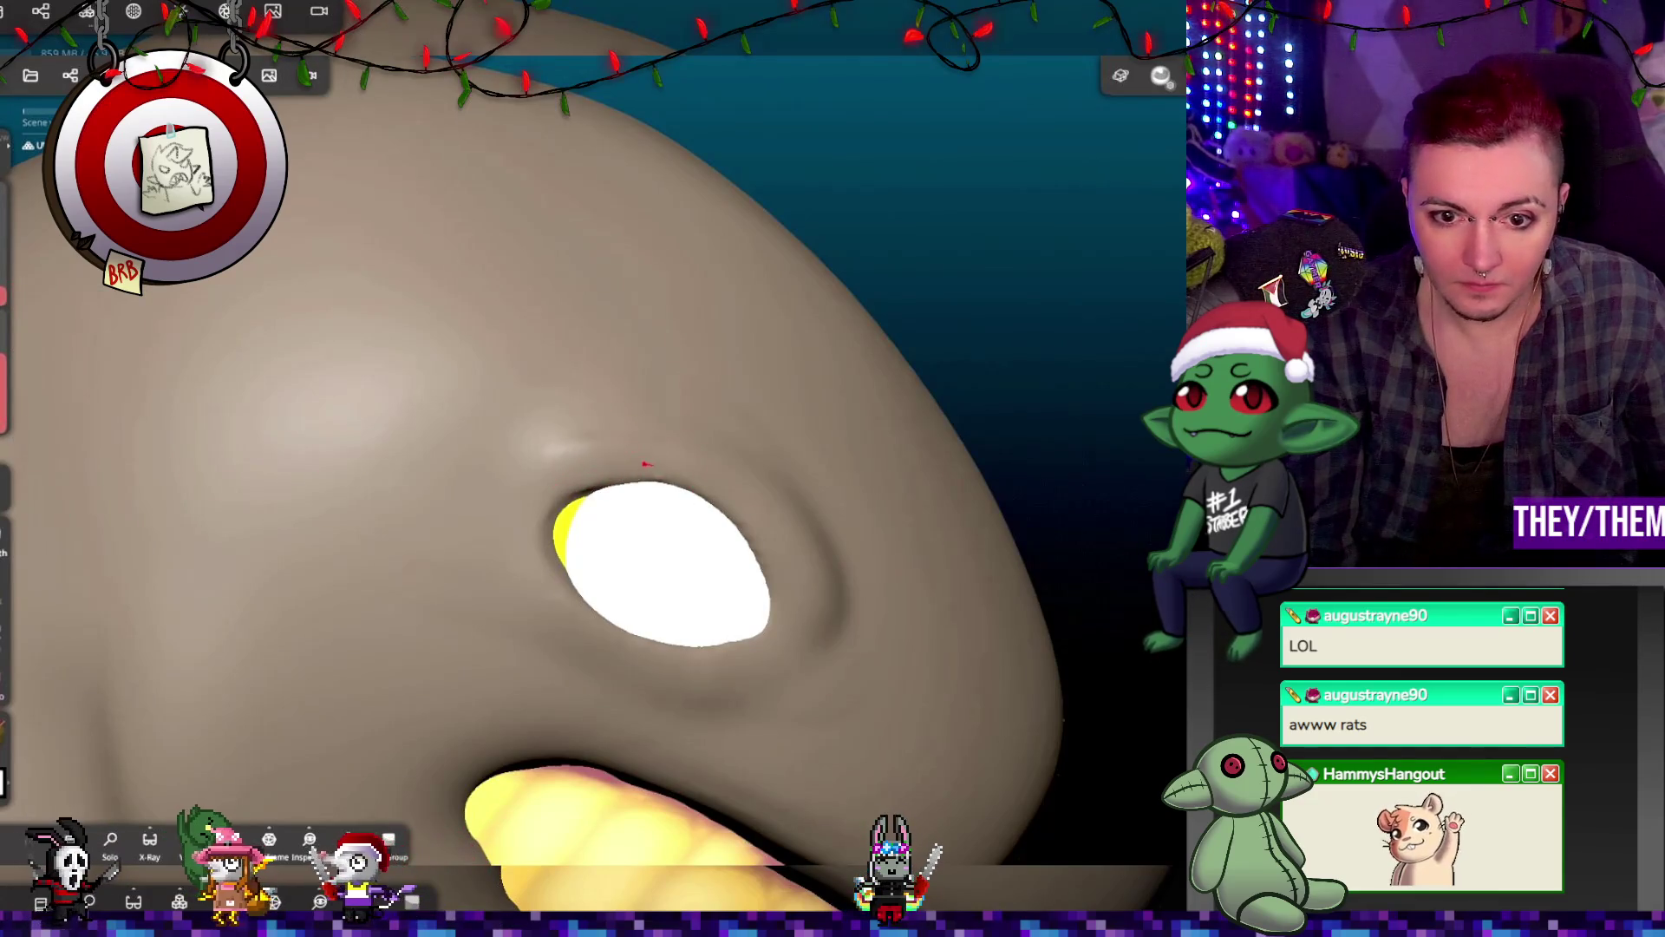
right_click_drag(707, 482, 685, 480)
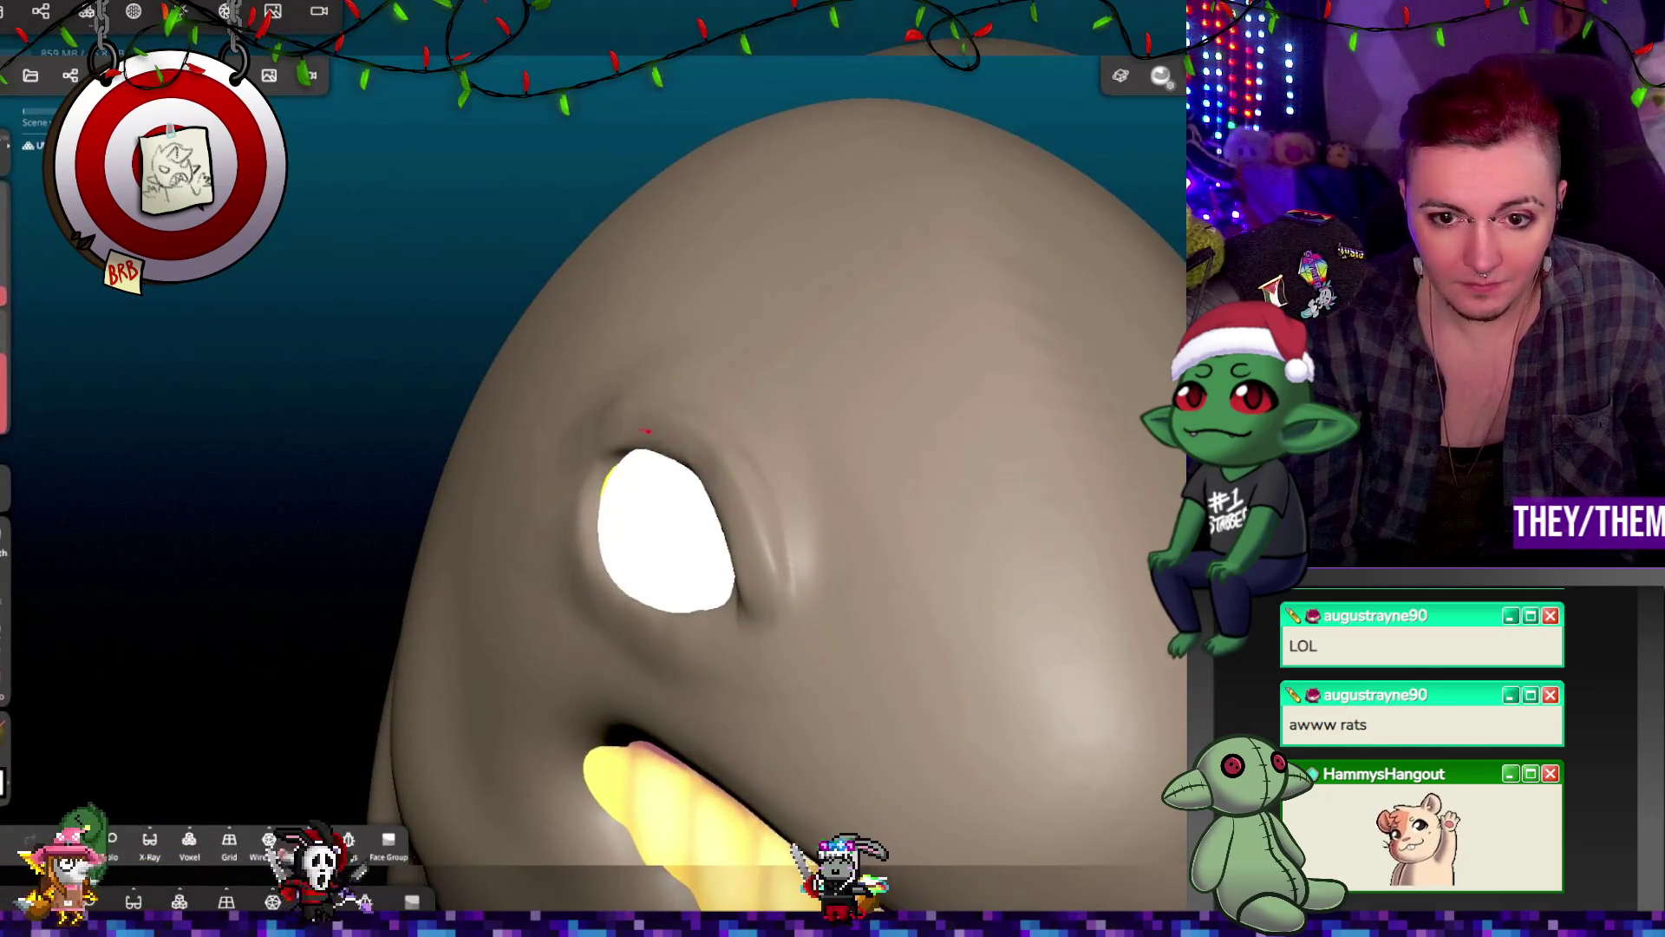
right_click_drag(714, 490, 892, 569)
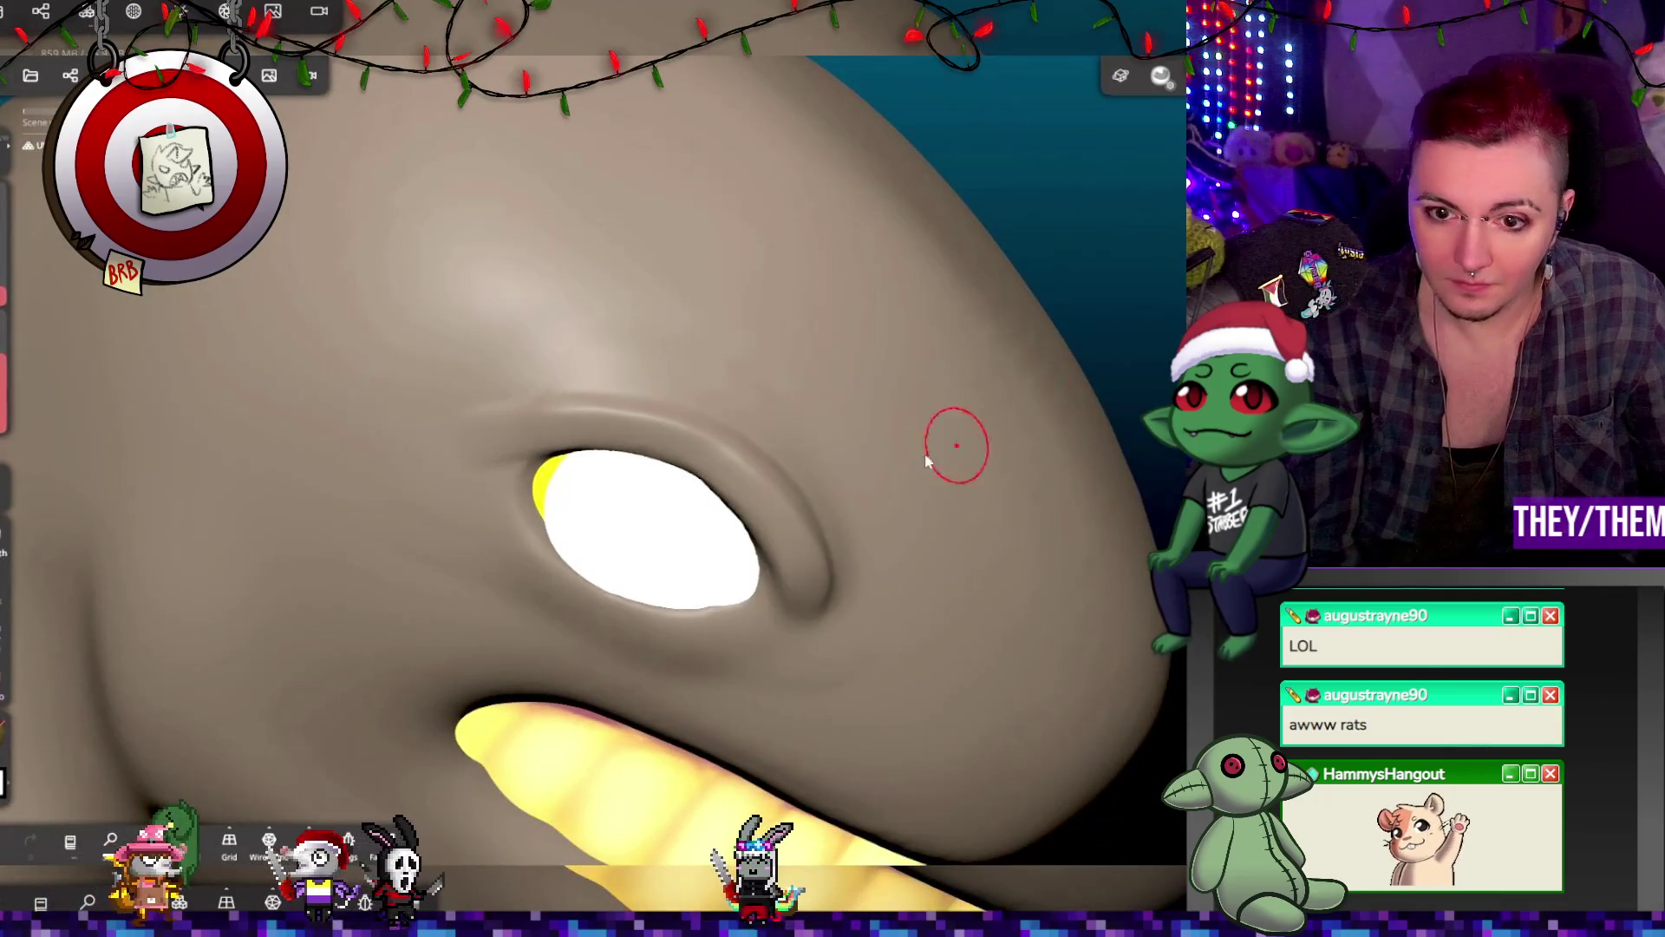
key("ctrl+z")
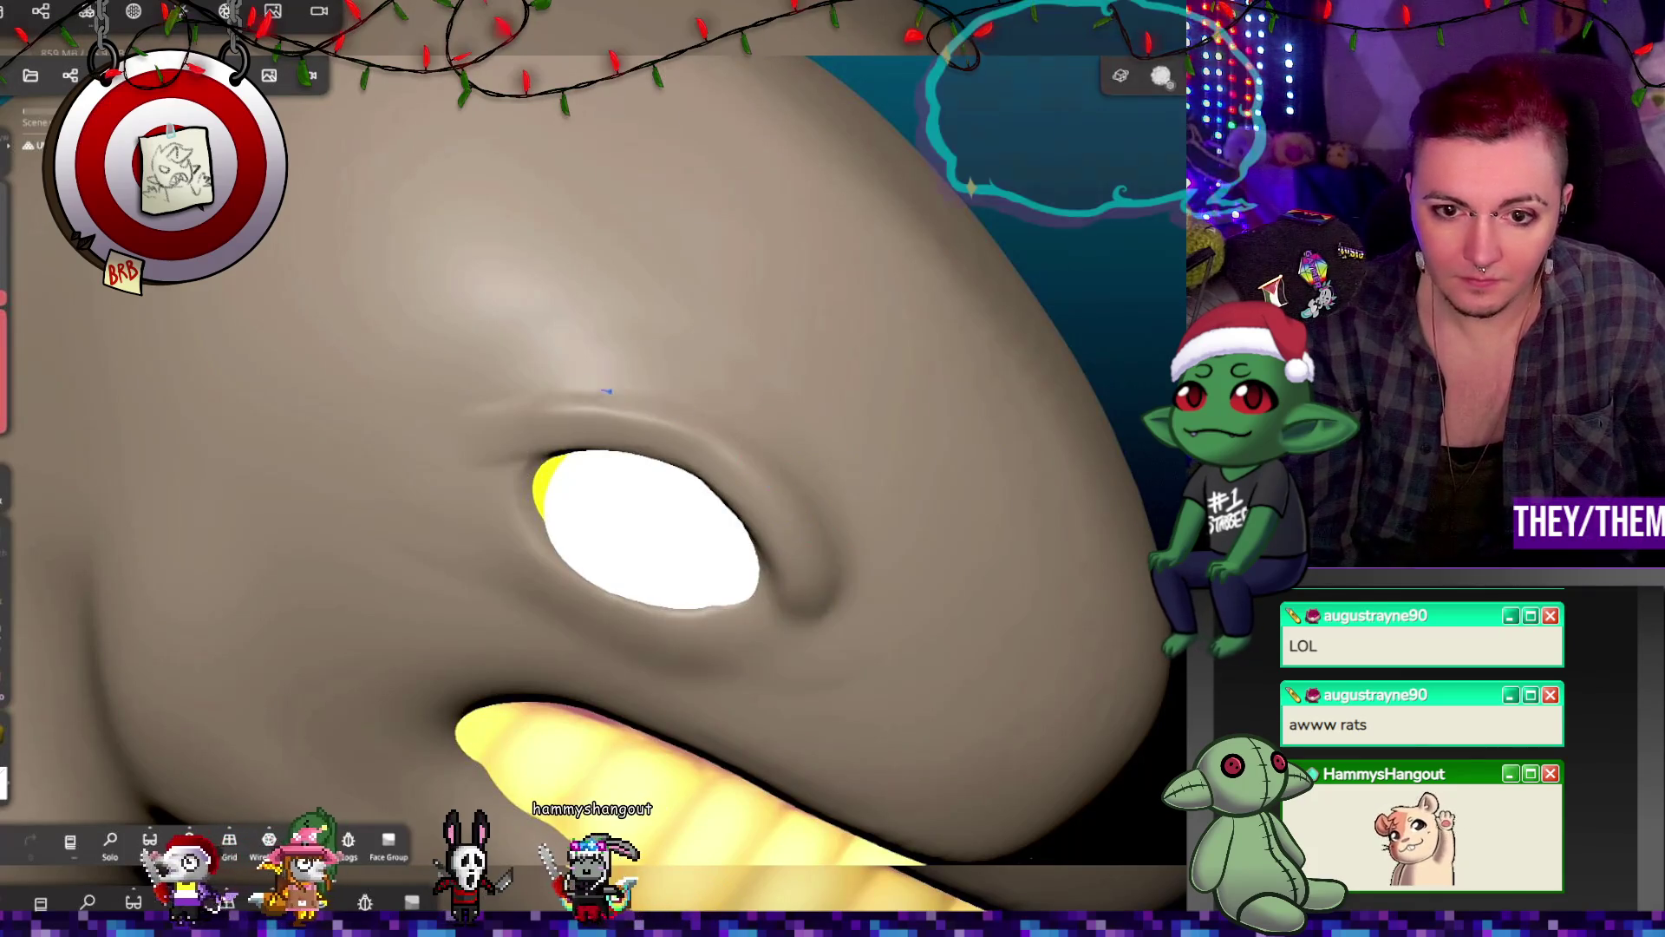
Step: Get a close view of the eye socket and activate the Gizmo on the eye, undoing a stray rotation
mouse_move(436, 447)
right_mouse_down()
mouse_move(689, 401)
mouse_move(730, 337)
mouse_move(733, 365)
right_mouse_up()
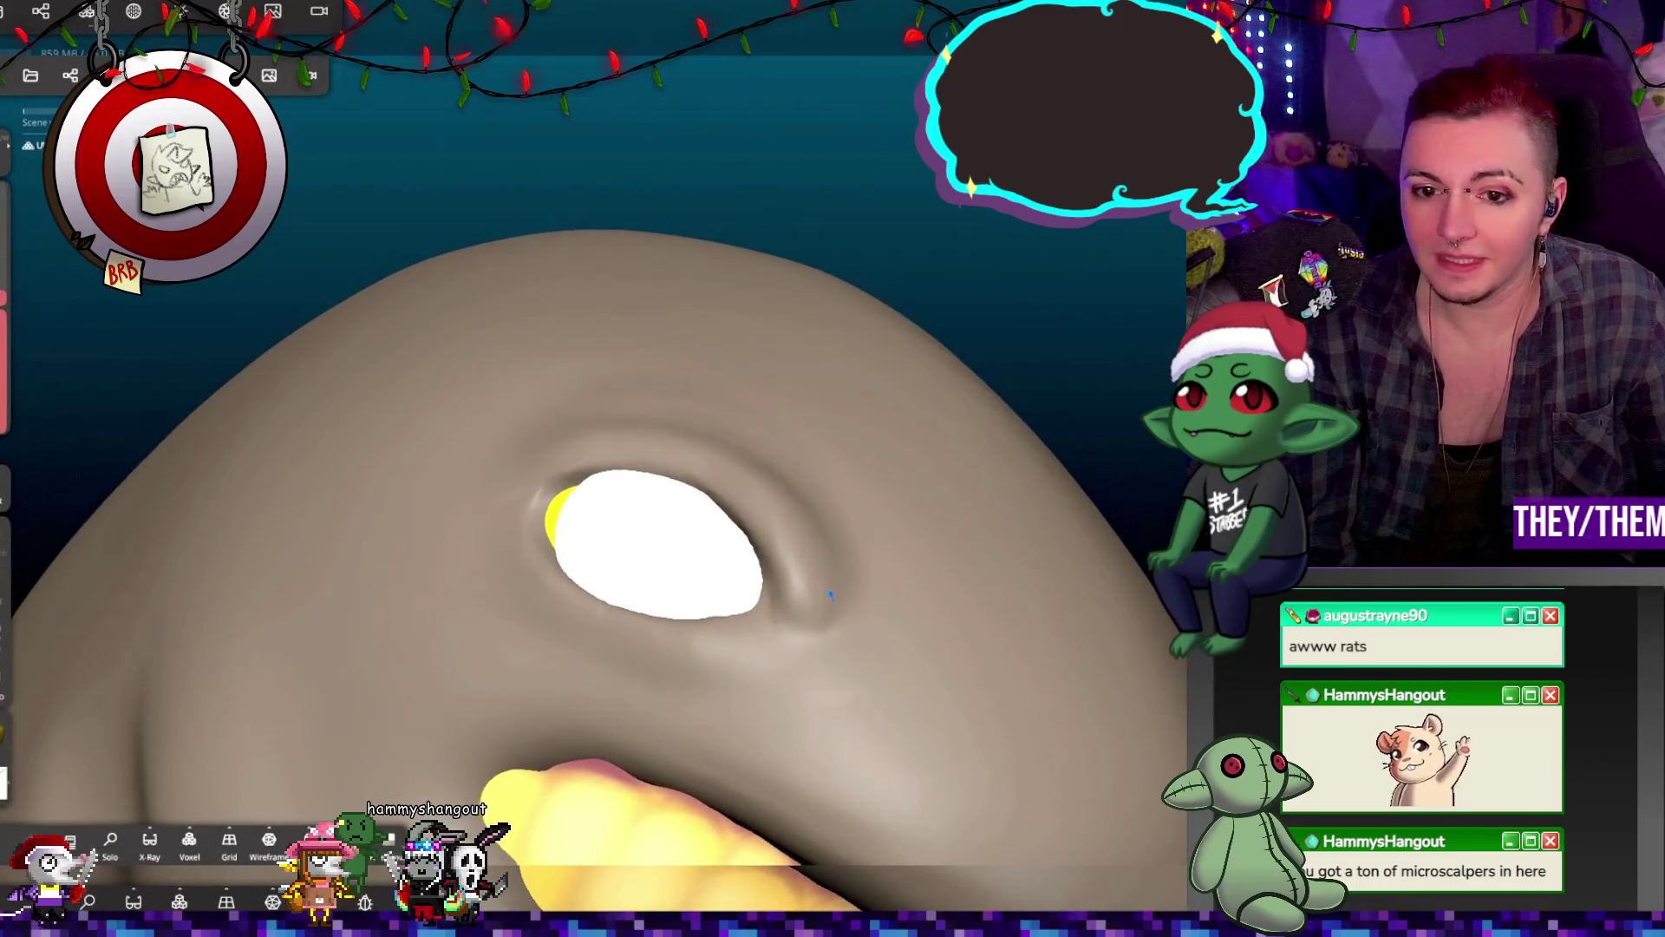
mouse_move(870, 646)
right_mouse_down()
mouse_move(678, 727)
mouse_move(736, 506)
right_mouse_up()
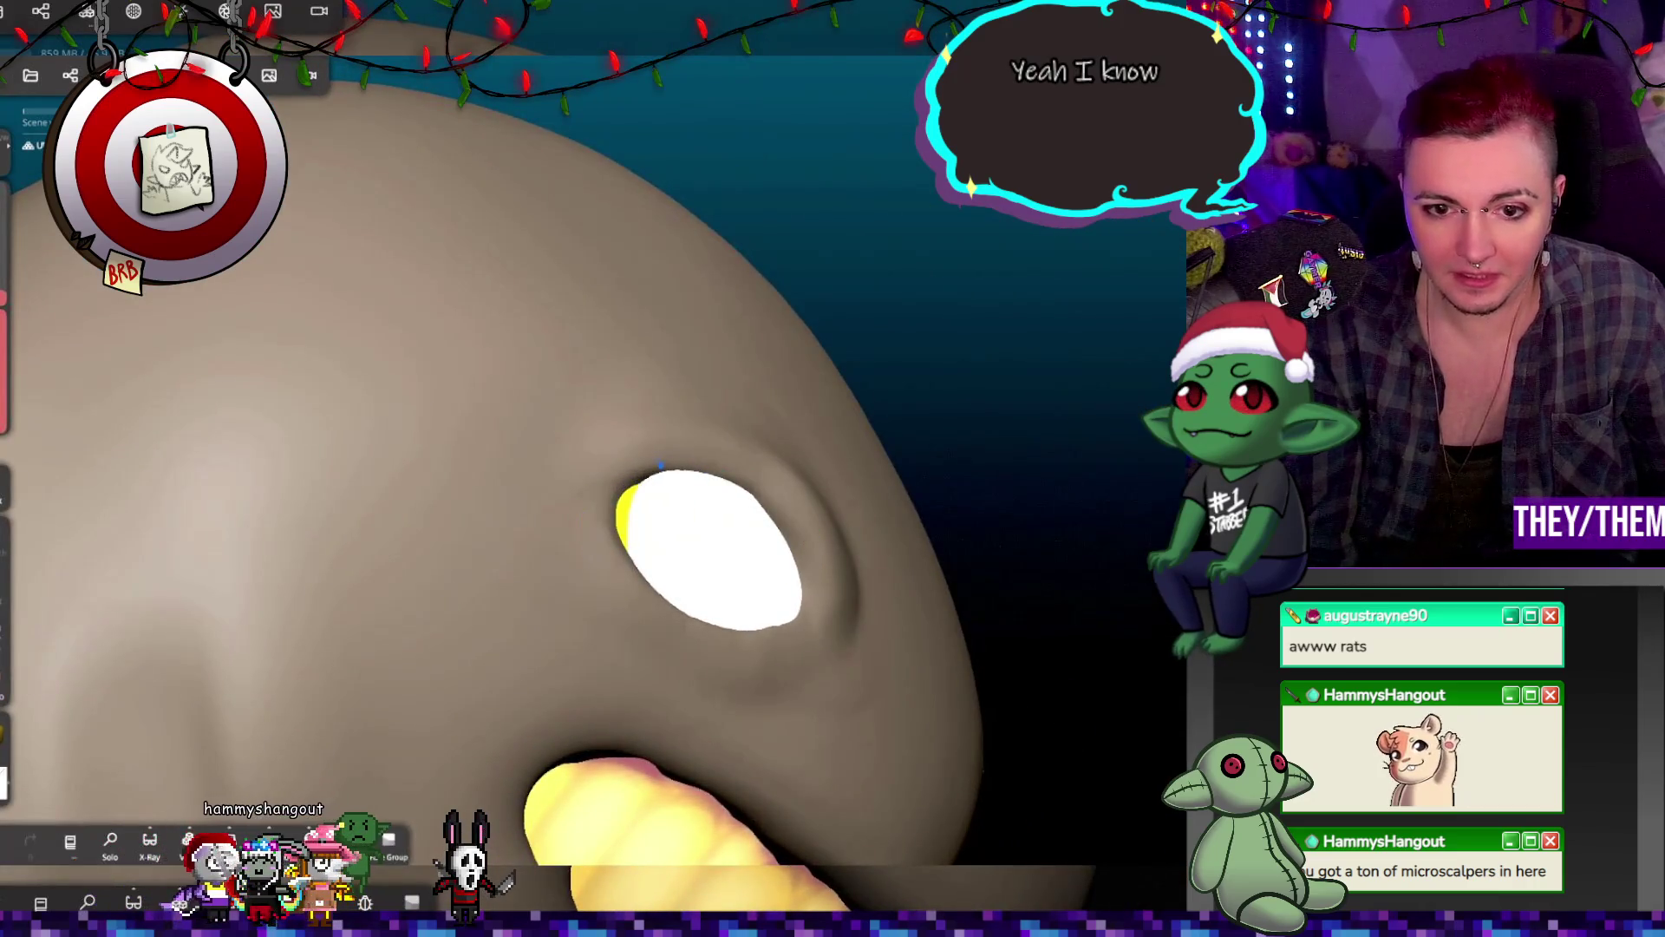
mouse_move(562, 529)
right_mouse_down()
mouse_move(580, 587)
mouse_move(569, 495)
right_mouse_up()
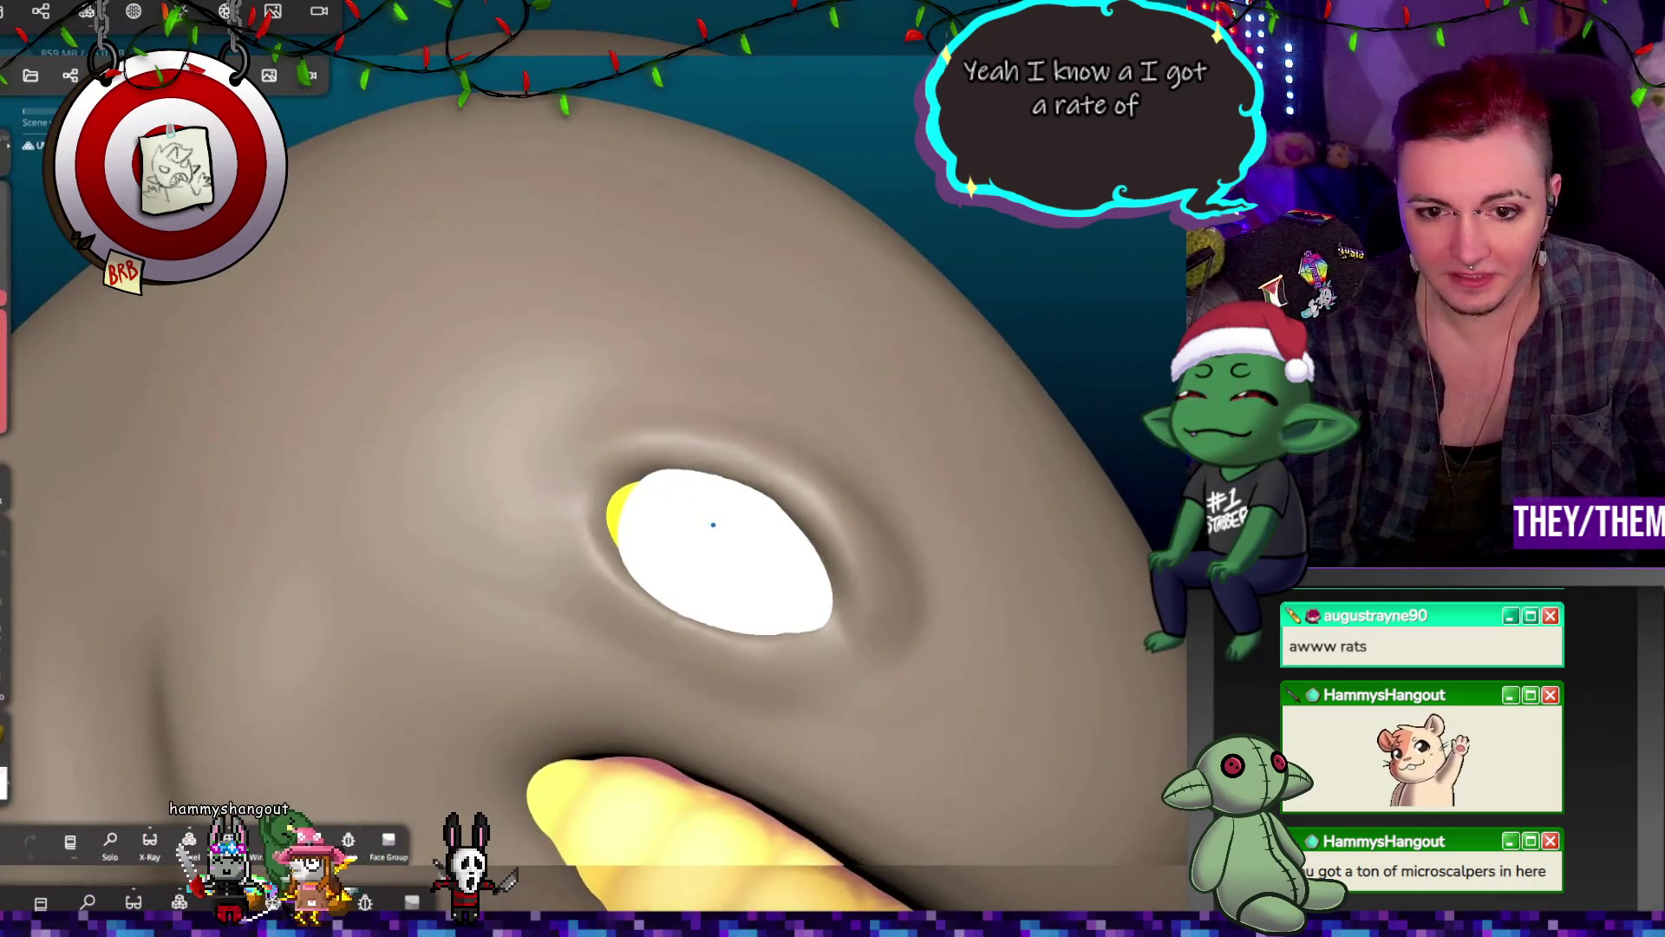
right_click_drag(713, 524, 713, 526)
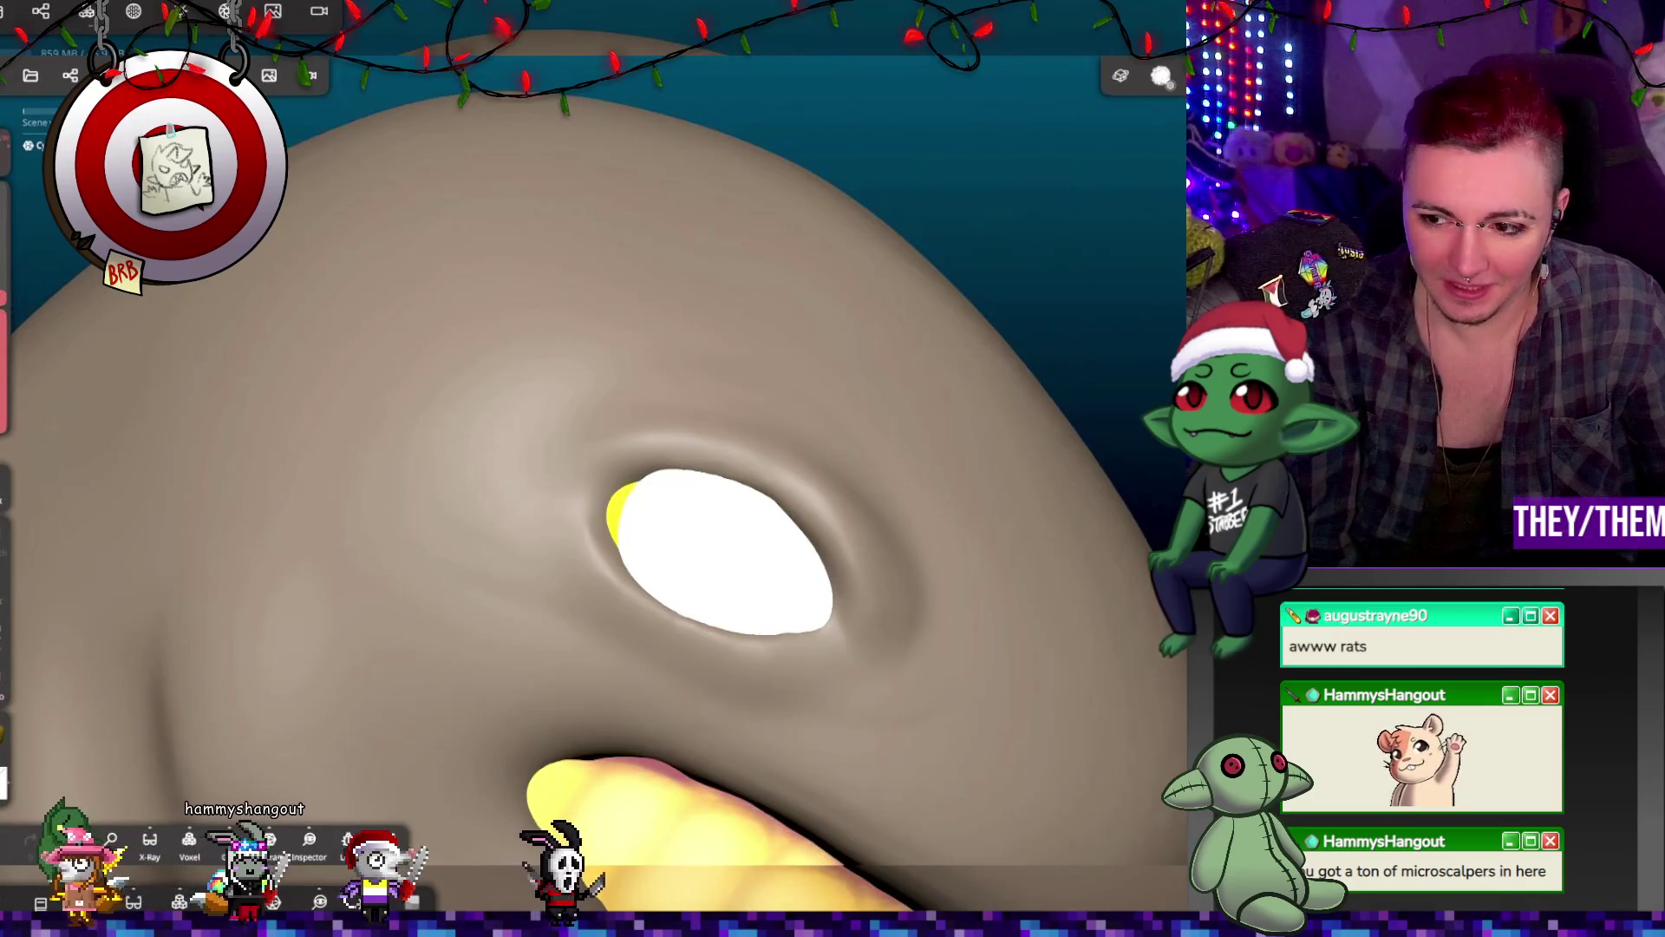
key("g")
key("g")
key("g")
key("g")
key("g")
key("ctrl+z")
key("g")
key("g")
key("g")
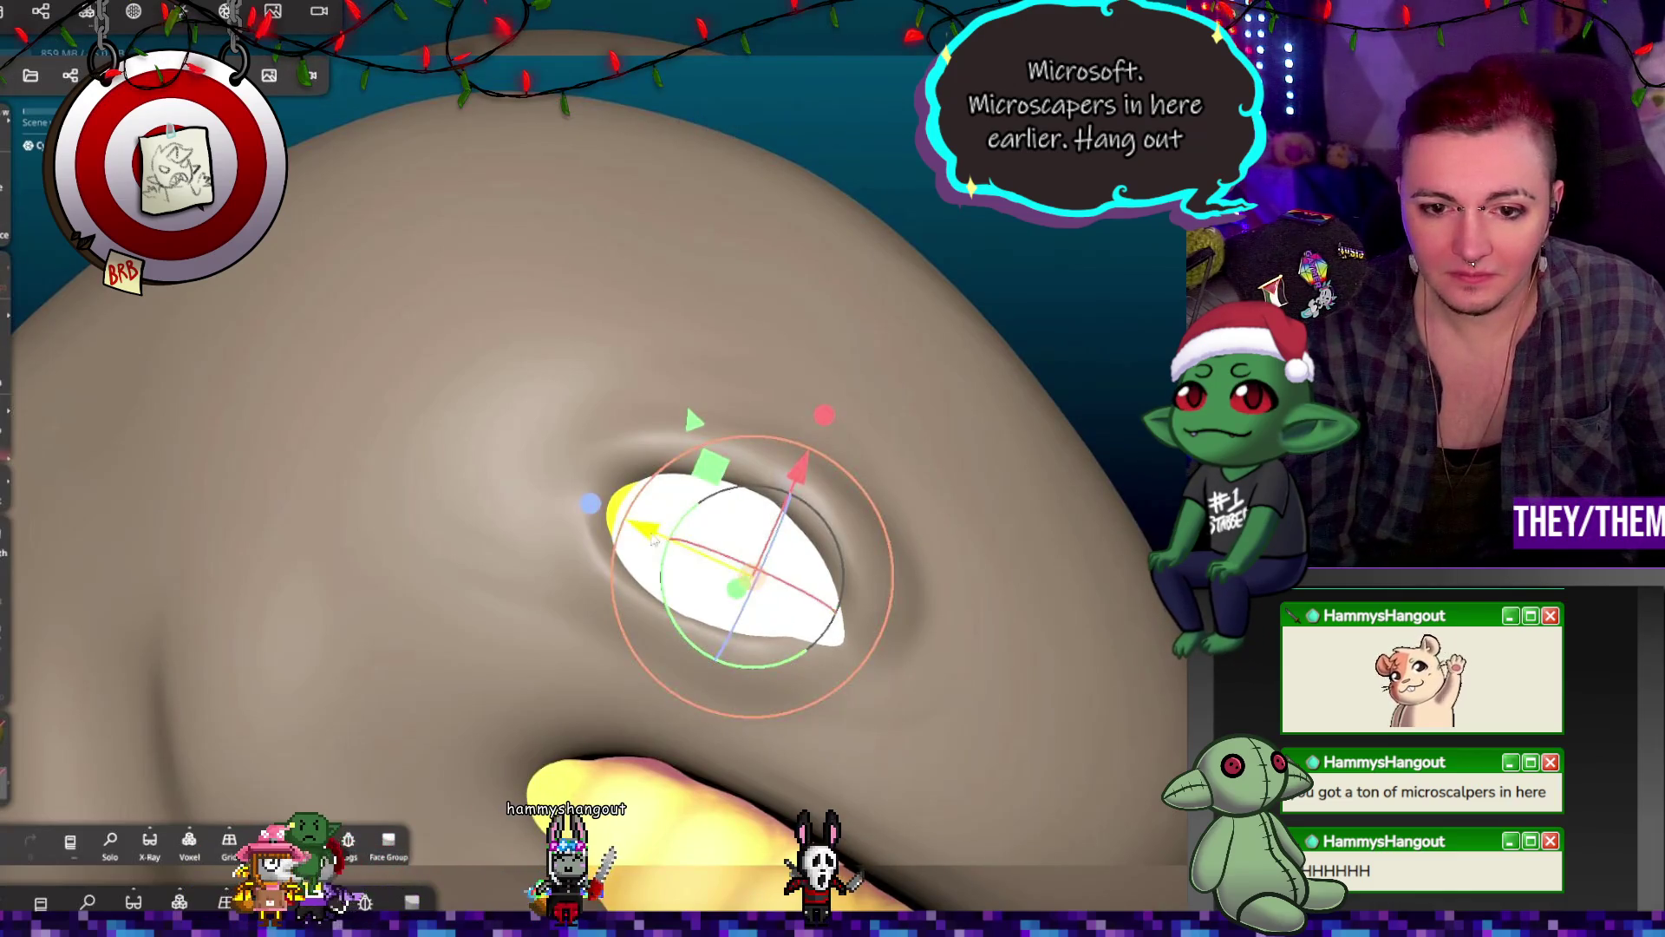
Step: Rotate the white eye within its socket and stretch it into a wider oval with the gizmo
key("g")
key("g")
mouse_move(655, 539)
middle_mouse_down()
mouse_move(932, 672)
mouse_move(834, 646)
mouse_move(1158, 444)
mouse_move(903, 418)
mouse_move(1008, 392)
mouse_move(770, 502)
middle_mouse_up()
left_click_drag(906, 512, 907, 511)
mouse_move(907, 510)
middle_mouse_down()
mouse_move(1107, 549)
mouse_move(998, 537)
middle_mouse_up()
left_click_drag(727, 535, 671, 549)
left_click_drag(719, 611, 682, 585)
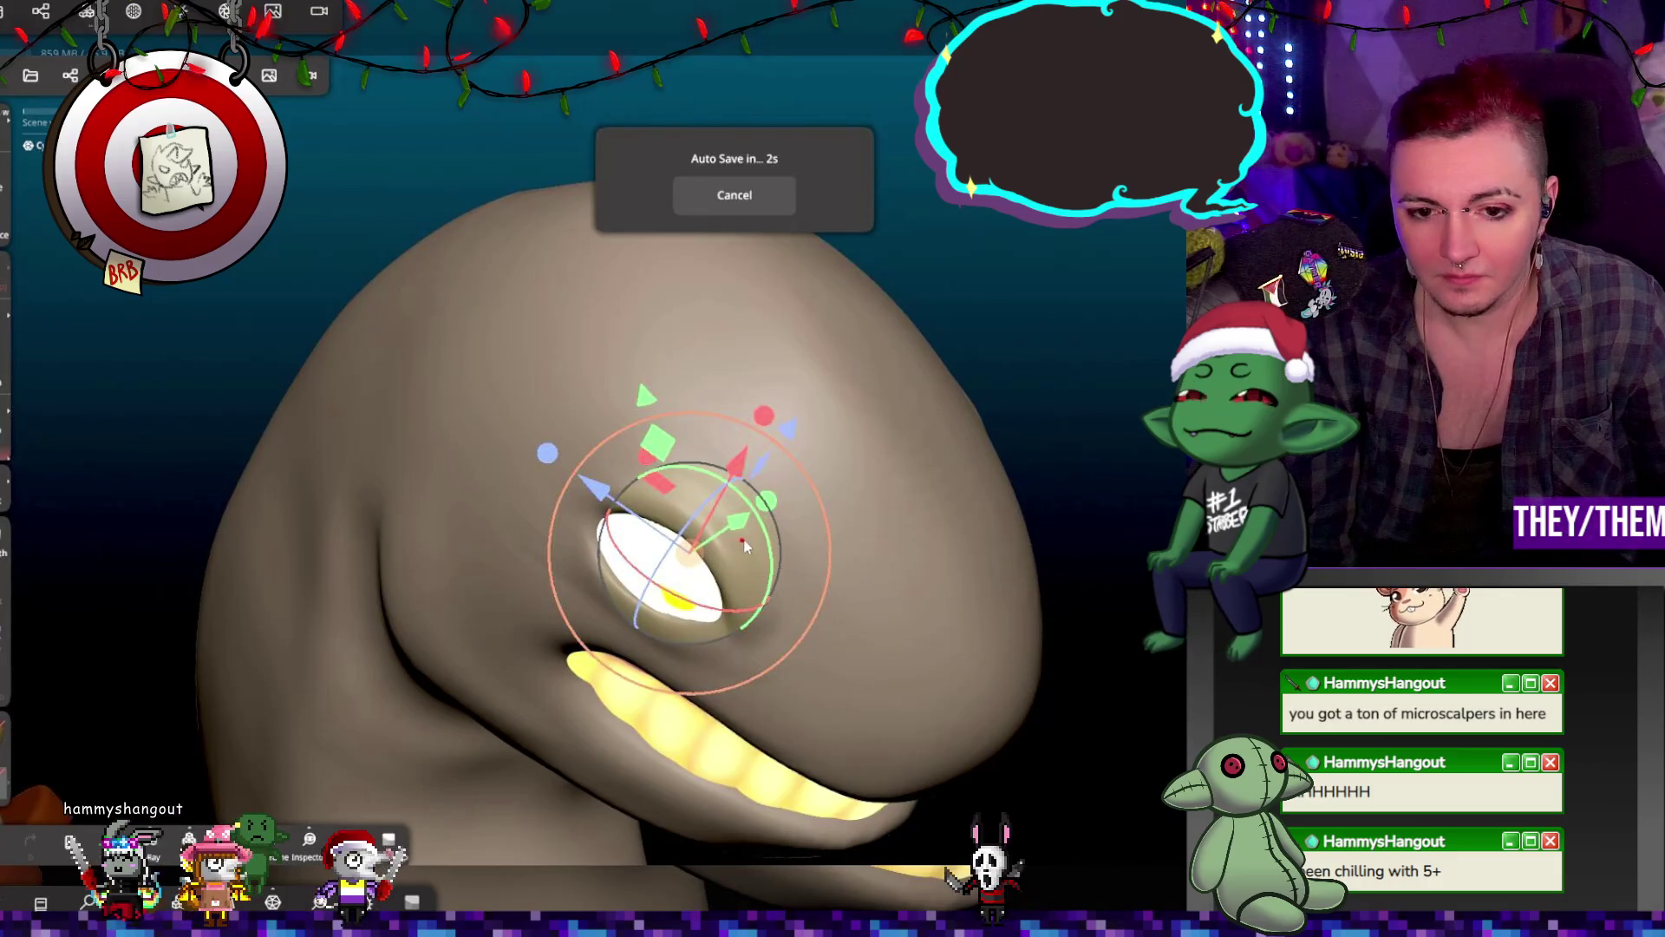
left_click_drag(738, 527, 737, 531)
mouse_move(1049, 455)
left_mouse_down()
mouse_move(1010, 470)
mouse_move(1072, 402)
mouse_move(740, 556)
mouse_move(721, 545)
left_mouse_up()
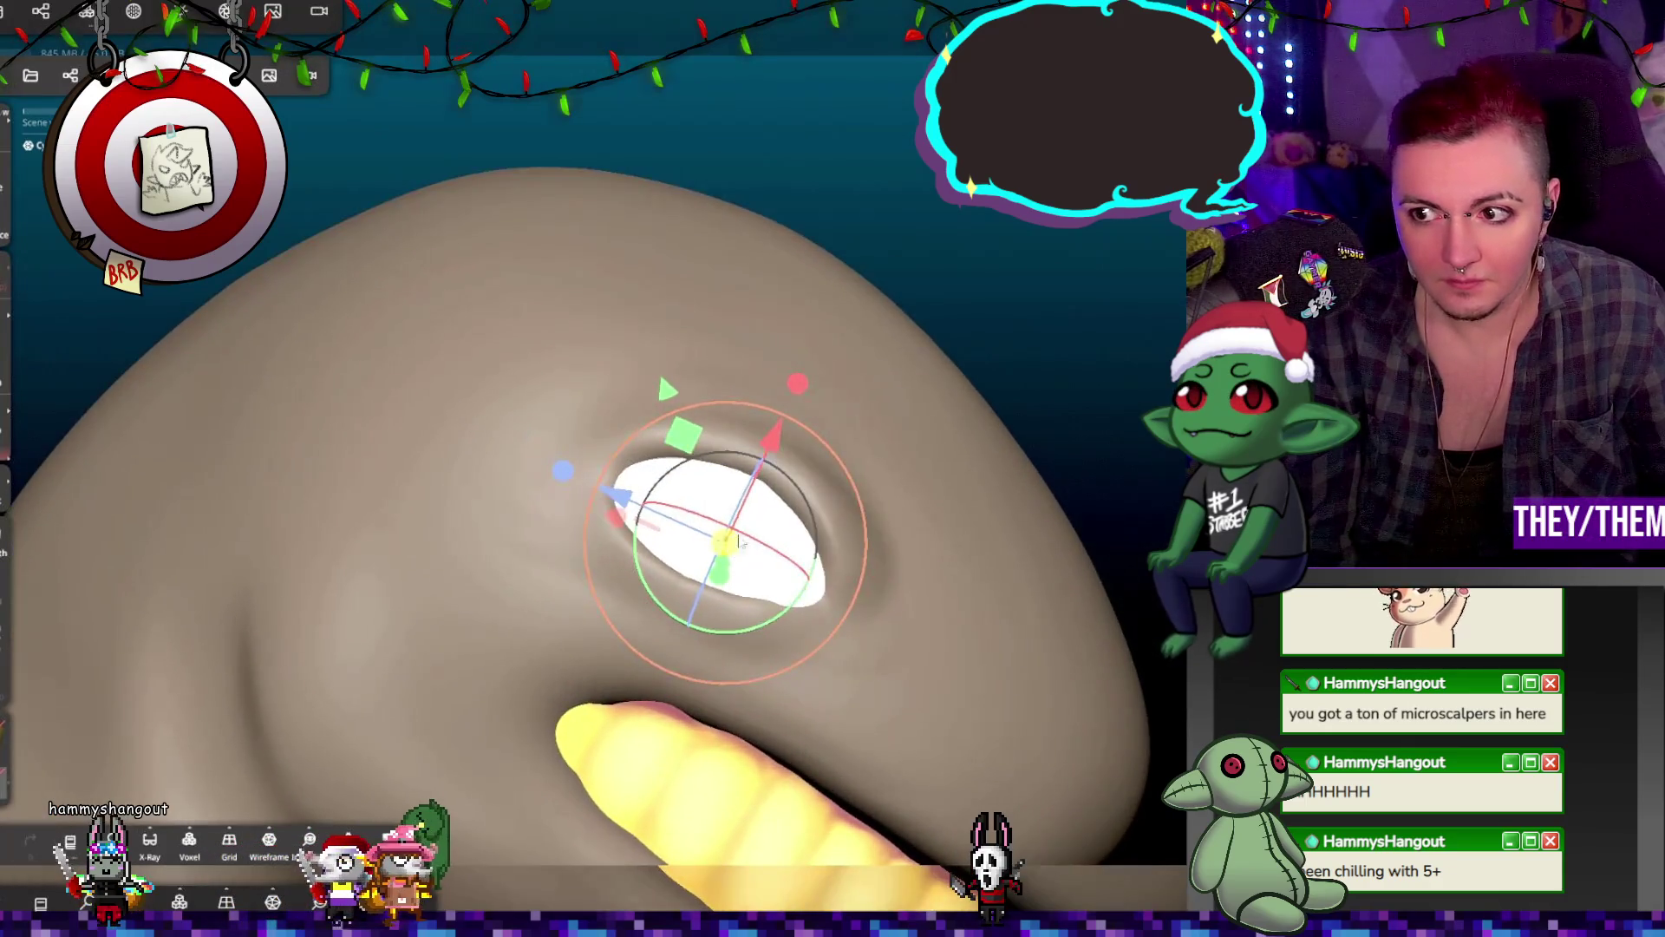
key("g")
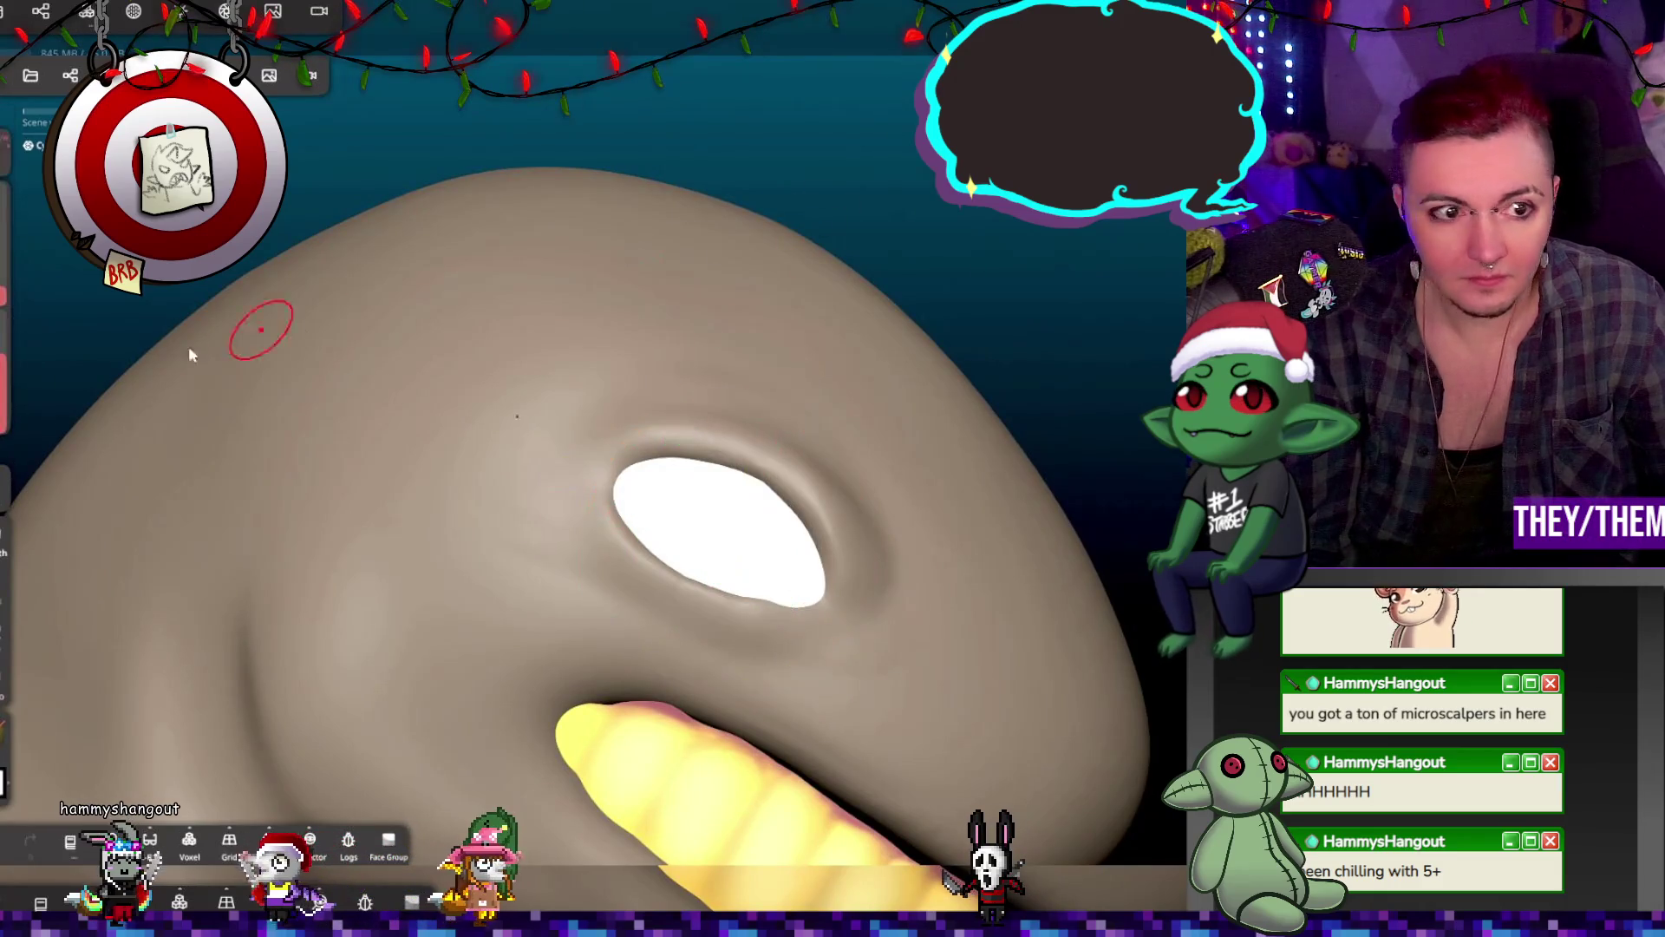
Step: Paint a yellow vertical stripe down the centre of the white eye, widening its left side
mouse_move(736, 529)
left_mouse_down()
mouse_move(728, 562)
mouse_move(759, 495)
left_mouse_up()
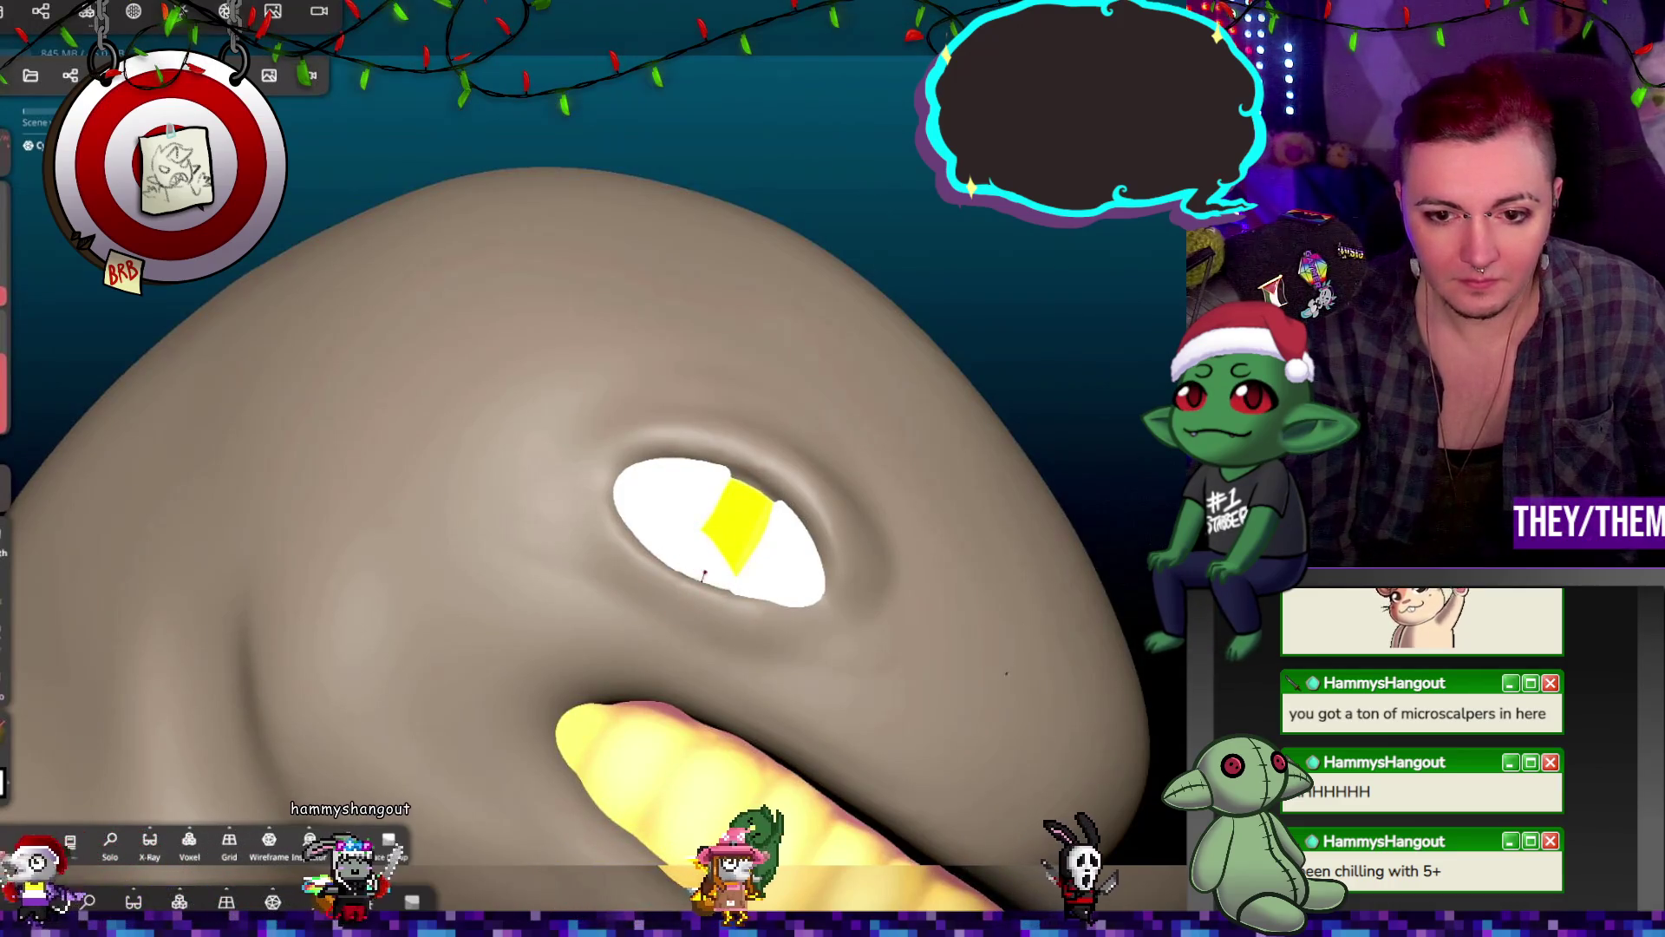
mouse_move(822, 482)
middle_mouse_down()
mouse_move(850, 451)
mouse_move(631, 458)
mouse_move(917, 499)
mouse_move(766, 548)
middle_mouse_up()
left_click_drag(713, 570, 721, 552)
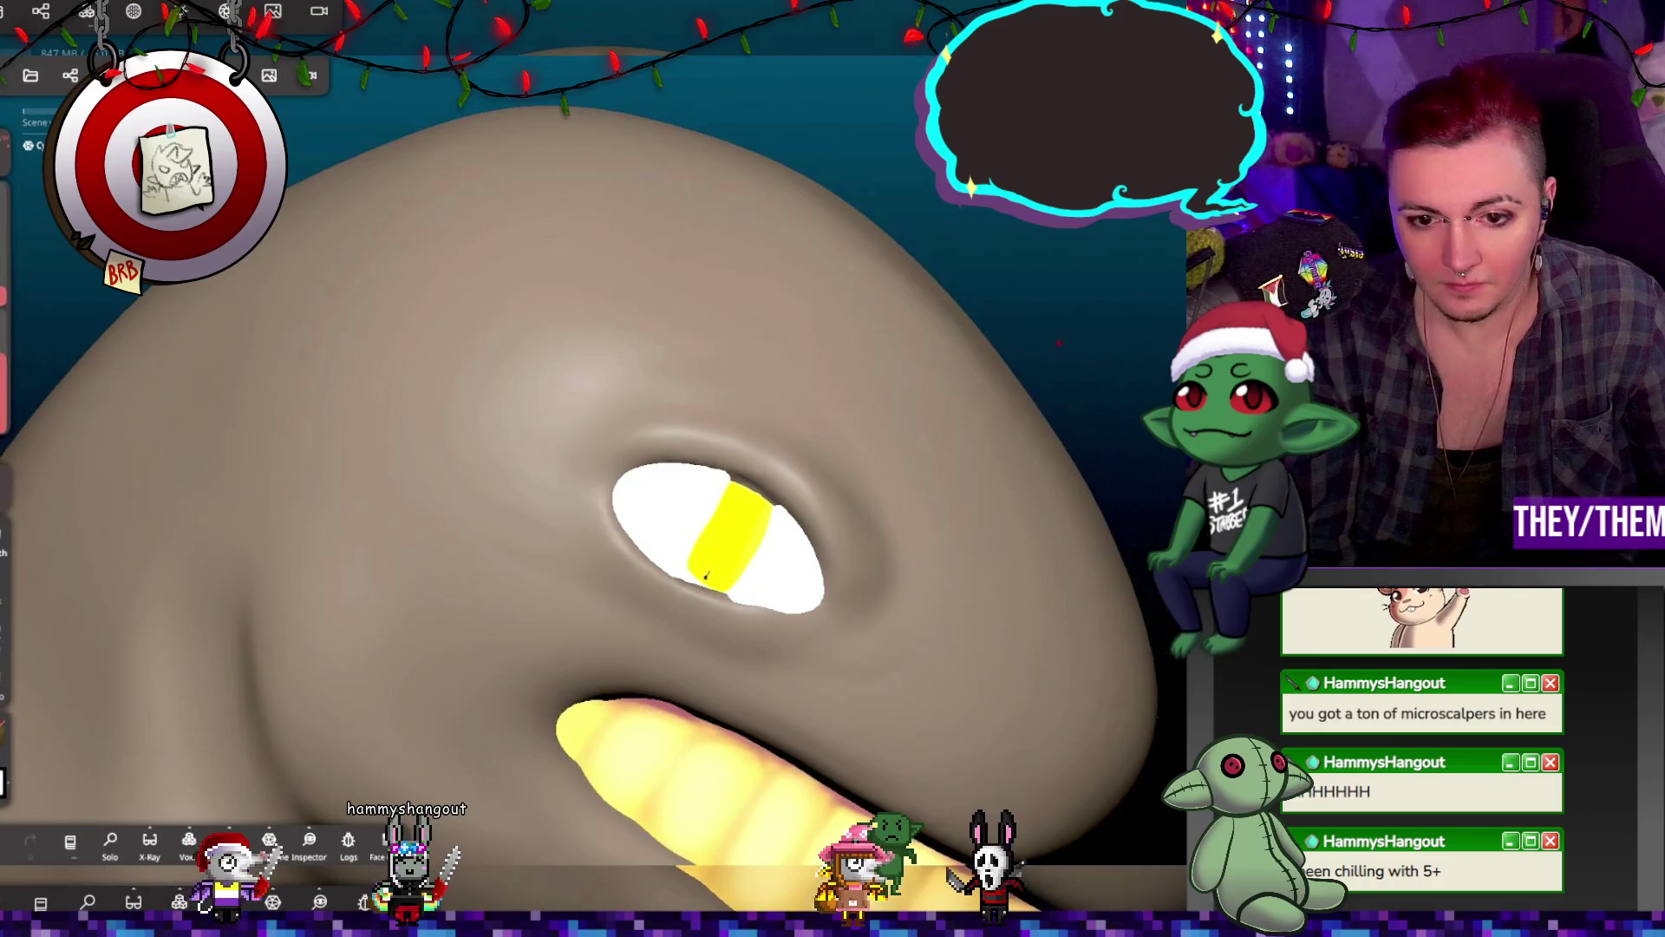
mouse_move(684, 606)
middle_mouse_down()
mouse_move(831, 475)
mouse_move(866, 508)
middle_mouse_up()
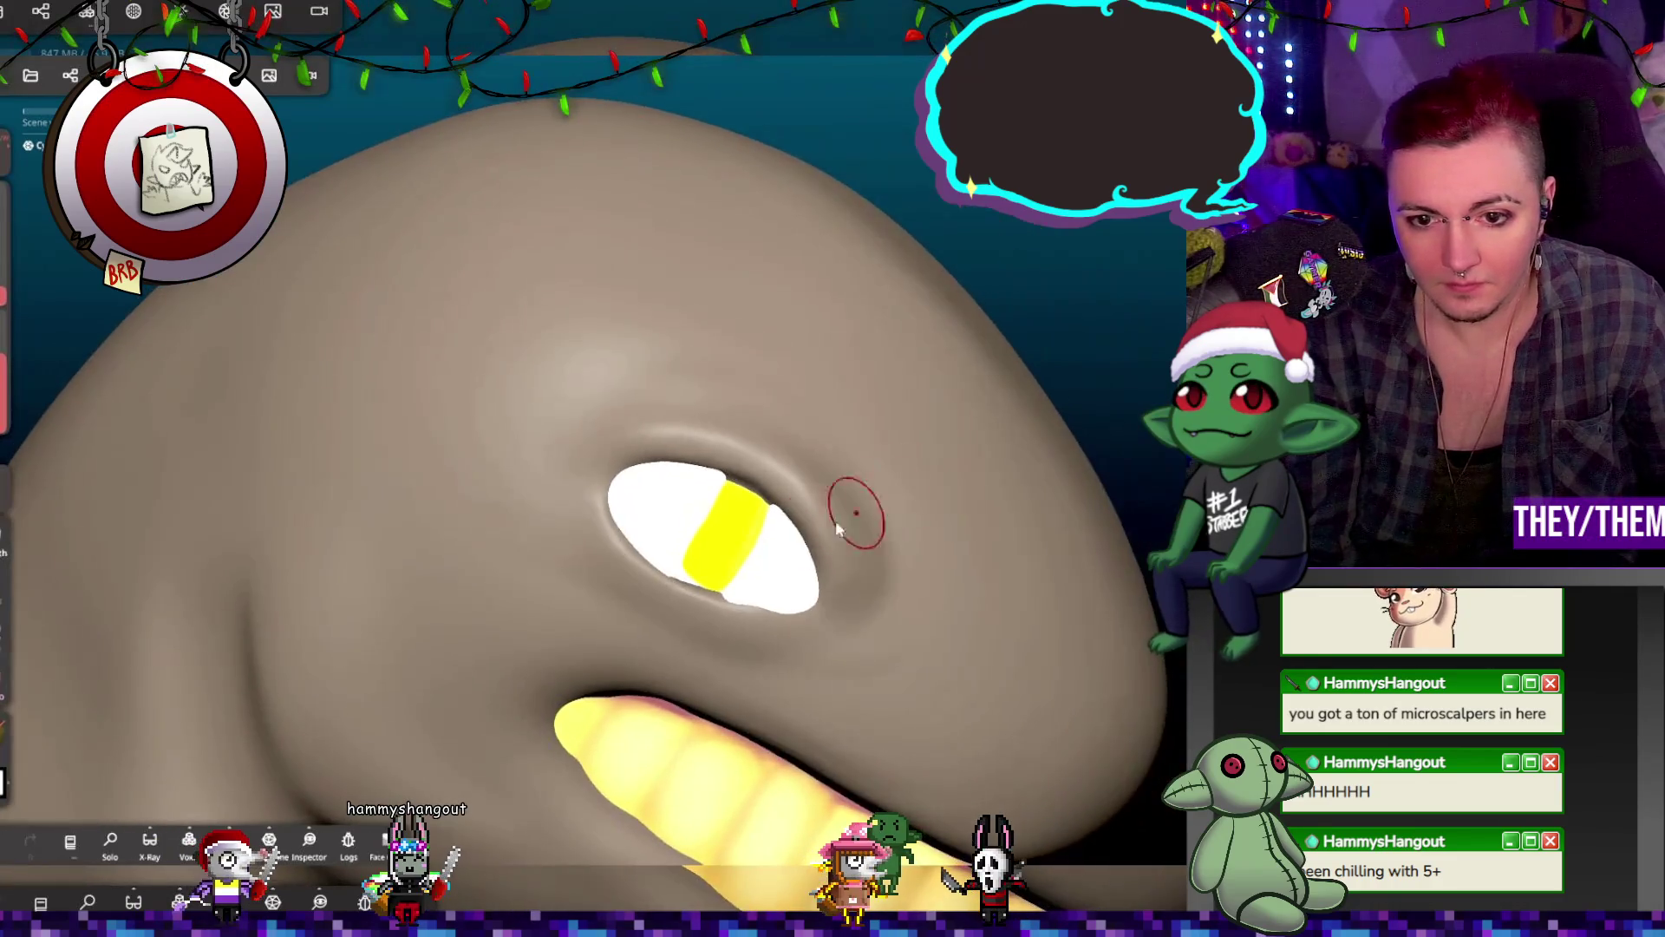
Step: Make the hidden black pupil cylinder (Cylinder 5) visible from the Scene list
left_click(64, 76)
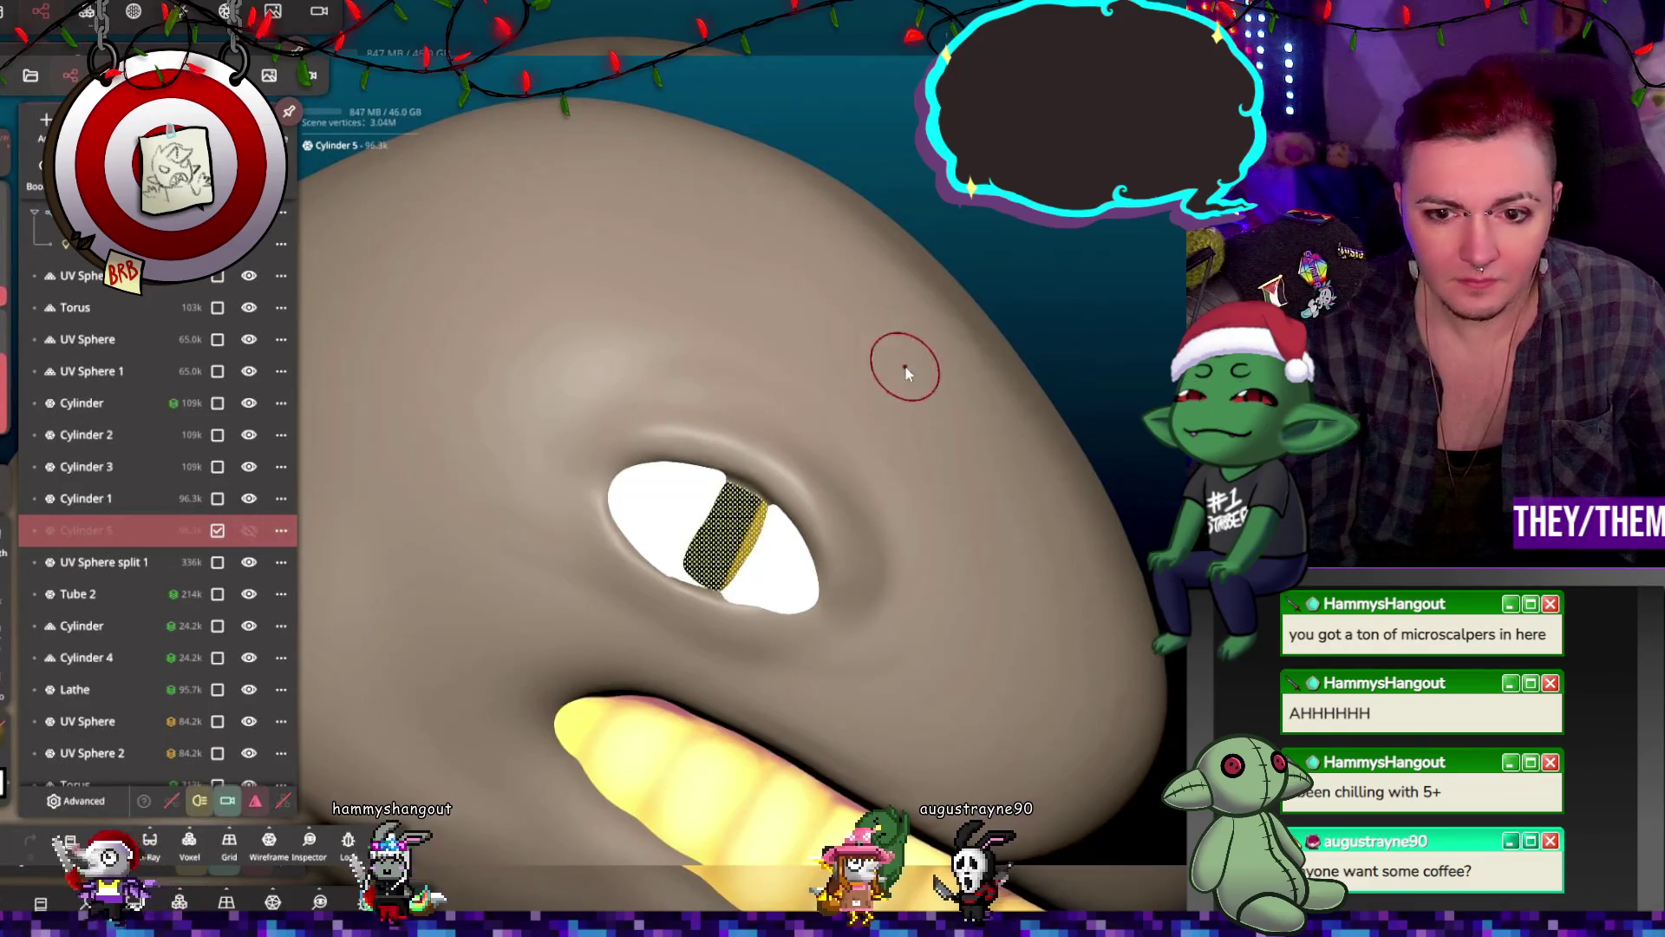
left_click(905, 367)
middle_click_drag(718, 472, 689, 516)
left_click(689, 516)
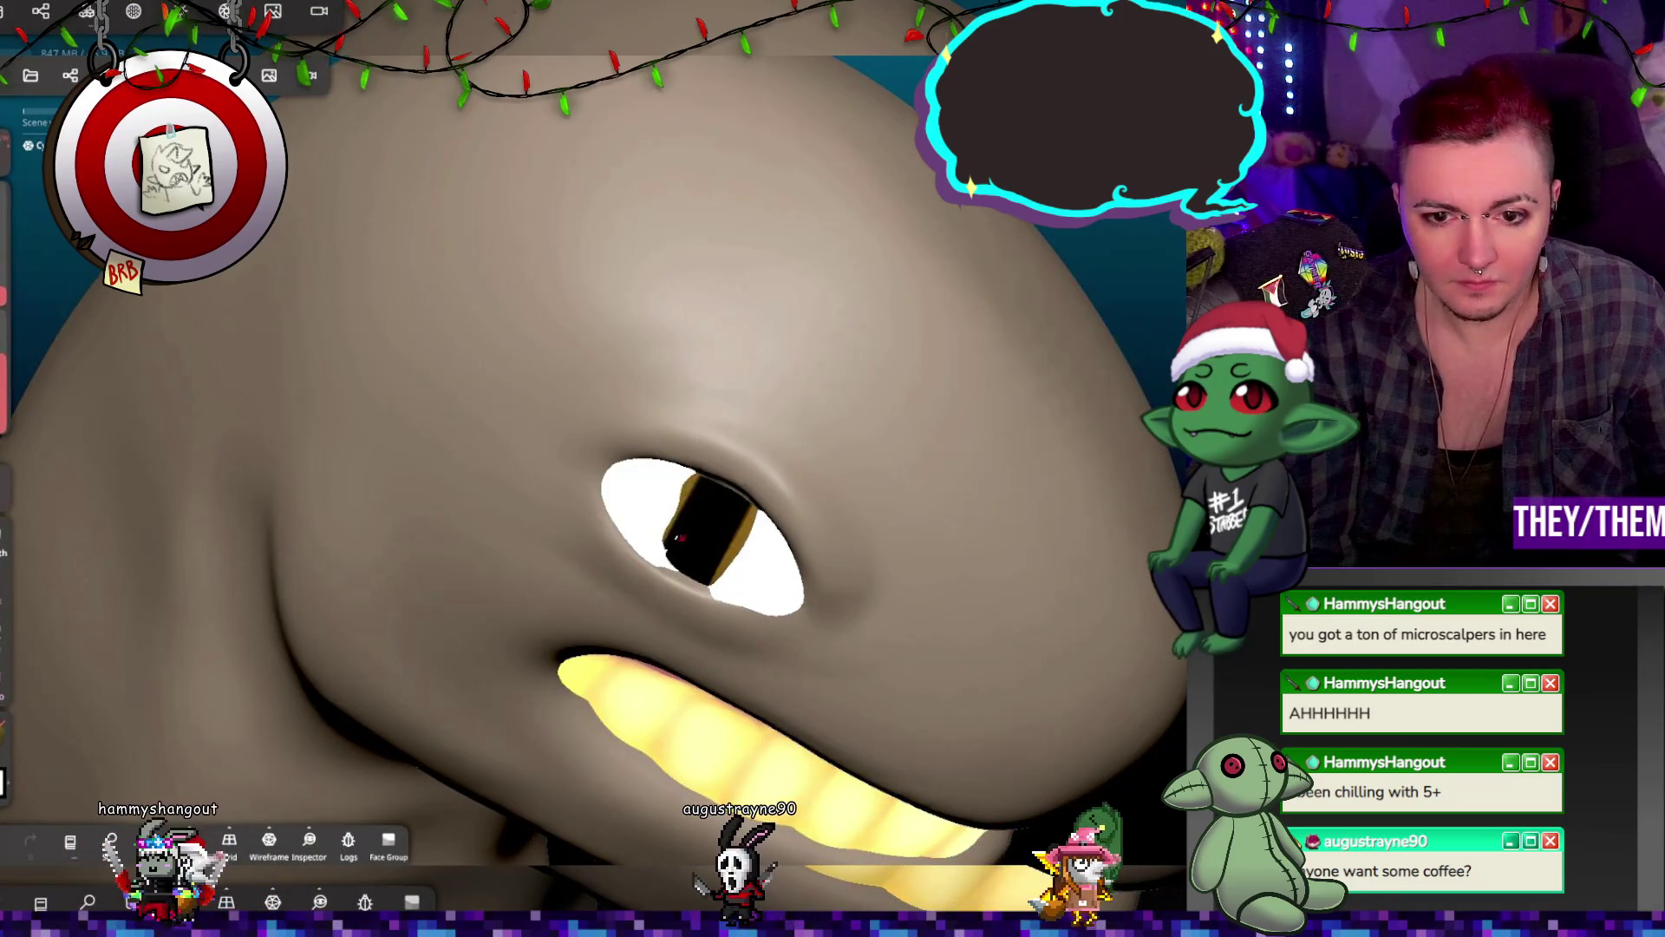
Step: Try masking and reshaping the pupil, then undo both edits
key("m")
key("ctrl+z")
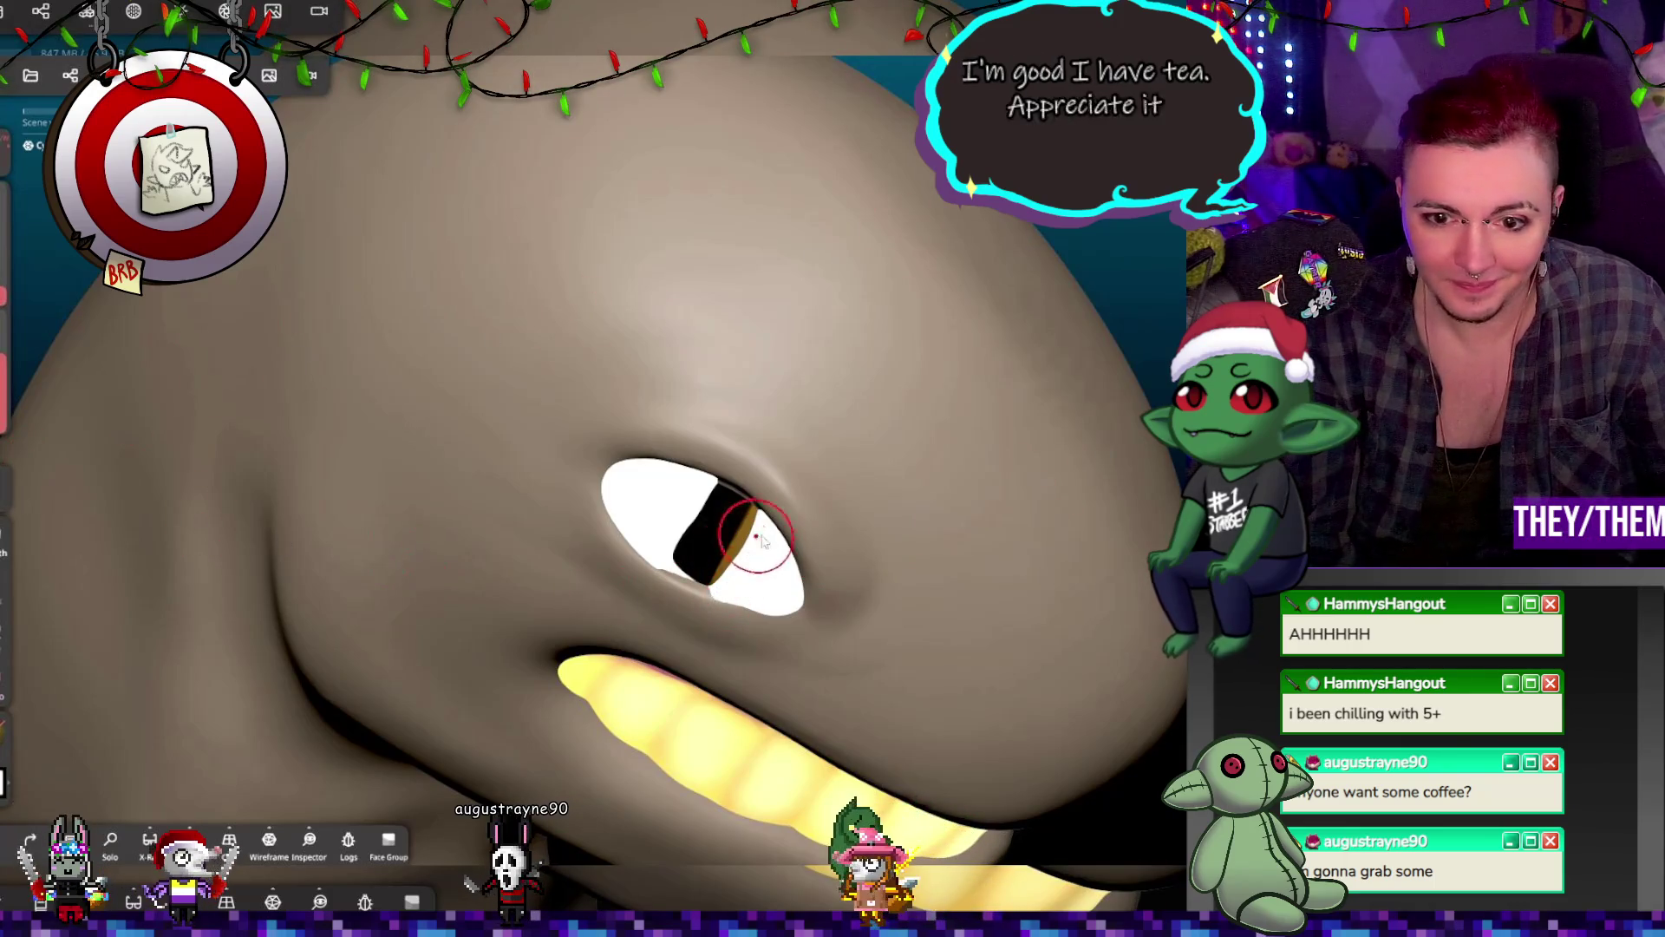
left_click_drag(749, 532, 718, 587)
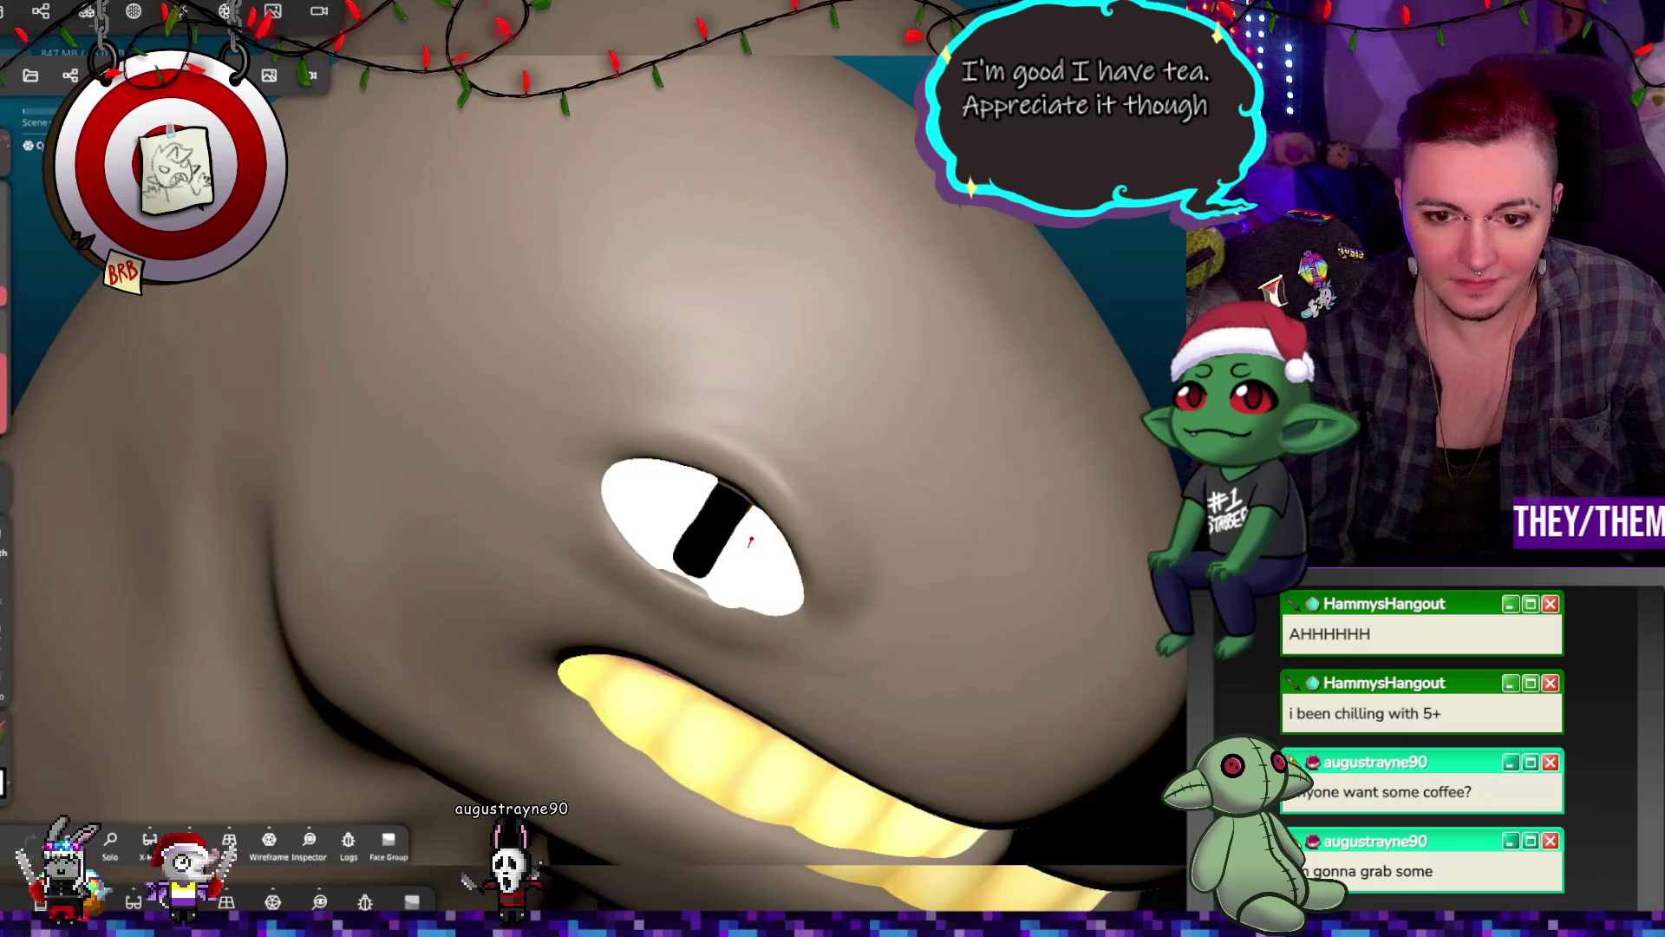
key("ctrl+z")
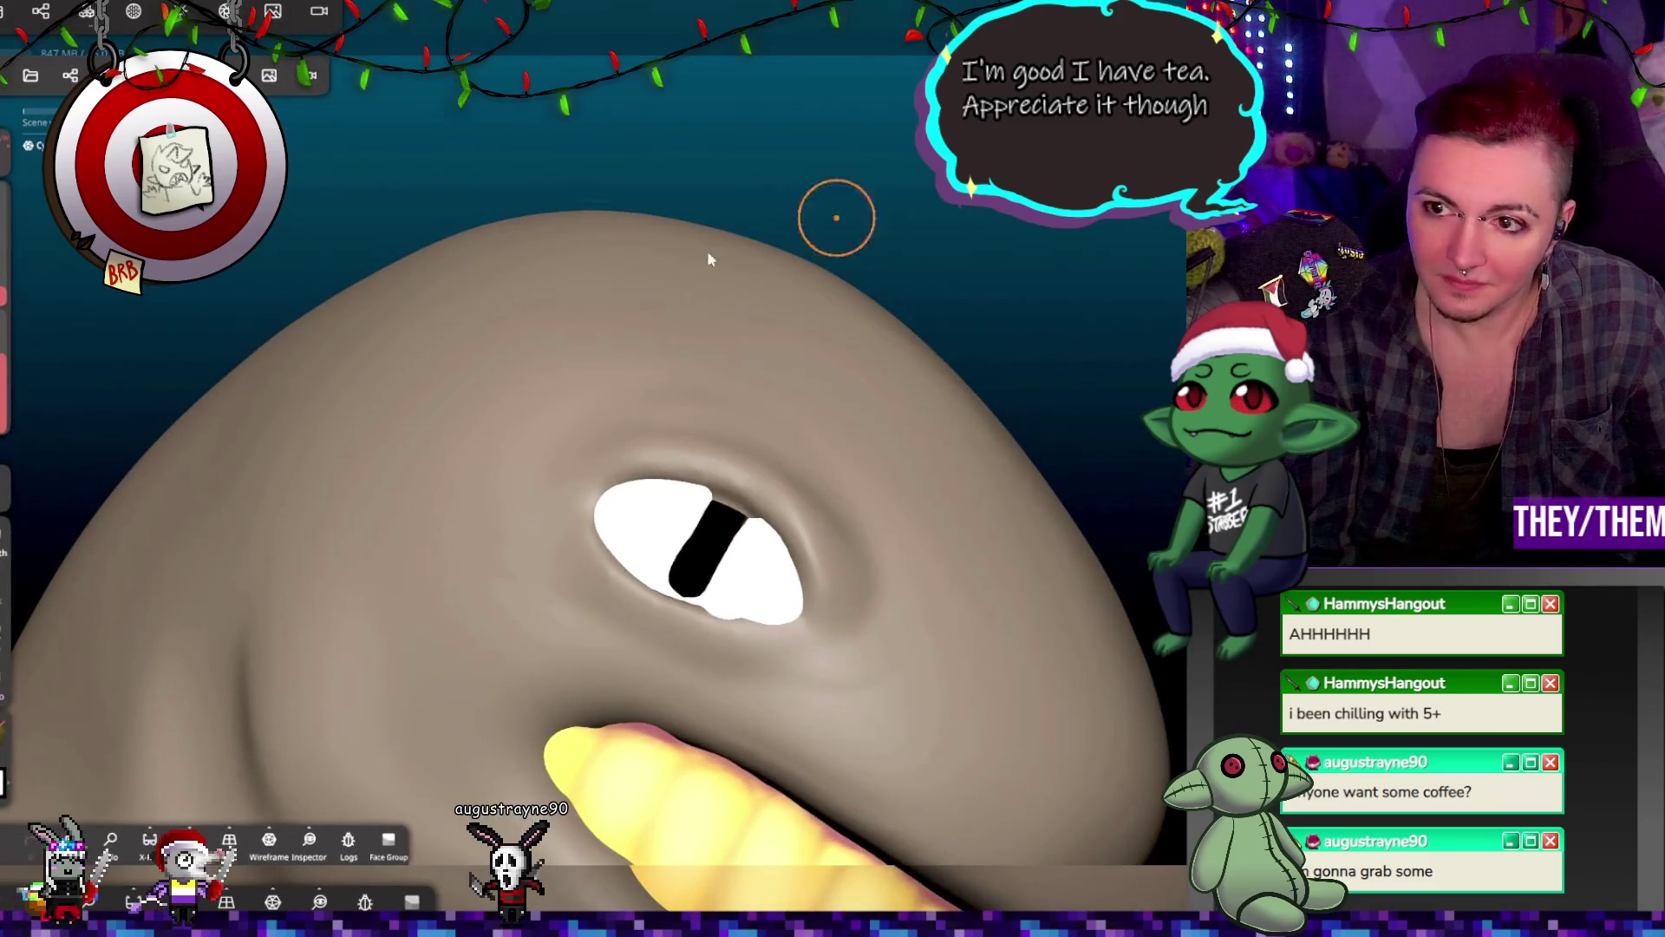
Step: Select the head mesh and carve a Crease stroke along the eye's upper-left corner
left_click(672, 598)
left_click(673, 583)
left_click(655, 548)
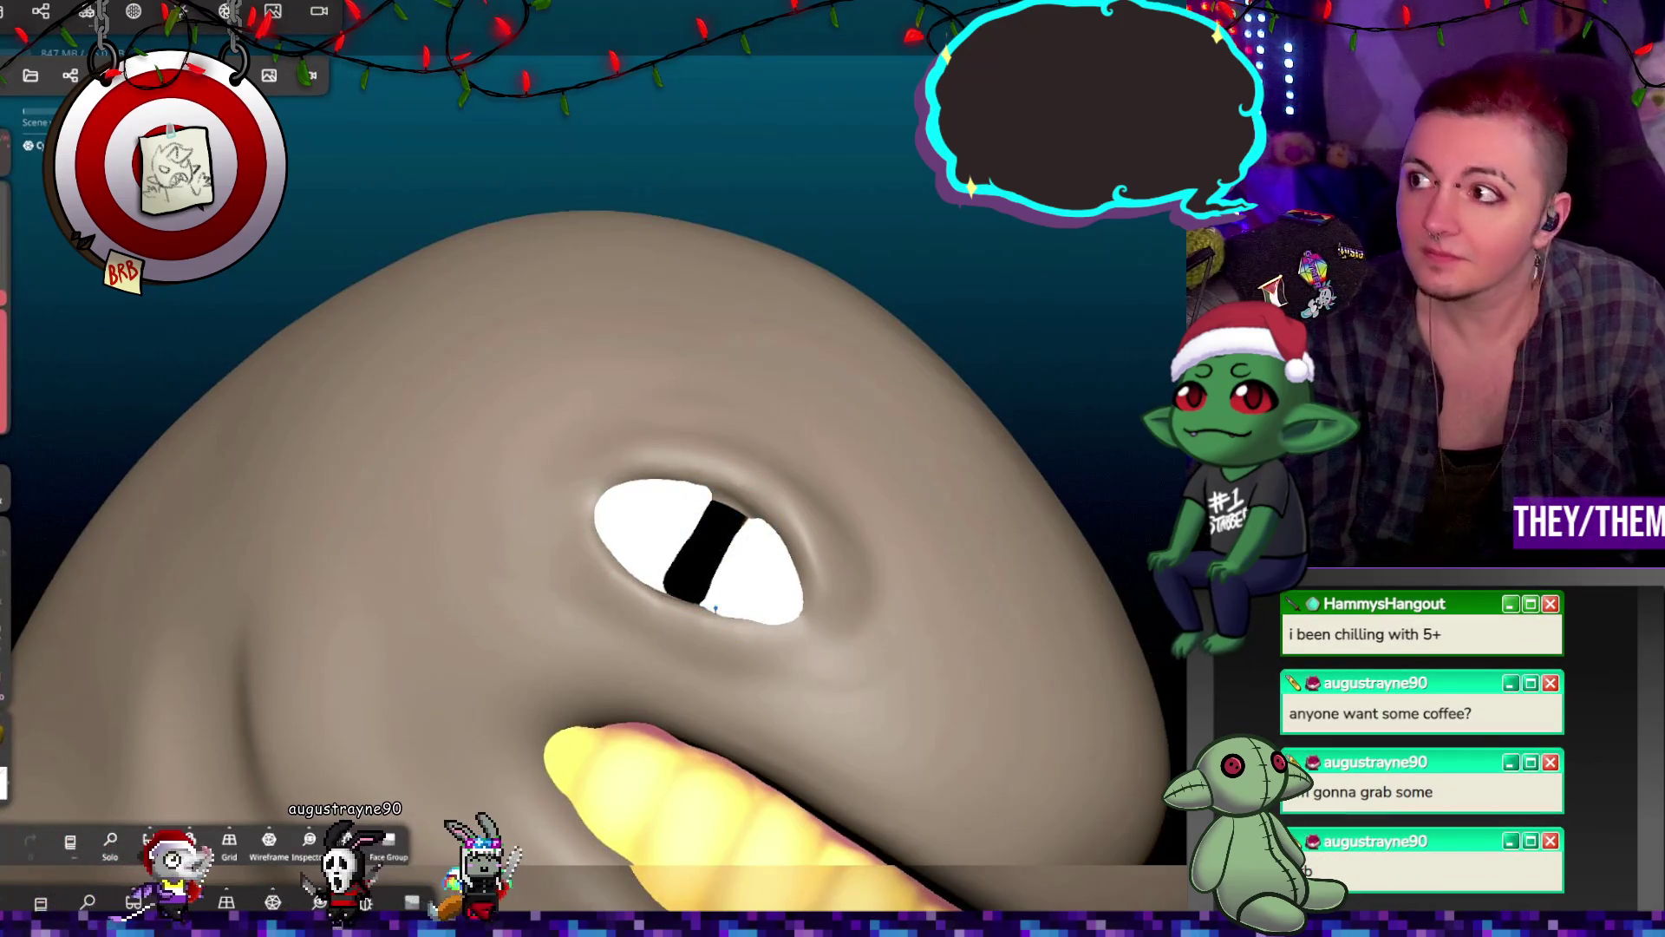
middle_click_drag(700, 521, 736, 559)
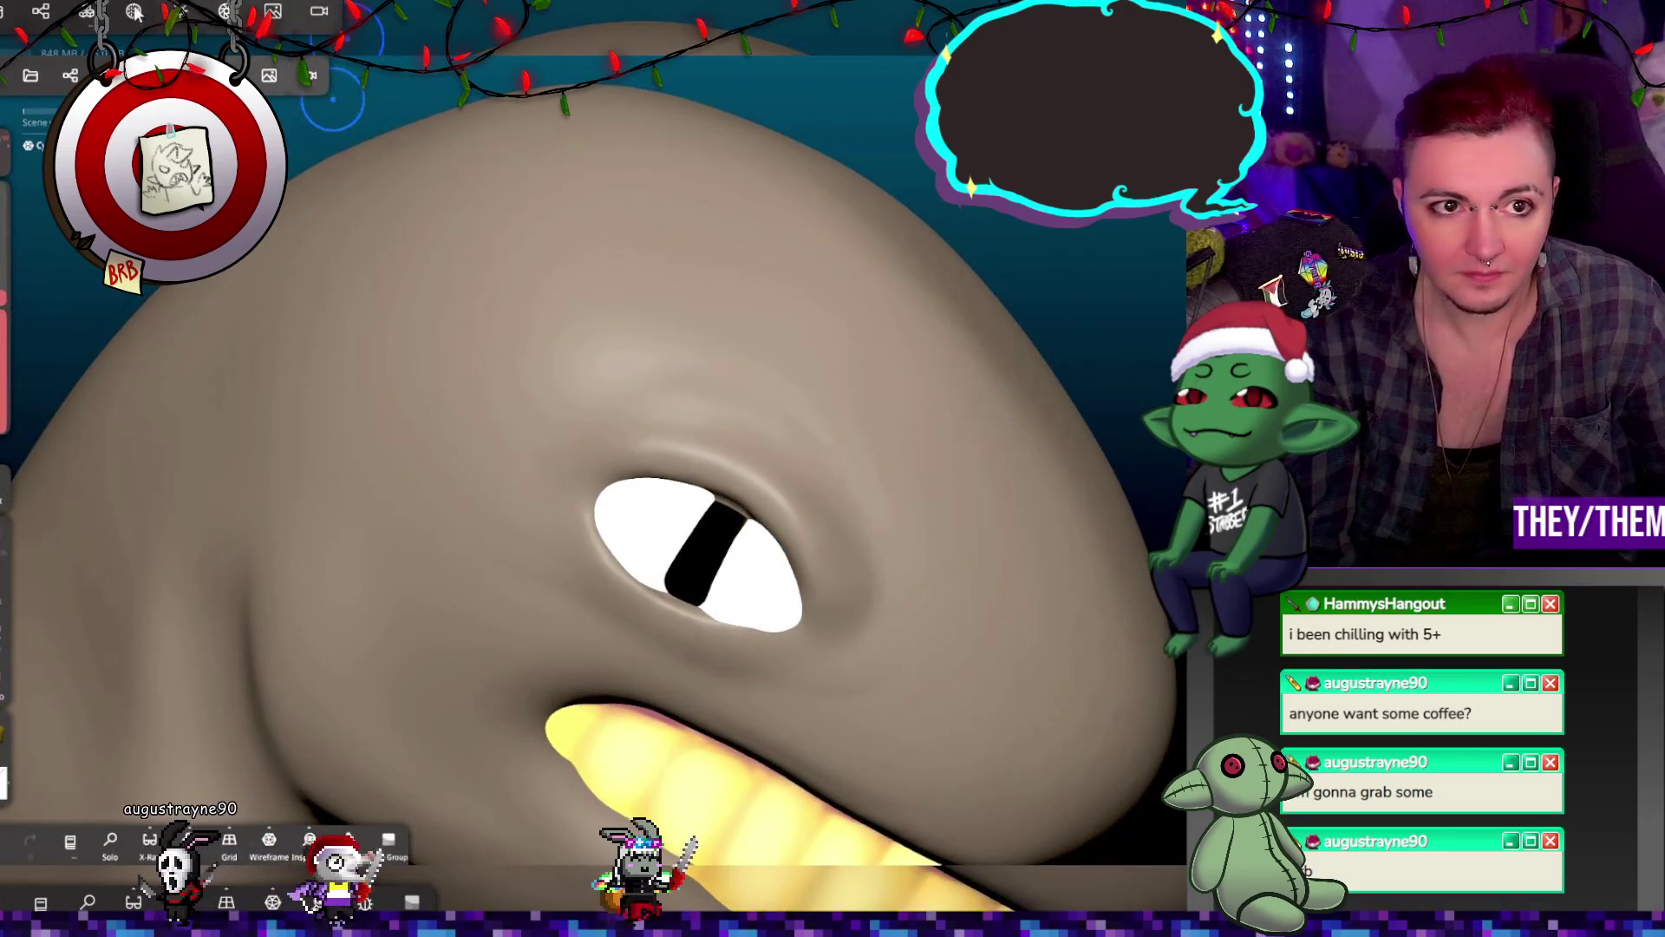
mouse_move(1079, 326)
middle_mouse_down()
mouse_move(807, 603)
mouse_move(1169, 252)
mouse_move(752, 297)
mouse_move(1122, 308)
mouse_move(1055, 288)
mouse_move(1014, 304)
middle_mouse_up()
left_click(613, 538)
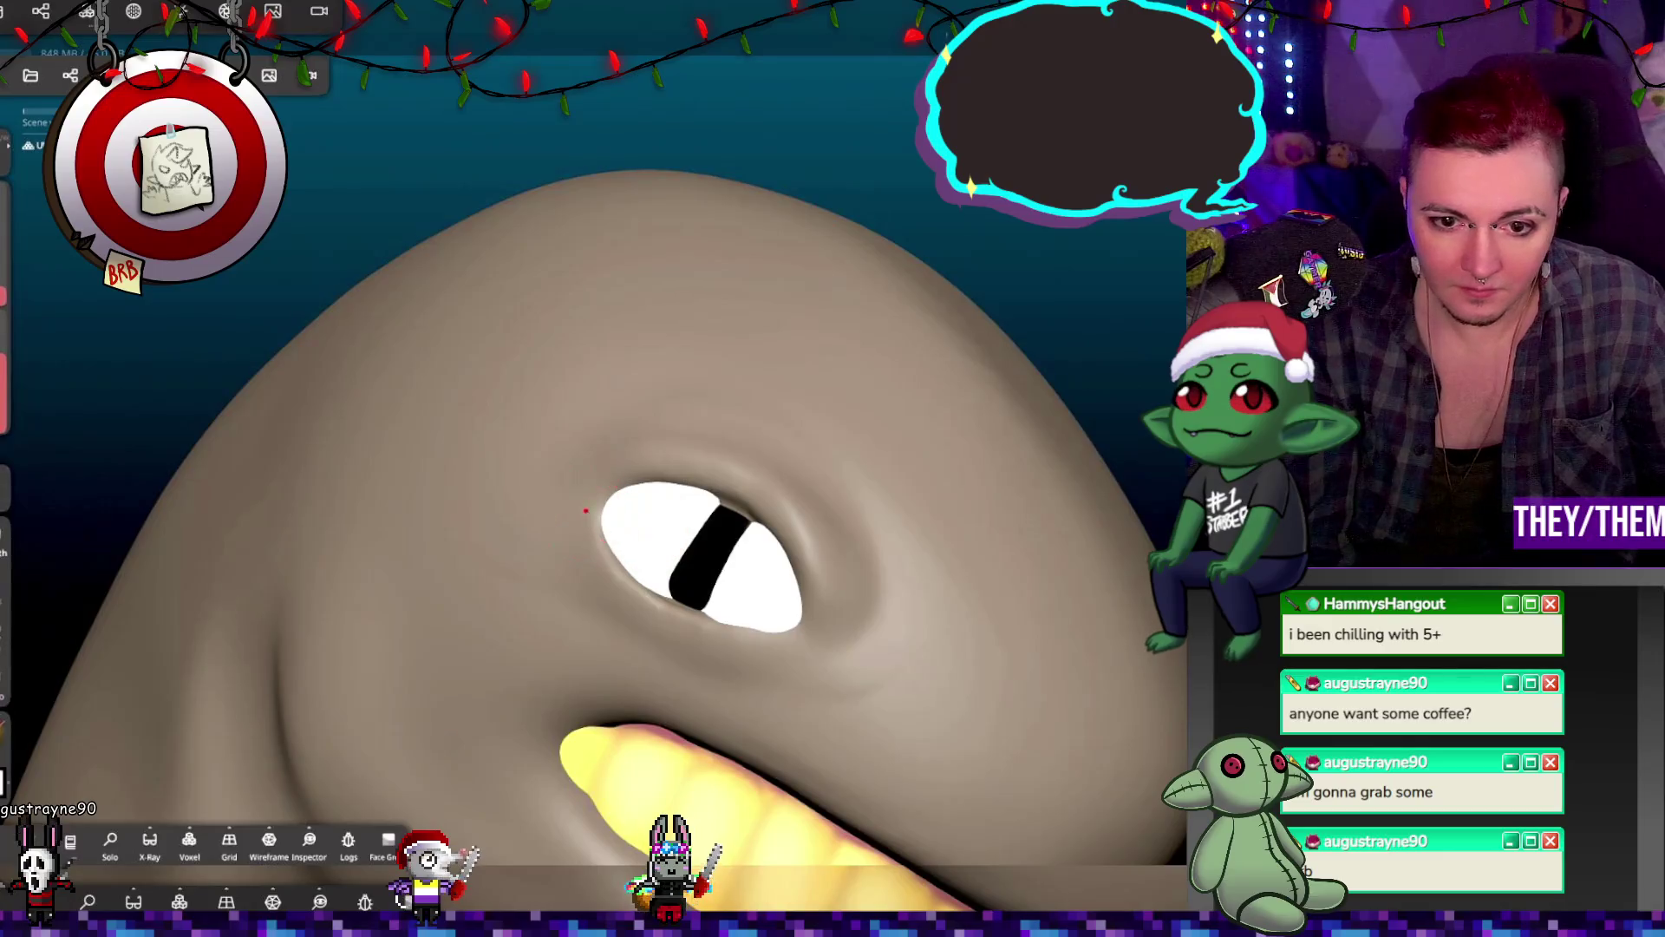
mouse_move(573, 566)
left_mouse_down()
mouse_move(550, 486)
mouse_move(581, 486)
left_mouse_up()
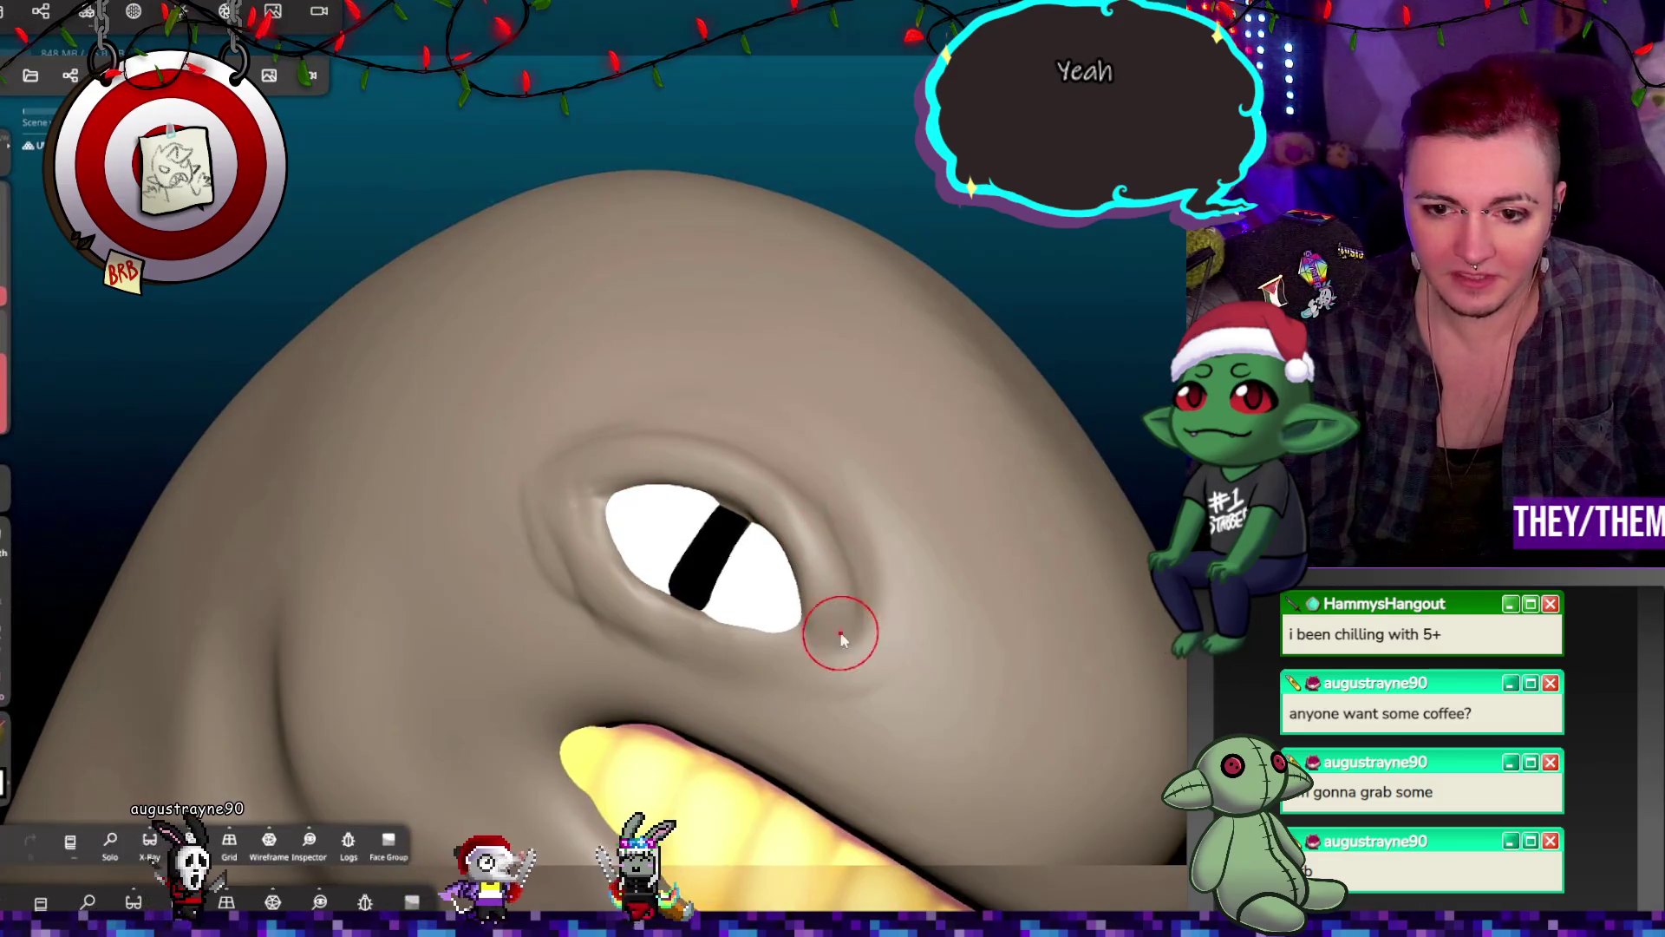
middle_click_drag(848, 631, 811, 655)
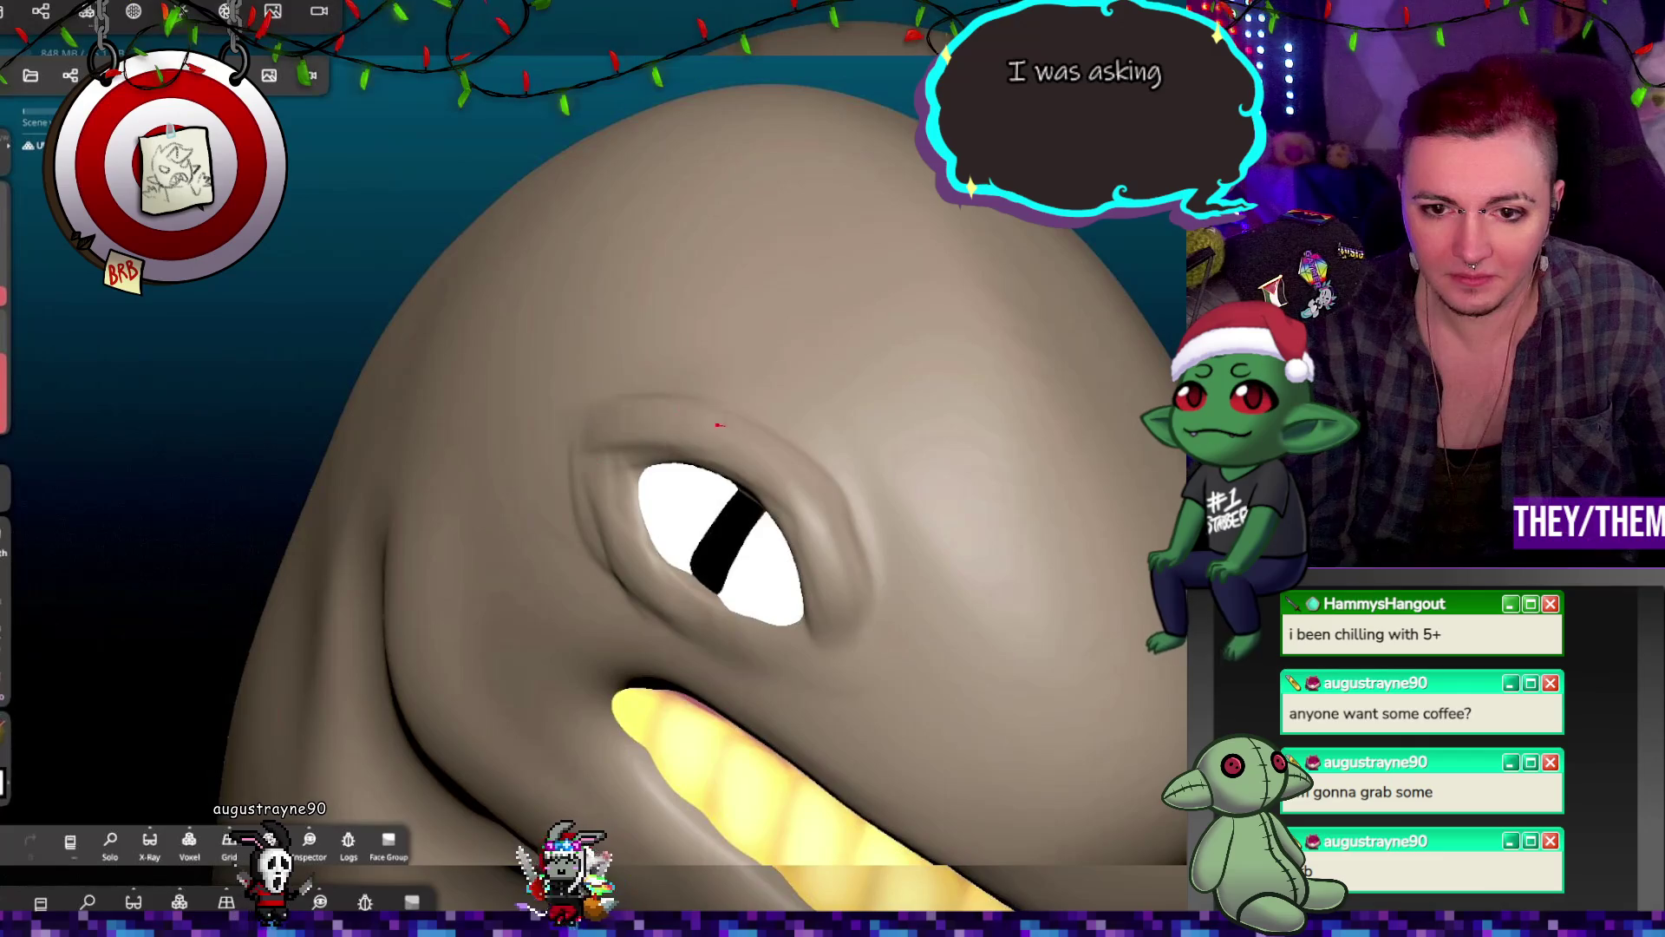
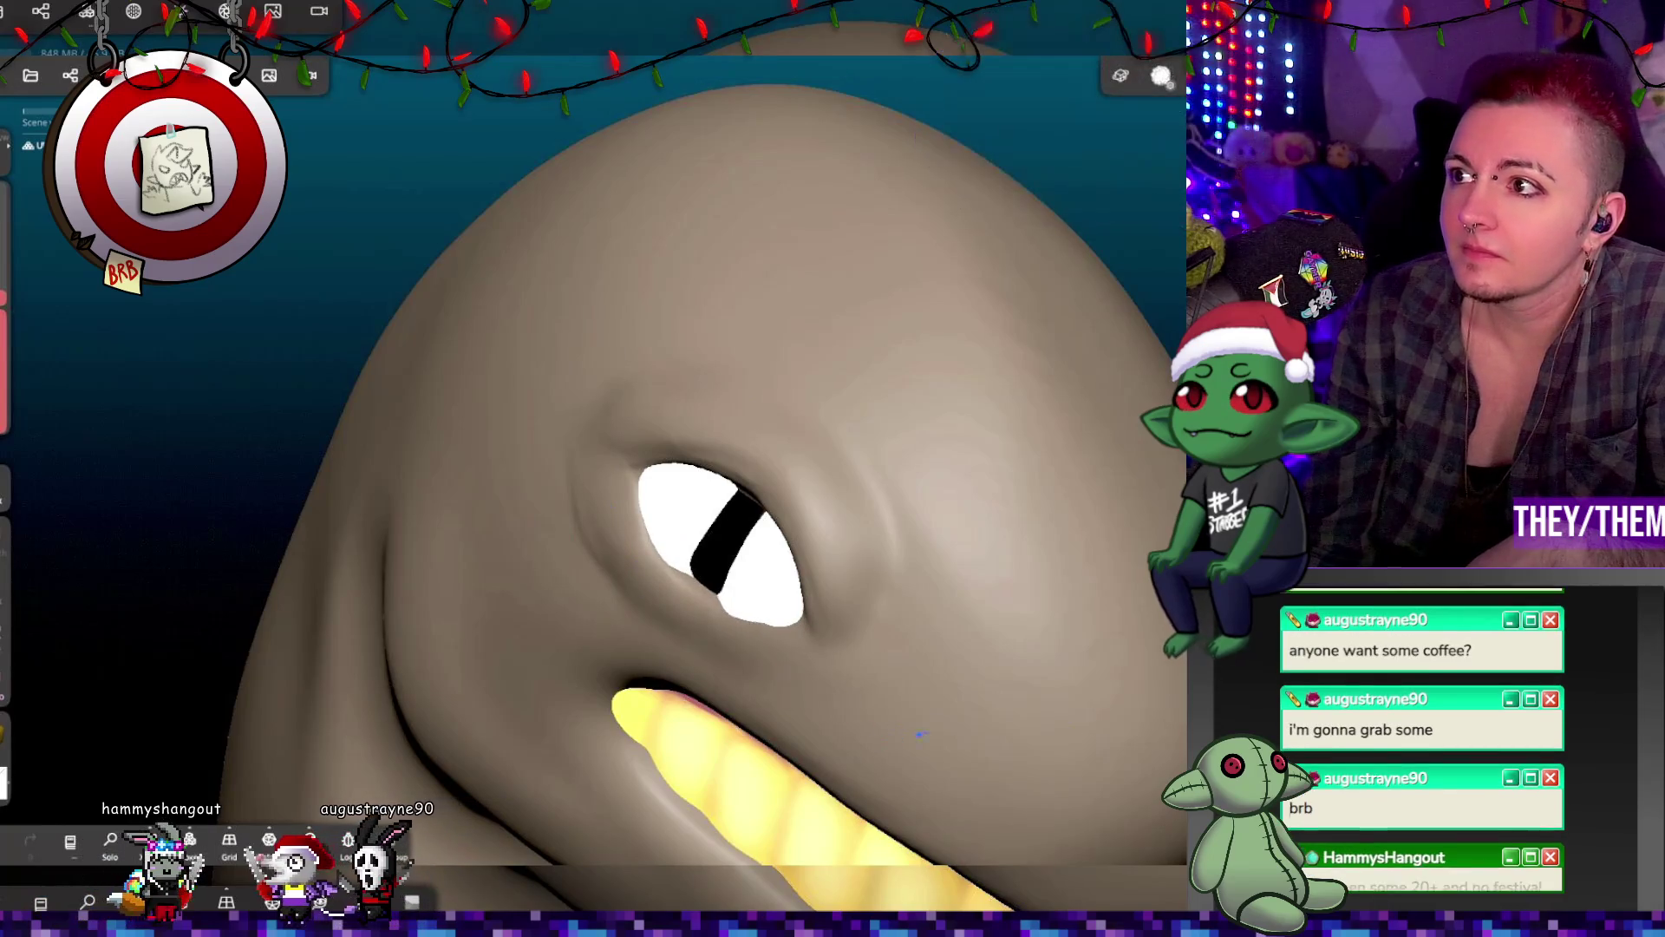
Step: Inspect the whale head's eye from several angles and undo the last Flatten stroke
mouse_move(1126, 595)
right_mouse_down()
mouse_move(1017, 507)
mouse_move(1131, 559)
right_mouse_up()
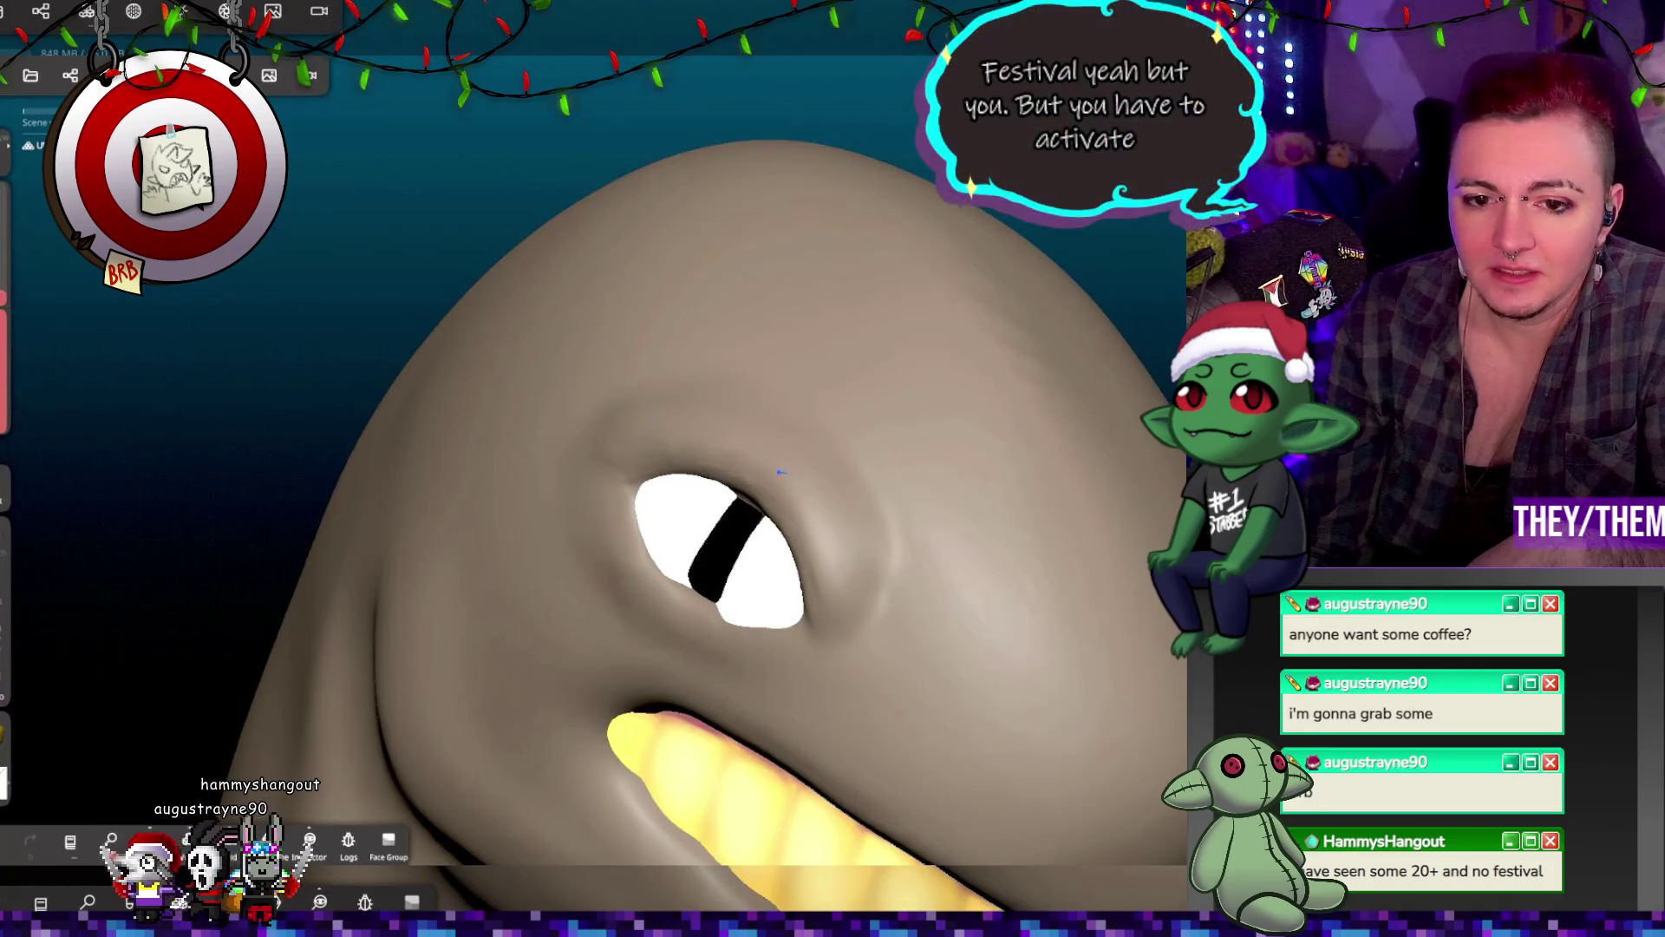
mouse_move(940, 497)
right_mouse_down()
mouse_move(996, 498)
mouse_move(1084, 441)
mouse_move(1082, 477)
mouse_move(836, 575)
mouse_move(1117, 565)
mouse_move(1141, 538)
mouse_move(825, 576)
right_mouse_up()
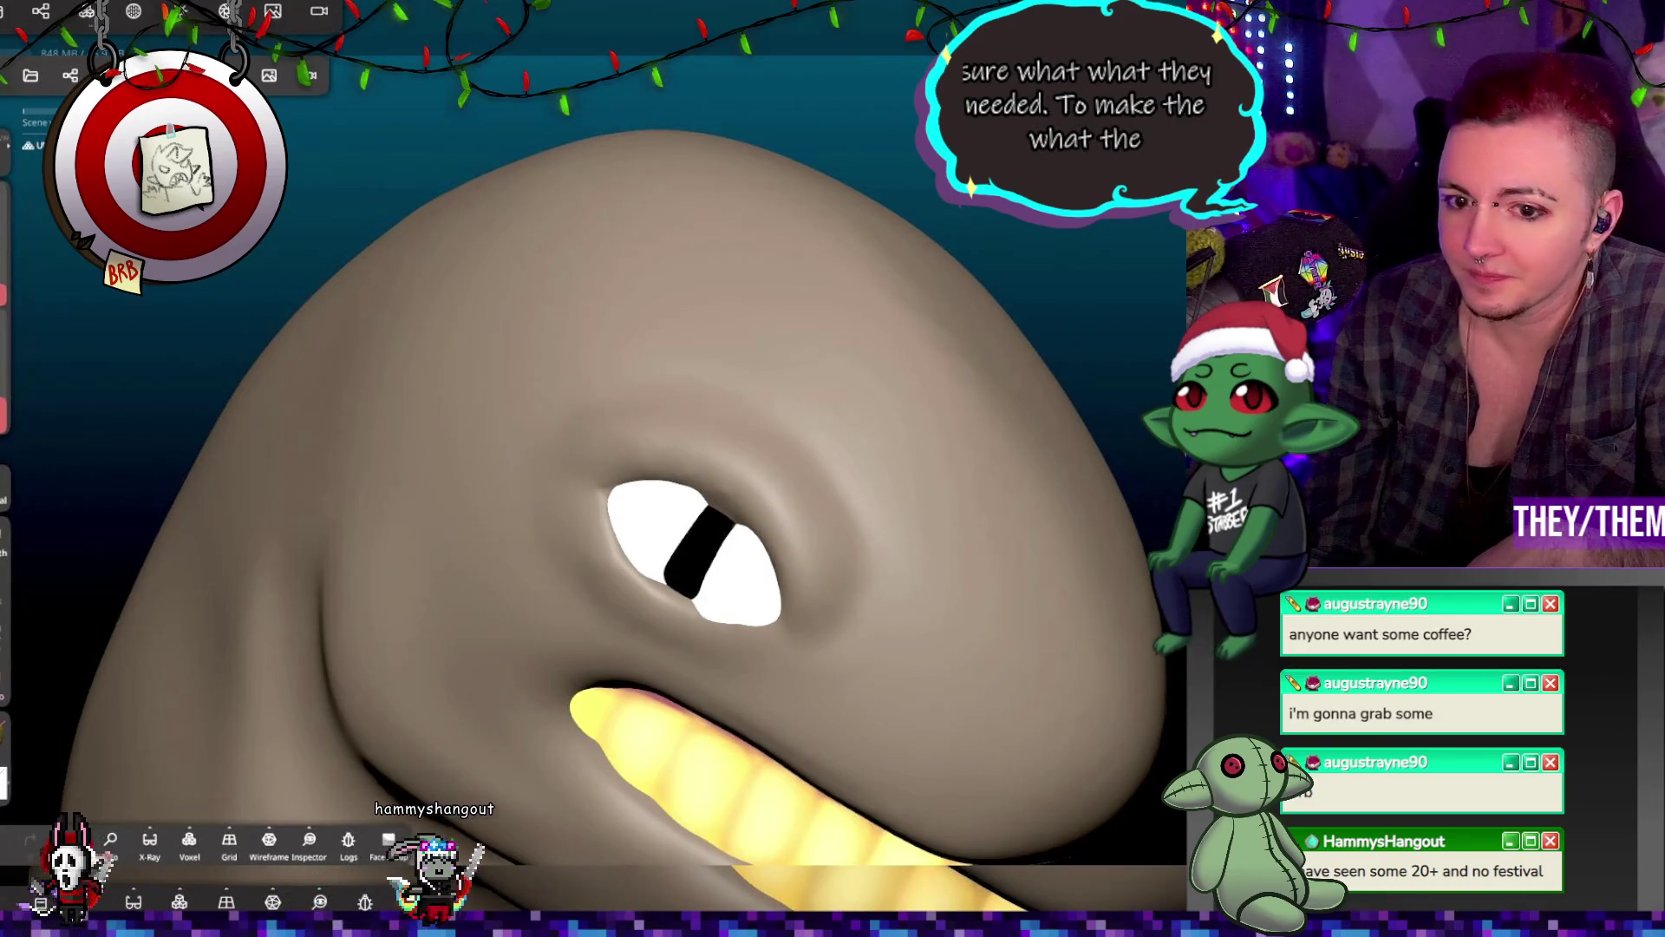
right_click_drag(912, 379, 701, 351)
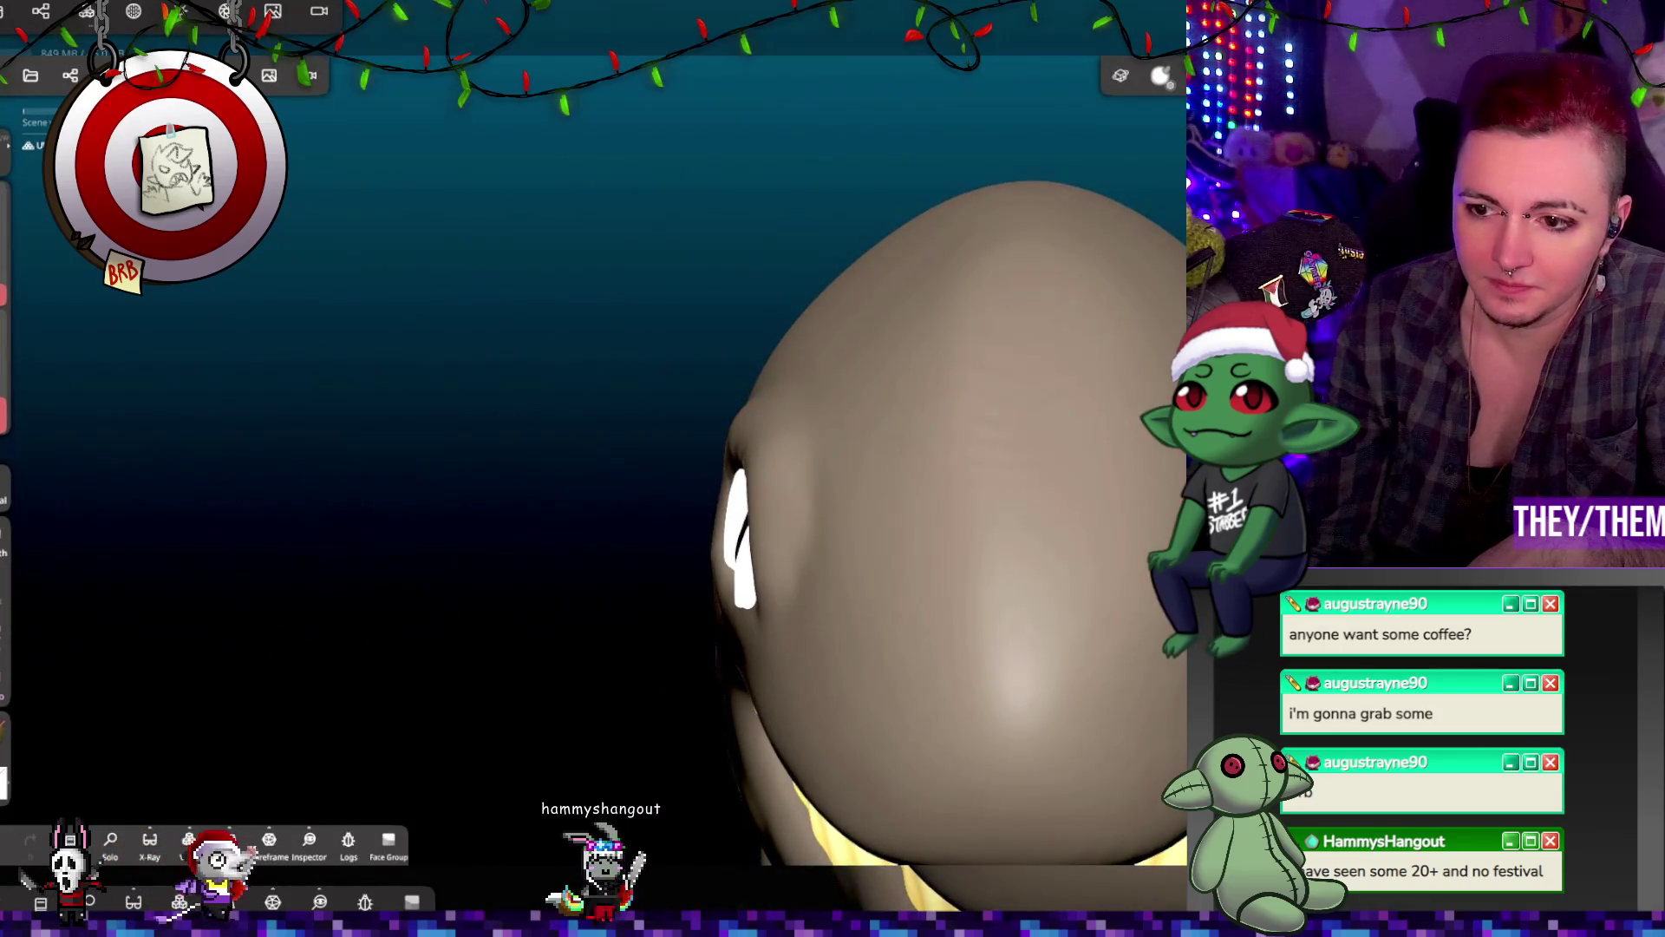
mouse_move(555, 646)
right_mouse_down()
mouse_move(790, 652)
mouse_move(806, 503)
mouse_move(789, 471)
right_mouse_up()
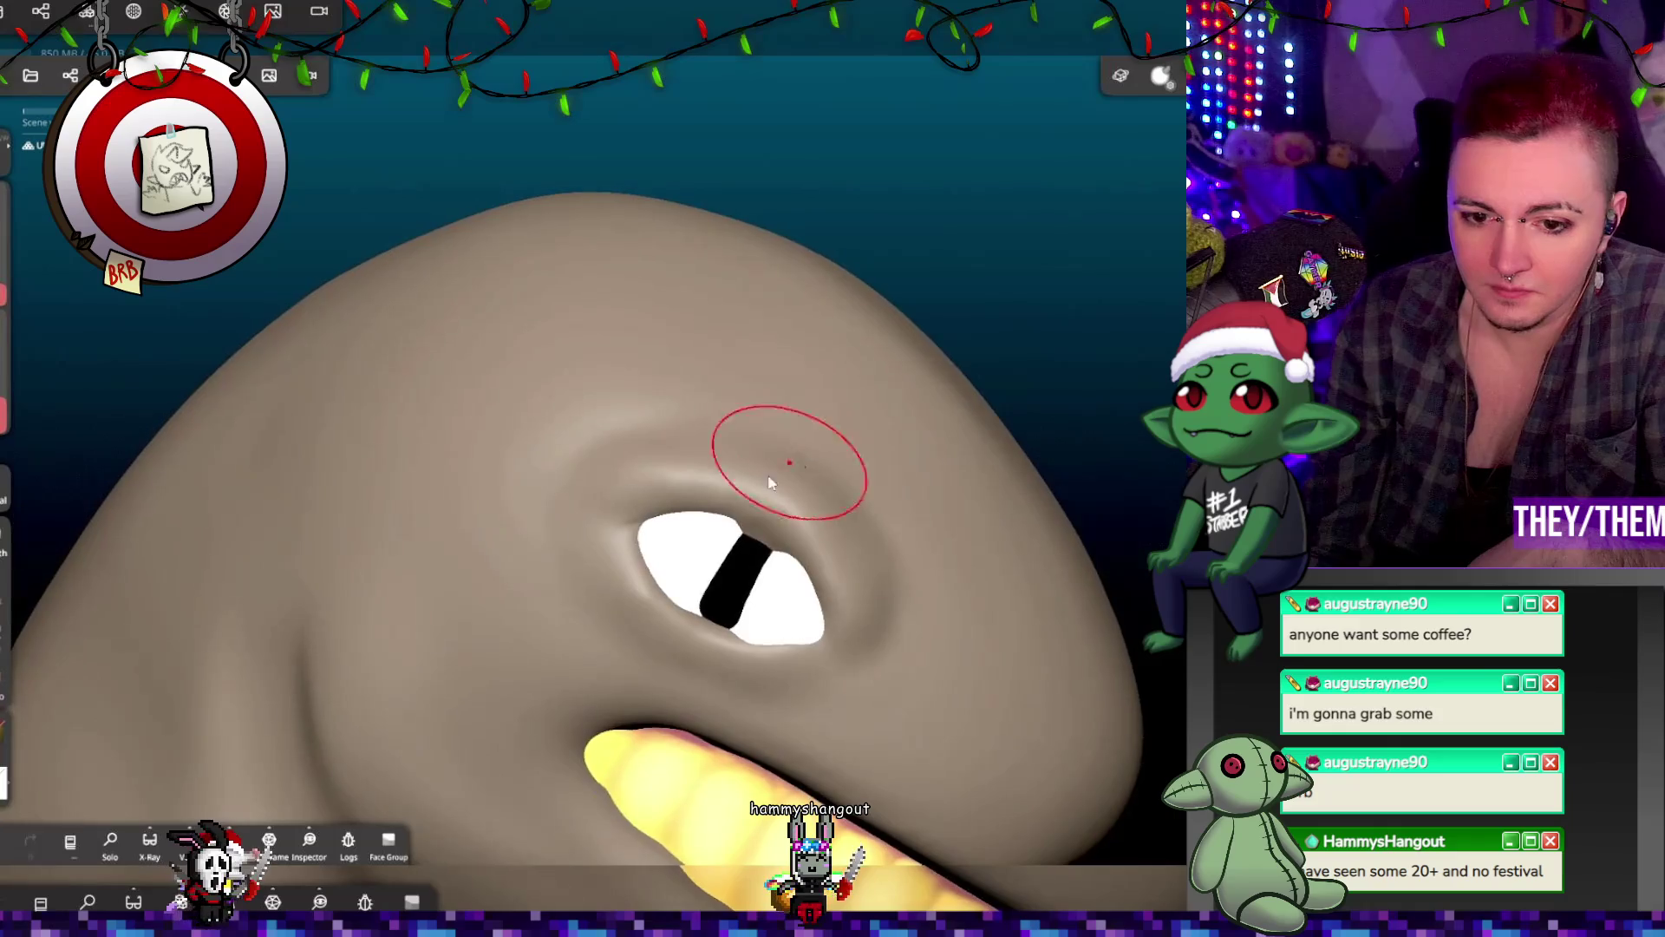
mouse_move(640, 595)
right_mouse_down()
mouse_move(786, 638)
mouse_move(859, 538)
mouse_move(751, 643)
mouse_move(966, 678)
mouse_move(599, 672)
right_mouse_up()
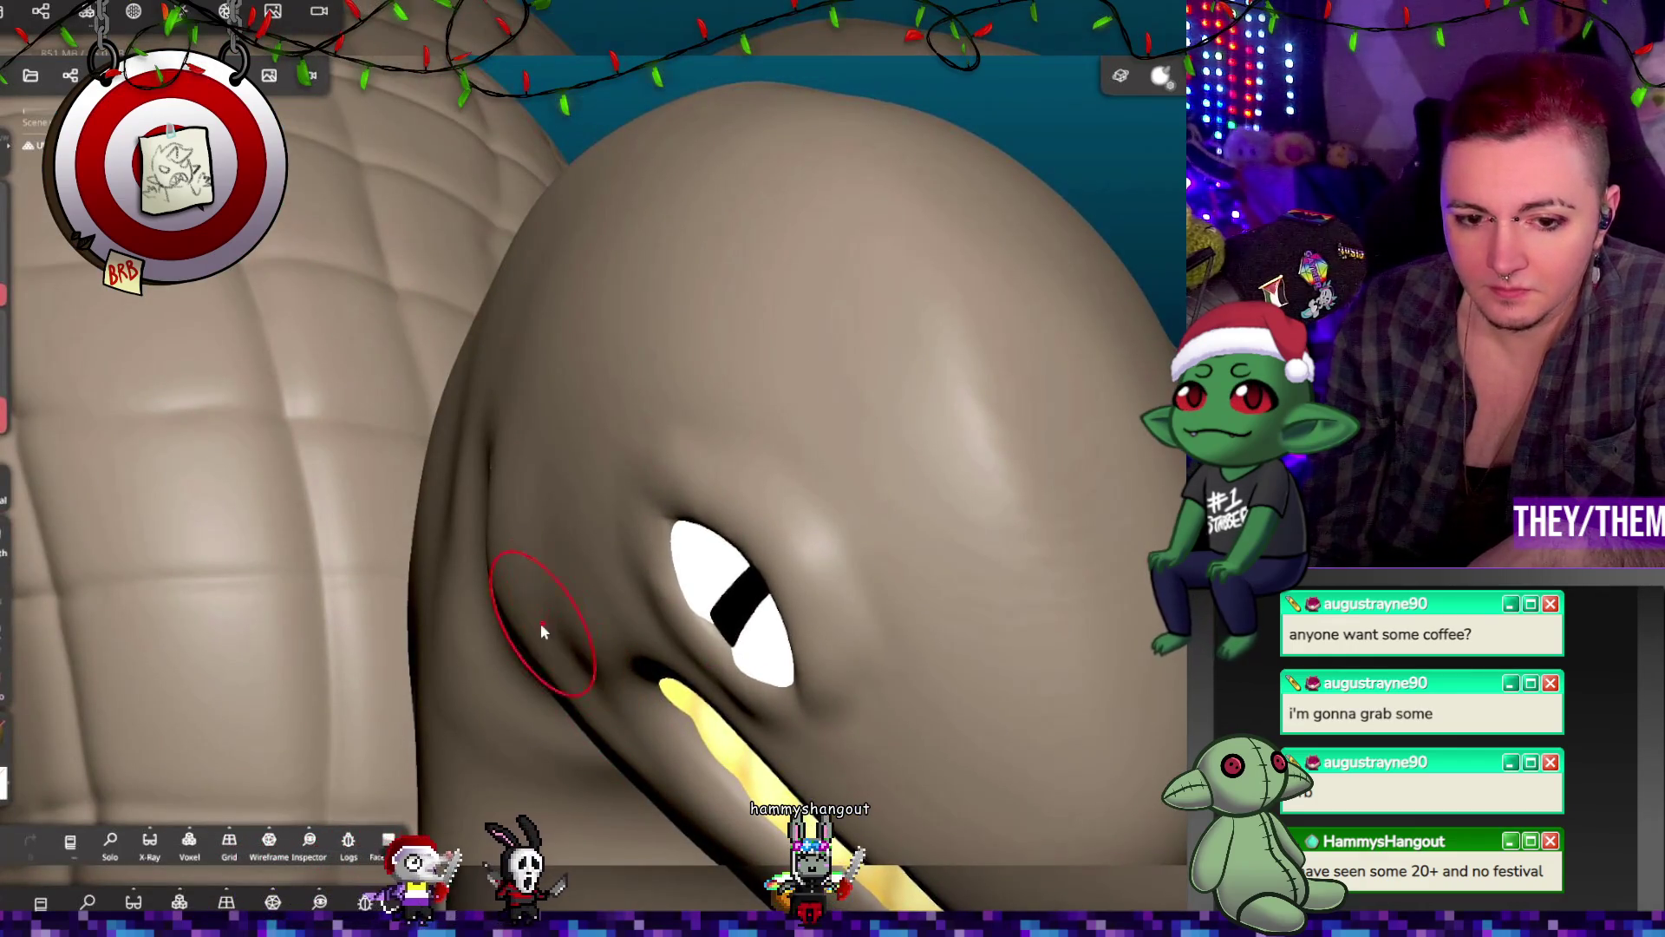
right_click_drag(819, 453, 987, 416)
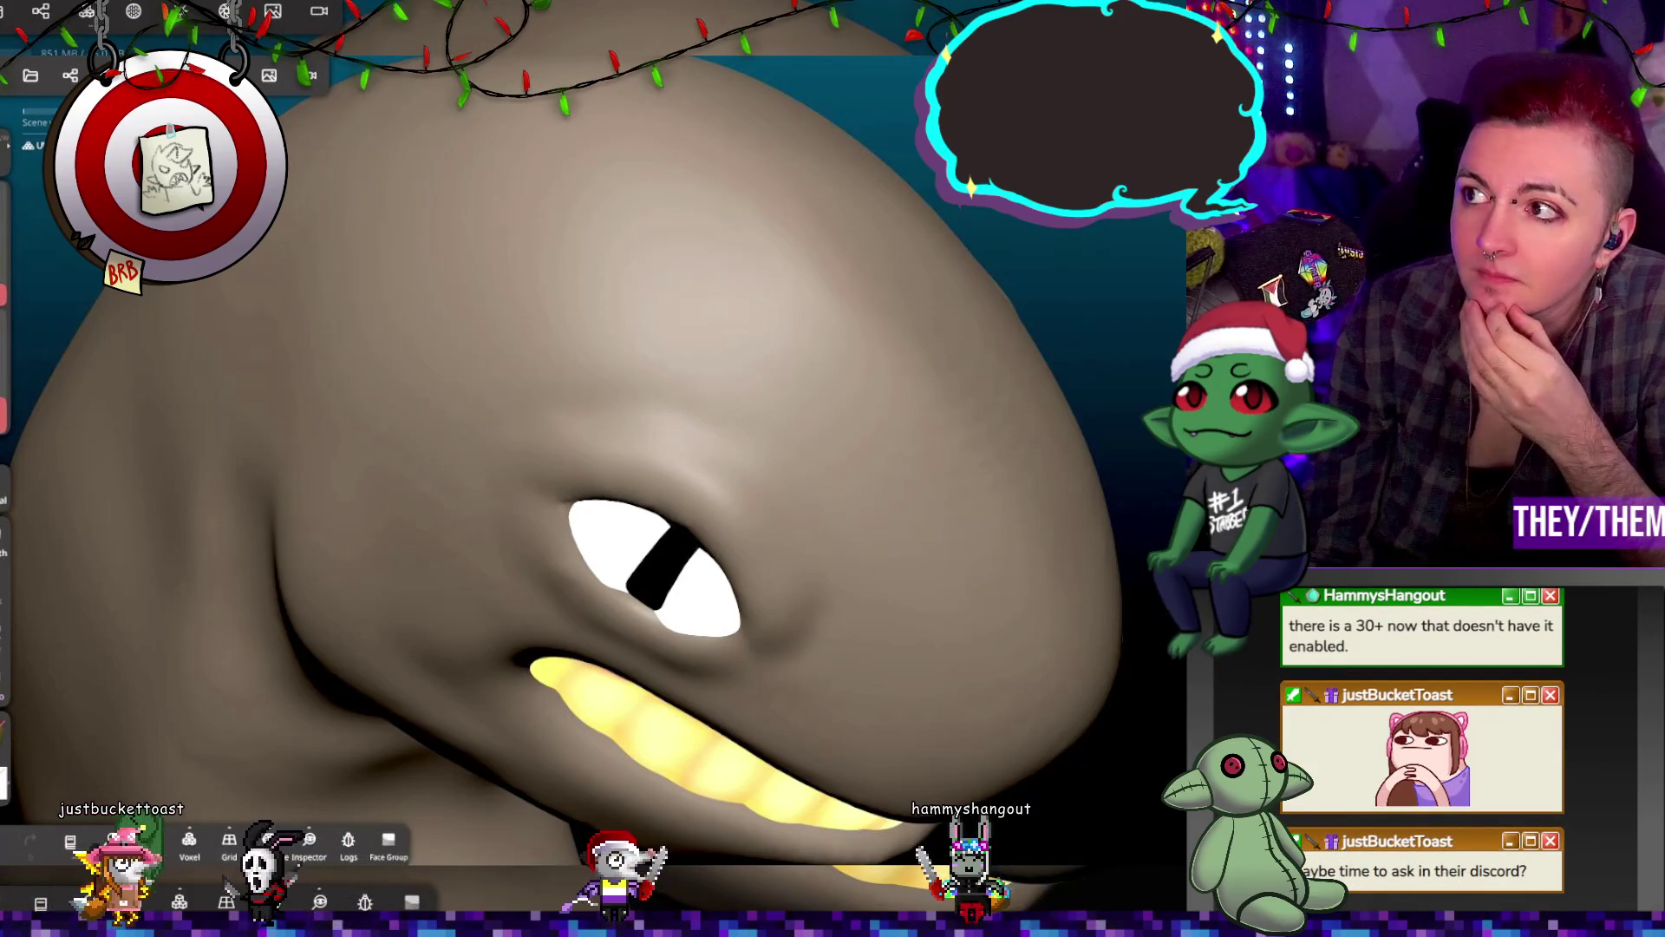
mouse_move(650, 446)
right_mouse_down()
mouse_move(1010, 493)
mouse_move(882, 439)
mouse_move(885, 483)
mouse_move(997, 491)
mouse_move(1065, 524)
mouse_move(1136, 408)
right_mouse_up()
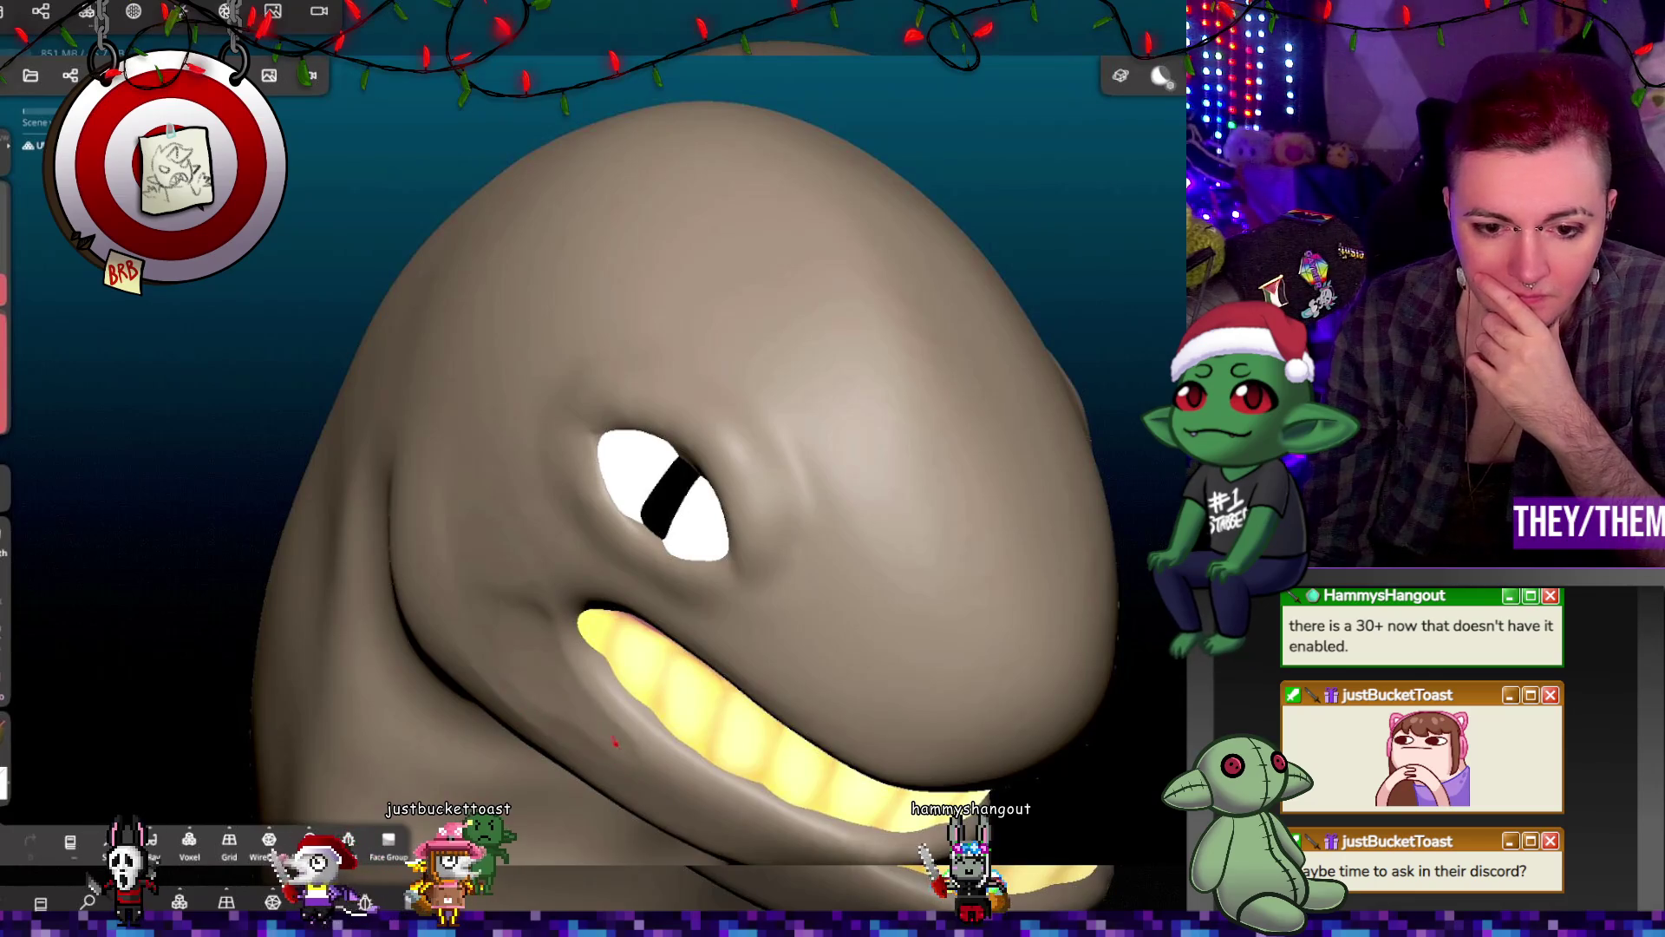
mouse_move(640, 726)
right_mouse_down()
mouse_move(512, 706)
mouse_move(571, 619)
mouse_move(925, 606)
mouse_move(1023, 680)
mouse_move(892, 677)
right_mouse_up()
key("ctrl+z")
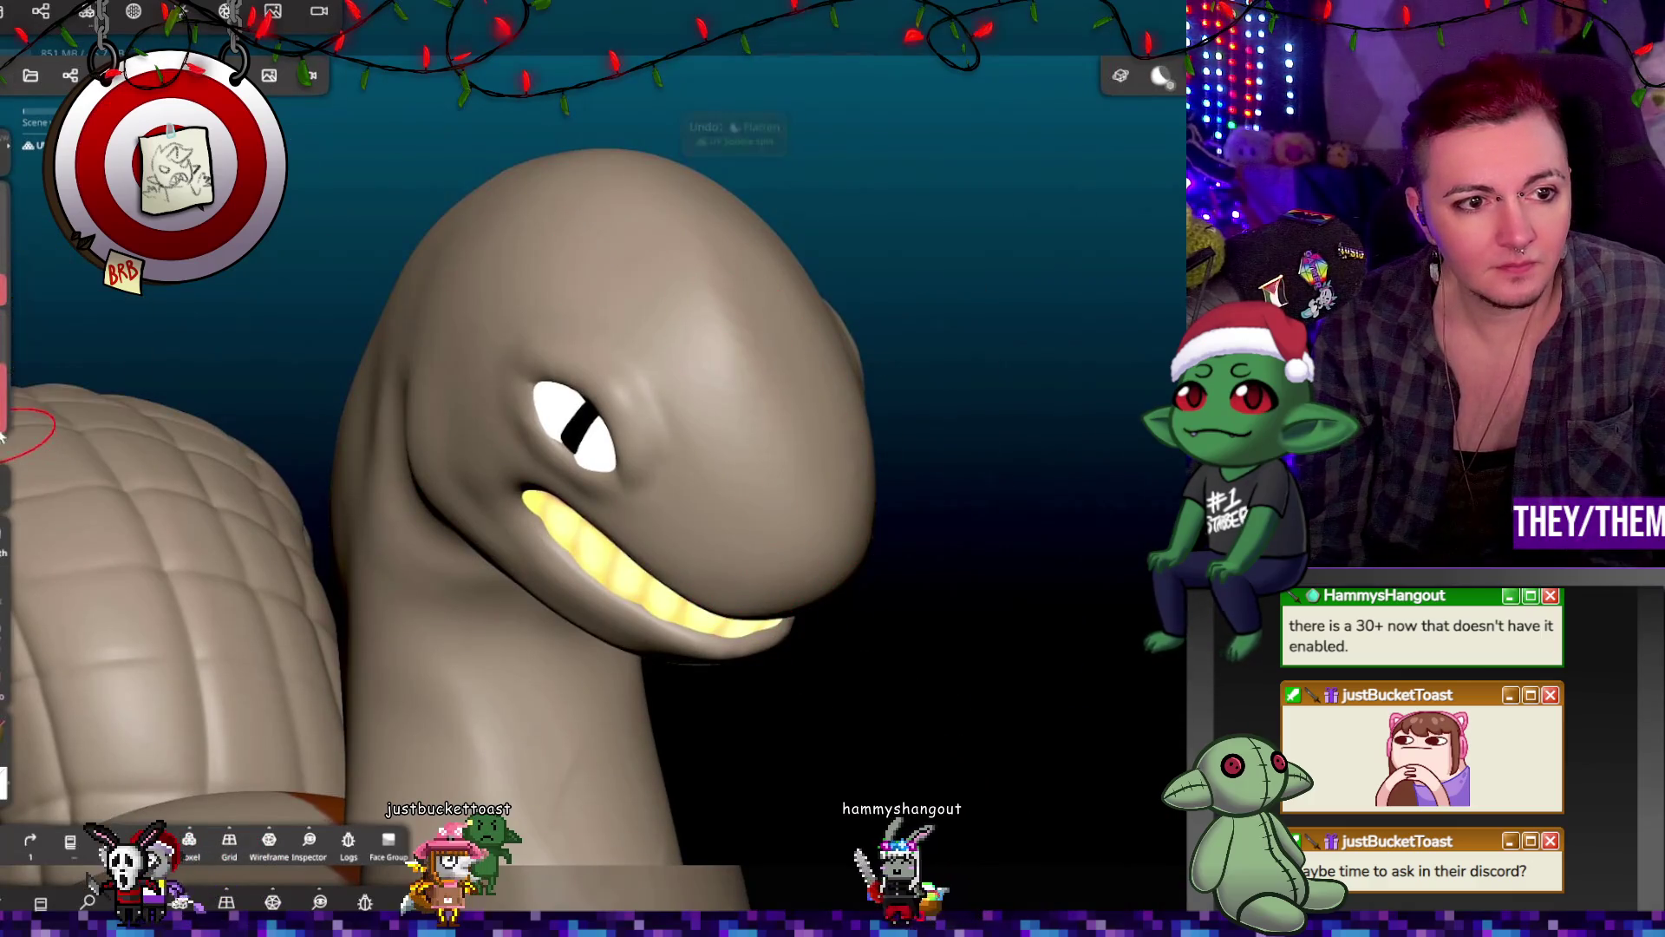
Step: Flatten down the front of the head, undo it, and restroke more lightly
mouse_move(481, 498)
right_mouse_down()
mouse_move(711, 549)
mouse_move(583, 516)
mouse_move(1119, 521)
mouse_move(832, 547)
right_mouse_up()
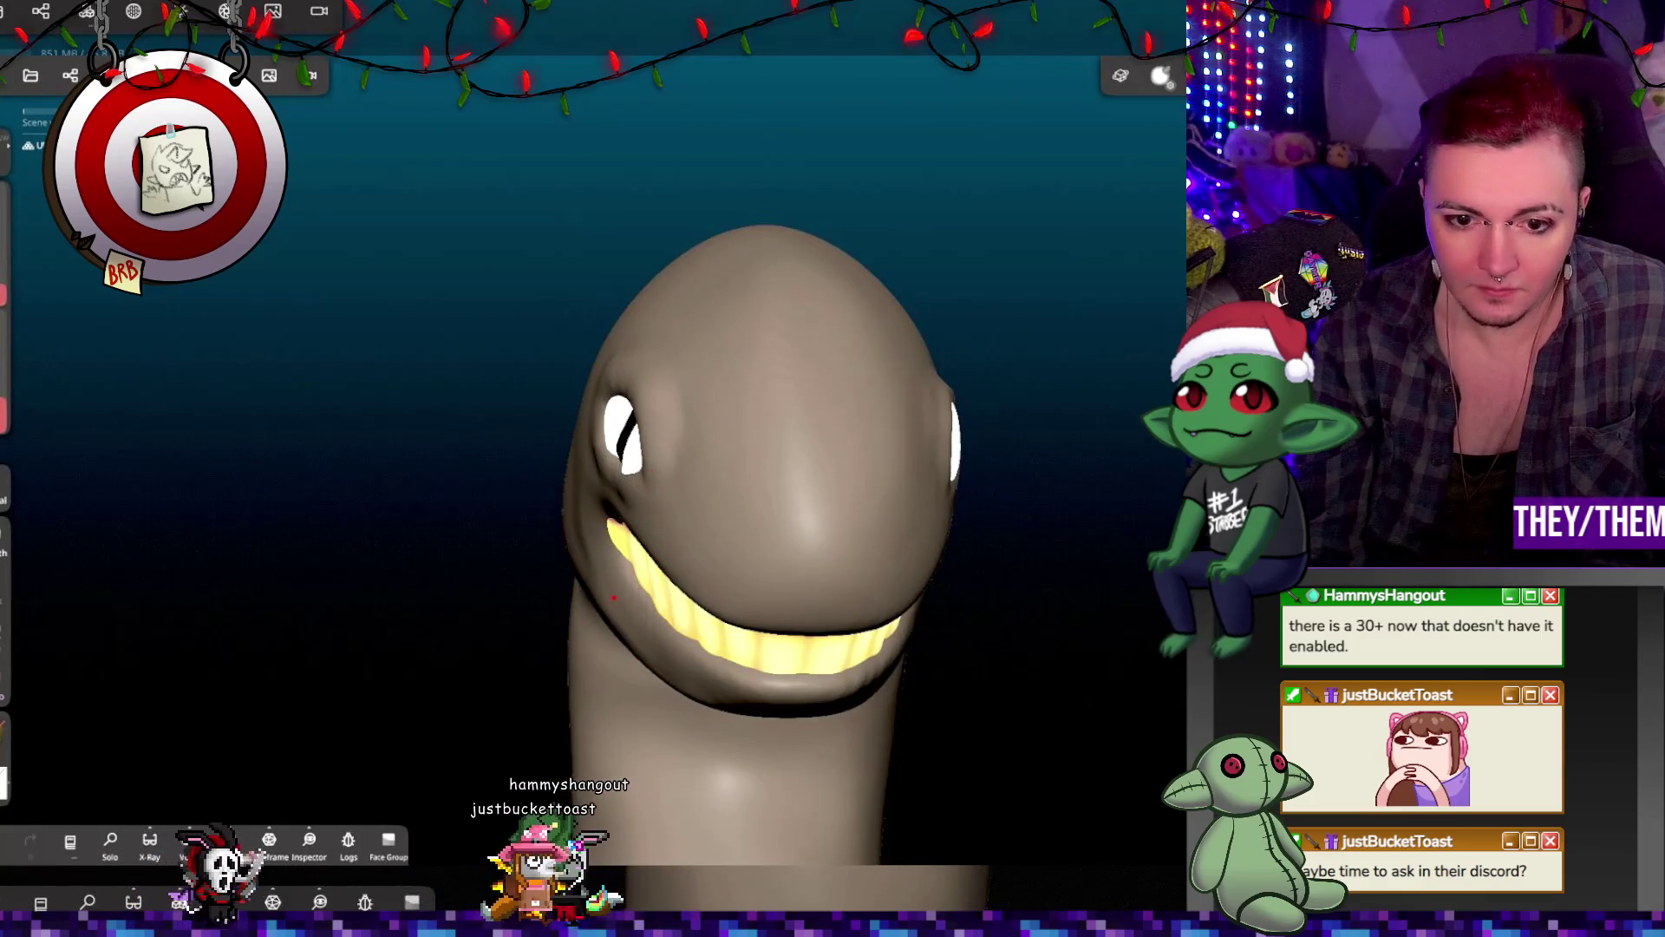
mouse_move(697, 666)
right_mouse_down()
mouse_move(930, 694)
mouse_move(887, 565)
mouse_move(1110, 600)
right_mouse_up()
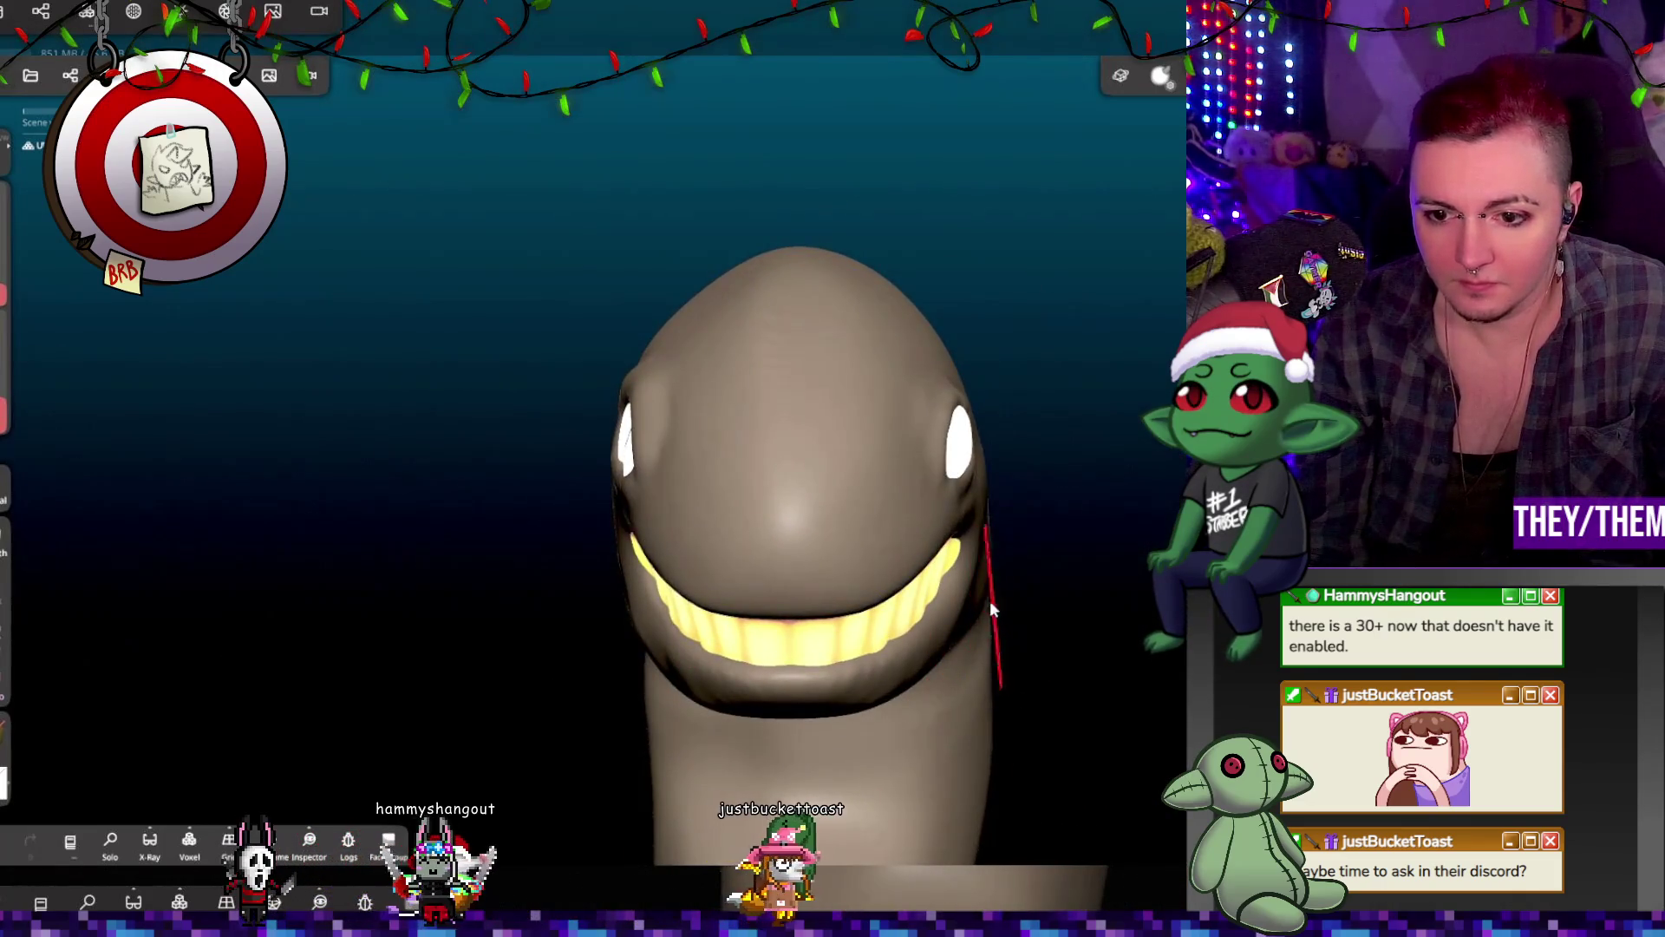
mouse_move(971, 555)
right_mouse_down()
mouse_move(718, 572)
mouse_move(1084, 624)
right_mouse_up()
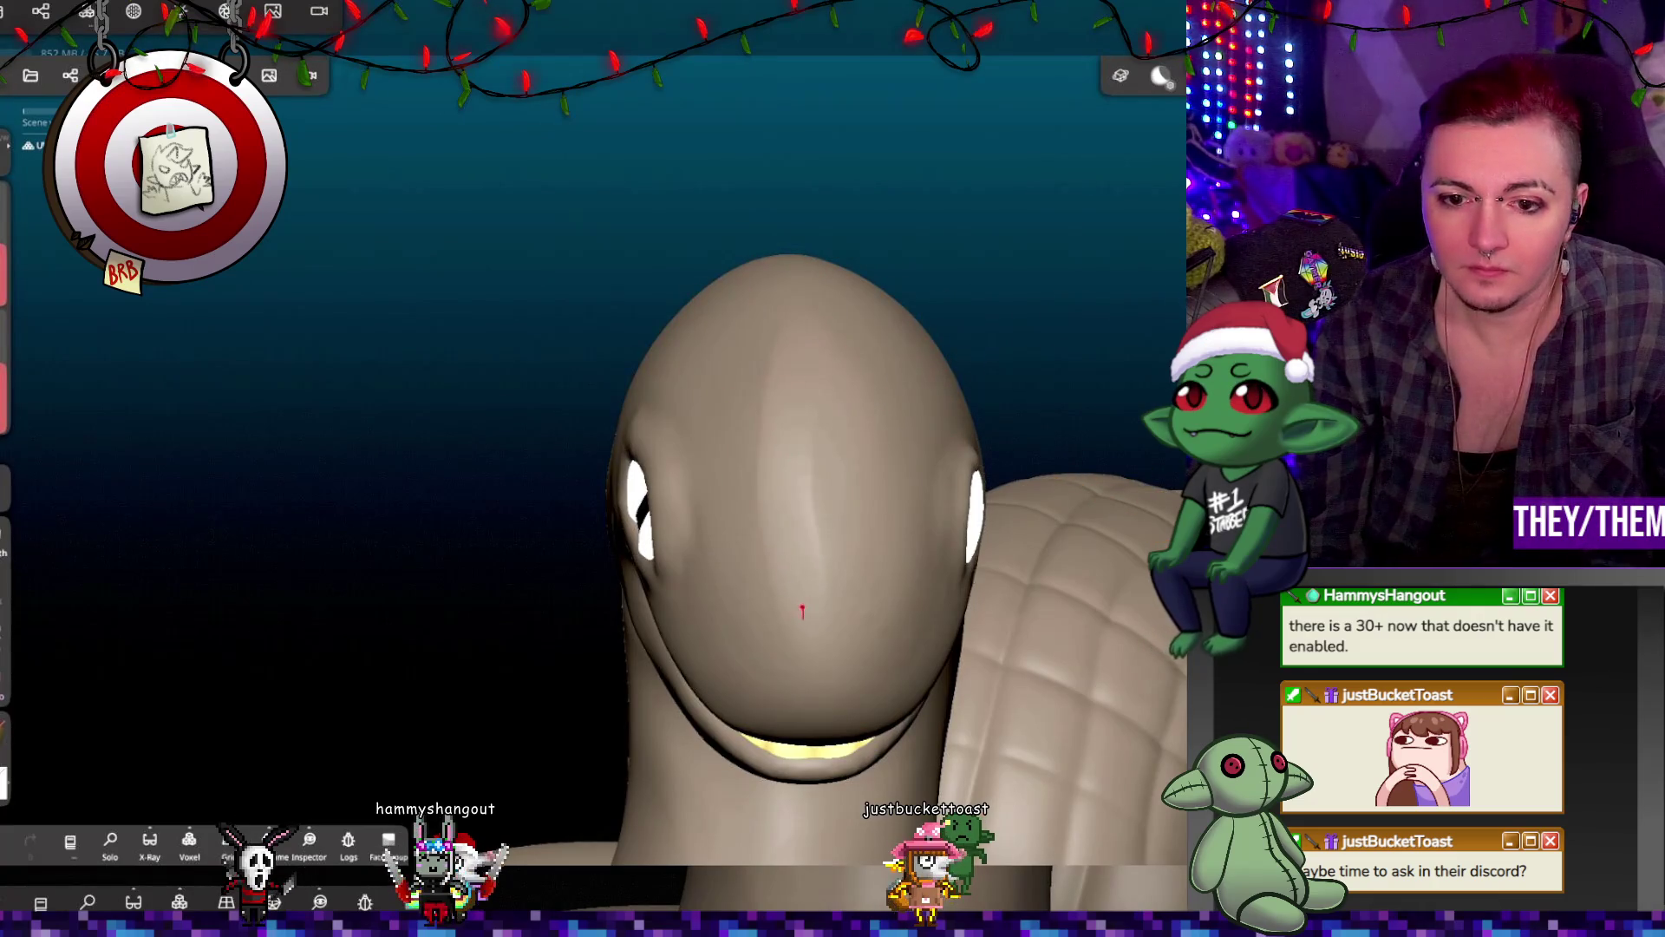
left_click_drag(778, 353, 796, 630)
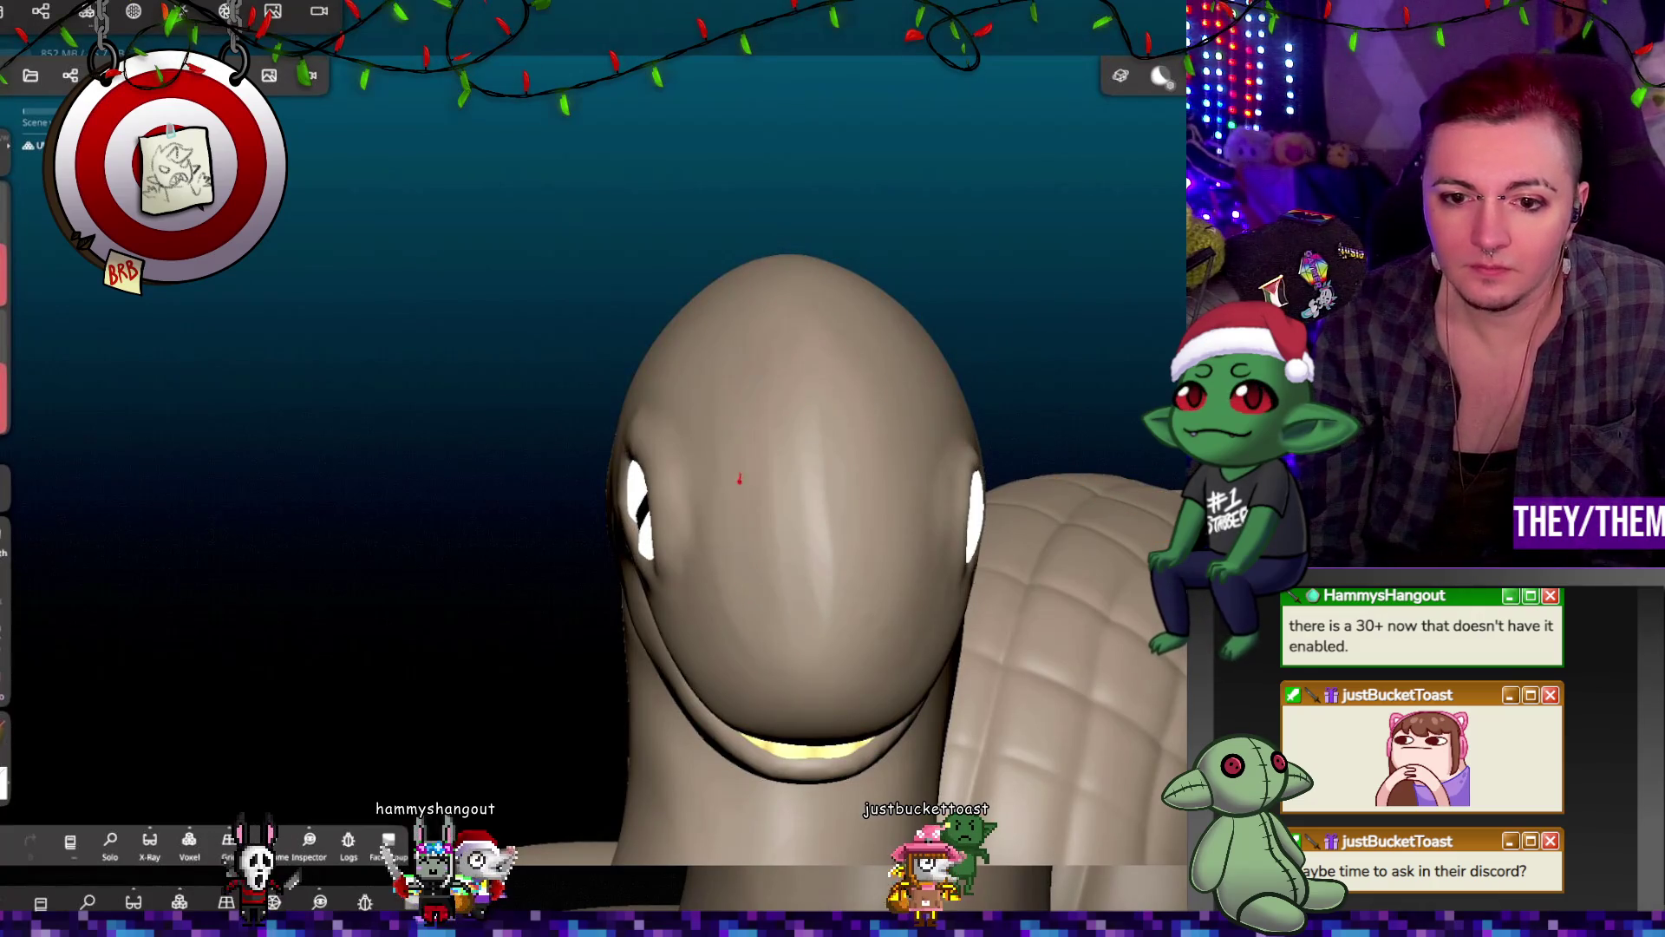
key("ctrl+z")
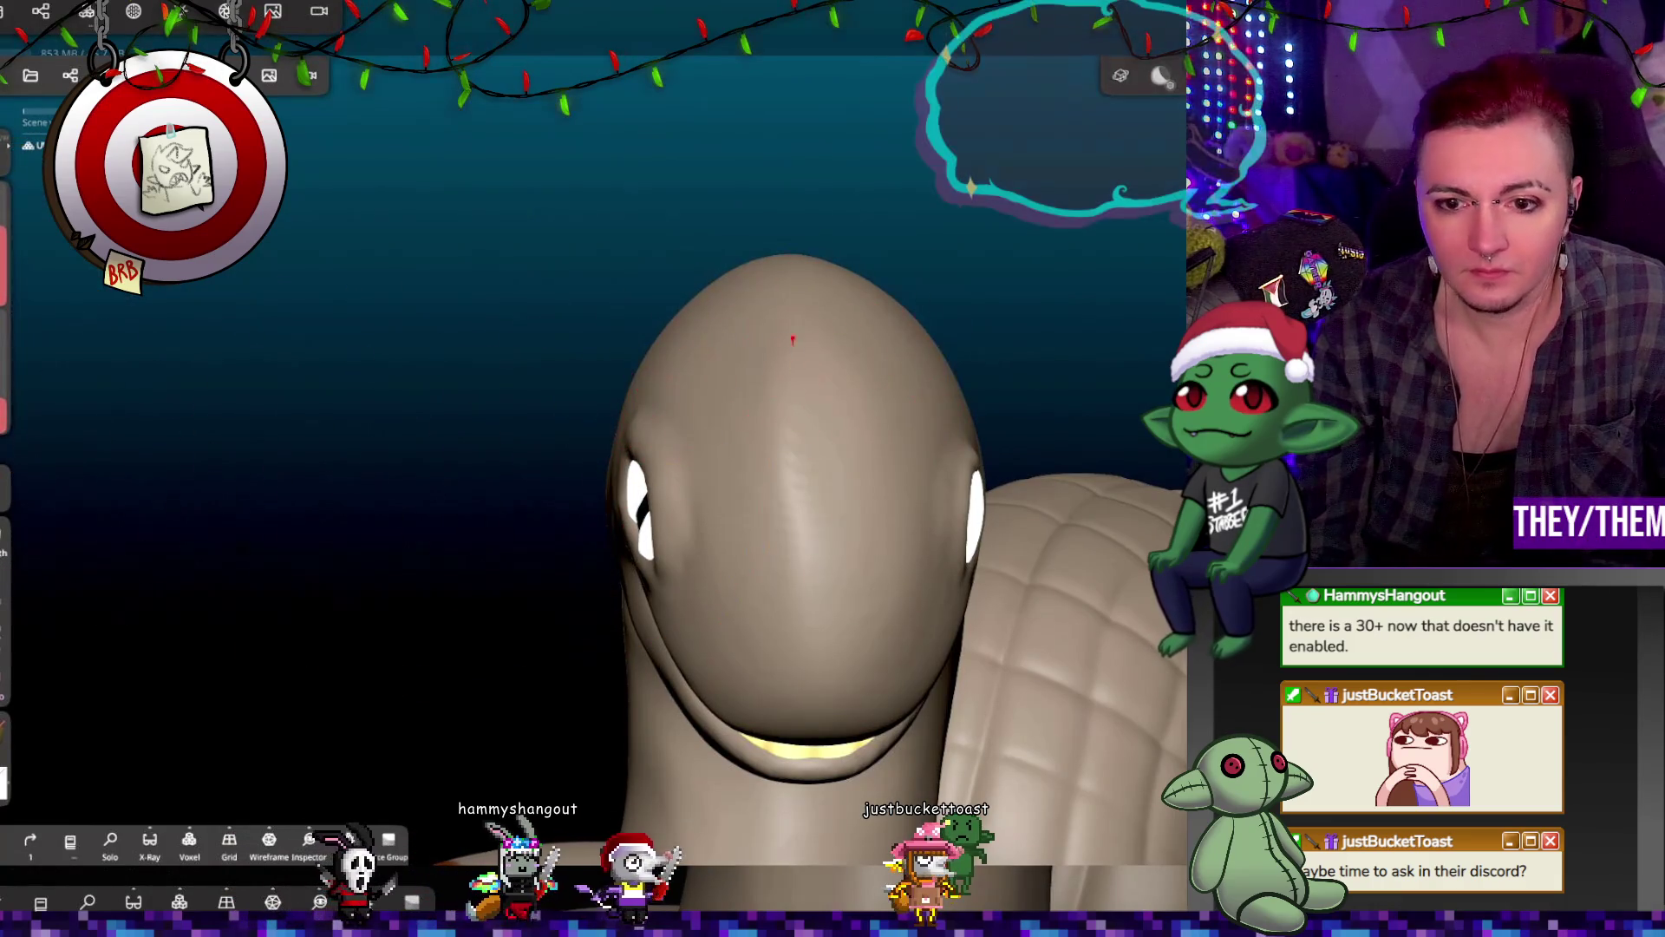
left_click_drag(792, 342, 825, 597)
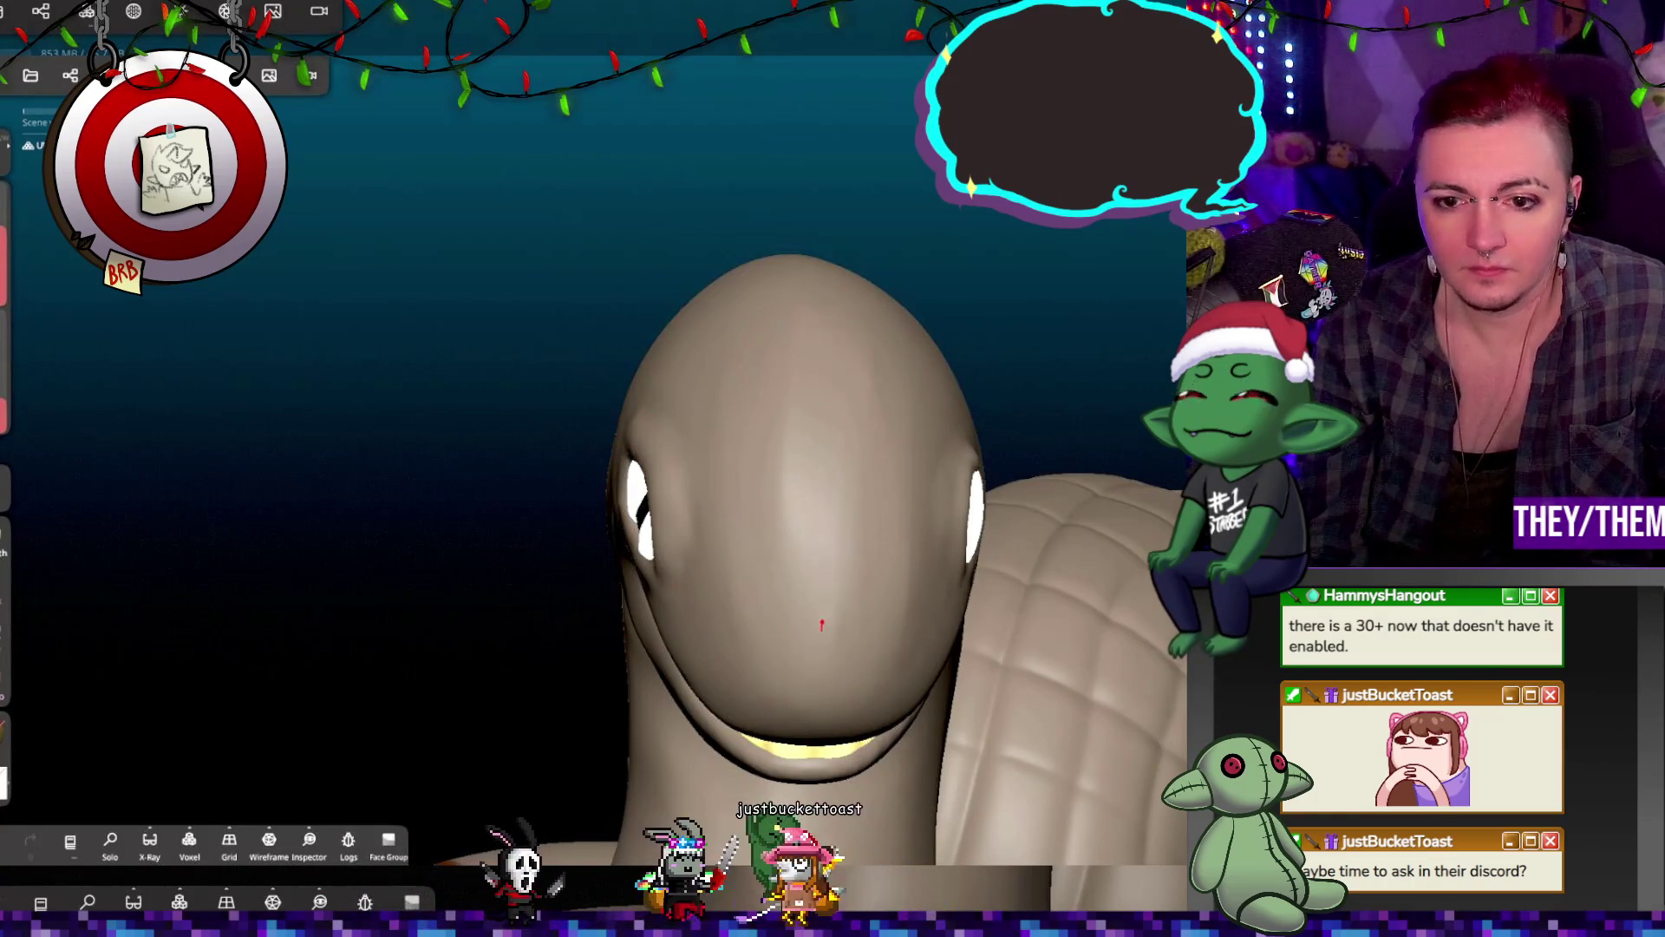
mouse_move(792, 661)
middle_mouse_down()
mouse_move(1054, 378)
mouse_move(907, 417)
middle_mouse_up()
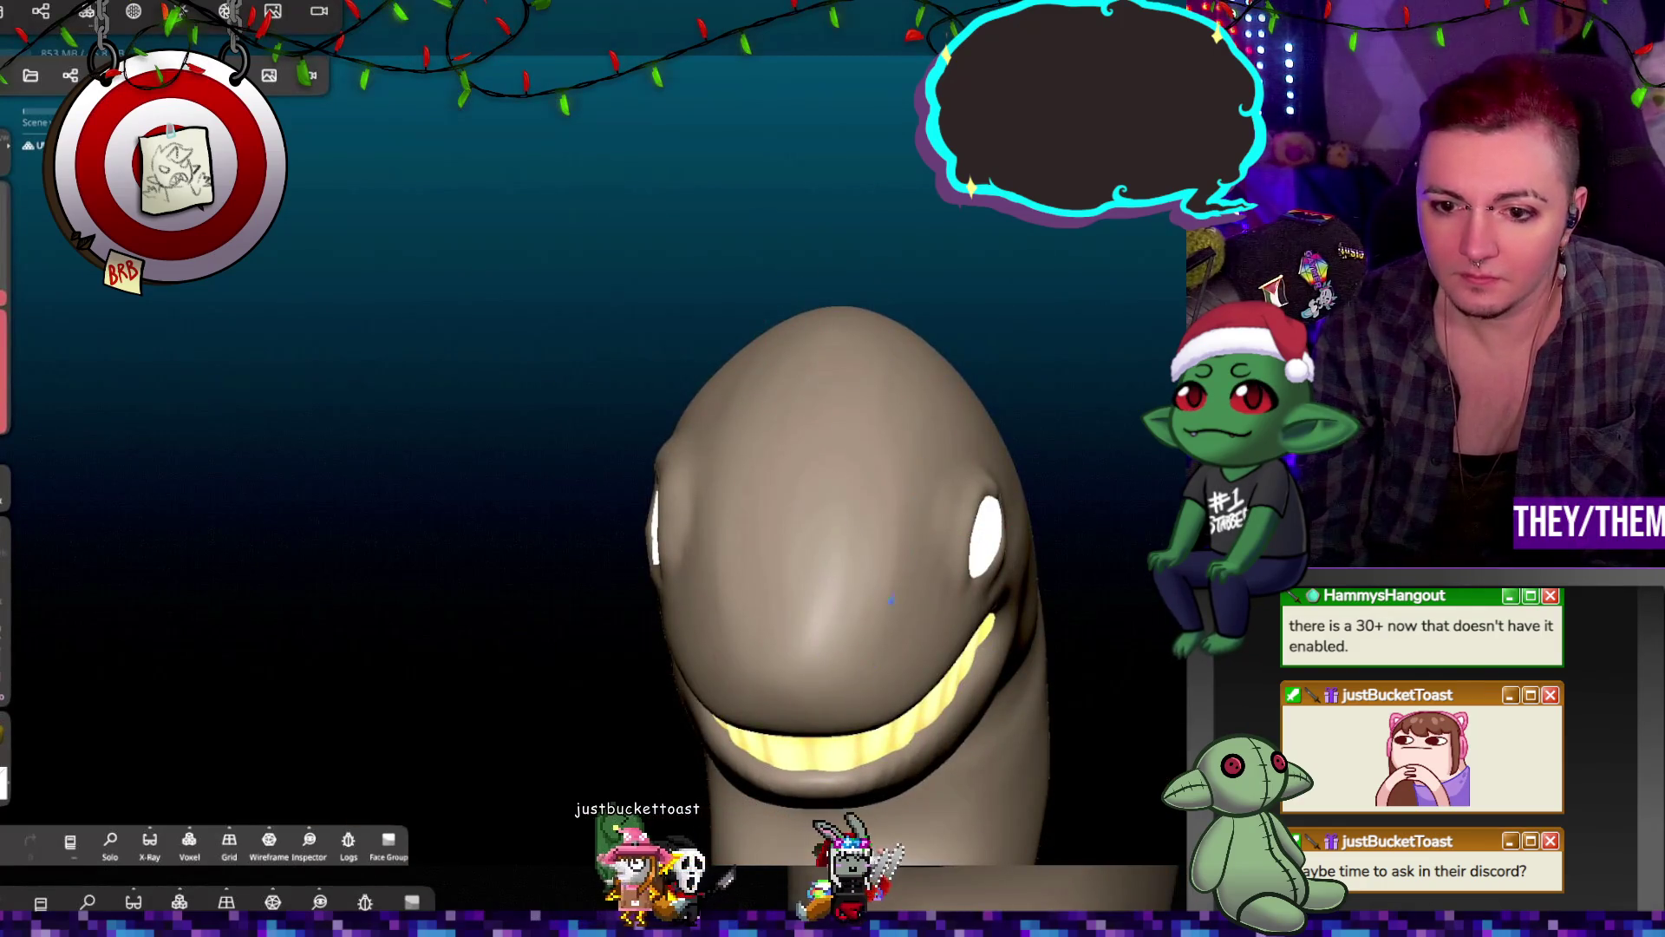
mouse_move(921, 404)
middle_mouse_down()
mouse_move(883, 438)
mouse_move(1077, 442)
mouse_move(1053, 380)
mouse_move(1019, 496)
mouse_move(730, 422)
mouse_move(888, 437)
mouse_move(1090, 507)
middle_mouse_up()
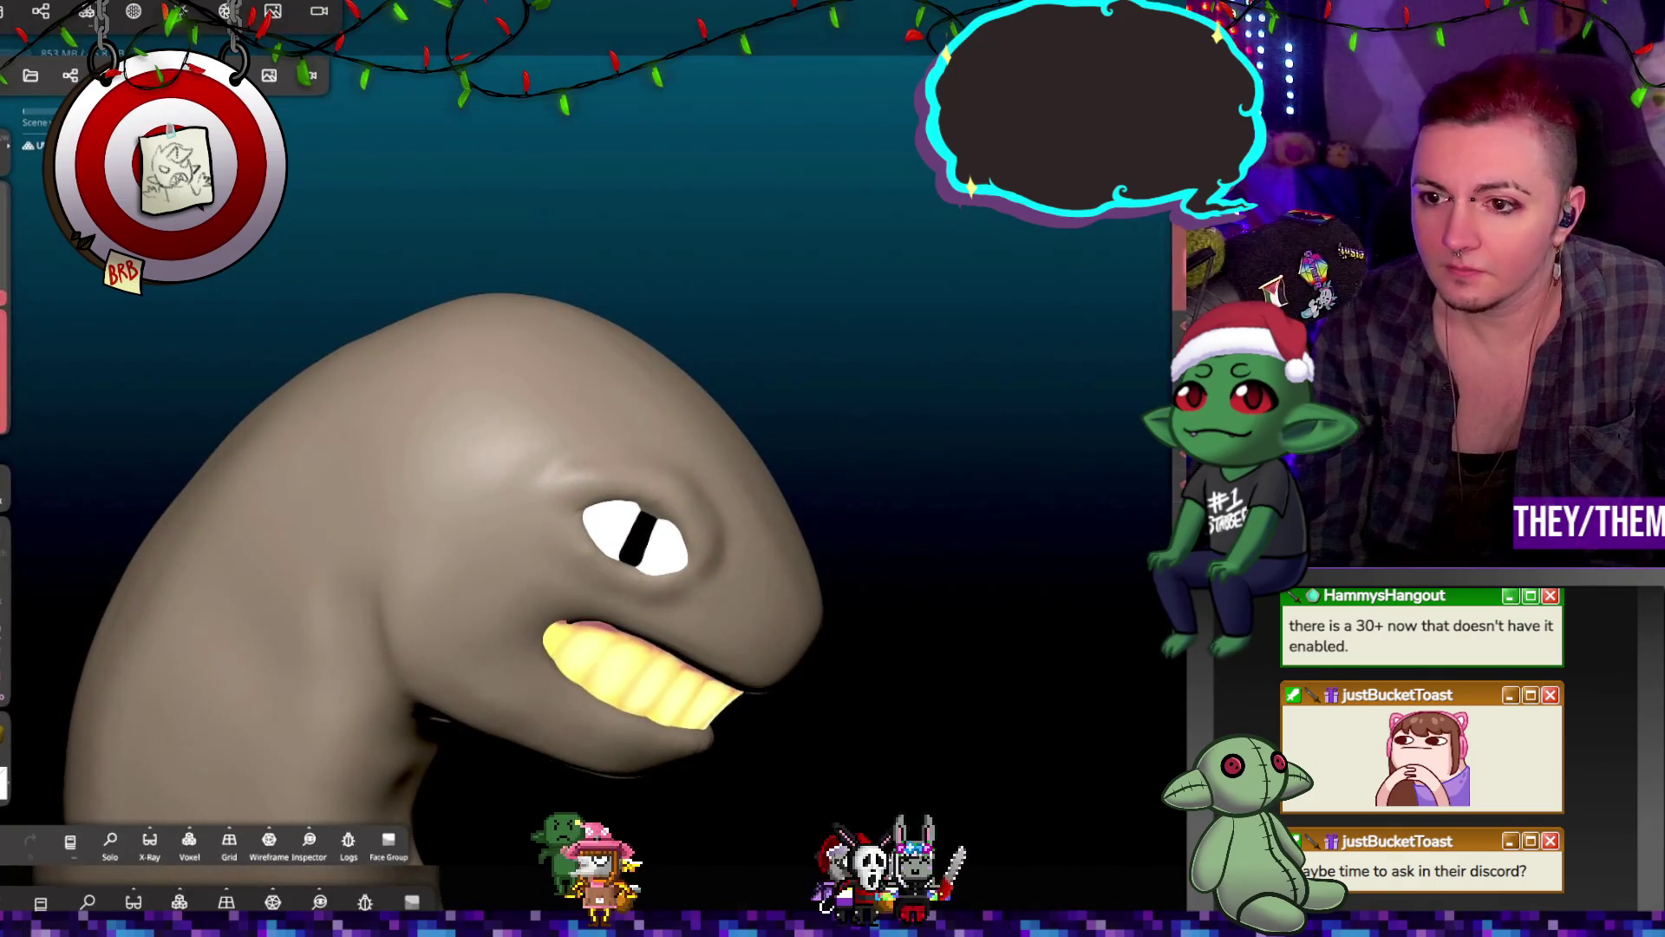
mouse_move(1091, 508)
middle_mouse_down()
mouse_move(1022, 390)
mouse_move(481, 384)
mouse_move(876, 370)
mouse_move(801, 367)
middle_mouse_up()
mouse_move(580, 351)
left_mouse_down()
mouse_move(335, 345)
mouse_move(815, 342)
mouse_move(855, 324)
mouse_move(846, 364)
mouse_move(586, 357)
mouse_move(875, 521)
mouse_move(763, 451)
left_mouse_up()
Step: On the eye object, undo the Clay strokes and restroke the pupil slightly upward, then reselect the whale
left_click(874, 520)
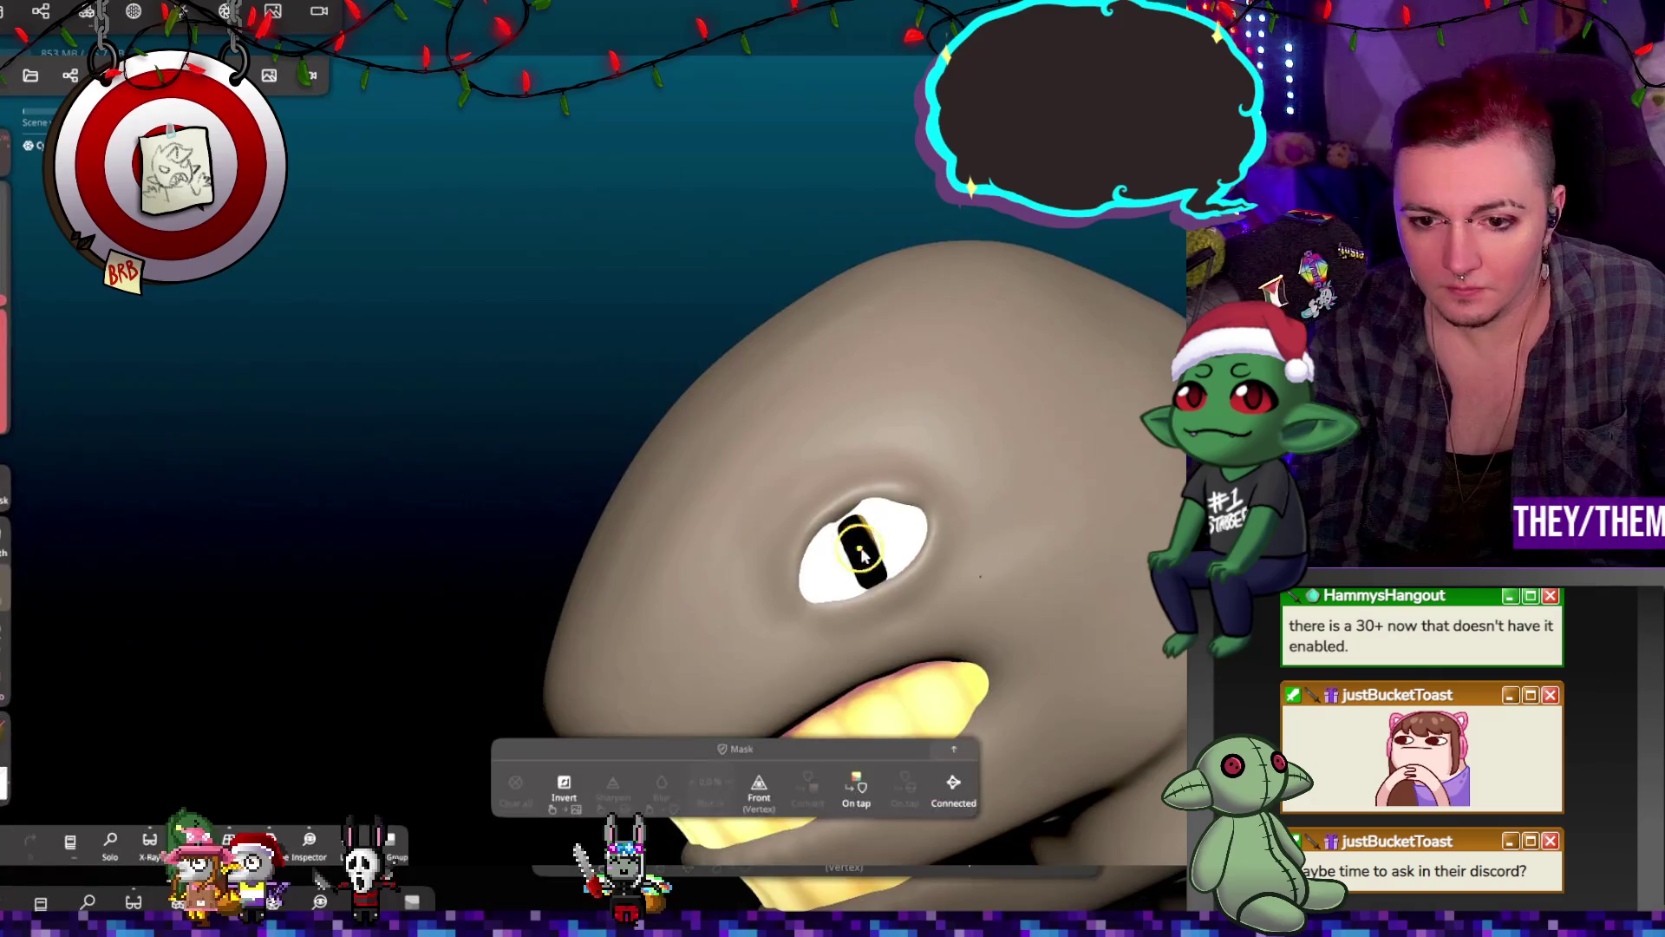
key("ctrl+z")
left_click_drag(868, 586, 854, 564)
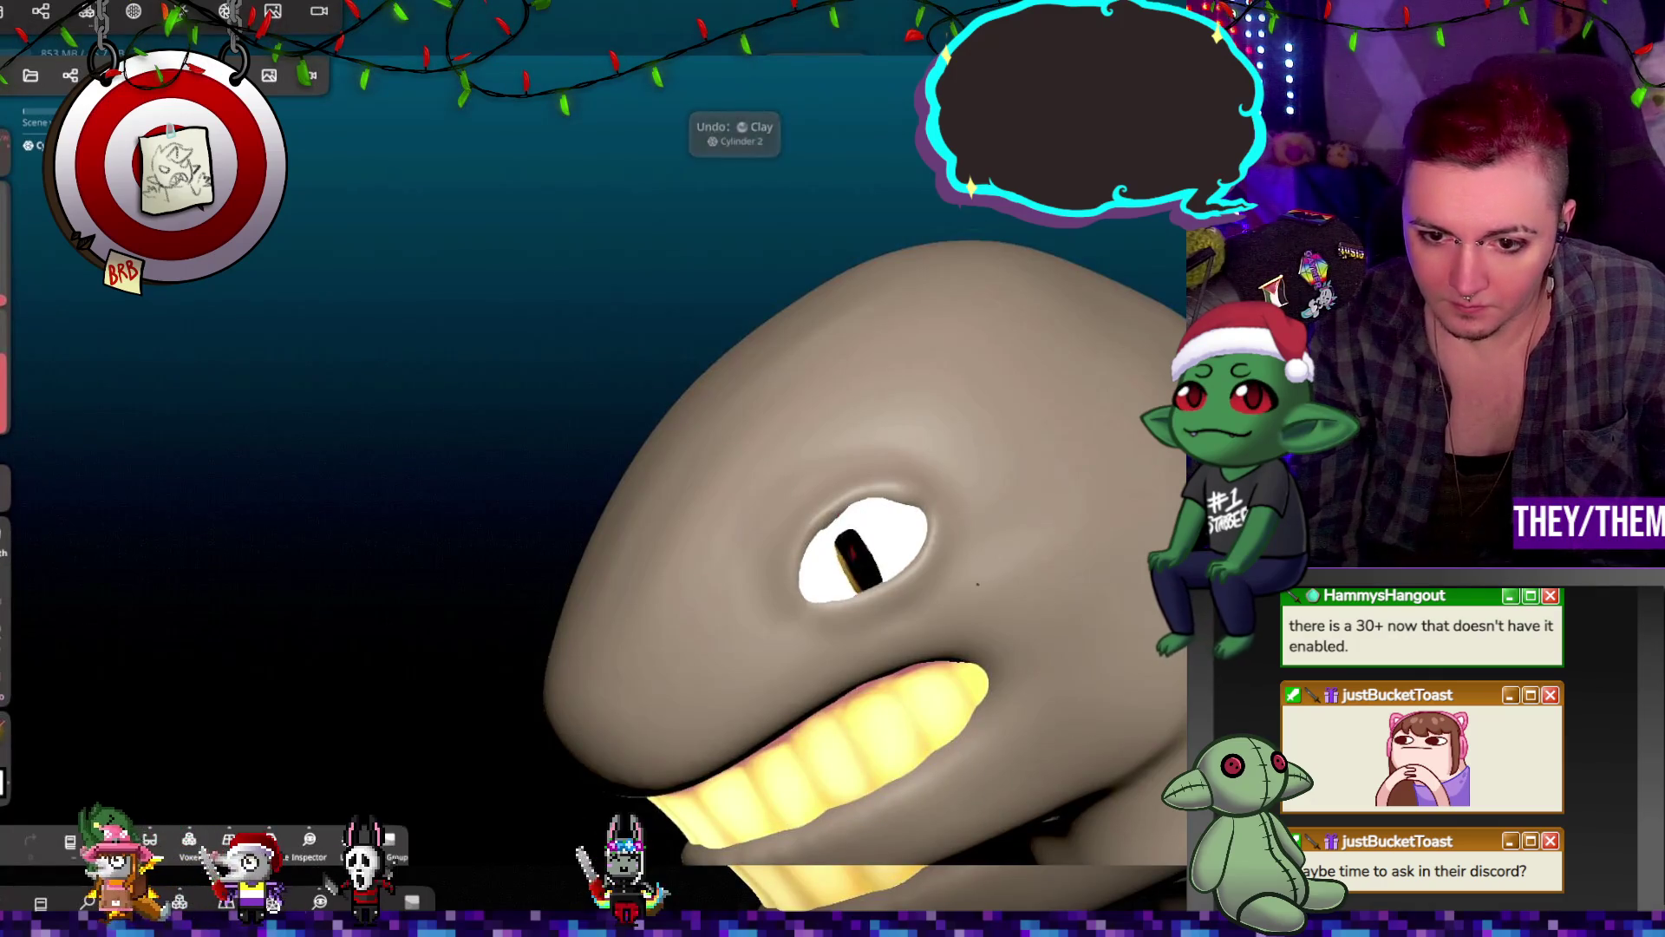
key("ctrl+z")
mouse_move(845, 542)
left_mouse_down()
mouse_move(835, 522)
mouse_move(872, 583)
left_mouse_up()
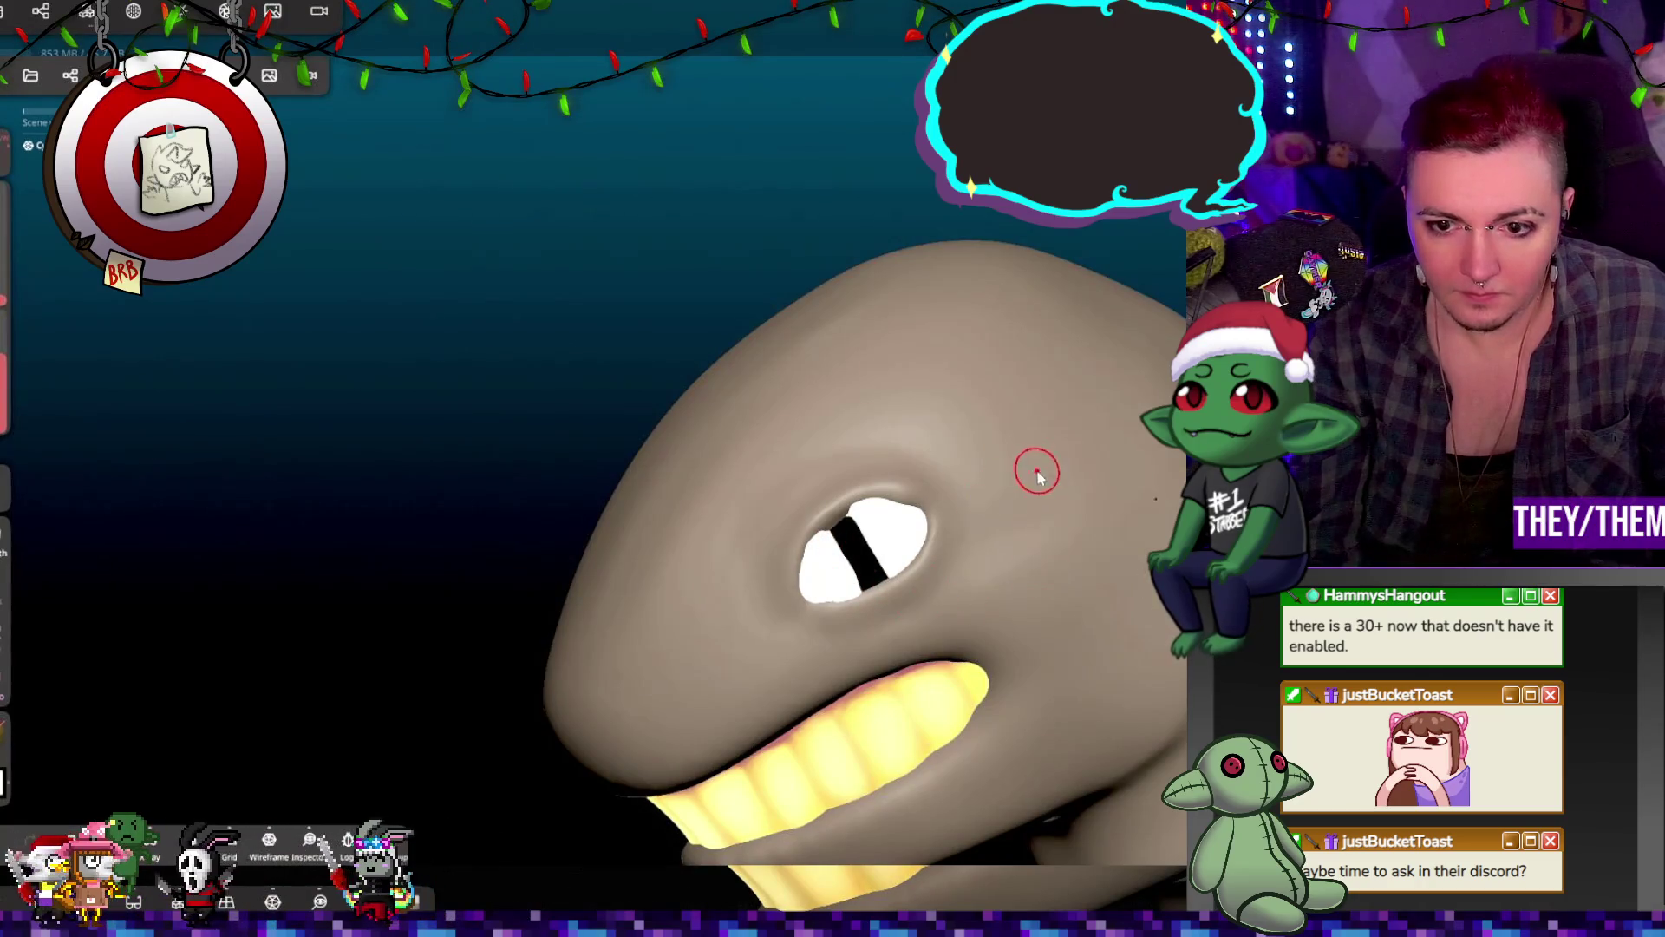
left_click(732, 546)
scroll(760, 529, "up", 2)
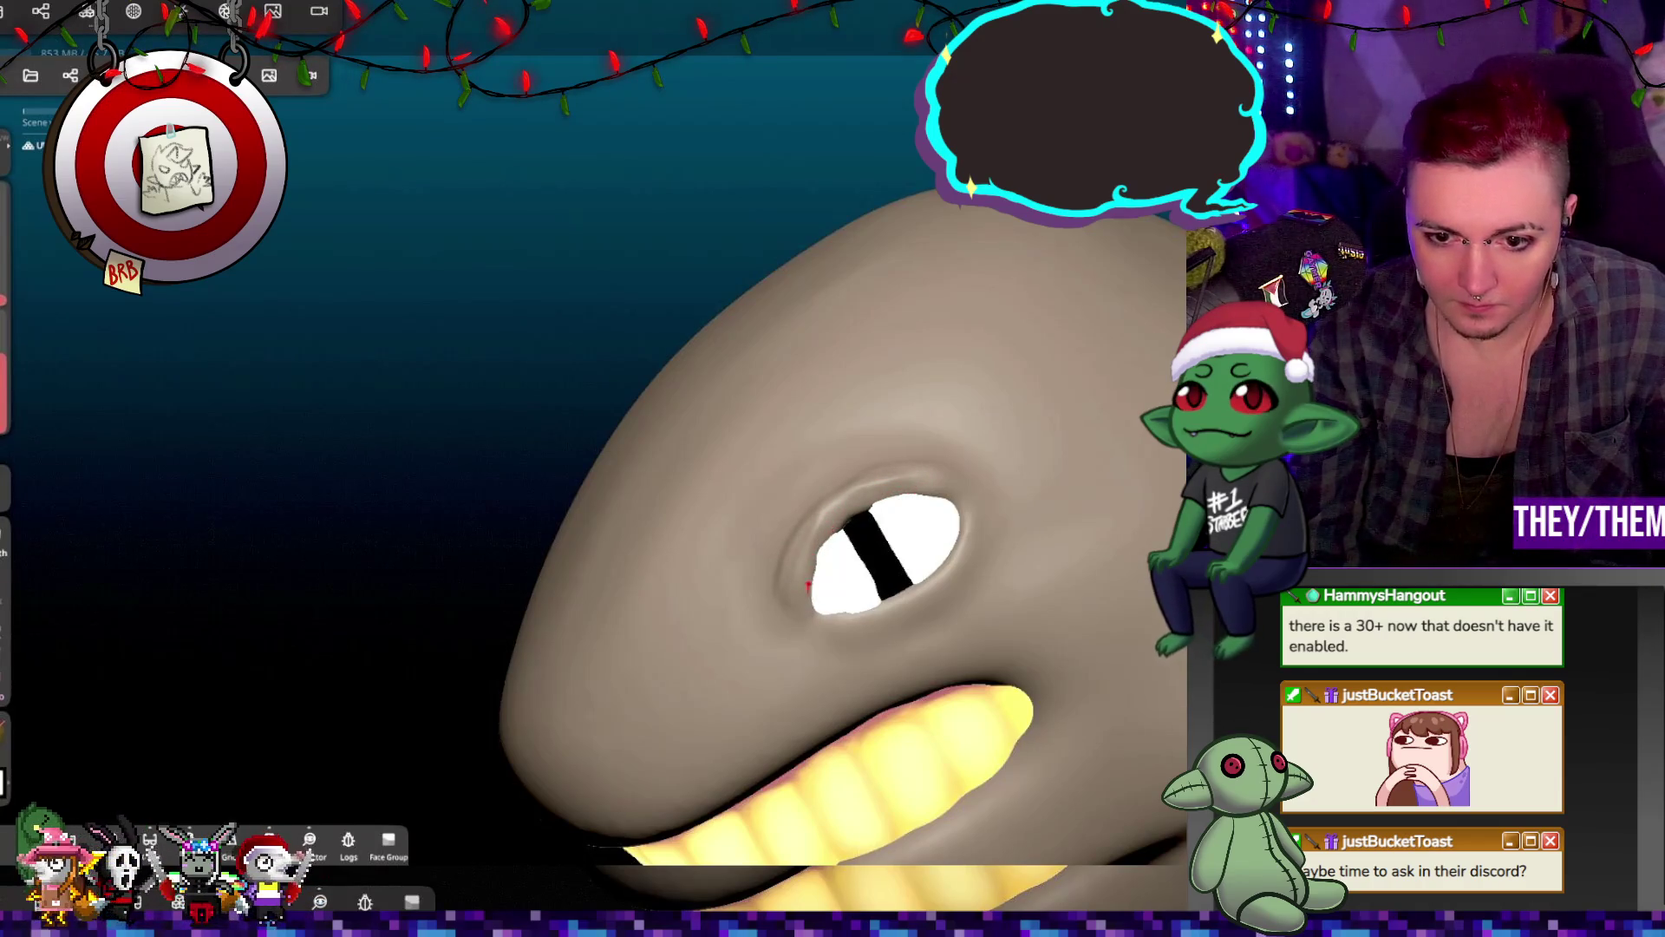
Step: Carve a crease down the whale's cheek toward the mouth corner and smooth it
mouse_move(1171, 615)
middle_mouse_down()
mouse_move(1150, 597)
mouse_move(1072, 639)
mouse_move(997, 607)
mouse_move(1013, 471)
middle_mouse_up()
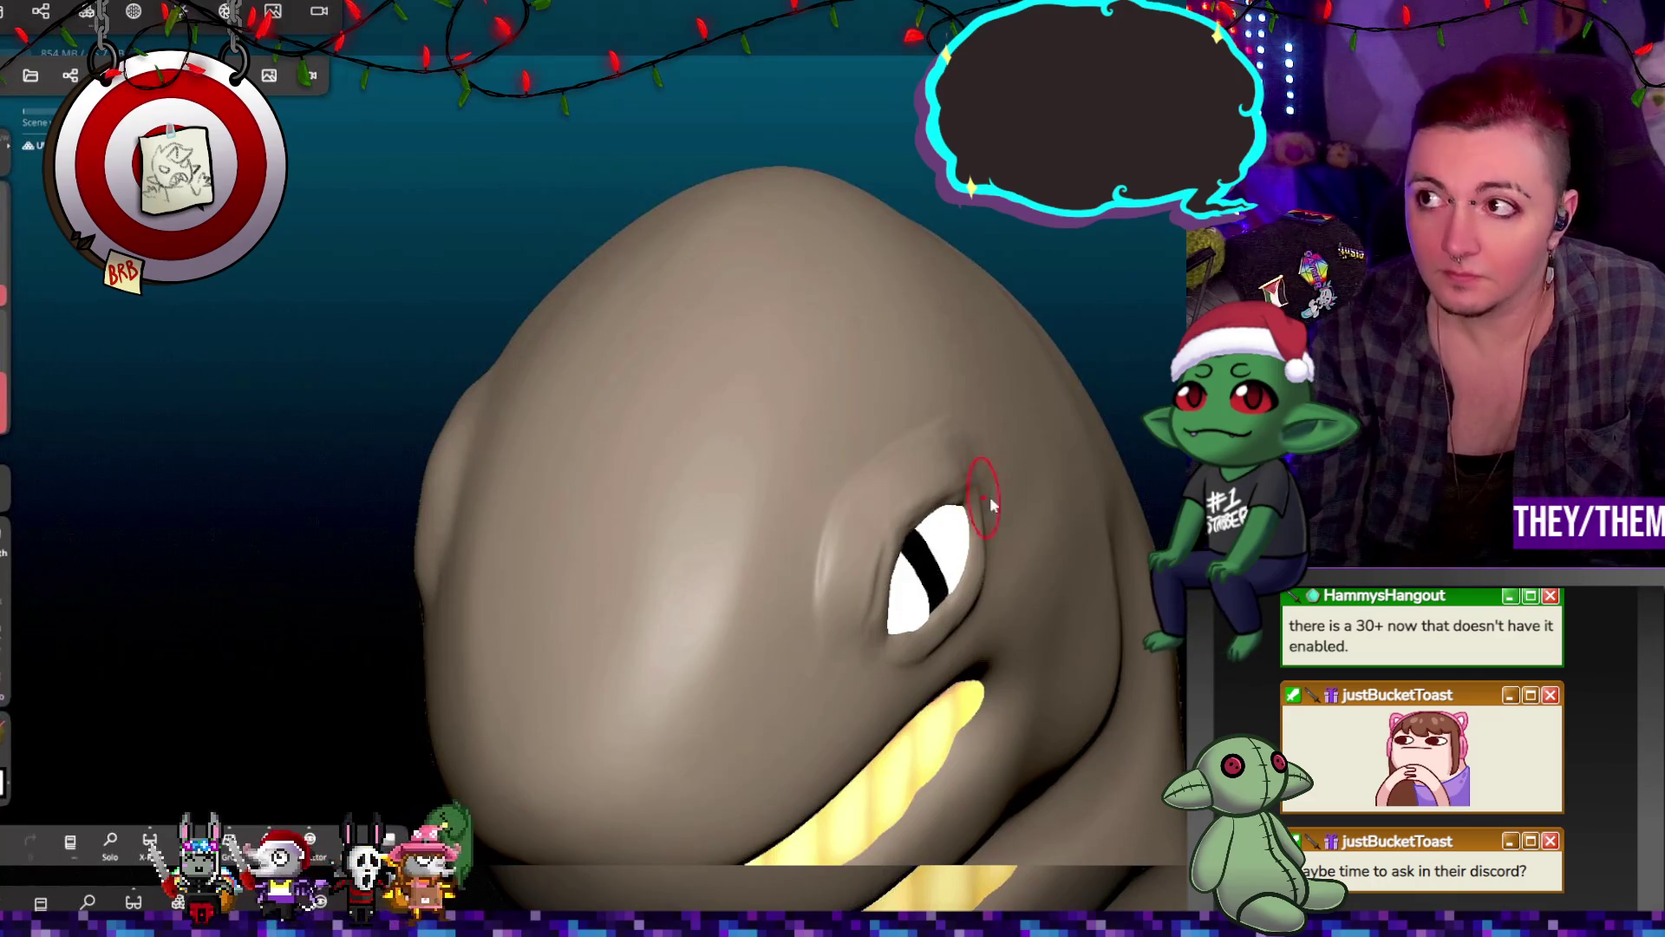
mouse_move(1045, 676)
right_mouse_down()
mouse_move(867, 598)
mouse_move(727, 490)
right_mouse_up()
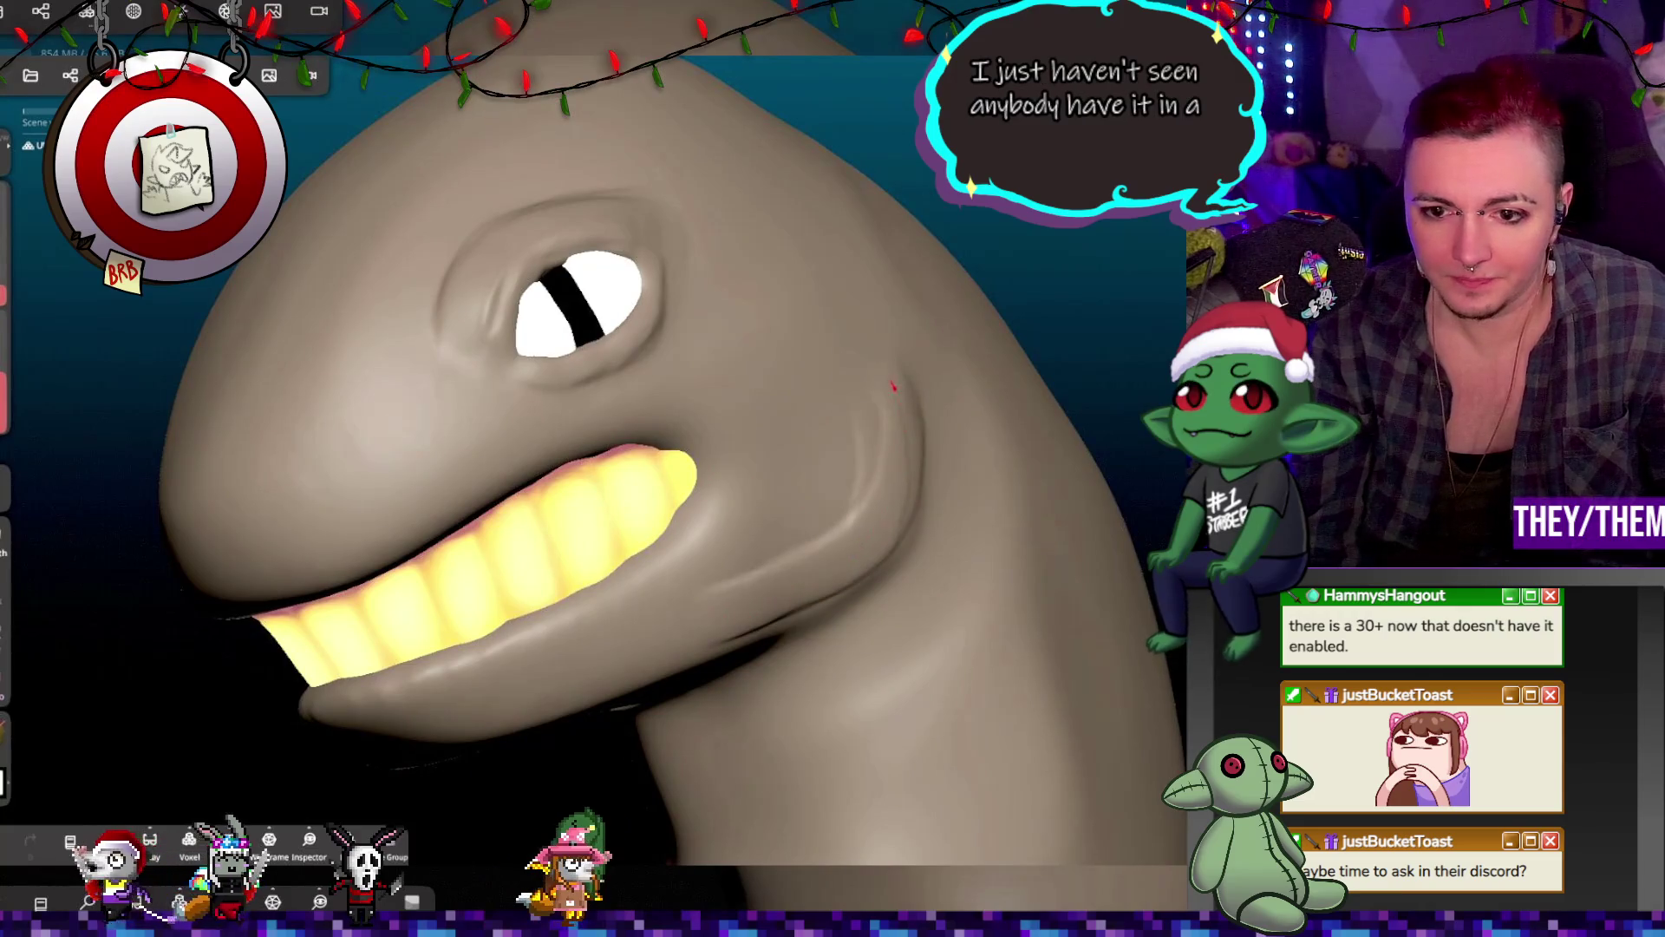
left_click_drag(894, 386, 794, 541)
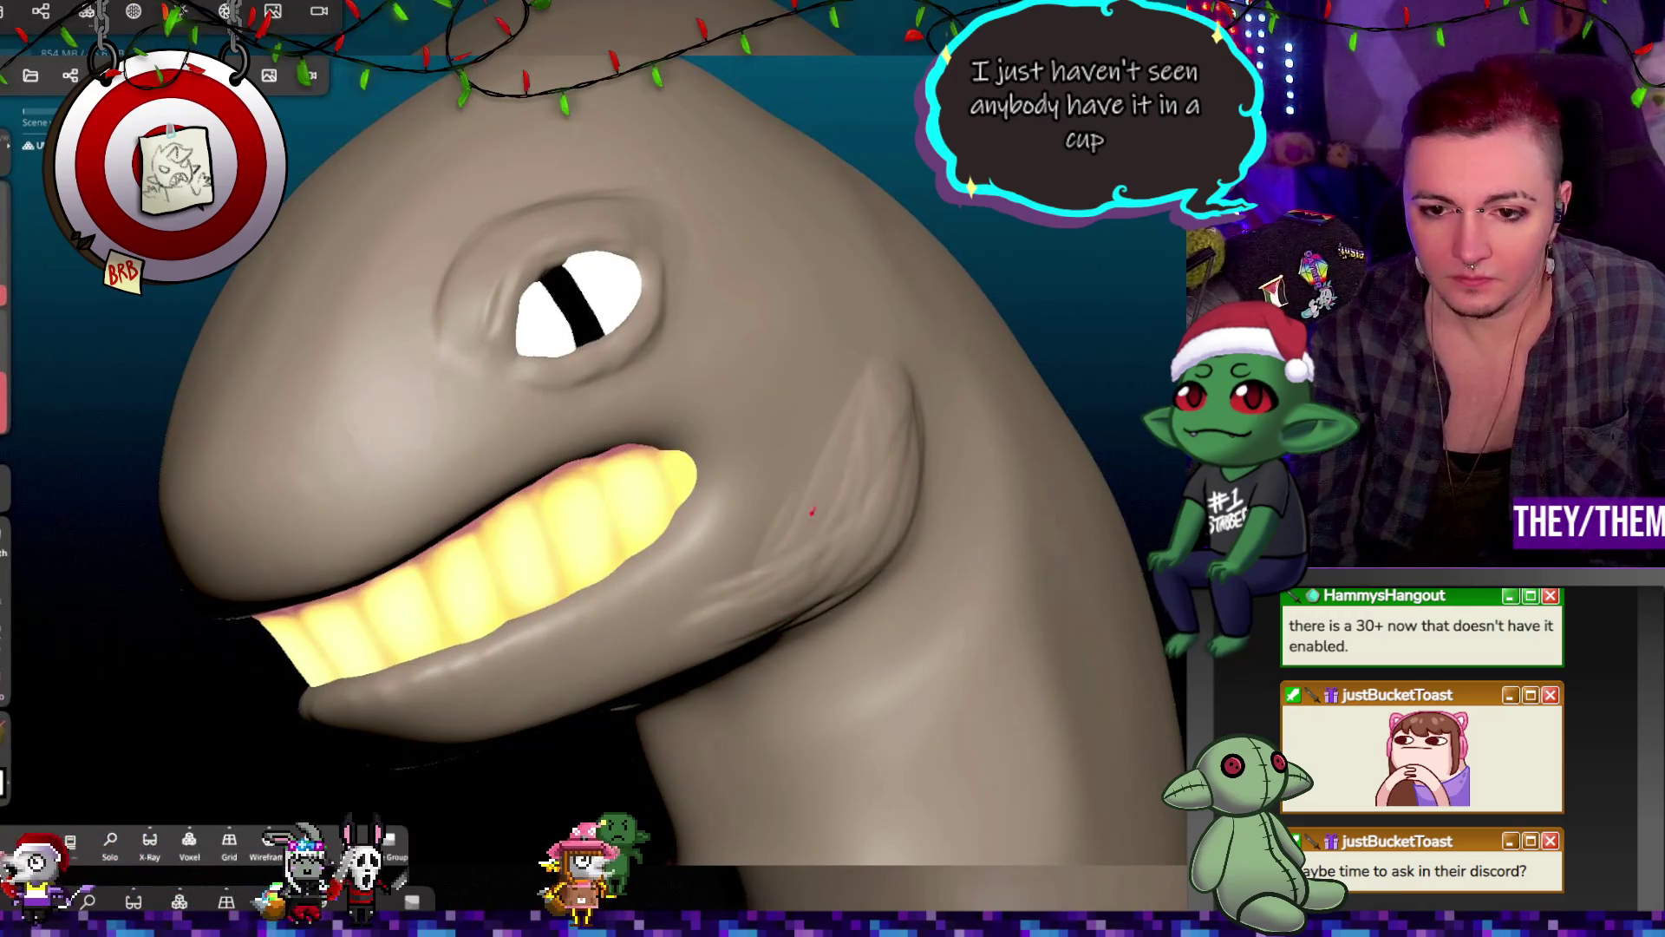
mouse_move(717, 587)
left_mouse_down()
mouse_move(807, 451)
mouse_move(868, 408)
mouse_move(892, 446)
left_mouse_up()
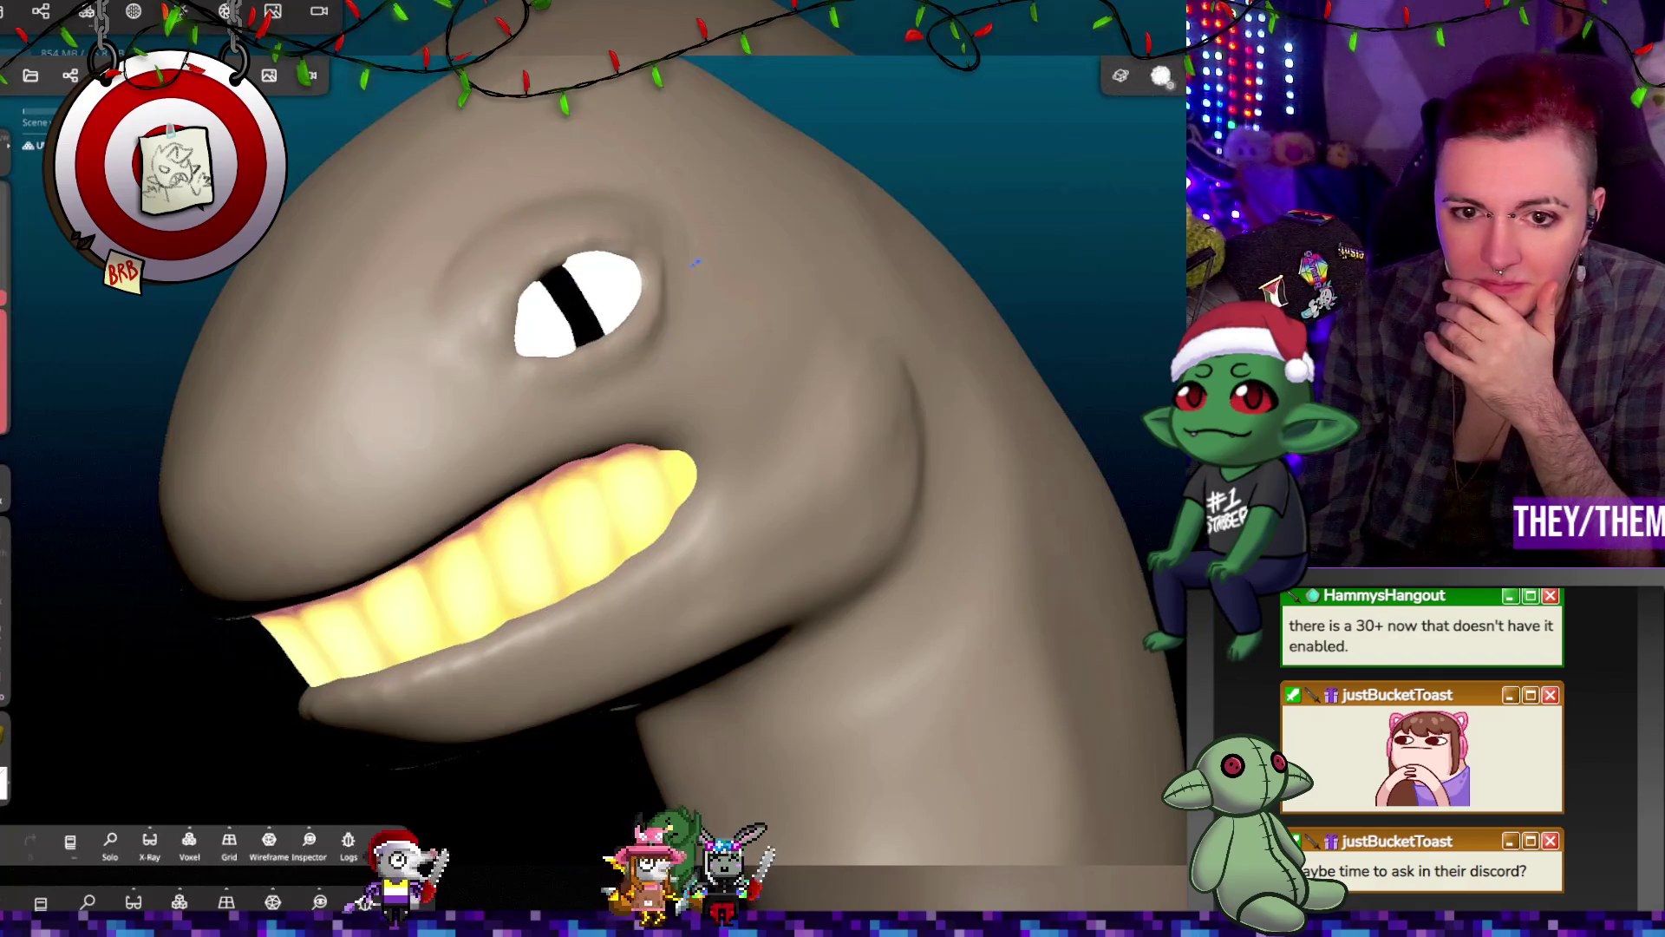
Step: Inspect the eye and teeth from another angle, then reduce the brush radius for finer detail
mouse_move(761, 184)
right_mouse_down()
mouse_move(766, 383)
mouse_move(810, 360)
mouse_move(589, 310)
right_mouse_up()
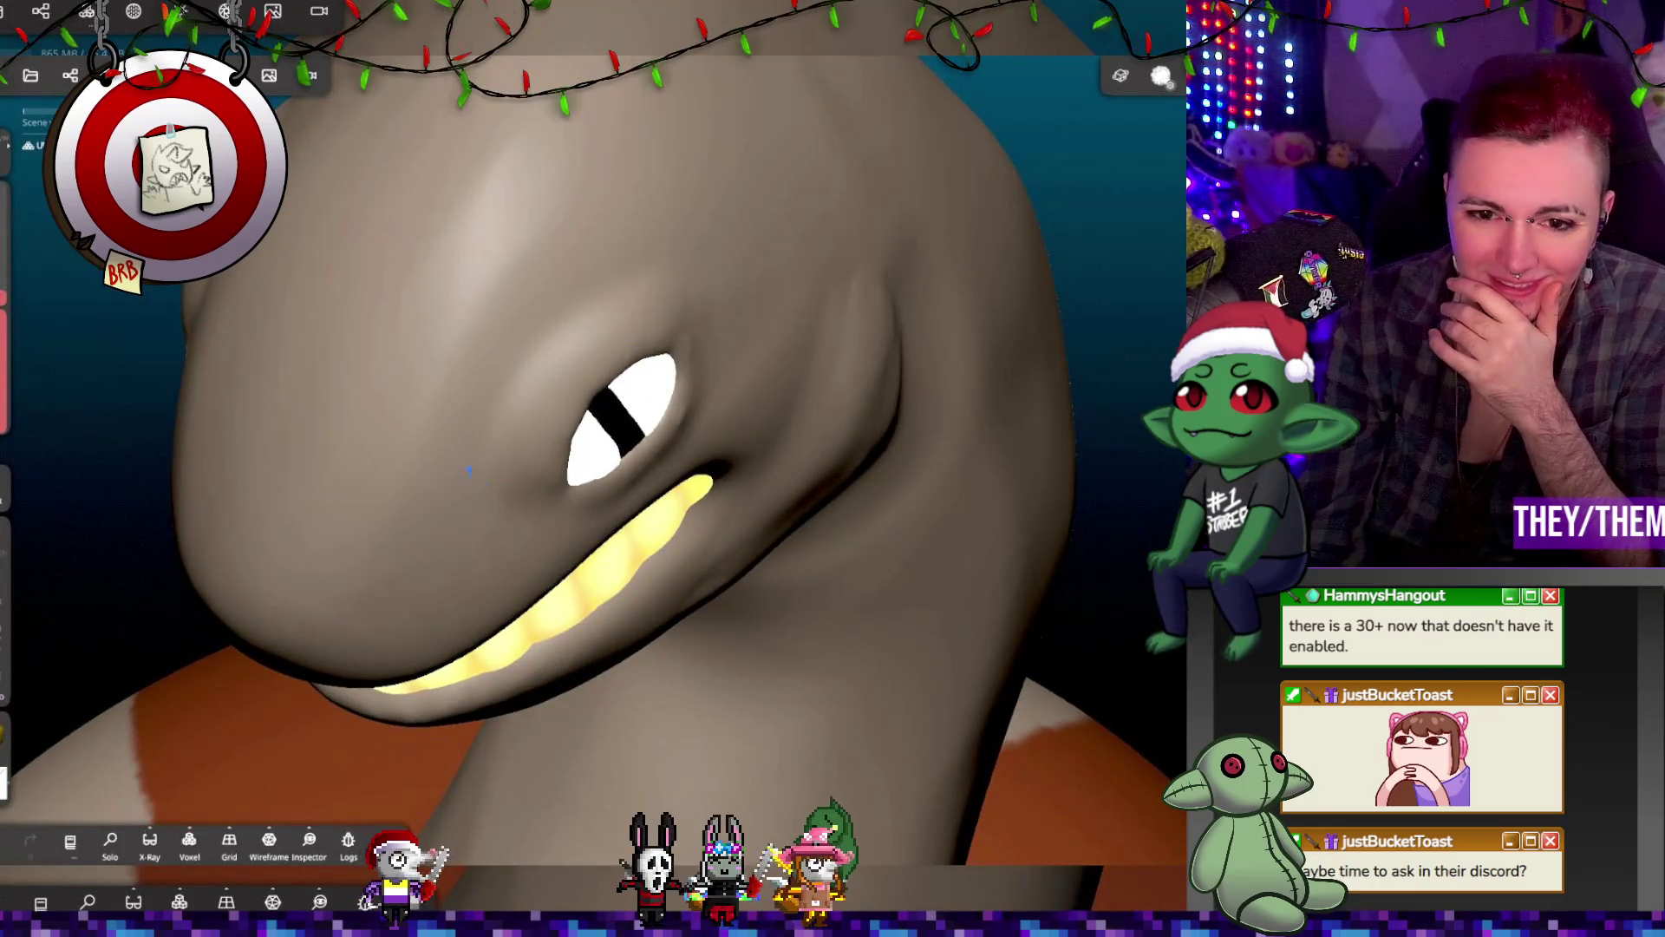
right_click_drag(681, 381, 571, 404)
scroll(435, 304, "up", 3)
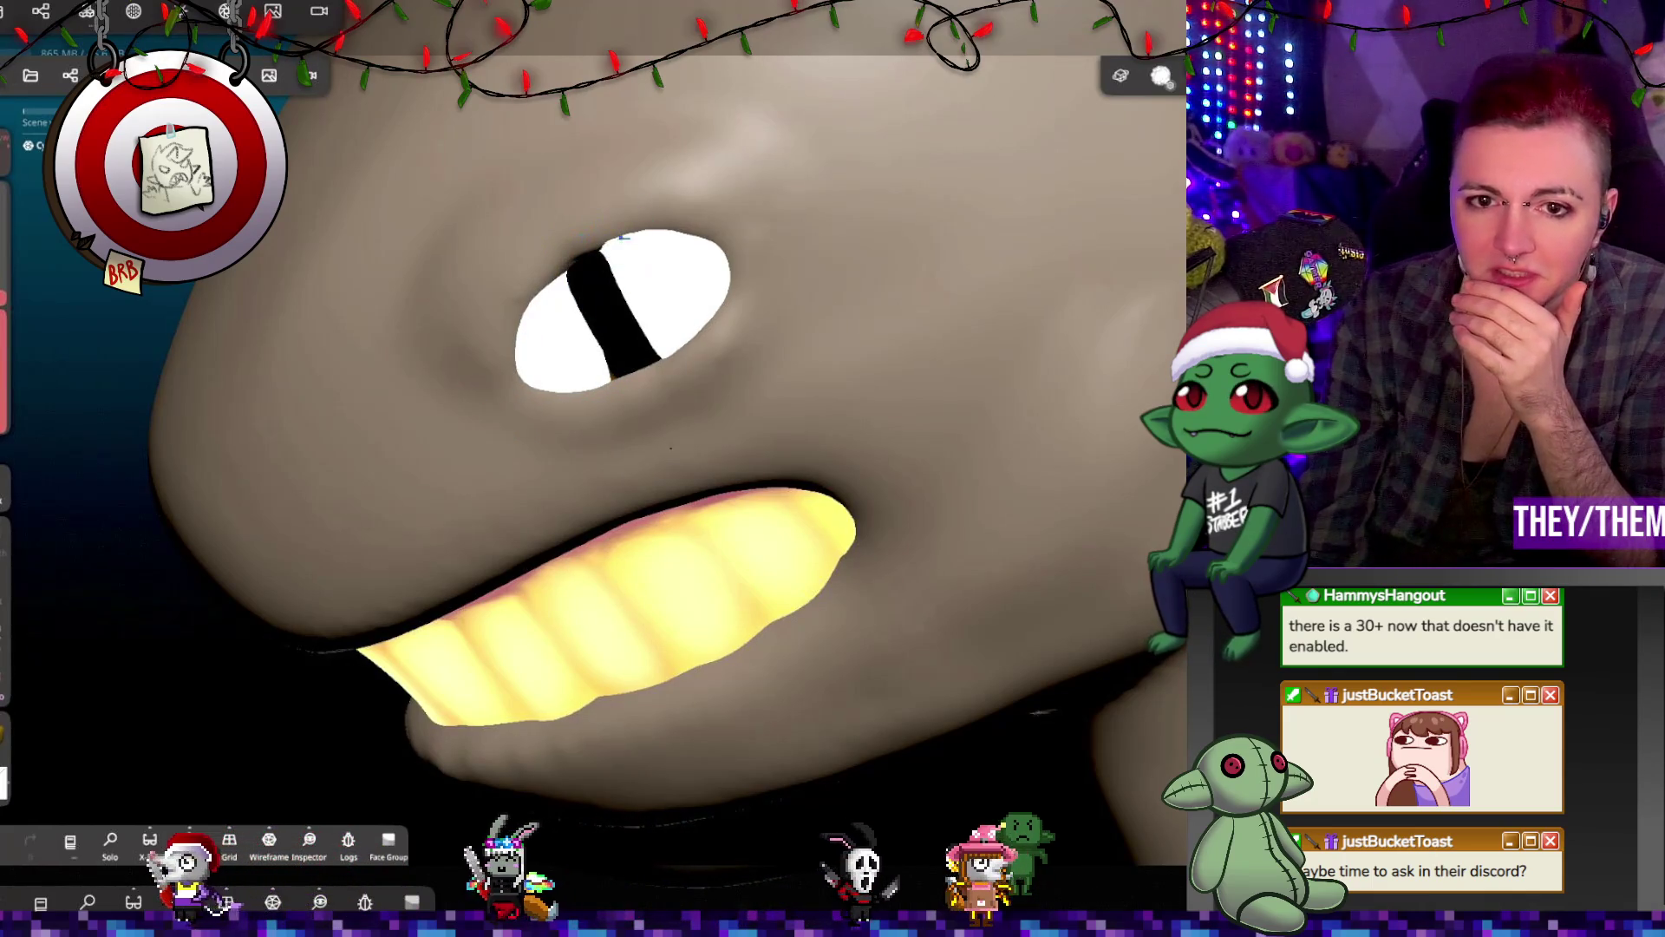
middle_click_drag(595, 252, 630, 390)
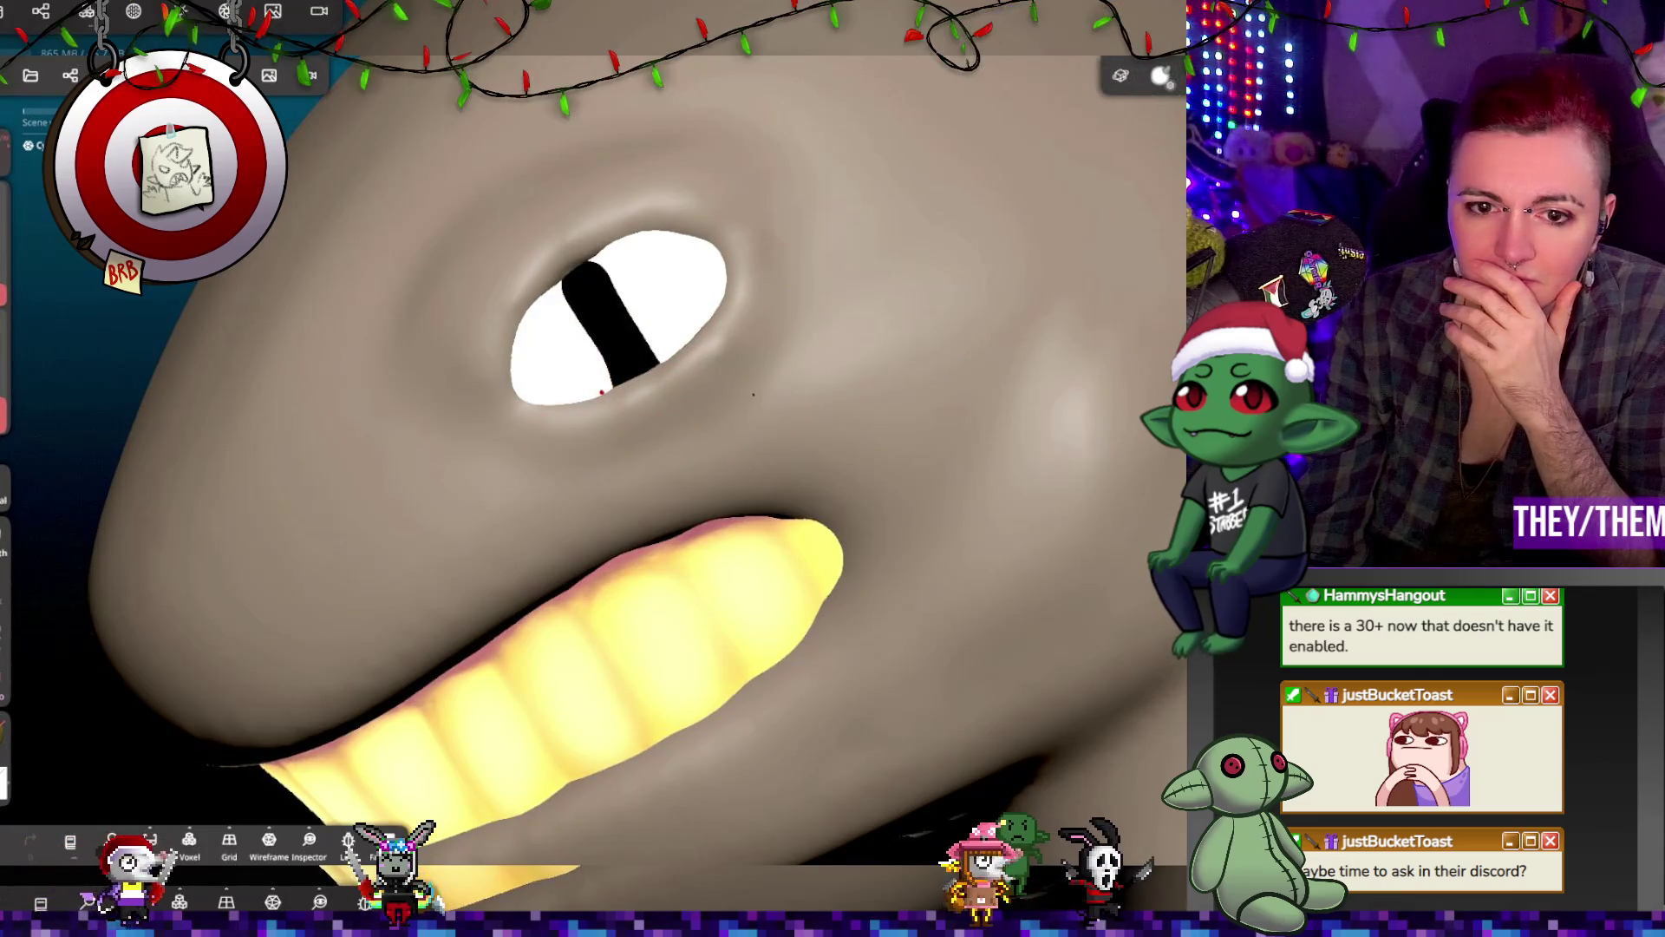
left_click_drag(25, 290, 24, 312)
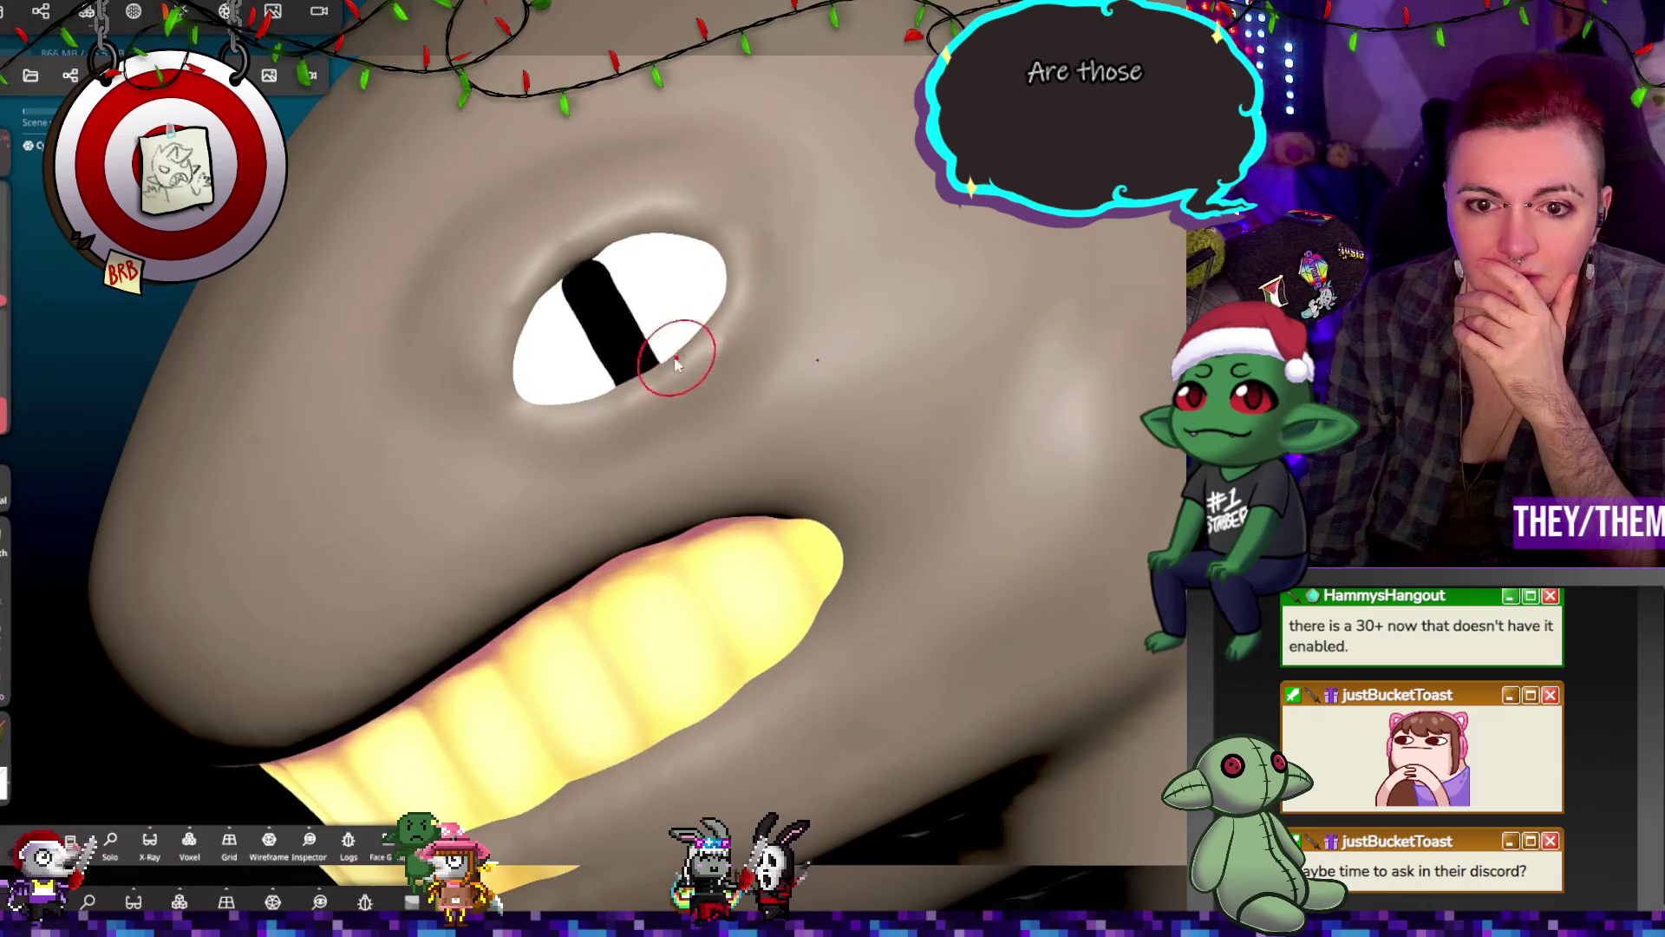
scroll(681, 364, "down", 5)
mouse_move(684, 458)
middle_mouse_down()
mouse_move(980, 490)
mouse_move(821, 488)
mouse_move(1055, 534)
mouse_move(818, 454)
mouse_move(706, 394)
mouse_move(757, 316)
mouse_move(569, 271)
mouse_move(673, 251)
mouse_move(789, 133)
mouse_move(1017, 176)
mouse_move(923, 330)
mouse_move(885, 355)
middle_mouse_up()
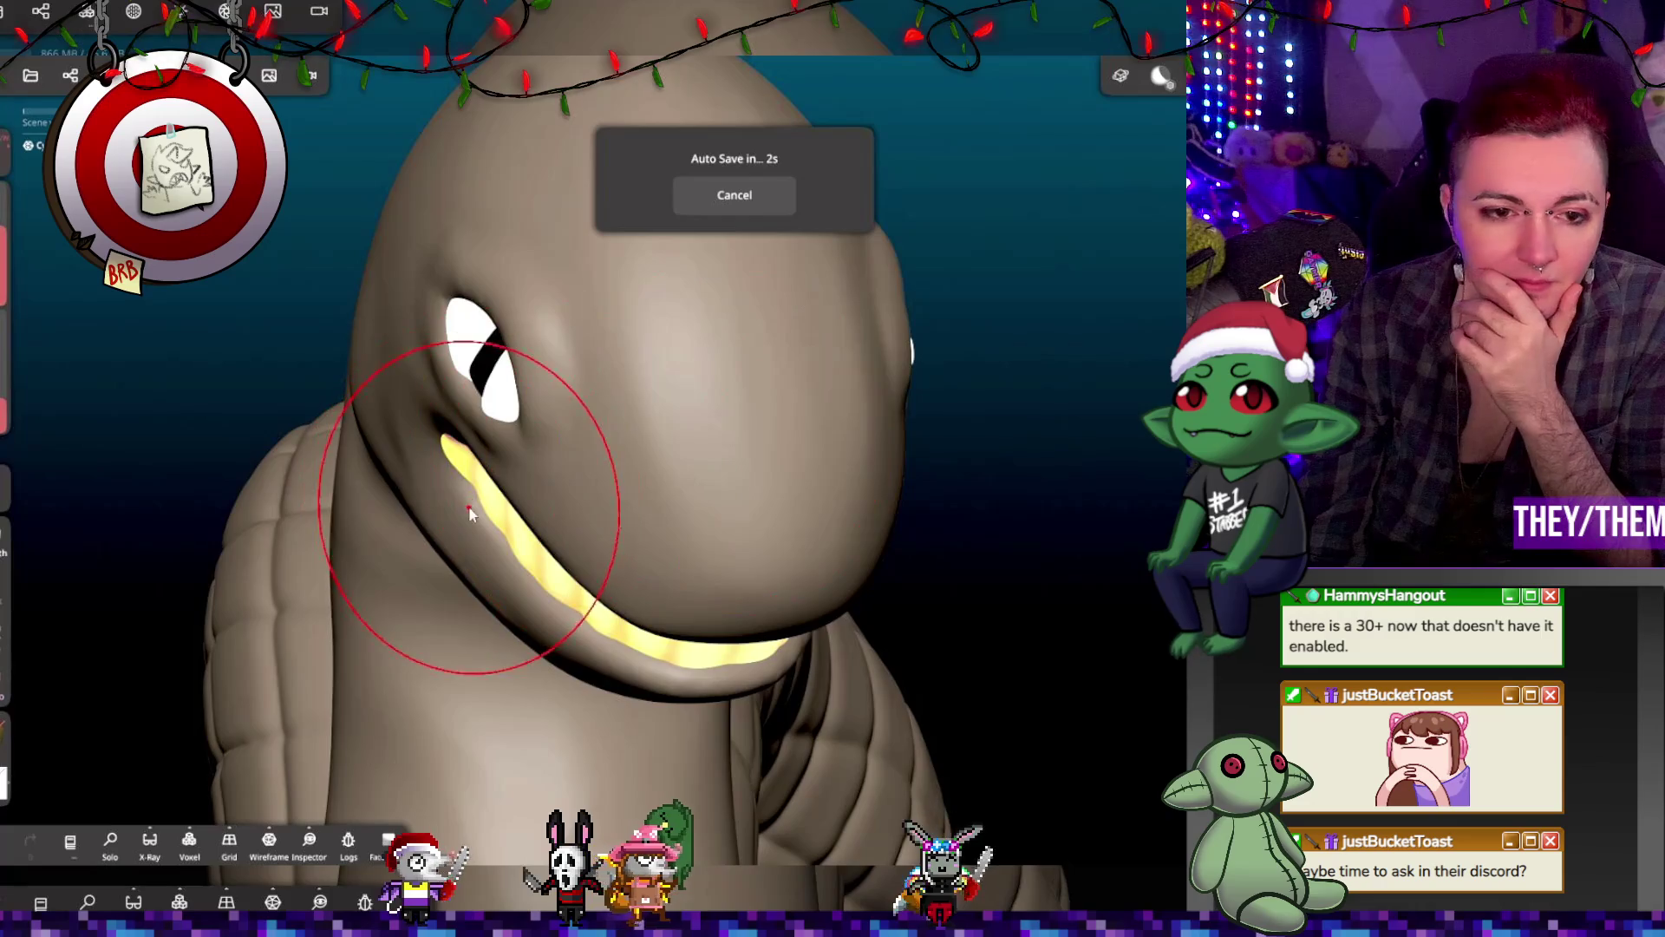
middle_click_drag(455, 486, 491, 527)
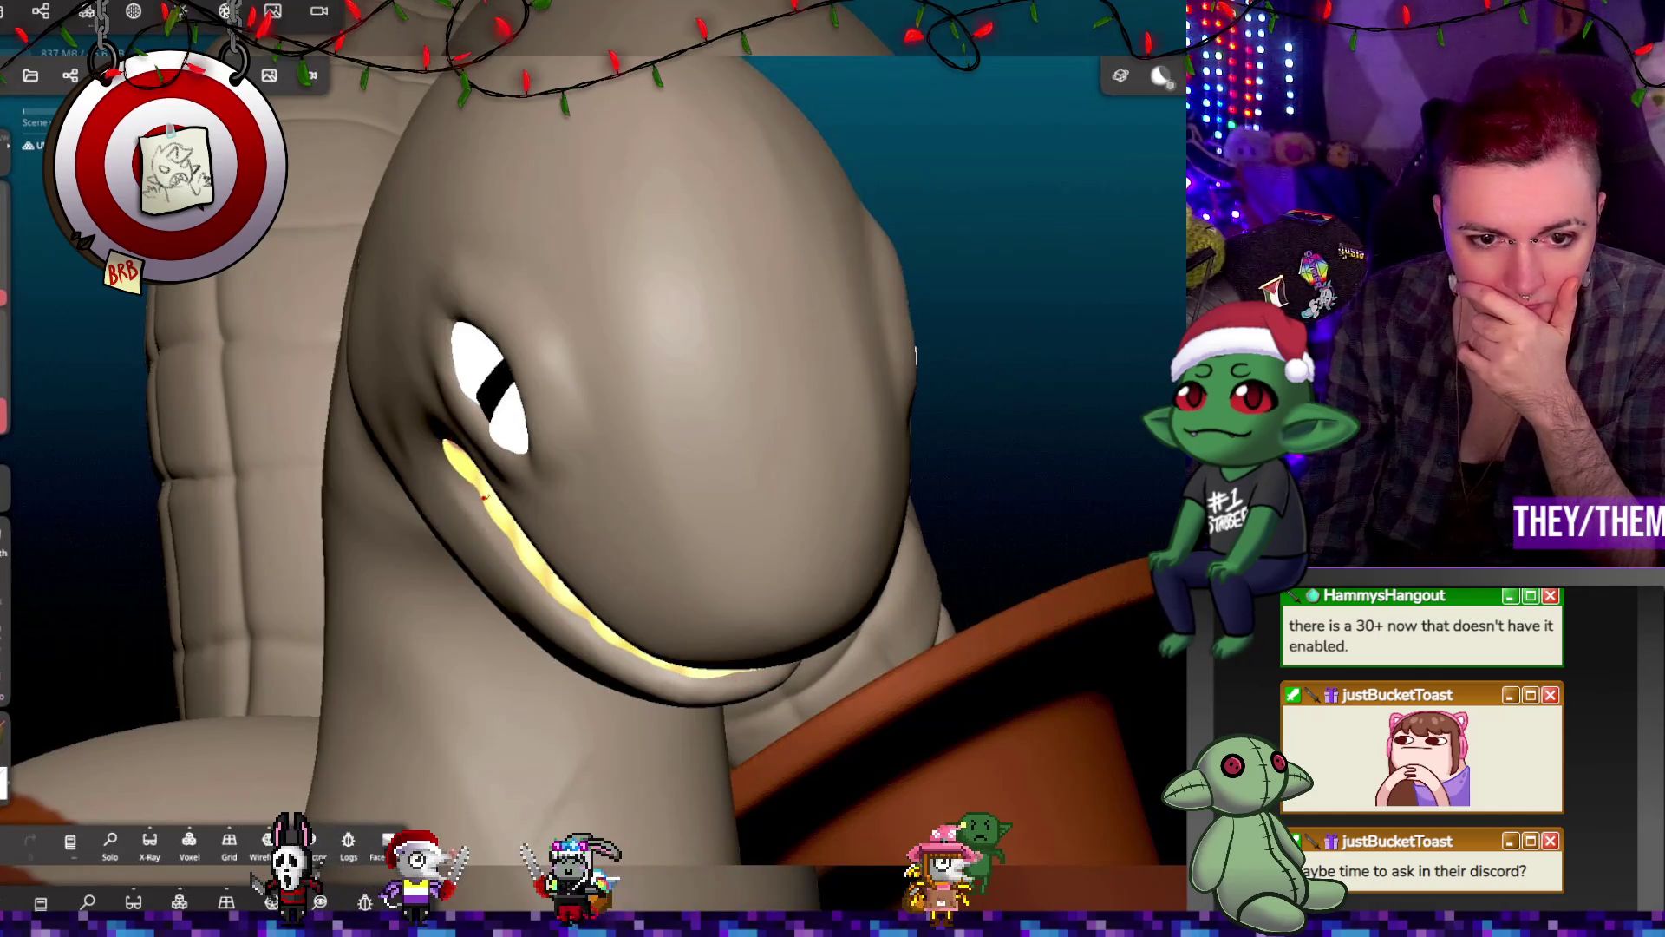
key("f")
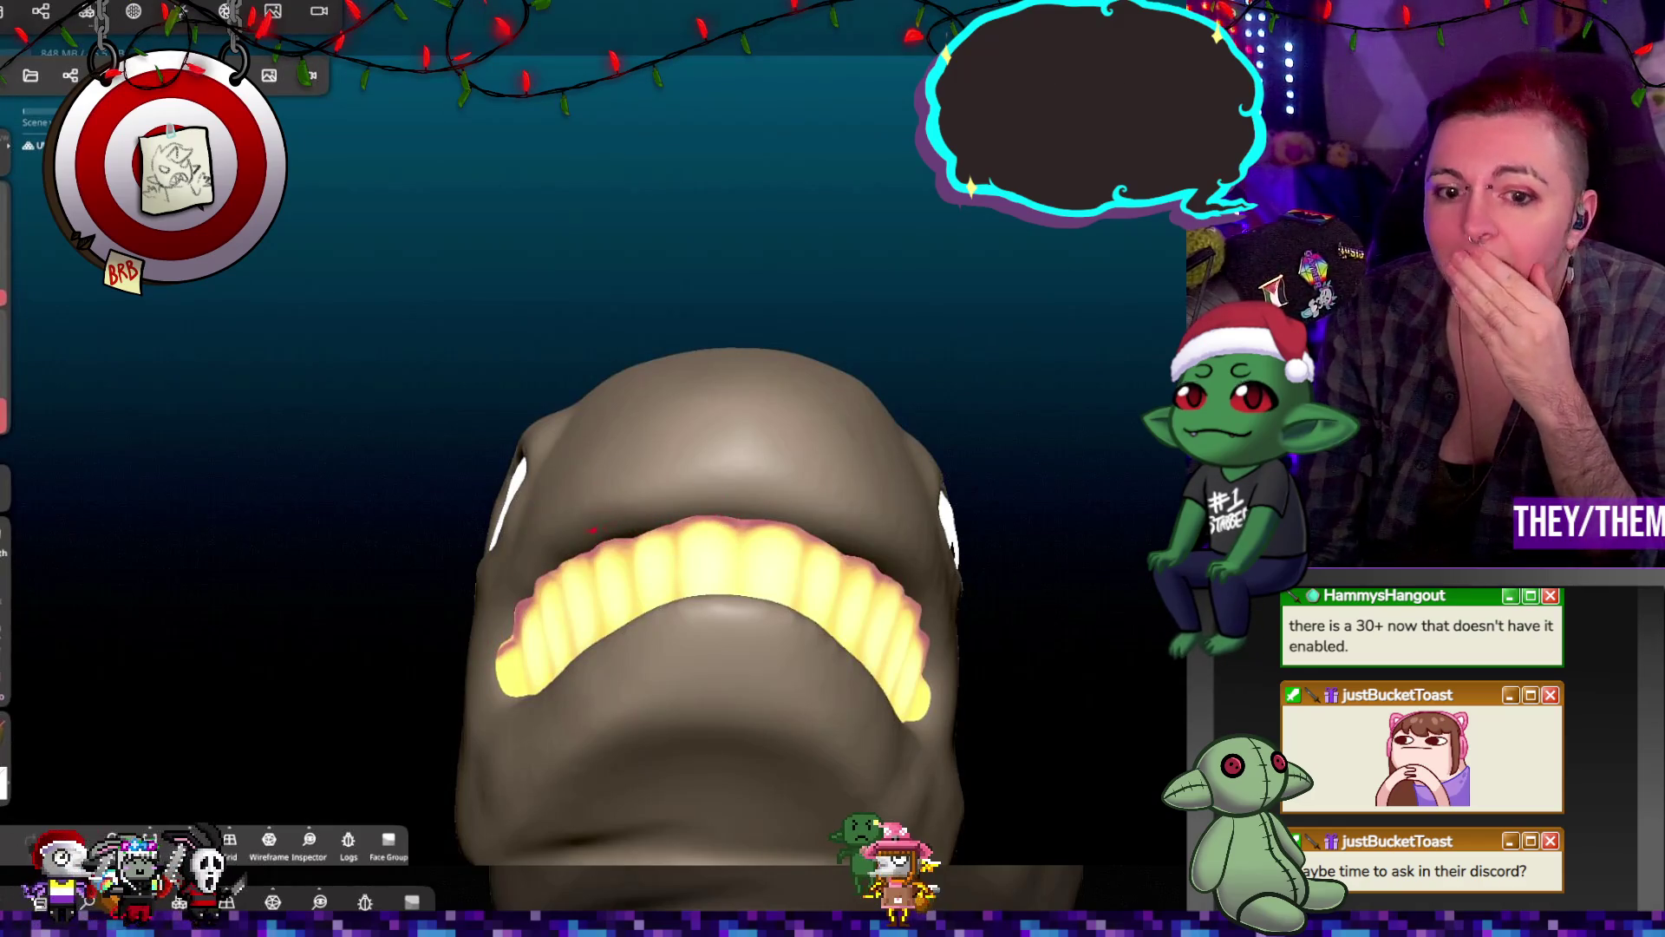
middle_click_drag(792, 533, 851, 670)
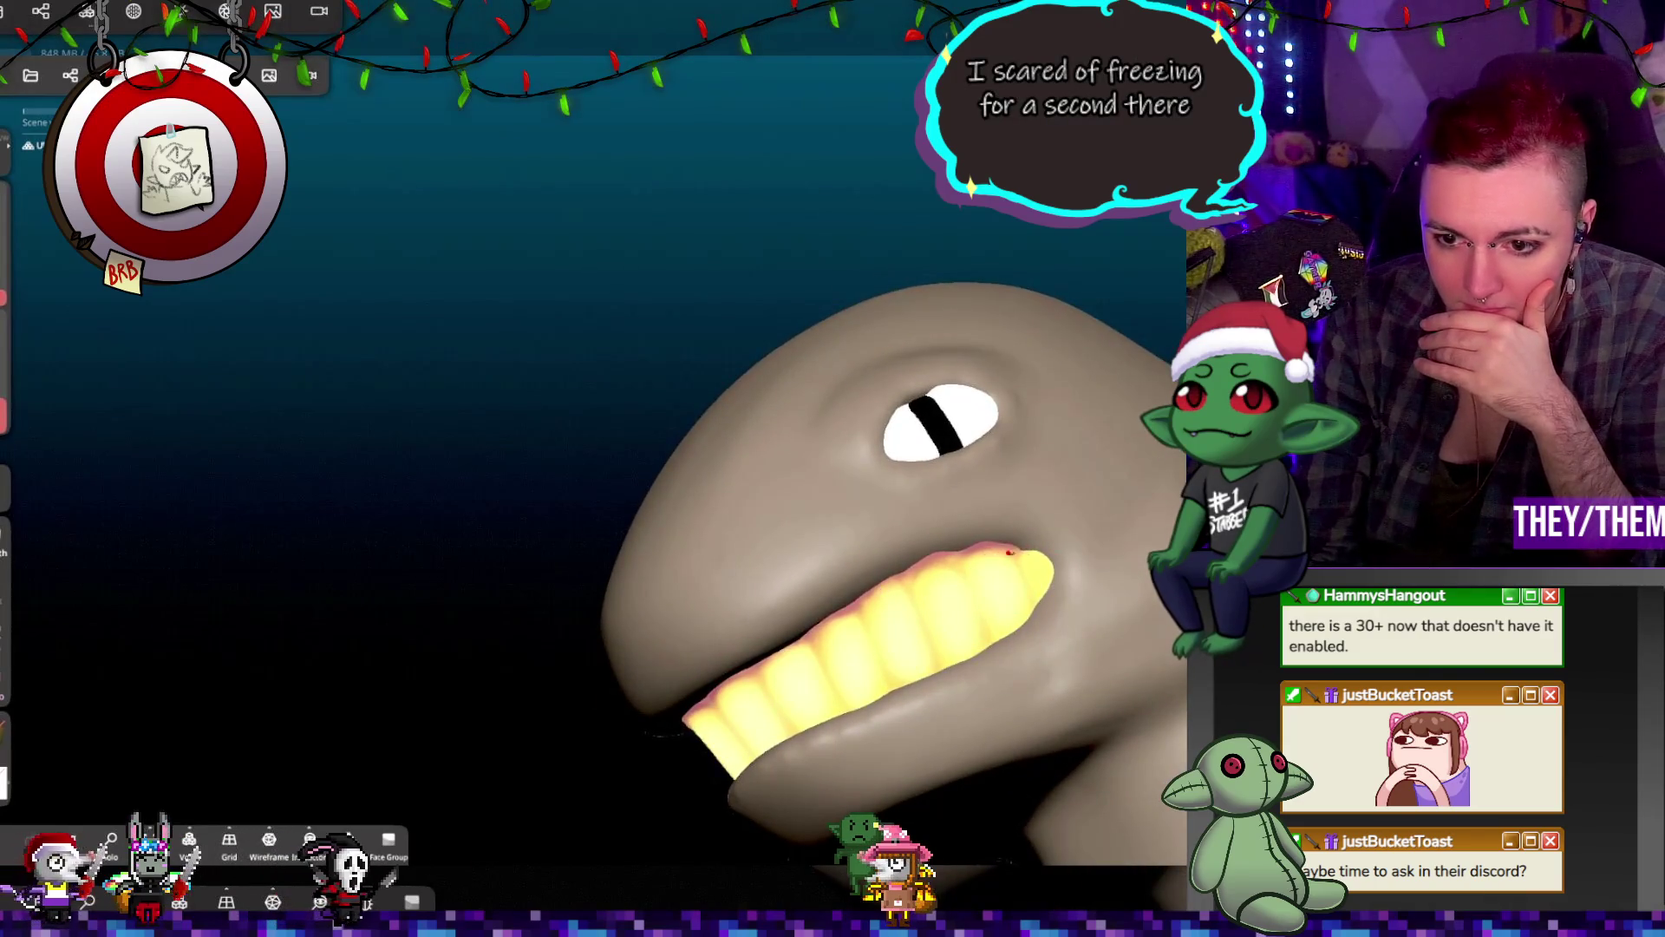
middle_click_drag(1081, 594, 1011, 606)
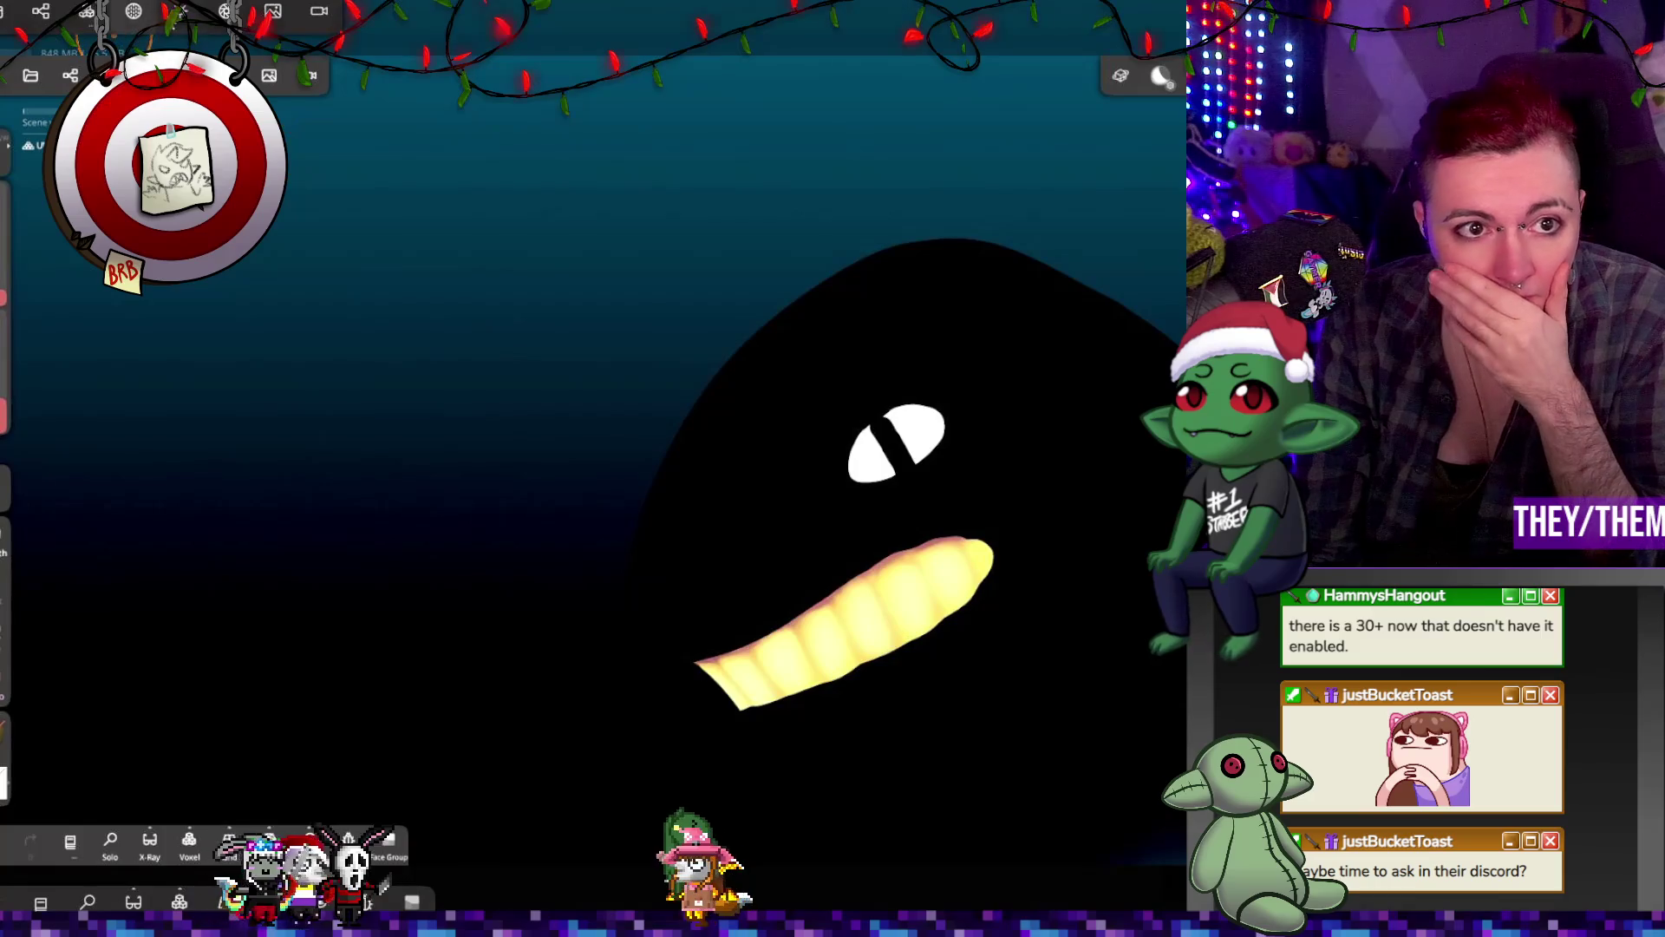
Step: Switch viewport shading from MatCap to PBR to reveal the orca's glossy black material
left_click(133, 12)
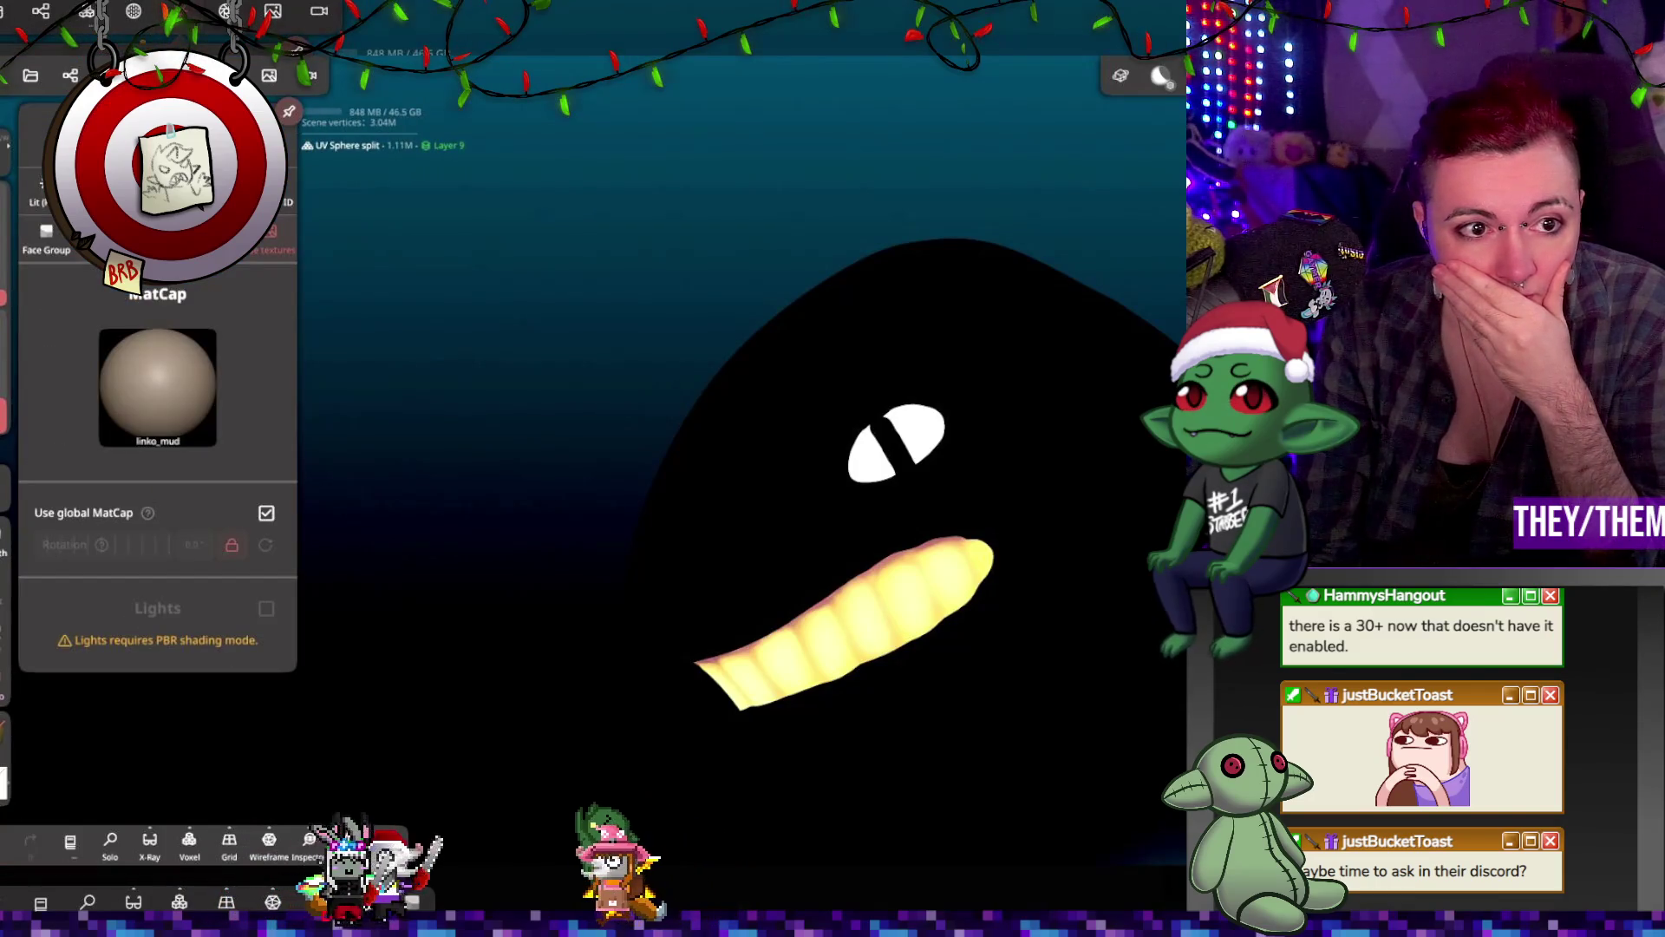
left_click(39, 186)
left_click(538, 268)
mouse_move(777, 368)
middle_mouse_down()
mouse_move(774, 456)
mouse_move(981, 338)
mouse_move(1171, 384)
mouse_move(539, 338)
mouse_move(641, 542)
middle_mouse_up()
scroll(642, 543, "up", 5)
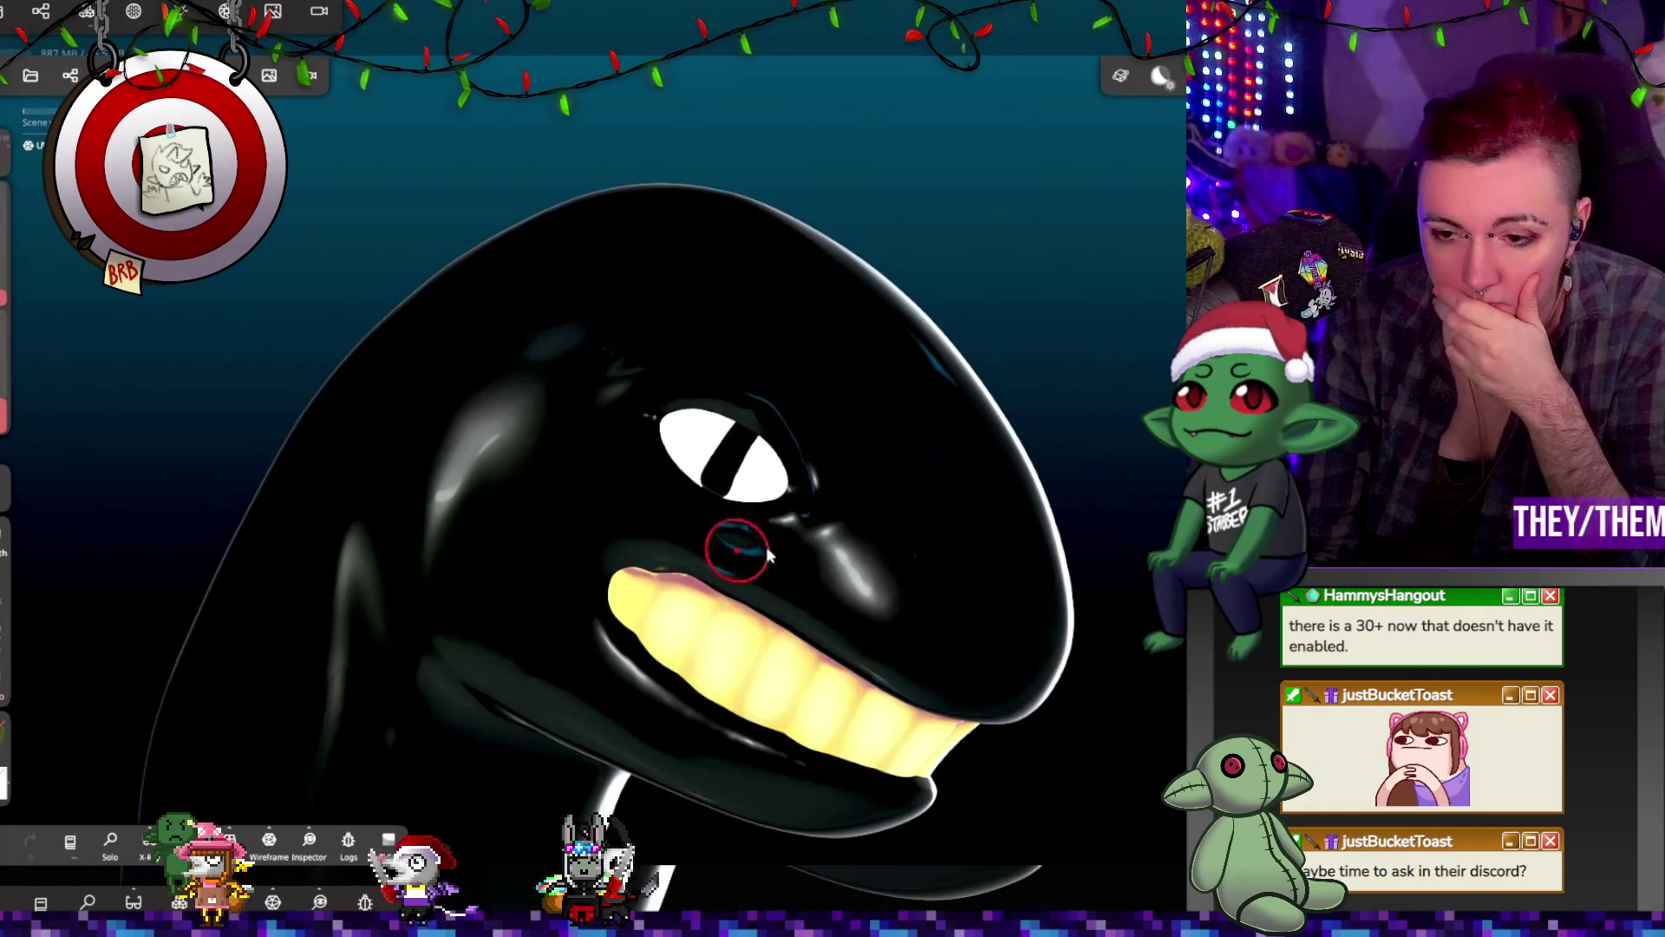
Step: Undo the accidental smudge near the orca's upper teeth and lip
left_click(718, 595)
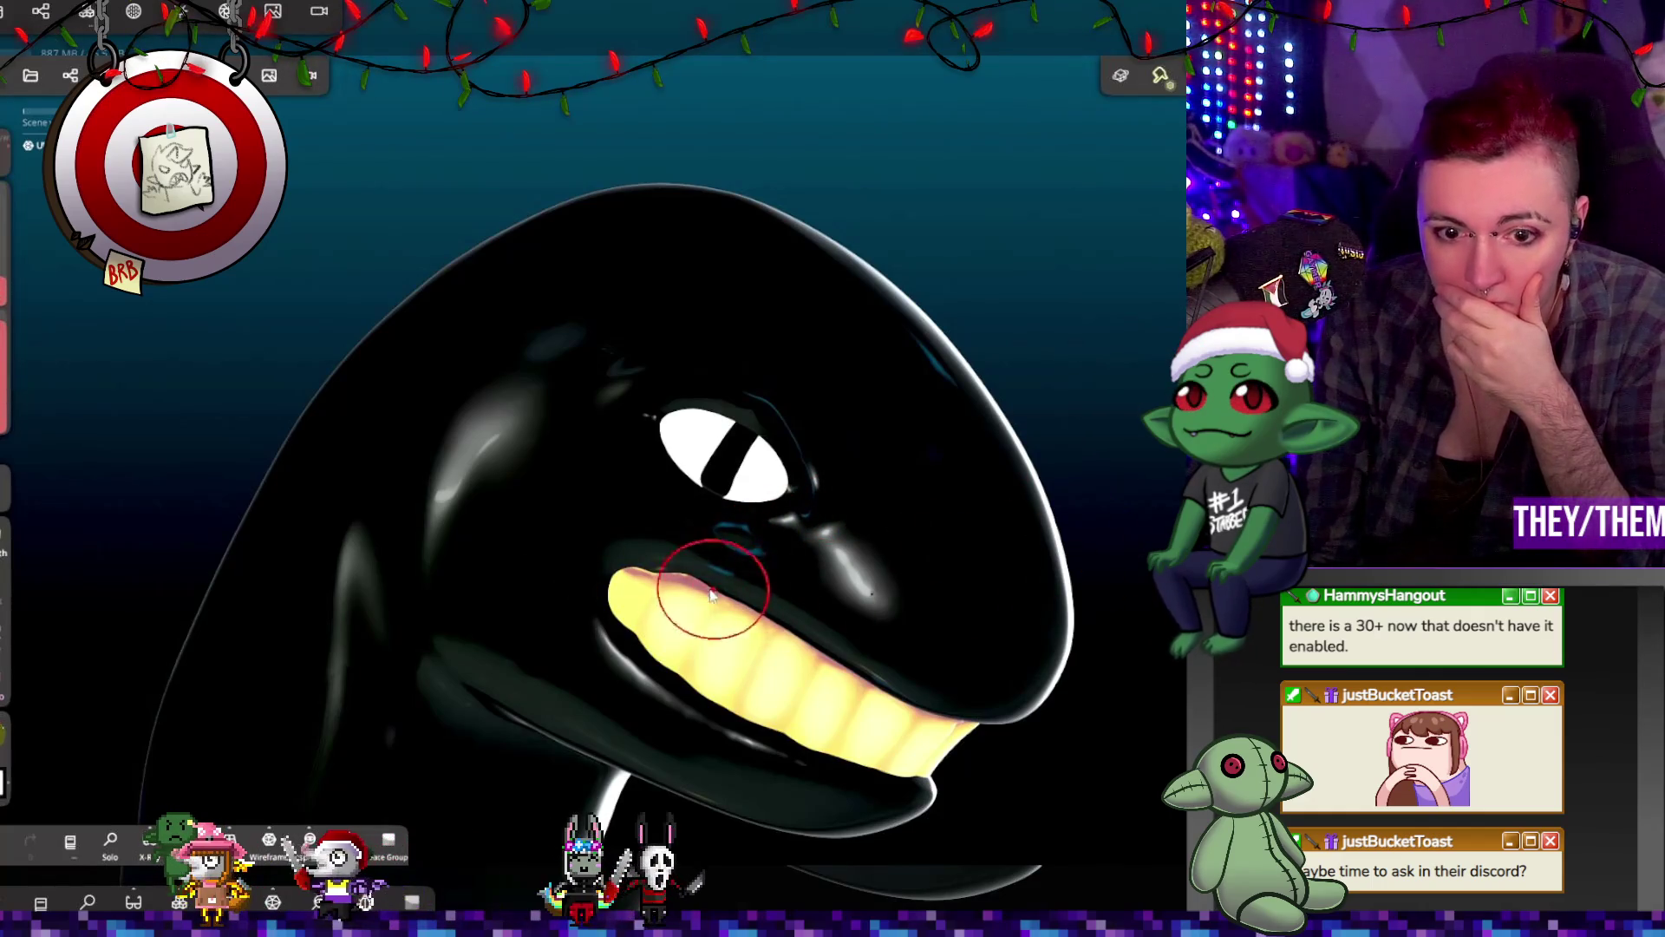
left_click(675, 559)
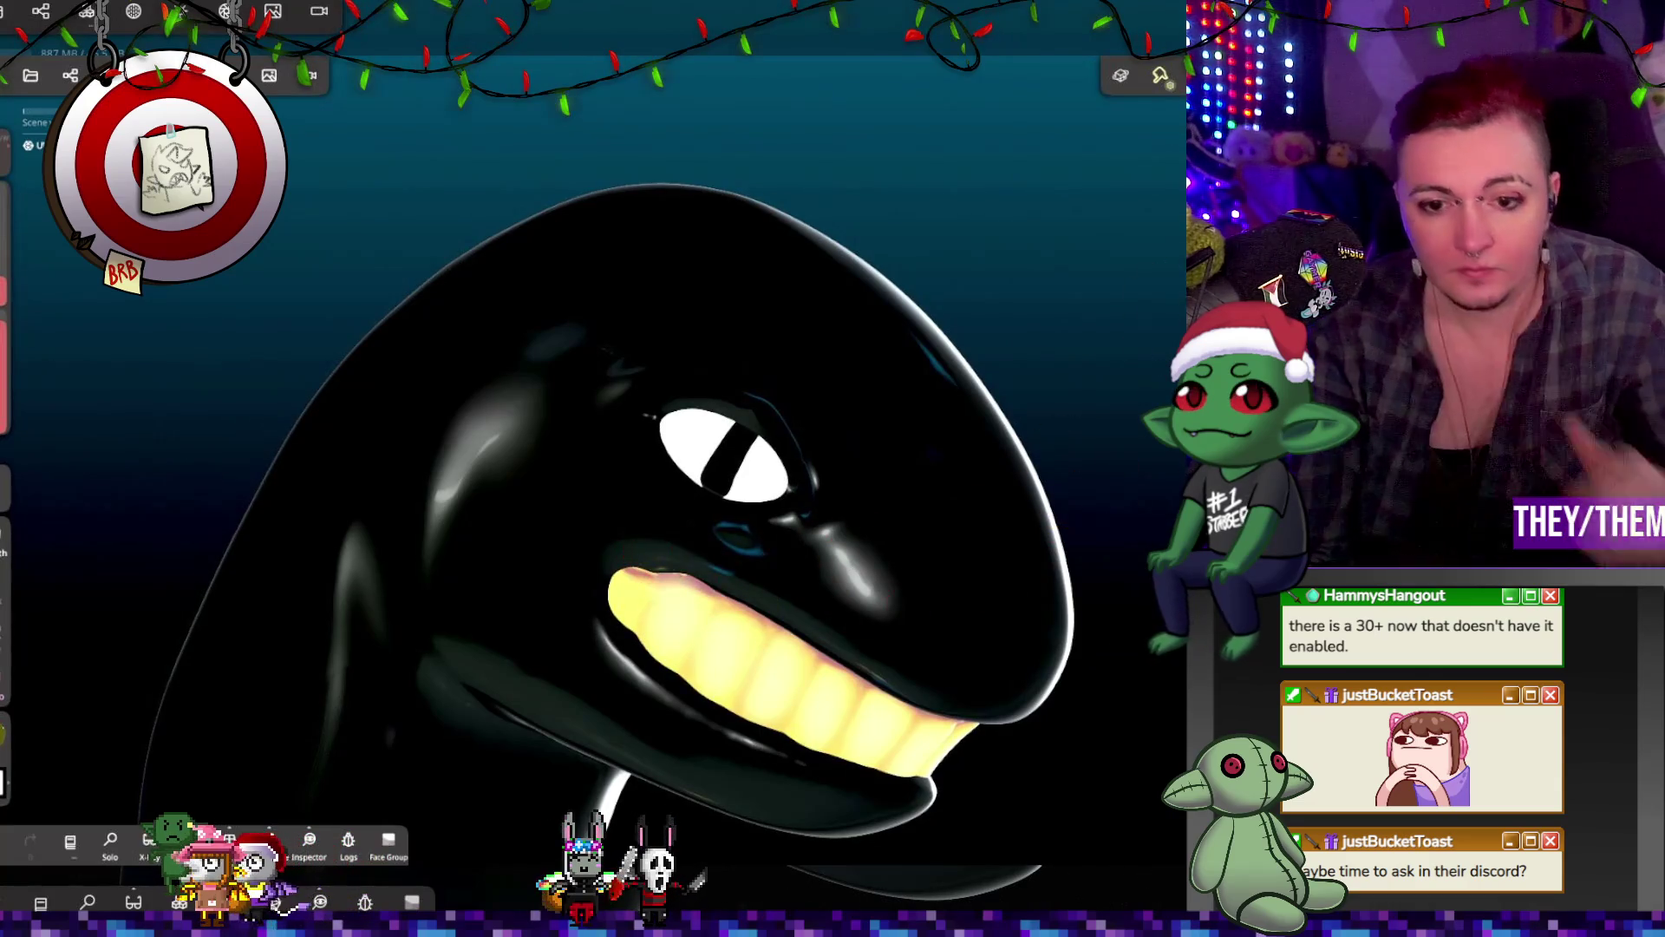
key("ctrl+z")
mouse_move(1180, 111)
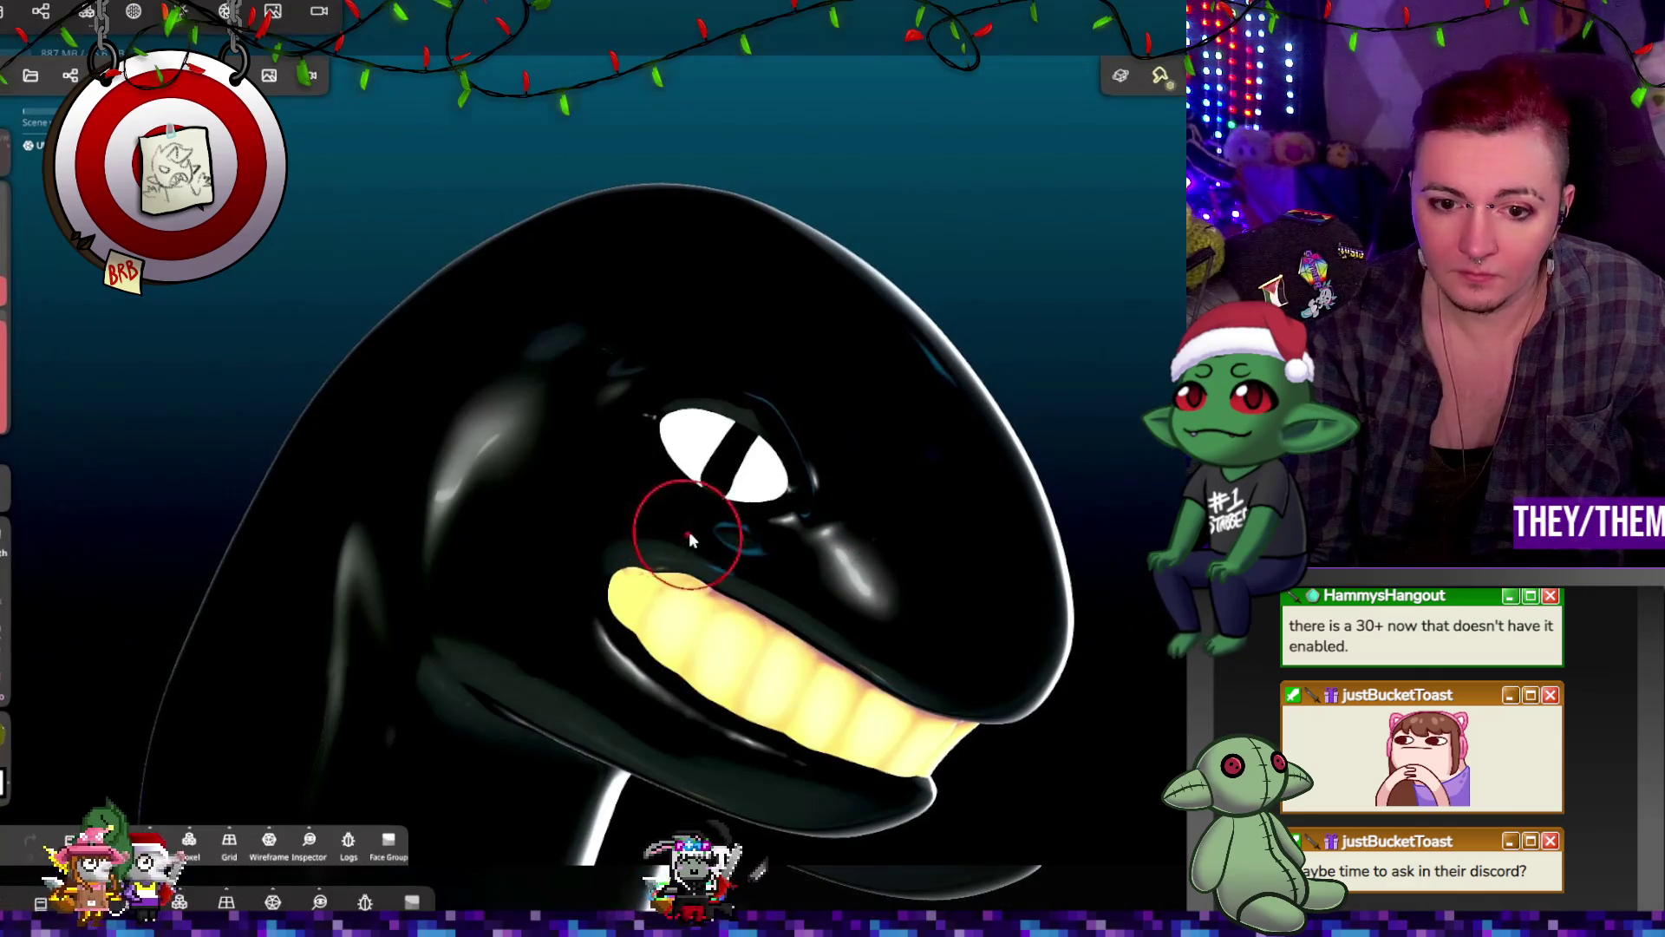
Step: Undo another smudge, lower the brush intensity, and bring up the Painting material settings
key("ctrl+z")
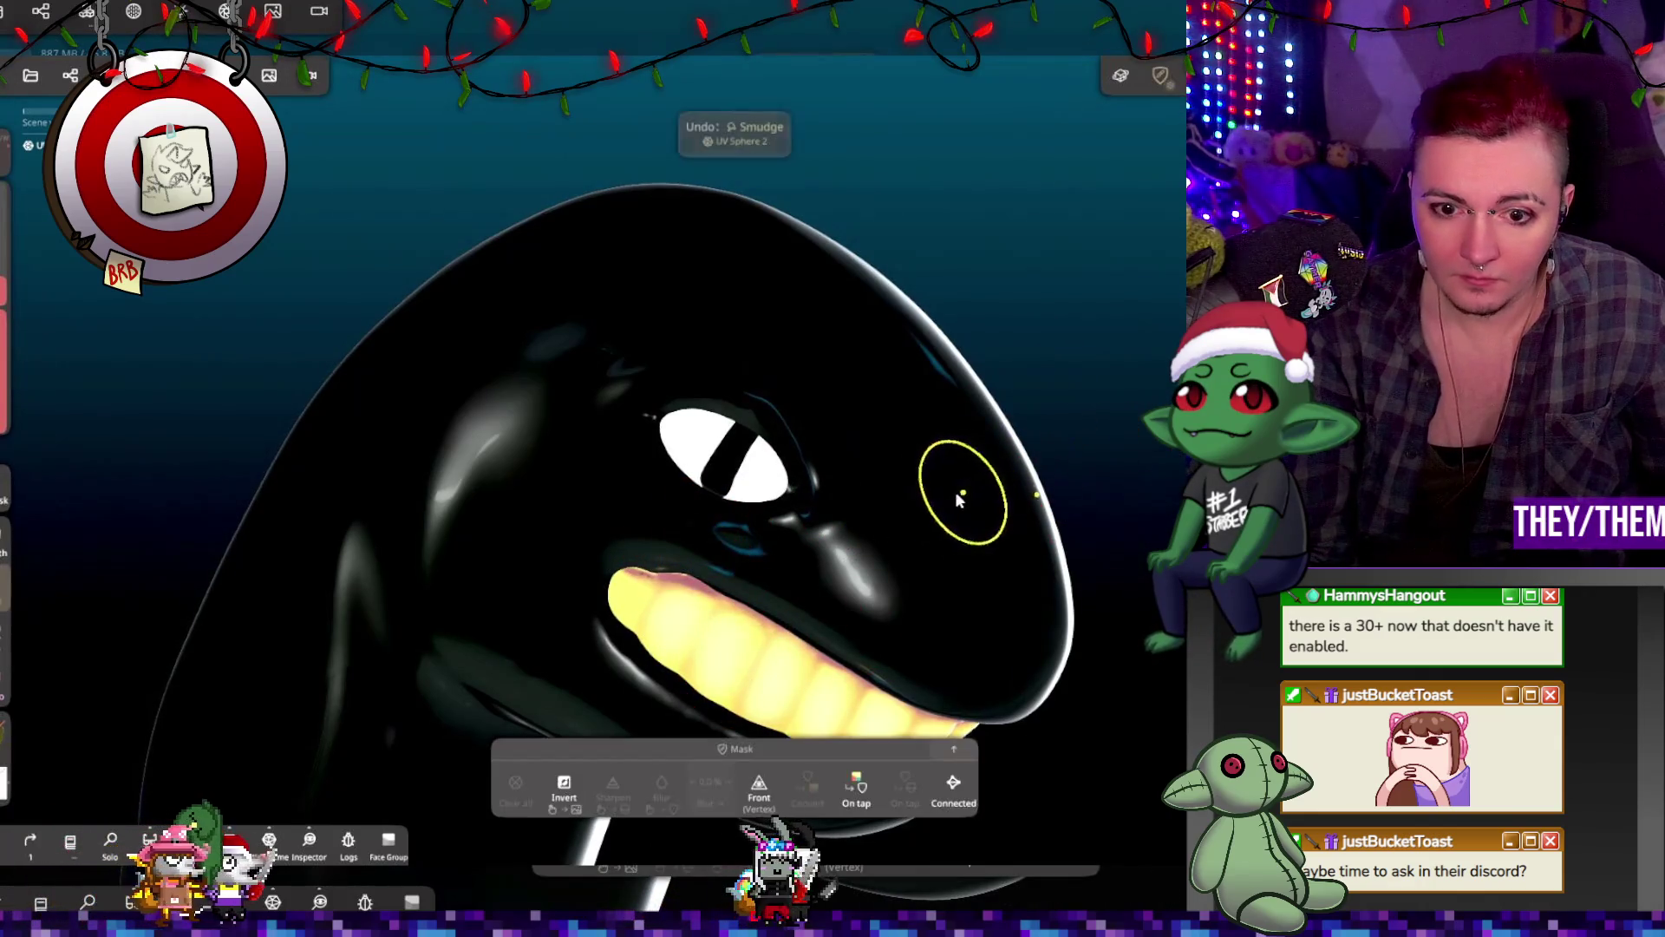
left_click_drag(6, 364, 6, 438)
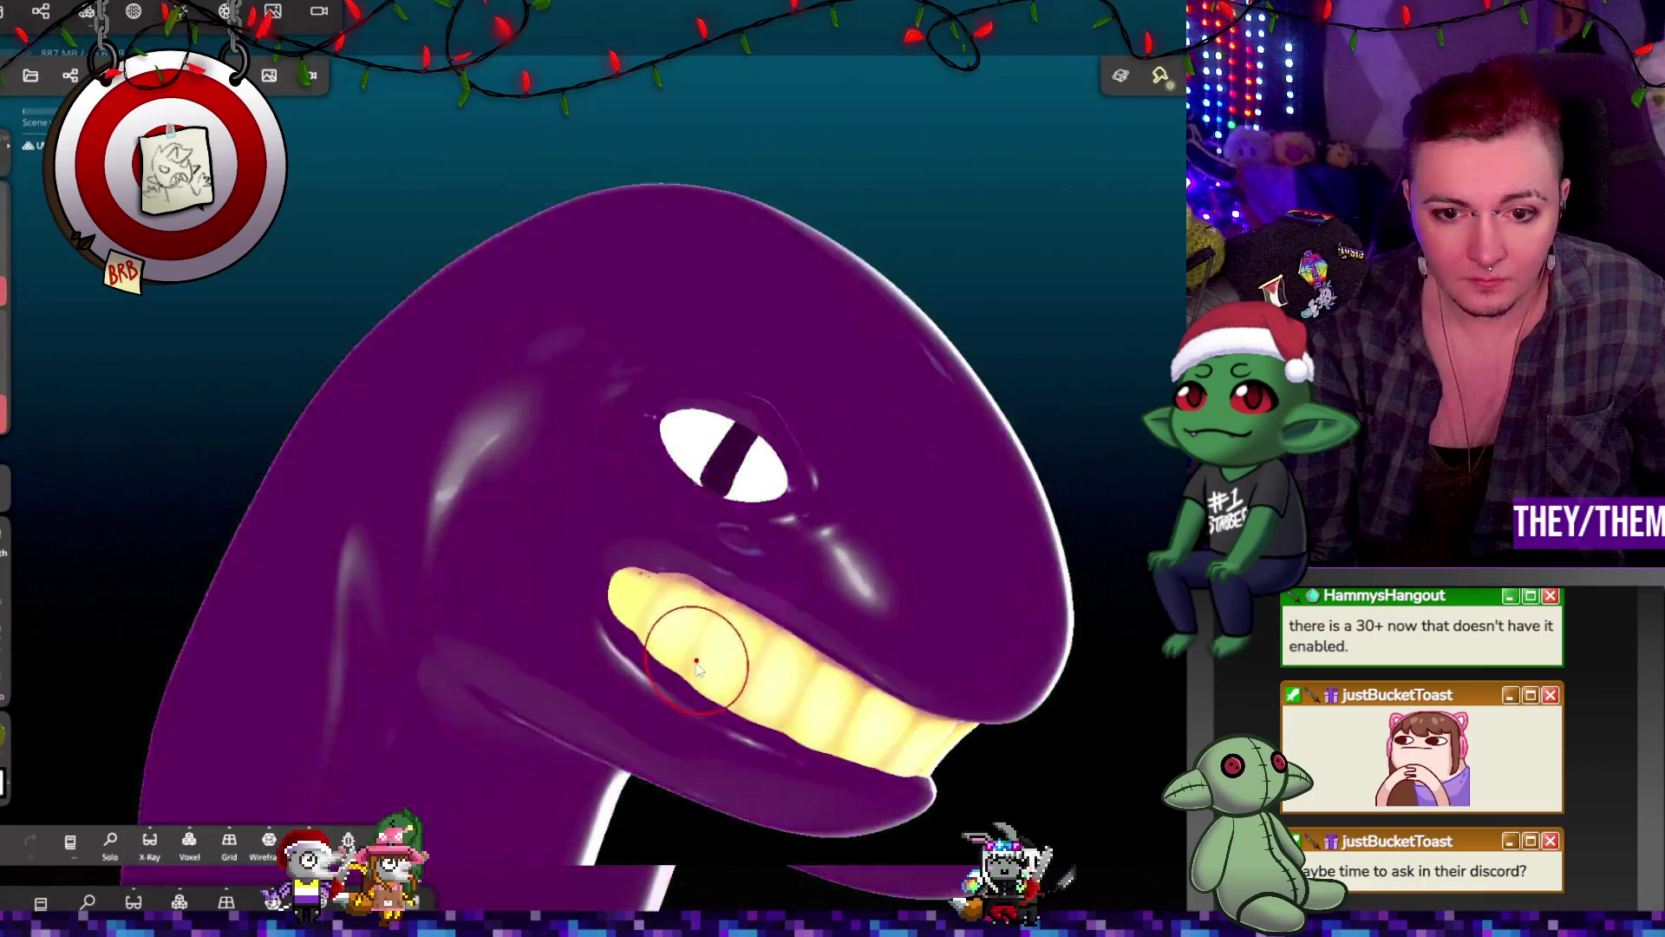
scroll(686, 568, "up", 5)
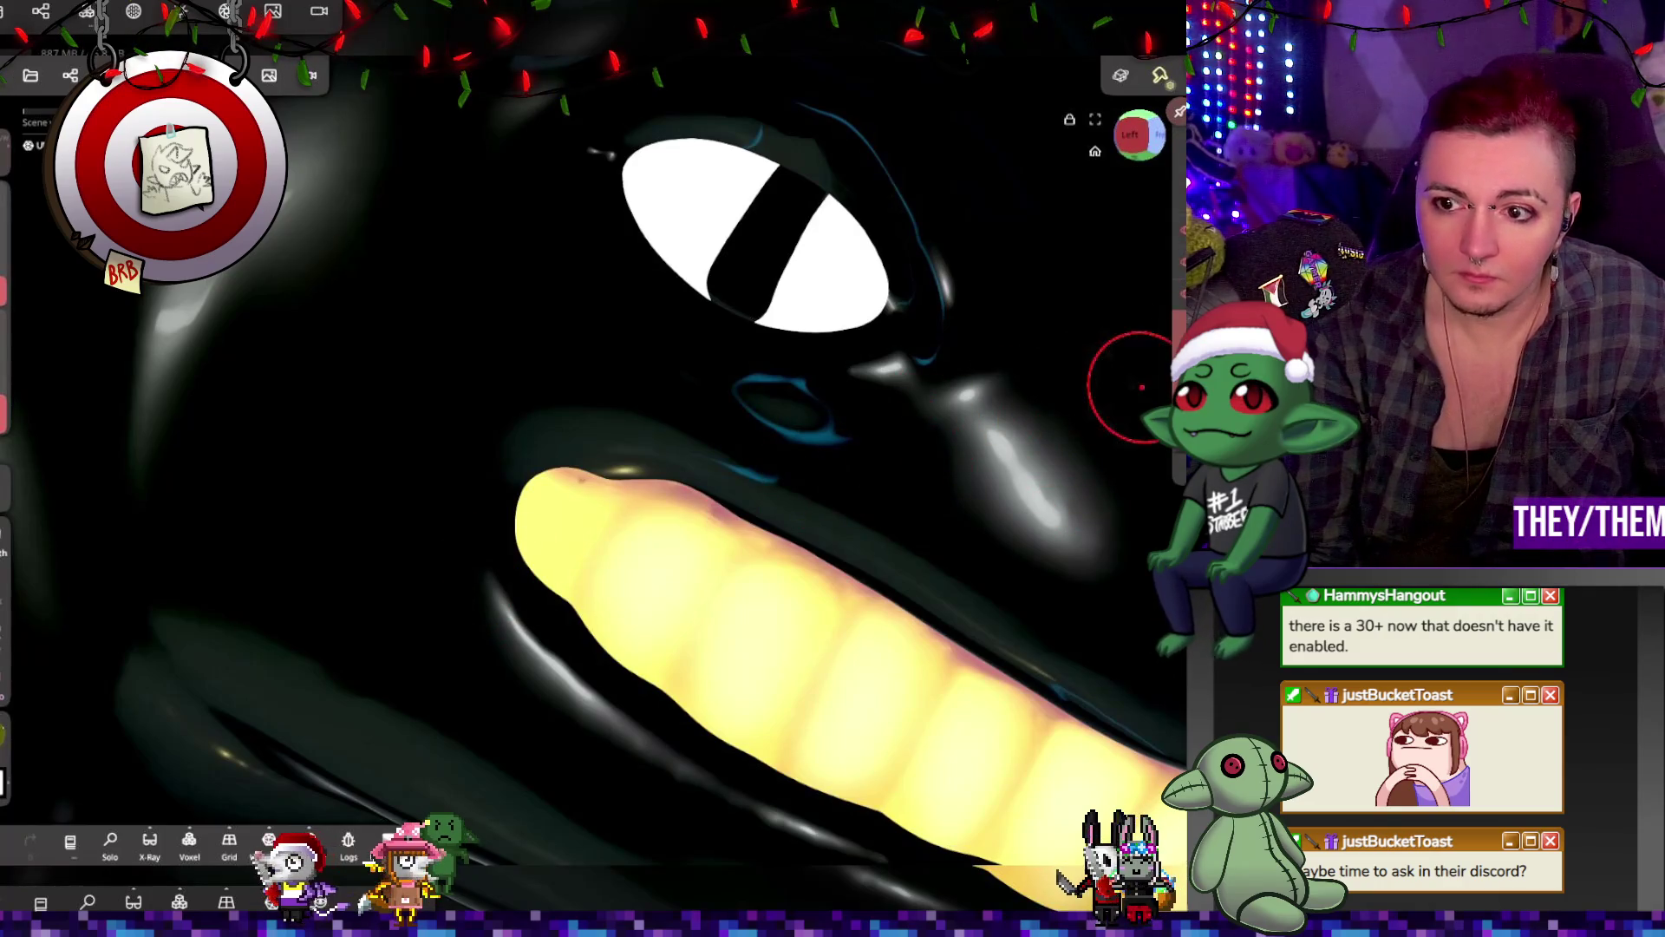
left_click(7, 733)
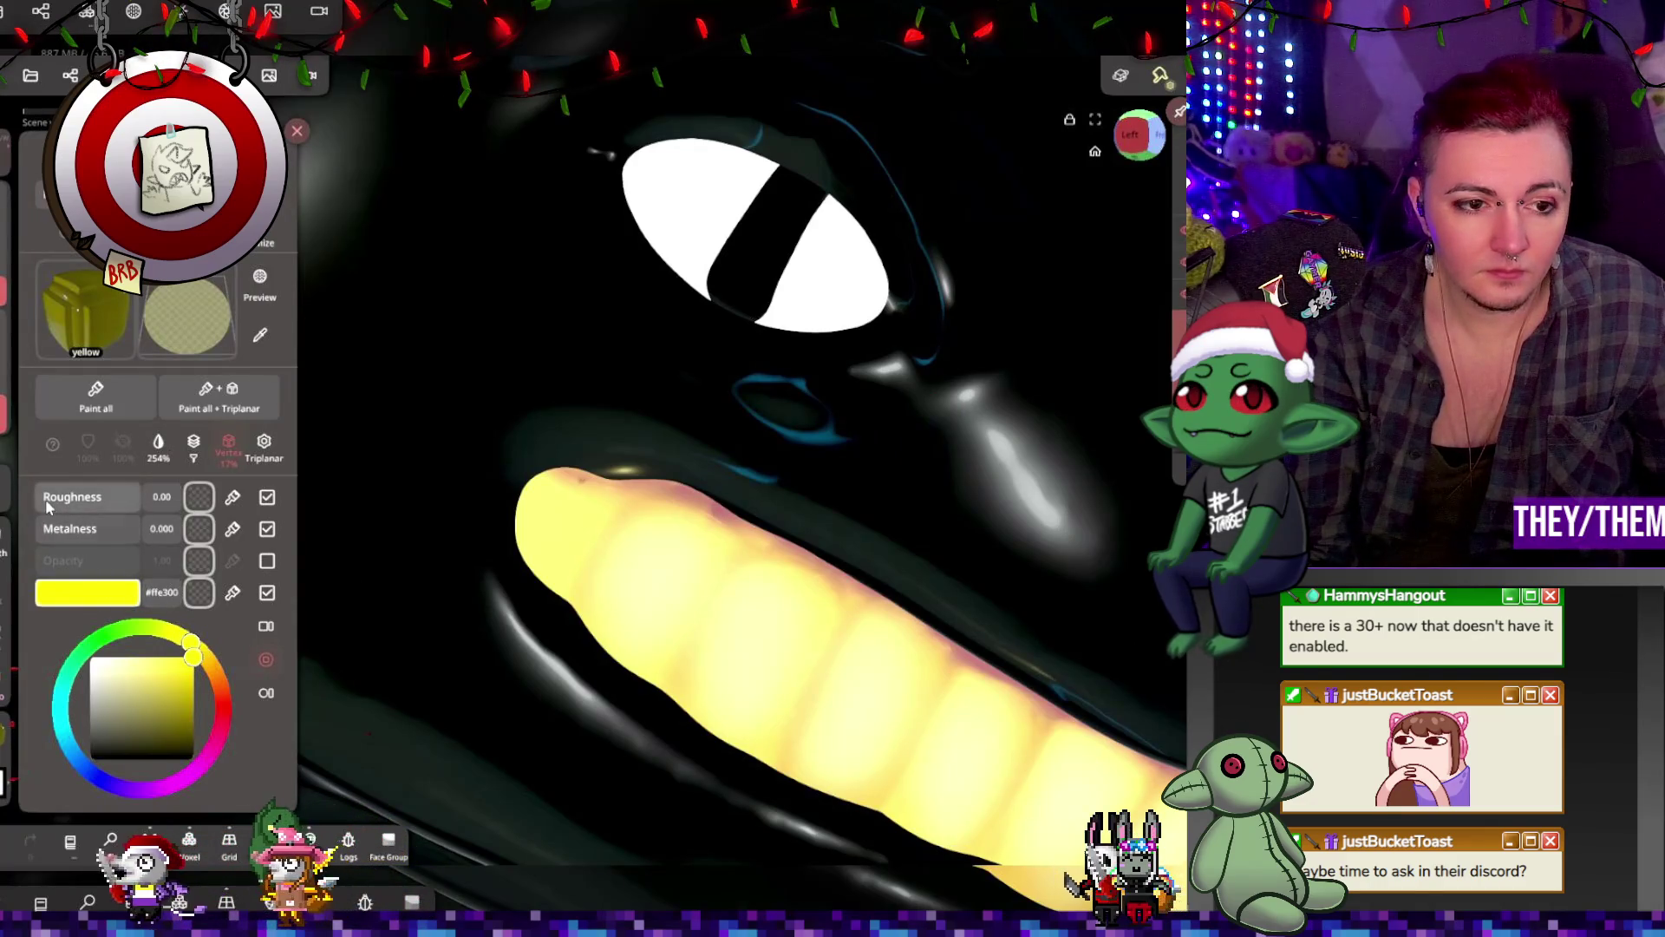
Step: Set the paint to roughness 0.30 with pale yellow #fff395, then close the Painting panel
left_click_drag(48, 503, 67, 498)
left_click(134, 659)
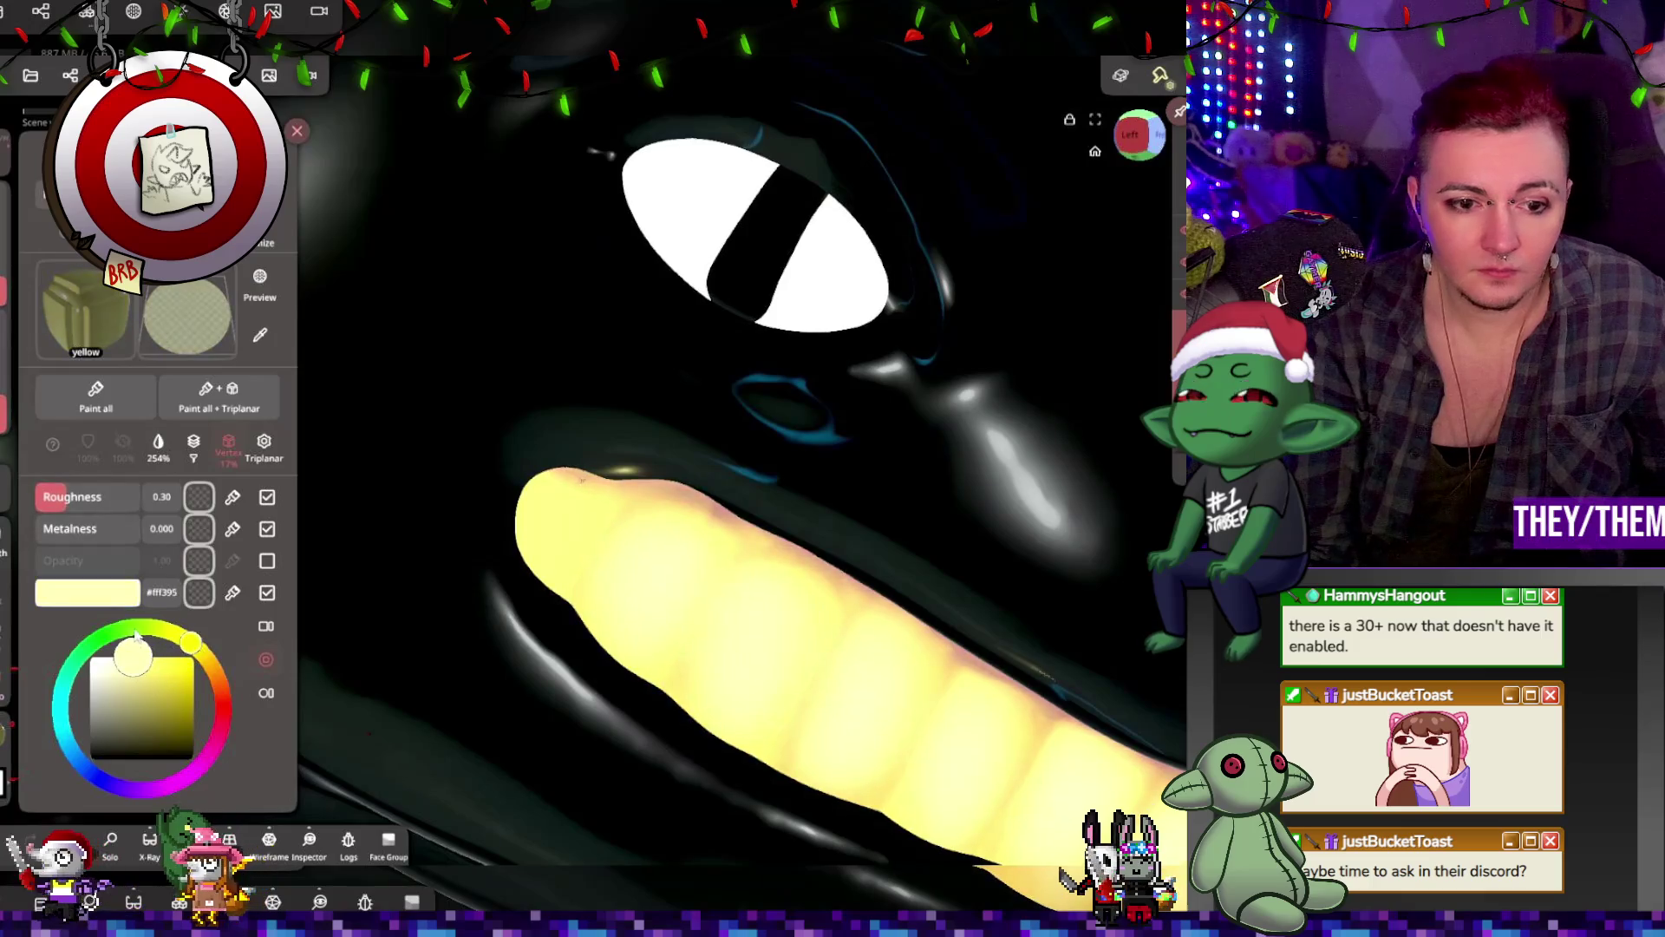
left_click(577, 481)
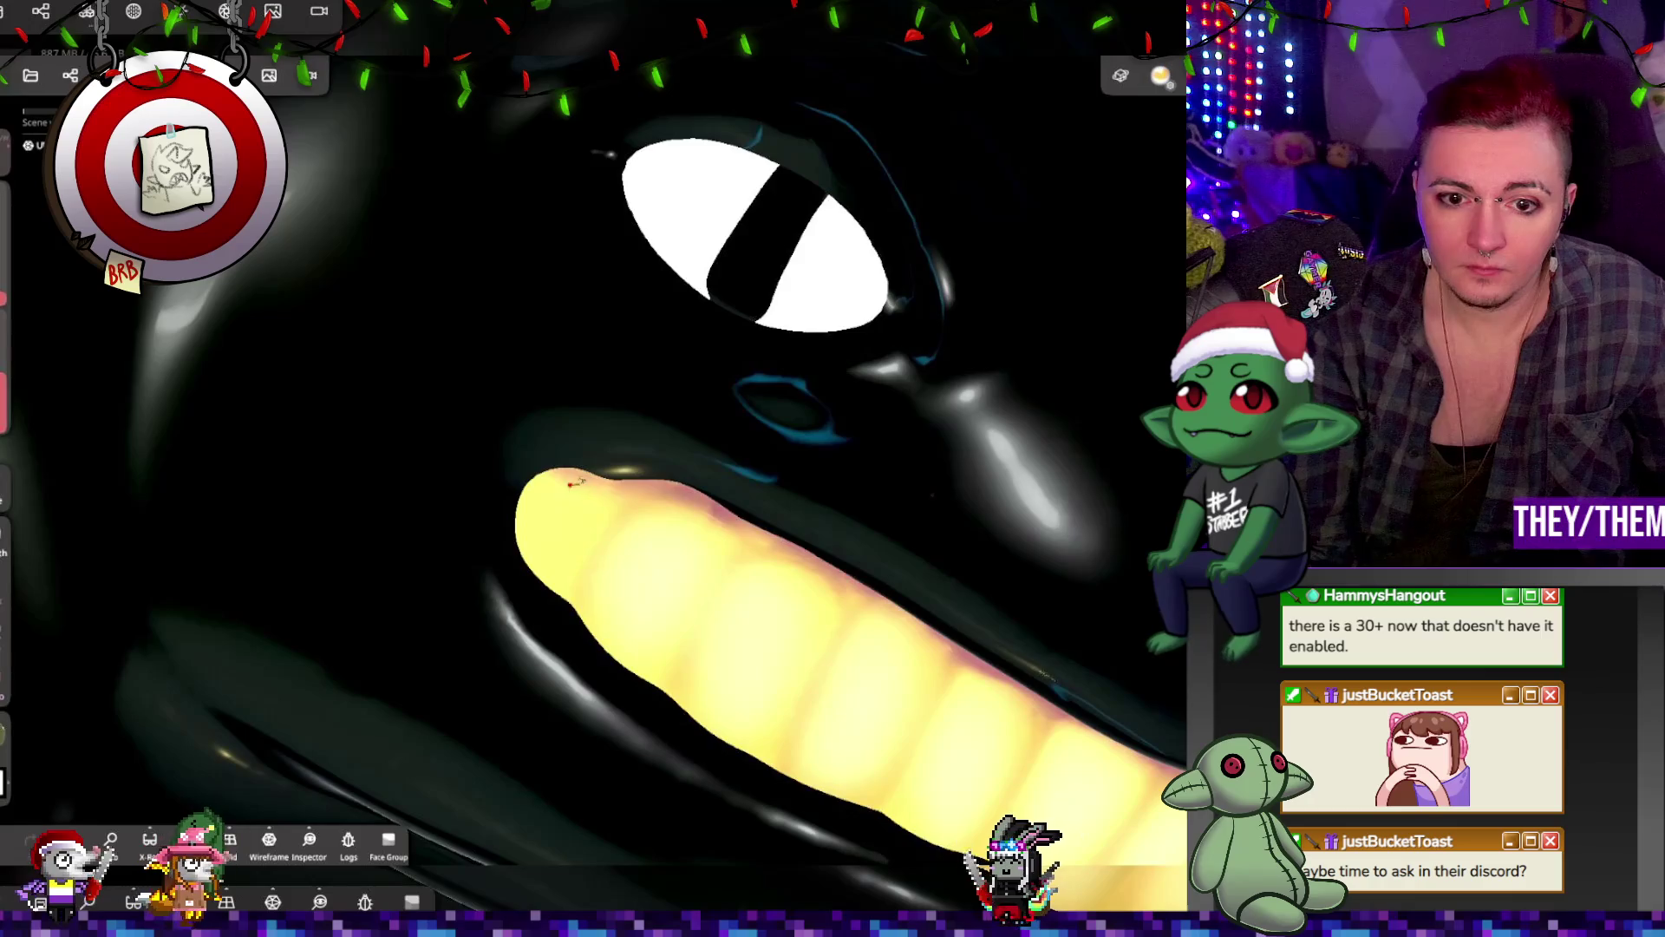
Step: Hide UV Sphere 2, make UV Sphere active, and paint dark strokes on the tongue tip
scroll(573, 483, "up", 5)
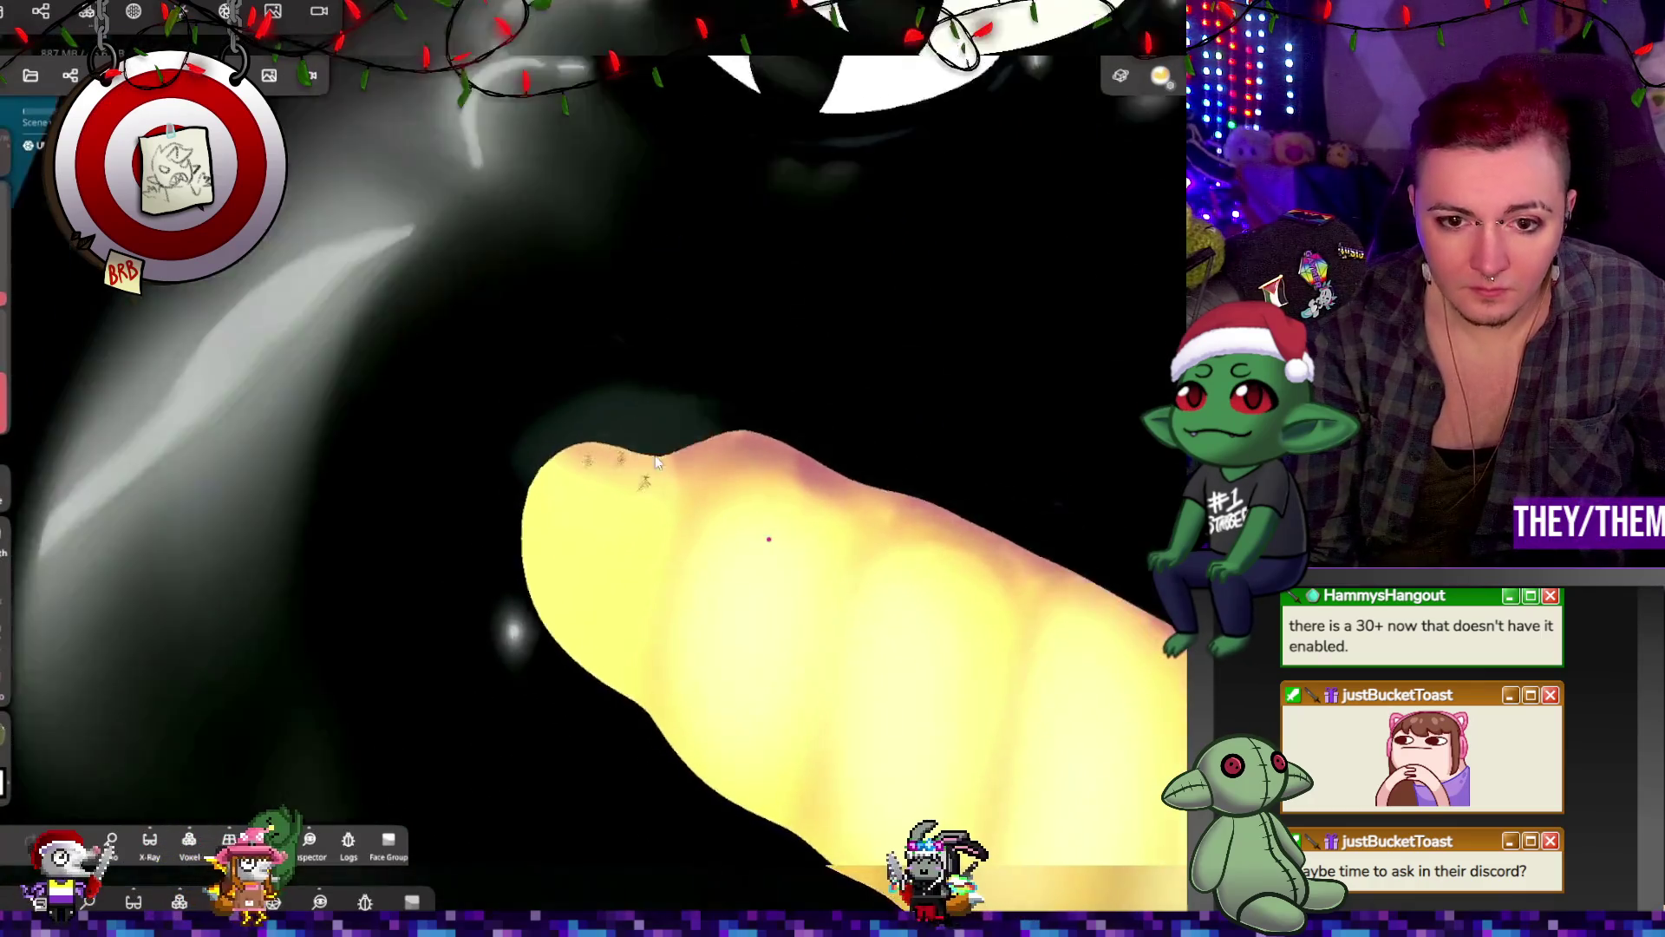
mouse_move(656, 463)
right_mouse_down()
mouse_move(590, 376)
mouse_move(848, 471)
right_mouse_up()
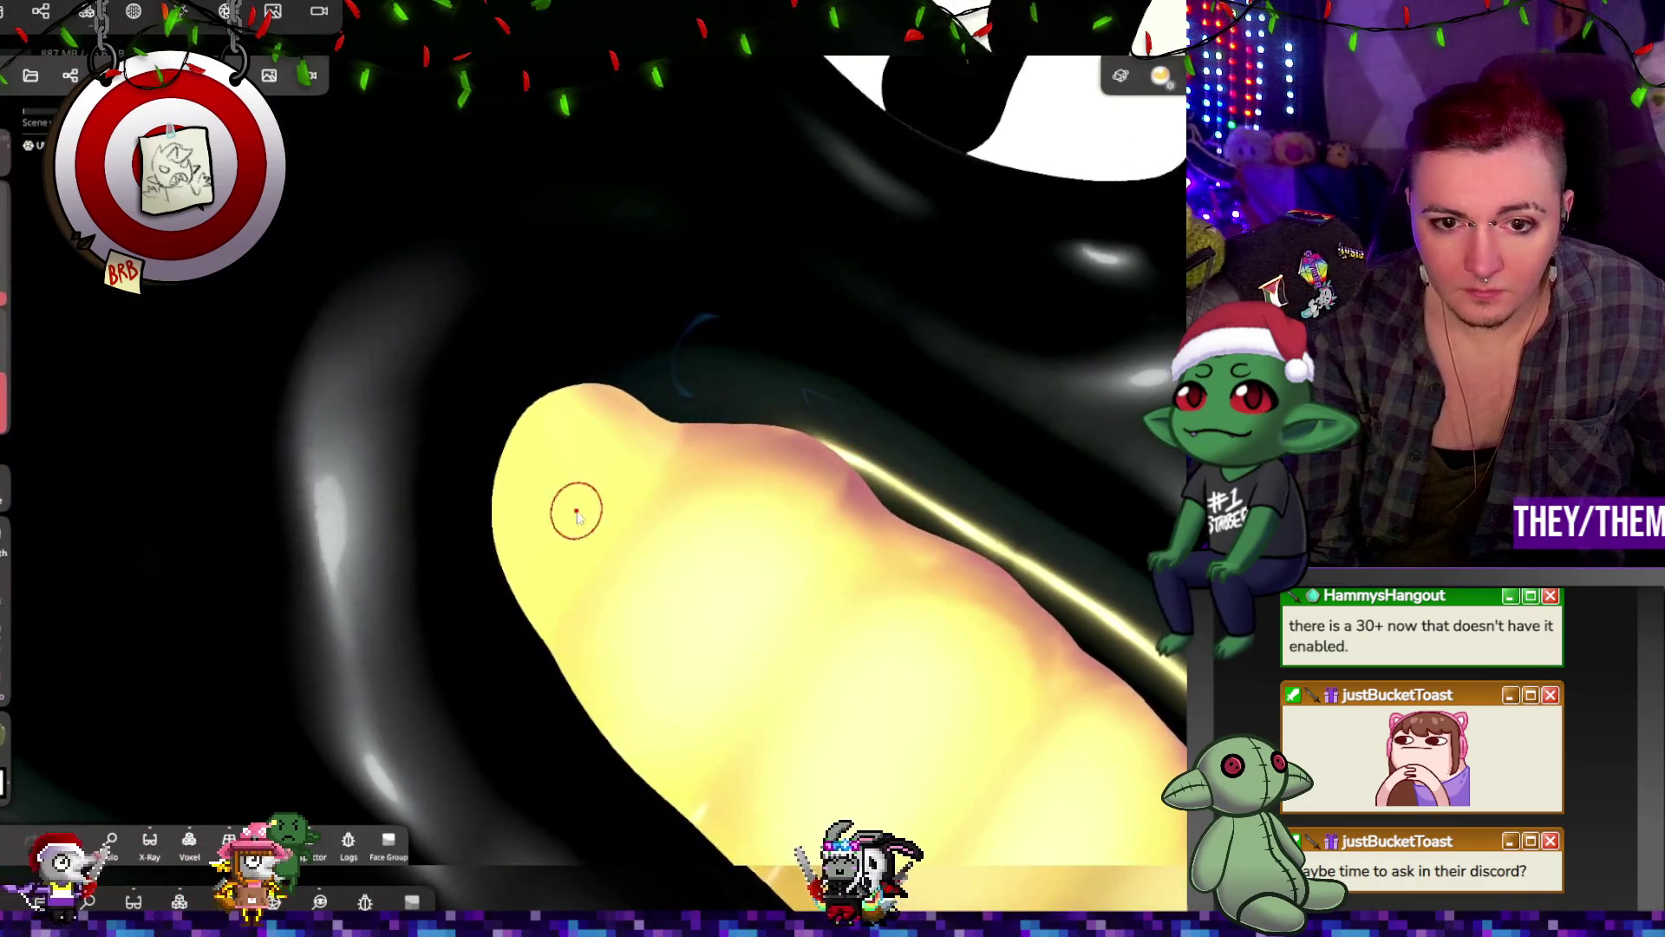
left_click(595, 356)
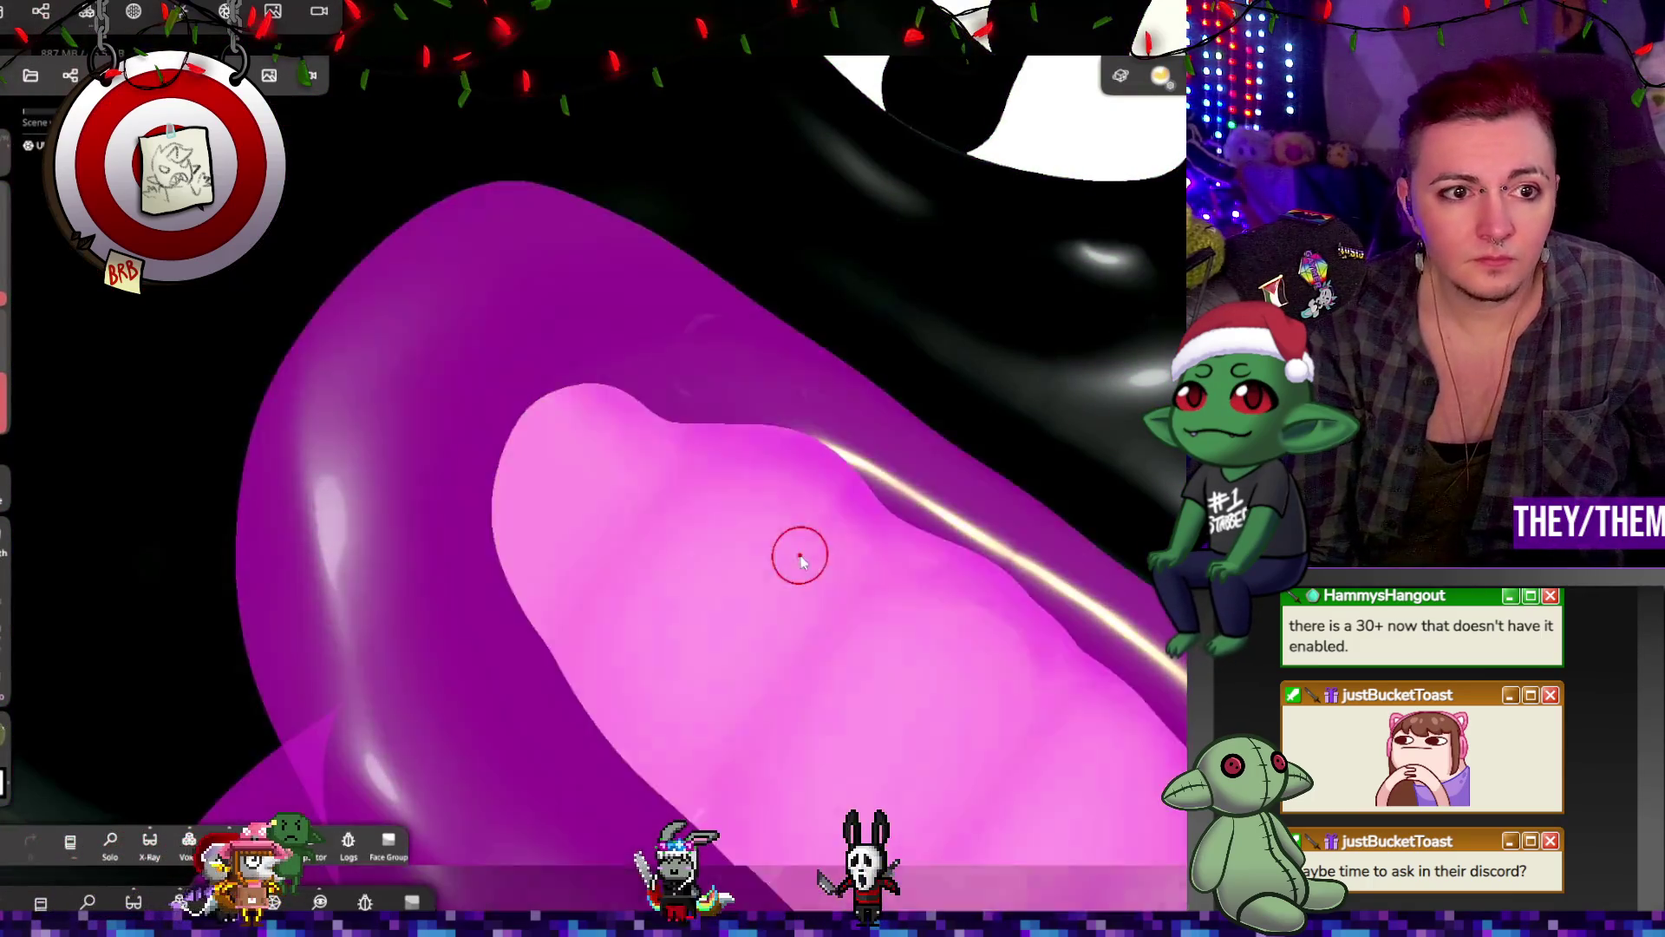
left_click(70, 75)
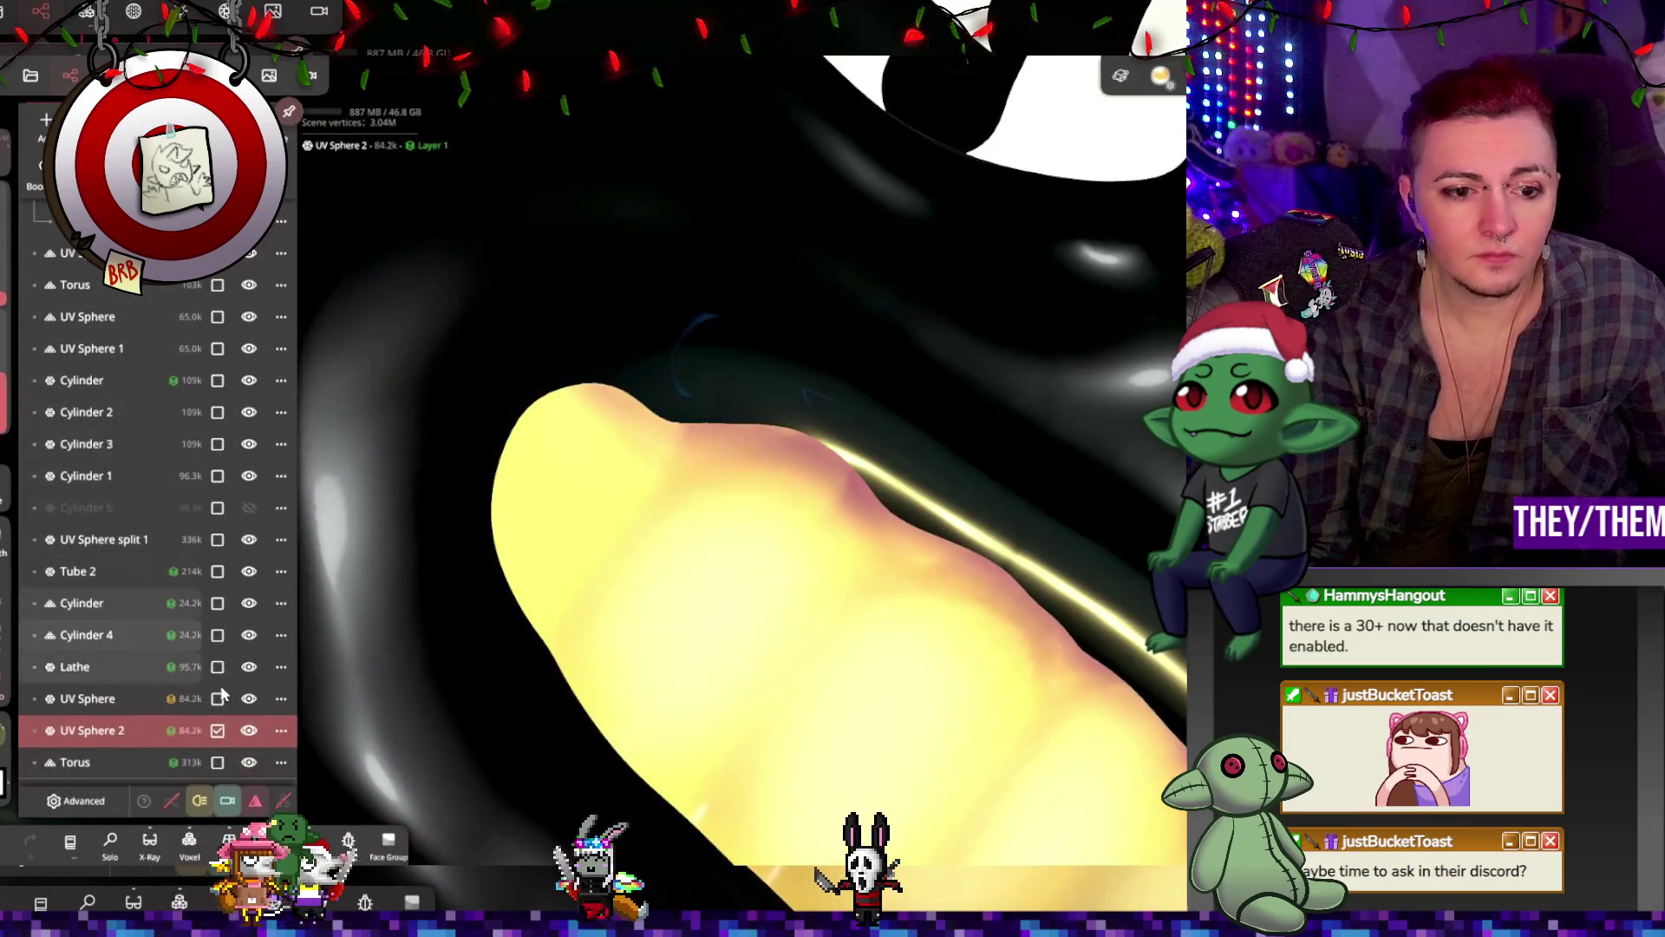
left_click(249, 730)
left_click(130, 698)
mouse_move(597, 425)
left_mouse_down()
mouse_move(543, 487)
mouse_move(541, 445)
mouse_move(383, 357)
left_mouse_up()
left_click_drag(649, 445, 687, 470)
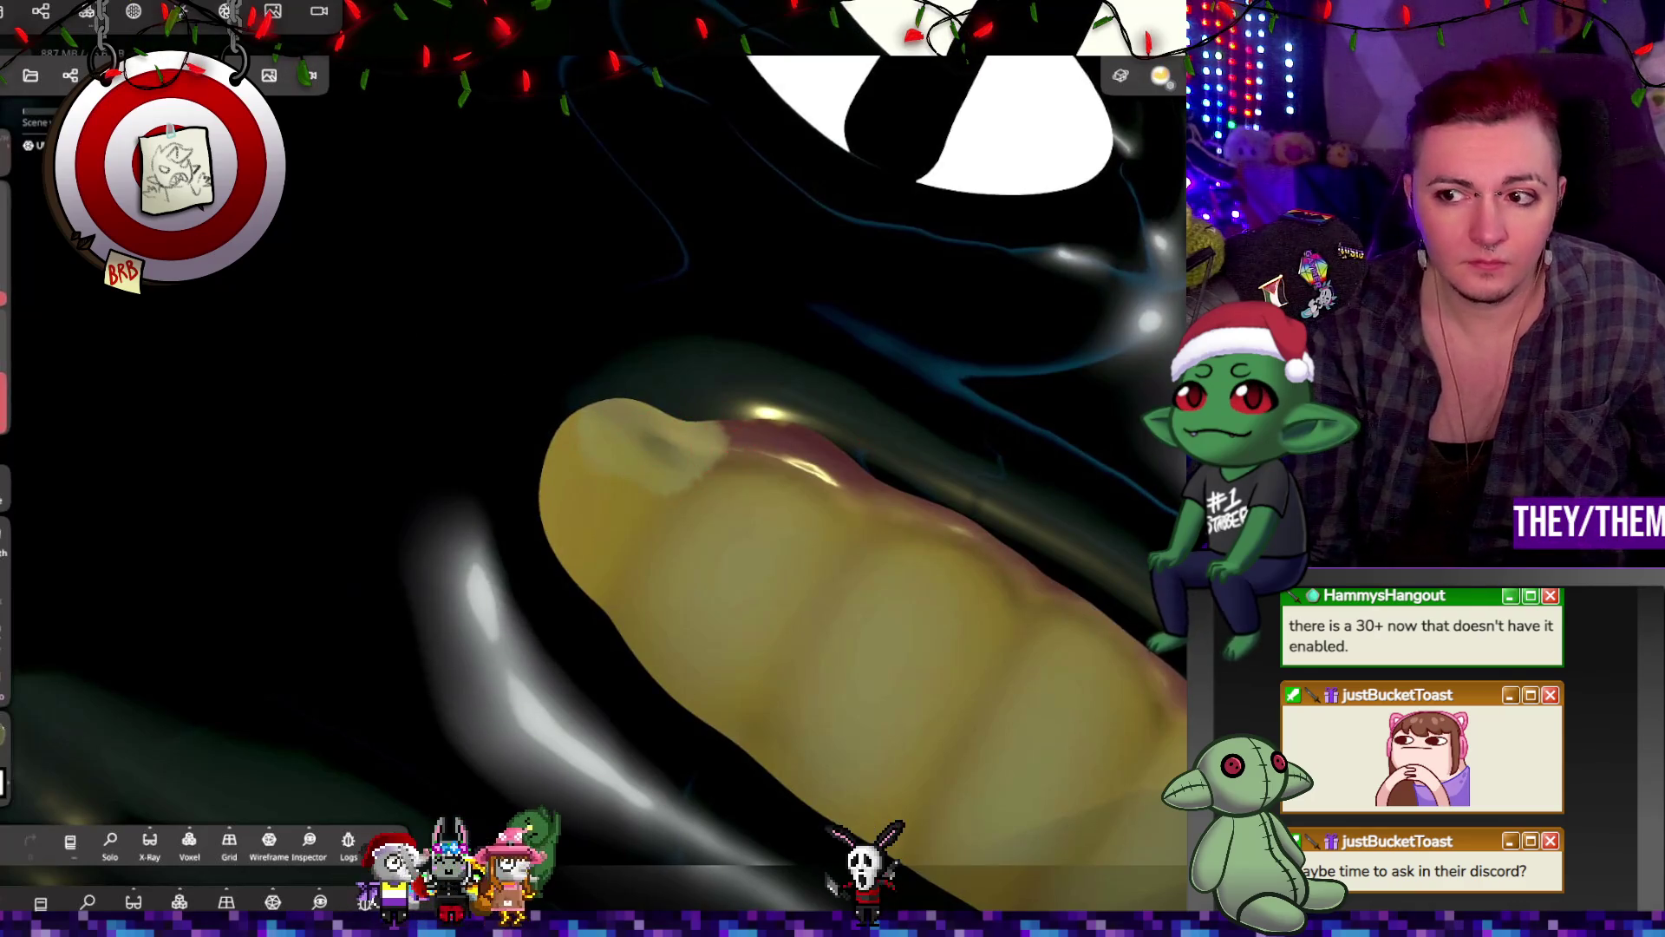
left_click_drag(694, 442, 641, 462)
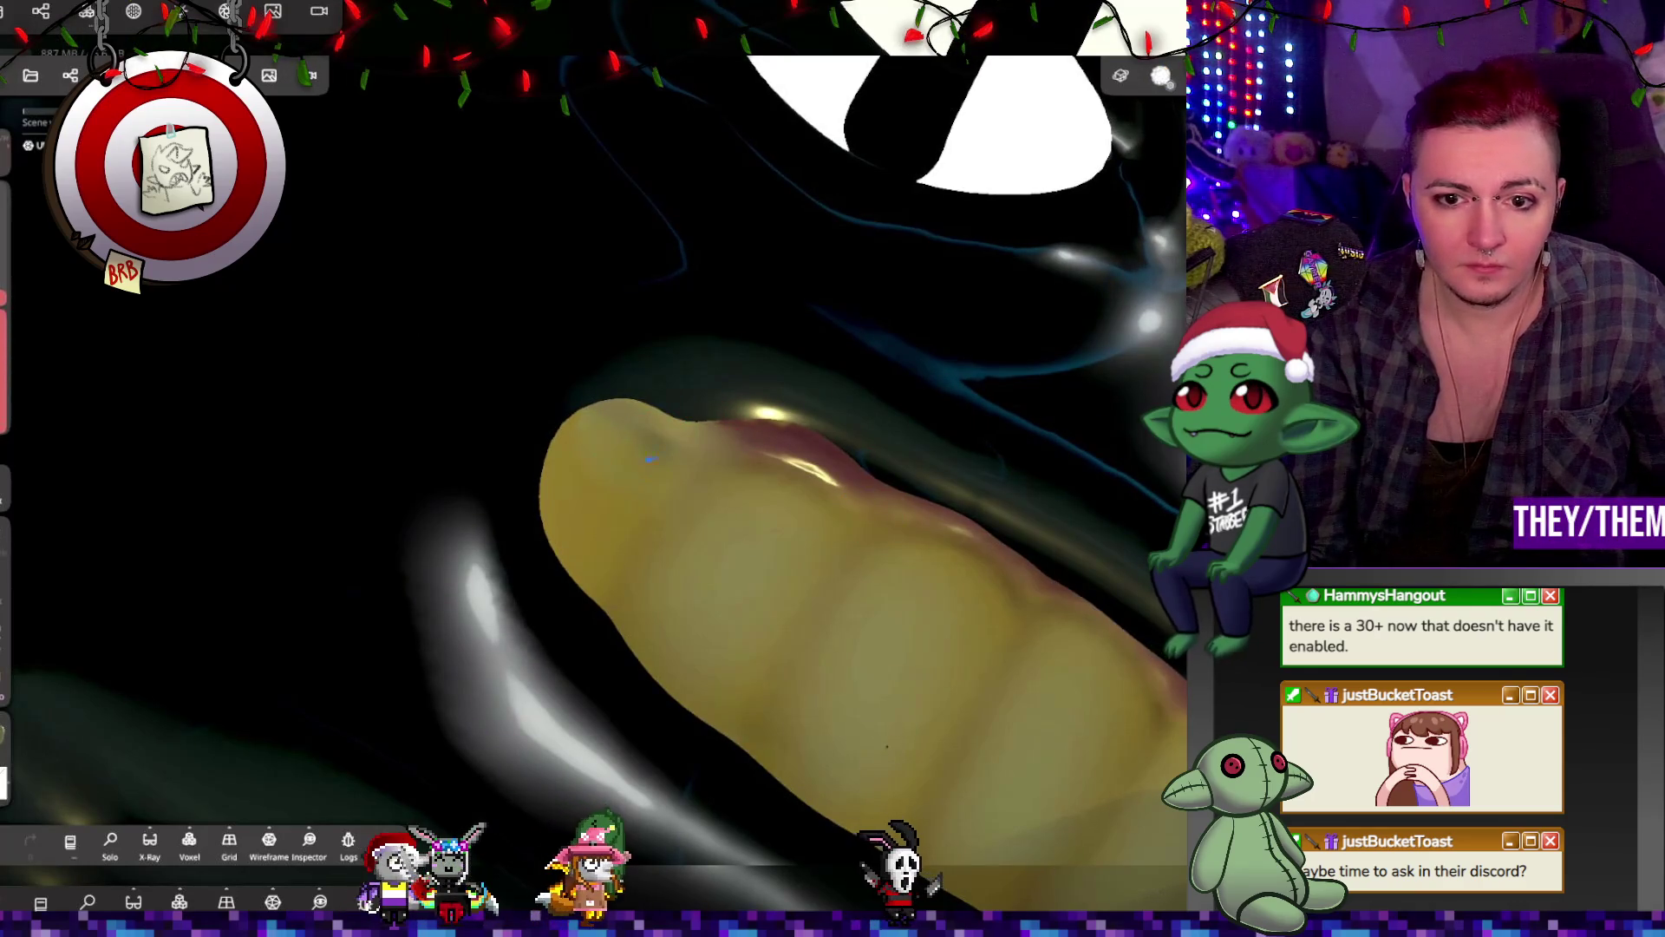
Step: Show UV Sphere 2 again, hide UV Sphere, and make UV Sphere 2 active
left_click(70, 75)
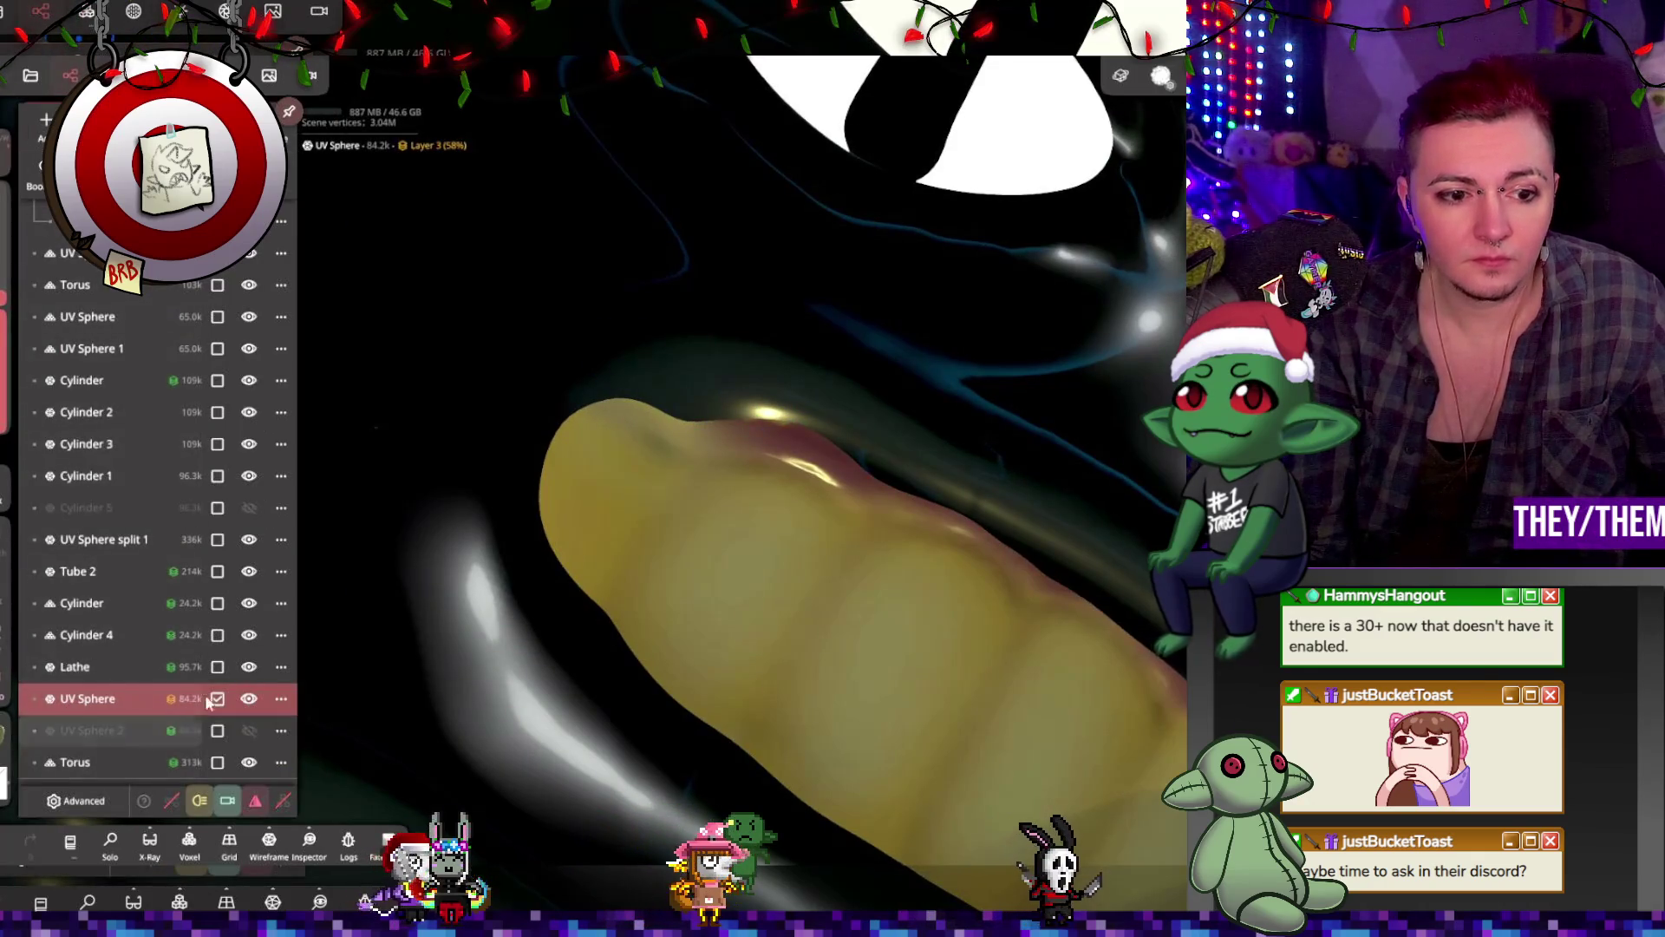
left_click(249, 730)
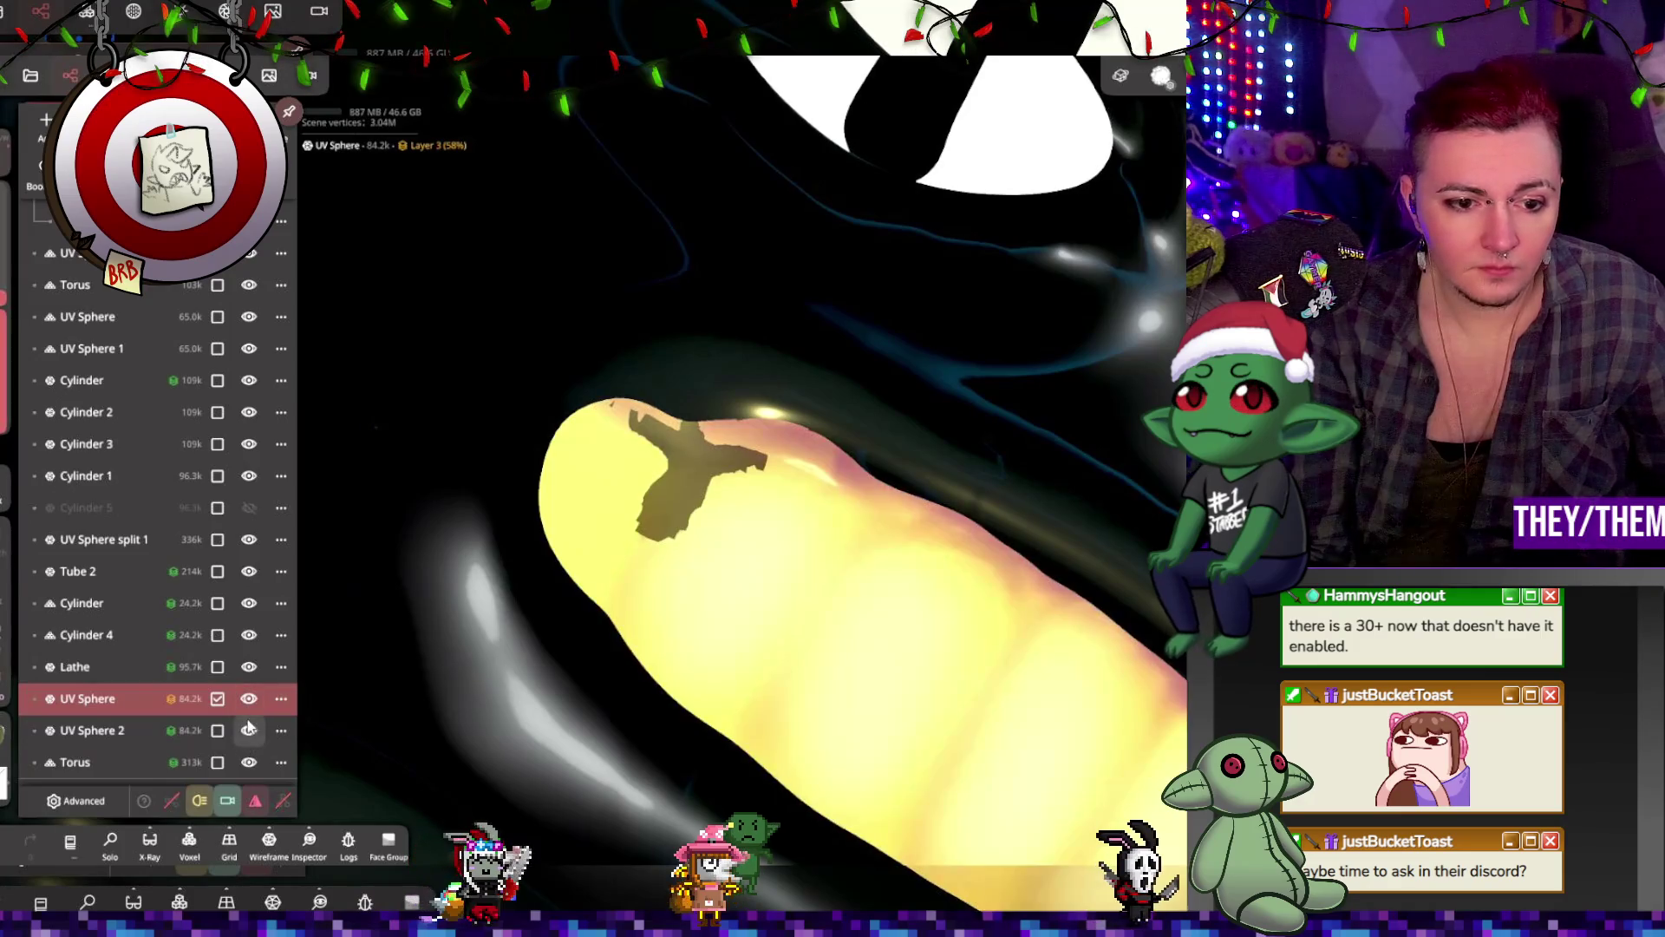
left_click(249, 698)
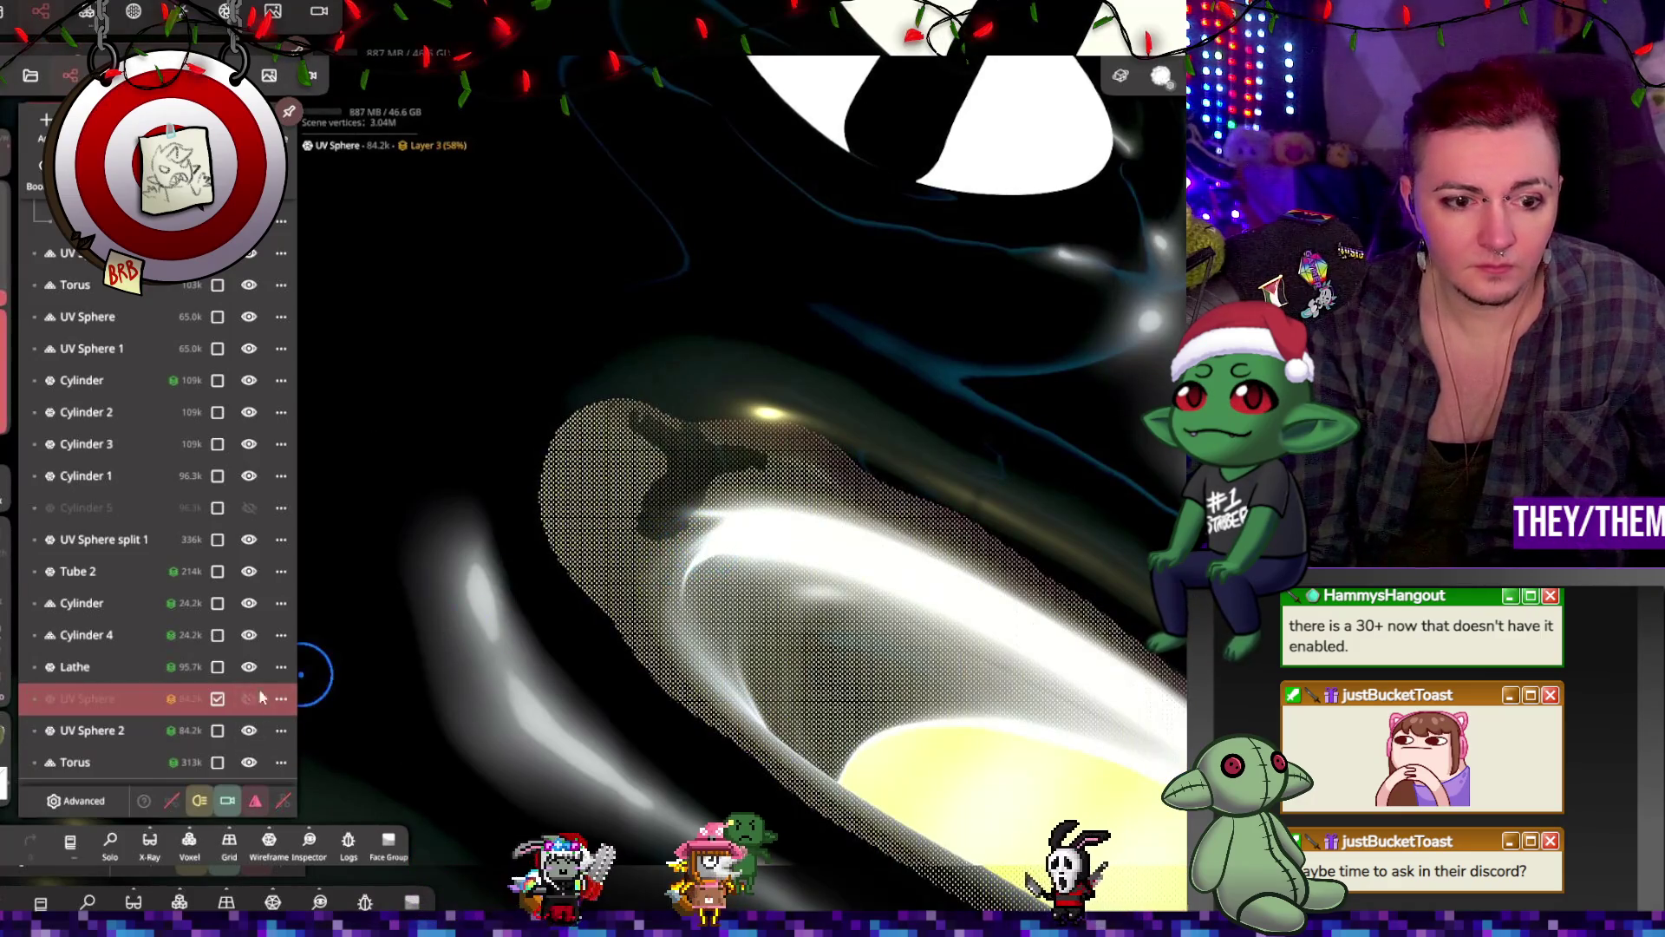
left_click(91, 730)
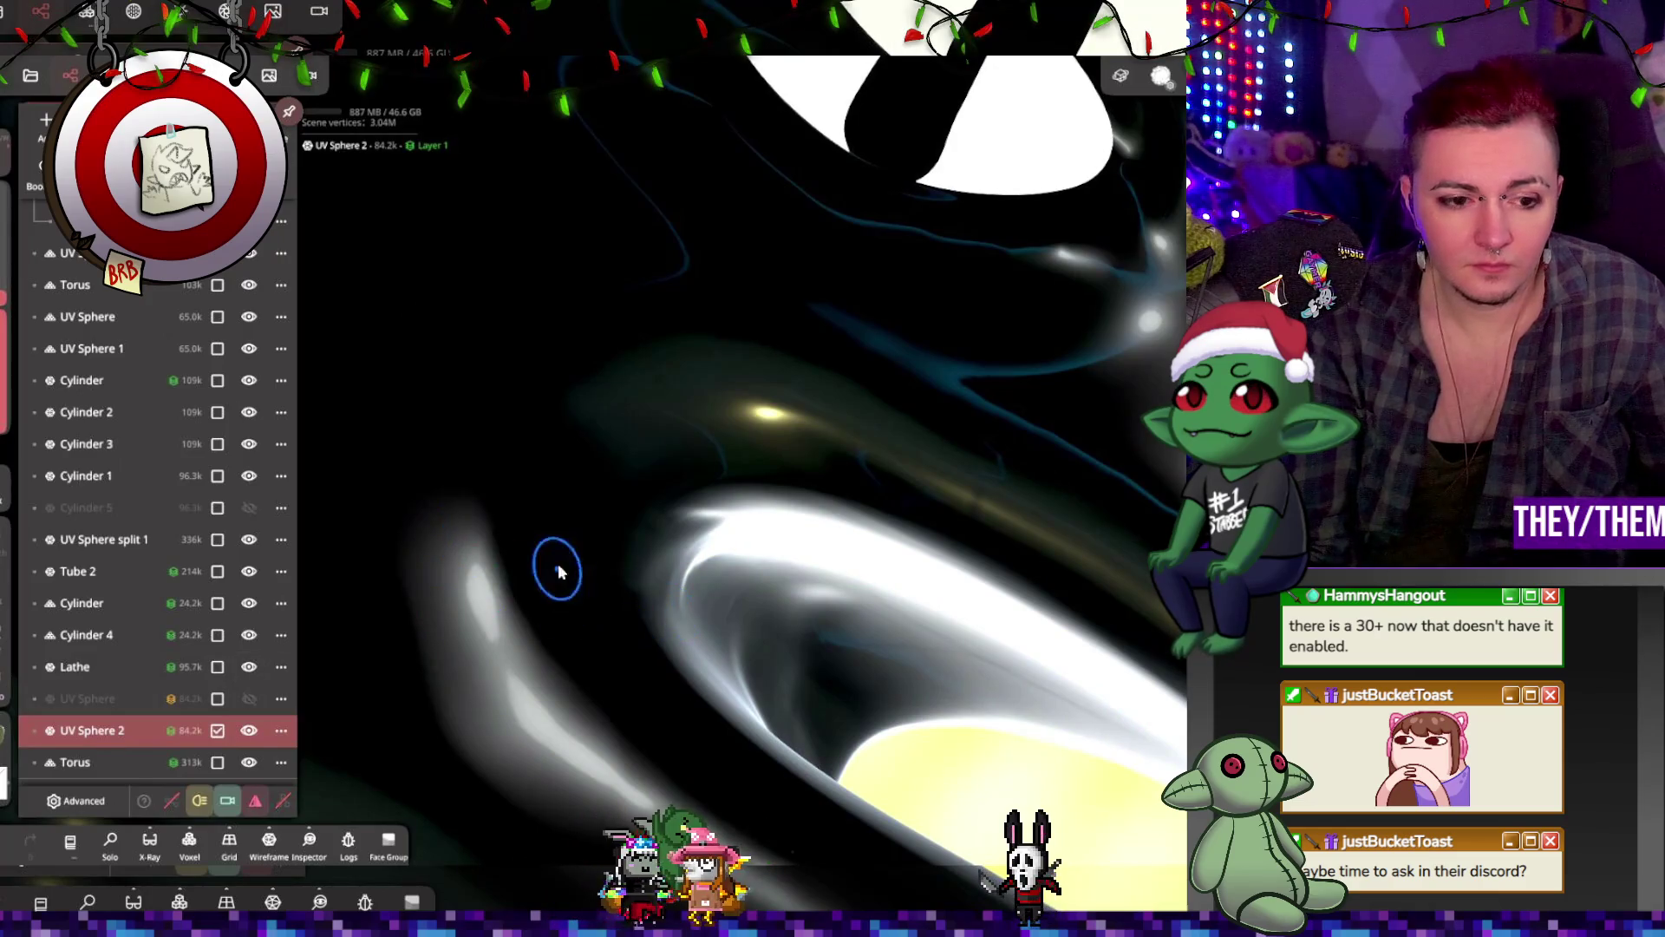
left_click(102, 698)
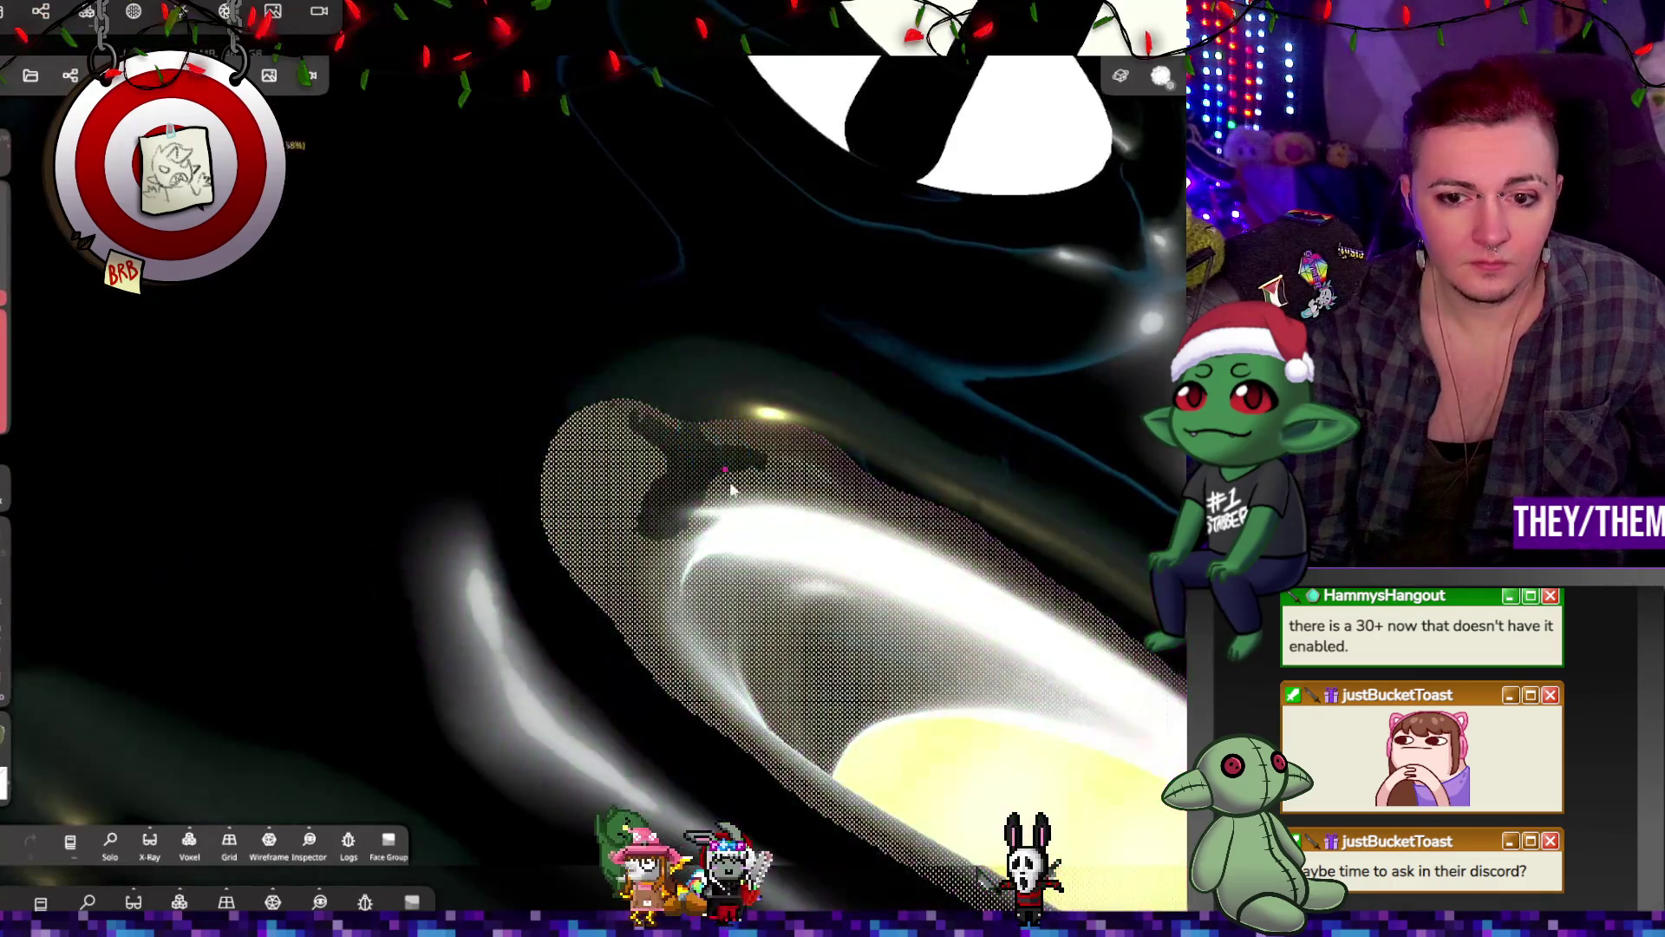
middle_click_drag(799, 543, 687, 375)
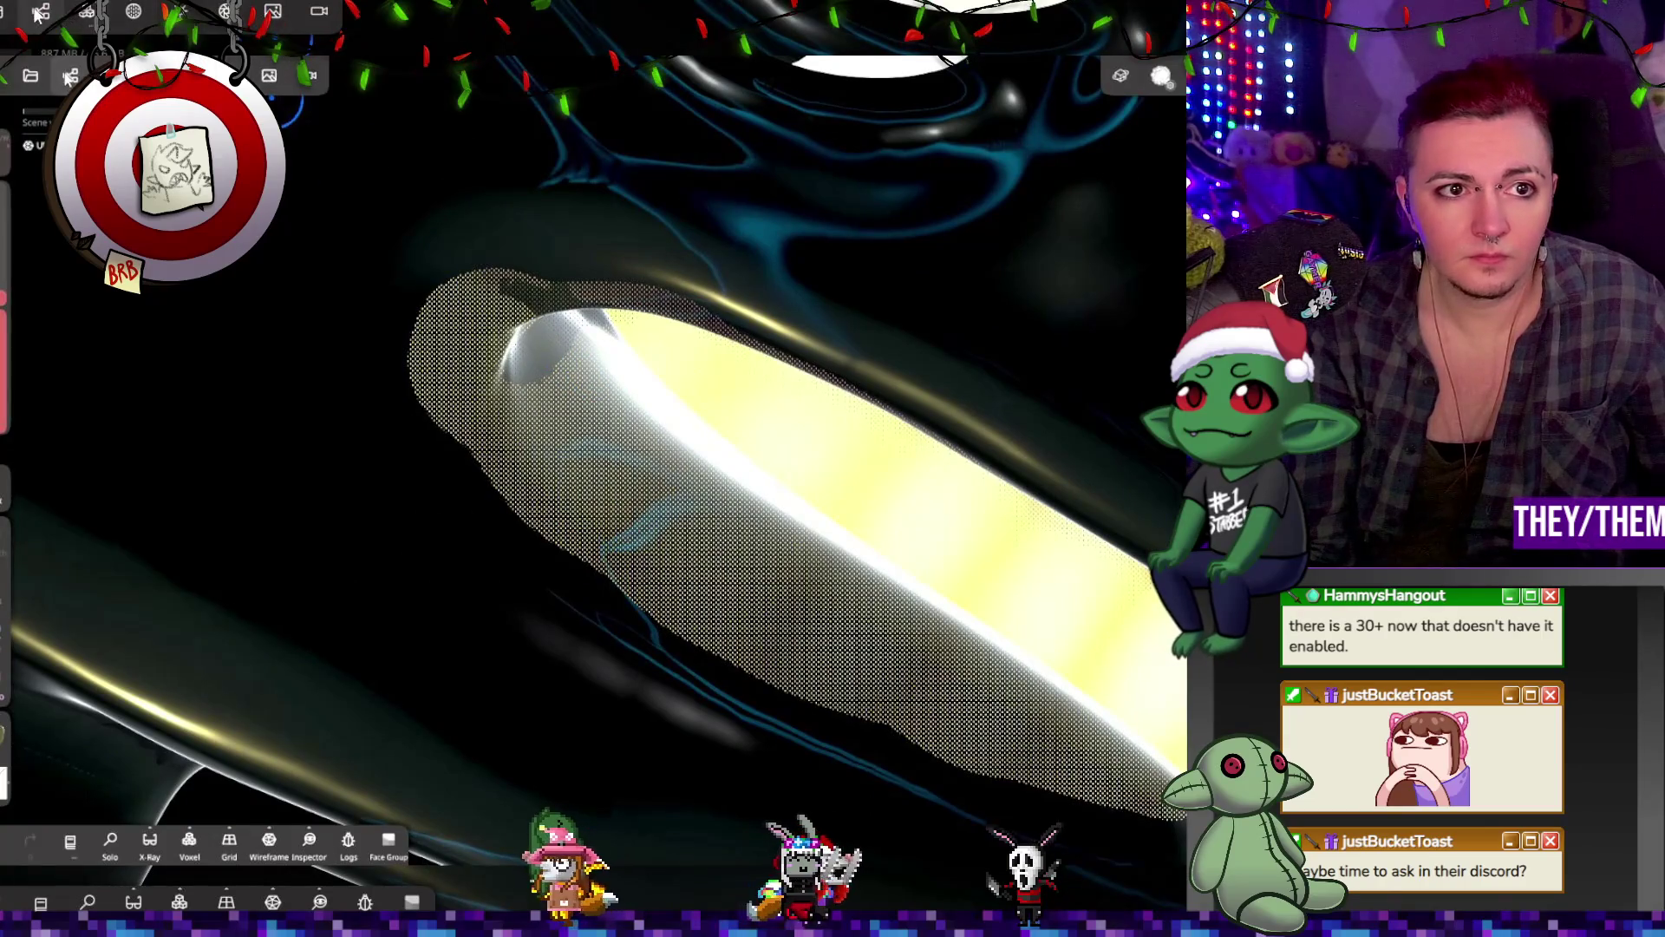
Step: Unhide the UV Sphere teeth, paint dark marks with UV Sphere 2 selected, then undo them
left_click(70, 76)
left_click(253, 701)
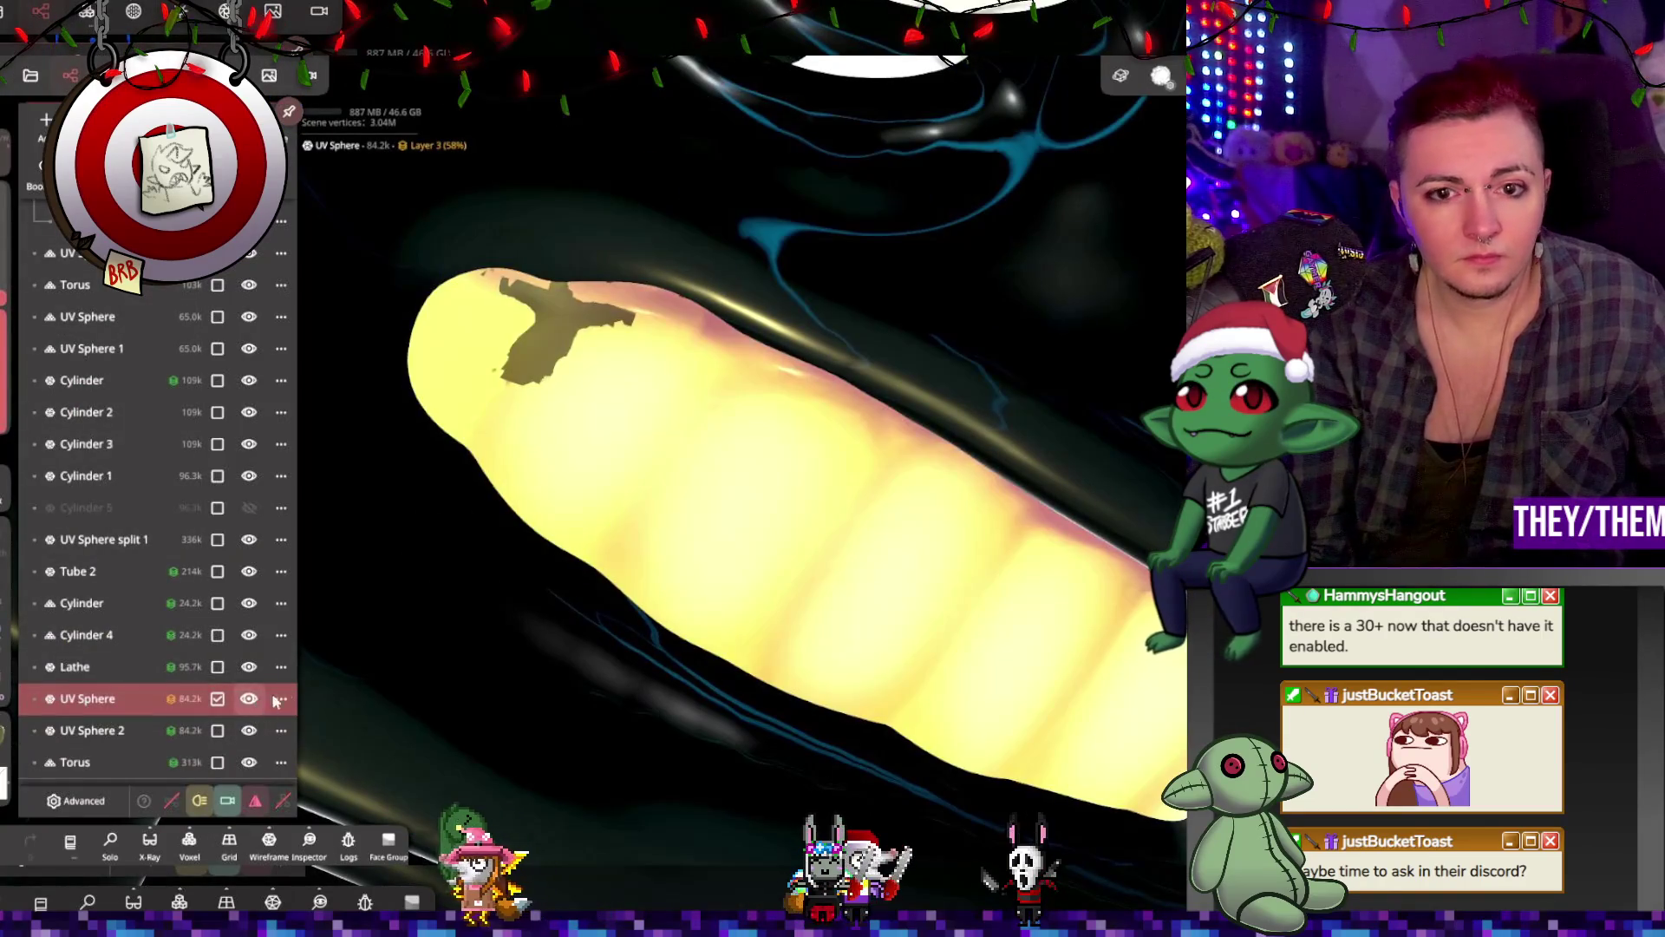
left_click(95, 729)
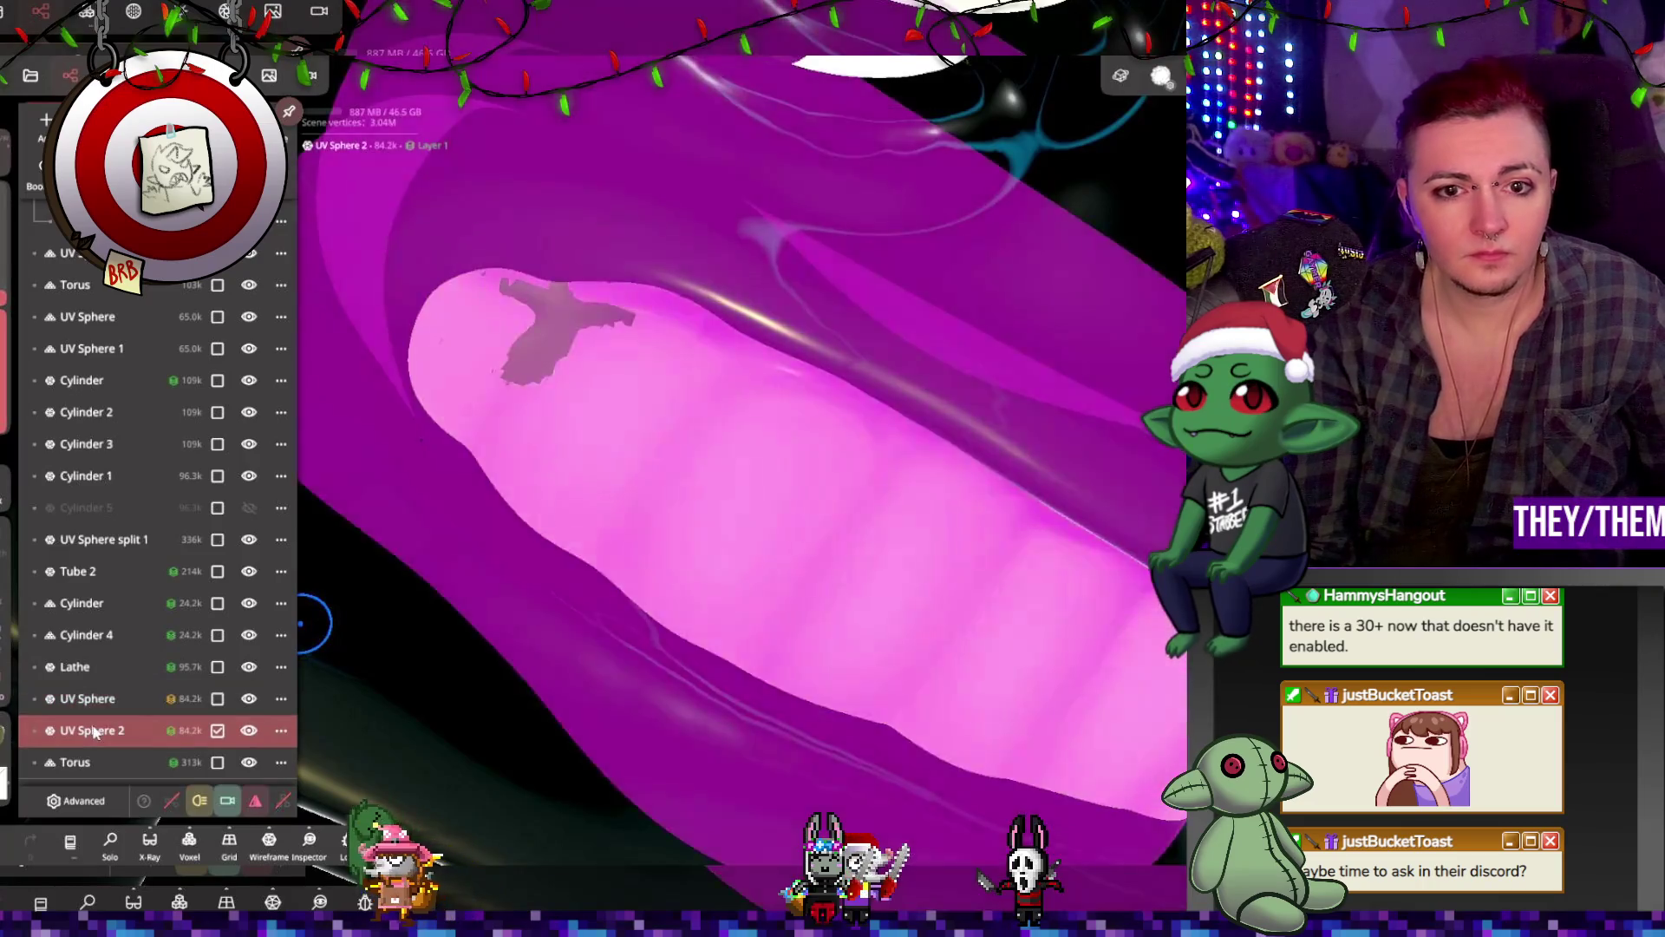
mouse_move(520, 382)
left_mouse_down()
mouse_move(573, 330)
mouse_move(539, 293)
mouse_move(590, 407)
mouse_move(752, 315)
mouse_move(670, 160)
mouse_move(744, 279)
left_mouse_up()
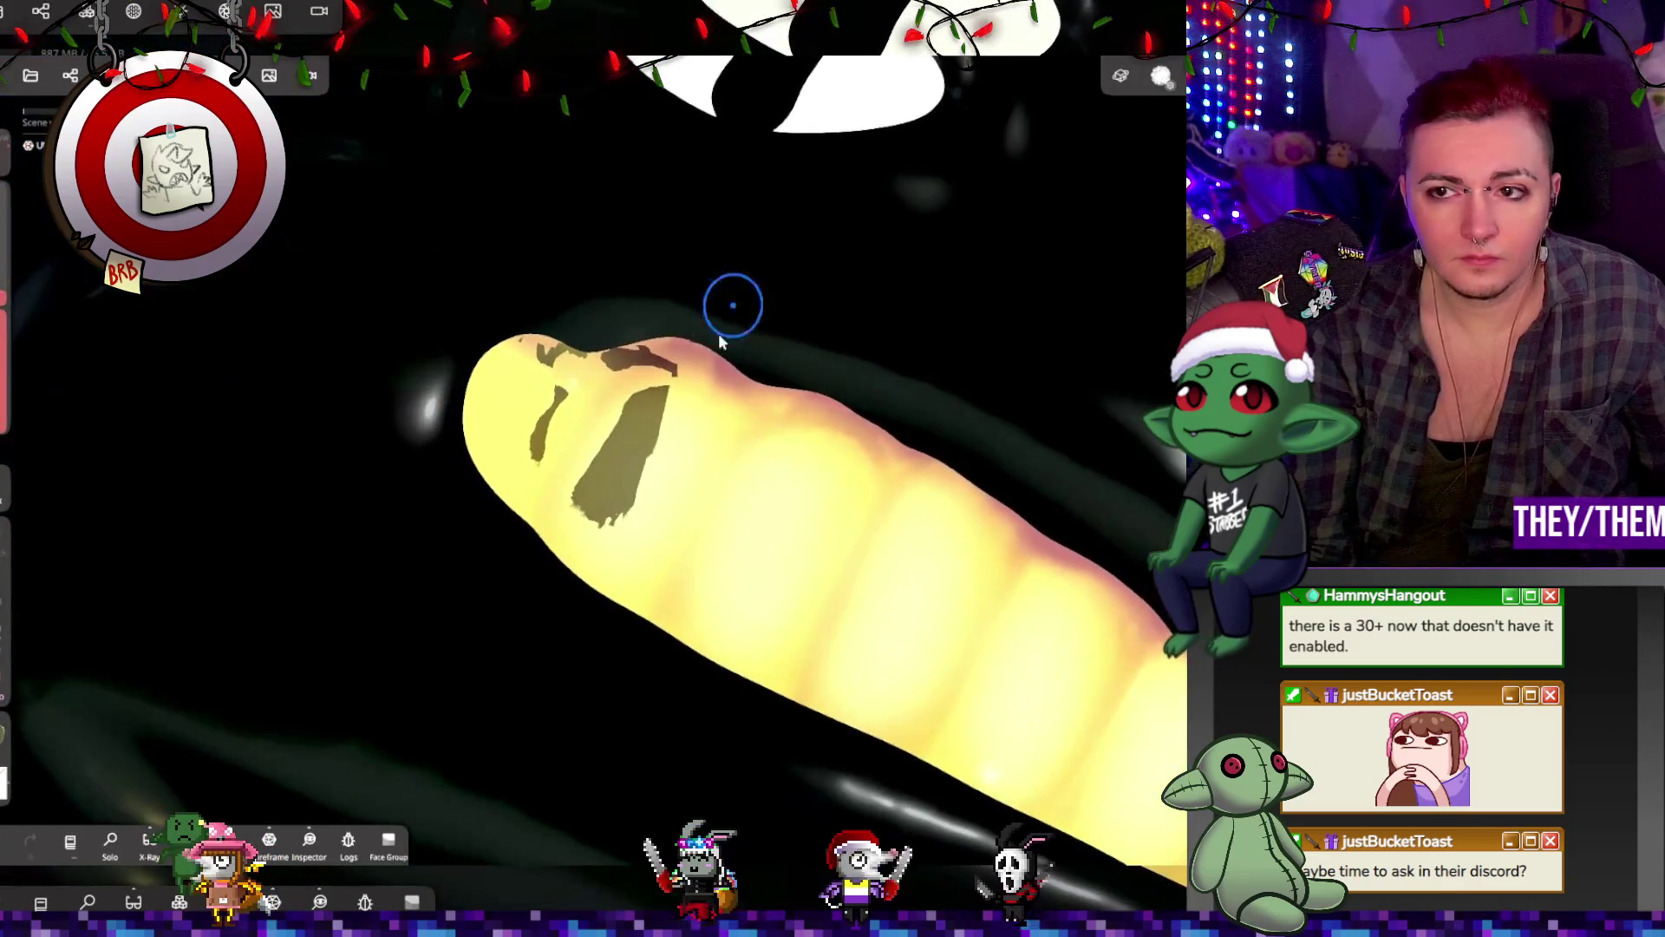
left_click_drag(582, 407, 626, 450)
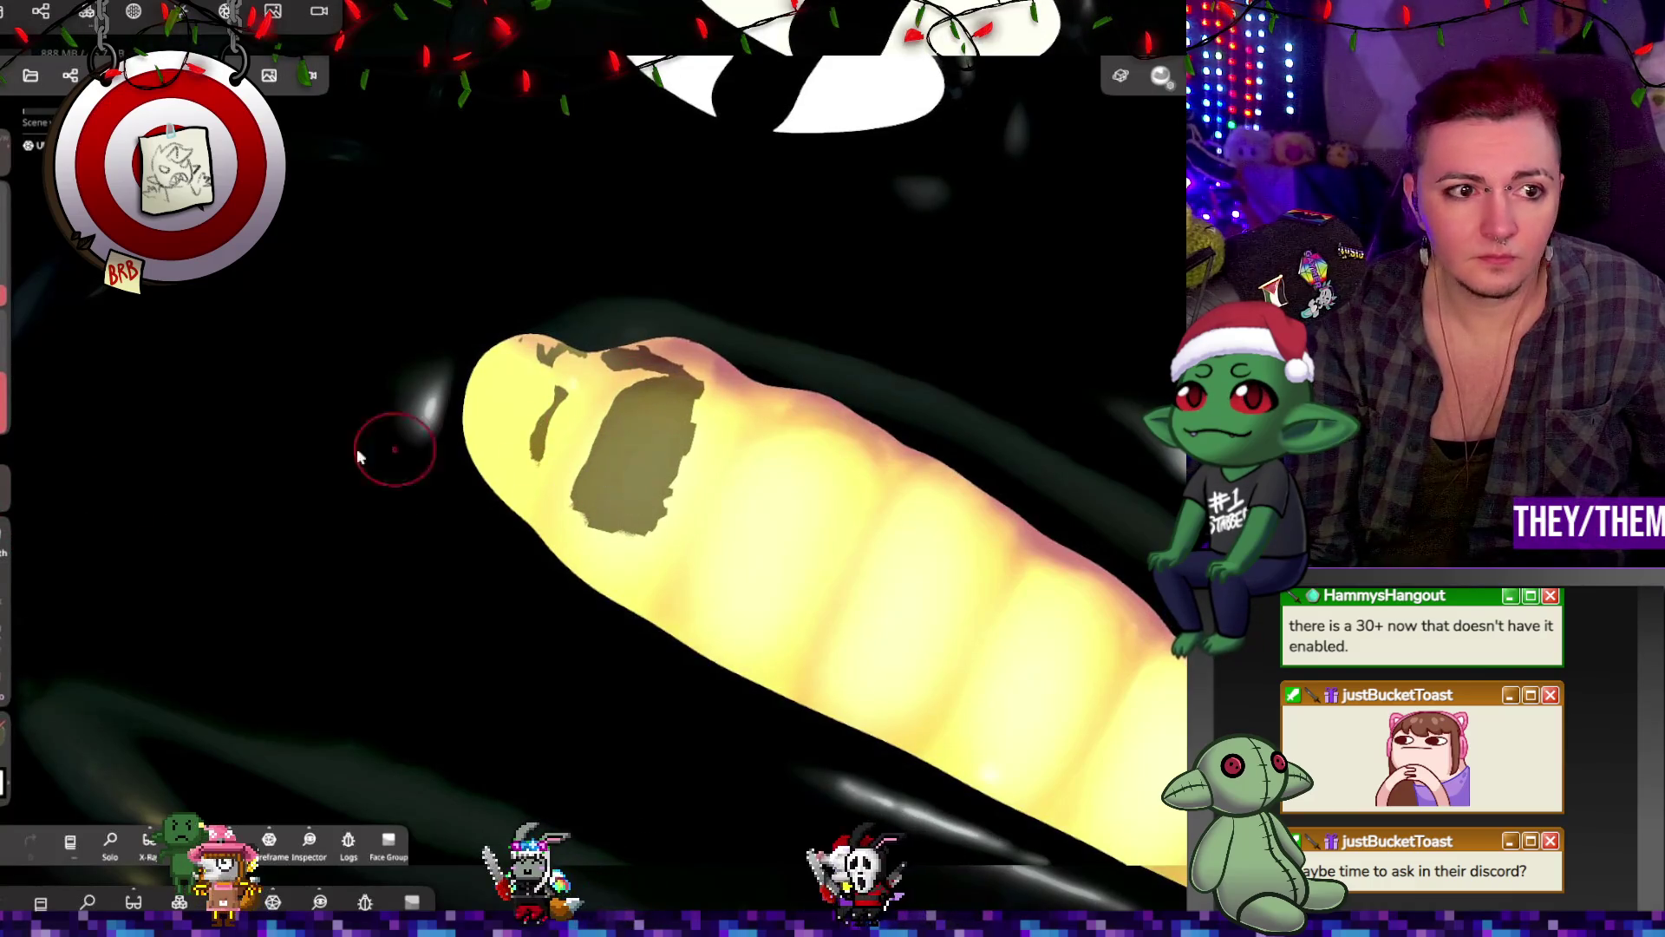
mouse_move(913, 392)
left_mouse_down()
mouse_move(689, 410)
mouse_move(994, 494)
left_mouse_up()
key("ctrl+z")
key("ctrl+z")
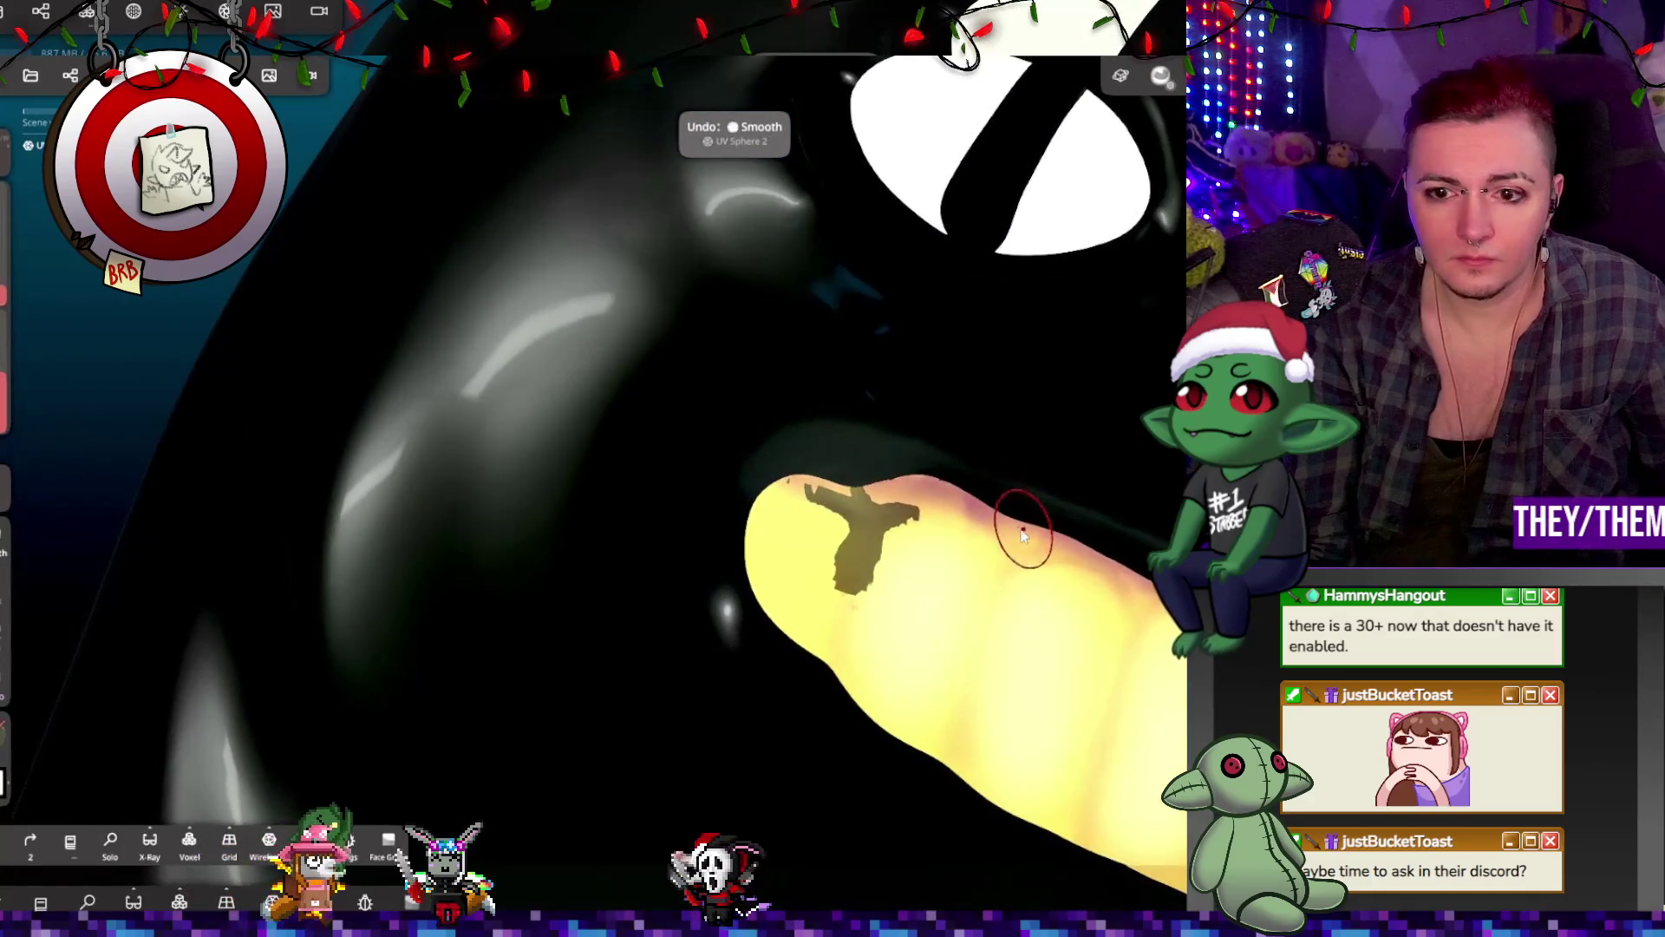
Step: Select UV Sphere in the Scene list and smooth away the dark scratch on the teeth
left_click(191, 75)
left_click(70, 75)
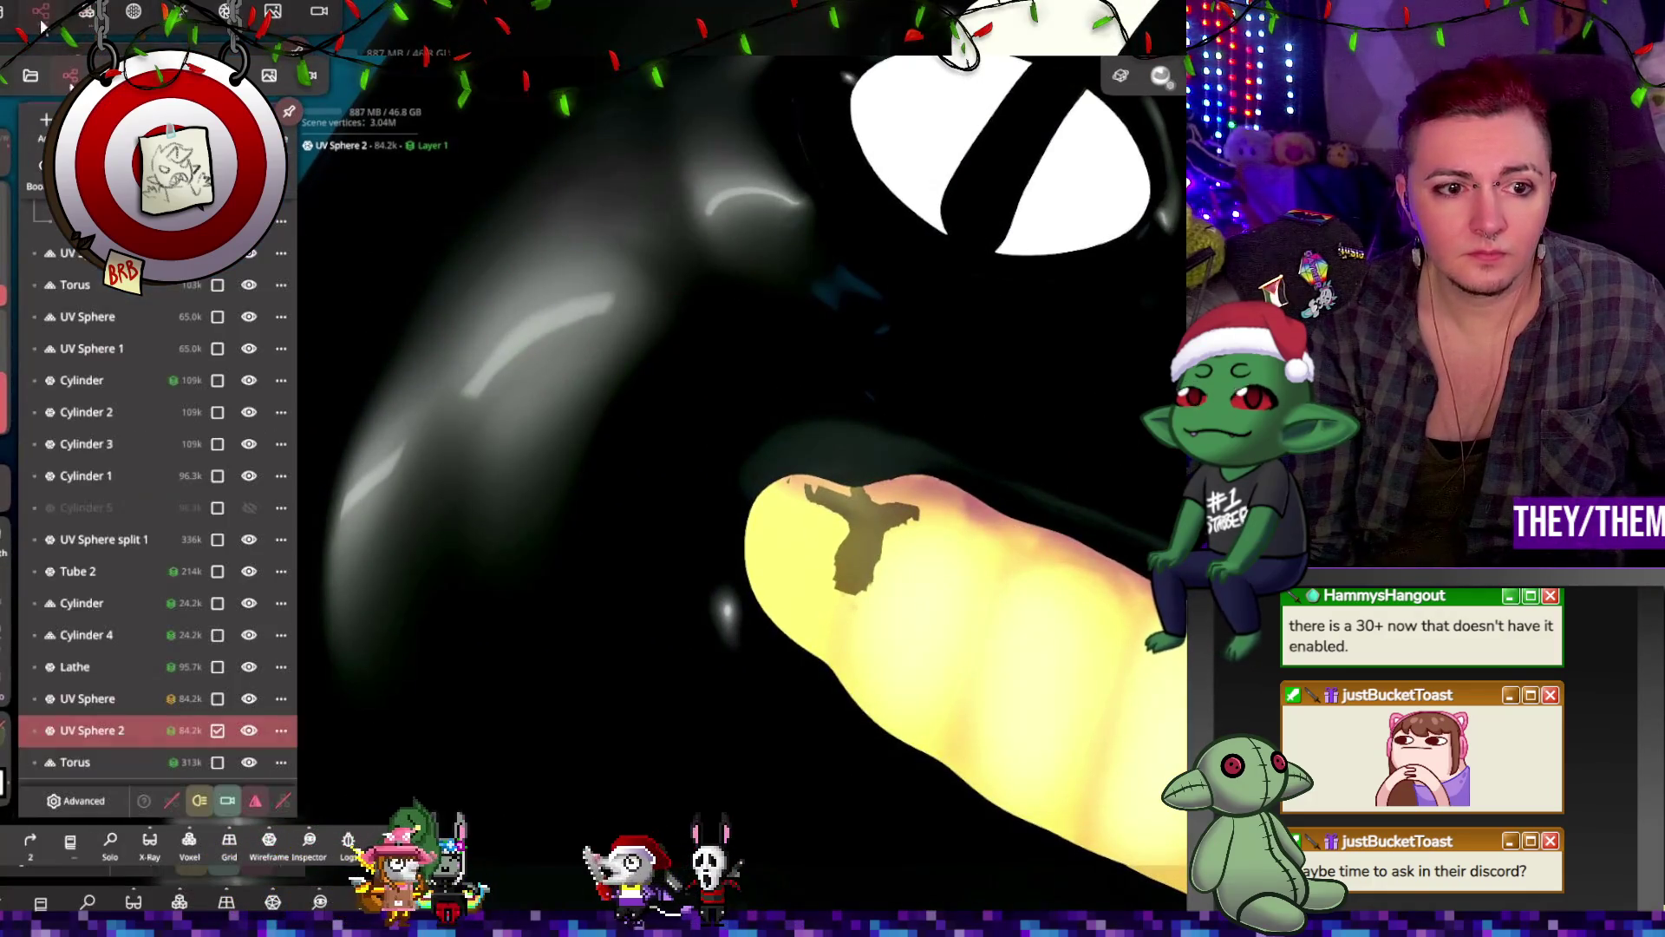
left_click(100, 699)
mouse_move(824, 499)
left_mouse_down()
mouse_move(880, 510)
mouse_move(855, 495)
left_mouse_up()
Step: Orbit around the grinning head and zoom out to view the whole serpent
mouse_move(1120, 623)
middle_mouse_down()
mouse_move(998, 563)
mouse_move(866, 453)
middle_mouse_up()
mouse_move(1164, 498)
middle_mouse_down()
mouse_move(407, 446)
mouse_move(1122, 424)
mouse_move(997, 433)
mouse_move(1127, 408)
mouse_move(1040, 425)
mouse_move(1215, 434)
middle_mouse_up()
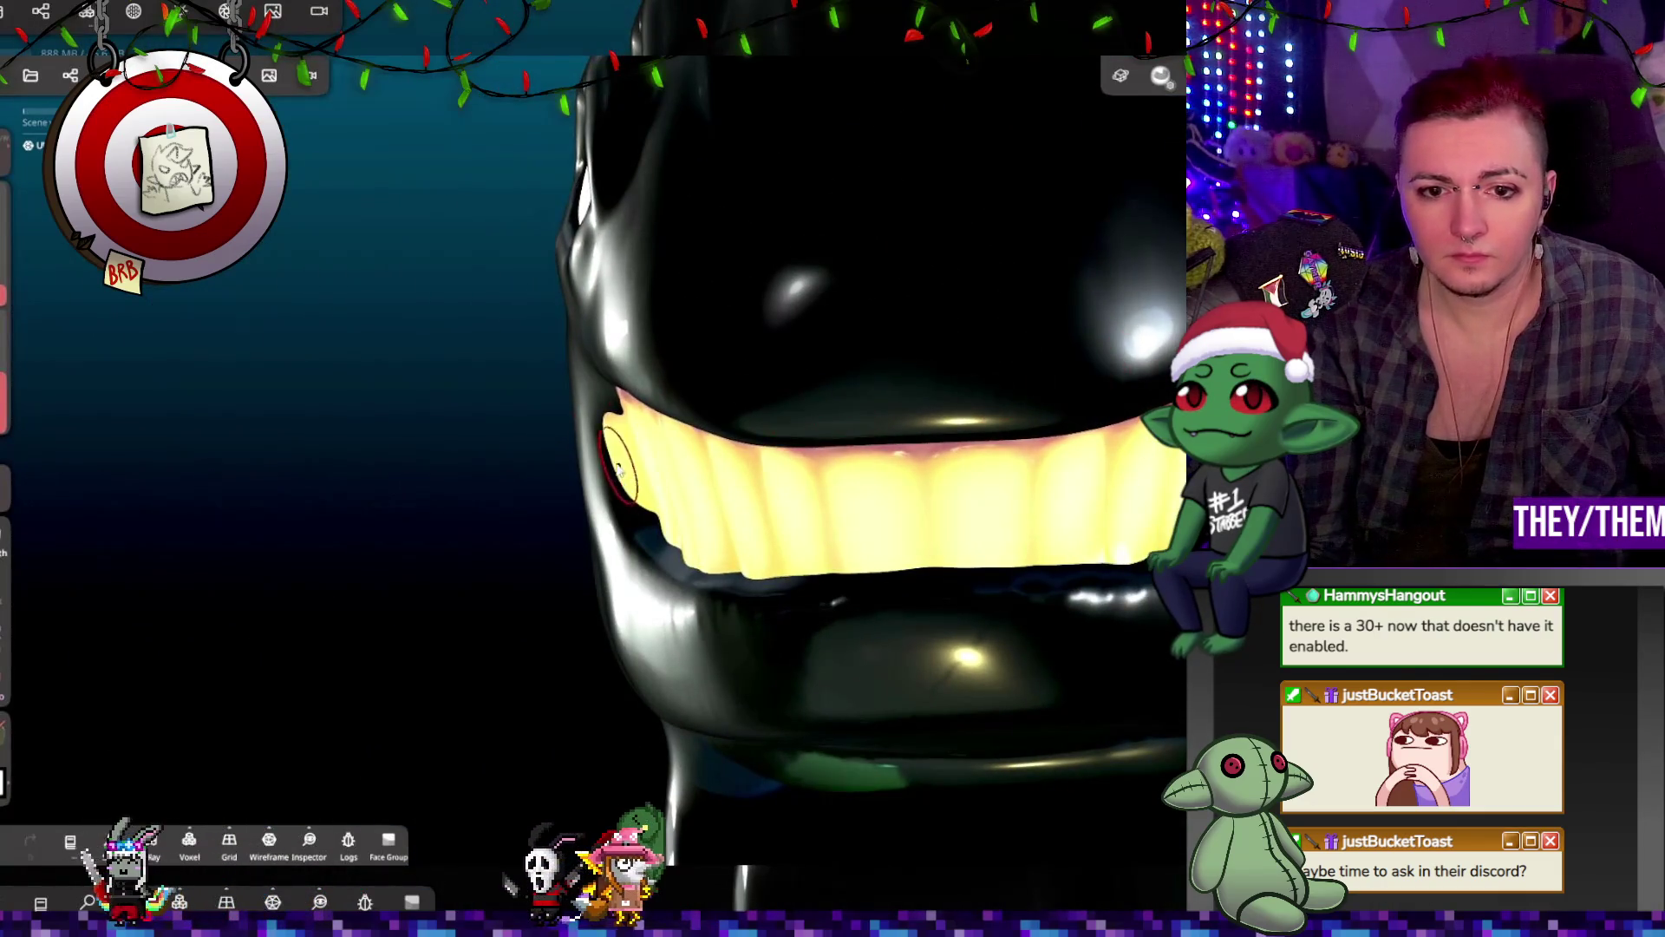
mouse_move(868, 434)
middle_mouse_down()
mouse_move(919, 434)
mouse_move(816, 433)
mouse_move(902, 434)
mouse_move(876, 442)
middle_mouse_up()
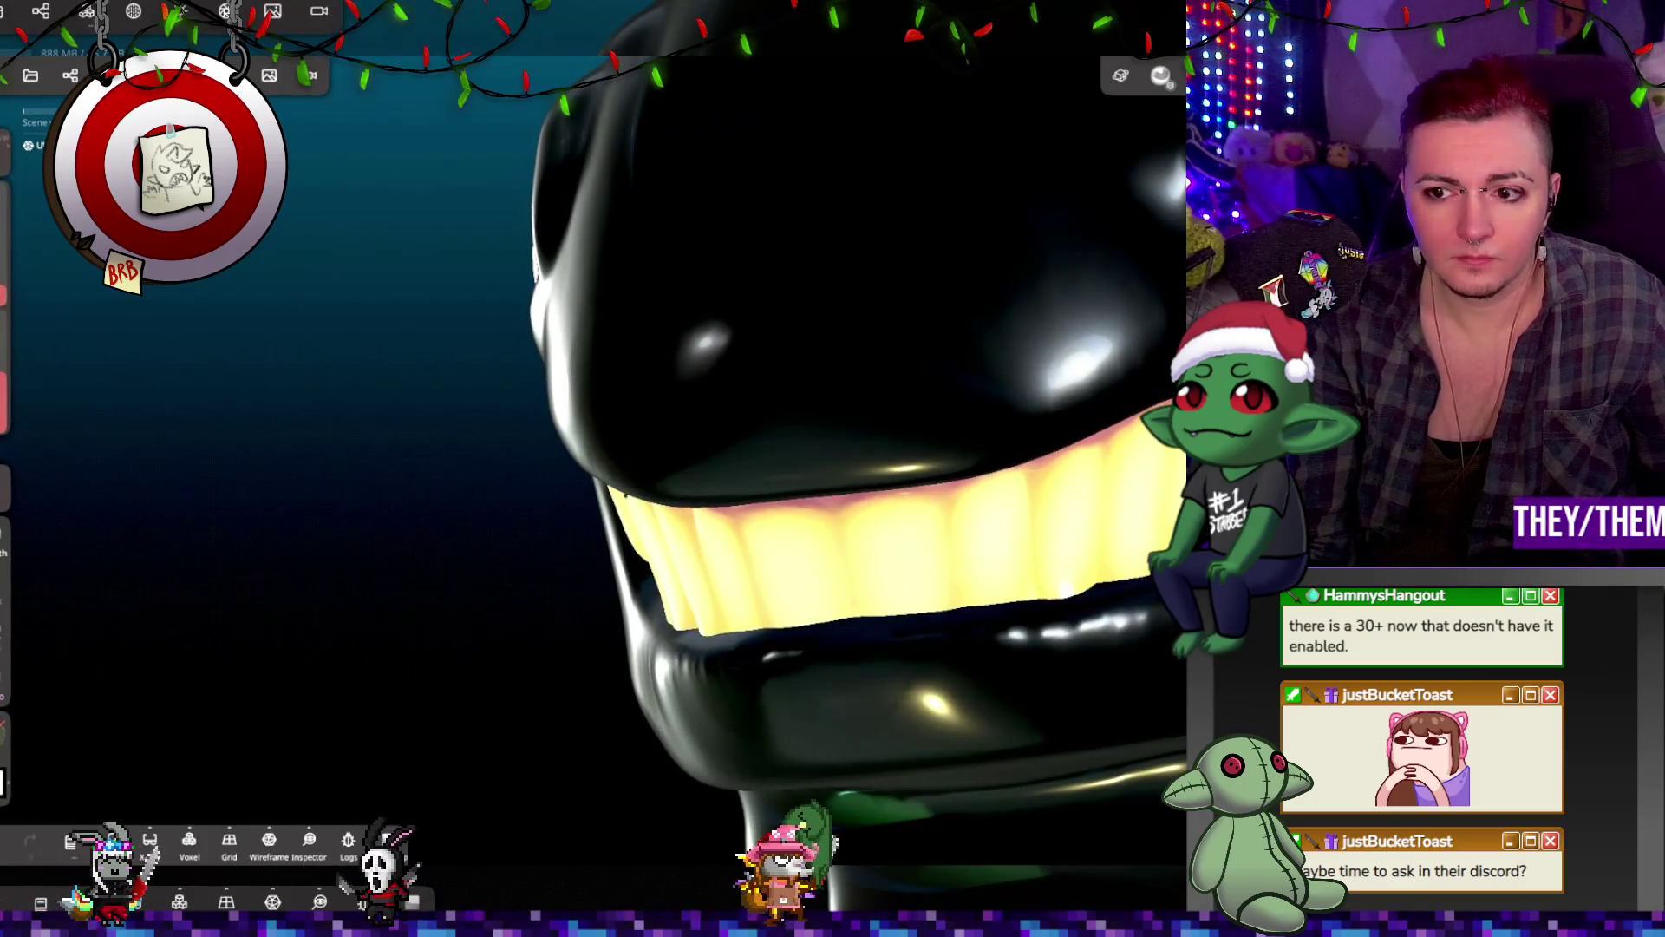
mouse_move(910, 607)
middle_mouse_down()
mouse_move(1024, 607)
mouse_move(899, 601)
mouse_move(1038, 624)
mouse_move(1143, 210)
mouse_move(1100, 261)
mouse_move(1091, 347)
mouse_move(944, 370)
mouse_move(692, 362)
mouse_move(781, 360)
mouse_move(759, 451)
mouse_move(743, 353)
mouse_move(765, 429)
mouse_move(700, 340)
mouse_move(844, 364)
mouse_move(783, 373)
mouse_move(1081, 378)
mouse_move(649, 390)
mouse_move(968, 417)
middle_mouse_up()
scroll(1039, 624, "down", 5)
scroll(1095, 351, "down", 5)
scroll(1106, 350, "down", 3)
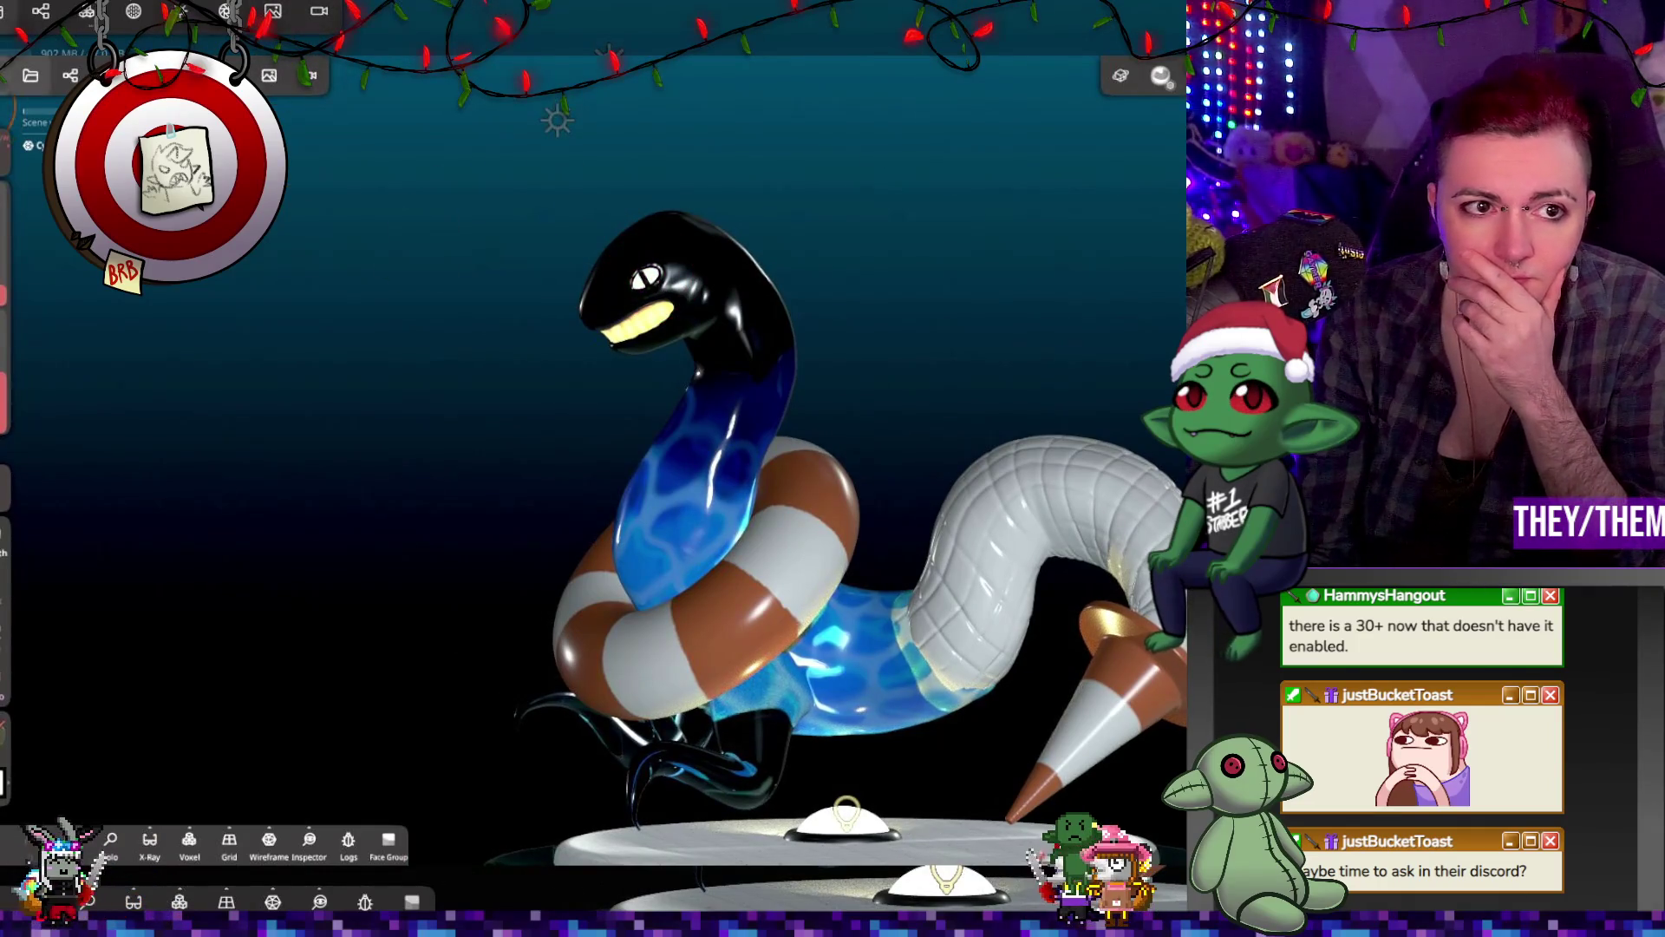
Step: Set Cylinder 3's material Opacity to 100.0% and orbit the snake to check it
left_click(133, 11)
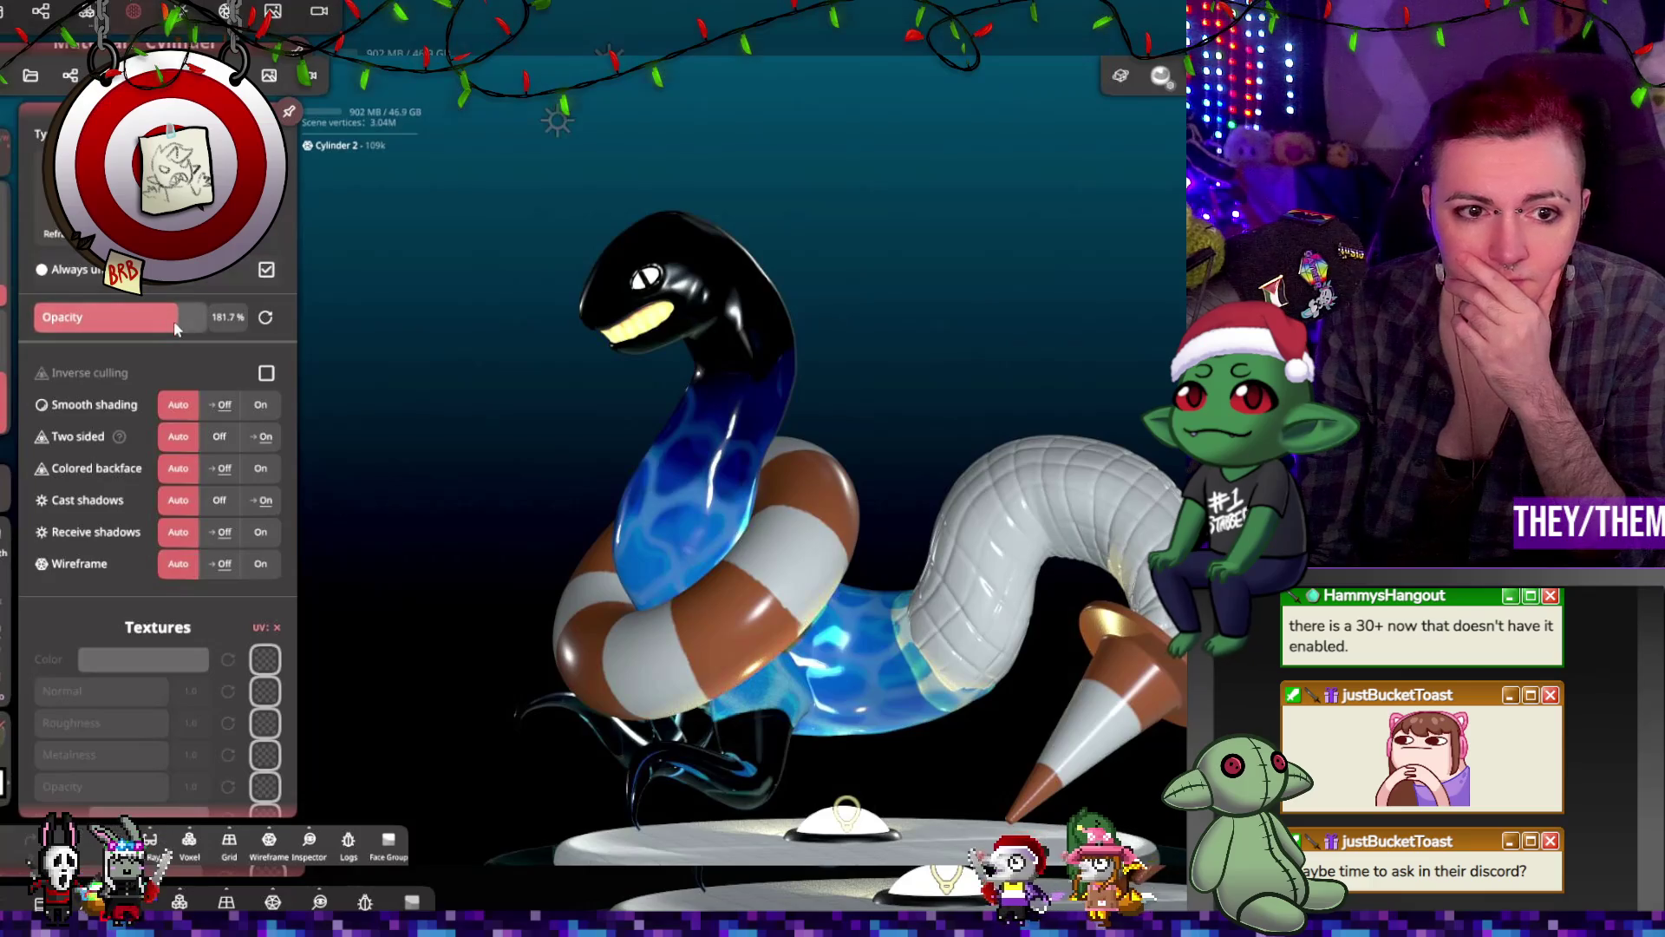
mouse_move(313, 310)
left_mouse_down()
mouse_move(840, 335)
mouse_move(597, 292)
left_mouse_up()
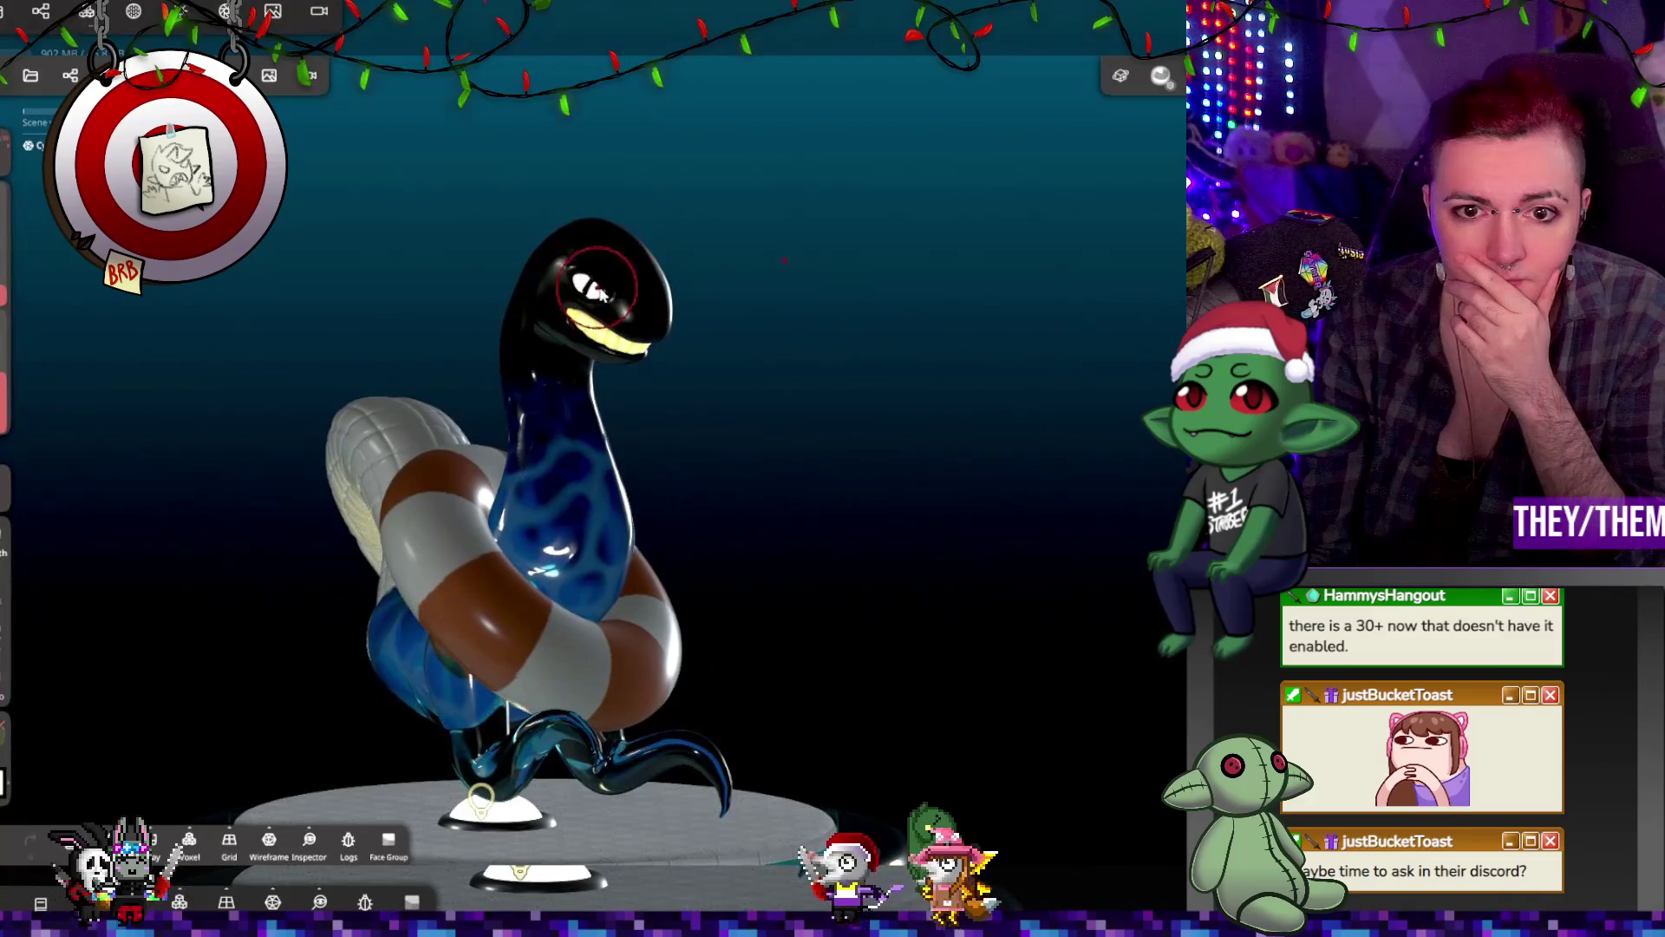
left_click(86, 13)
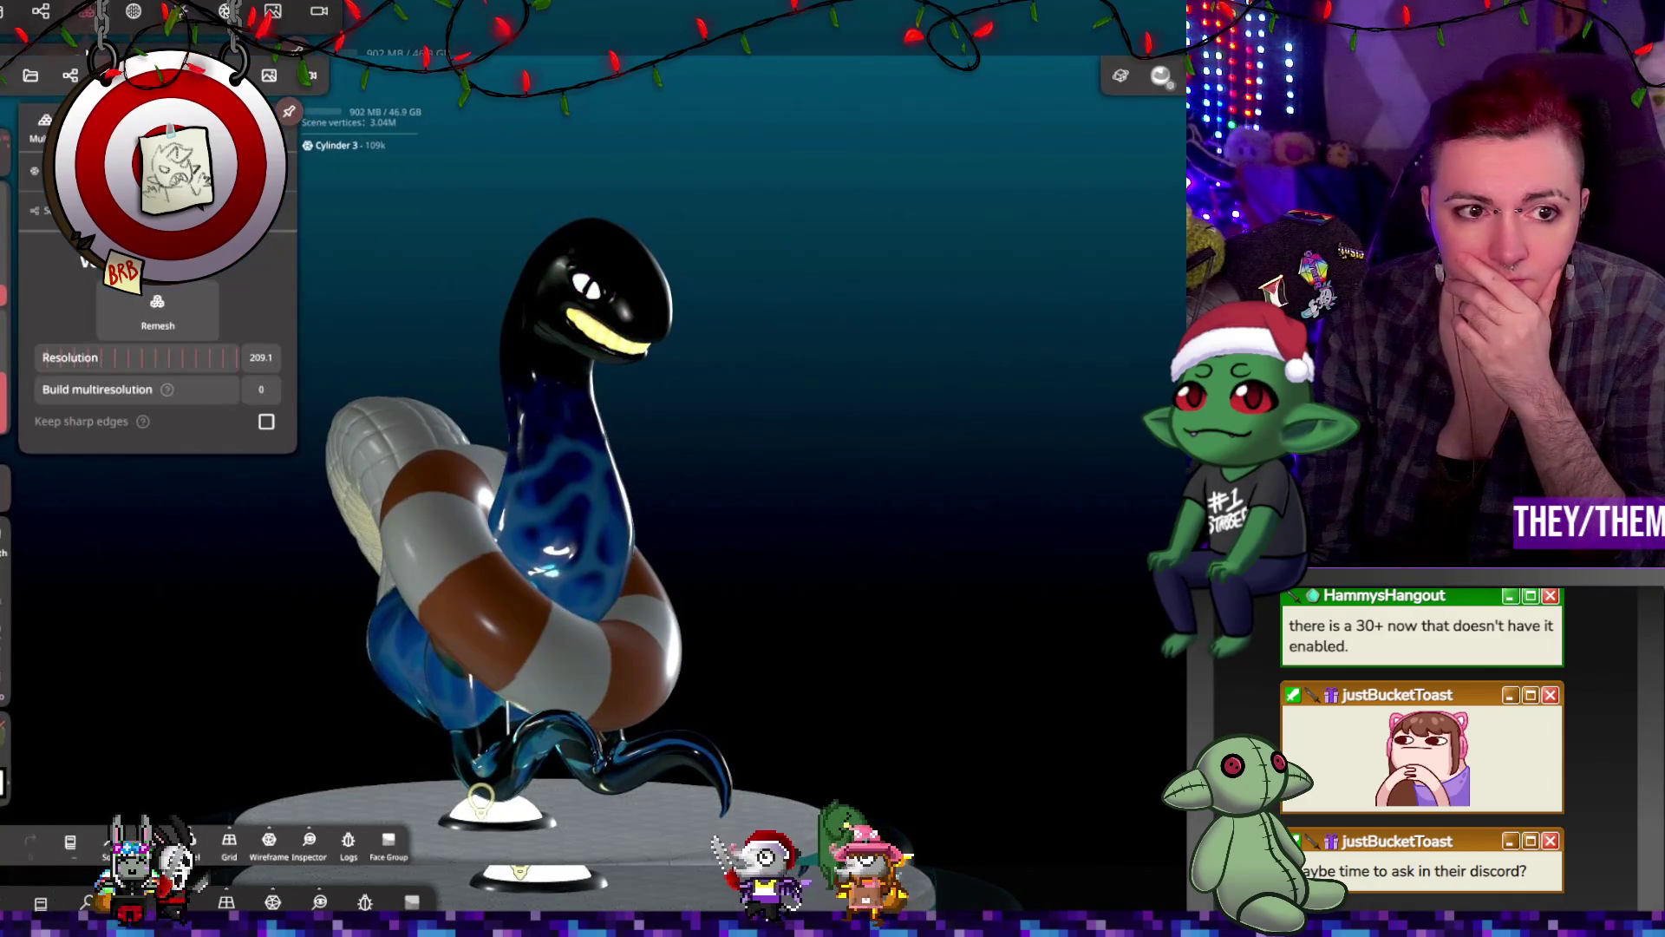
left_click(126, 13)
left_click_drag(171, 323, 94, 320)
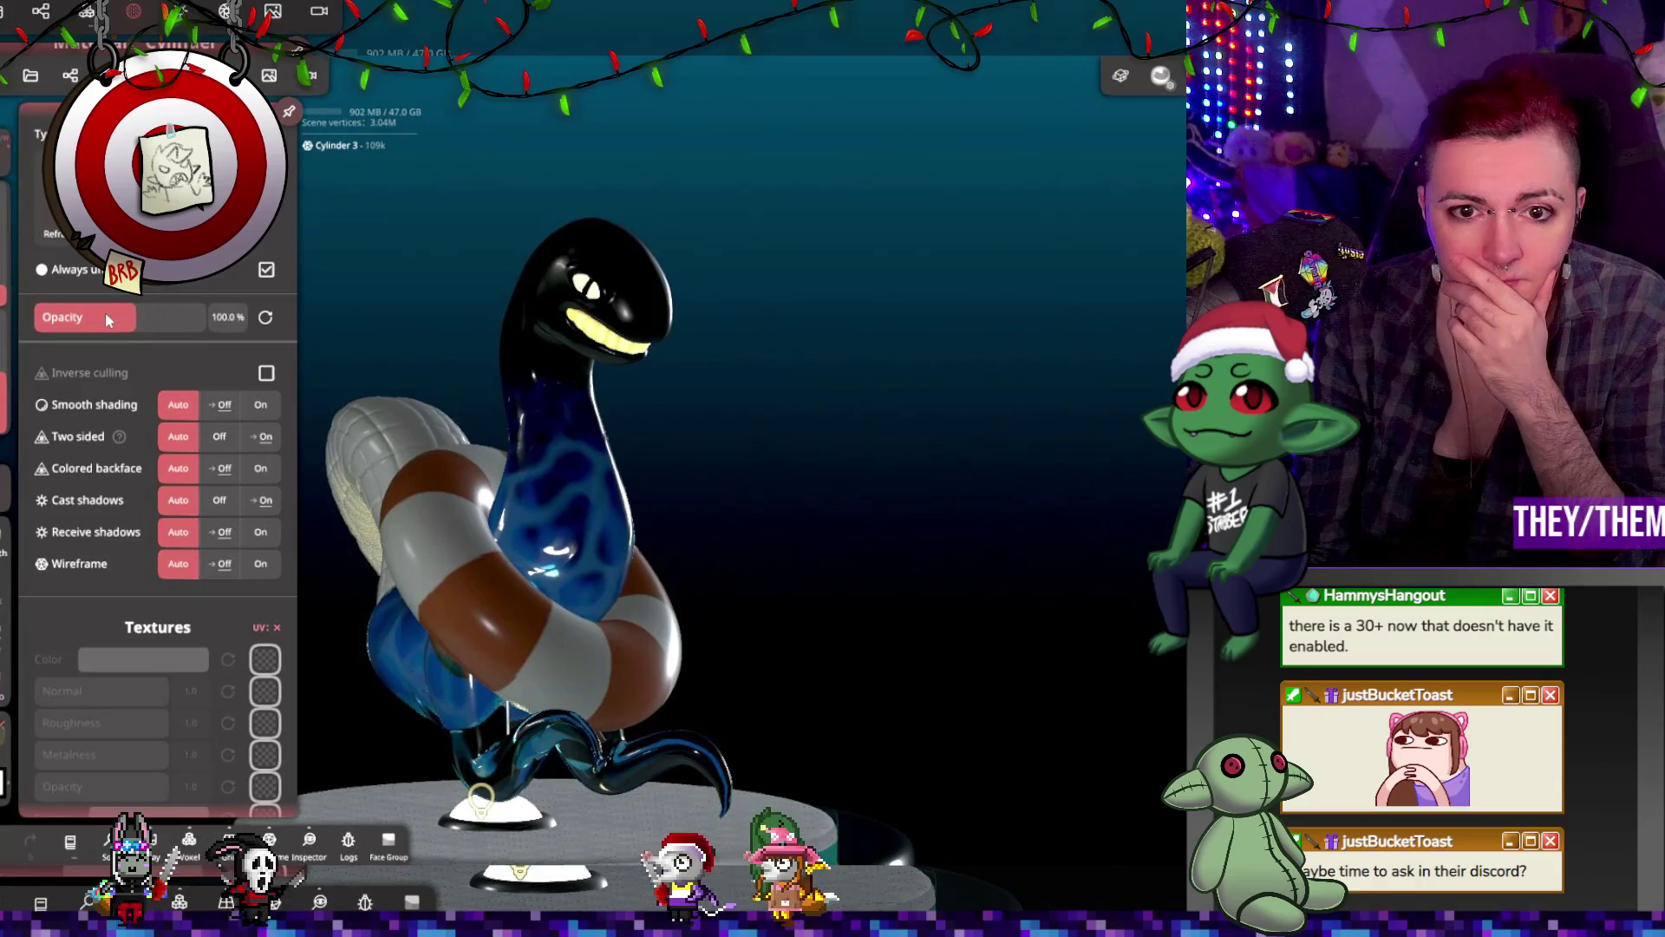
mouse_move(704, 342)
left_mouse_down()
mouse_move(260, 301)
mouse_move(501, 308)
mouse_move(548, 396)
mouse_move(290, 316)
mouse_move(89, 316)
mouse_move(1043, 268)
mouse_move(863, 327)
mouse_move(647, 349)
mouse_move(810, 338)
mouse_move(849, 418)
mouse_move(838, 262)
mouse_move(847, 274)
mouse_move(800, 295)
mouse_move(905, 333)
left_mouse_up()
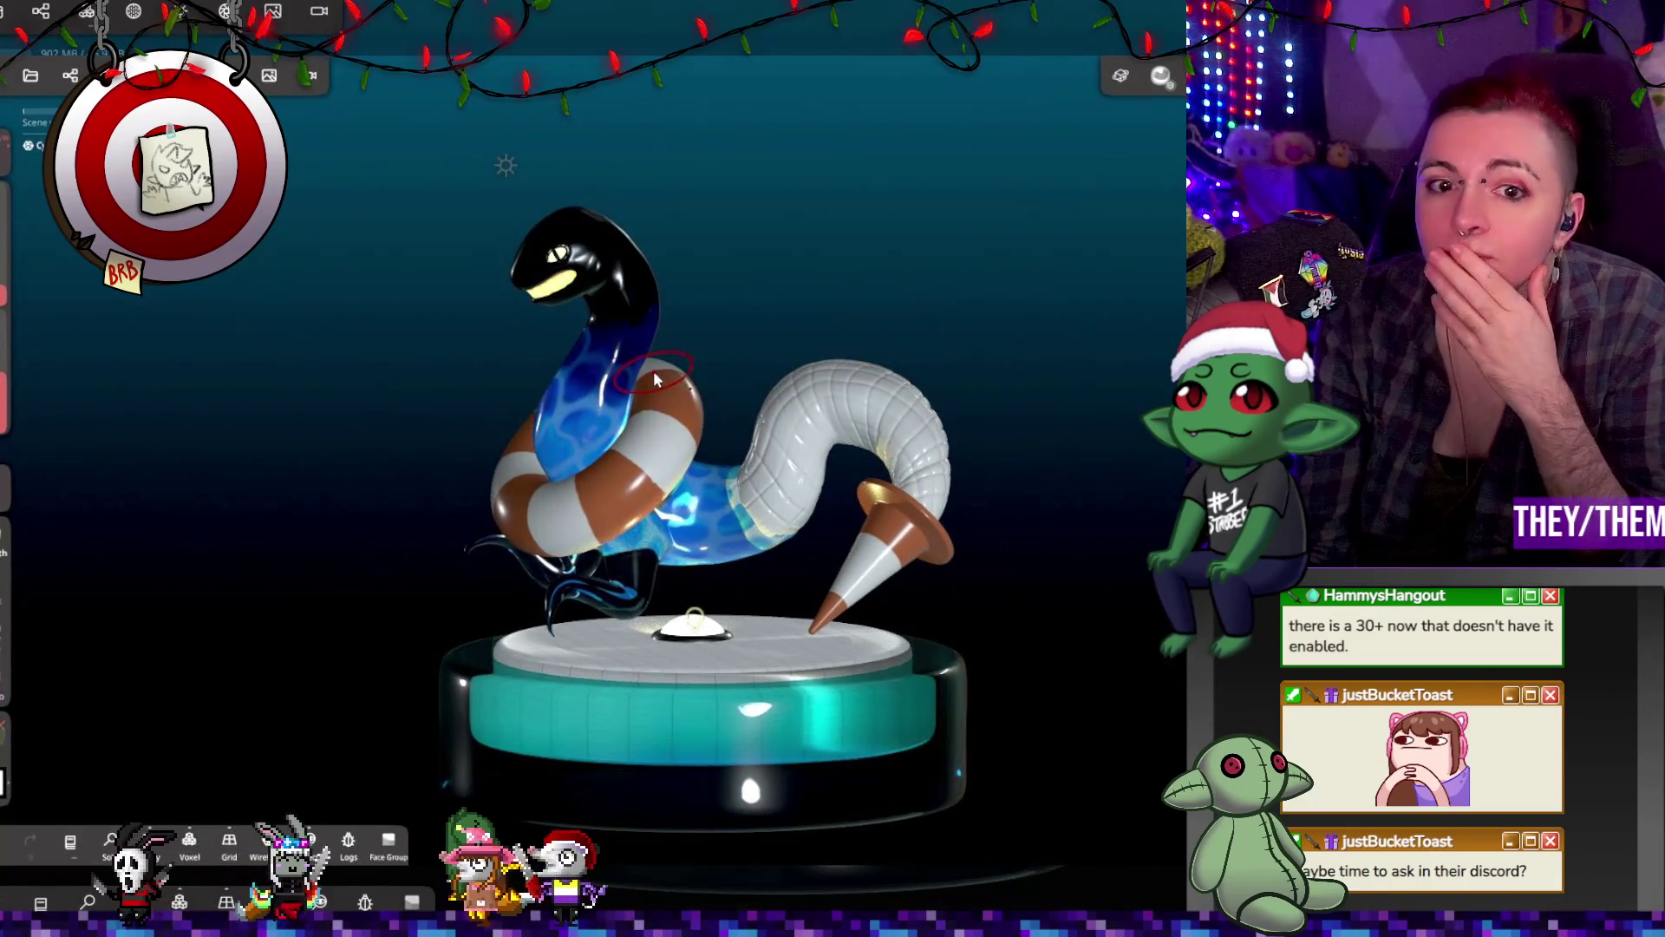
Step: Select Light 1 on the pedestal and enlarge its Size to about 0.15 for soft shadows
mouse_move(849, 346)
left_mouse_down()
mouse_move(917, 363)
mouse_move(903, 399)
left_mouse_up()
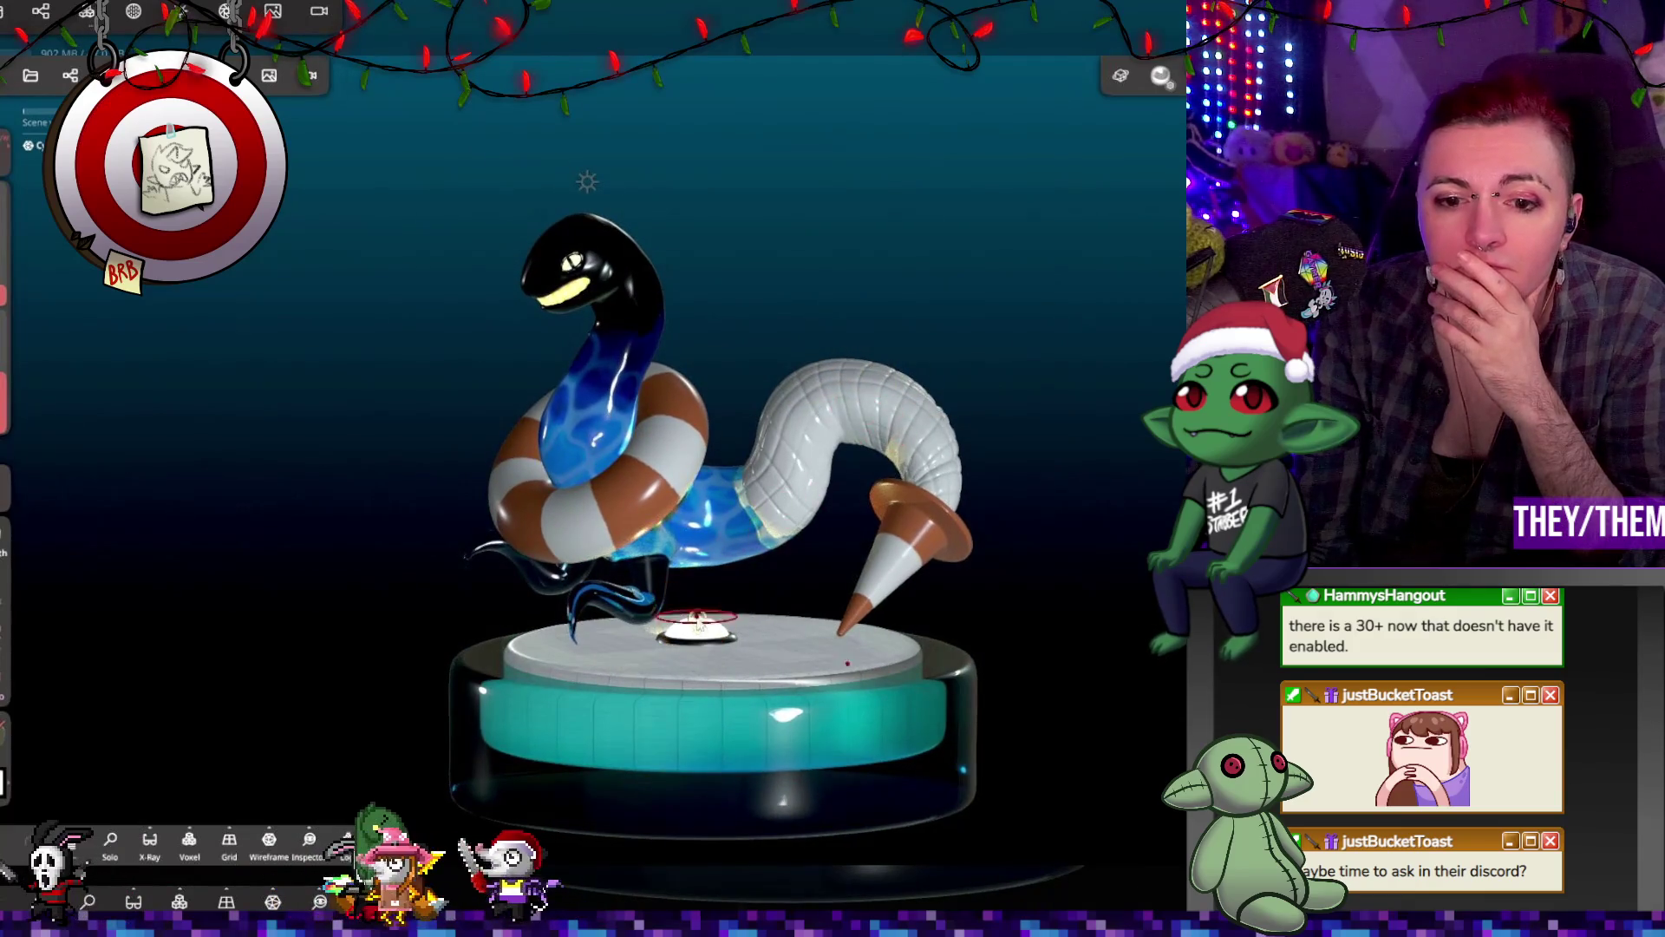
left_click(698, 617)
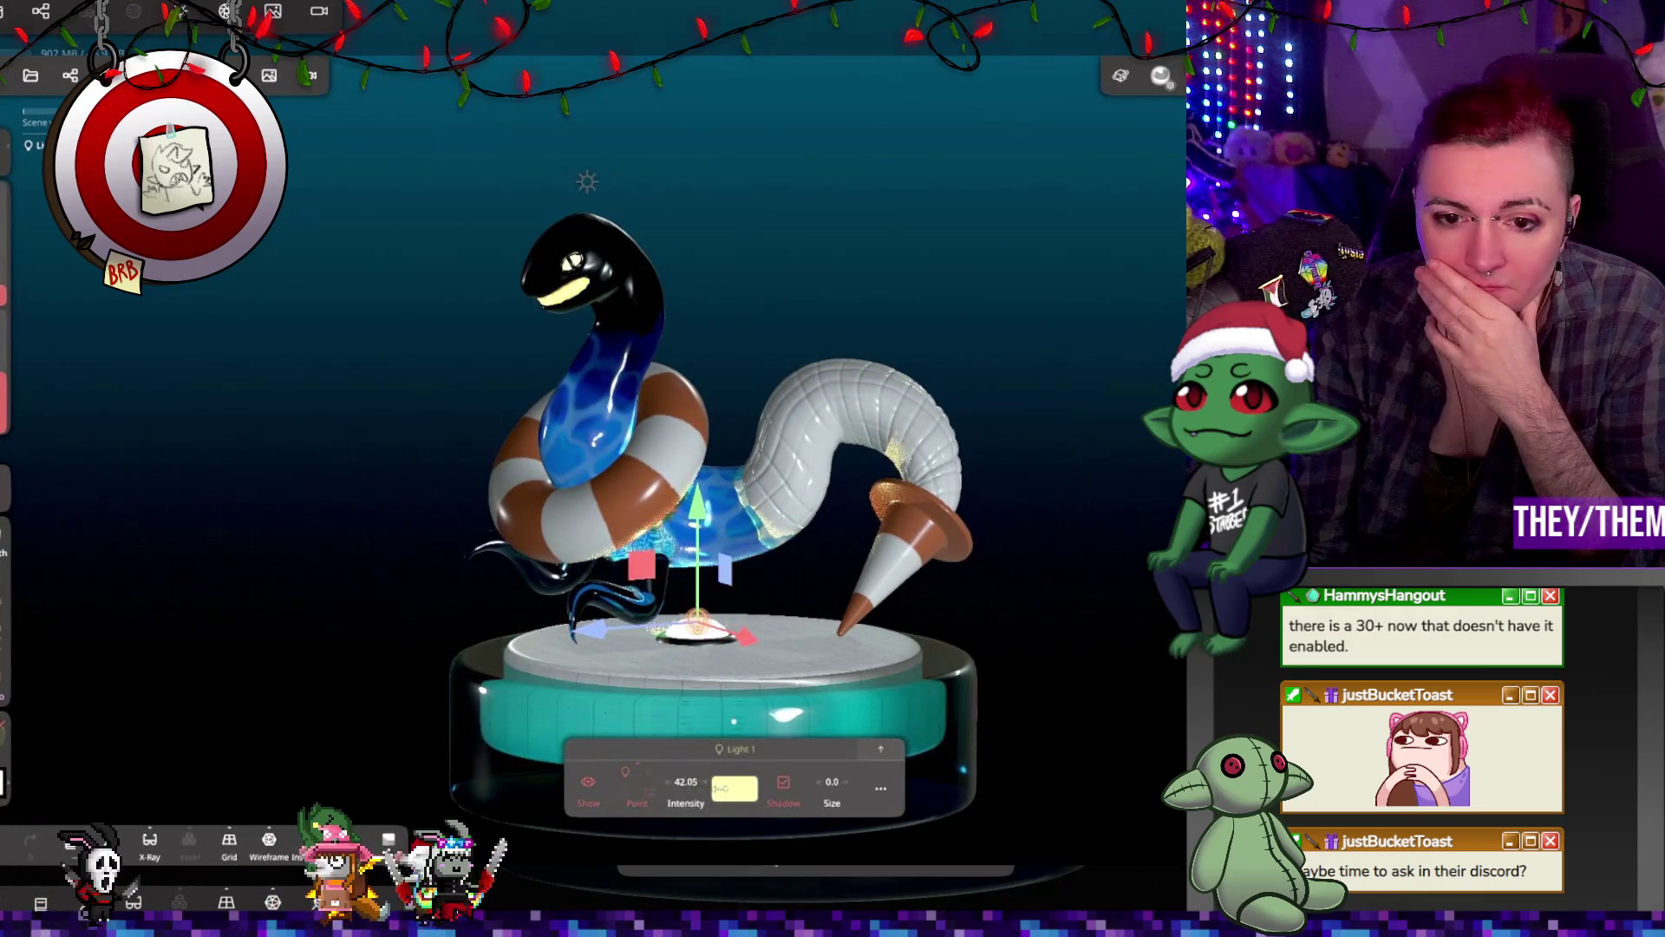
mouse_move(746, 369)
left_mouse_down()
mouse_move(774, 363)
mouse_move(770, 392)
left_mouse_up()
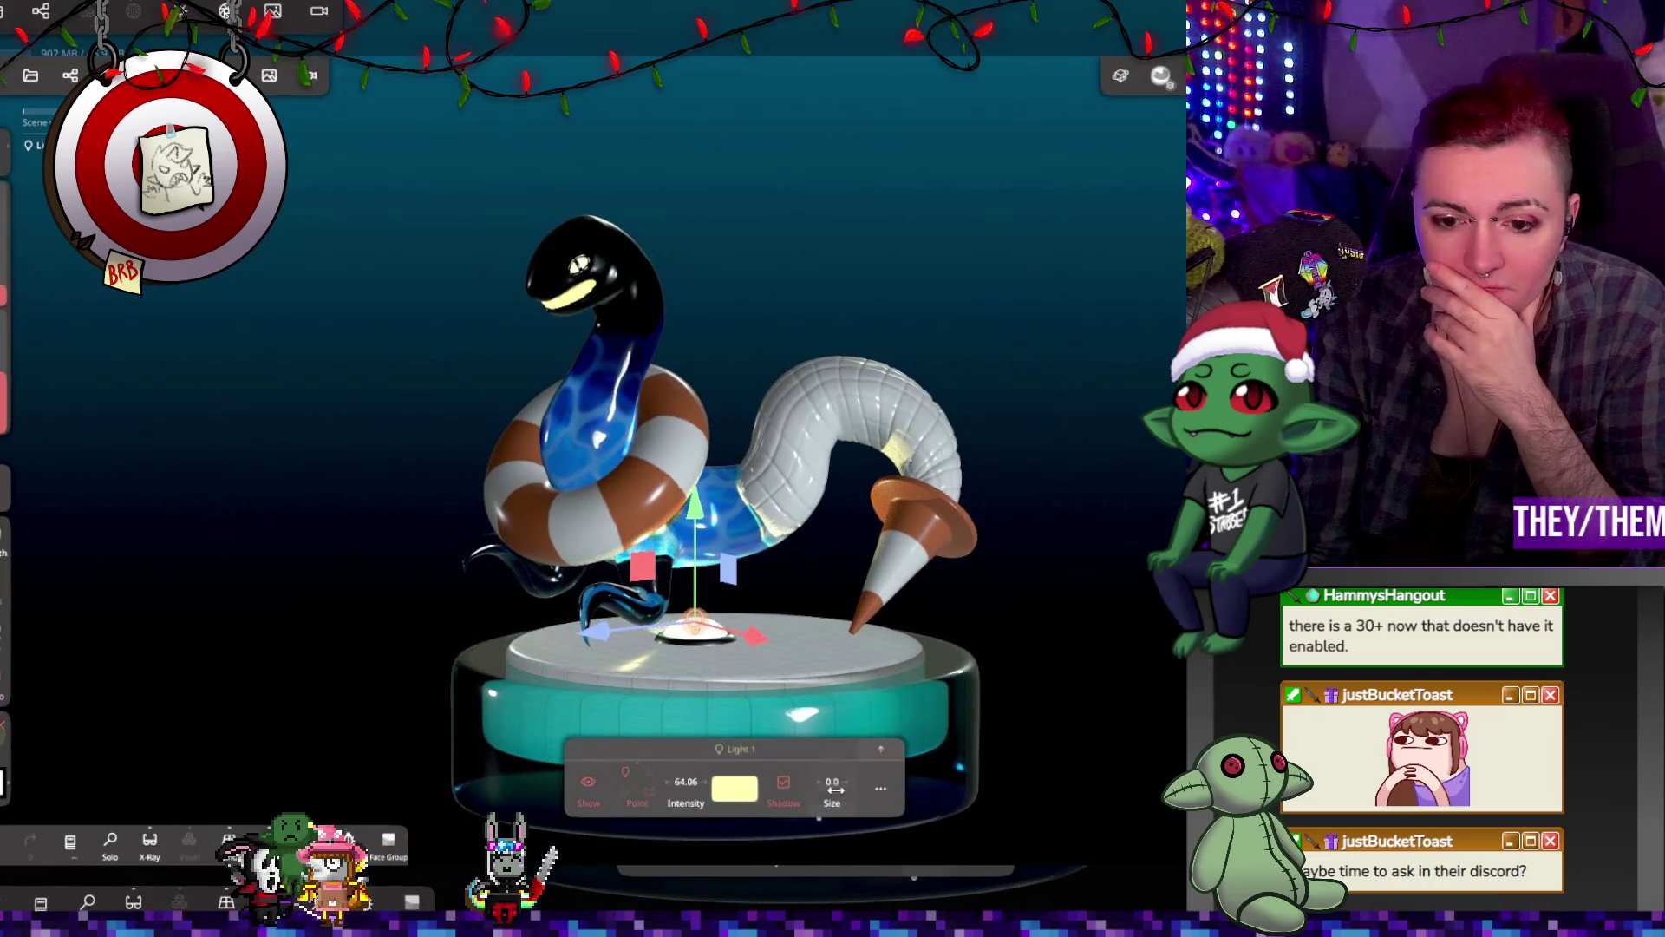
left_click_drag(848, 784, 889, 783)
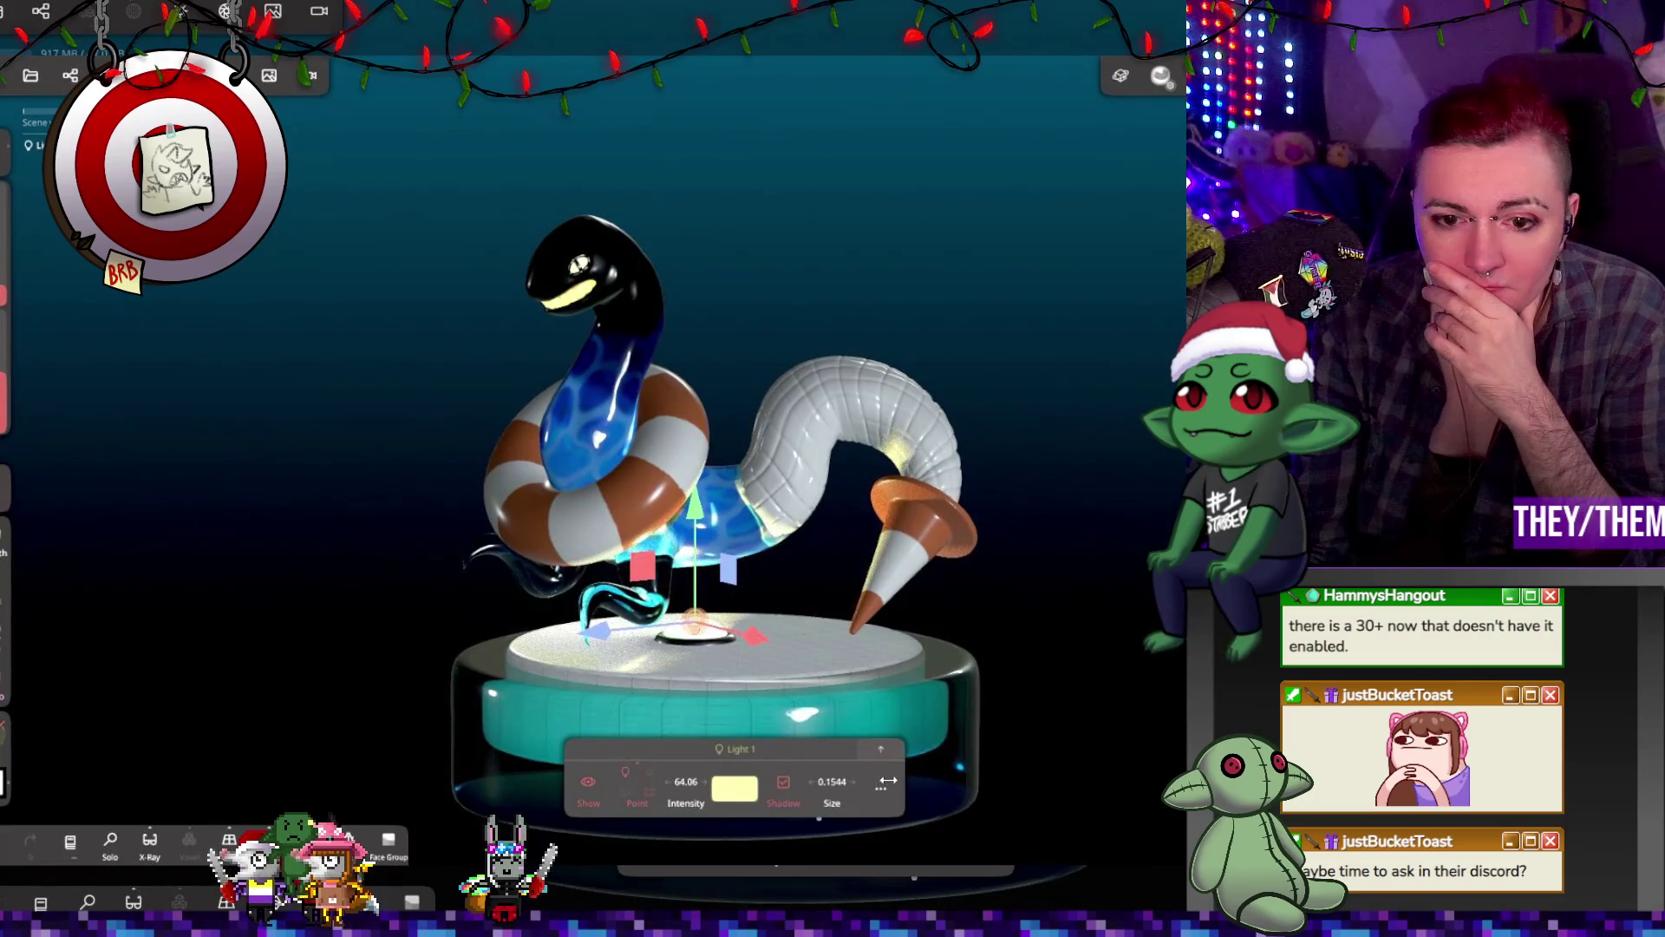
Step: Move the light up and right over the pedestal, hide it, then select the small sphere
mouse_move(859, 728)
left_mouse_down()
mouse_move(778, 675)
mouse_move(775, 630)
left_mouse_up()
left_click_drag(721, 524, 724, 516)
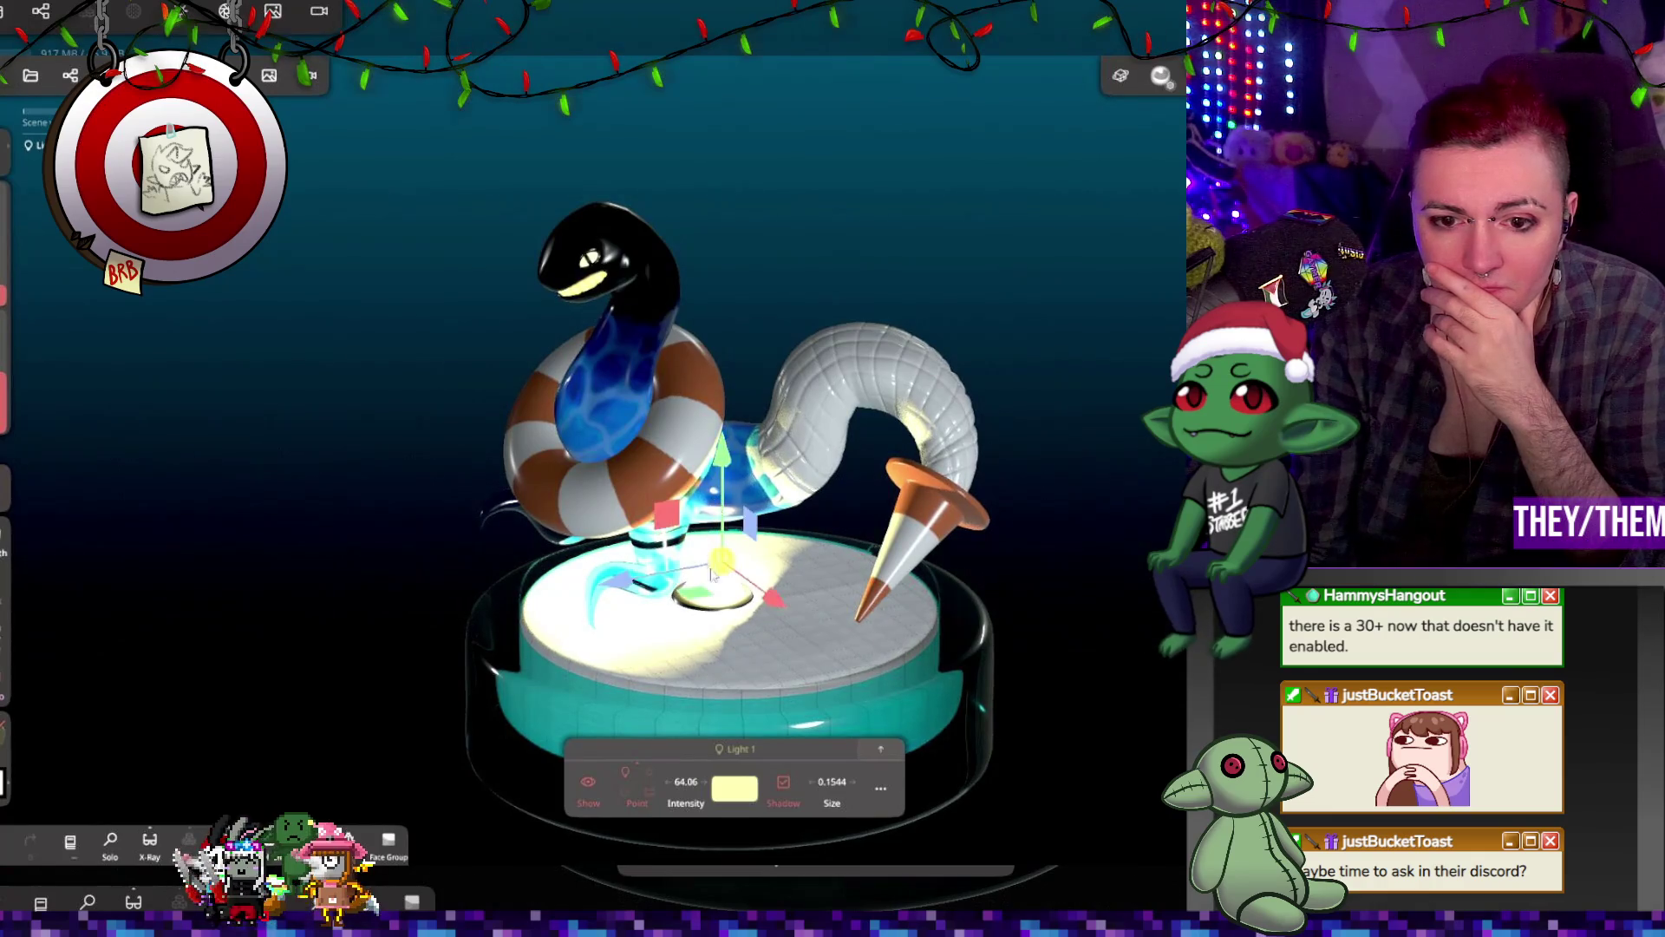
mouse_move(685, 581)
left_mouse_down()
mouse_move(743, 581)
mouse_move(707, 611)
mouse_move(803, 560)
mouse_move(795, 616)
left_mouse_up()
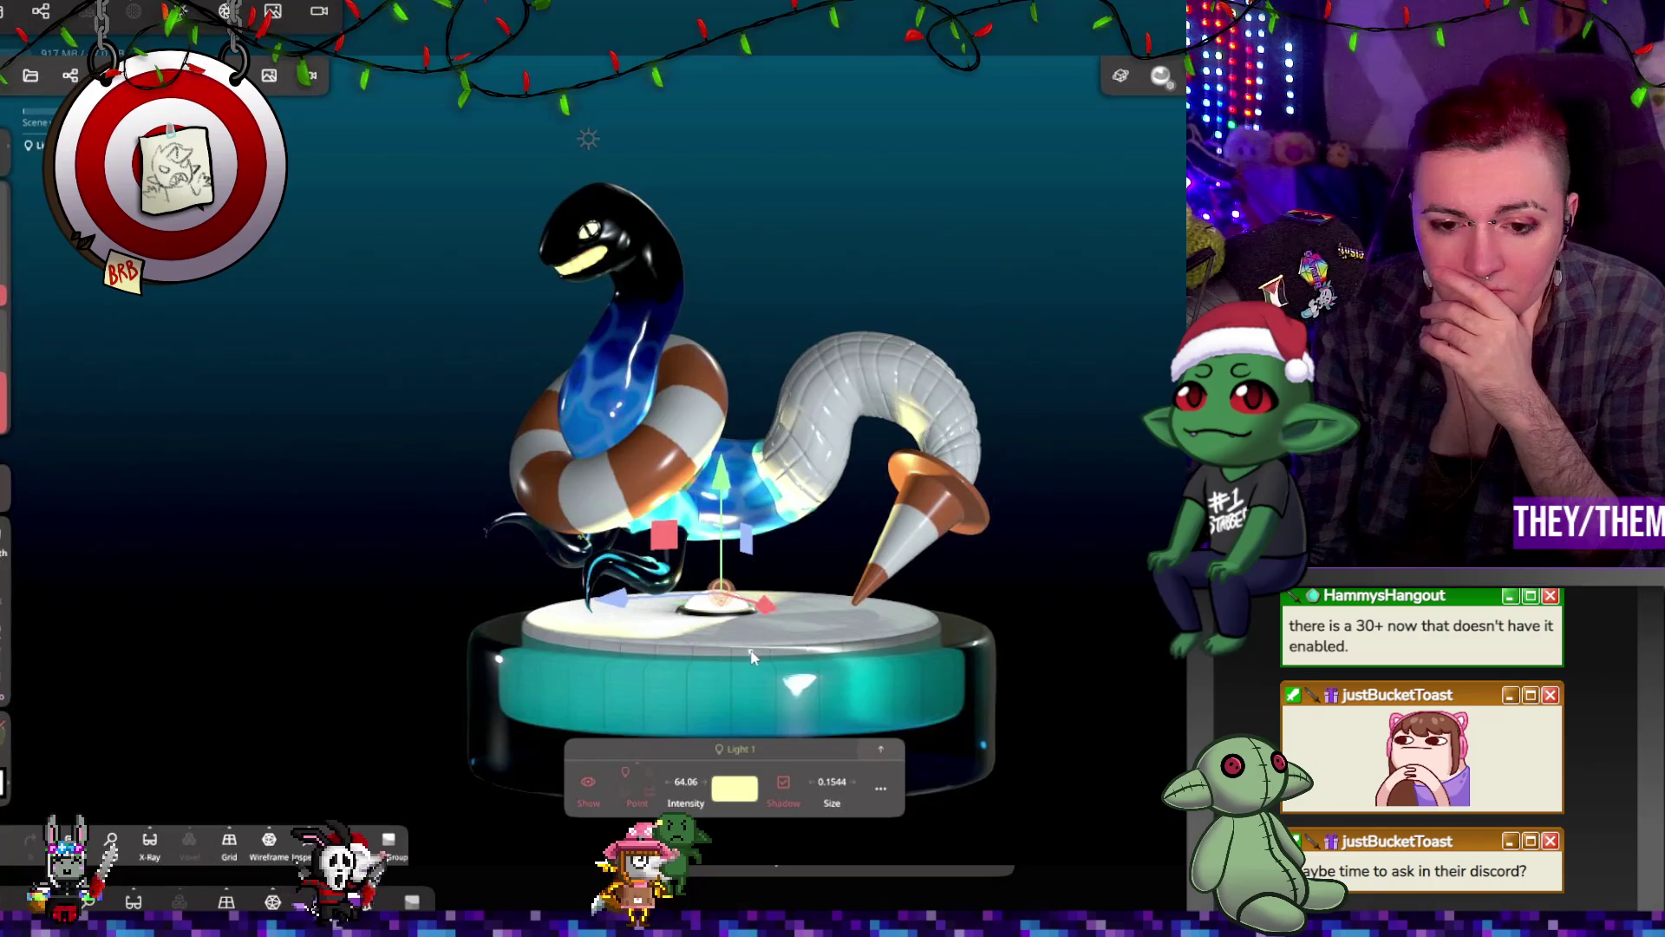
left_click(580, 781)
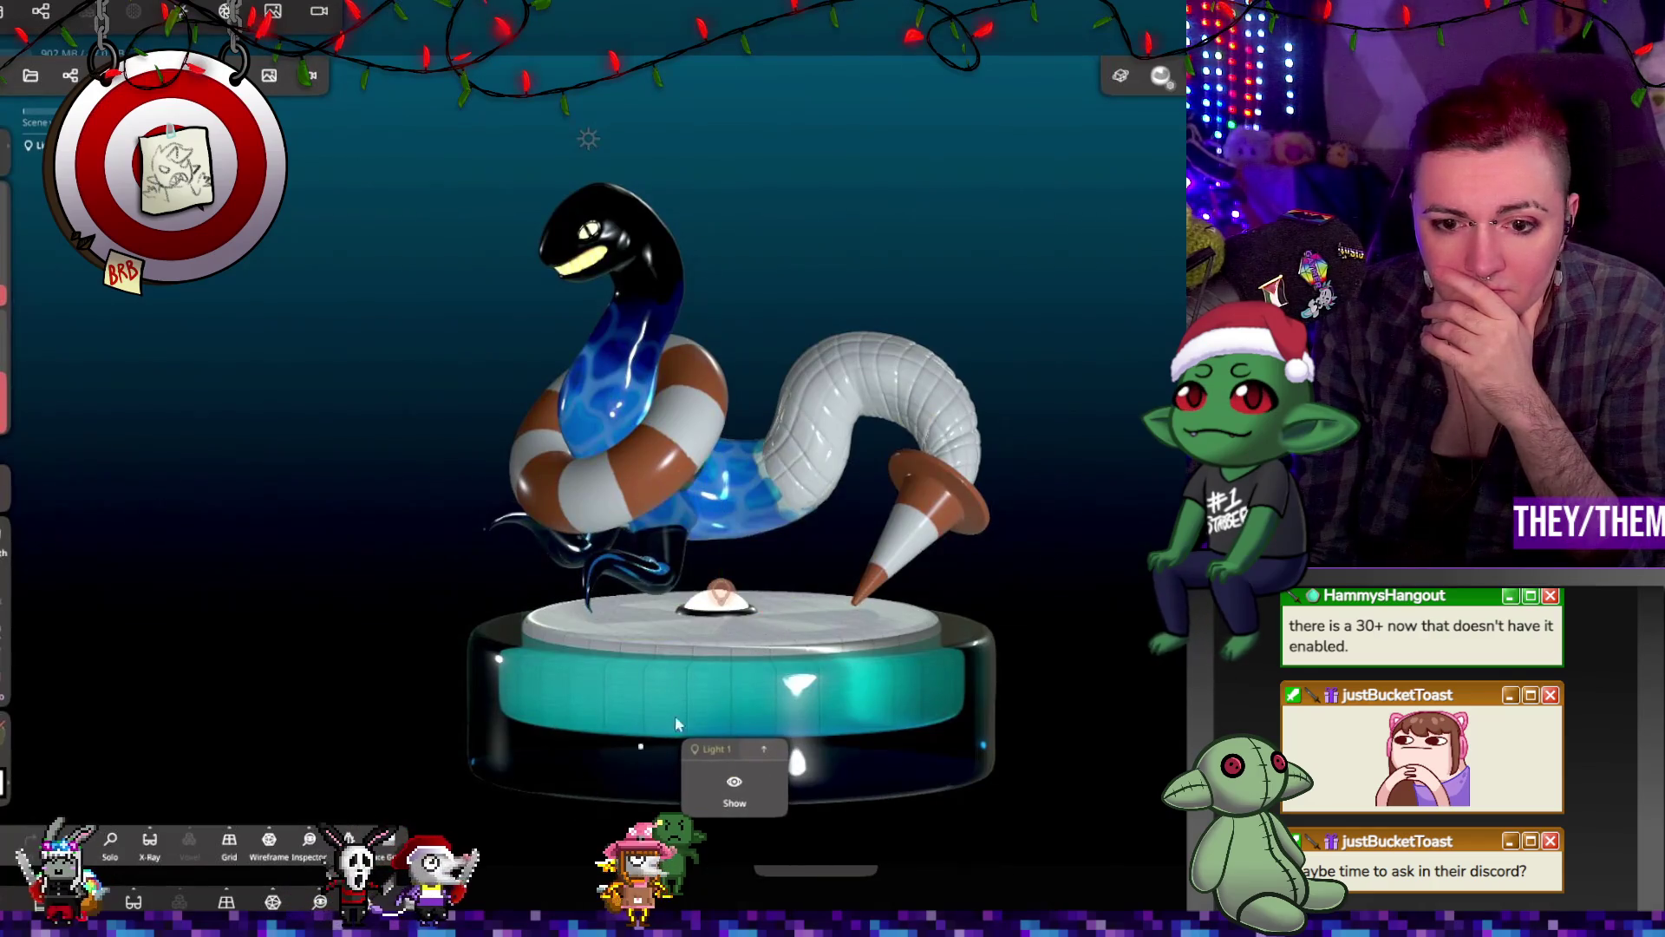
left_click_drag(776, 632, 742, 639)
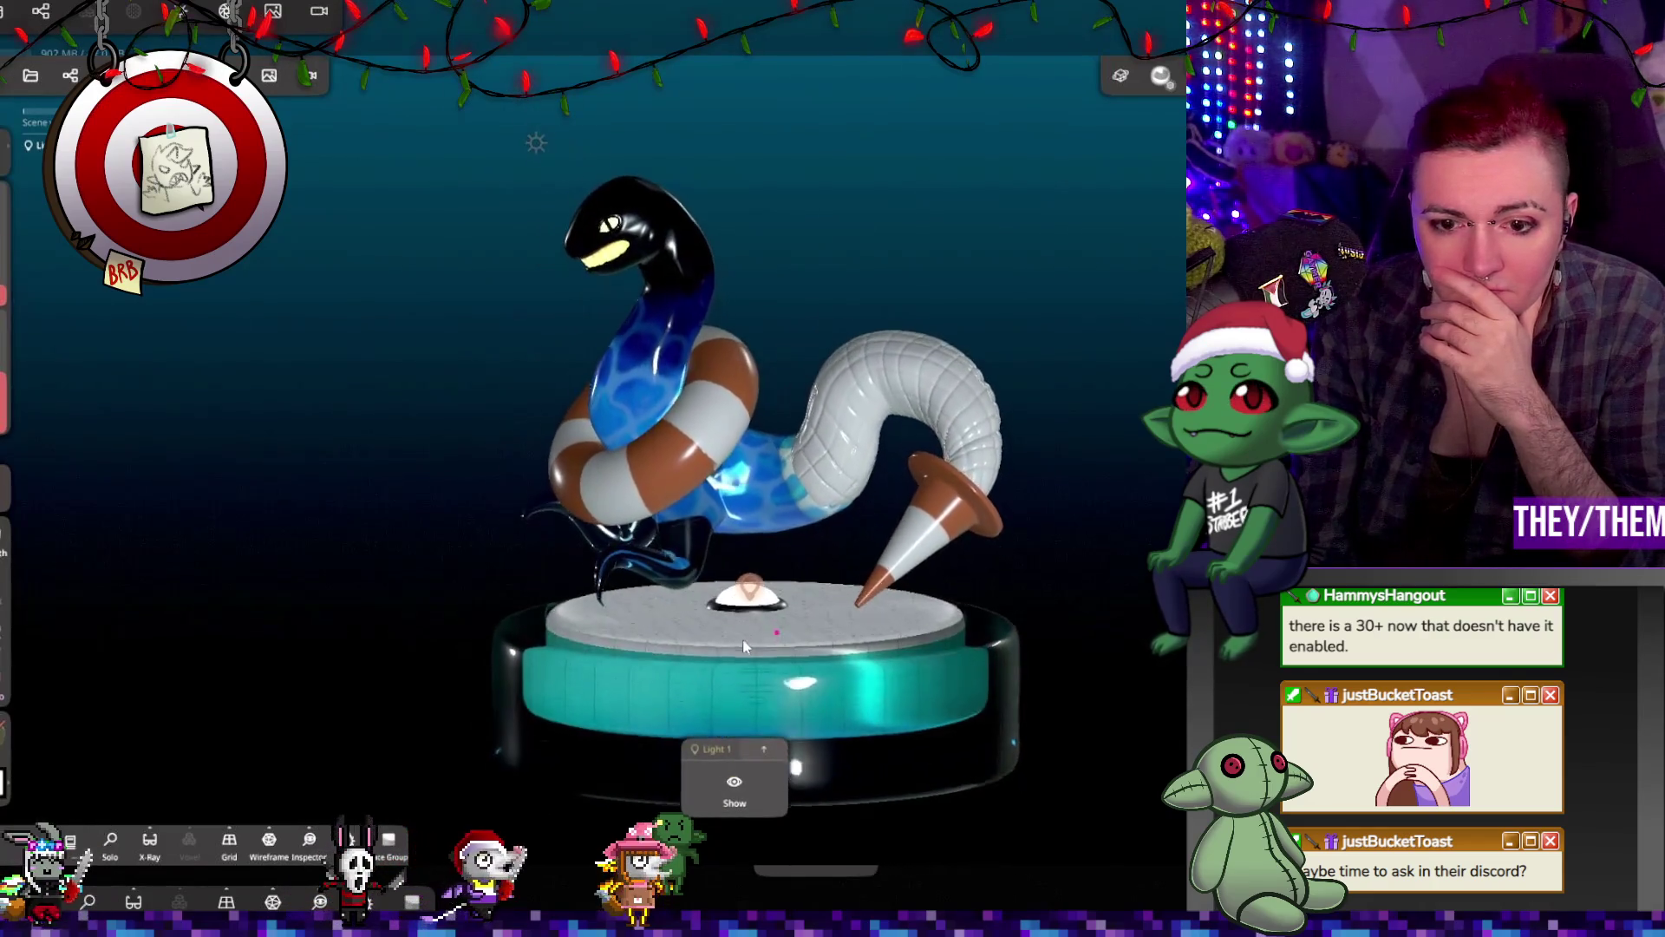
left_click(772, 598)
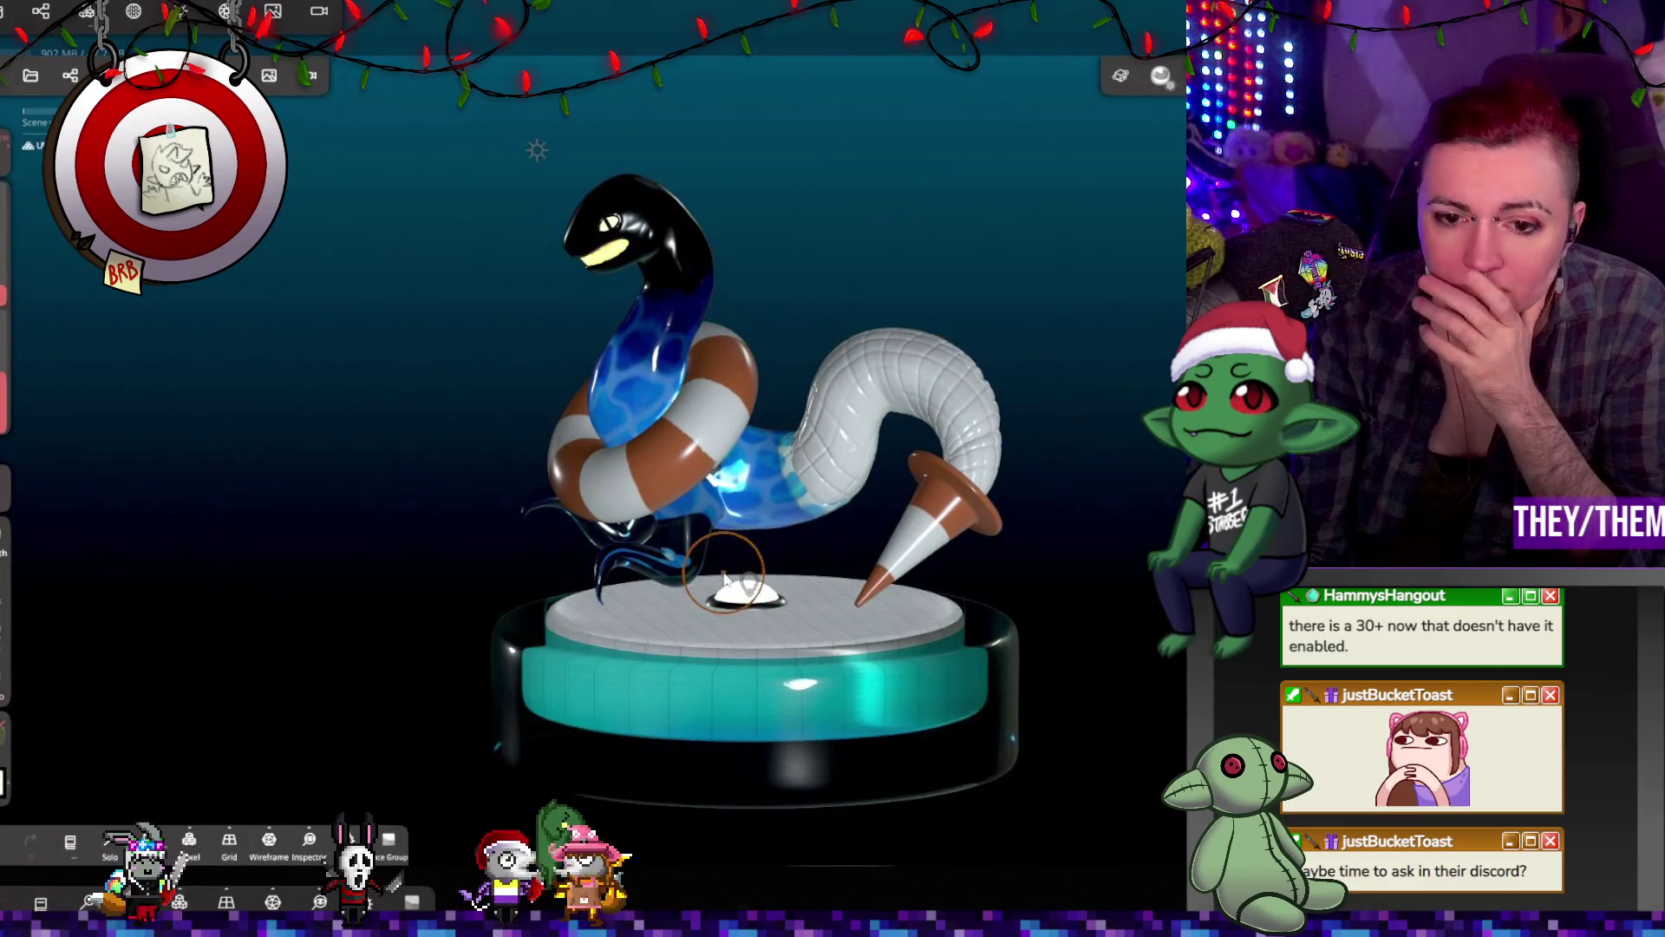
left_click(91, 13)
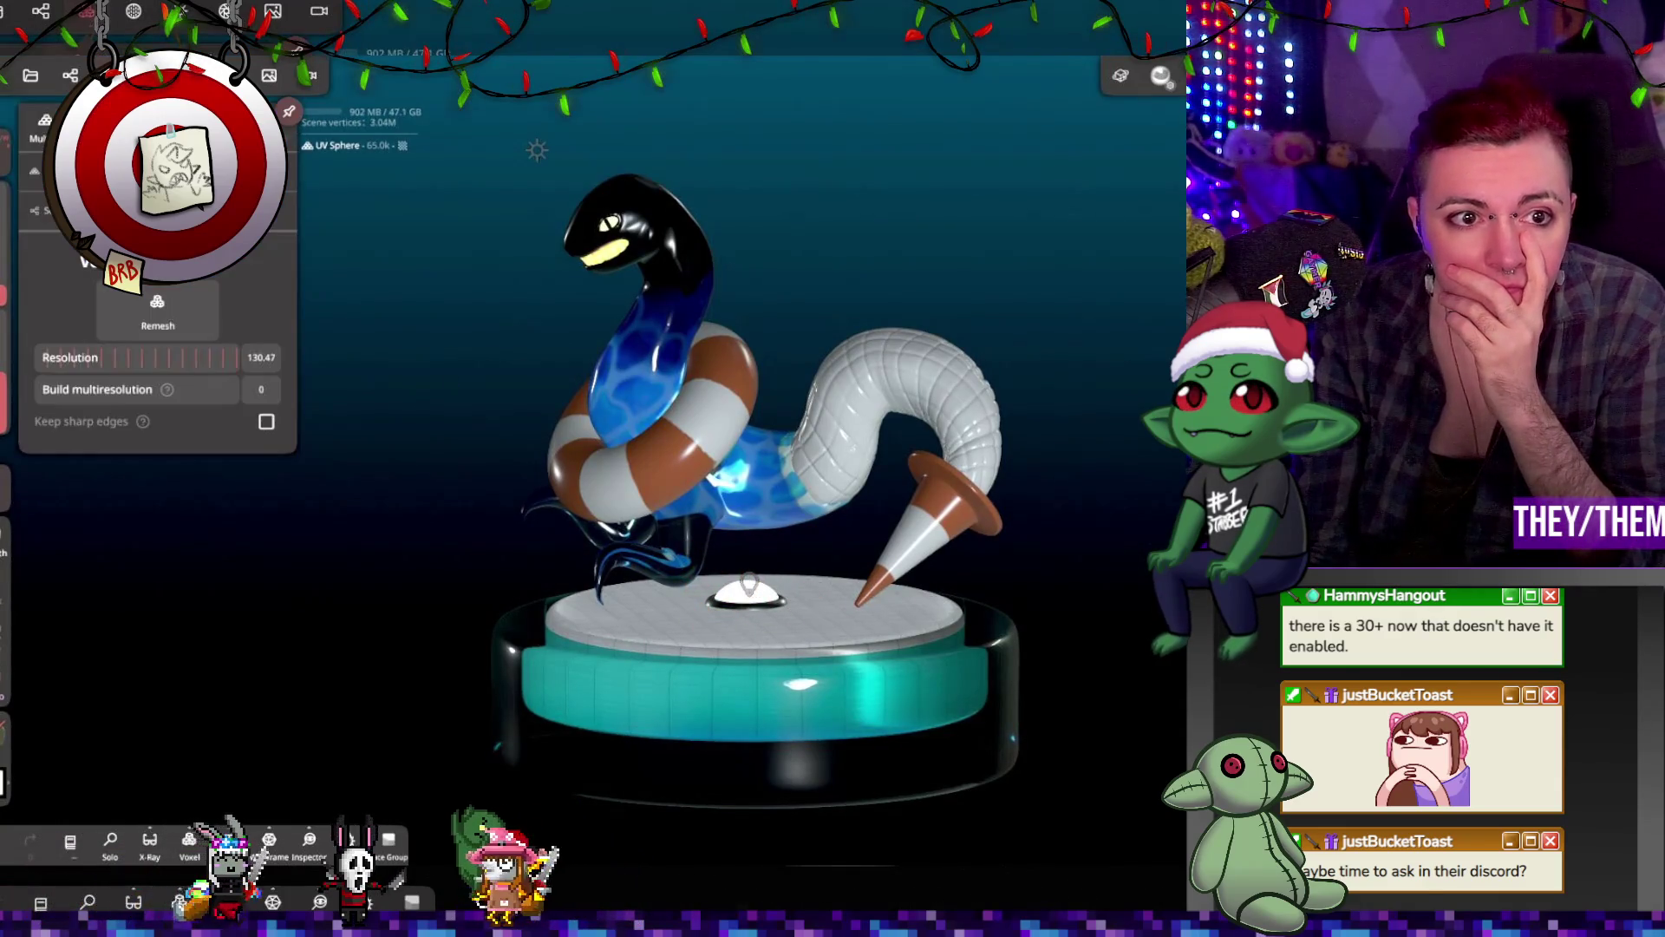
Step: Turn Smooth shading on in the small UV Sphere's material and show the lighting settings
left_click(40, 12)
left_click(139, 12)
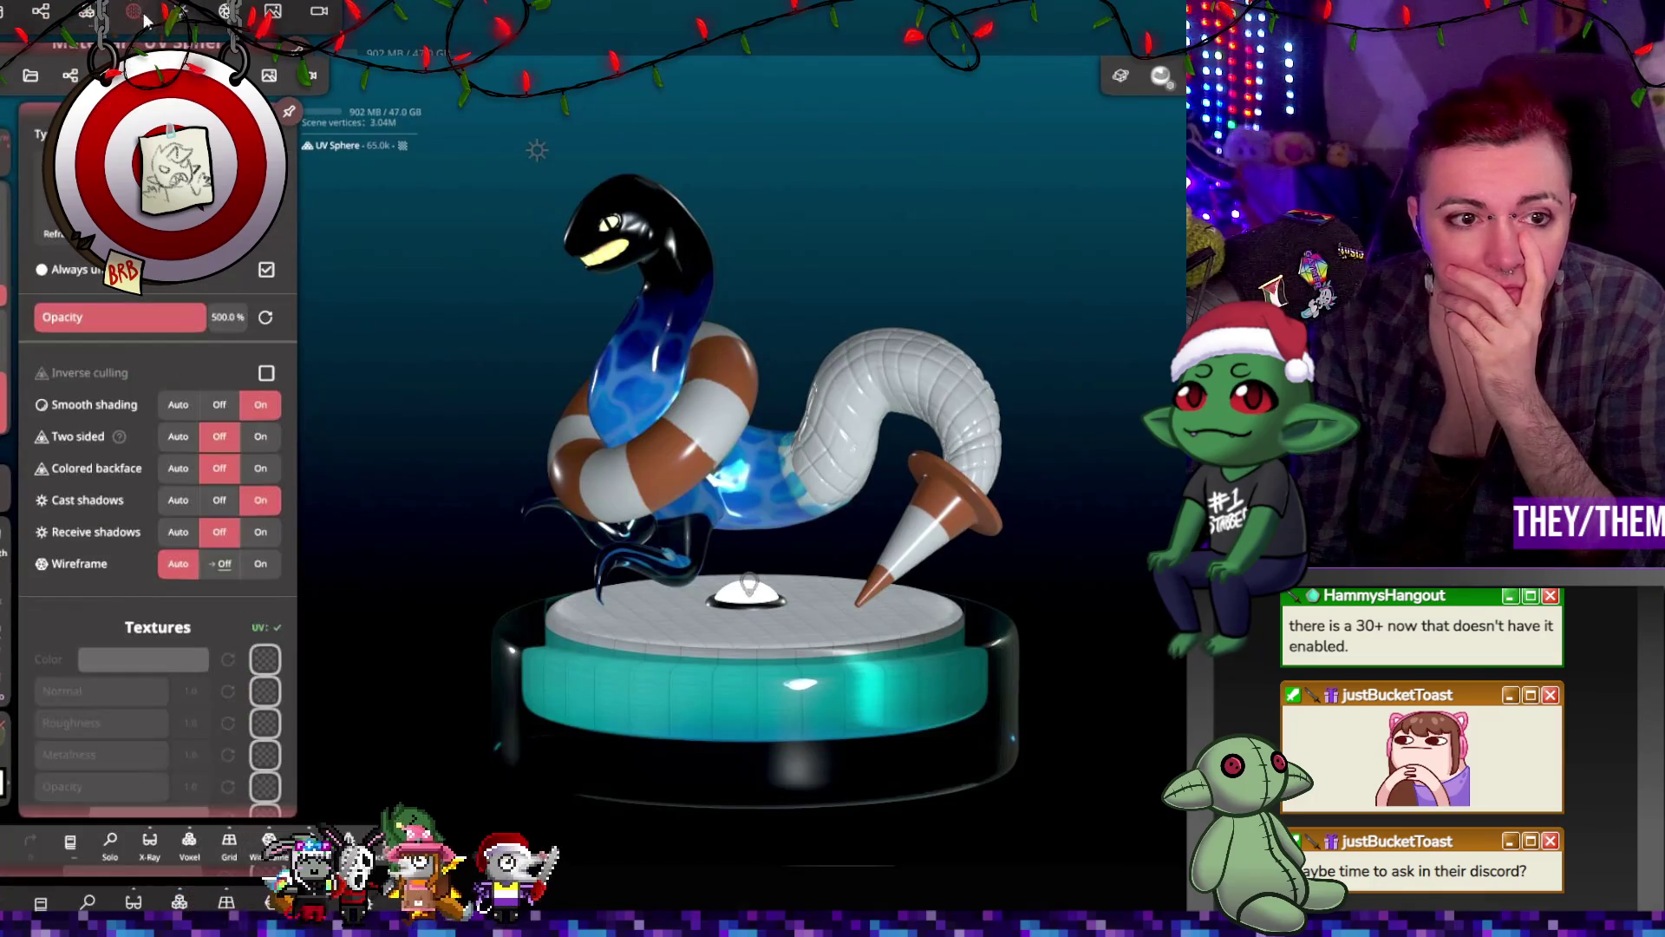
left_click(258, 405)
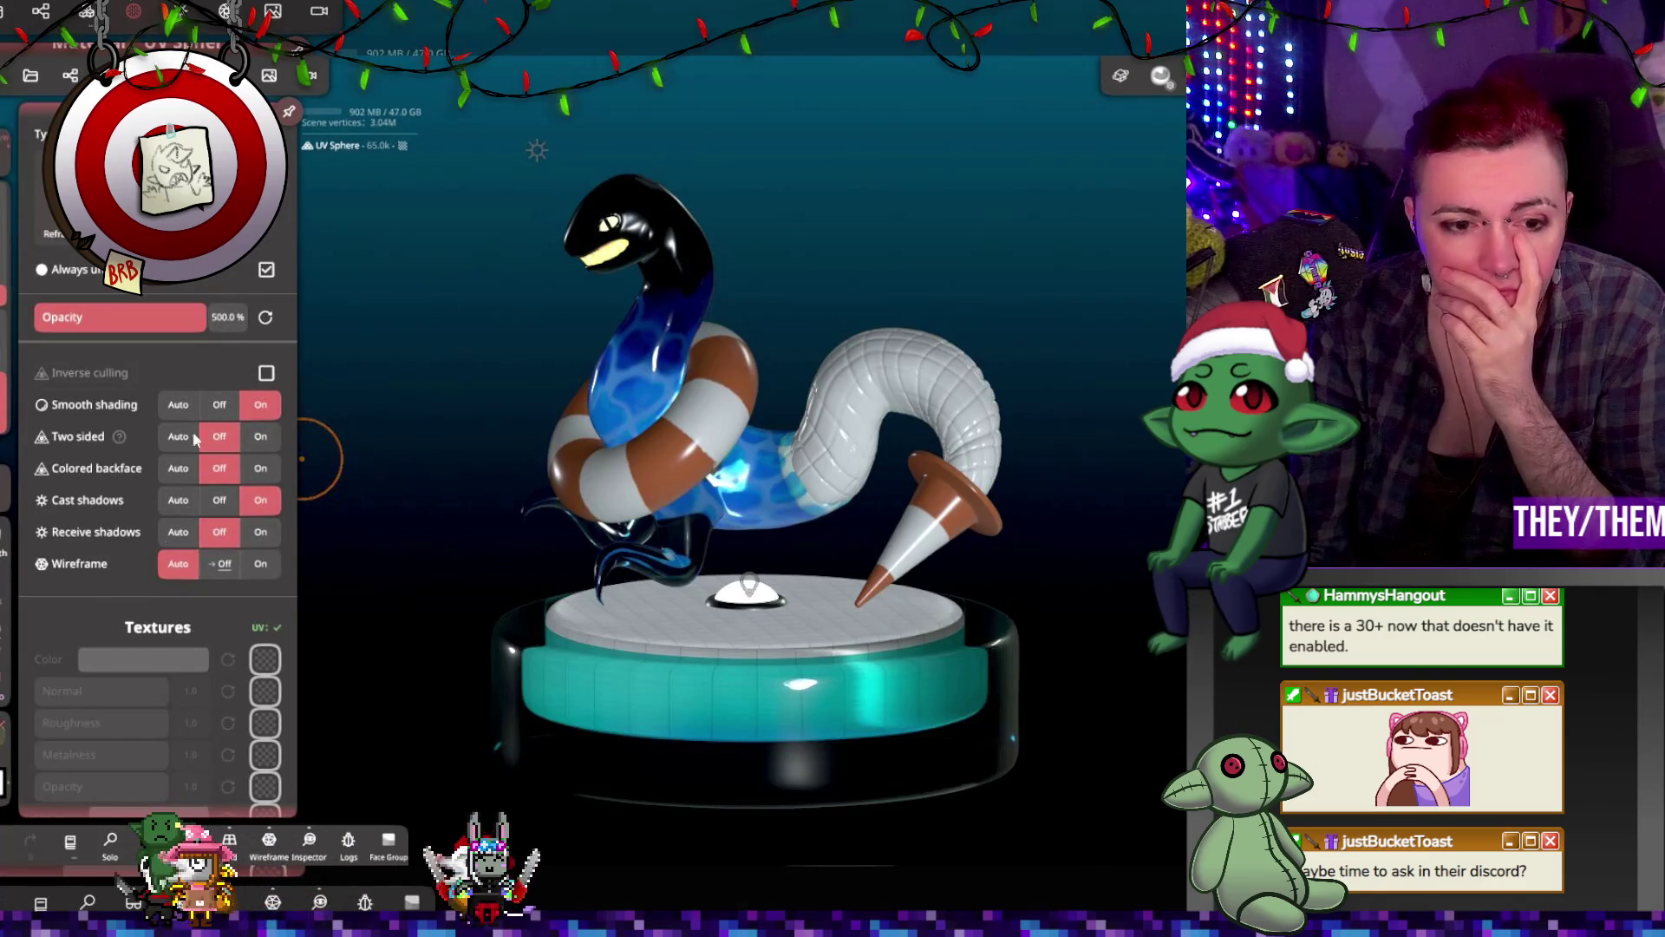
left_click(182, 13)
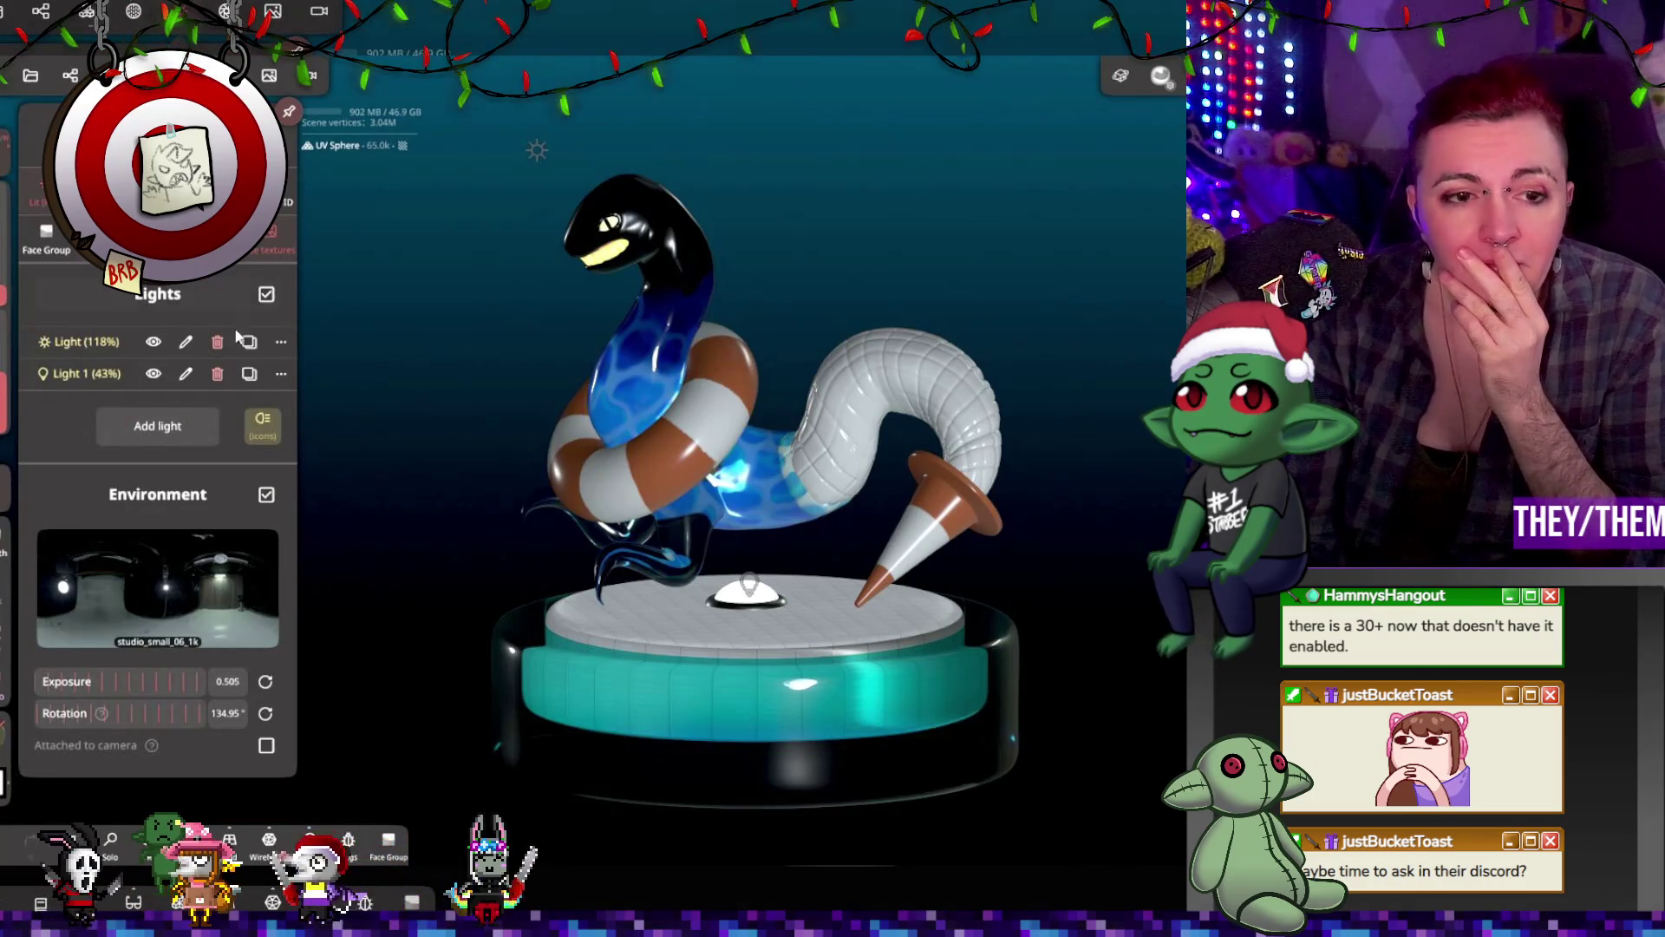
Step: Show Light 1 in the Lights panel so it lights the platform
left_click(153, 374)
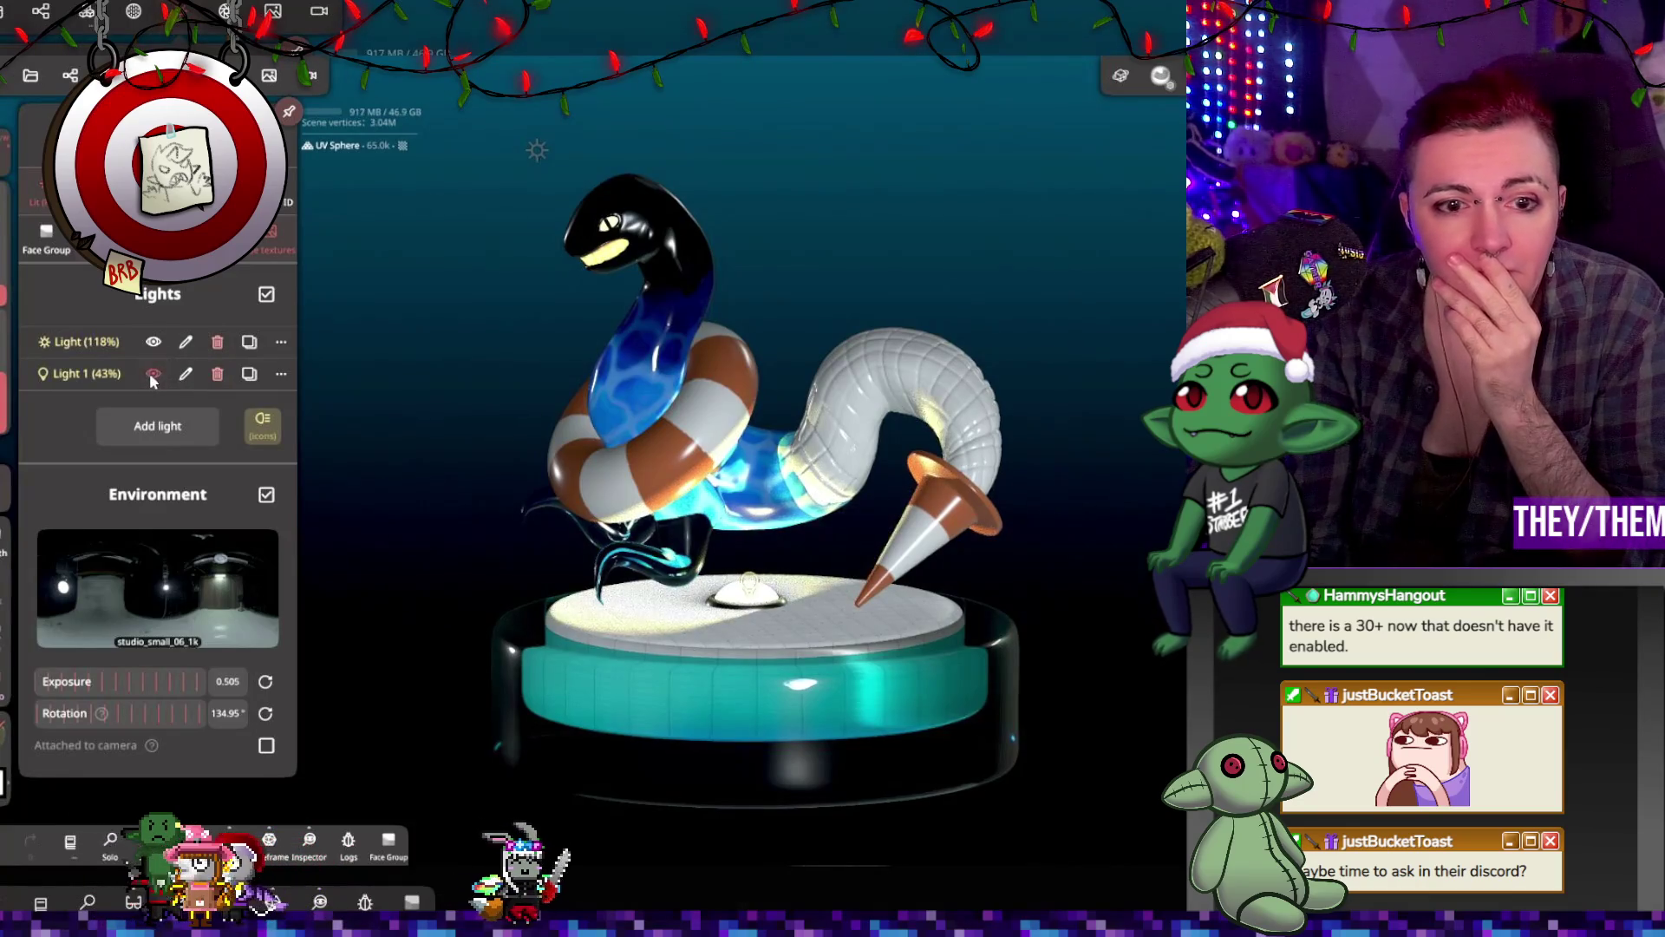
left_click(153, 374)
left_click(153, 374)
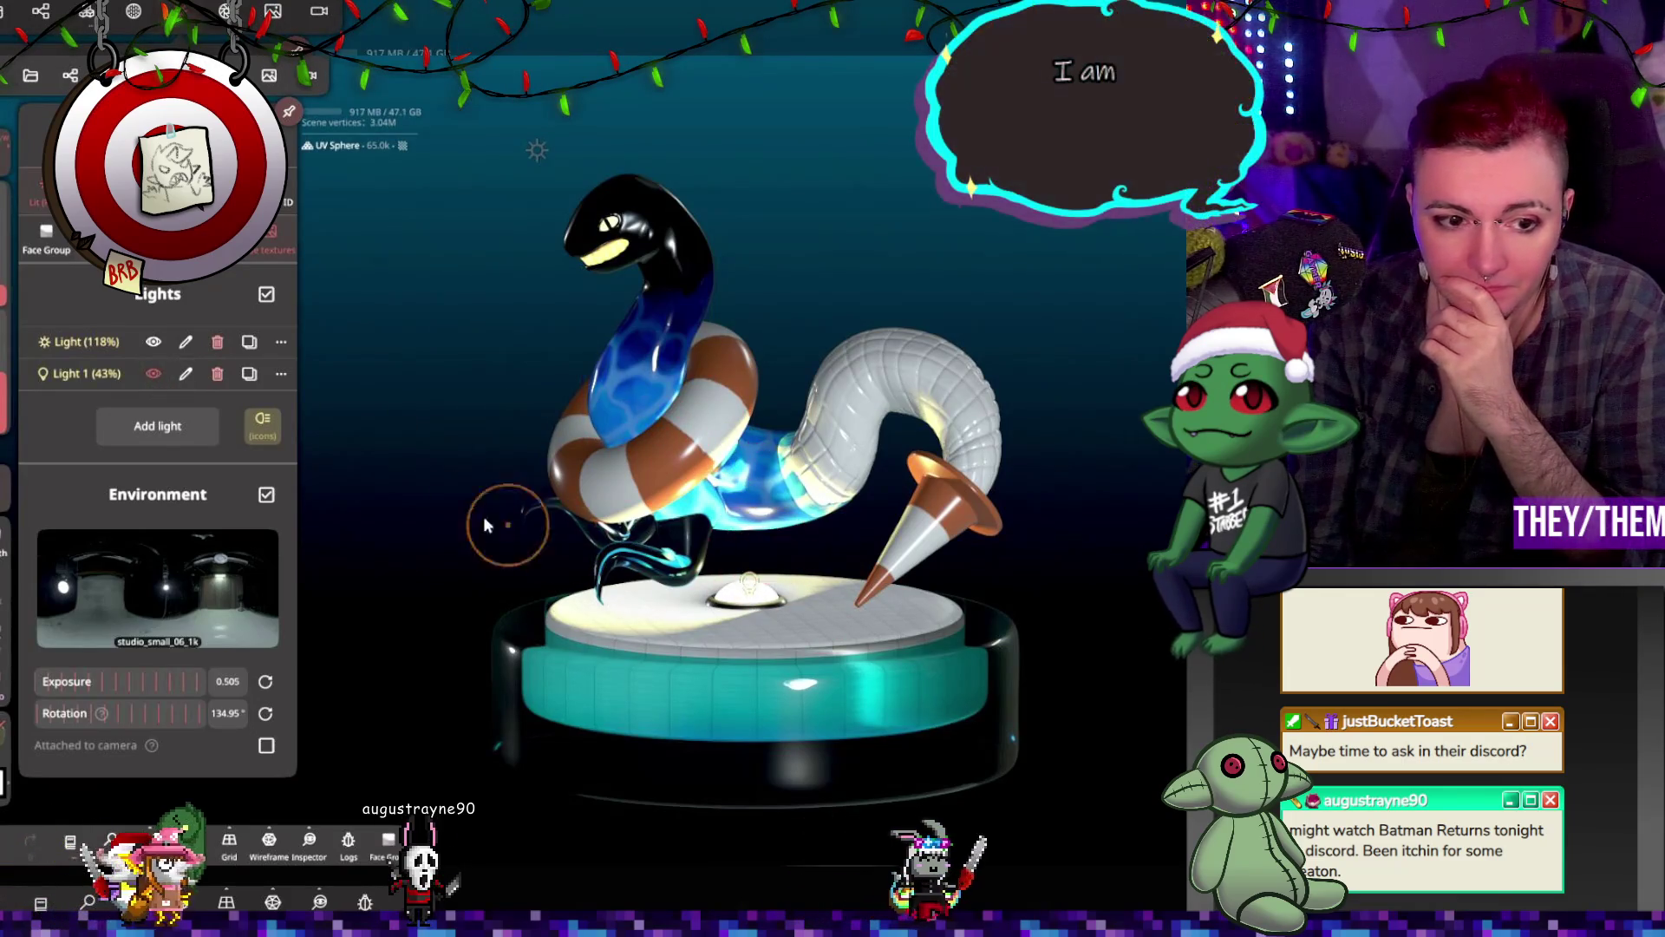
Step: Lower Light 1's intensity from 64.06 down to 4.512
left_click(91, 374)
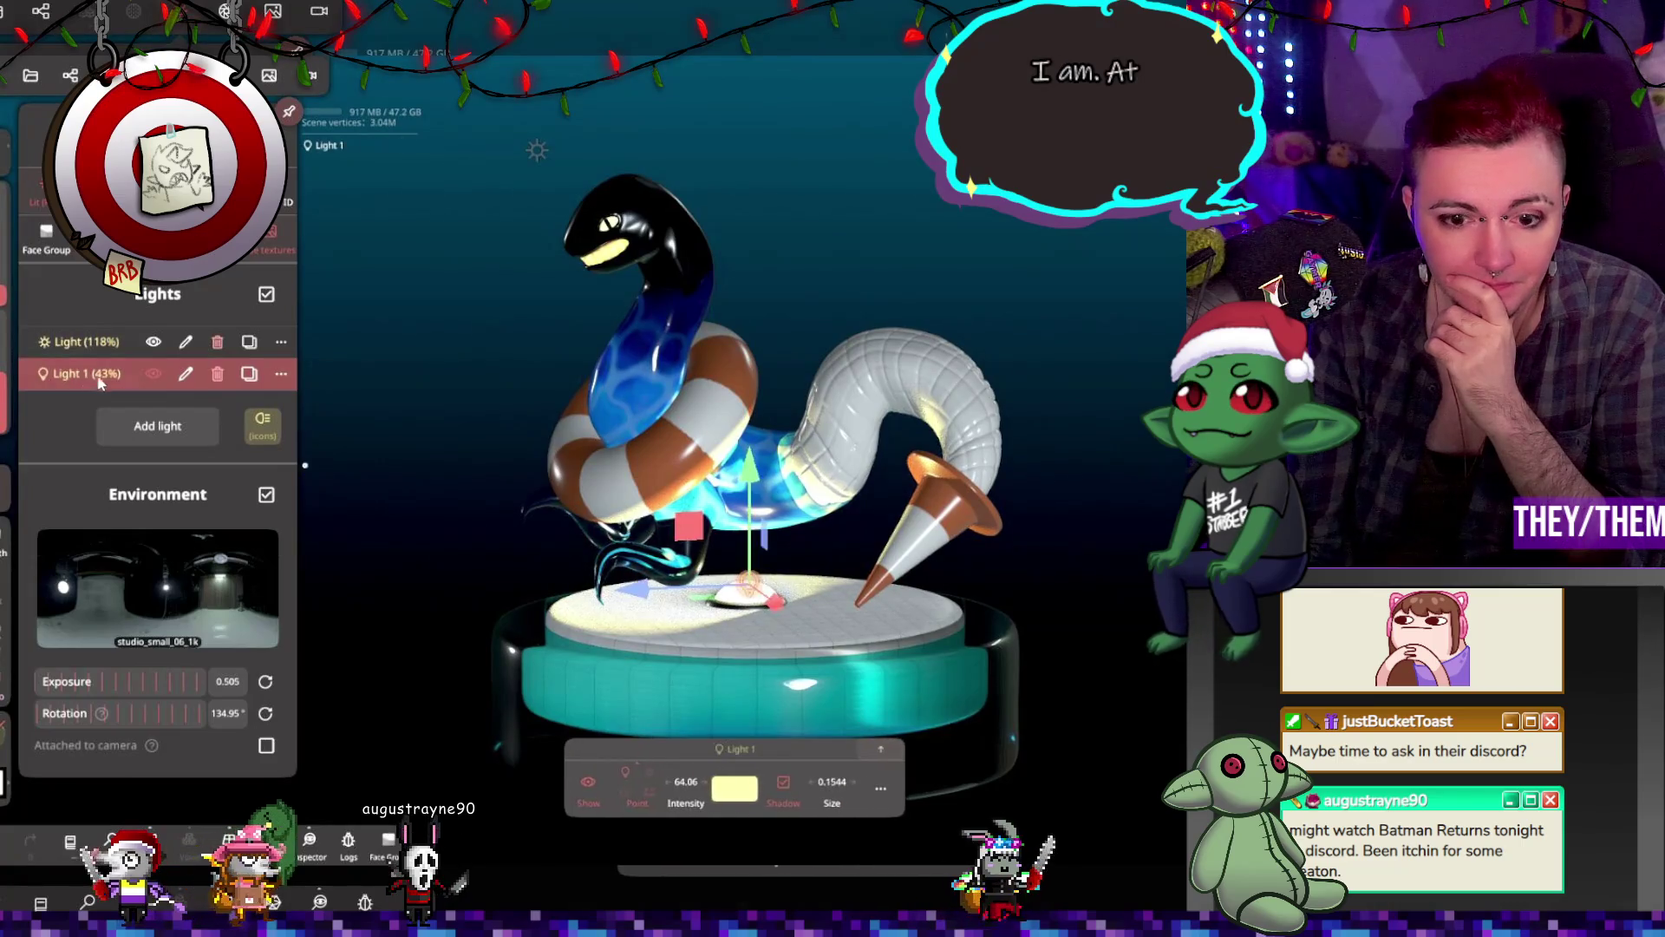
left_click_drag(687, 790, 668, 790)
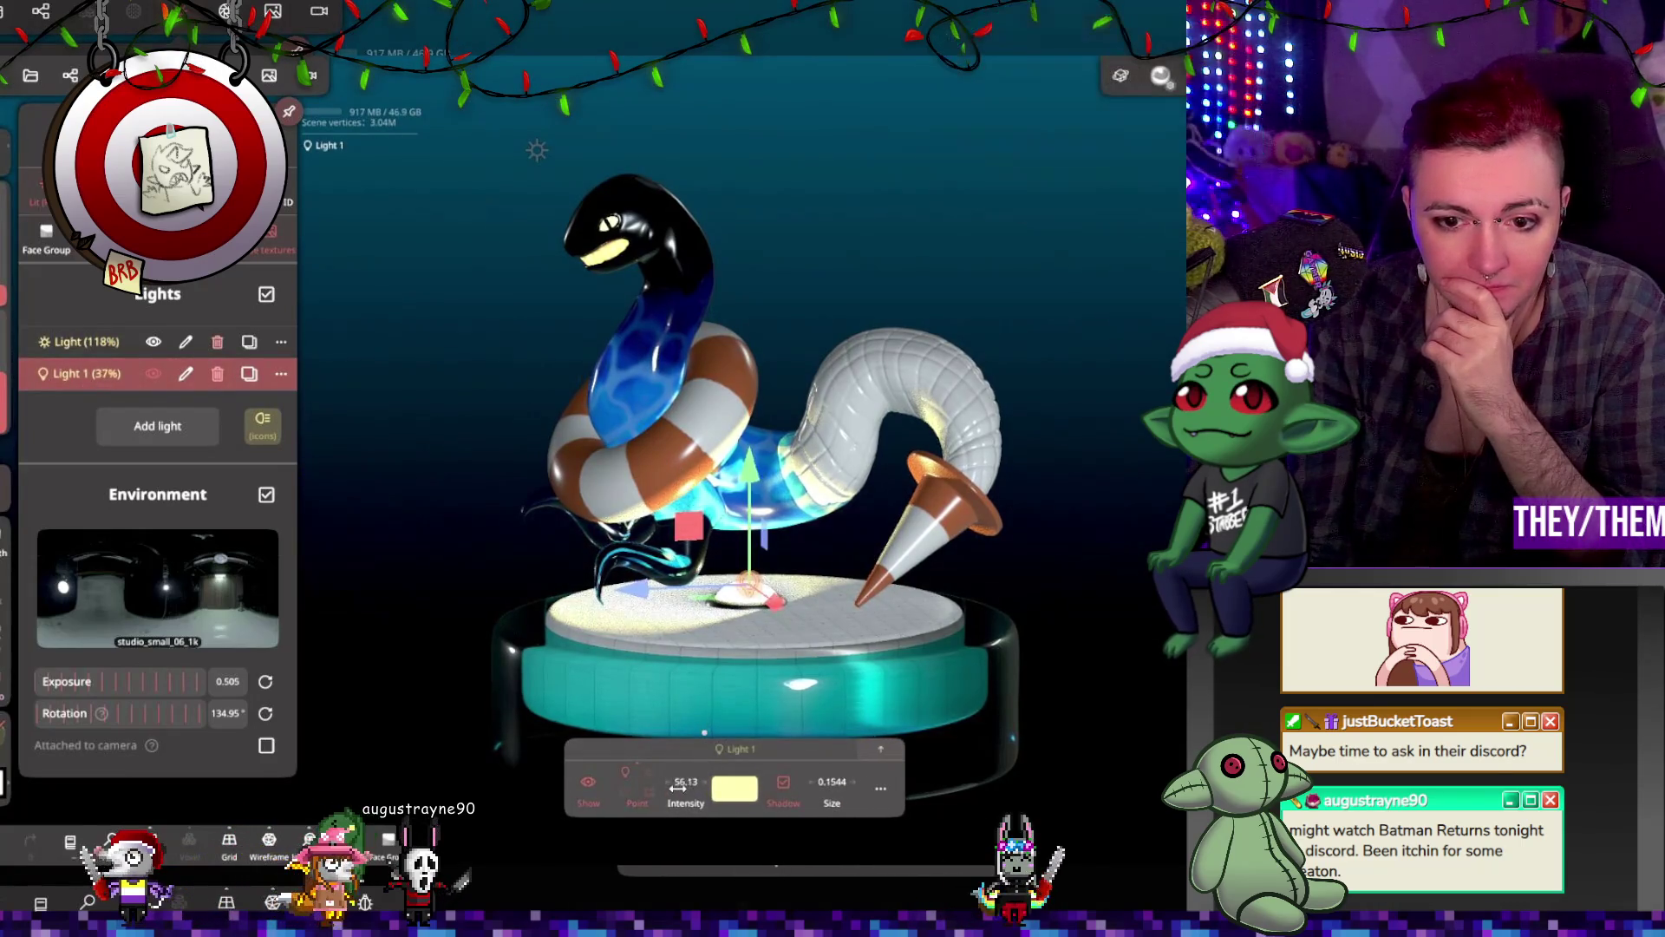
left_click(753, 491)
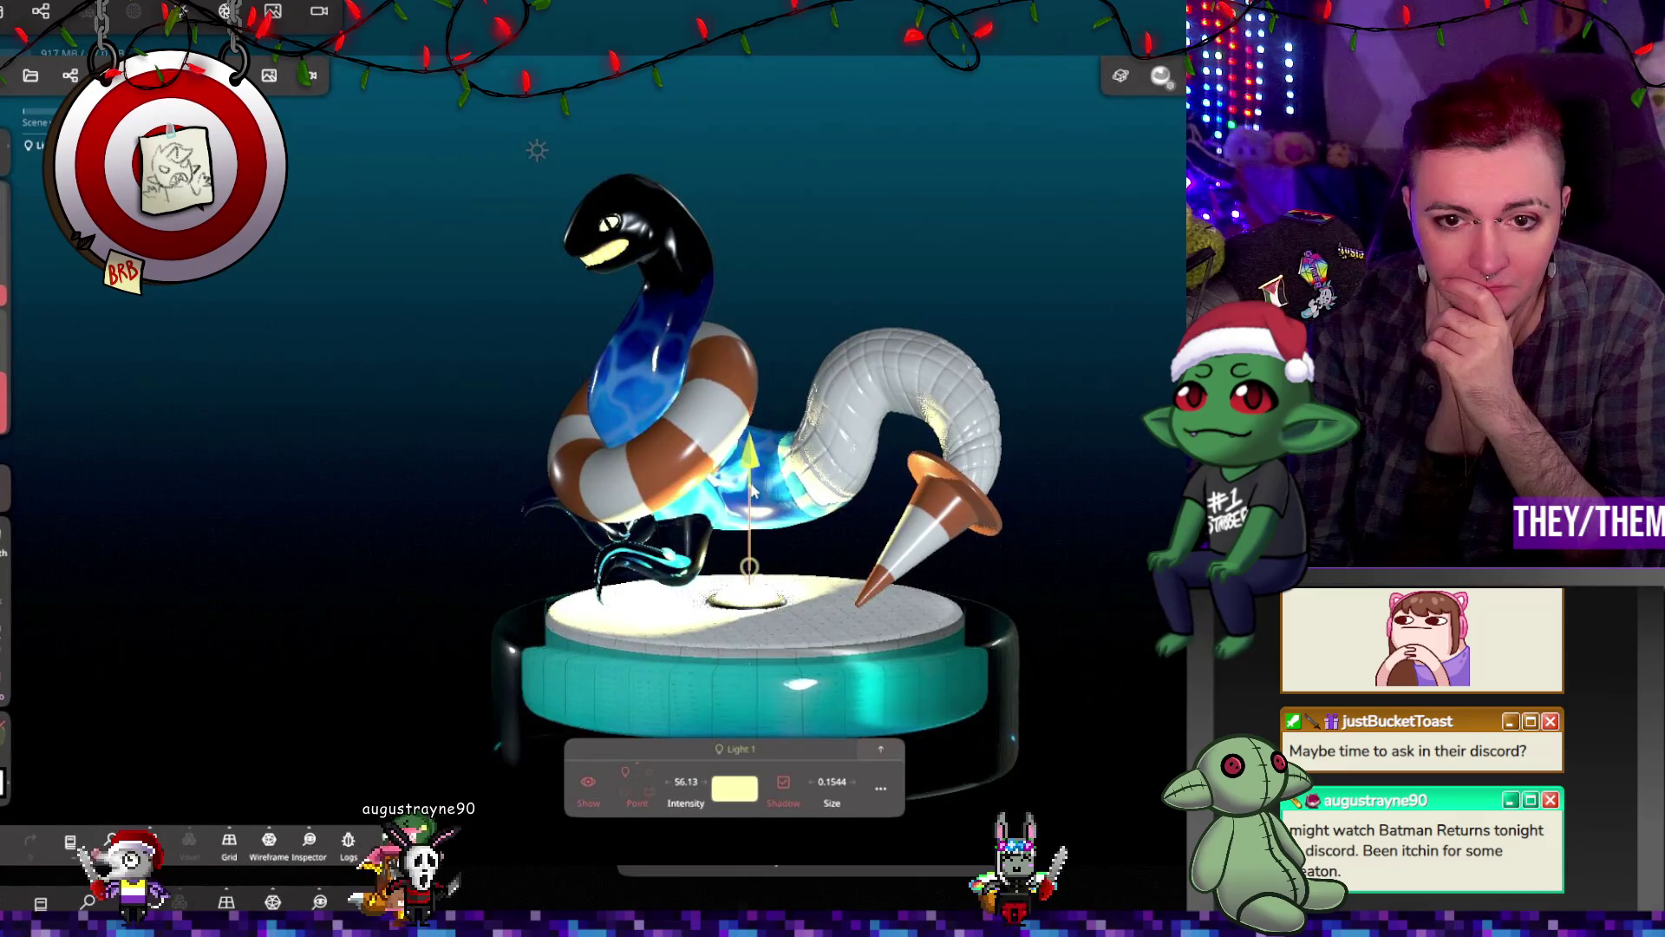
left_click_drag(685, 782, 590, 774)
mouse_move(876, 763)
left_mouse_down()
mouse_move(887, 718)
mouse_move(882, 749)
mouse_move(990, 653)
mouse_move(1127, 623)
left_mouse_up()
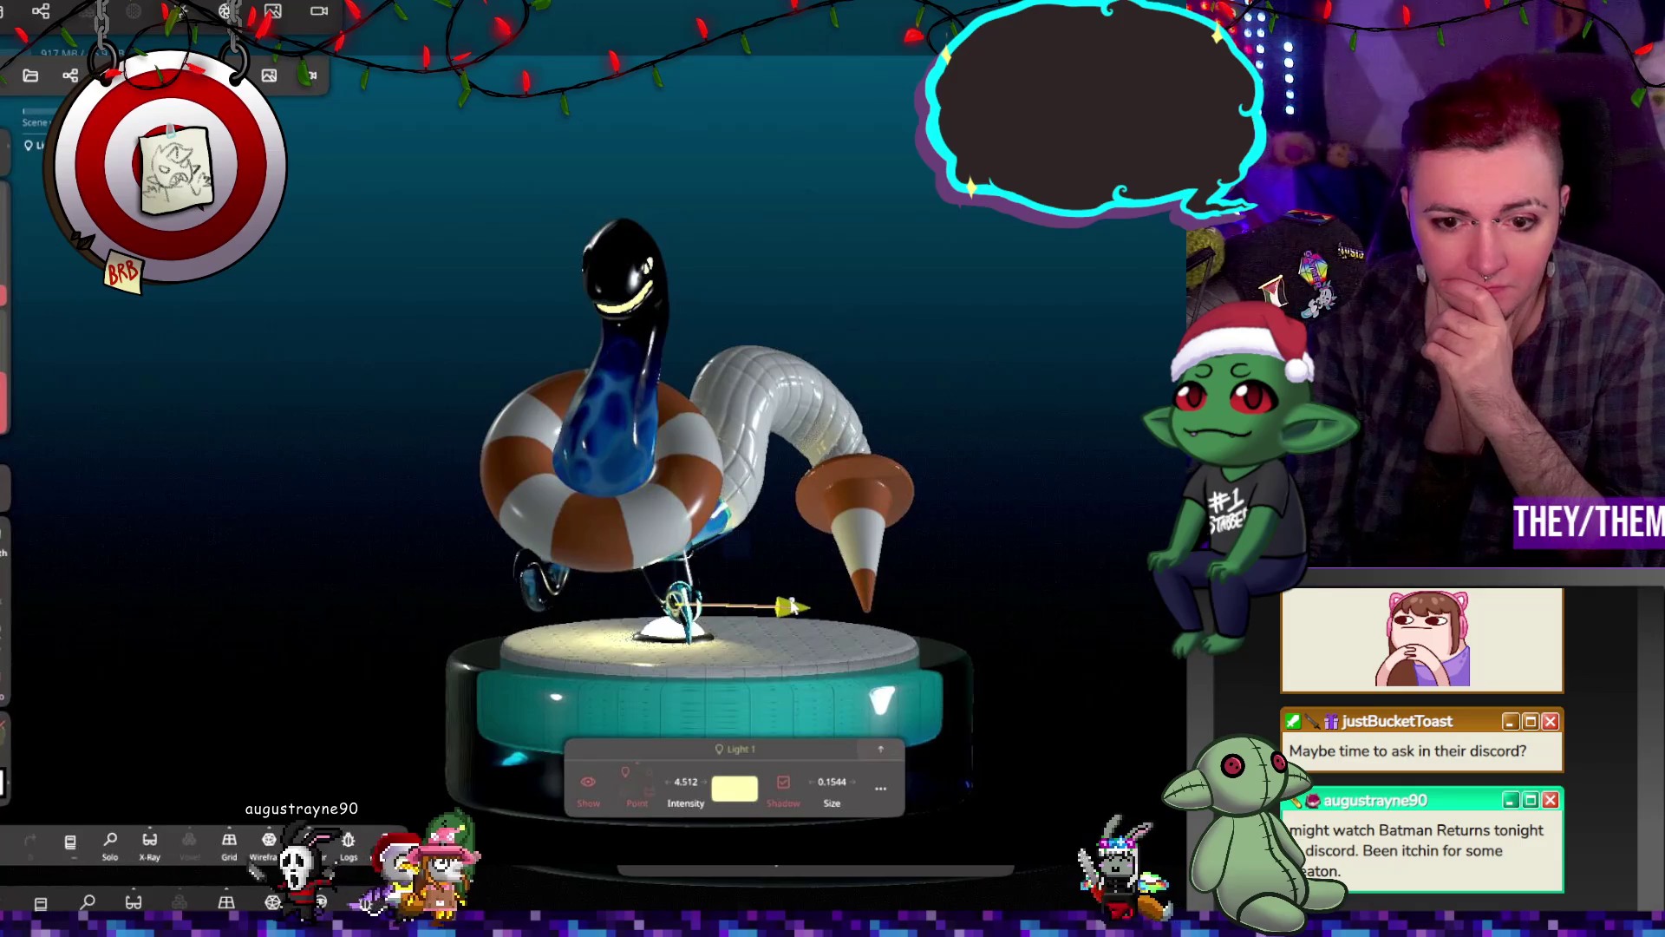
mouse_move(833, 625)
left_mouse_down()
mouse_move(980, 682)
mouse_move(909, 779)
mouse_move(1043, 899)
mouse_move(940, 648)
mouse_move(1044, 643)
left_mouse_up()
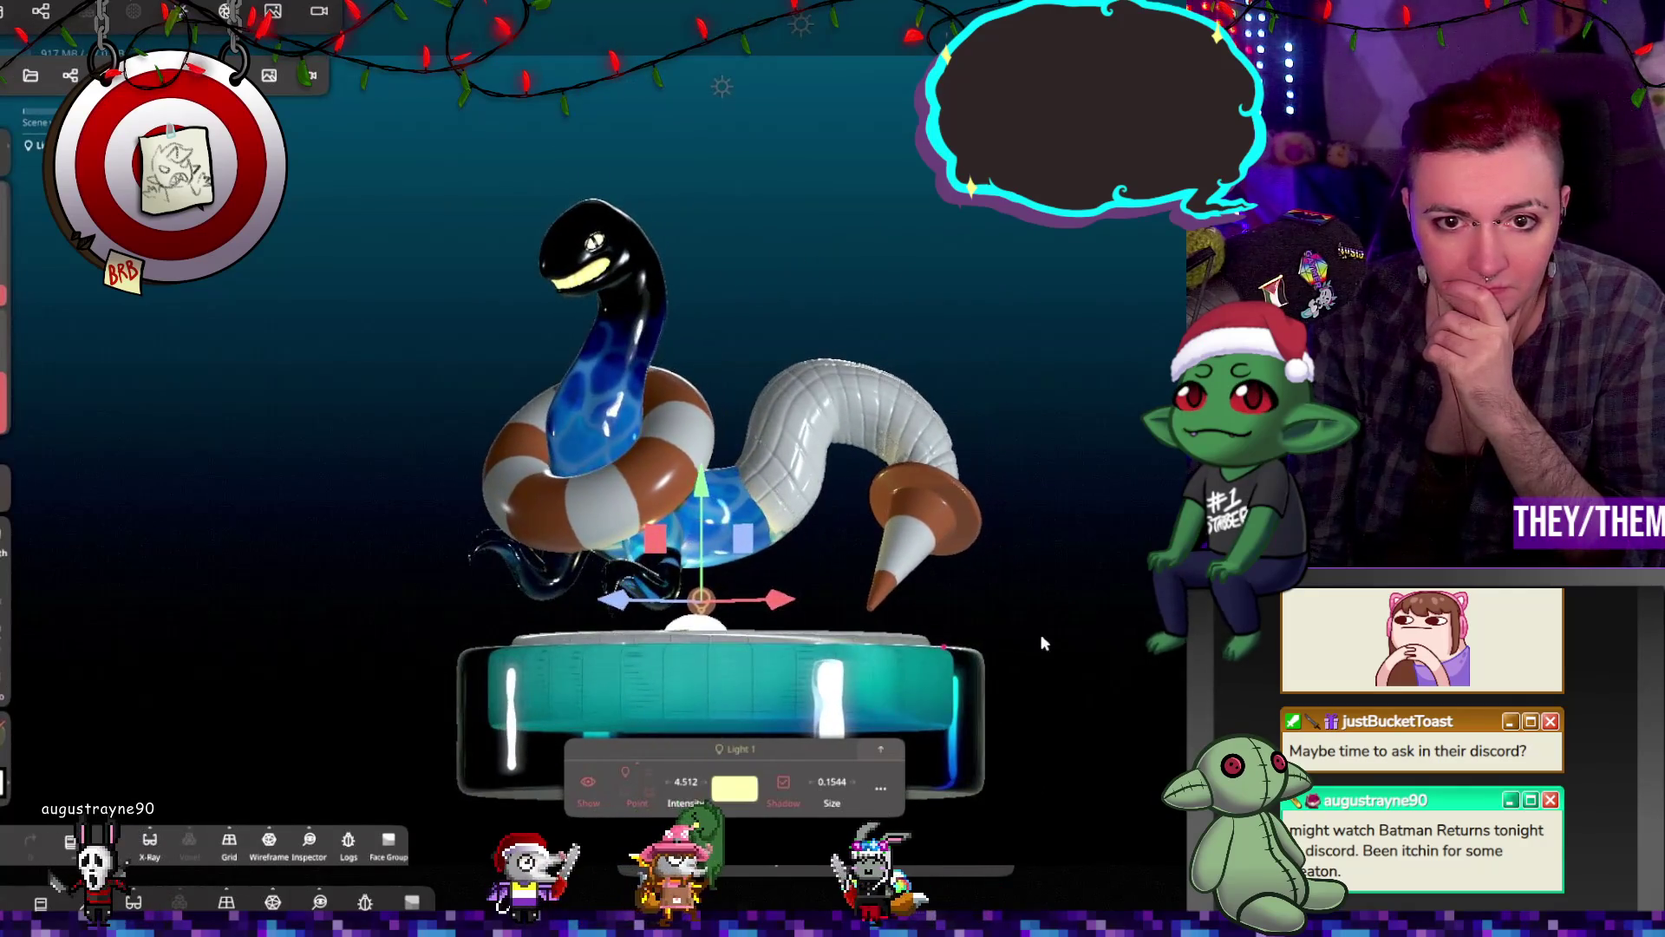
Step: Enable Post Process with Reflection (SSR) and Global Illumination (SSGI) for the render
left_click(313, 75)
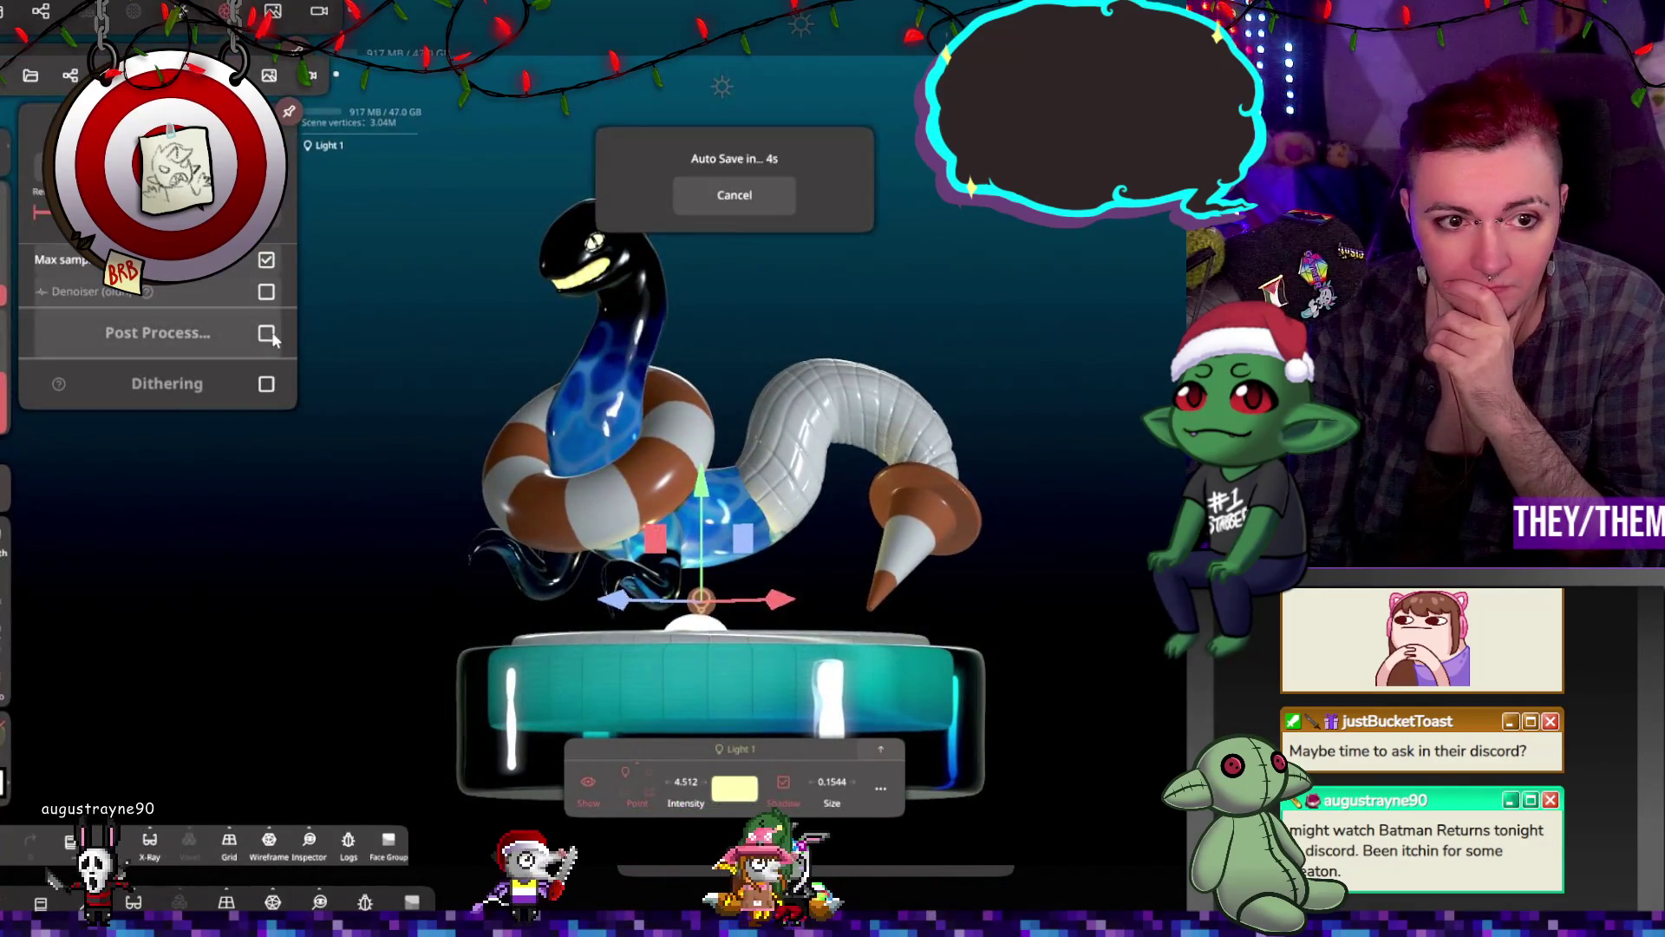
left_click(268, 335)
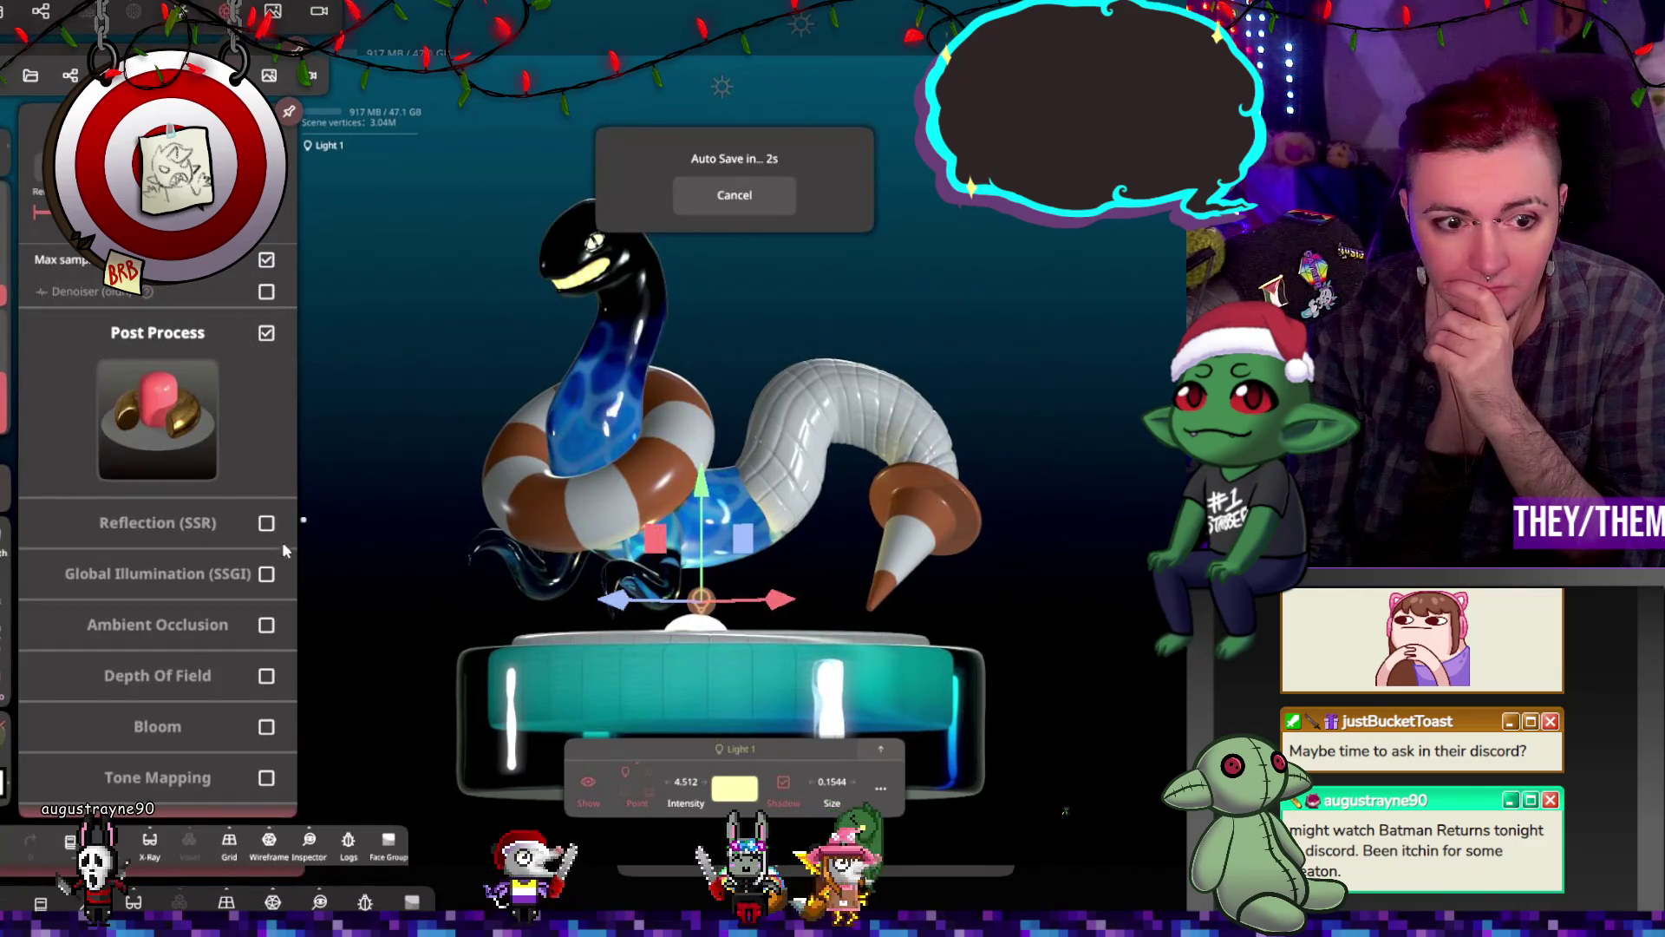
left_click(266, 523)
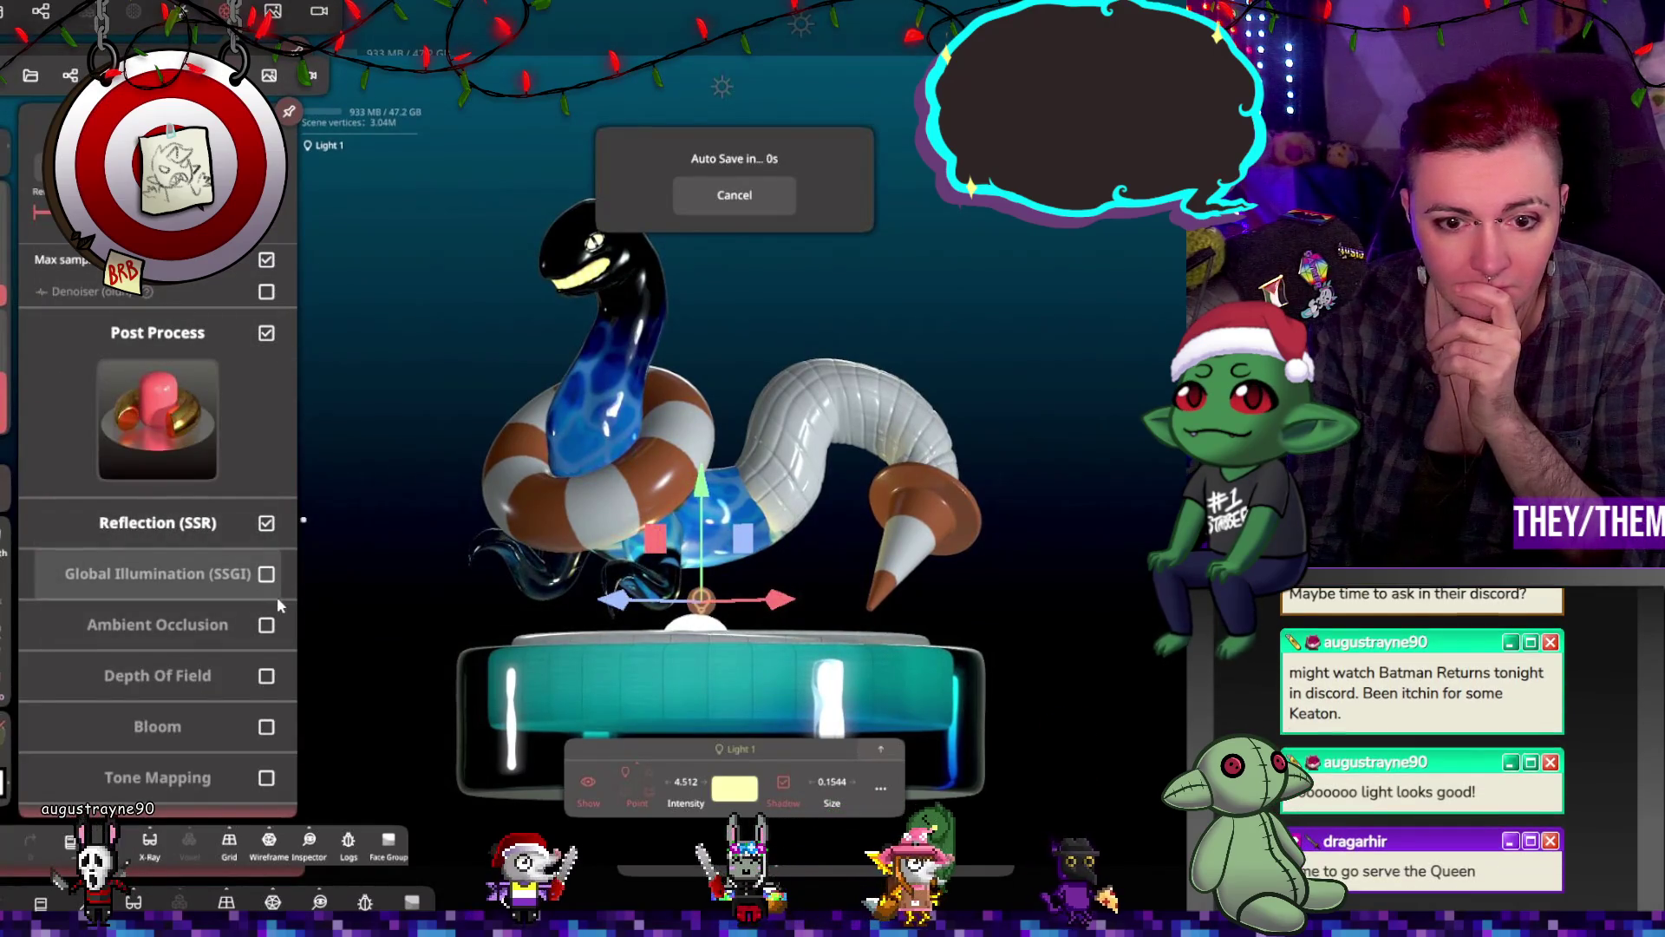
left_click(267, 573)
left_click(359, 503)
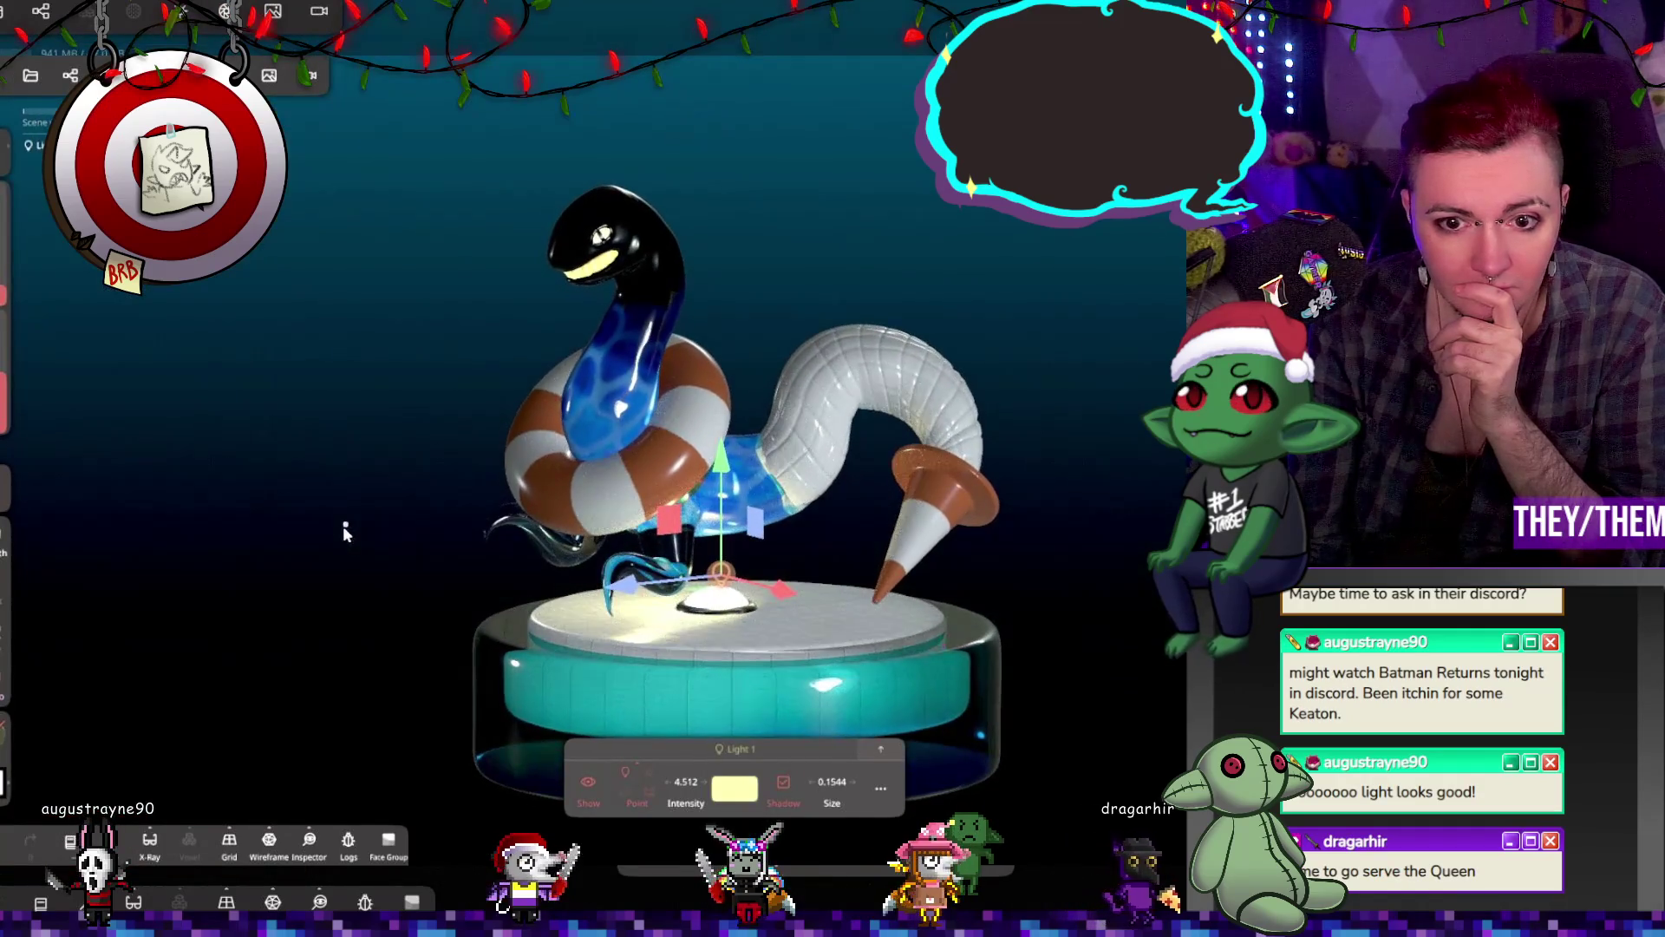
mouse_move(342, 525)
left_mouse_down()
mouse_move(498, 408)
mouse_move(768, 473)
left_mouse_up()
mouse_move(1075, 428)
left_mouse_down()
mouse_move(1018, 401)
mouse_move(819, 413)
mouse_move(1107, 345)
mouse_move(1126, 367)
mouse_move(1044, 377)
left_mouse_up()
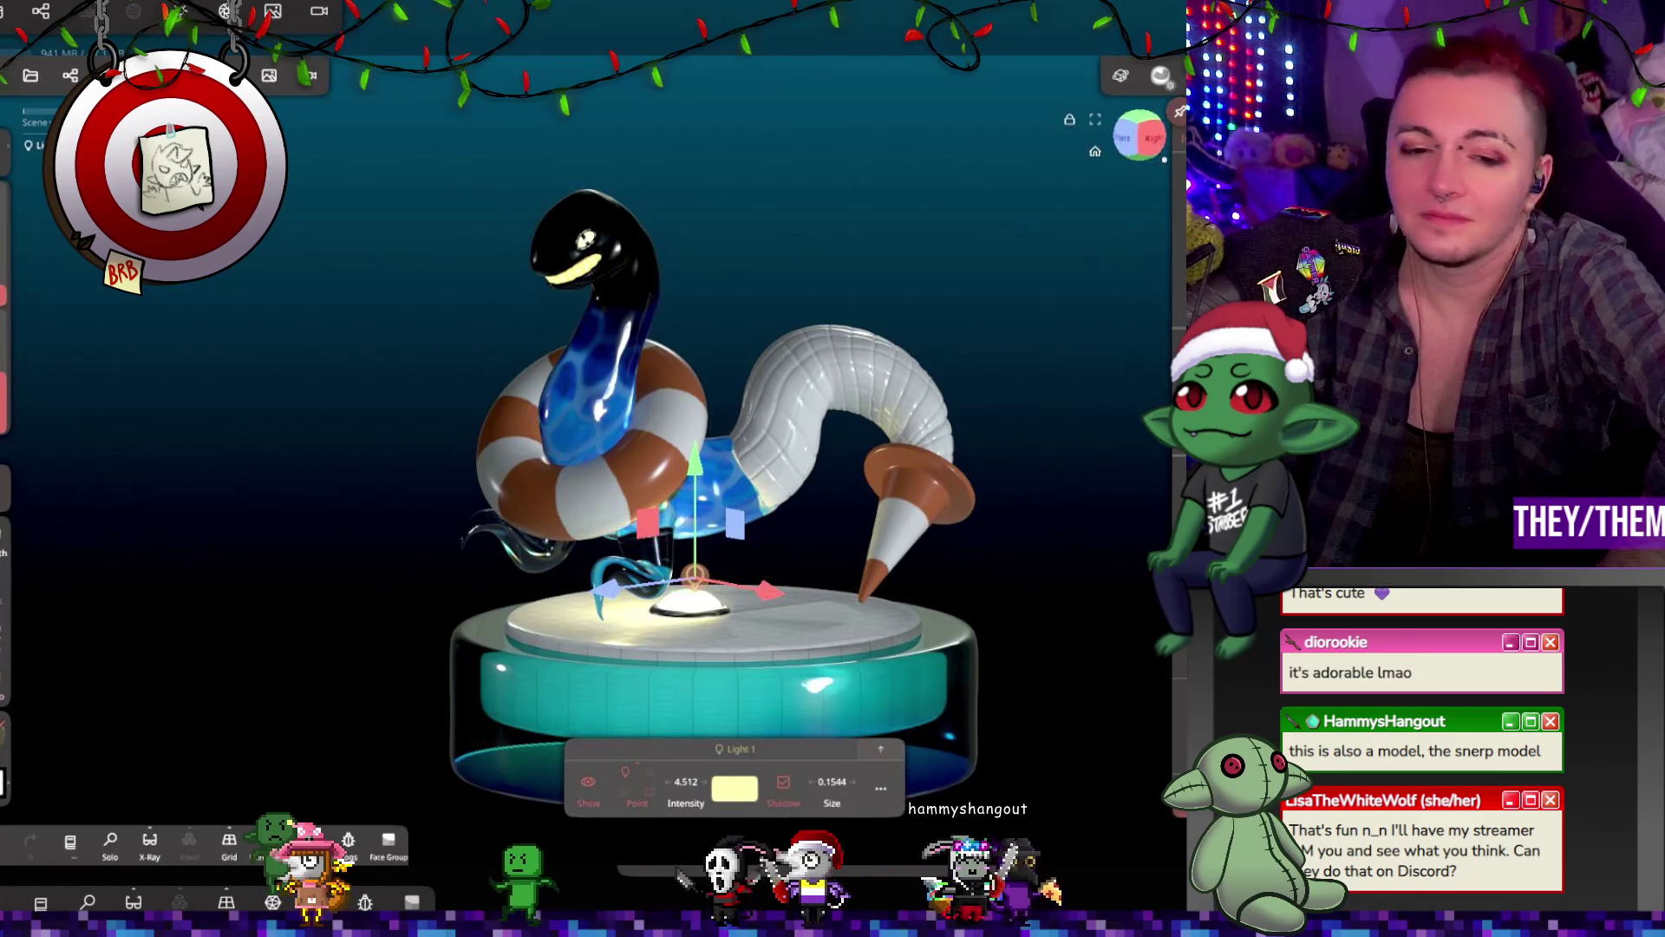
left_click_drag(763, 347, 898, 319)
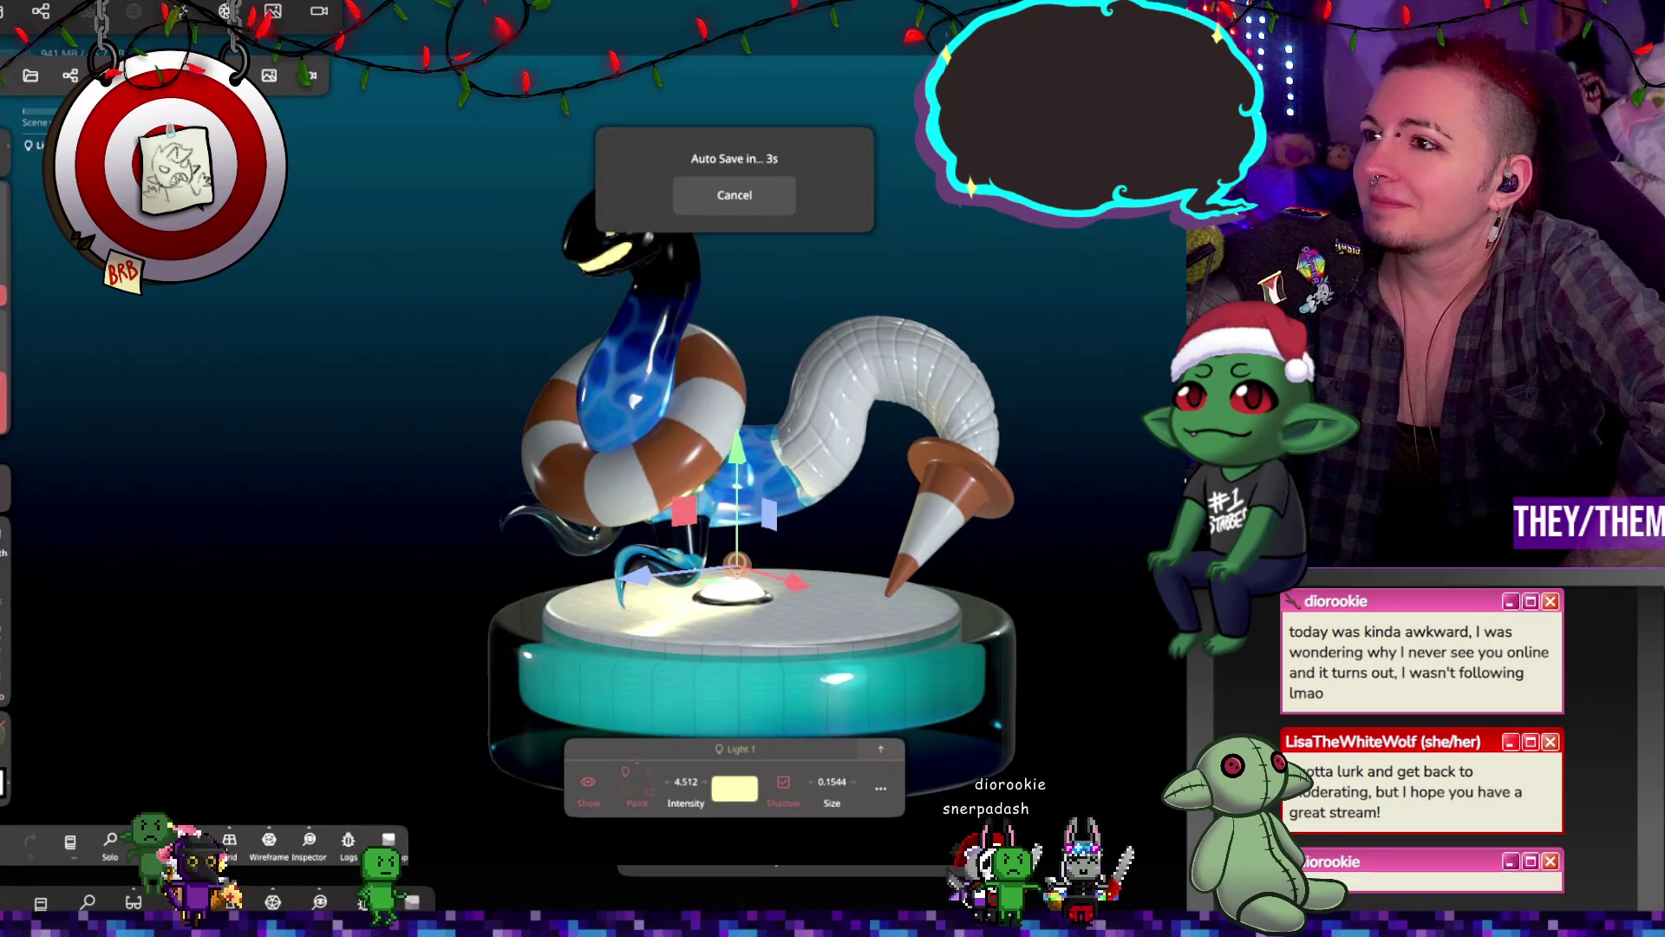
mouse_move(1151, 447)
left_mouse_down()
mouse_move(1092, 448)
mouse_move(1065, 492)
left_mouse_up()
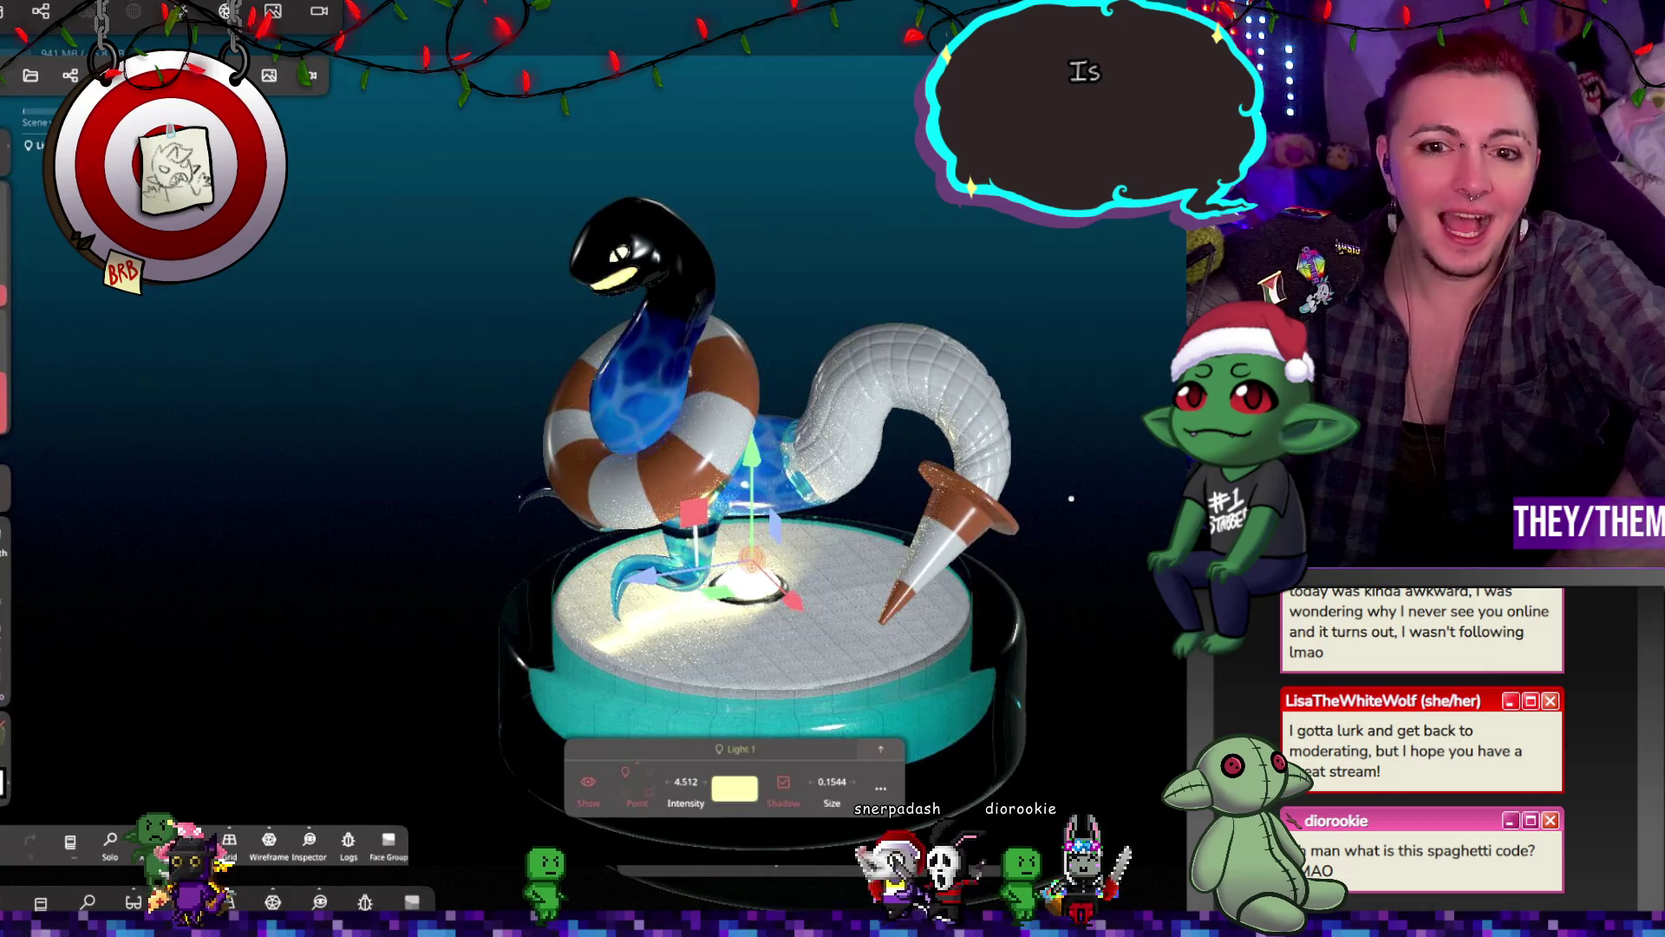
mouse_move(1076, 361)
left_mouse_down()
mouse_move(964, 371)
mouse_move(985, 390)
left_mouse_up()
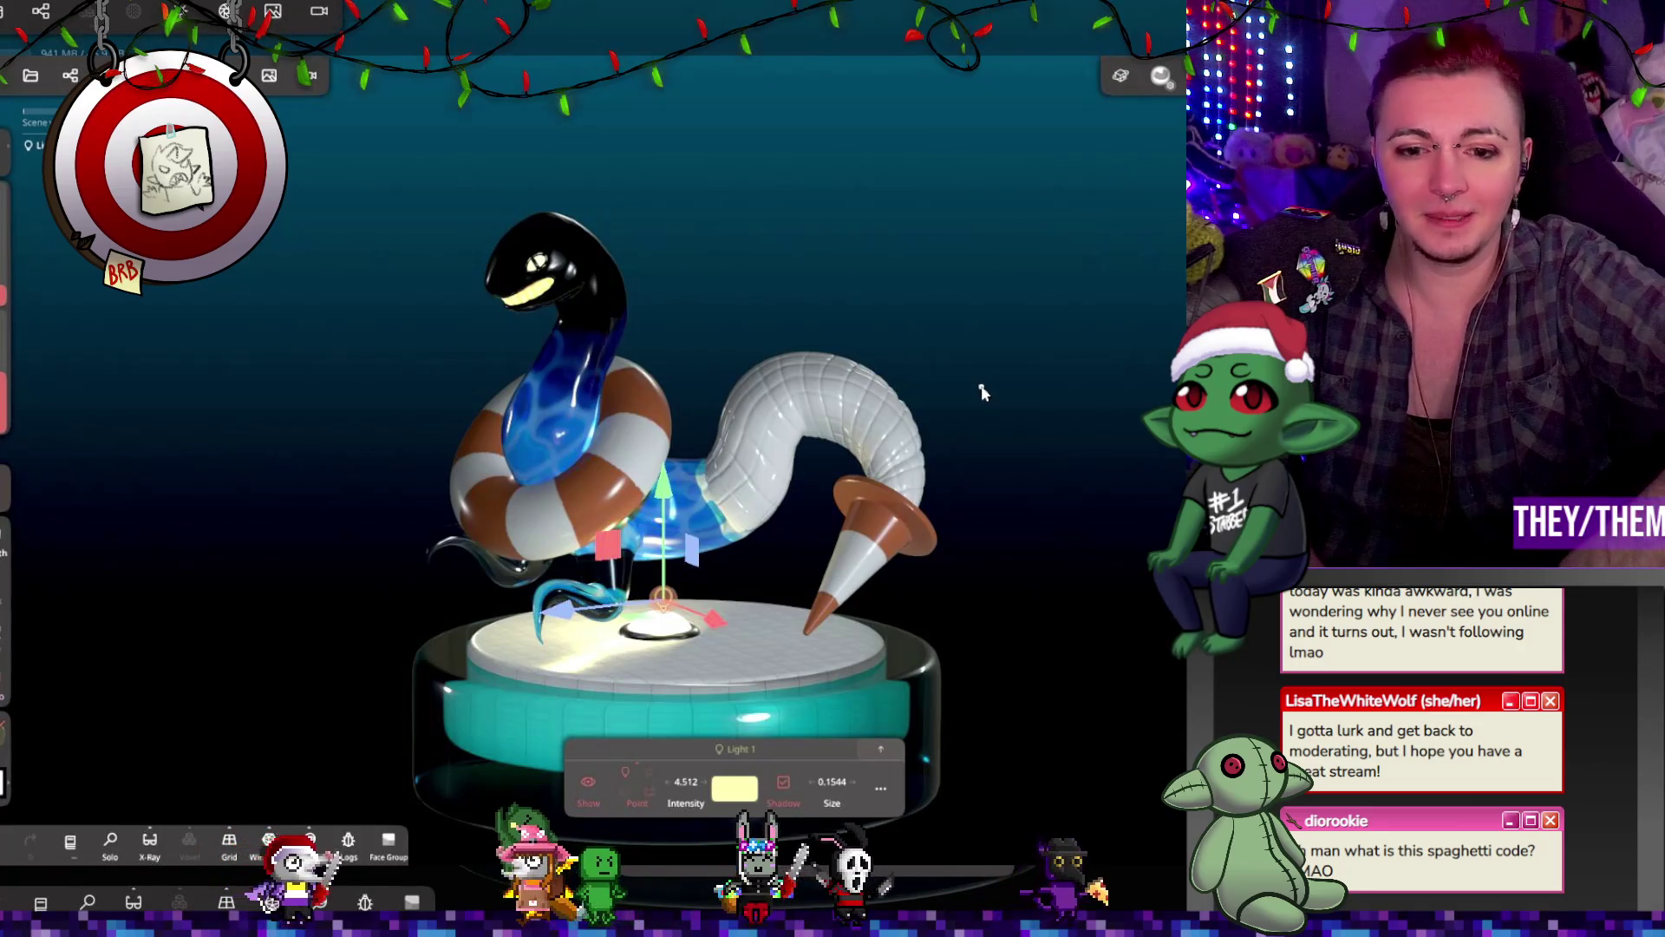
middle_click_drag(1069, 299, 1015, 386)
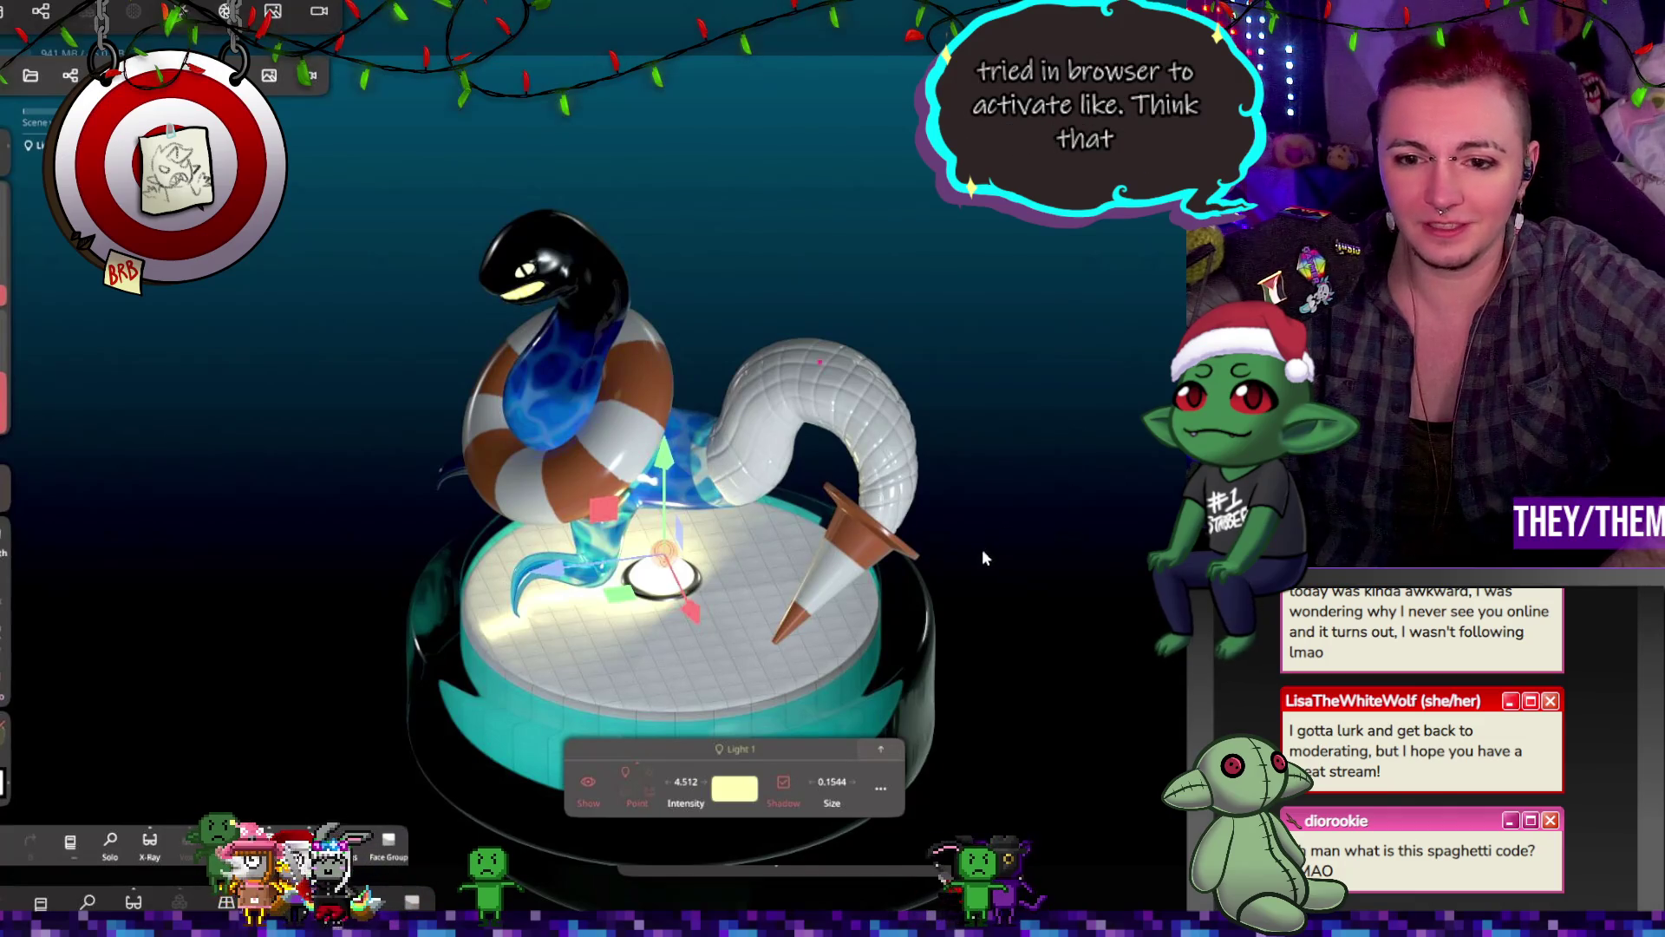
left_click_drag(982, 549, 1007, 531)
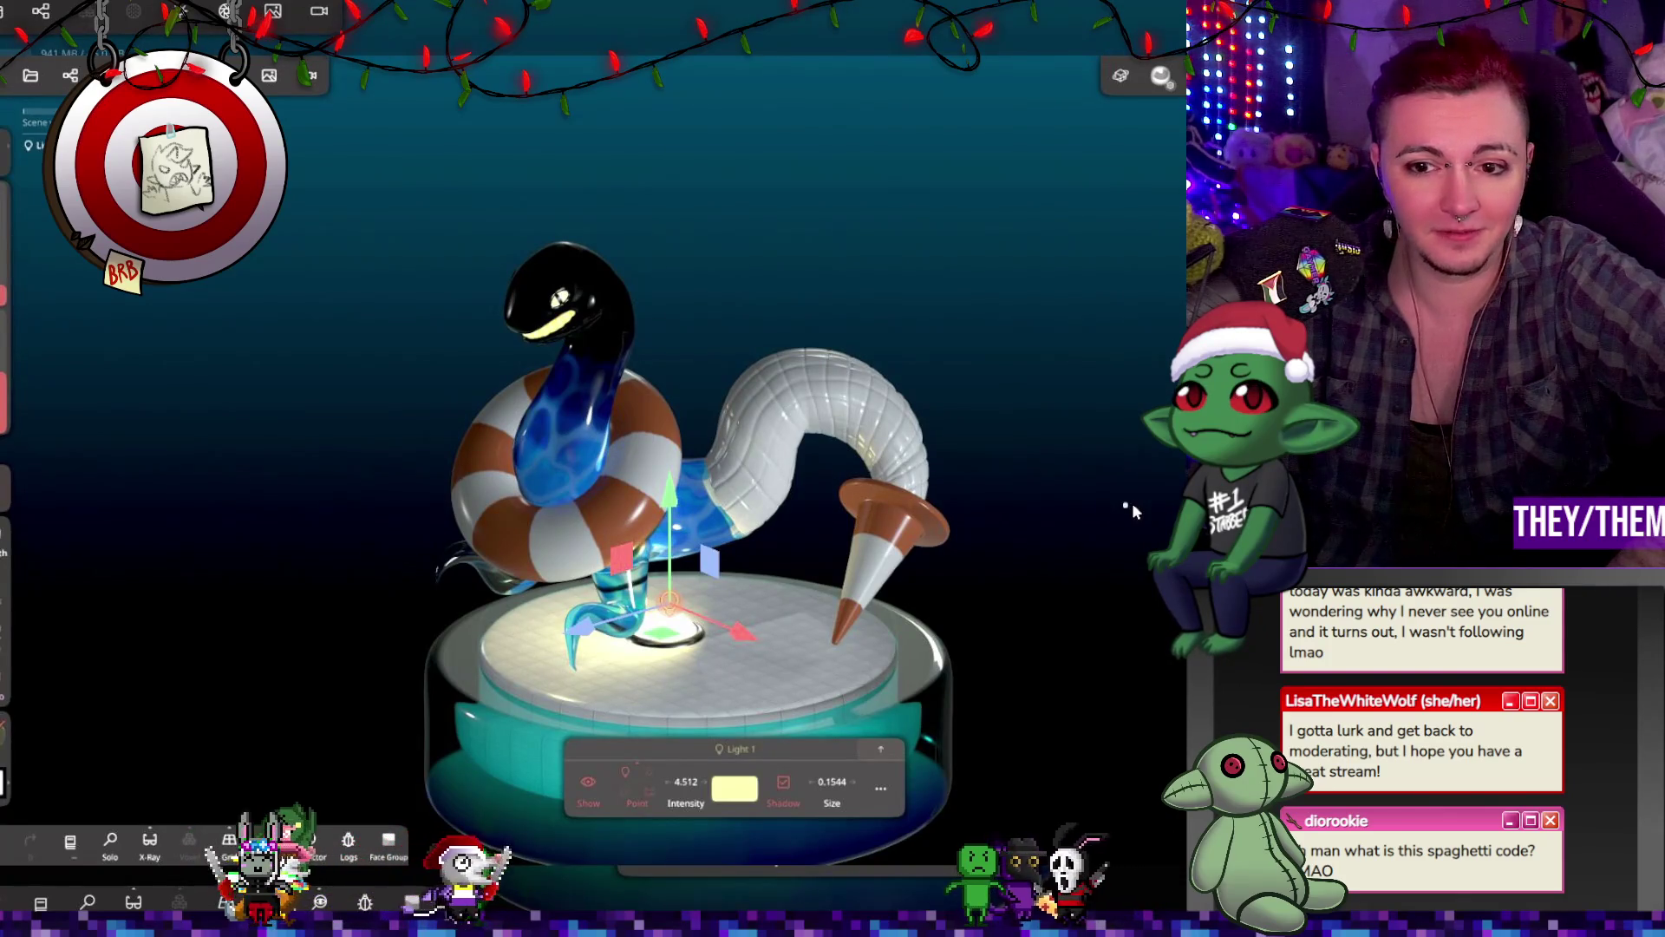
middle_click_drag(1116, 605, 1284, 564)
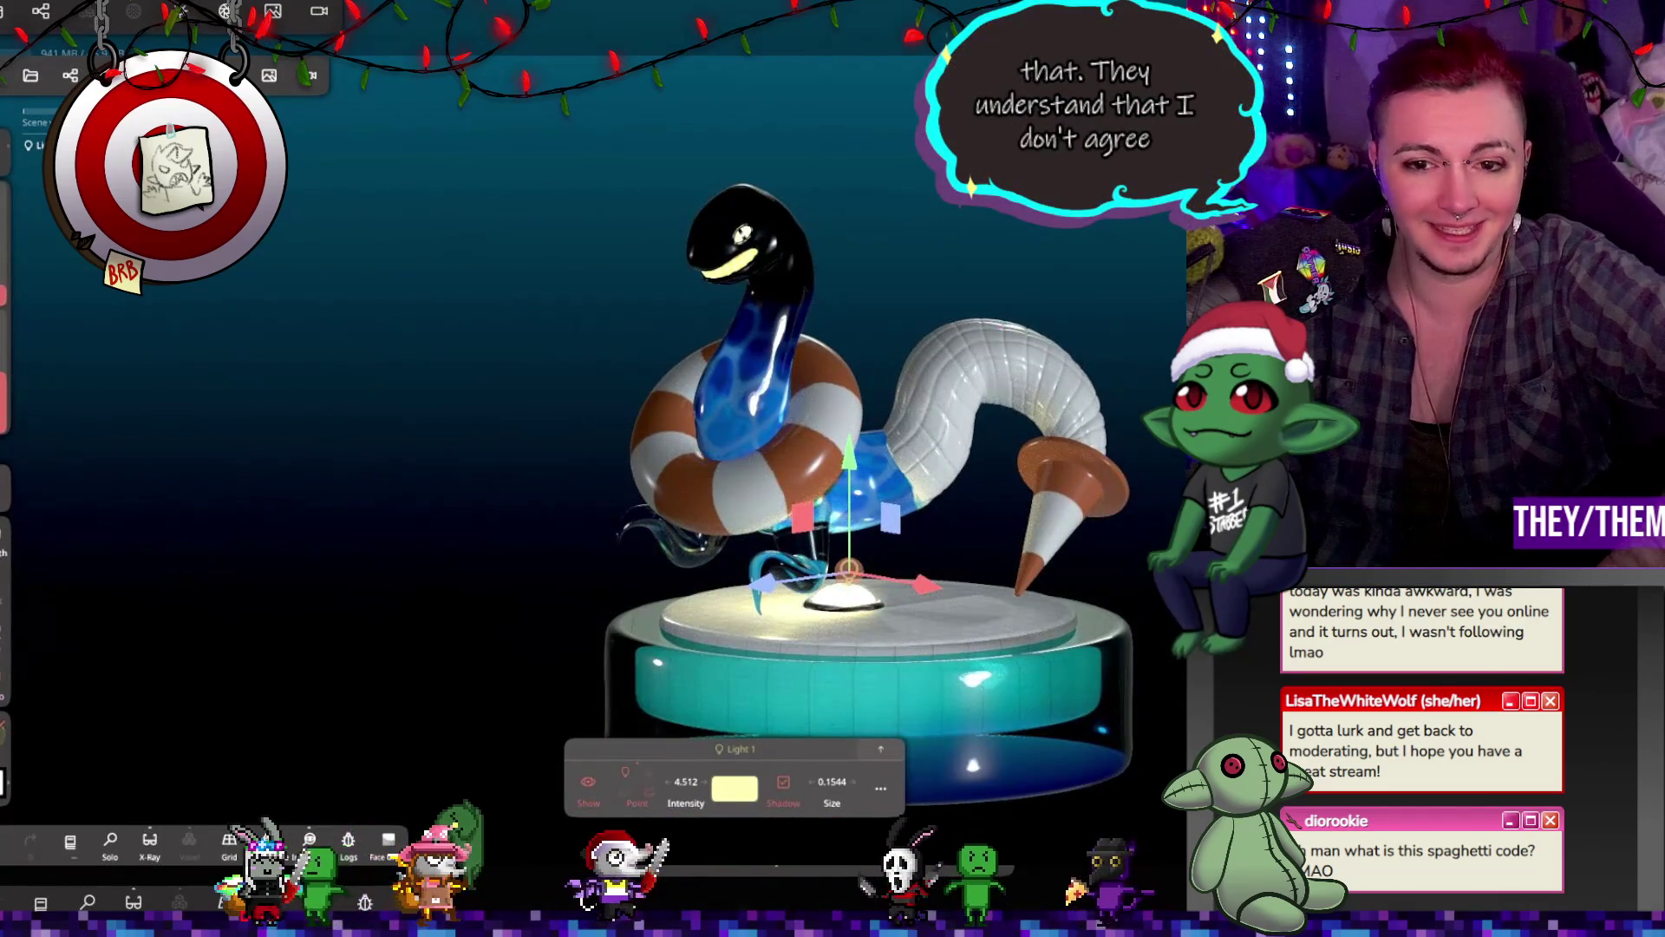
middle_click_drag(1127, 529, 995, 483)
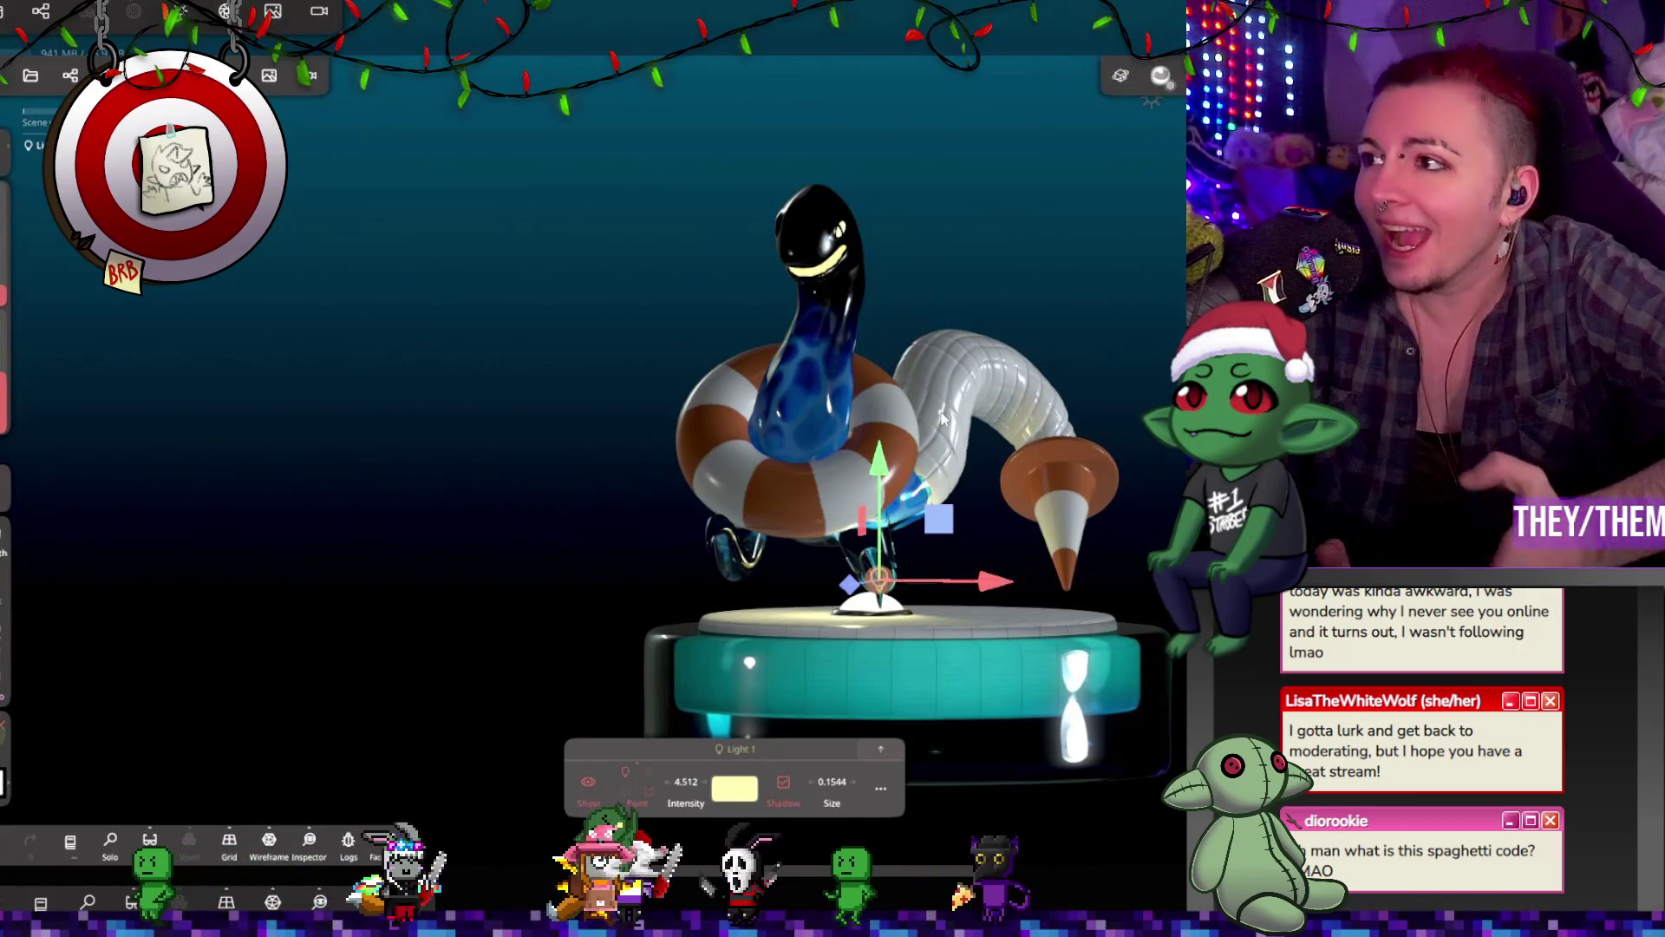
scroll(993, 360, "up", 5)
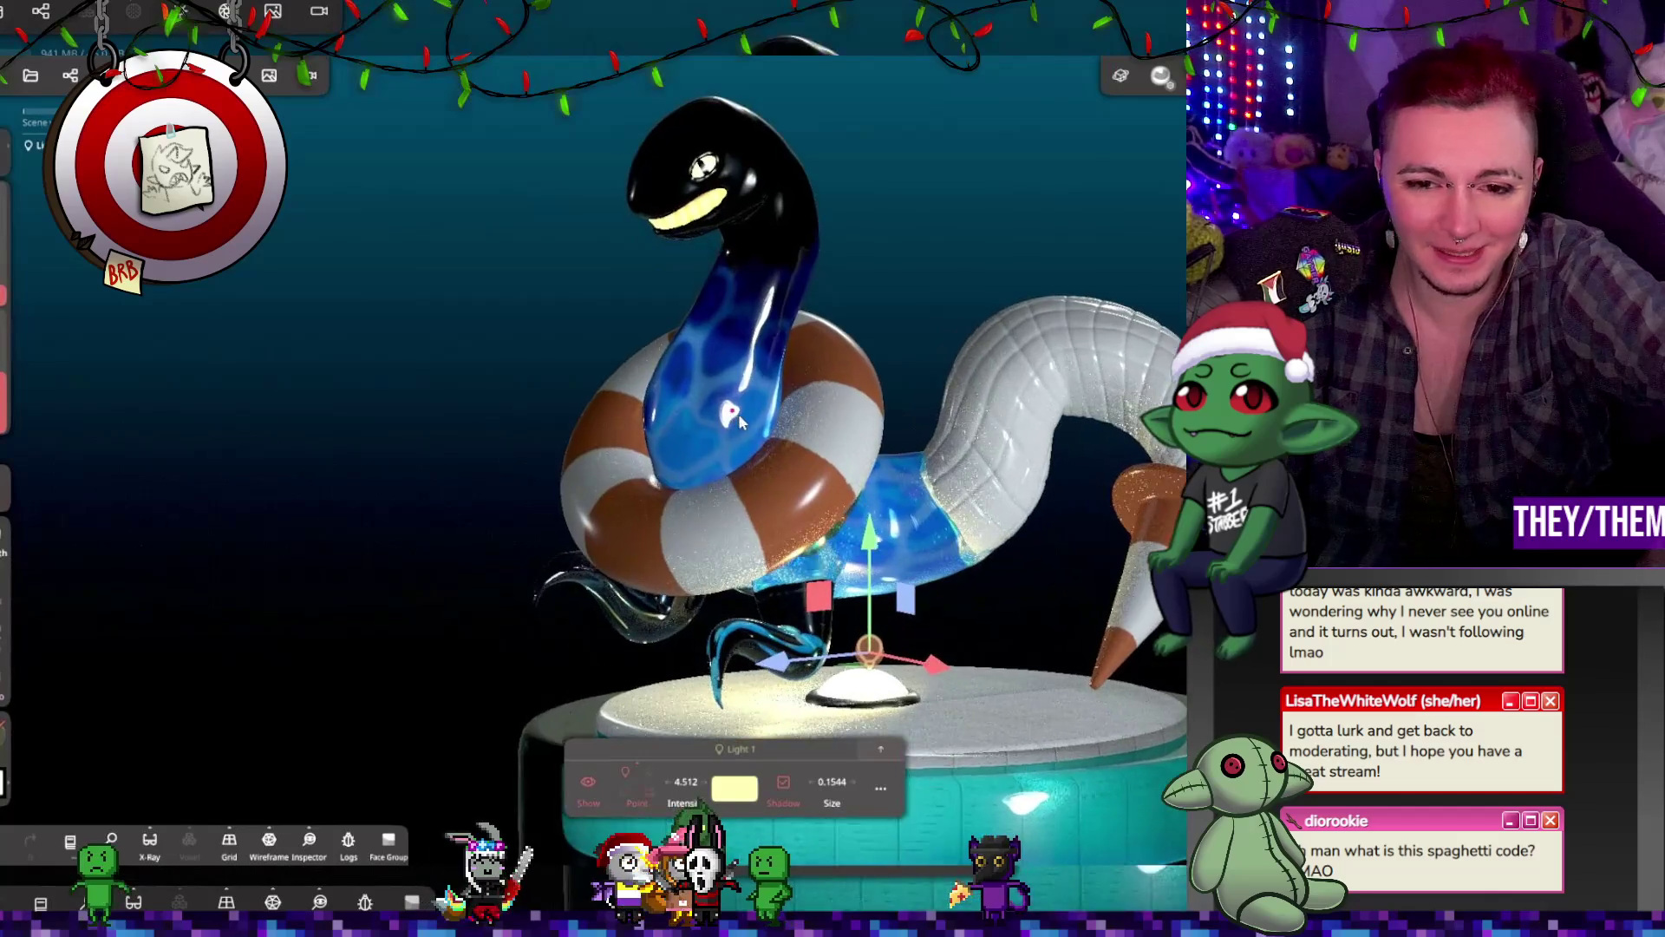
mouse_move(863, 490)
right_mouse_down()
mouse_move(1065, 413)
mouse_move(1116, 428)
mouse_move(854, 461)
mouse_move(648, 440)
mouse_move(879, 457)
mouse_move(818, 471)
mouse_move(879, 476)
right_mouse_up()
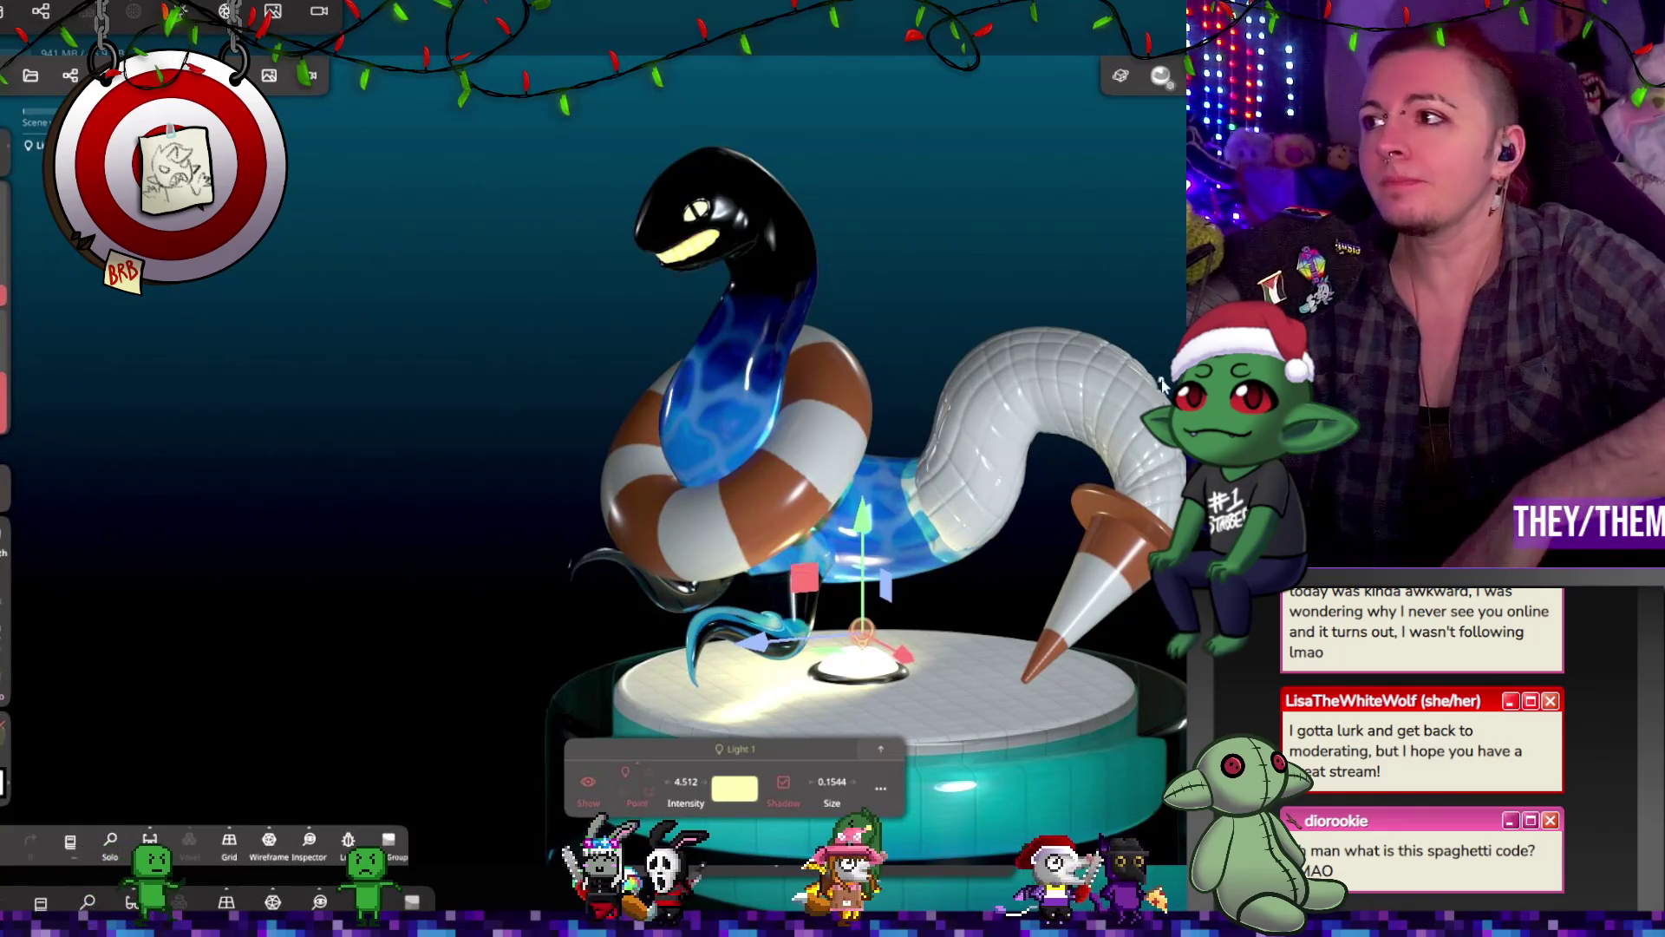
left_click_drag(1110, 303, 1015, 290)
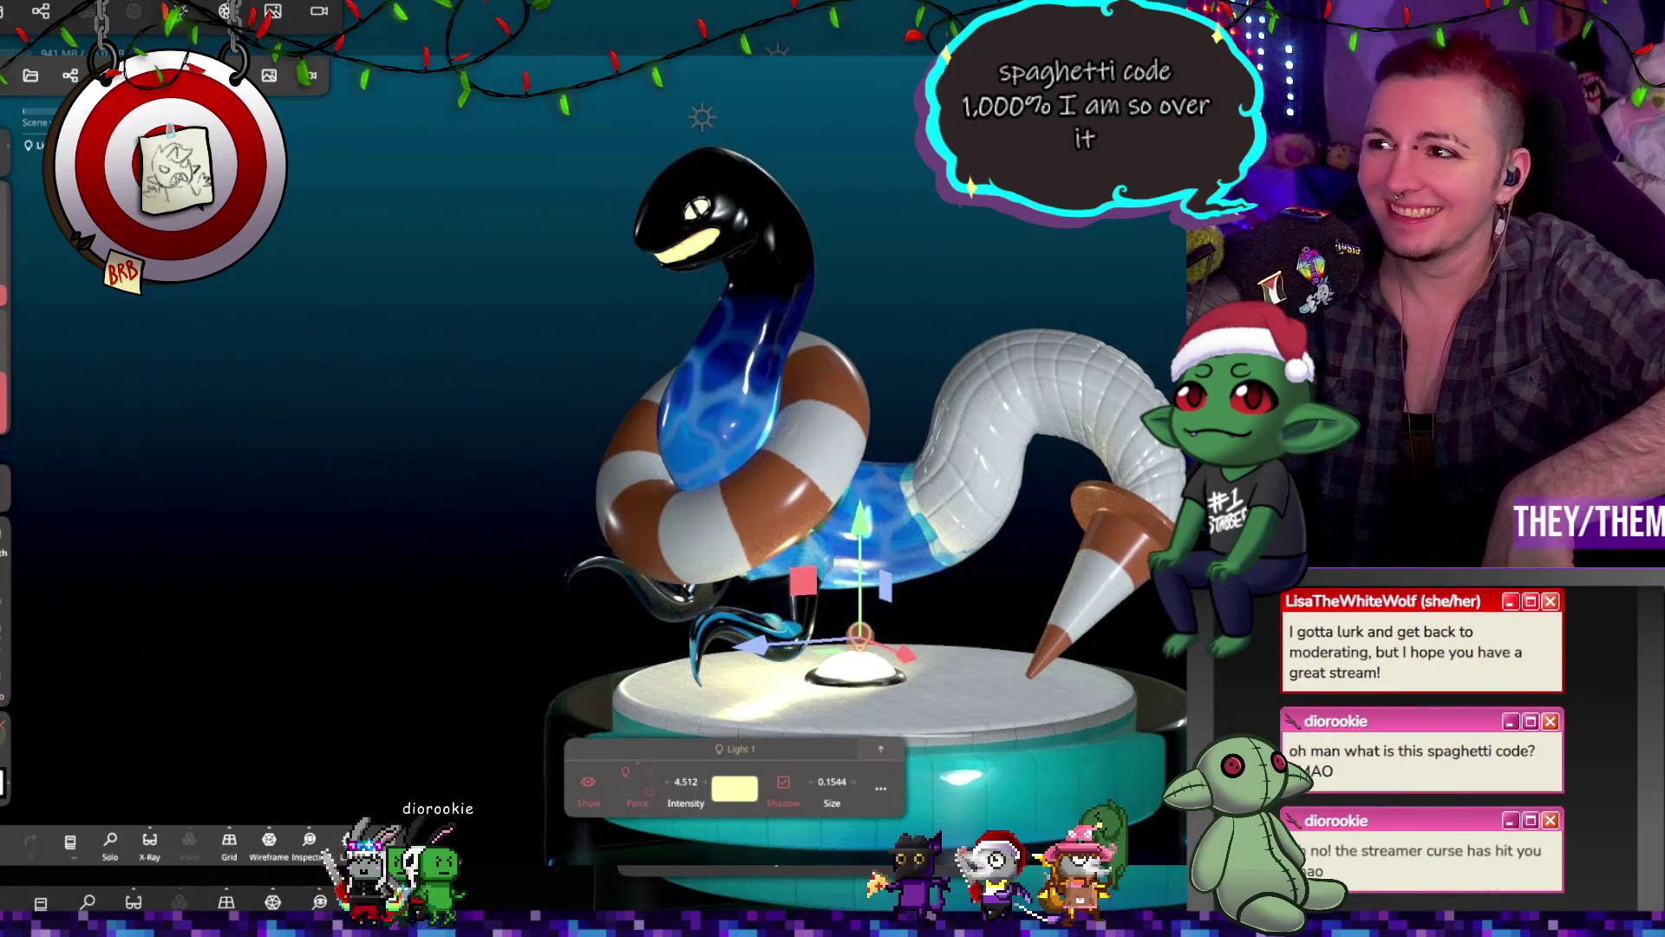
mouse_move(1041, 469)
left_mouse_down()
mouse_move(1071, 452)
mouse_move(1023, 471)
mouse_move(946, 355)
left_mouse_up()
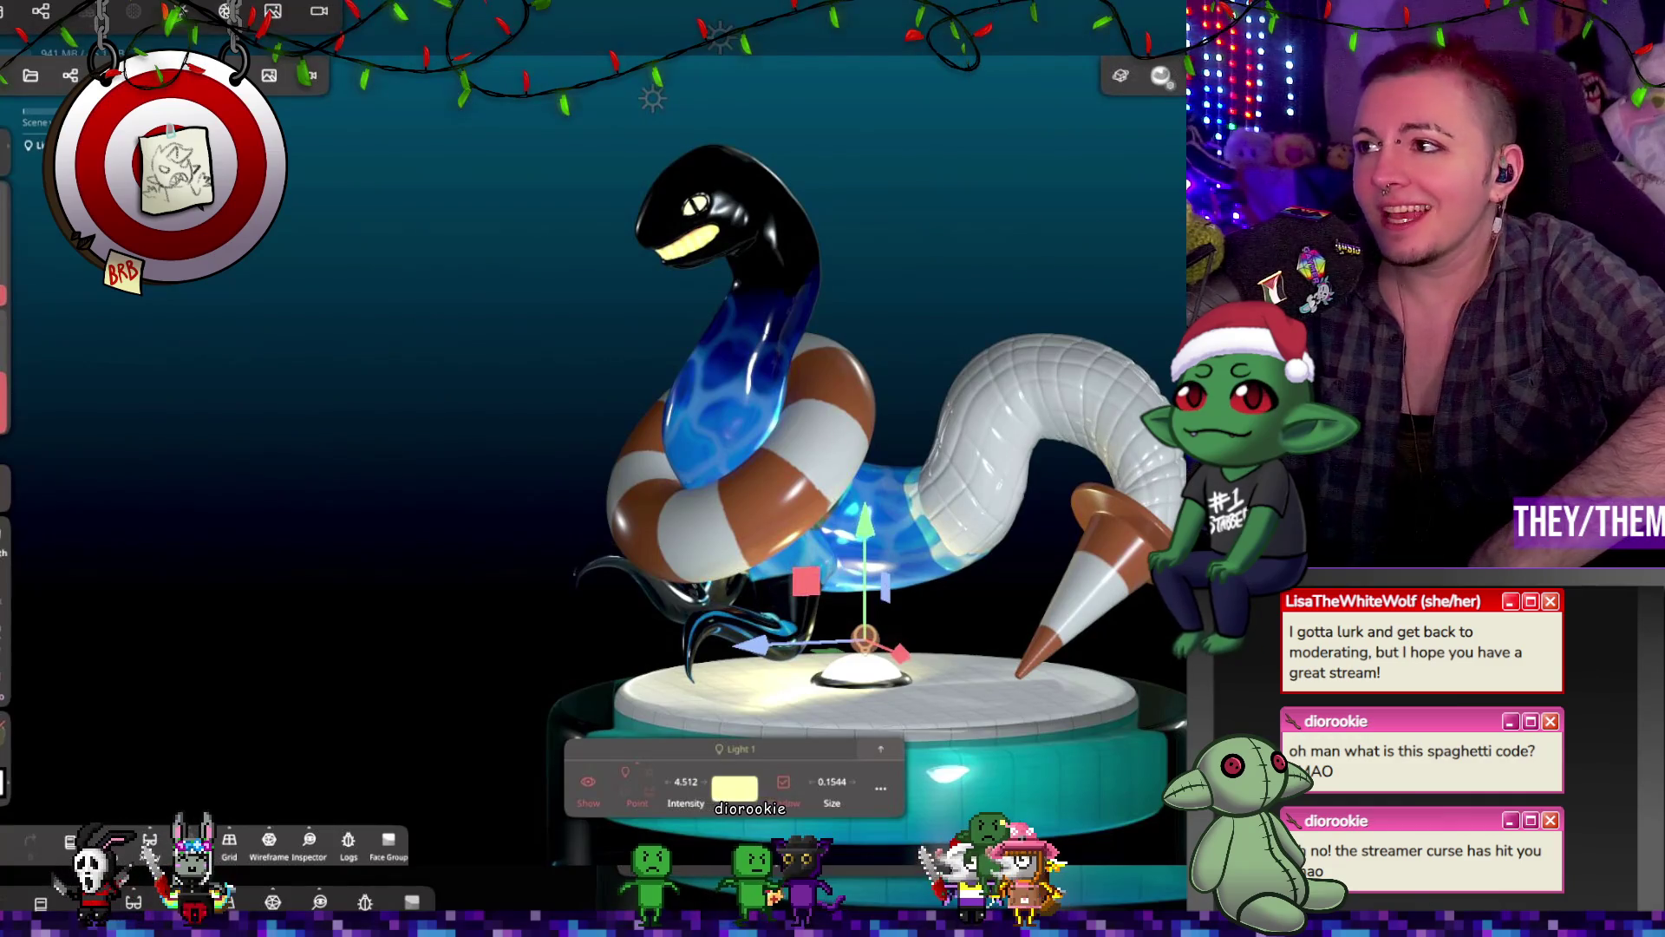
mouse_move(964, 383)
left_mouse_down()
mouse_move(1115, 315)
mouse_move(1157, 272)
mouse_move(1019, 347)
mouse_move(990, 451)
mouse_move(994, 340)
mouse_move(985, 431)
mouse_move(798, 316)
mouse_move(1070, 285)
mouse_move(1086, 225)
mouse_move(962, 260)
left_mouse_up()
Step: Close the Light 1 panel and undo the stray Clay stroke on the orca head
left_click(772, 315)
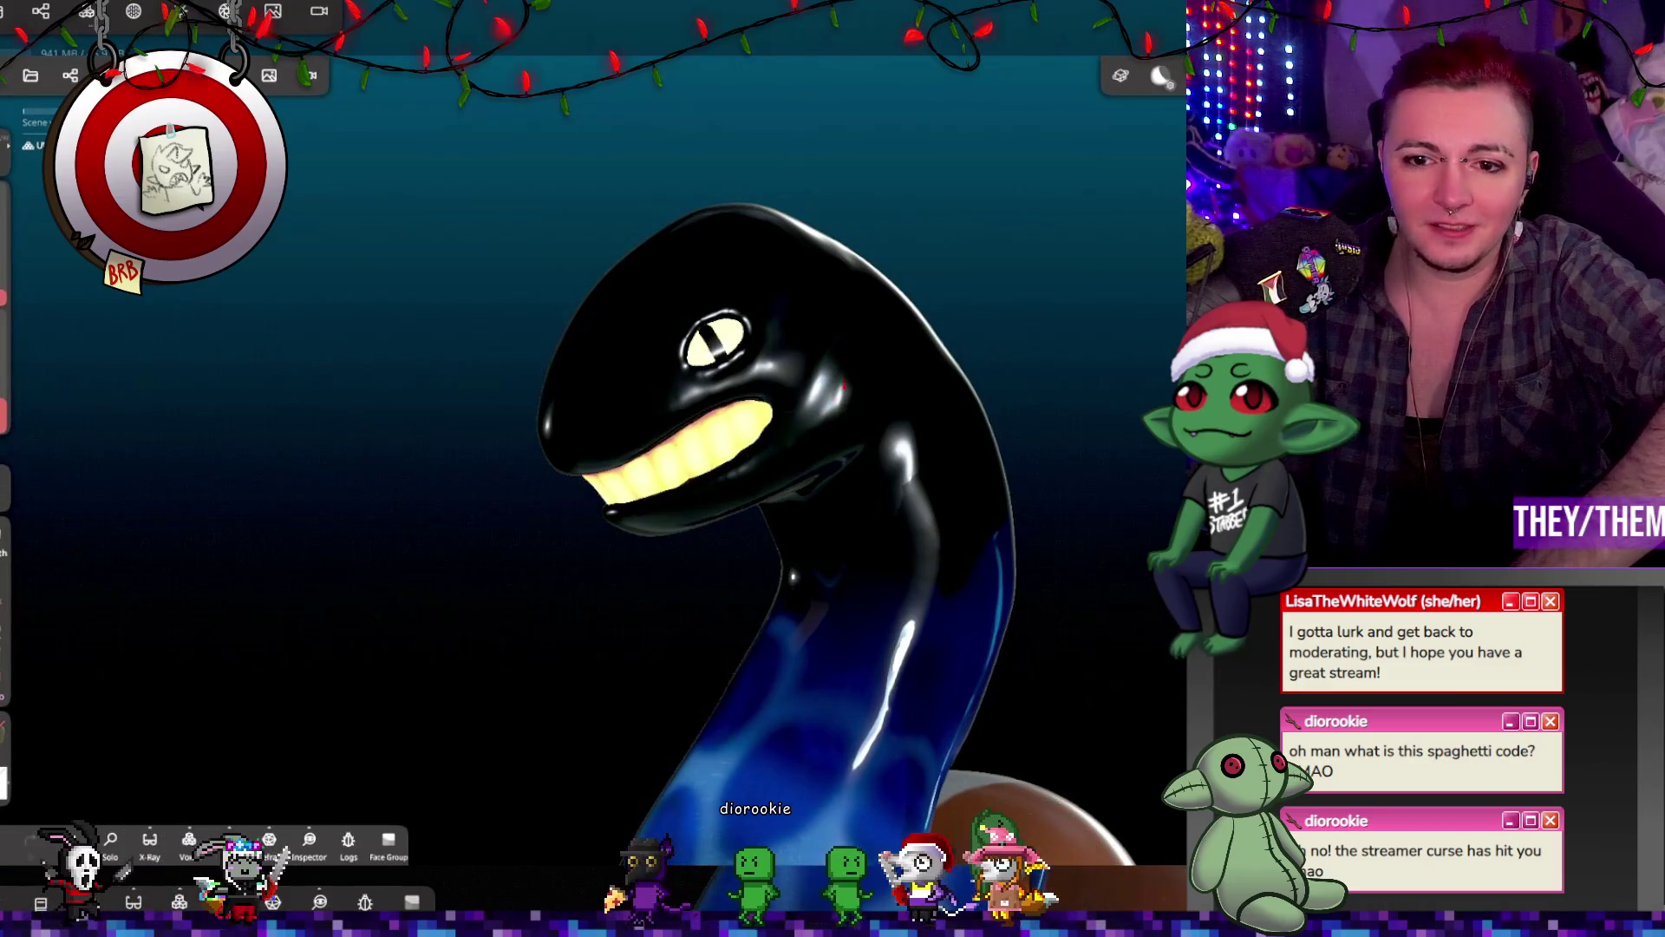
left_click_drag(924, 374, 776, 379)
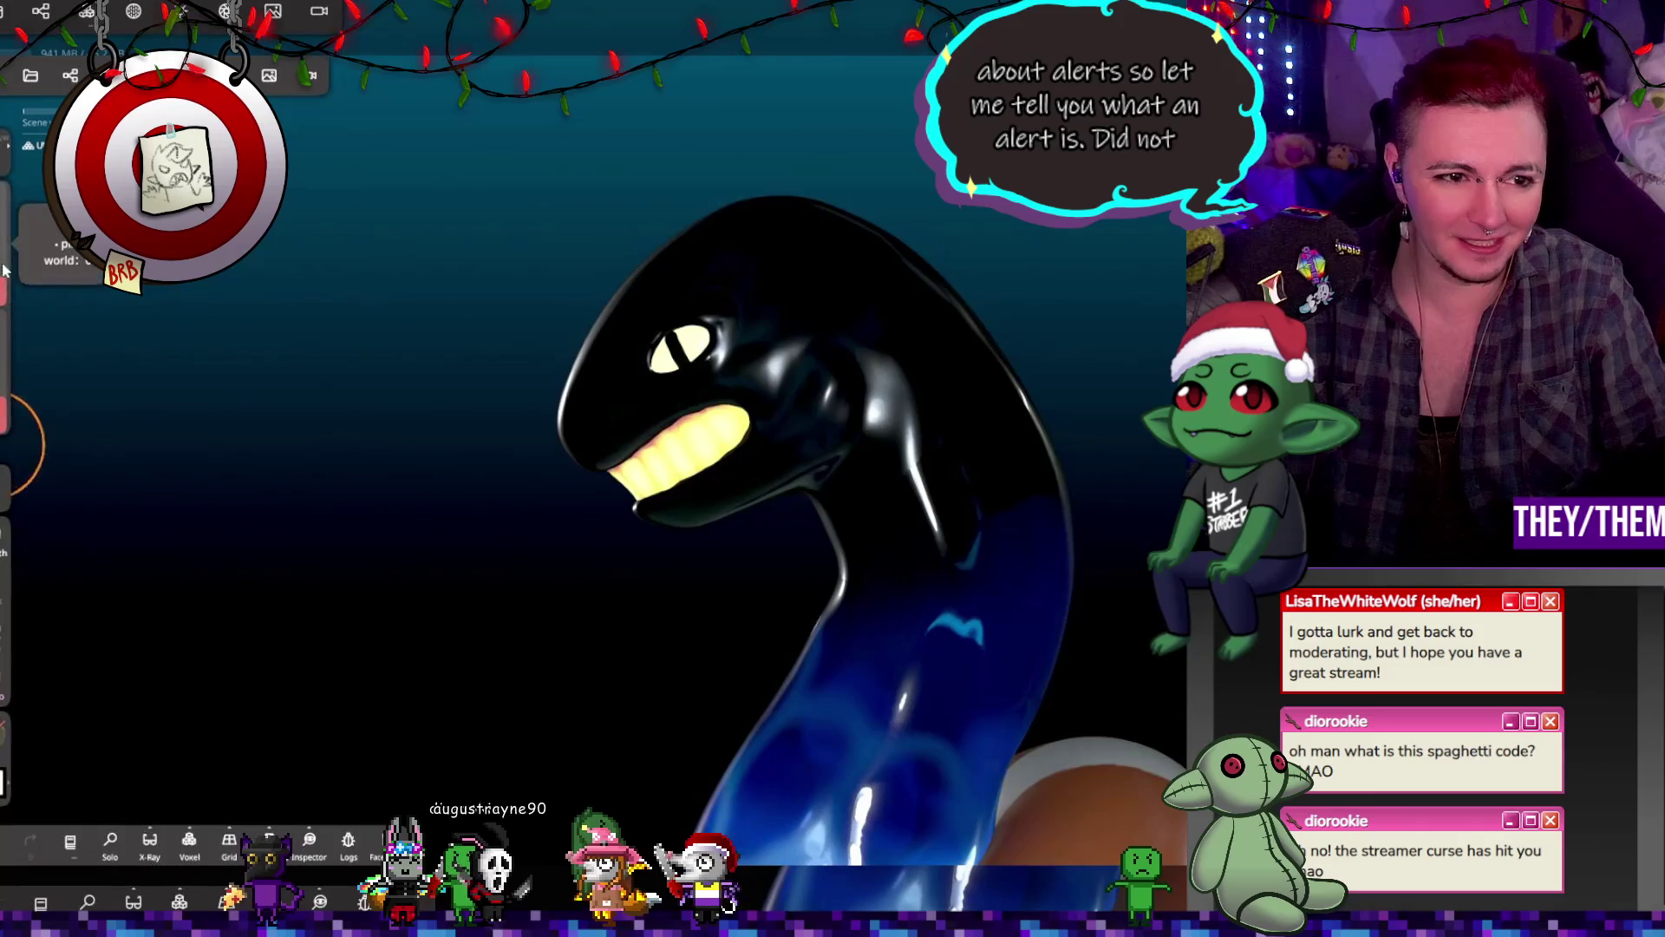
mouse_move(799, 353)
left_mouse_down()
mouse_move(1069, 372)
mouse_move(825, 315)
left_mouse_up()
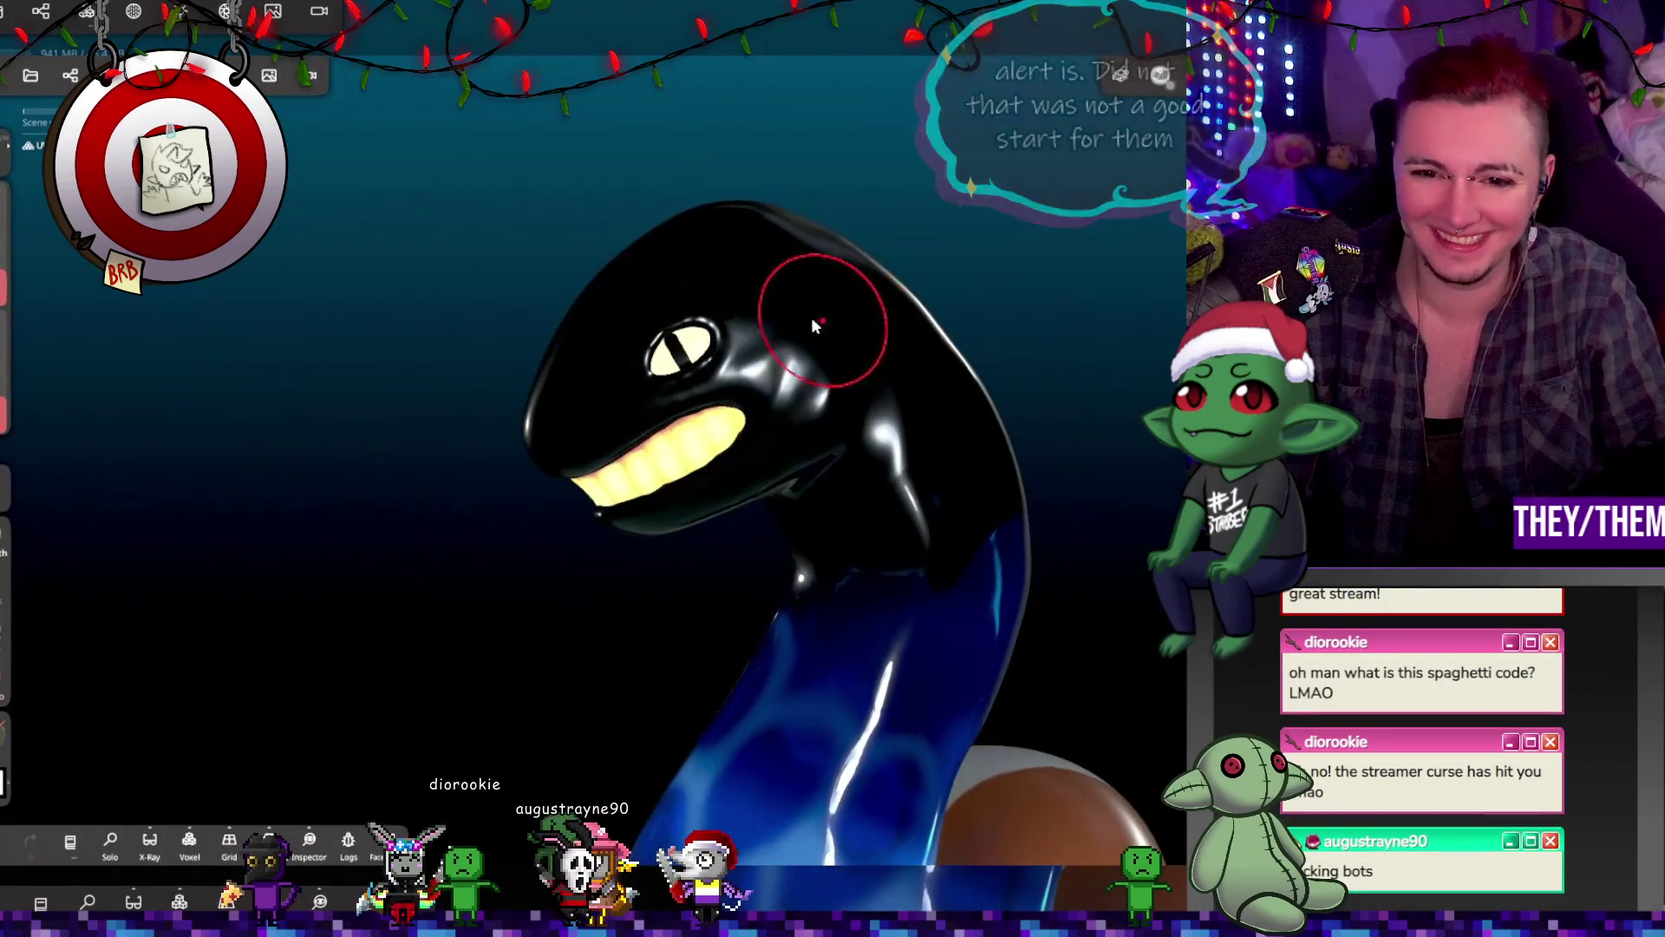
key("ctrl+z")
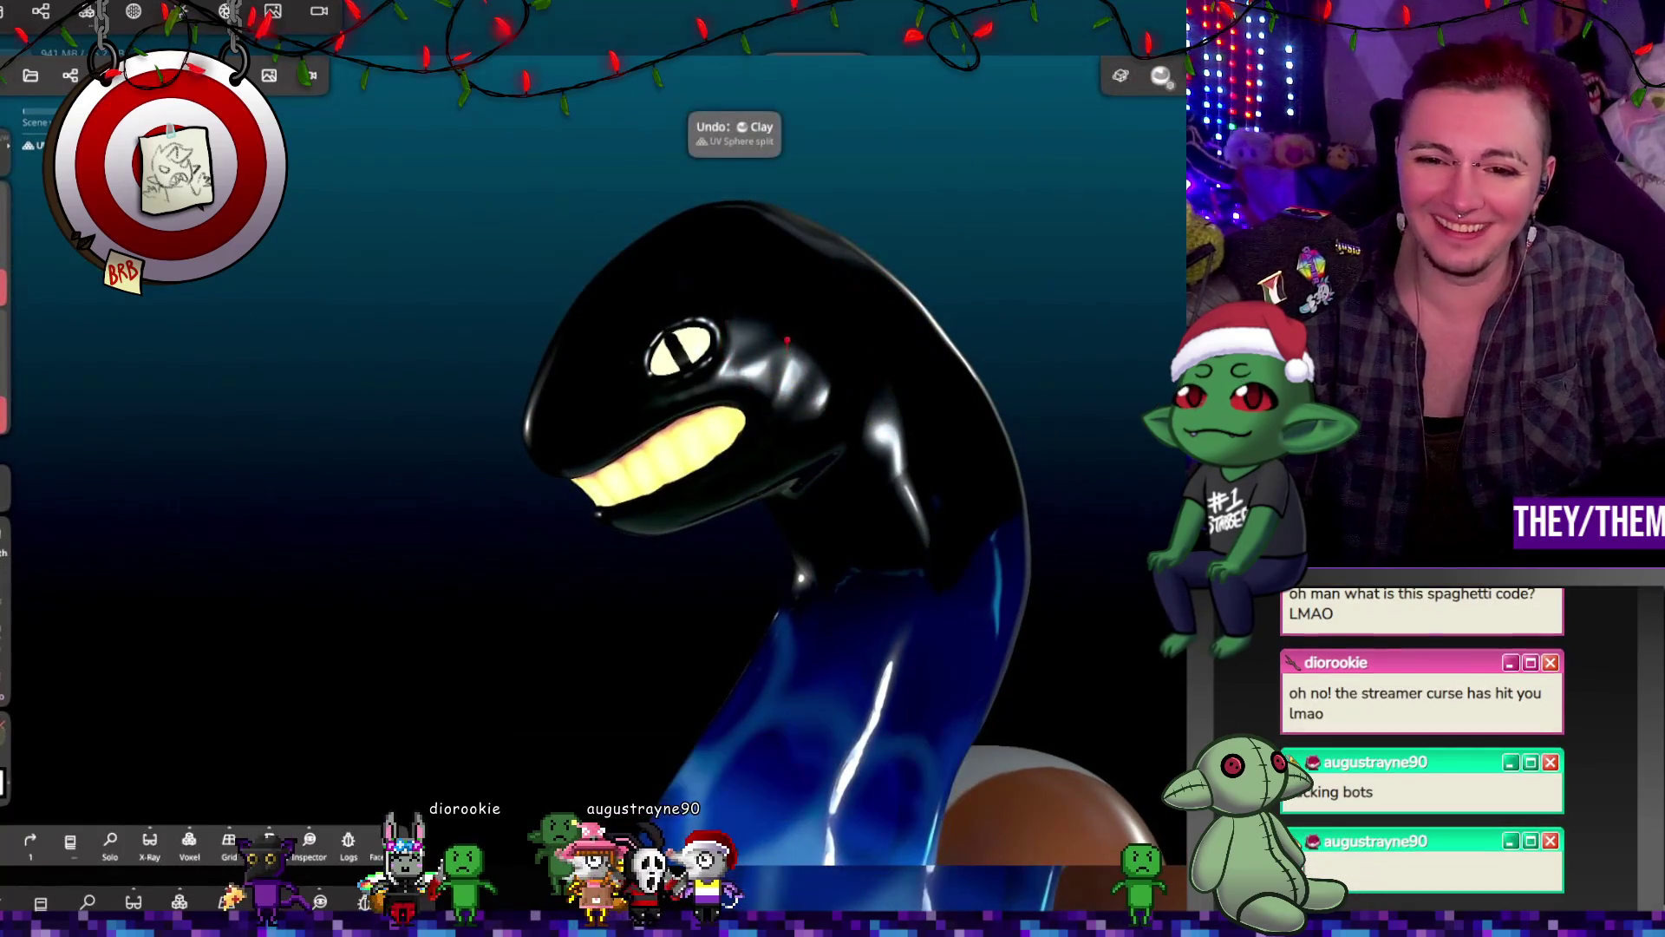
mouse_move(816, 375)
right_mouse_down()
mouse_move(1012, 352)
mouse_move(1044, 326)
mouse_move(801, 352)
right_mouse_up()
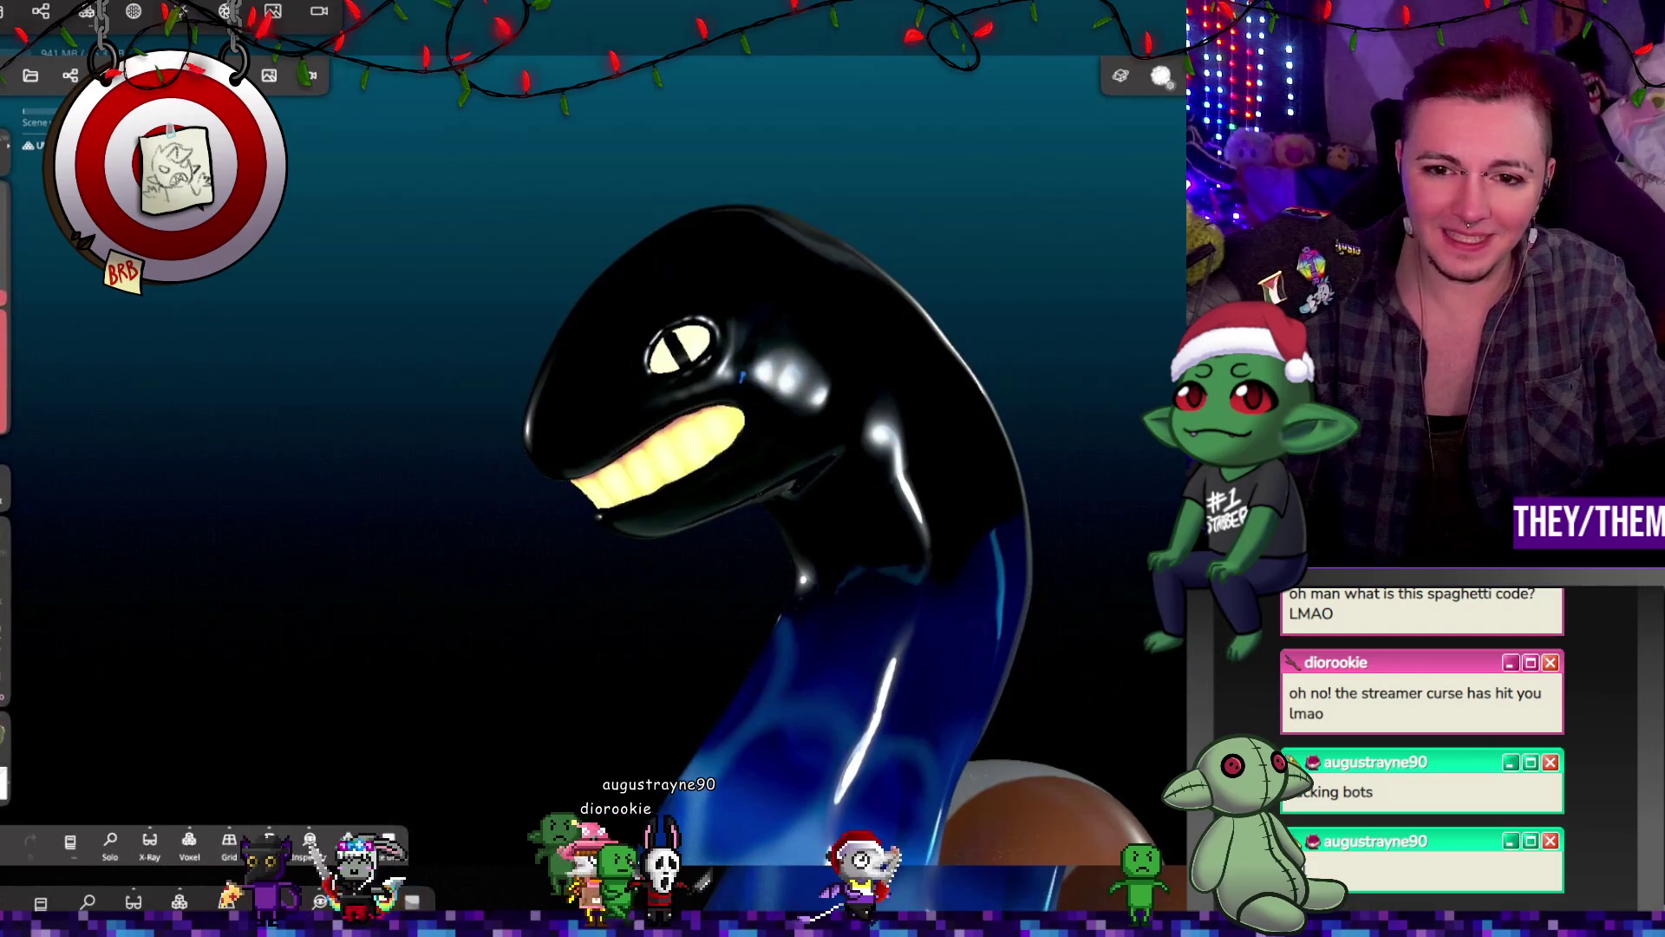
mouse_move(859, 381)
right_mouse_down()
mouse_move(1060, 486)
mouse_move(1105, 466)
mouse_move(891, 497)
right_mouse_up()
mouse_move(713, 203)
right_mouse_down()
mouse_move(747, 462)
mouse_move(911, 286)
mouse_move(867, 261)
mouse_move(746, 408)
mouse_move(858, 710)
mouse_move(517, 677)
mouse_move(958, 588)
mouse_move(773, 542)
mouse_move(985, 483)
mouse_move(888, 528)
mouse_move(862, 453)
mouse_move(810, 454)
mouse_move(772, 496)
mouse_move(806, 422)
mouse_move(1060, 520)
right_mouse_up()
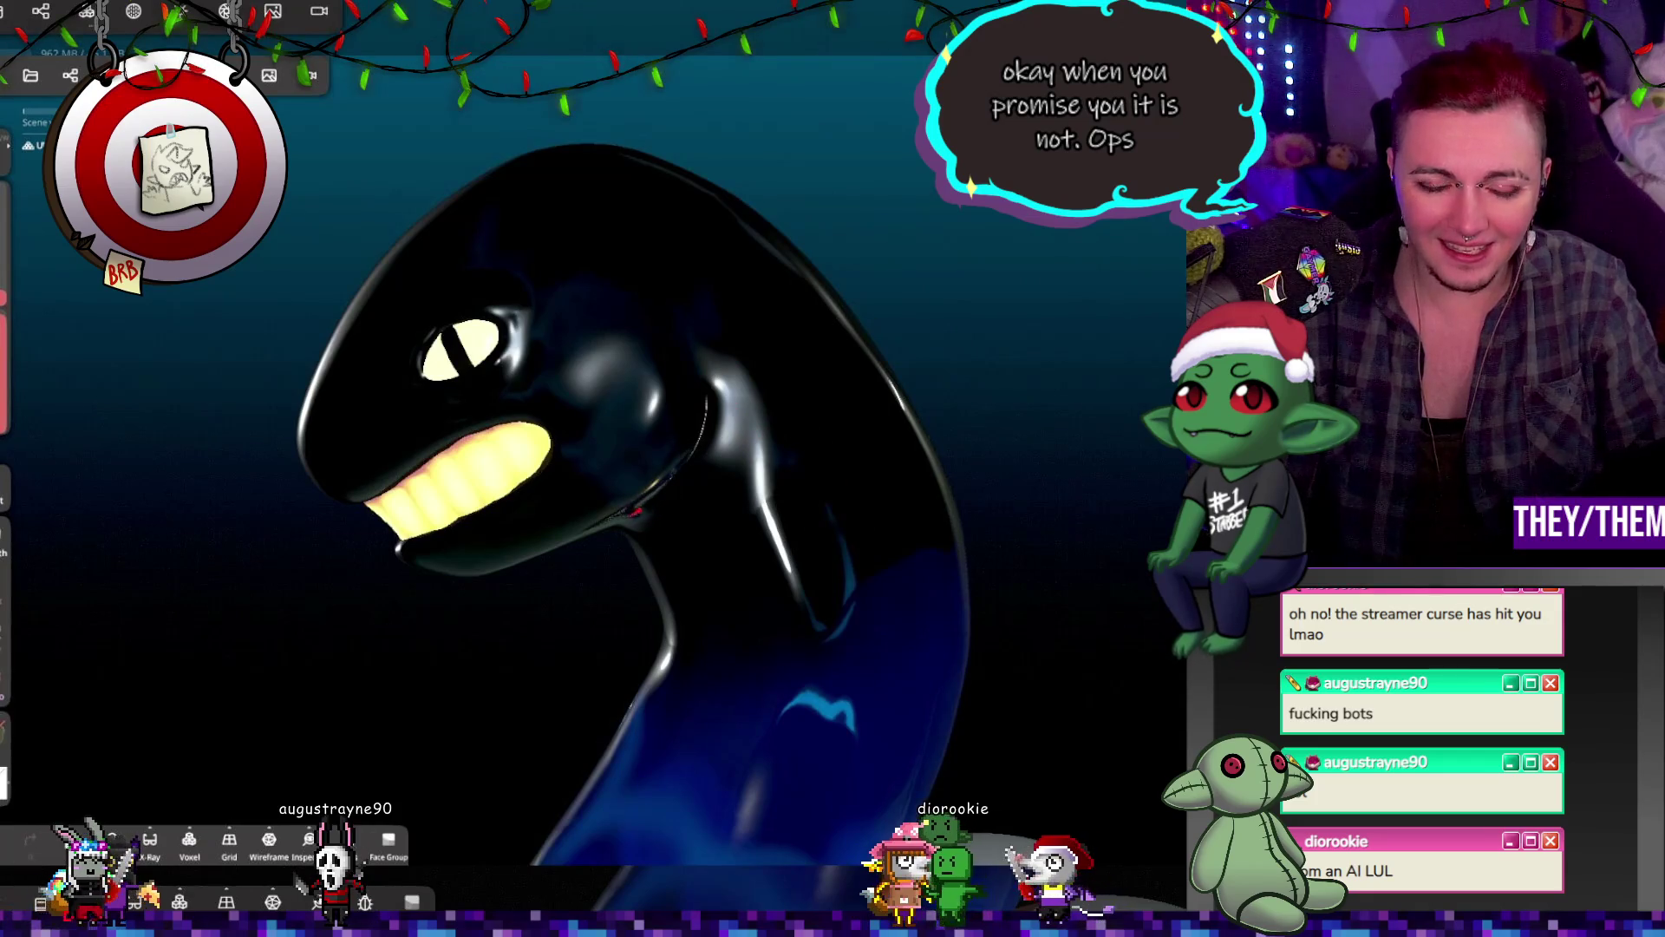
mouse_move(712, 539)
right_mouse_down()
mouse_move(742, 466)
mouse_move(777, 461)
right_mouse_up()
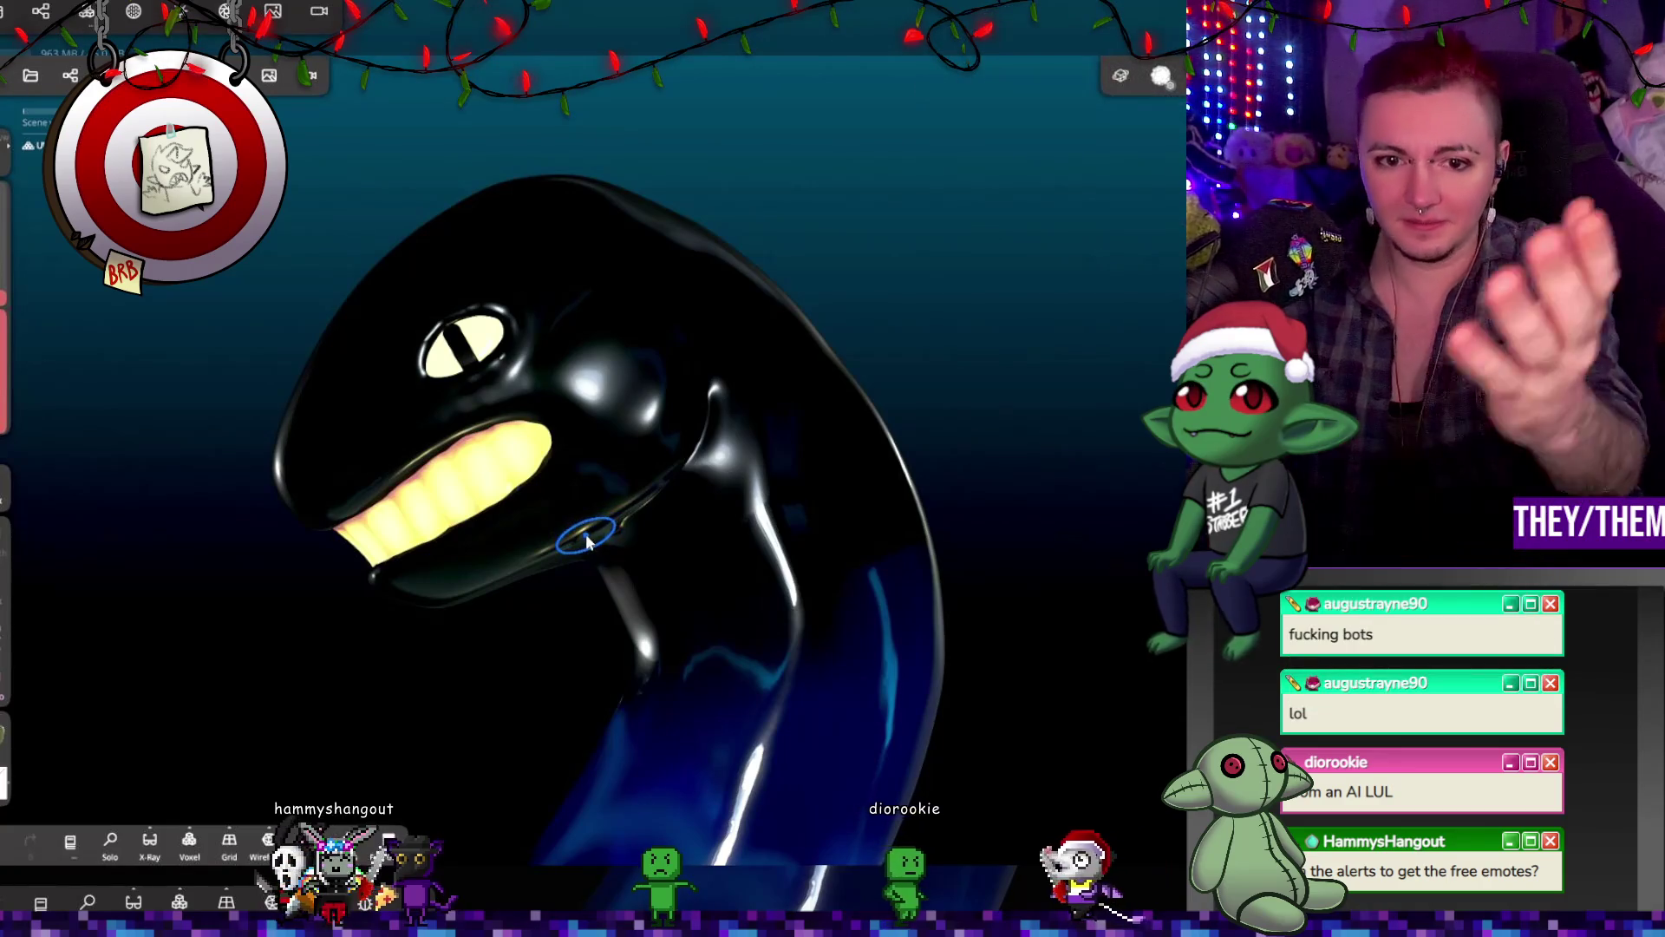
mouse_move(659, 529)
middle_mouse_down()
mouse_move(988, 428)
mouse_move(994, 518)
mouse_move(1004, 408)
mouse_move(1052, 501)
mouse_move(1035, 404)
middle_mouse_up()
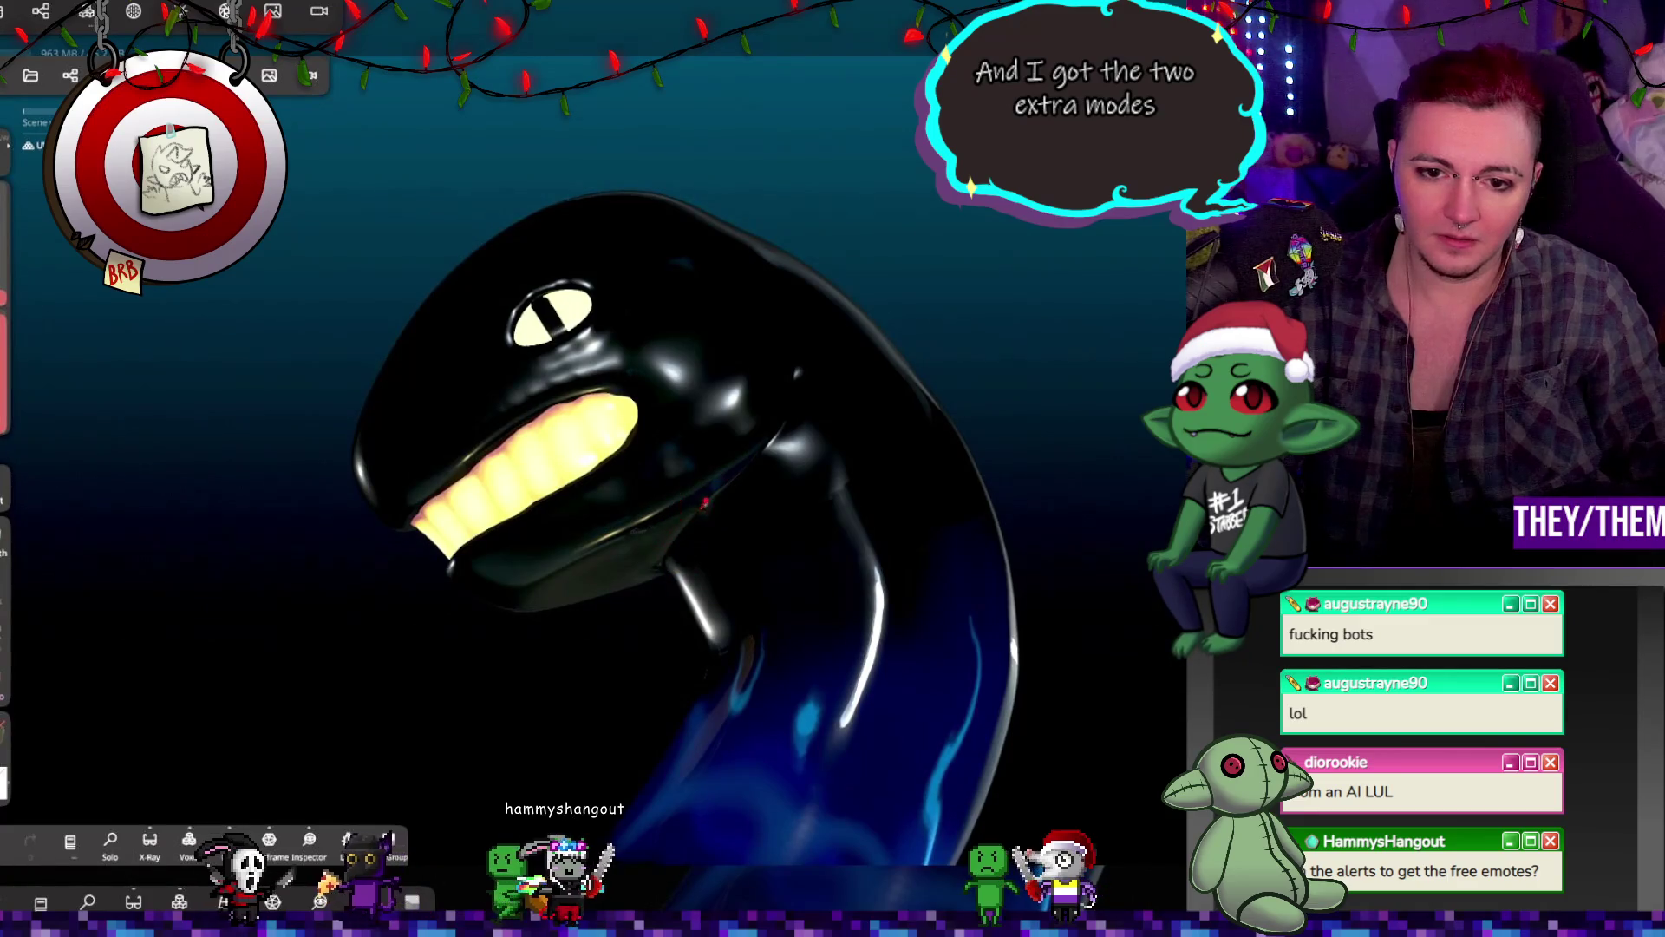
mouse_move(680, 528)
right_mouse_down()
mouse_move(687, 558)
mouse_move(752, 544)
mouse_move(1084, 423)
right_mouse_up()
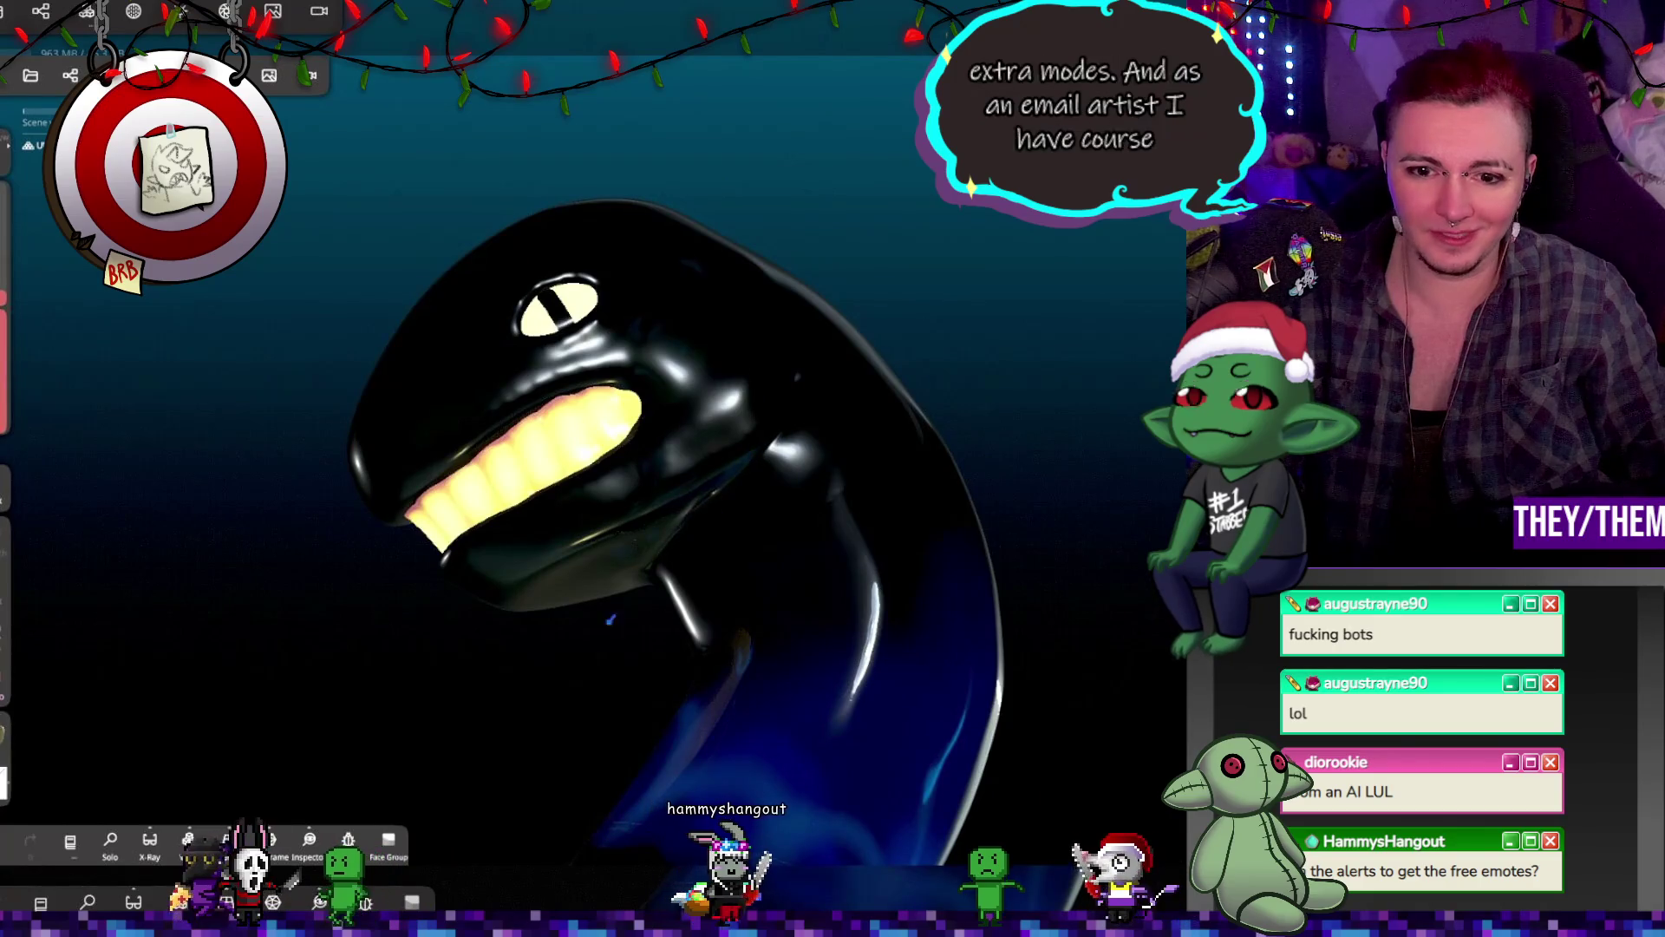
right_click_drag(753, 526, 647, 711)
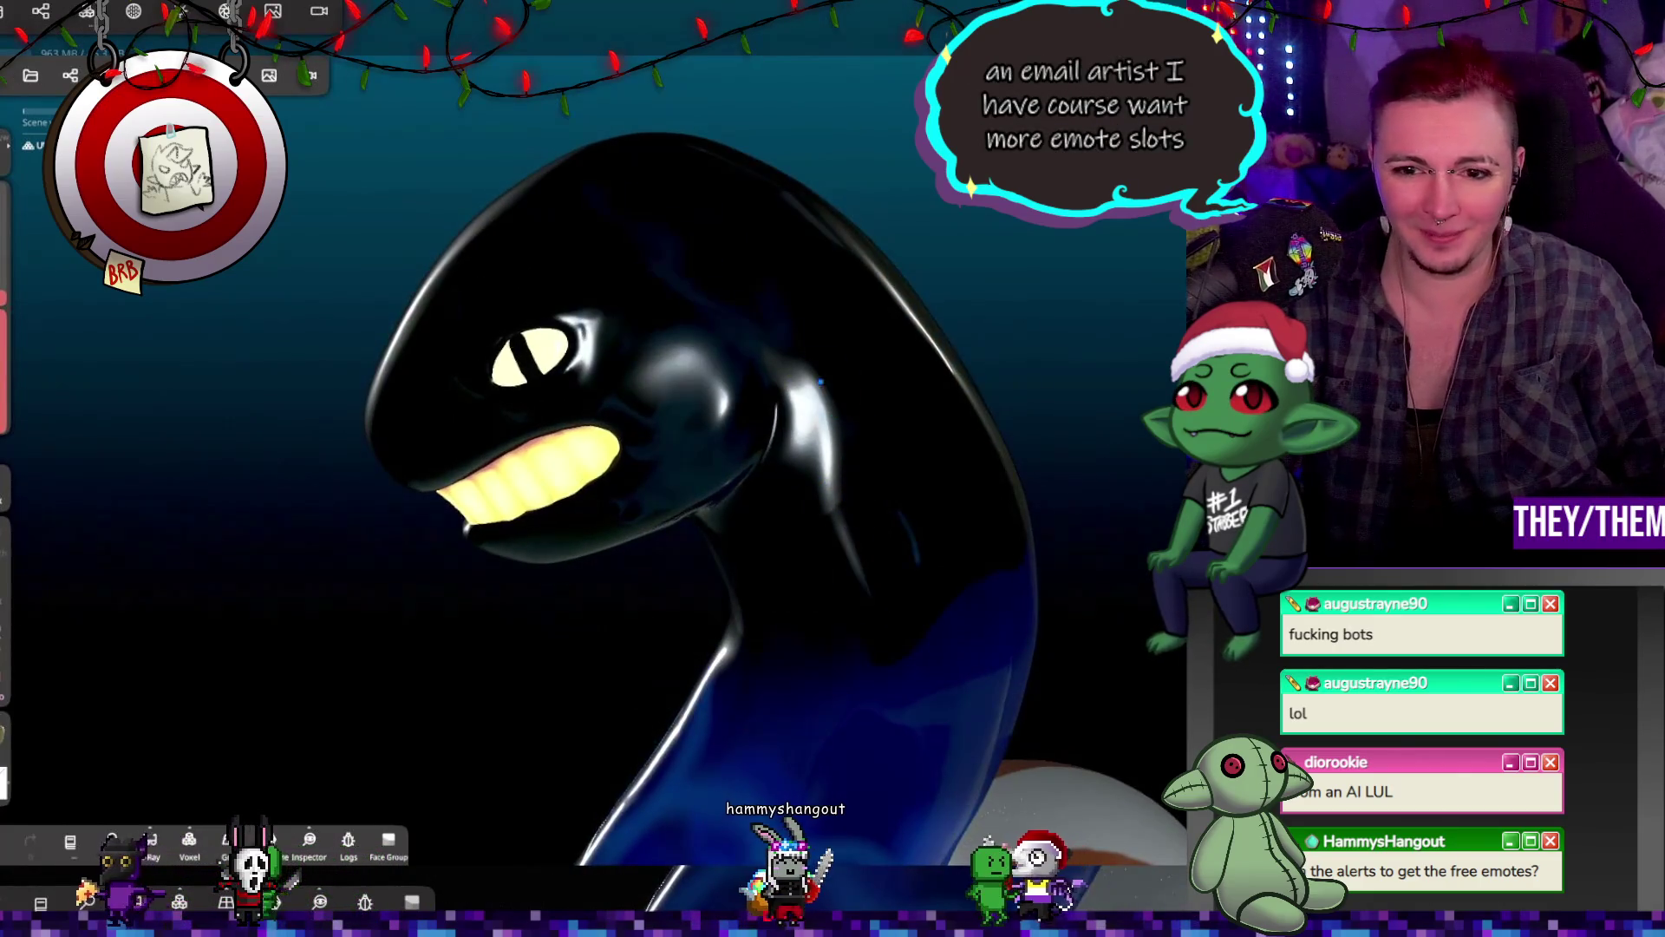
mouse_move(1023, 469)
right_mouse_down()
mouse_move(933, 457)
mouse_move(817, 392)
mouse_move(808, 446)
right_mouse_up()
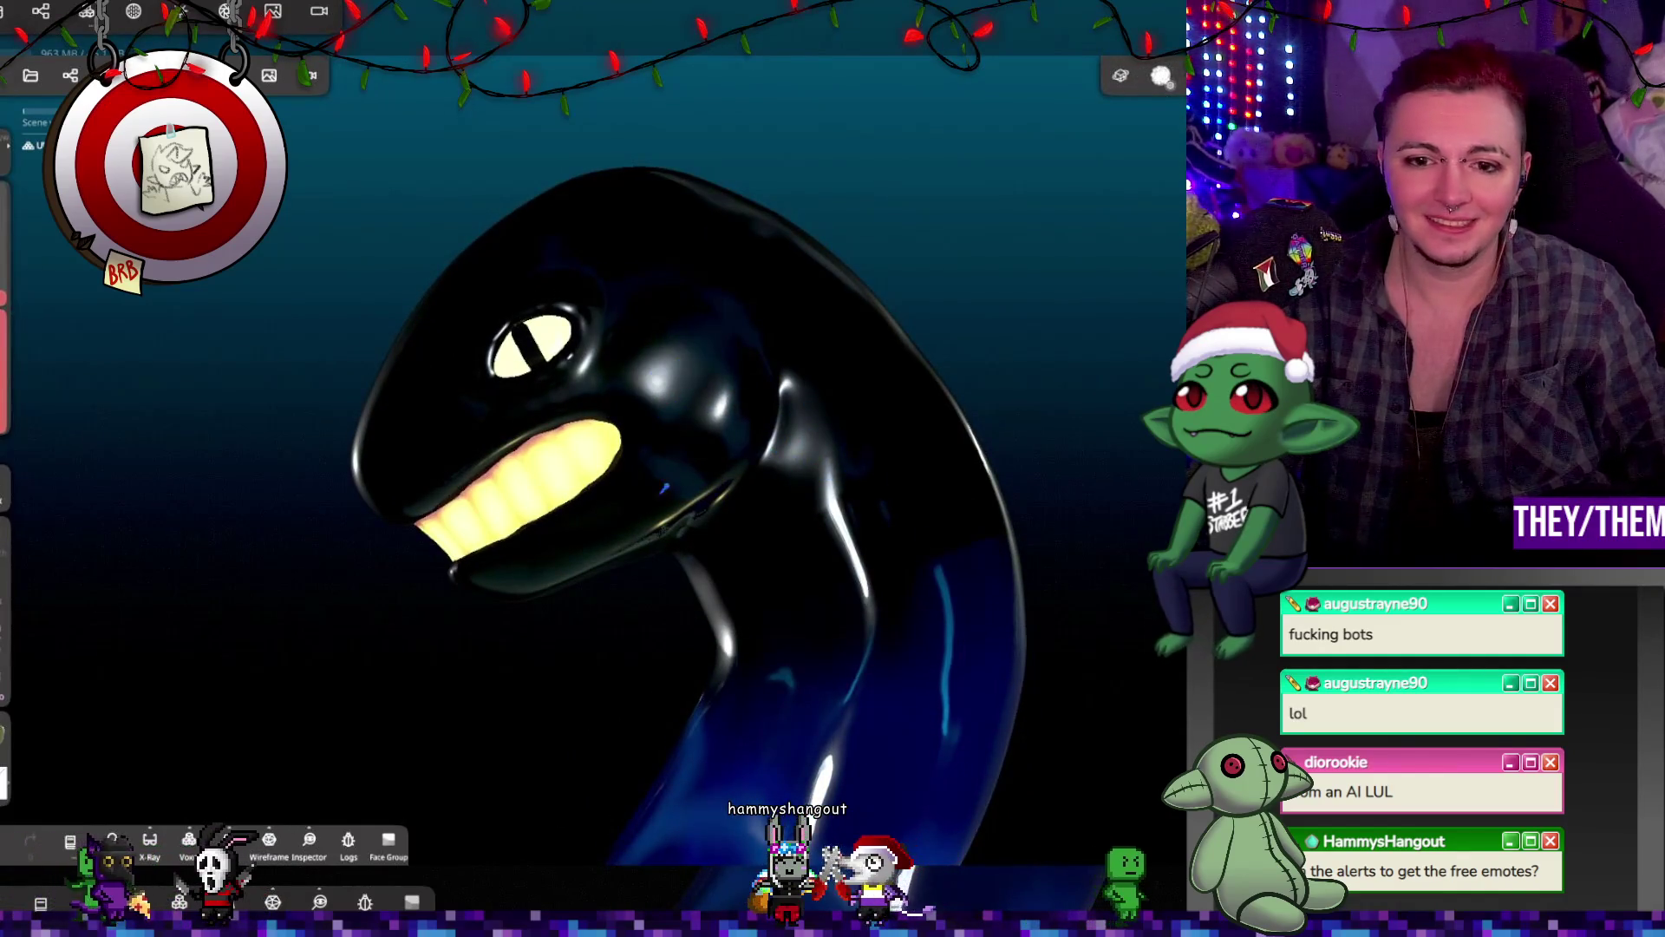
mouse_move(781, 364)
right_mouse_down()
mouse_move(1152, 441)
mouse_move(1134, 477)
mouse_move(1116, 420)
mouse_move(900, 338)
mouse_move(727, 329)
mouse_move(683, 591)
mouse_move(604, 496)
right_mouse_up()
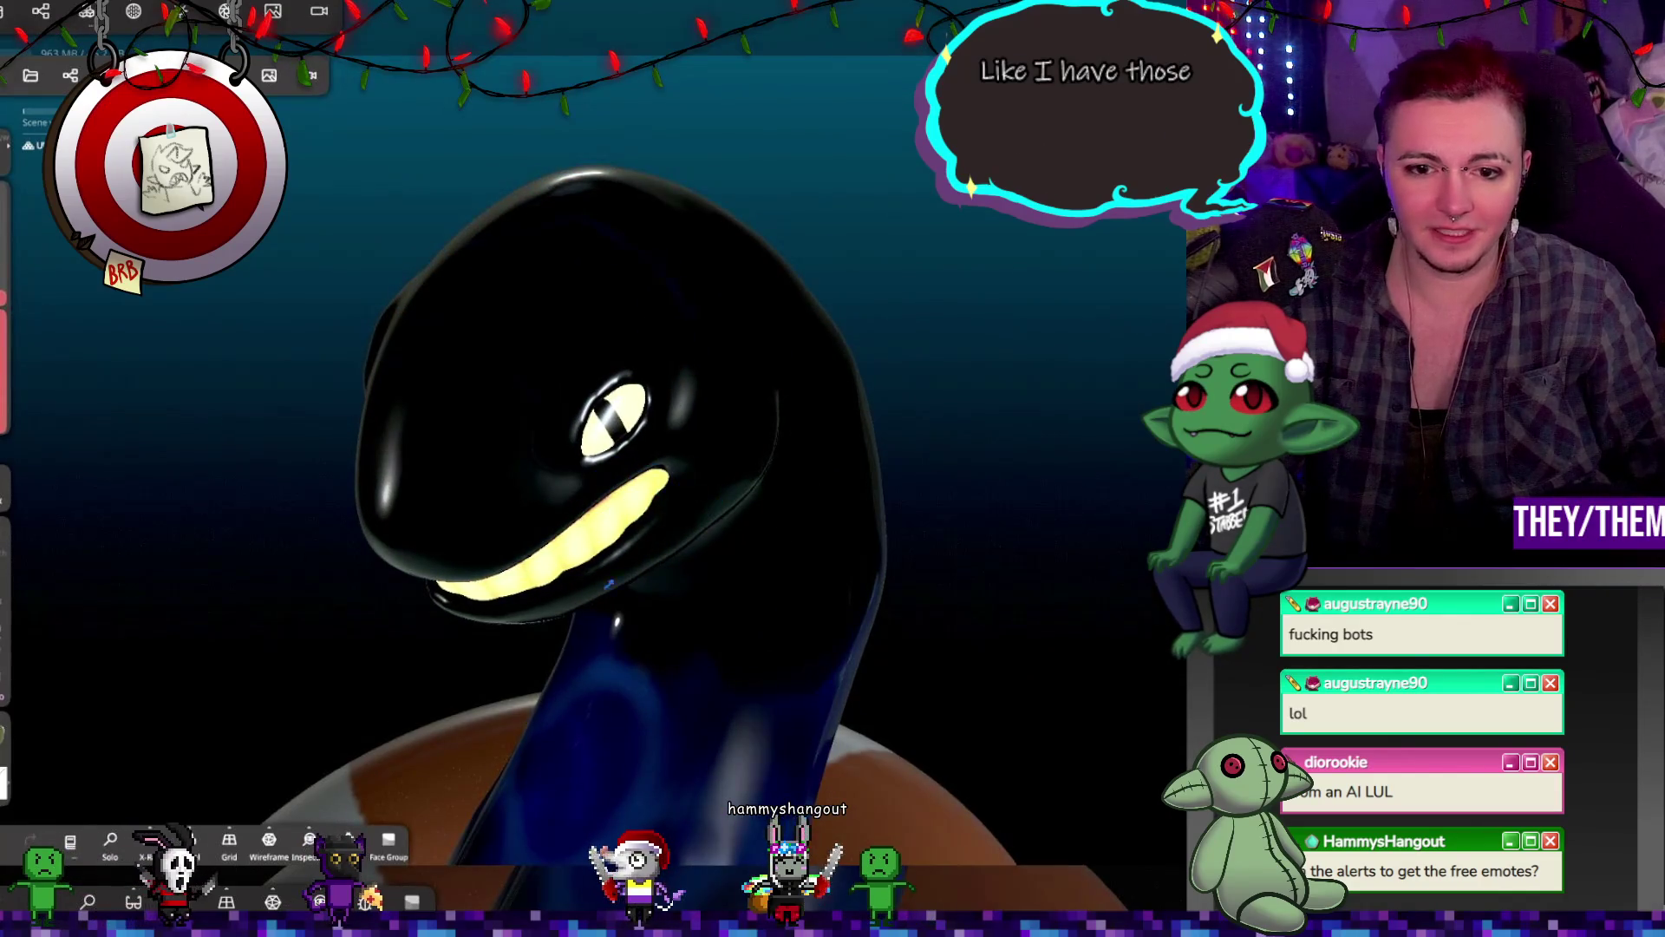
mouse_move(754, 541)
right_mouse_down()
mouse_move(726, 392)
mouse_move(655, 436)
right_mouse_up()
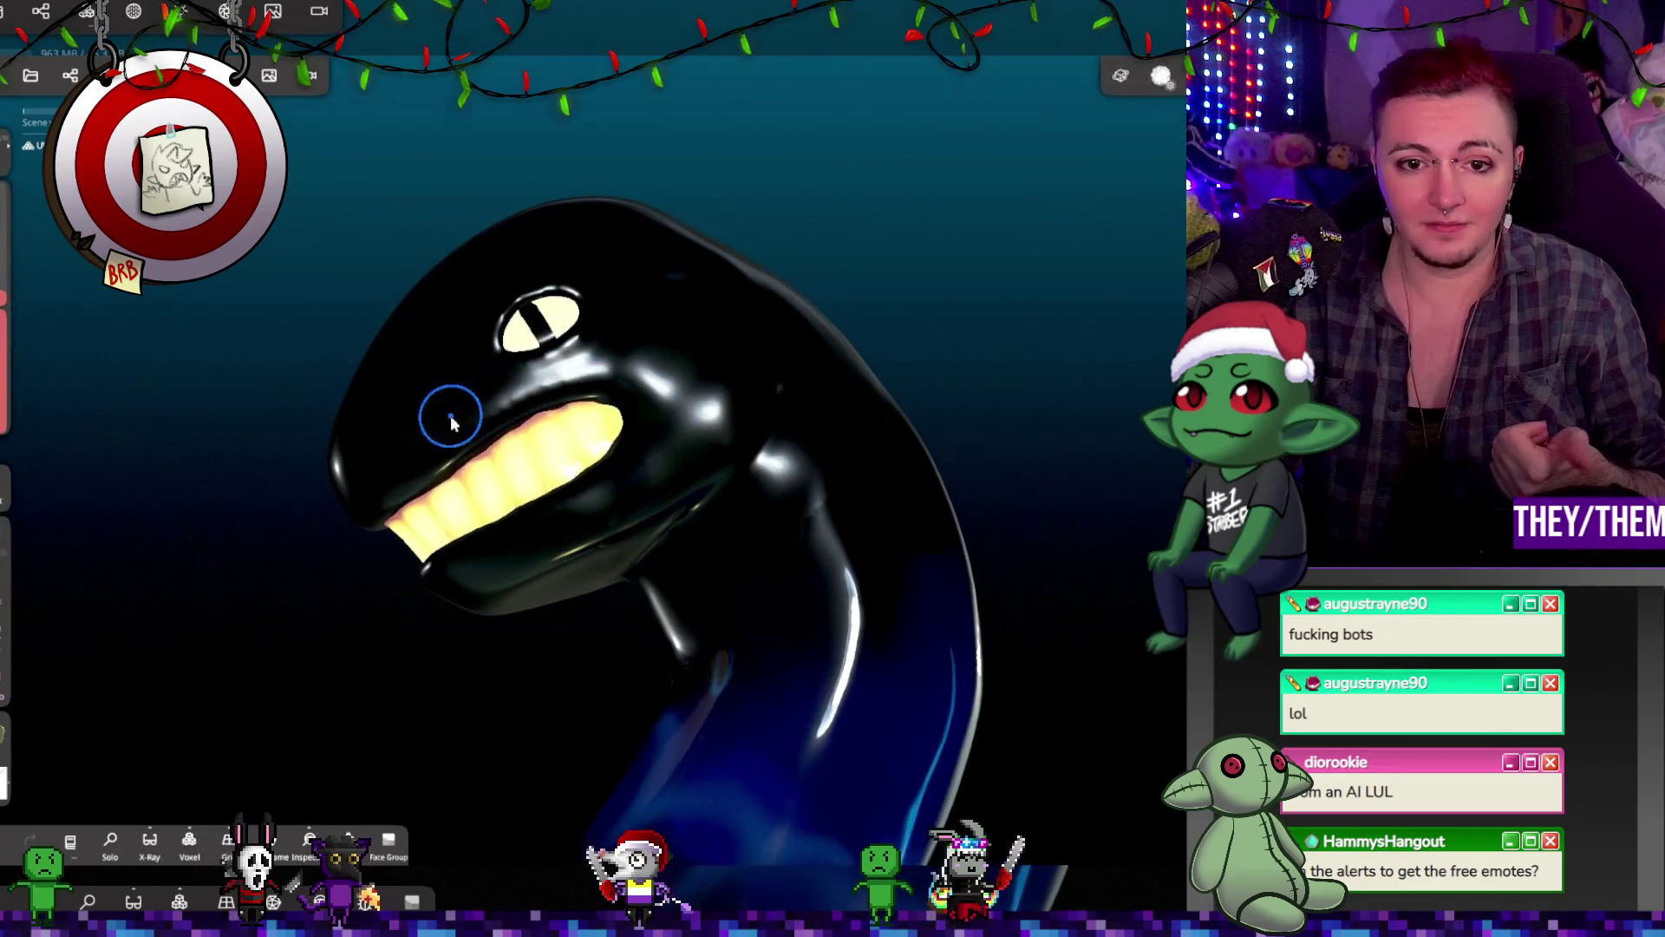
middle_click_drag(418, 460, 390, 642)
mouse_move(708, 343)
middle_mouse_down()
mouse_move(751, 443)
mouse_move(868, 551)
mouse_move(877, 401)
mouse_move(831, 189)
mouse_move(845, 357)
mouse_move(666, 102)
middle_mouse_up()
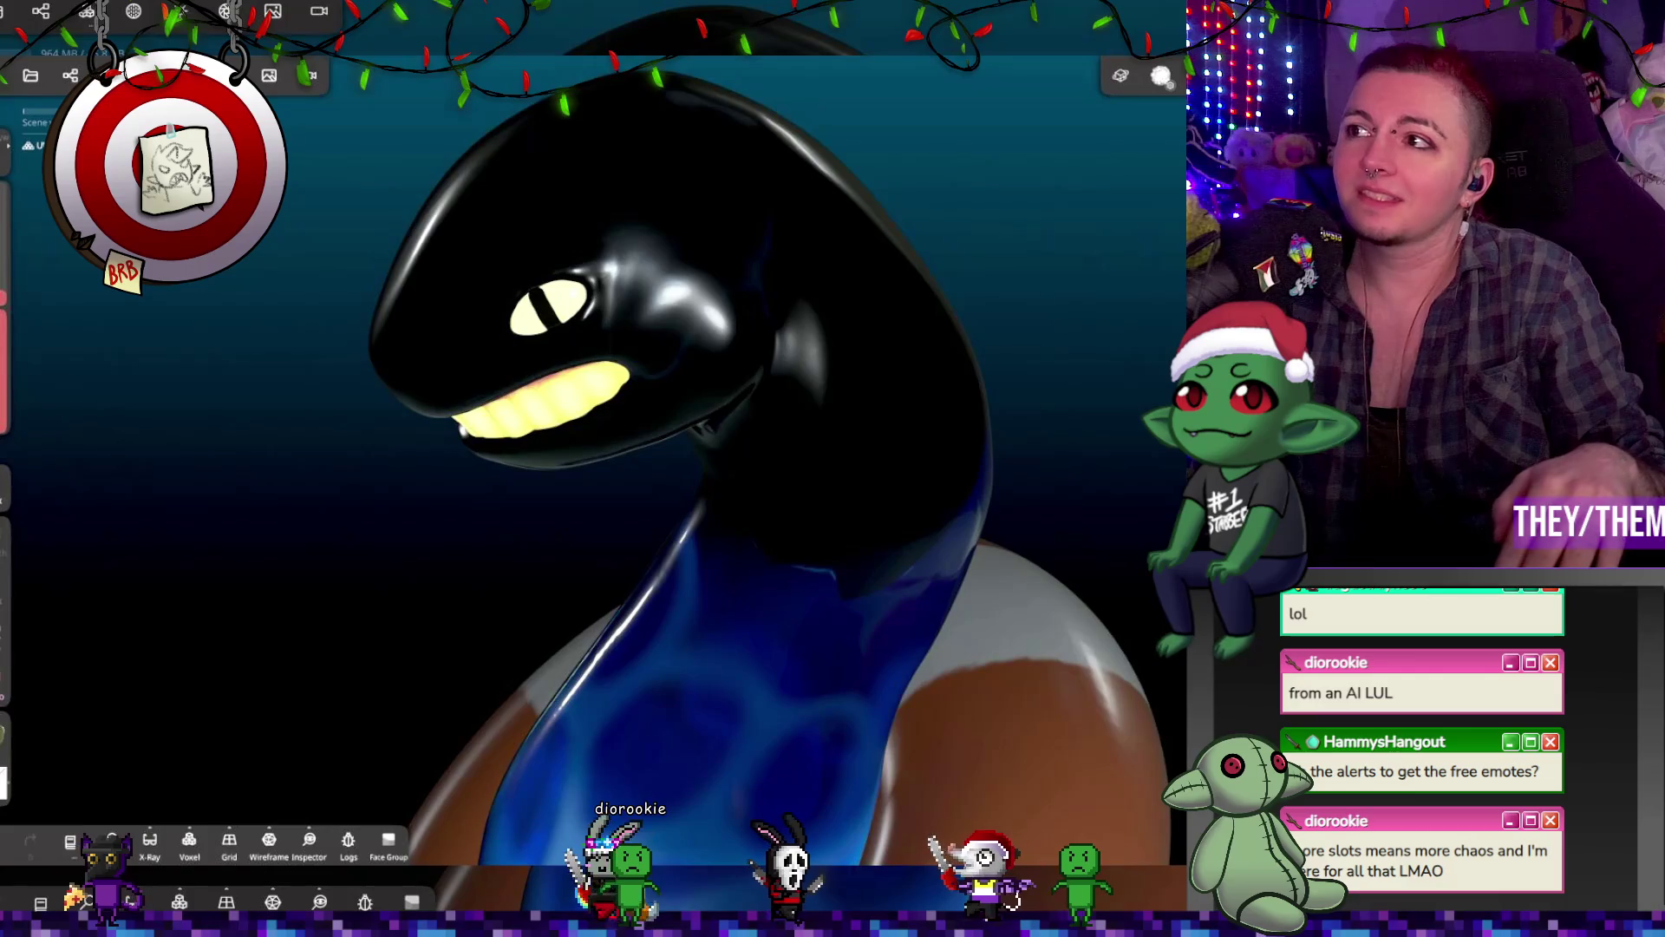
Step: Orbit out from the orca head and select another object in the scene
mouse_move(1022, 409)
left_mouse_down()
mouse_move(1041, 245)
mouse_move(1026, 419)
mouse_move(1072, 508)
mouse_move(1044, 361)
mouse_move(978, 234)
mouse_move(995, 198)
mouse_move(1008, 230)
left_mouse_up()
left_click(817, 561)
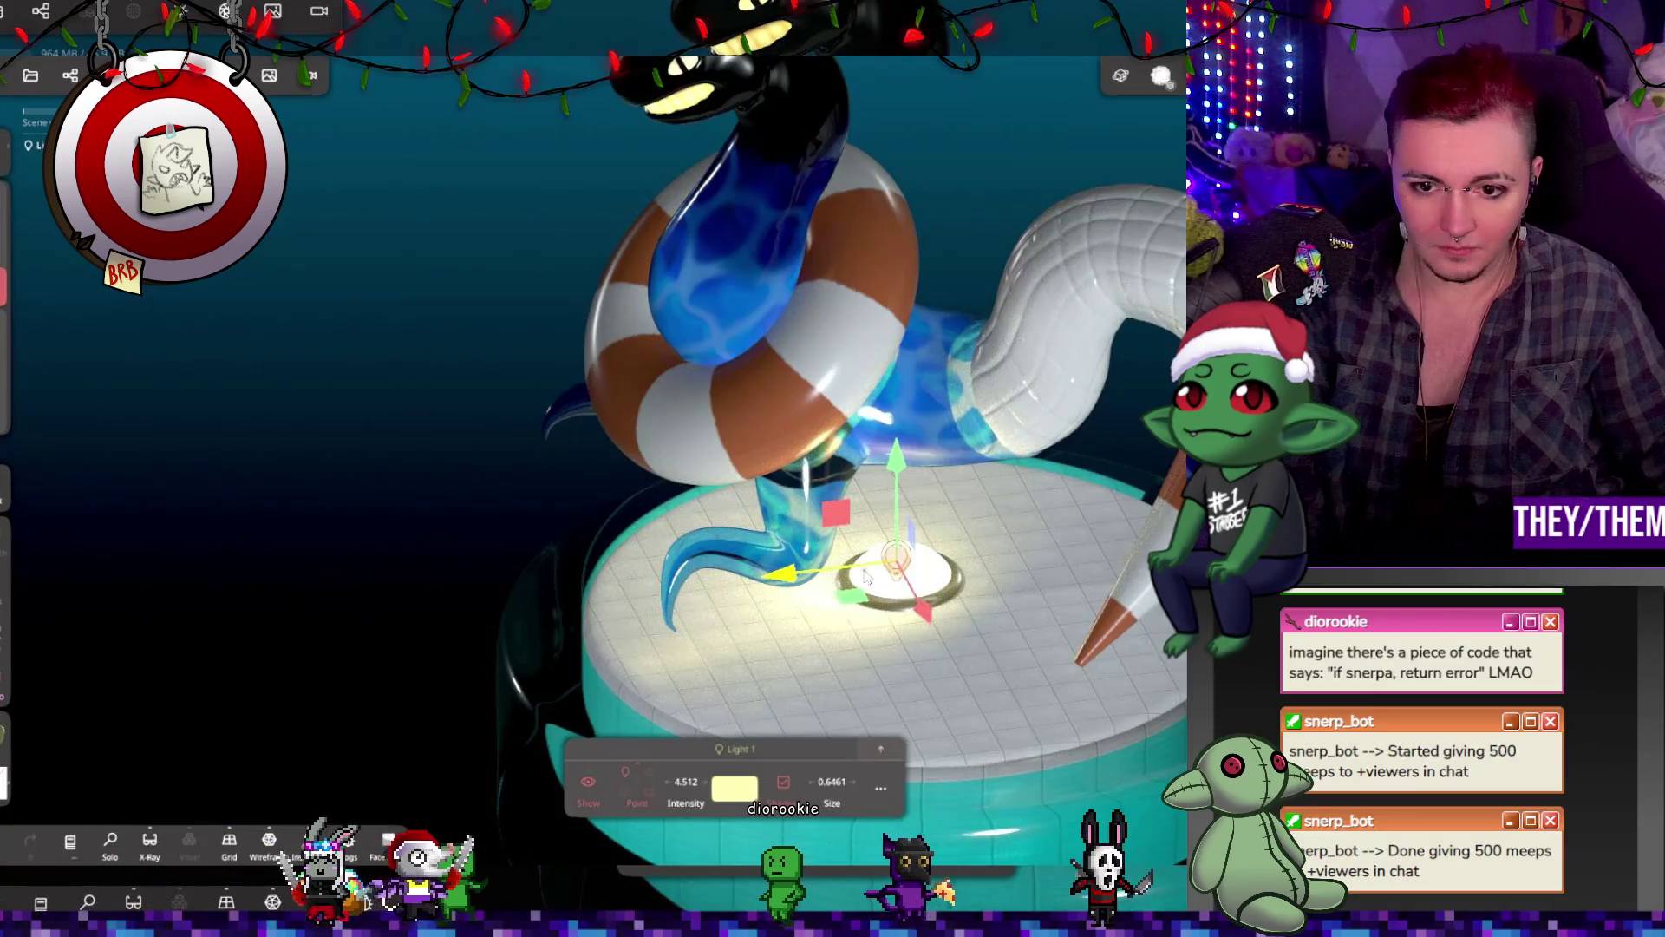
Step: Check Ambient Occlusion in the Post Process settings, then bring up the File panel
mouse_move(866, 577)
middle_mouse_down()
mouse_move(1068, 666)
mouse_move(1119, 612)
mouse_move(1101, 711)
mouse_move(1102, 608)
middle_mouse_up()
scroll(1119, 610, "down", 5)
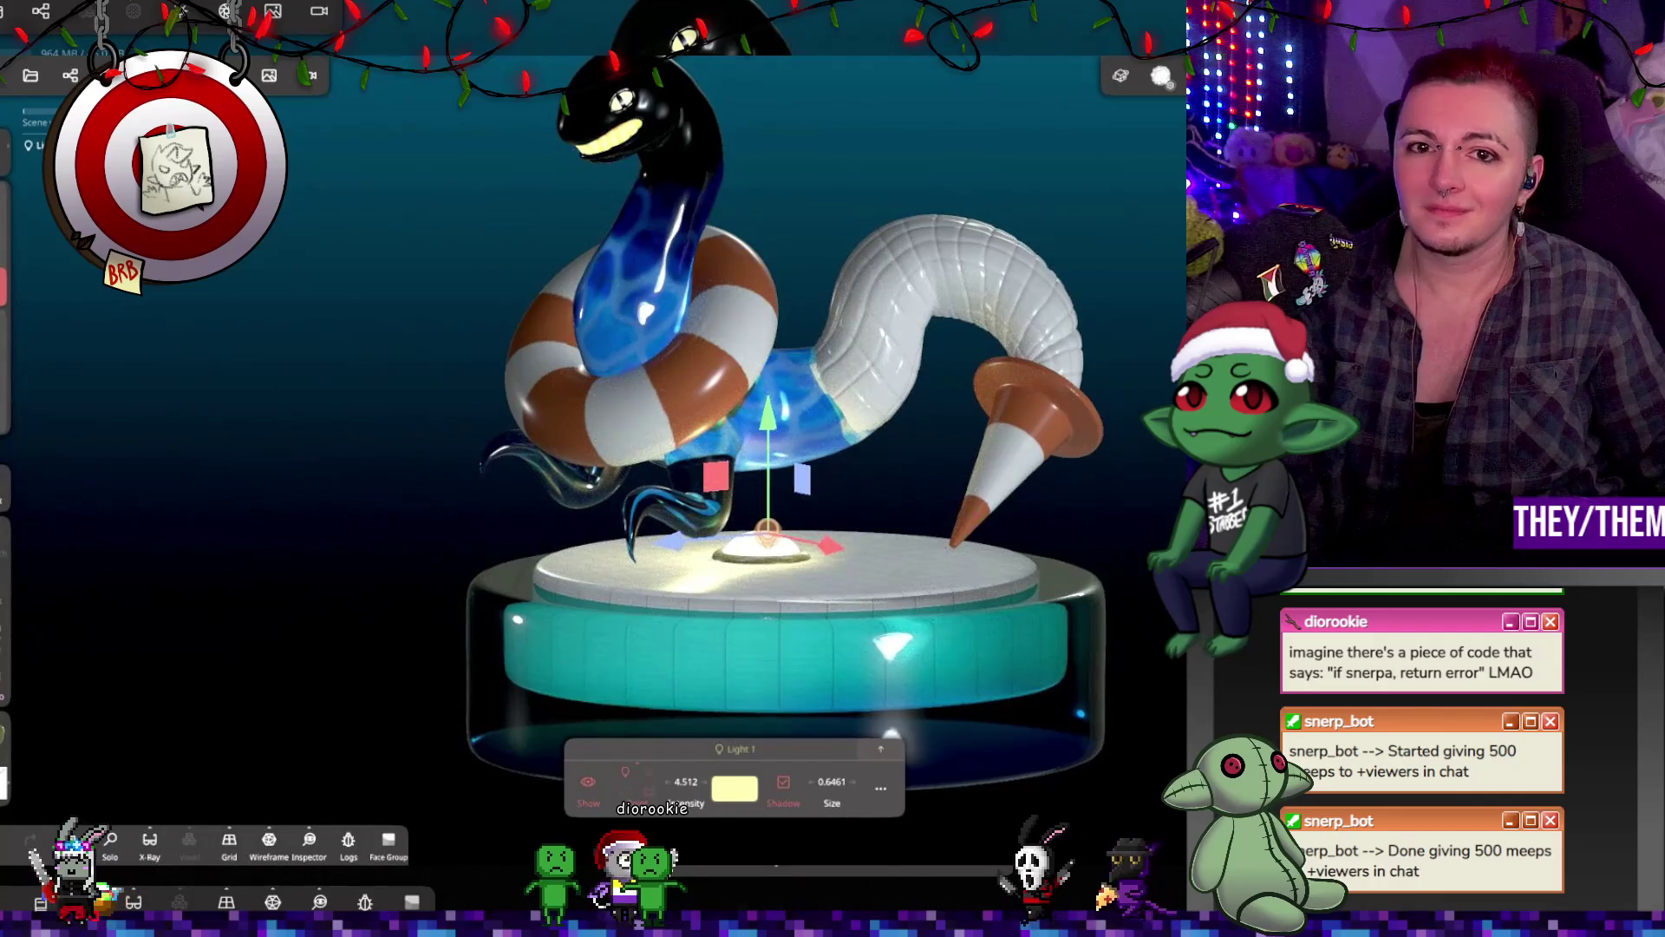
left_click(269, 76)
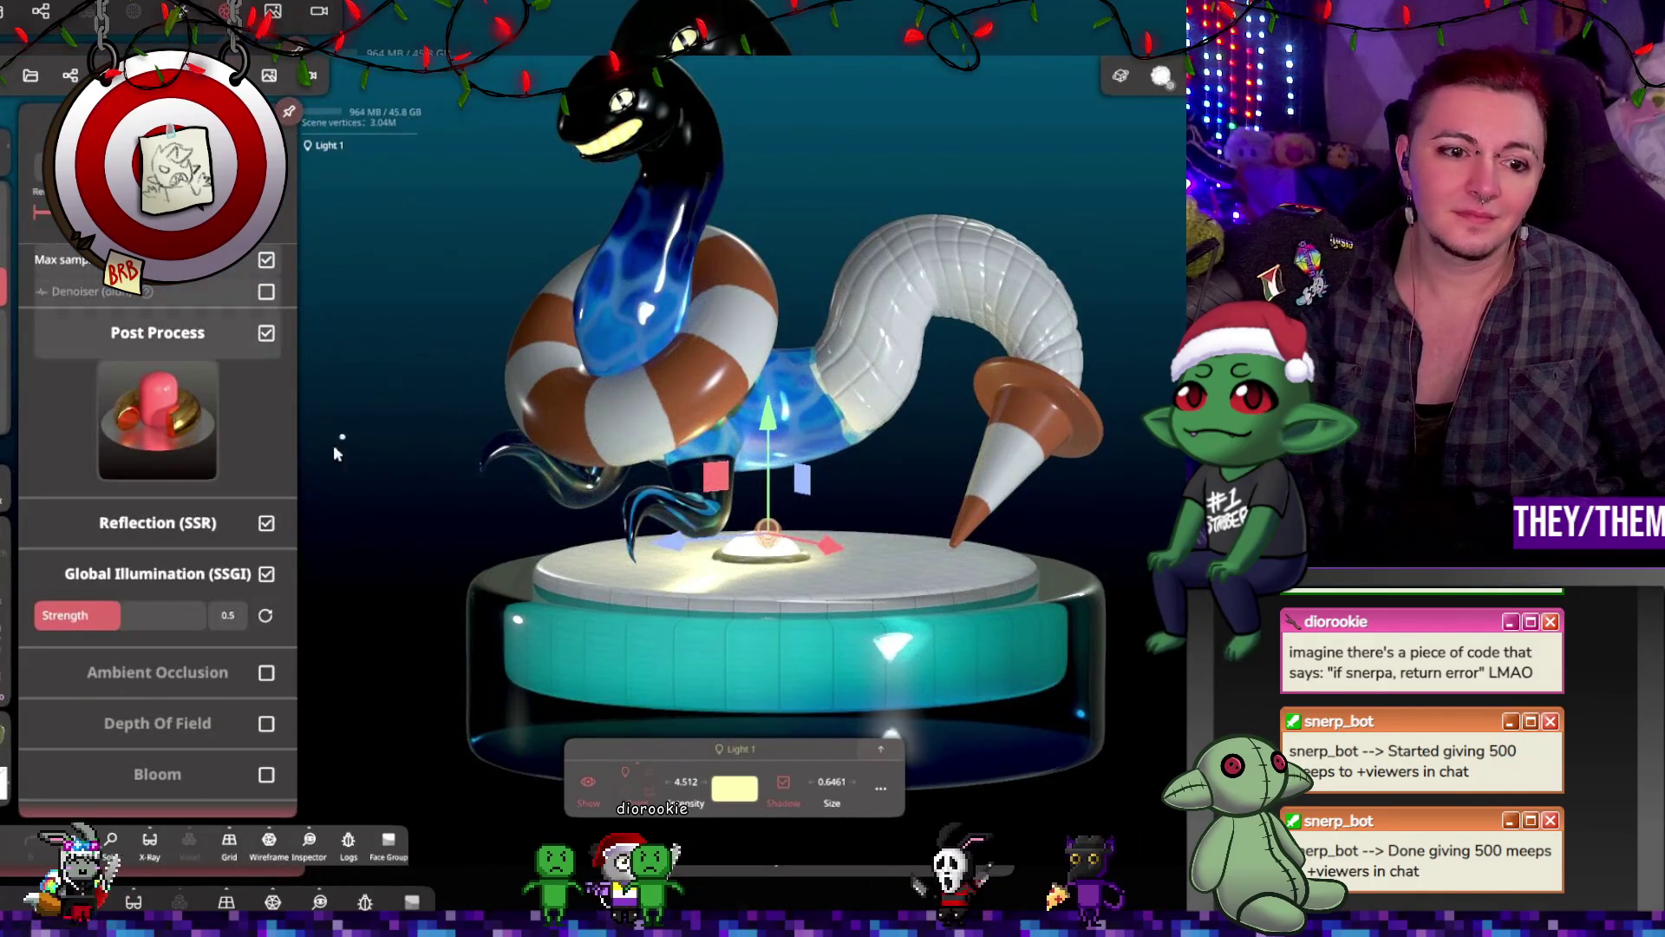
left_click(266, 673)
mouse_move(436, 568)
left_mouse_down()
mouse_move(934, 439)
mouse_move(985, 265)
mouse_move(1112, 372)
mouse_move(979, 476)
mouse_move(935, 418)
mouse_move(1001, 379)
left_mouse_up()
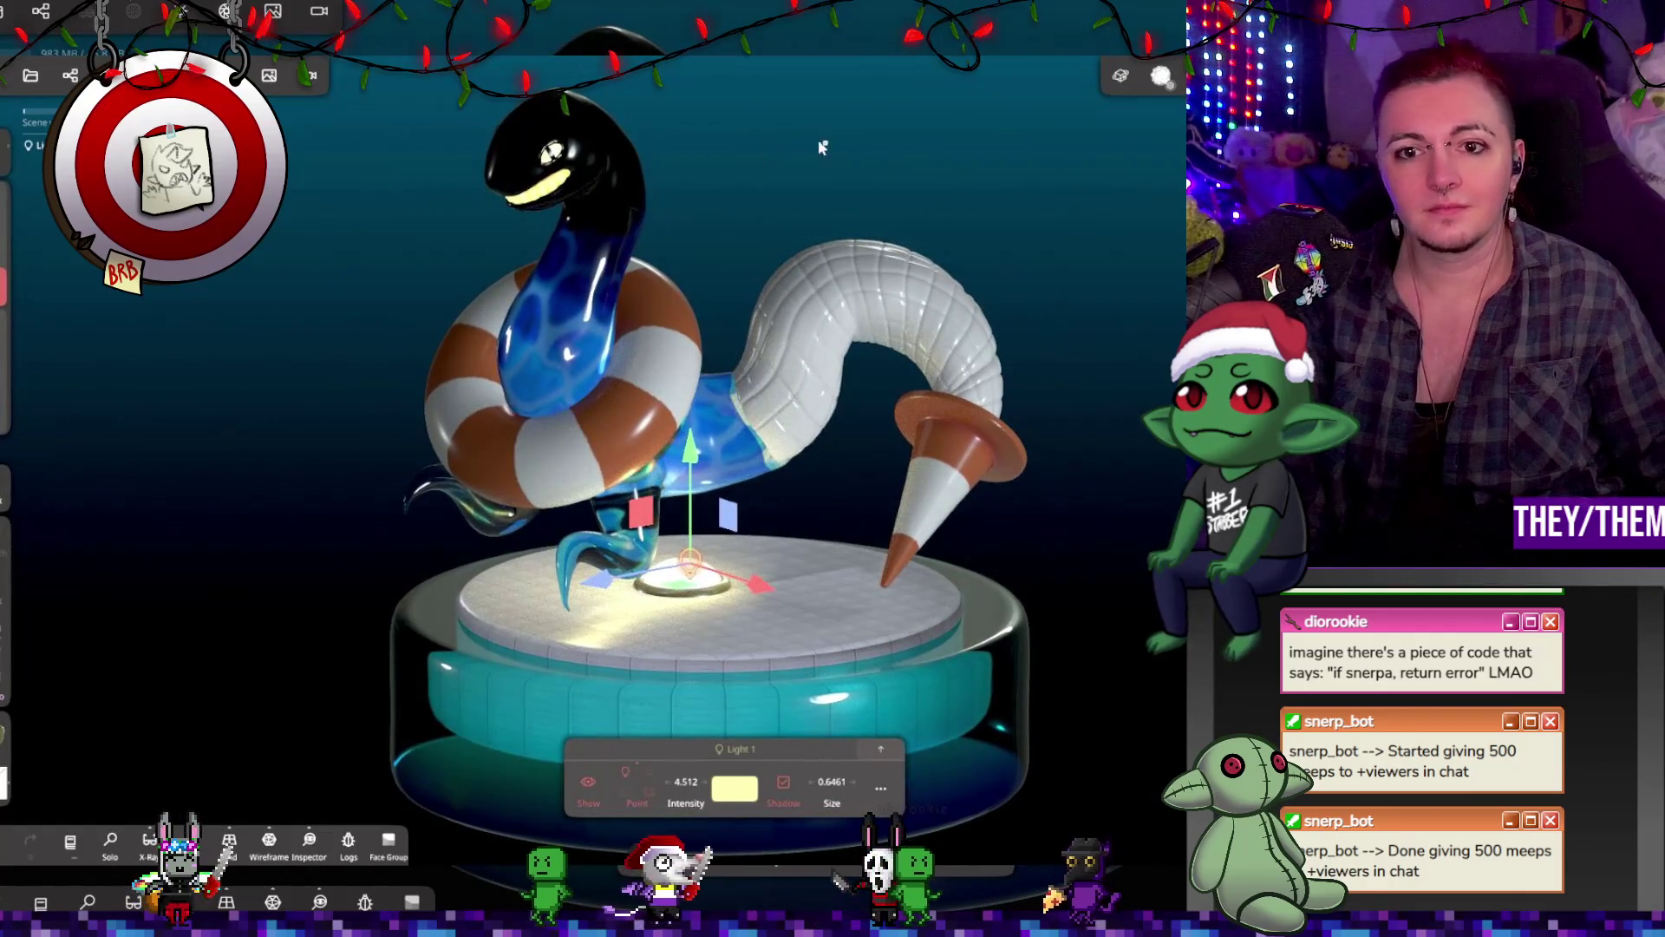
left_click(31, 75)
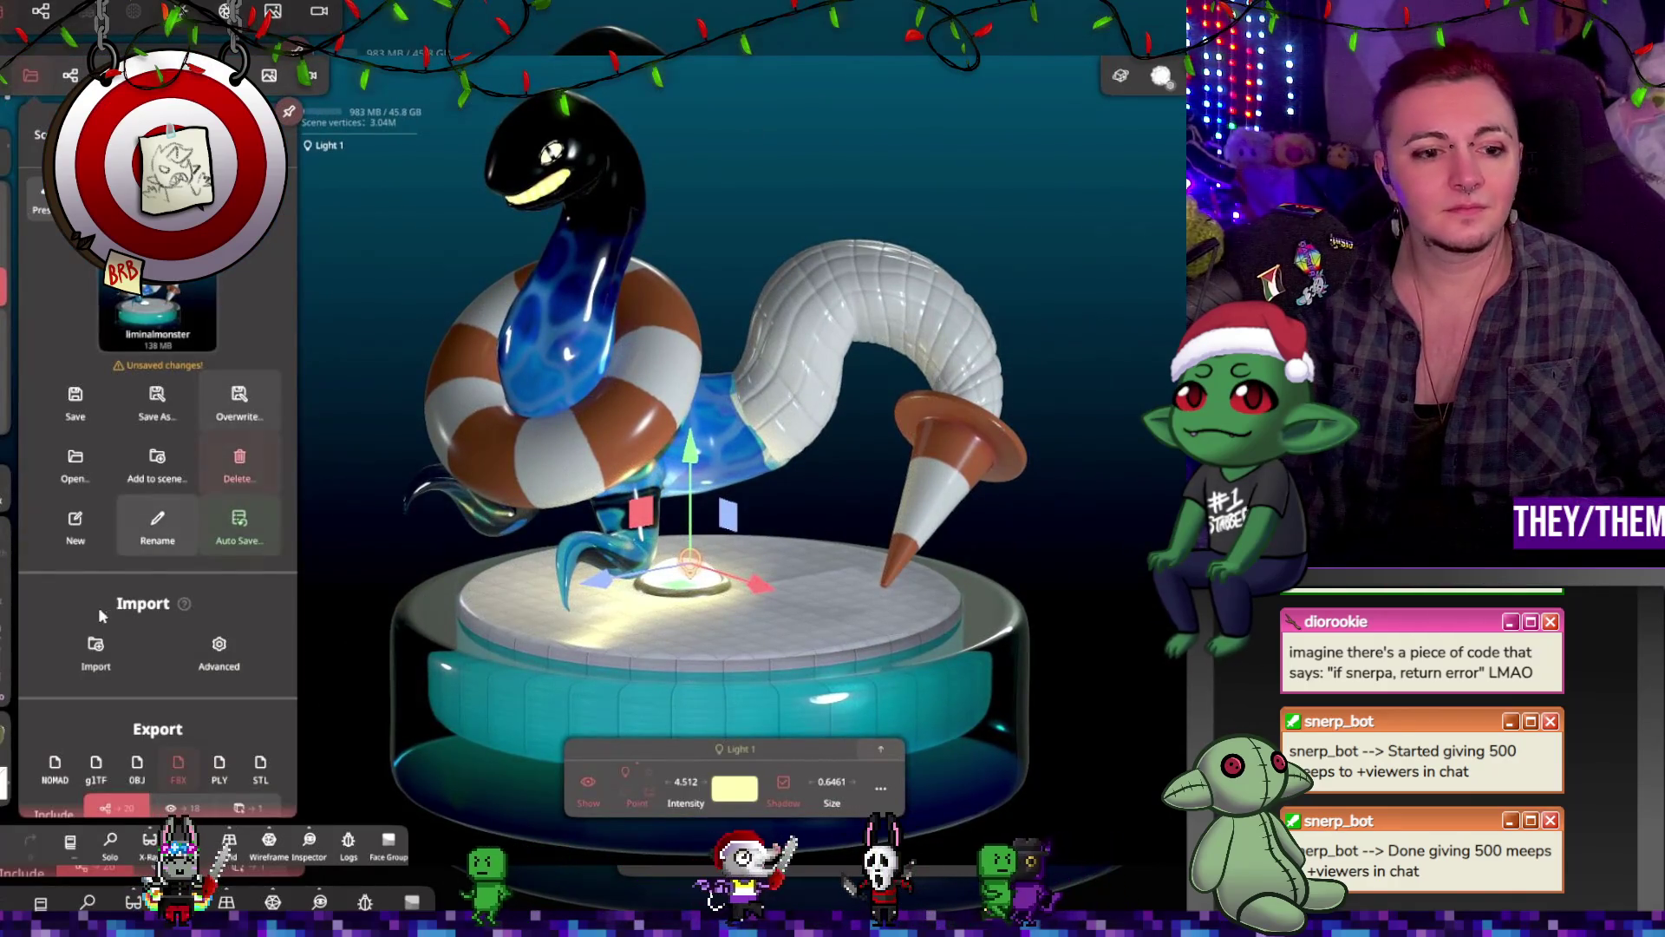
Step: Export the serpent render as a PNG at final size 1080
scroll(49, 731, "down", 5)
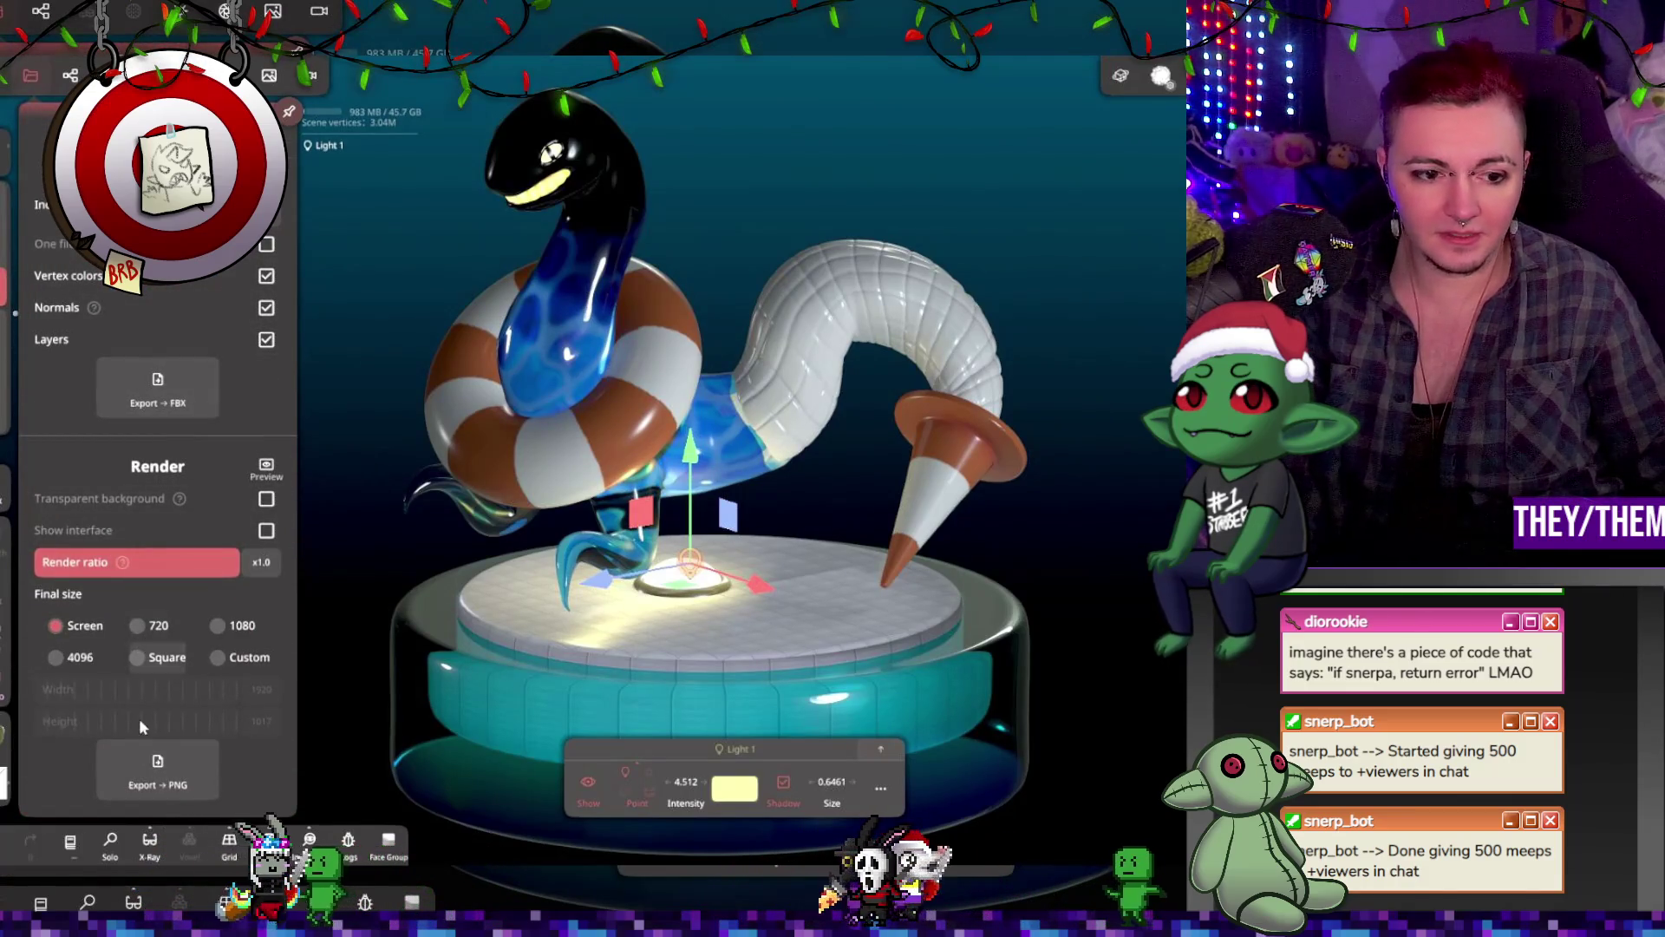
left_click(218, 626)
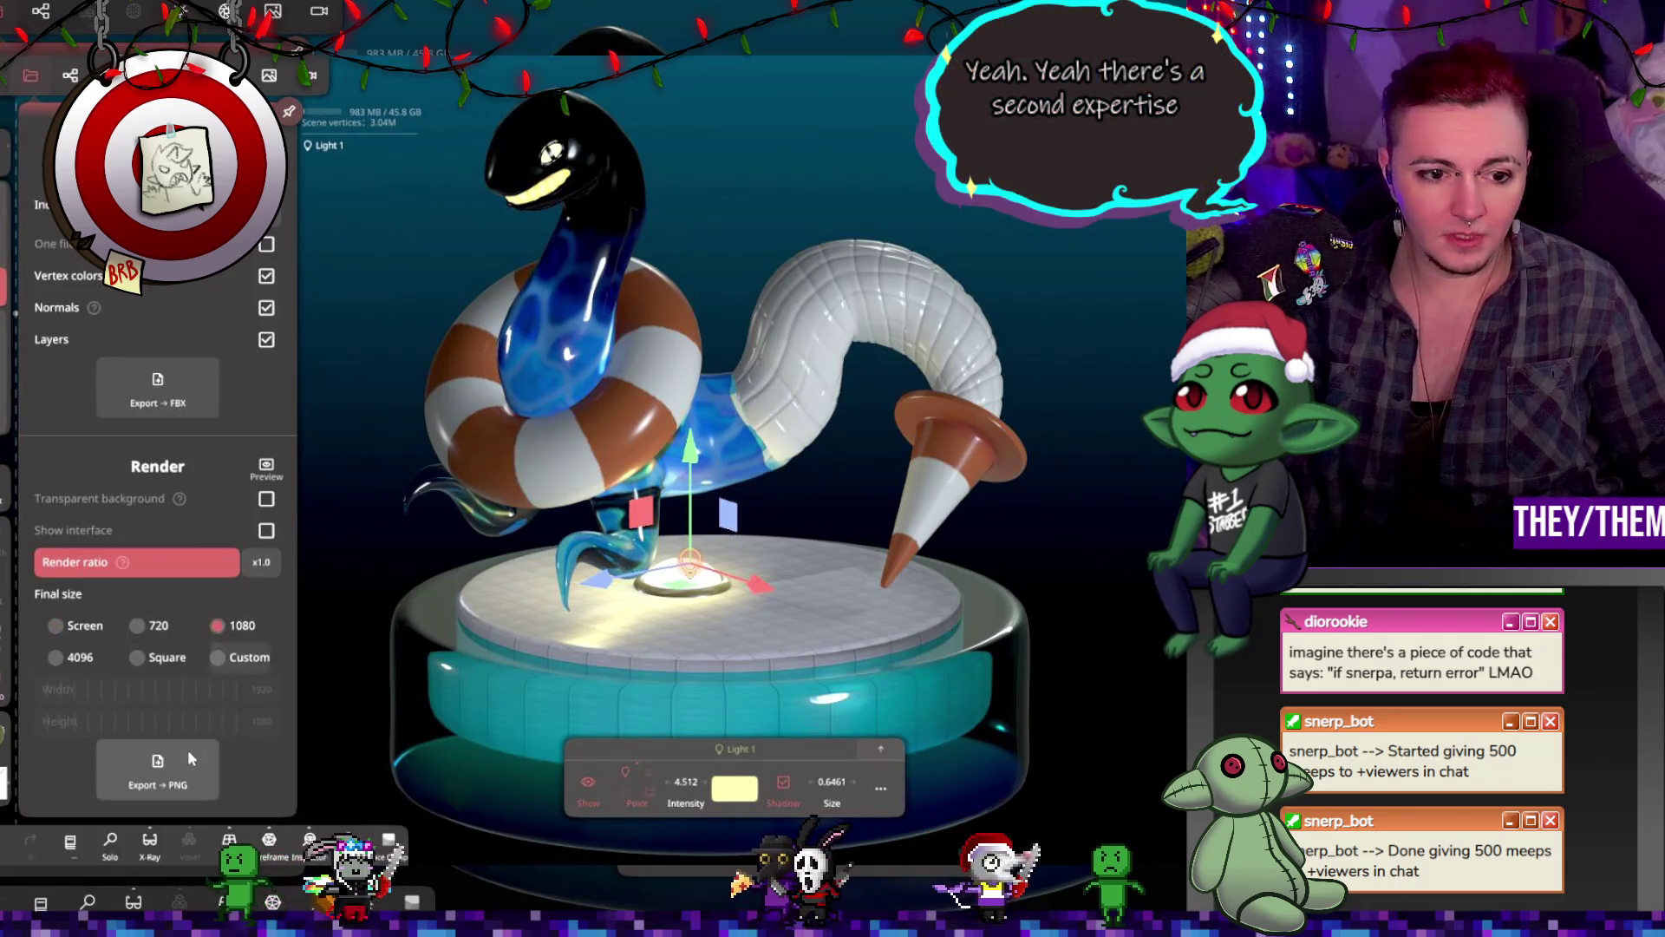
left_click(189, 754)
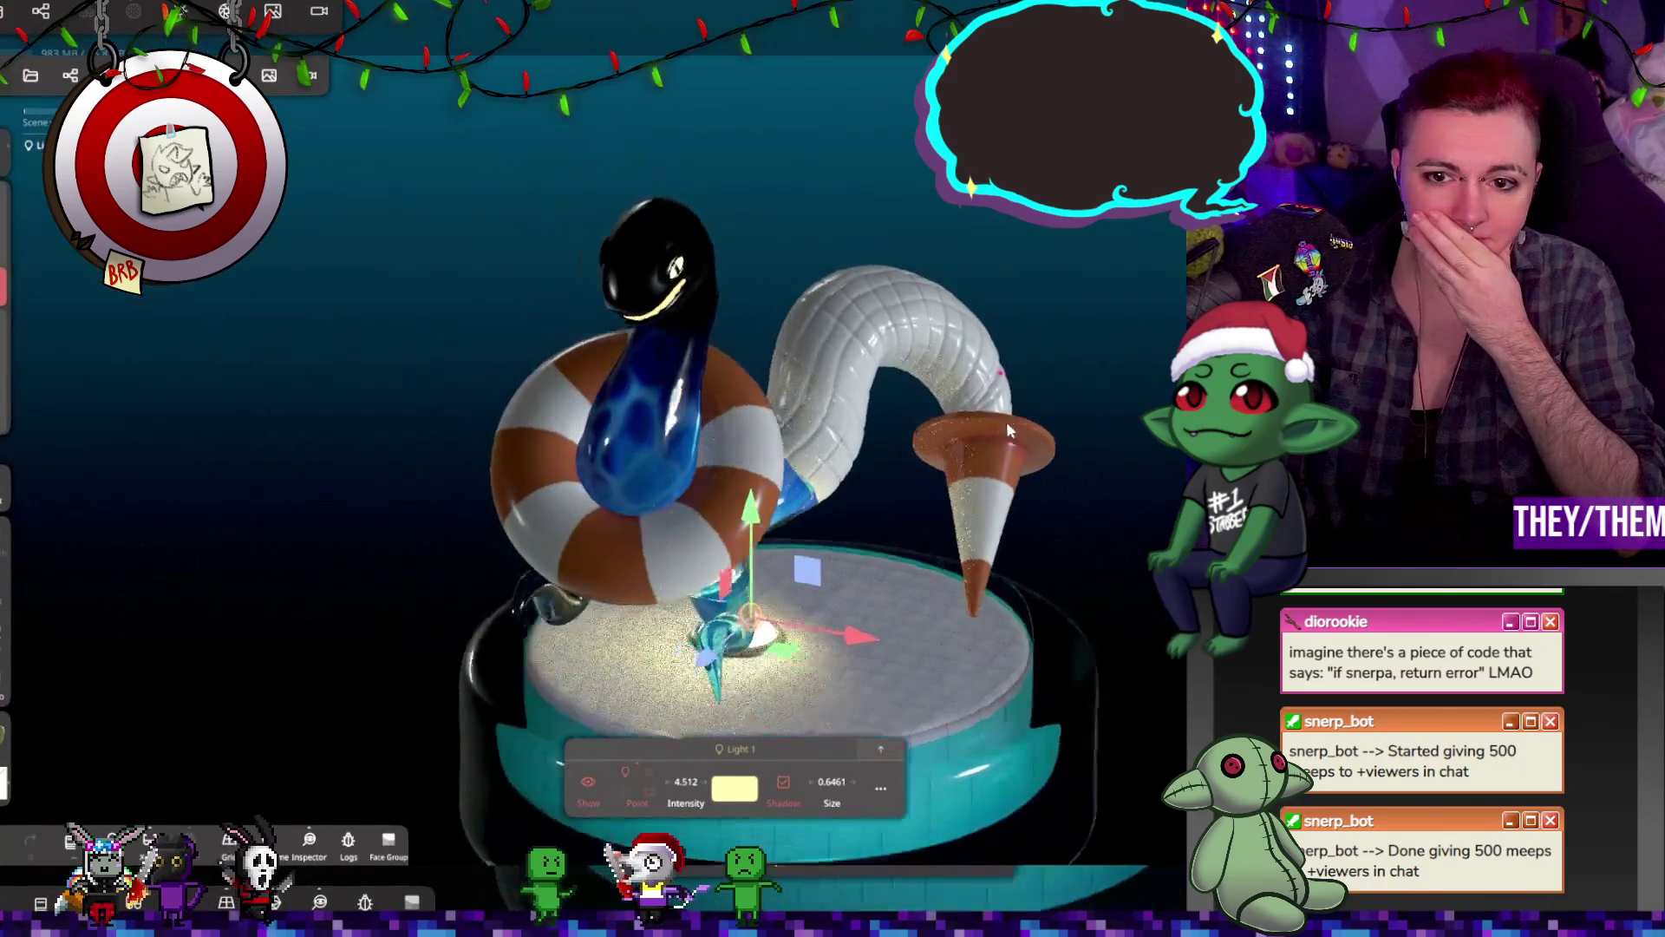
mouse_move(1006, 419)
left_mouse_down()
mouse_move(817, 381)
mouse_move(955, 435)
mouse_move(845, 419)
mouse_move(864, 560)
mouse_move(944, 527)
left_mouse_up()
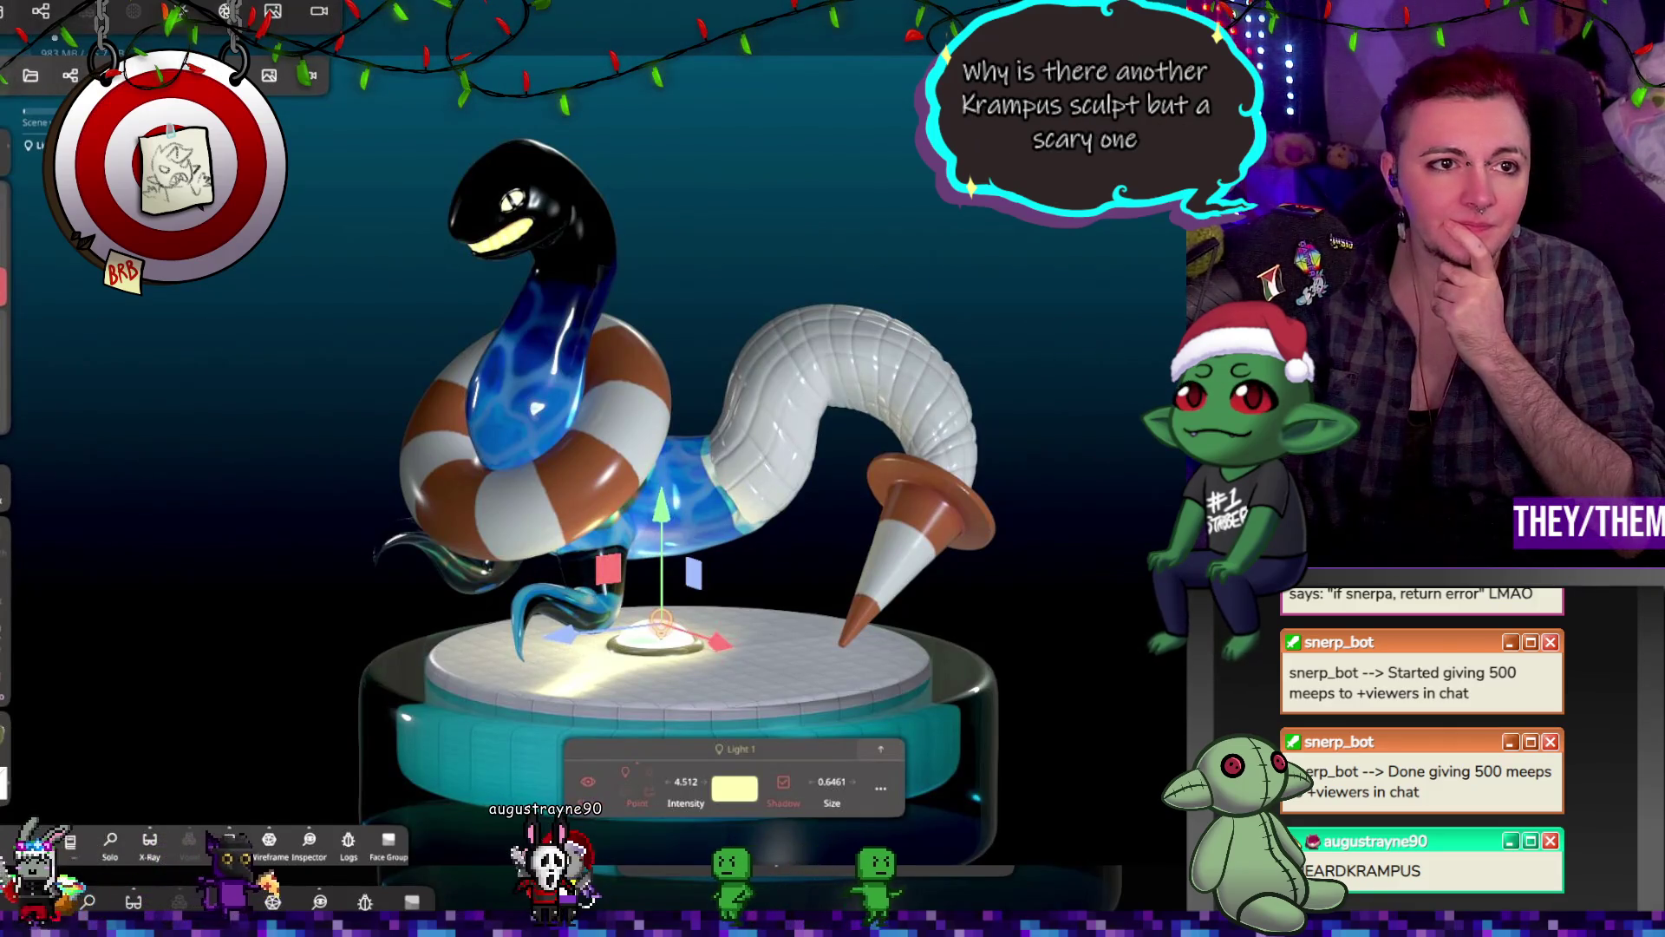
left_click(29, 76)
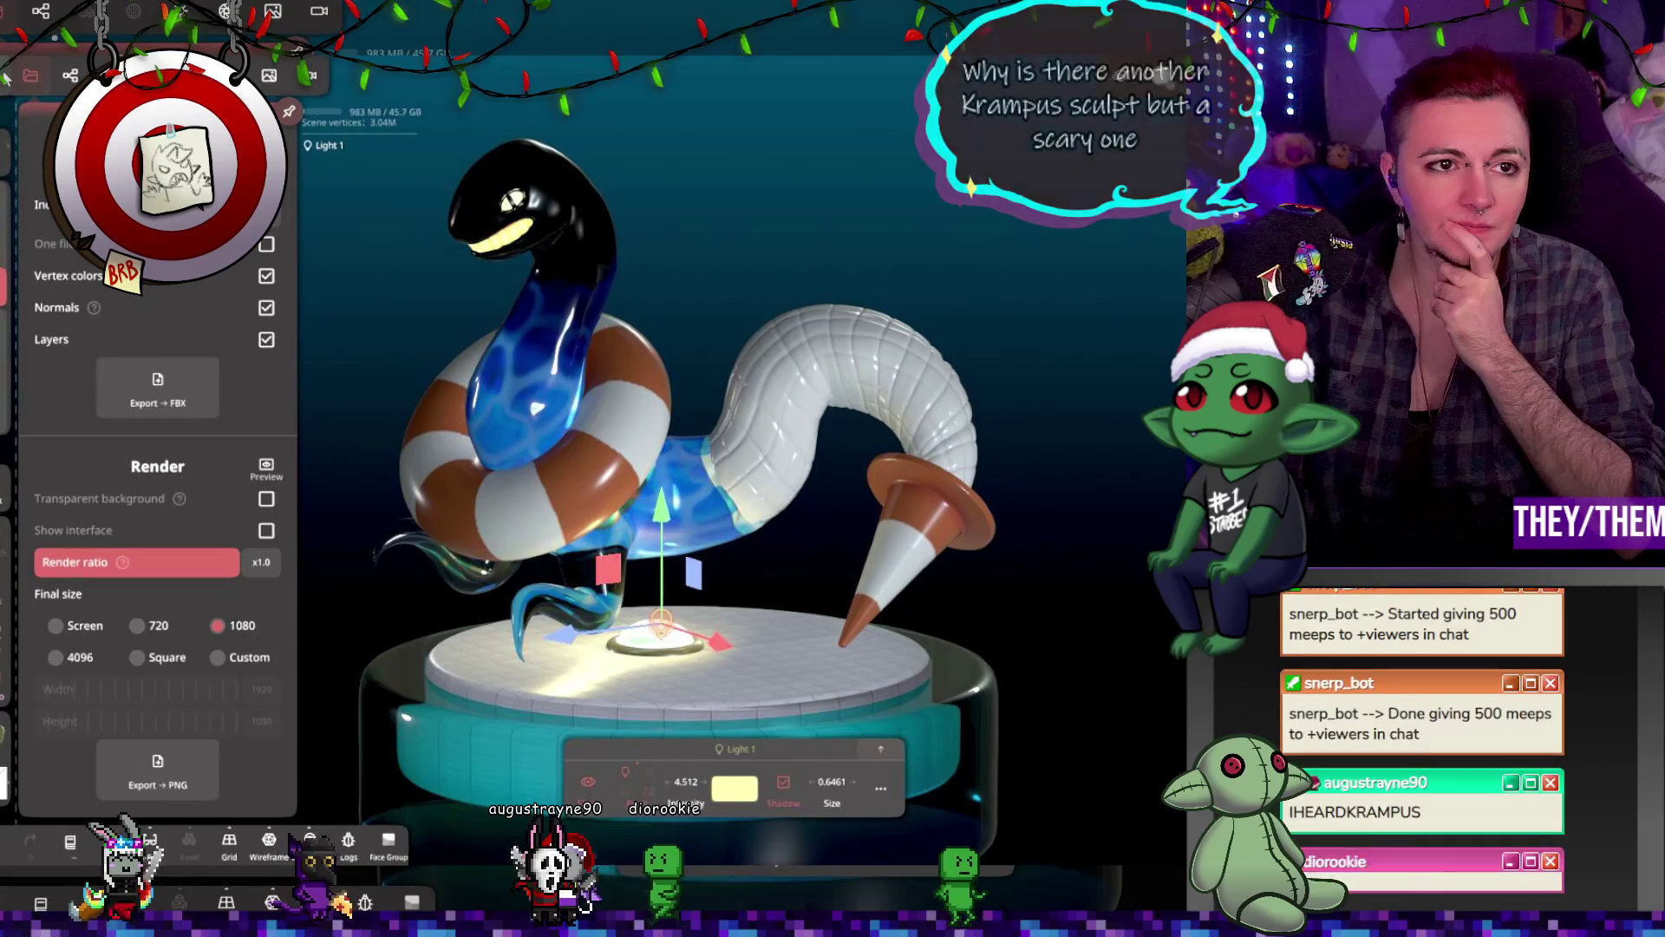
scroll(72, 416, "up", 10)
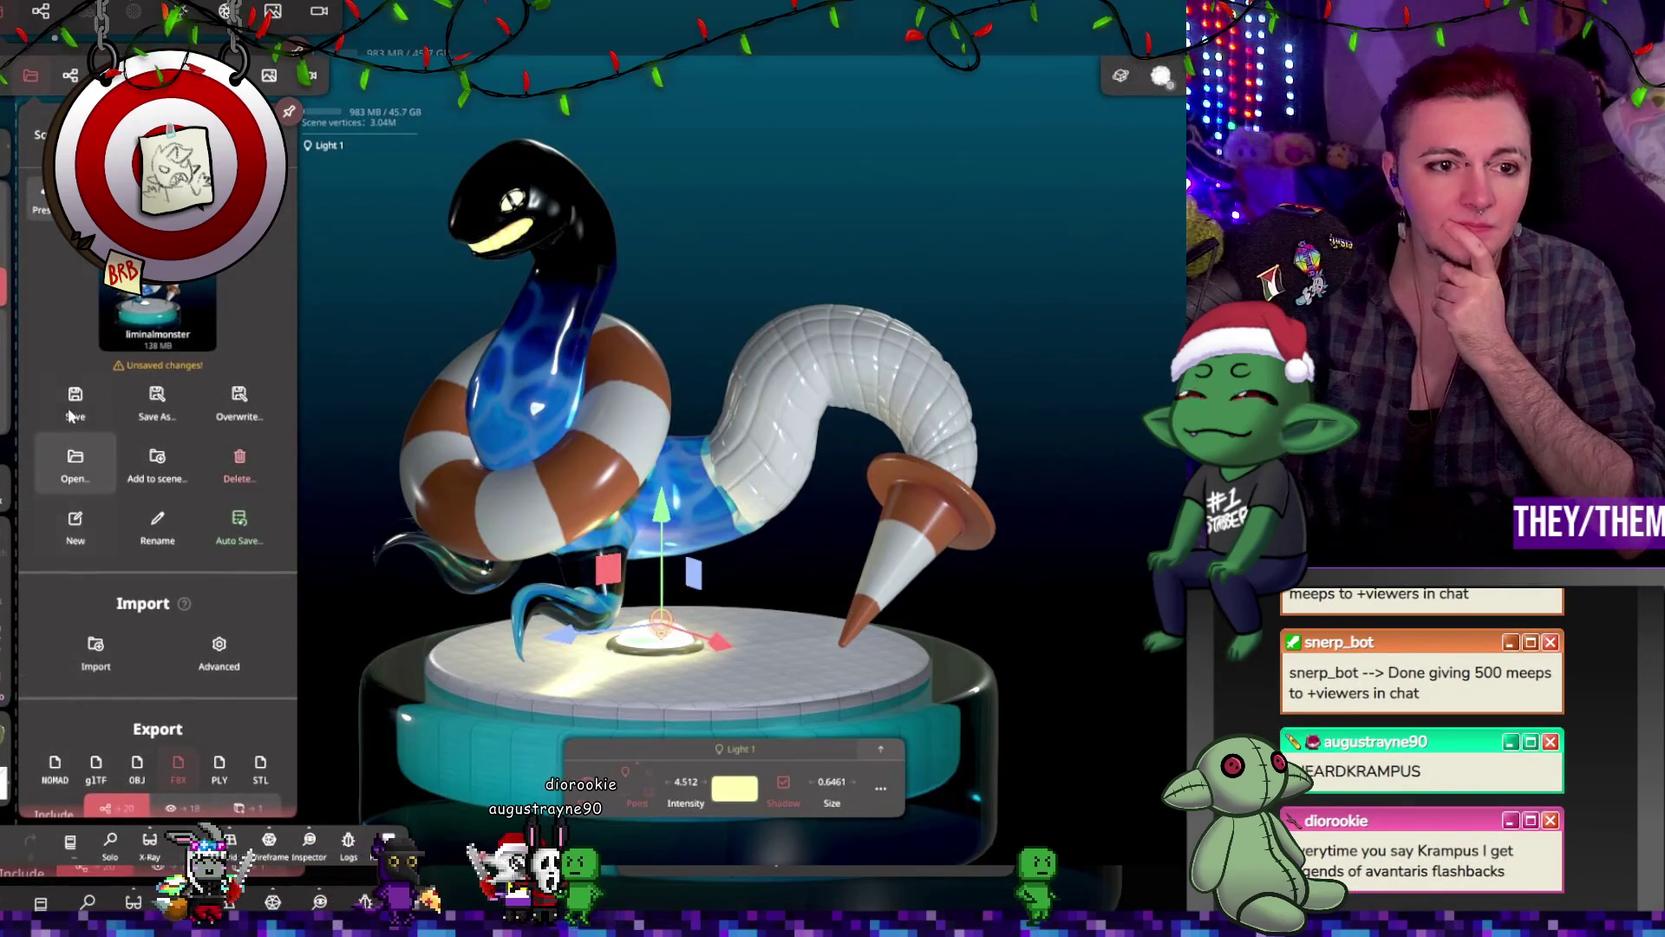
Step: Save the liminalmonster project, then confirm New to reset to a default Quad Sphere
left_click(73, 413)
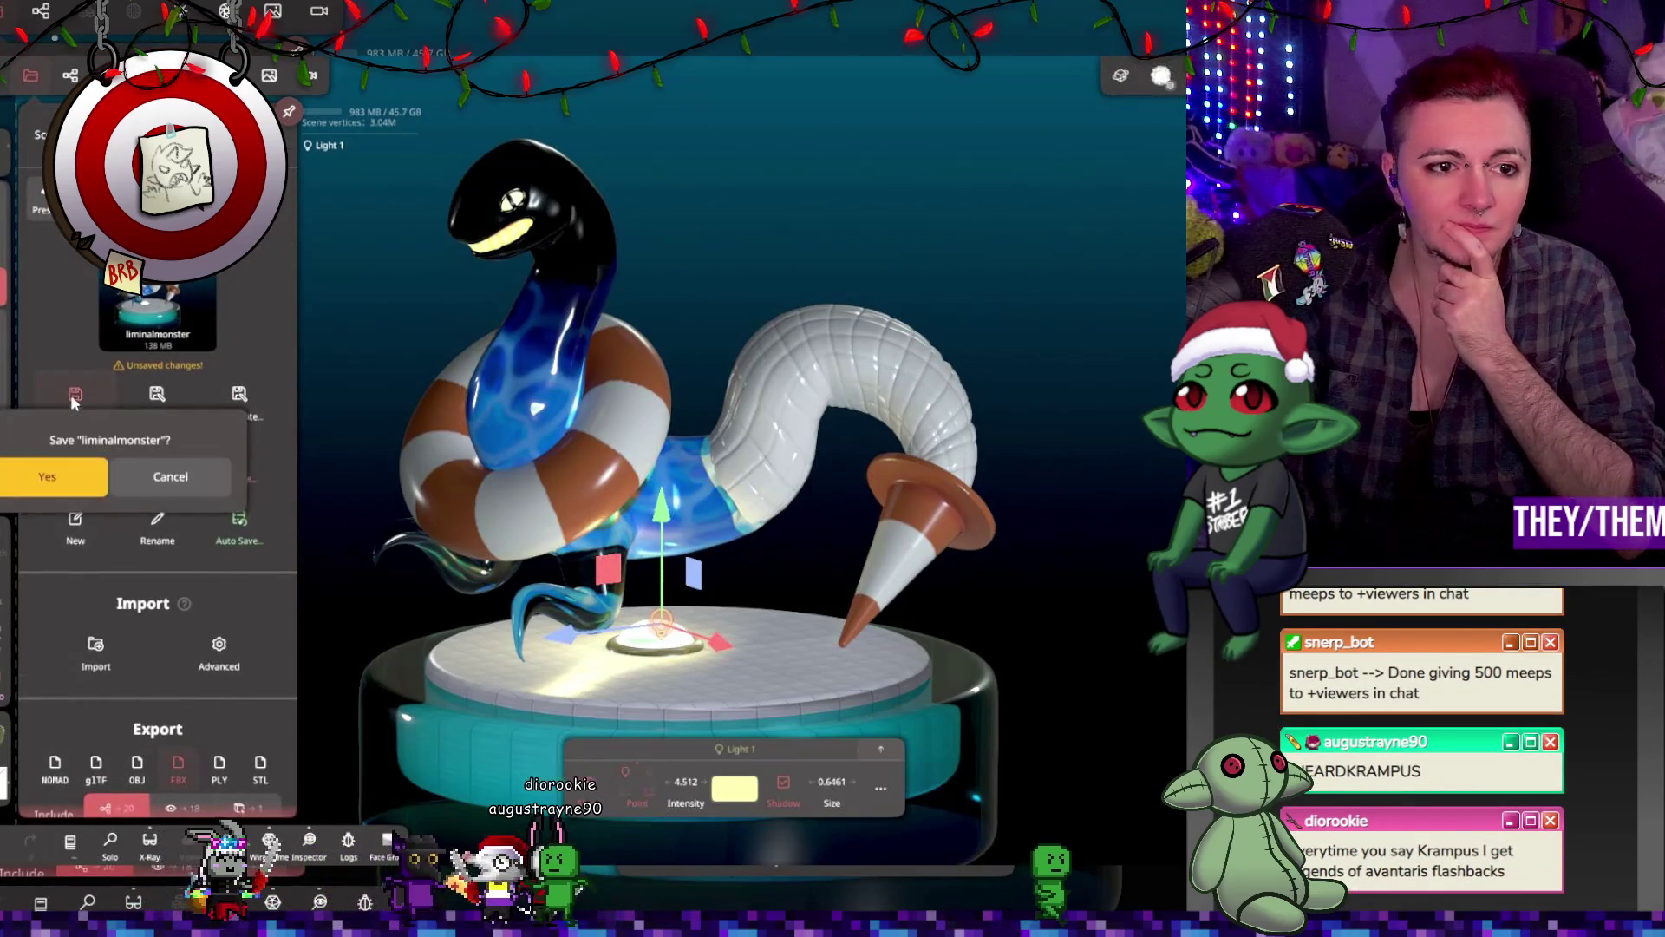
left_click(69, 487)
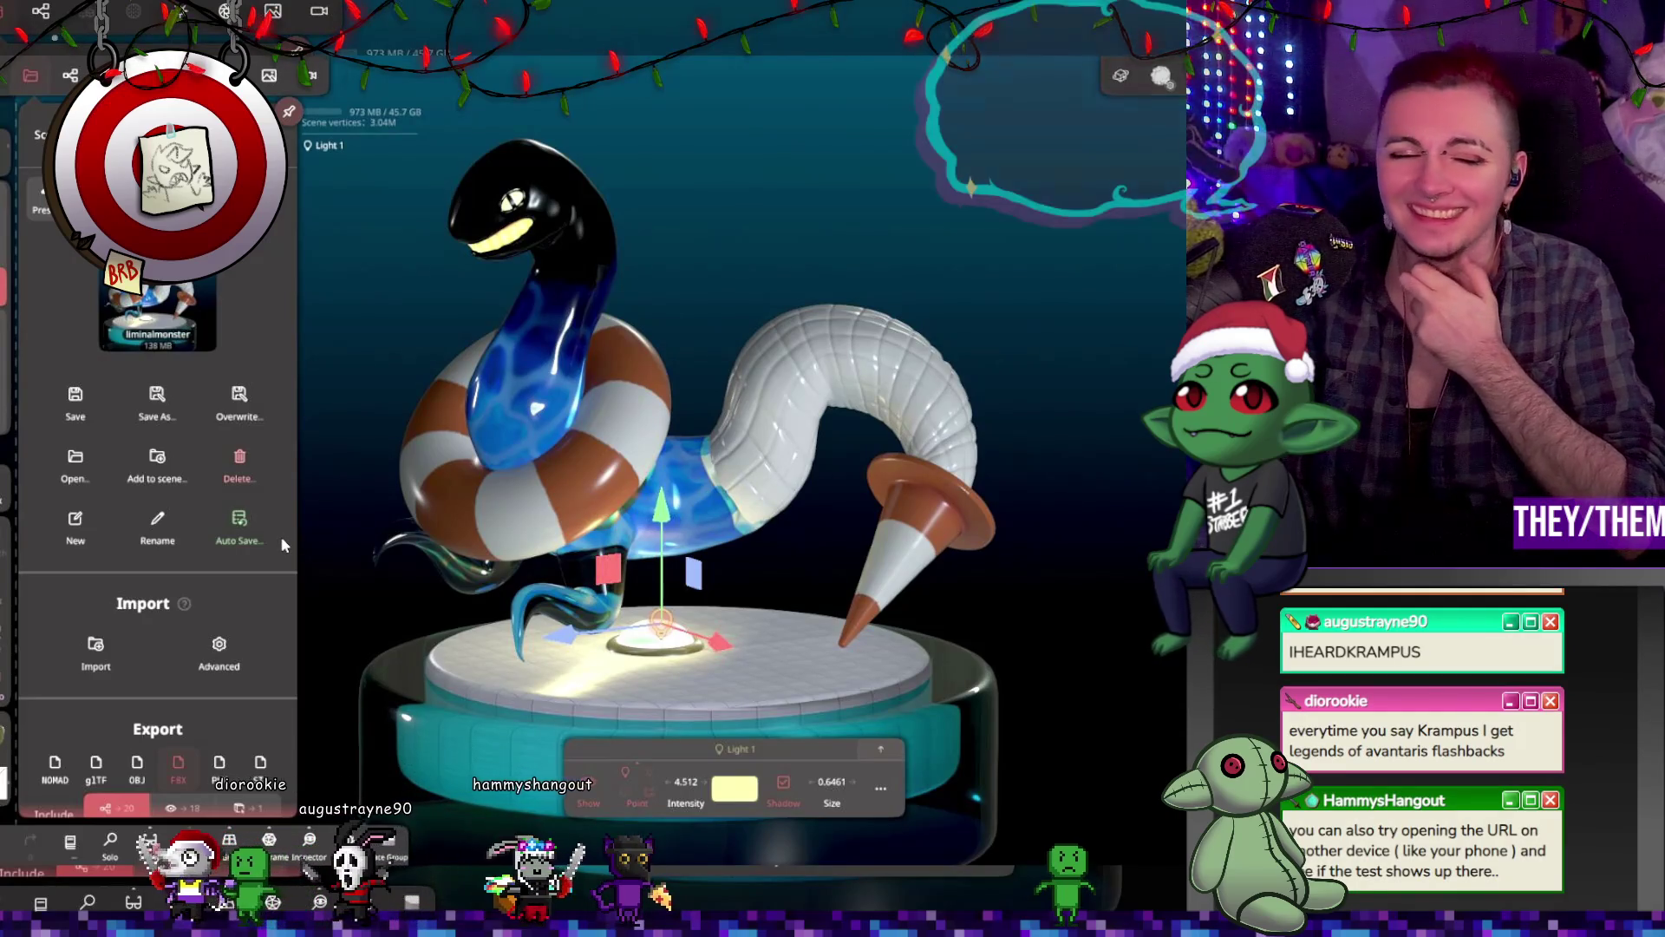
left_click(91, 528)
left_click(86, 482)
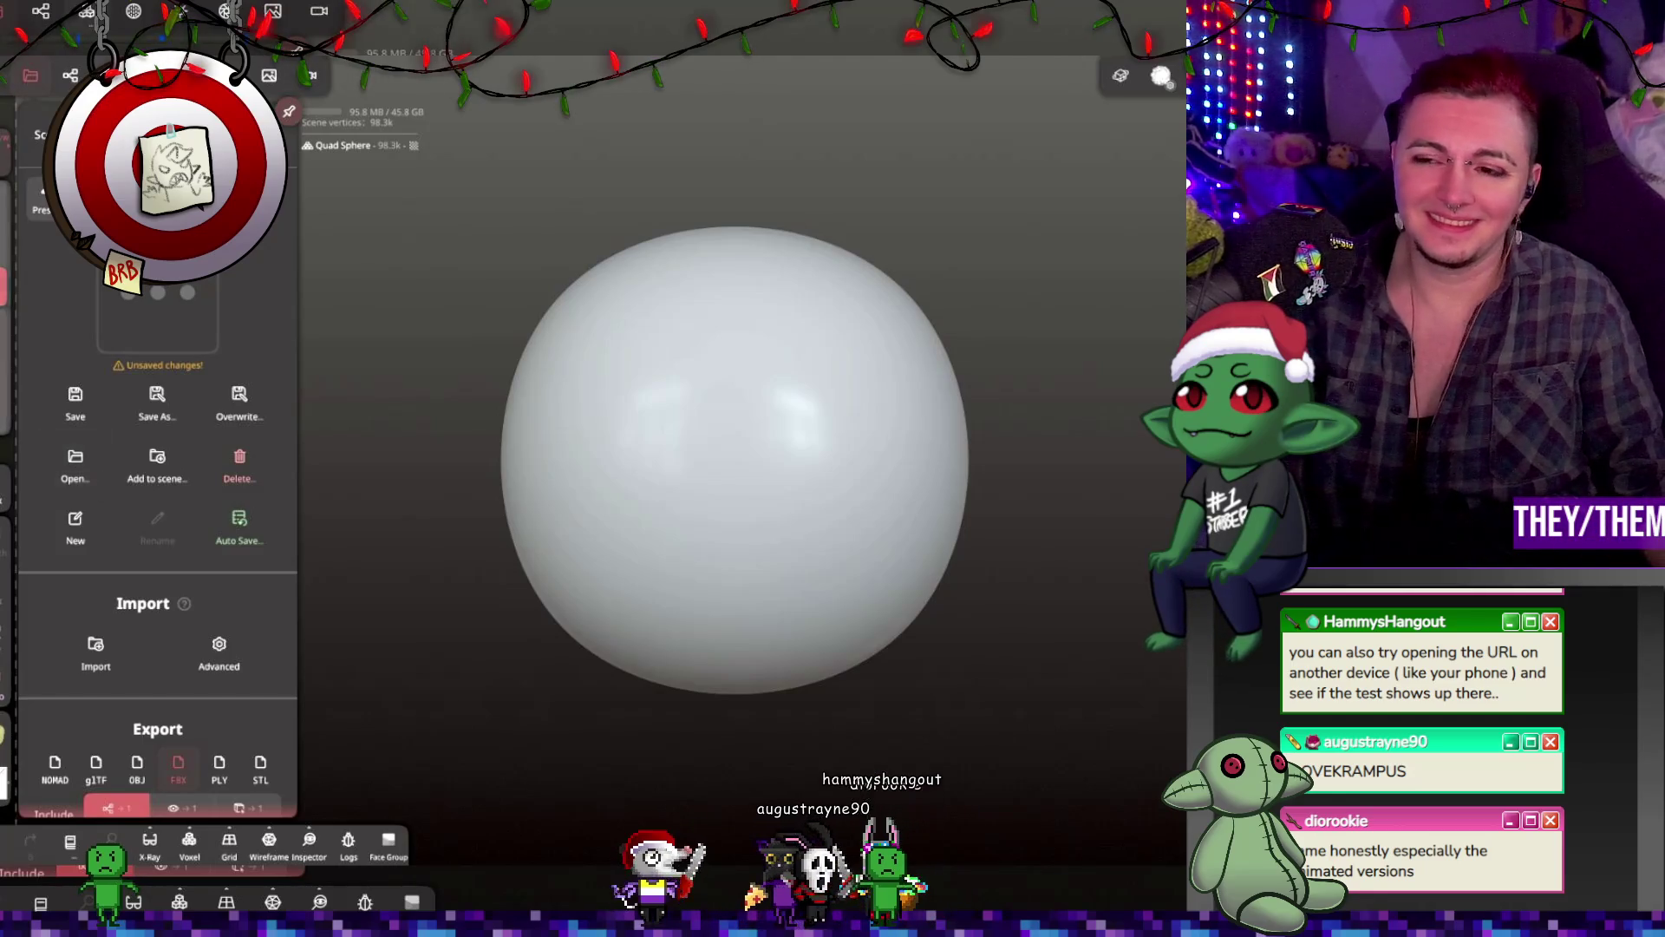
left_click(902, 456)
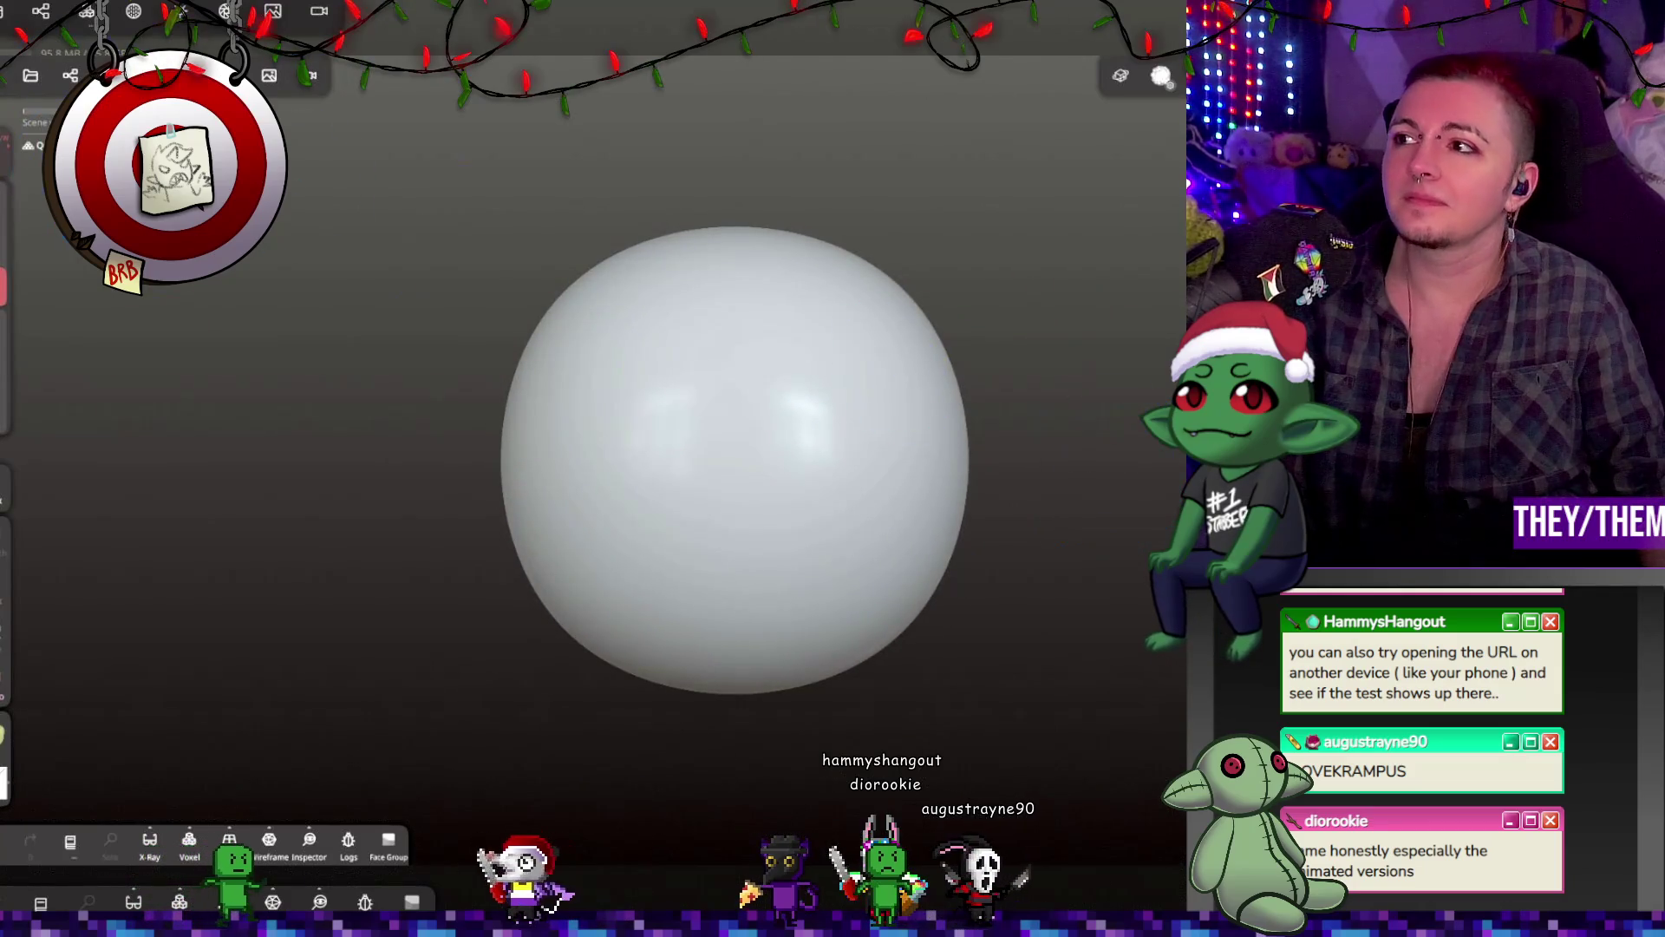
Step: Replace the default sphere with a UV Sphere at post subdivision 2 and validate it
key("Delete")
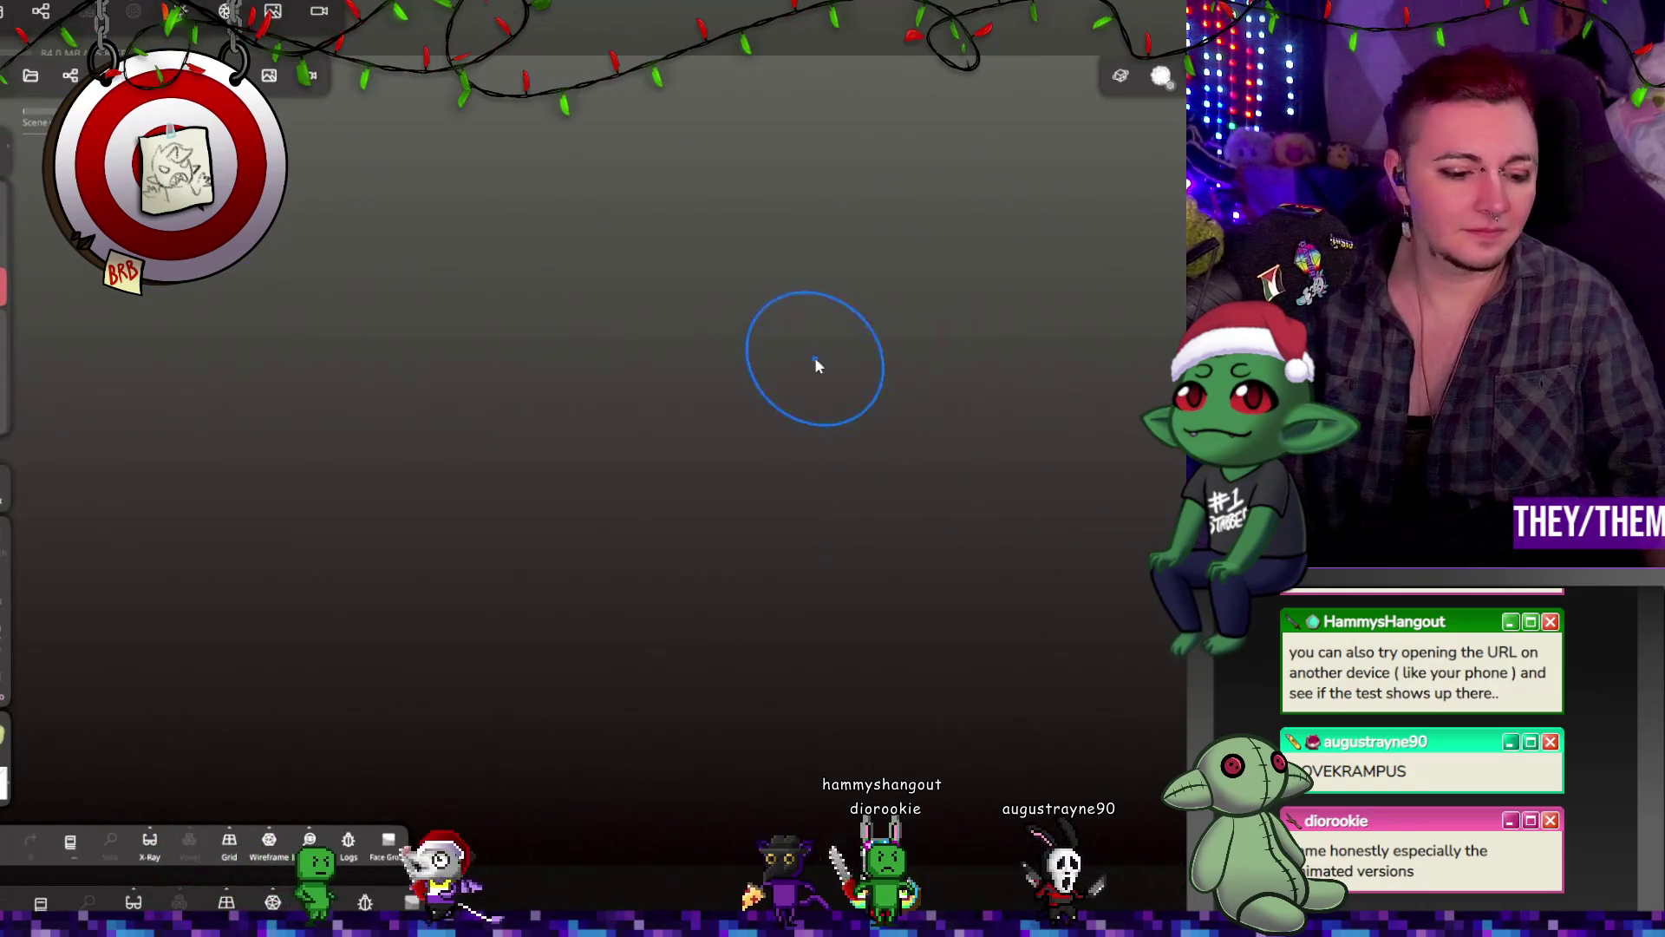
left_click(71, 75)
left_click(45, 118)
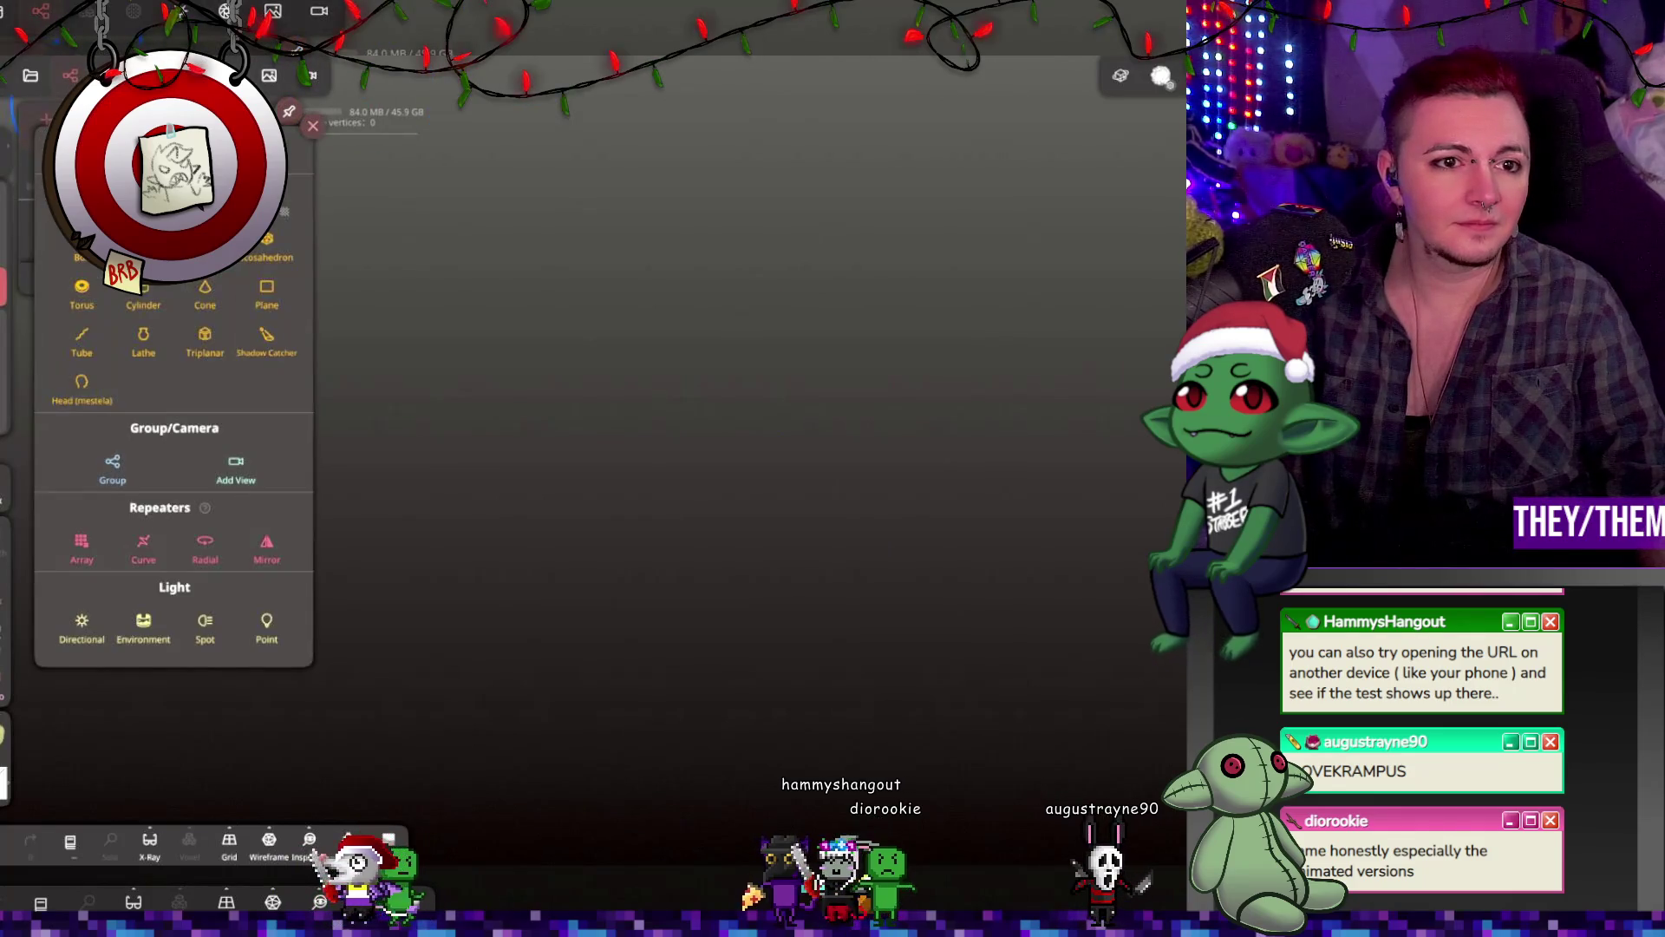
left_click(143, 247)
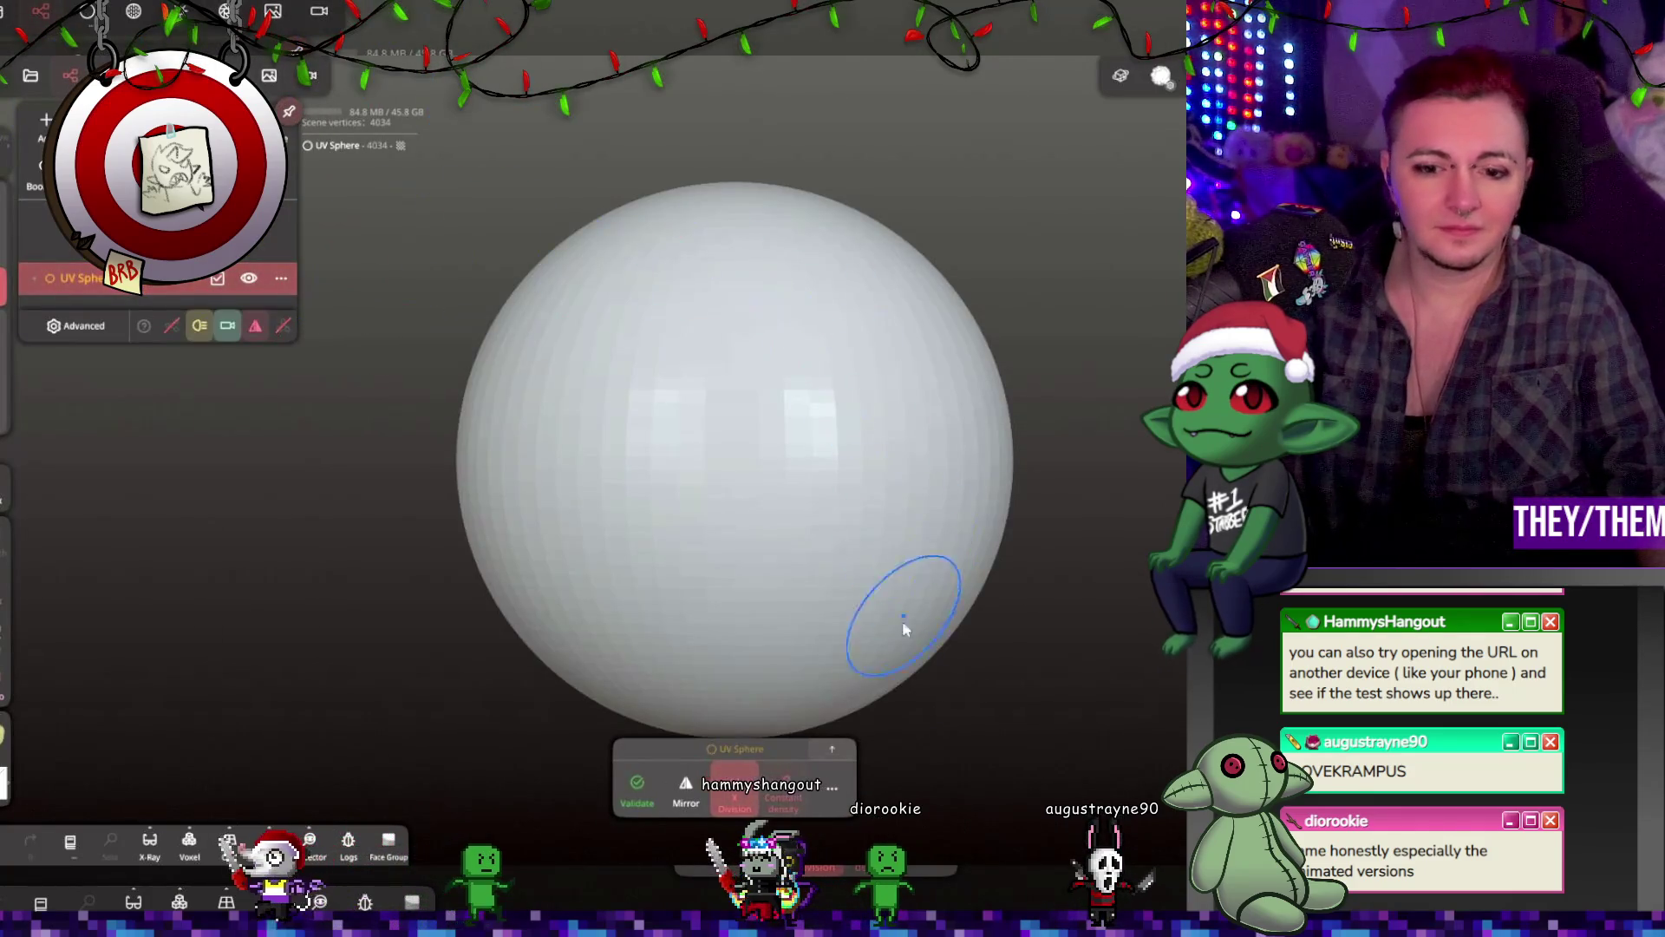
left_click(835, 789)
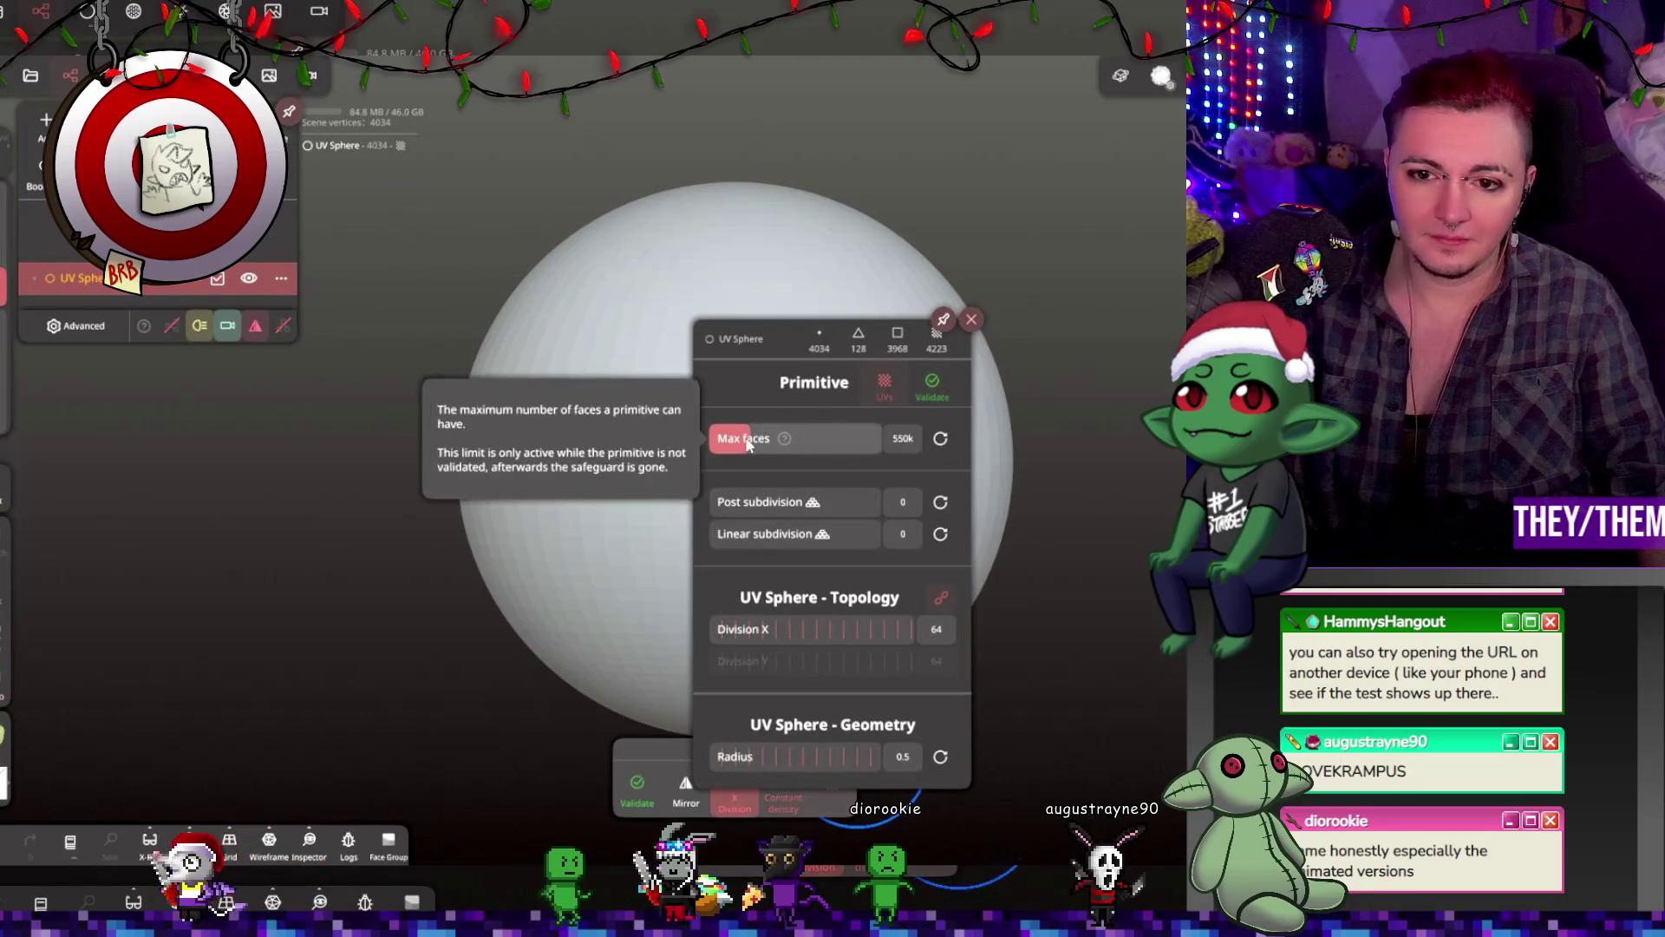
left_click_drag(746, 510, 819, 508)
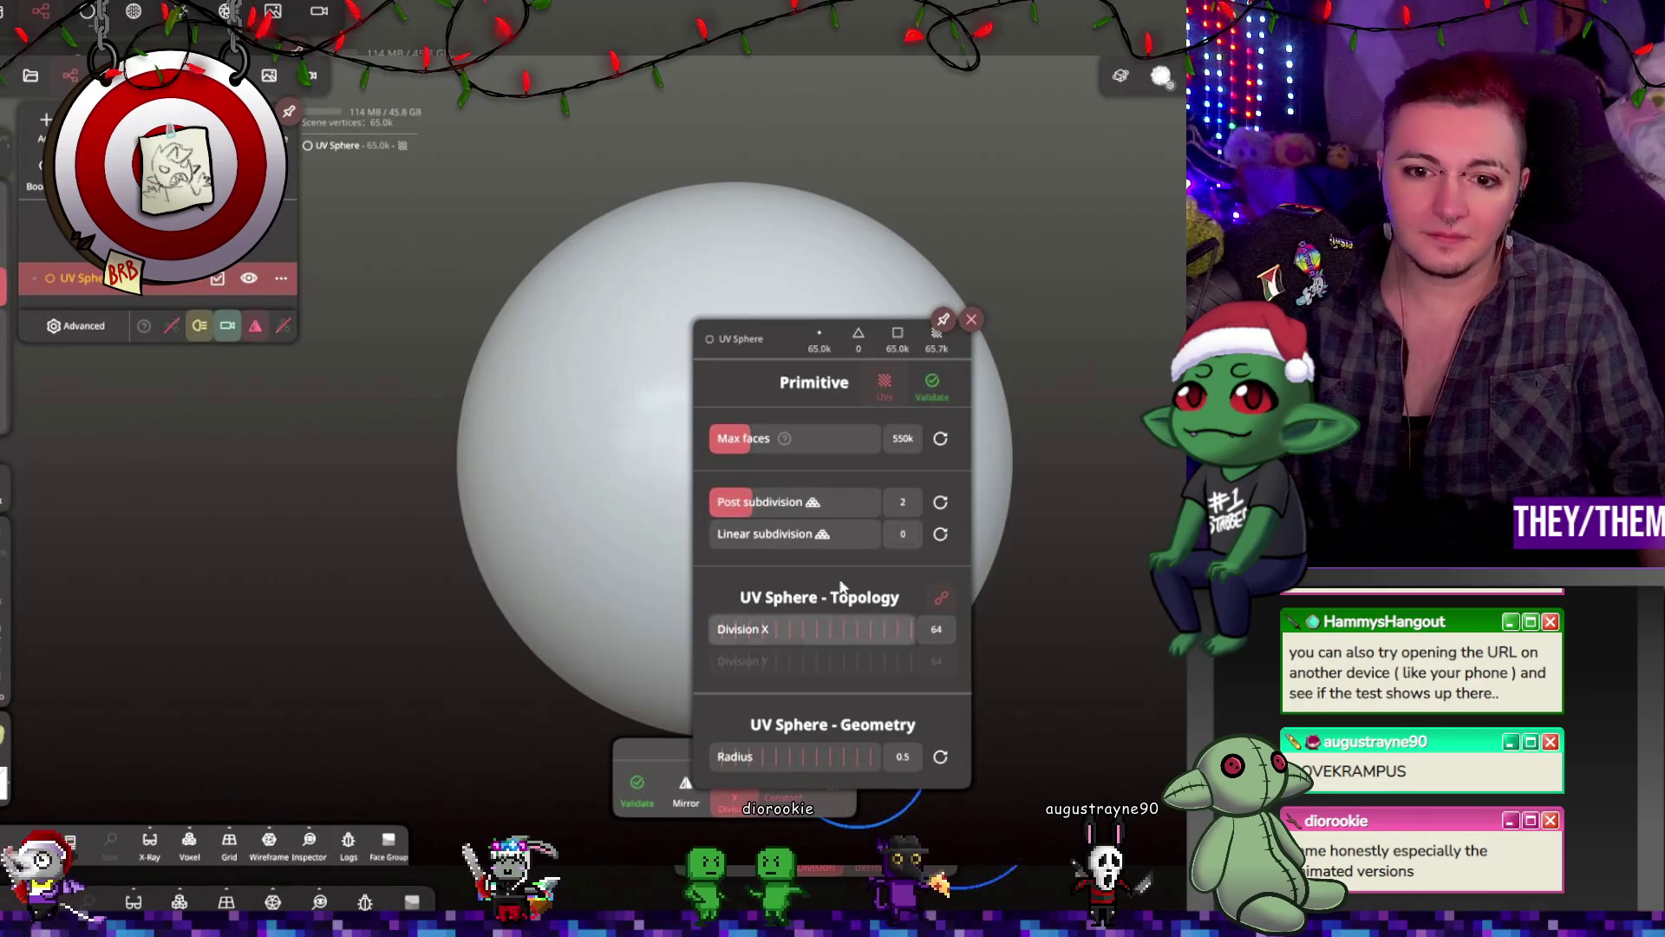
left_click(971, 319)
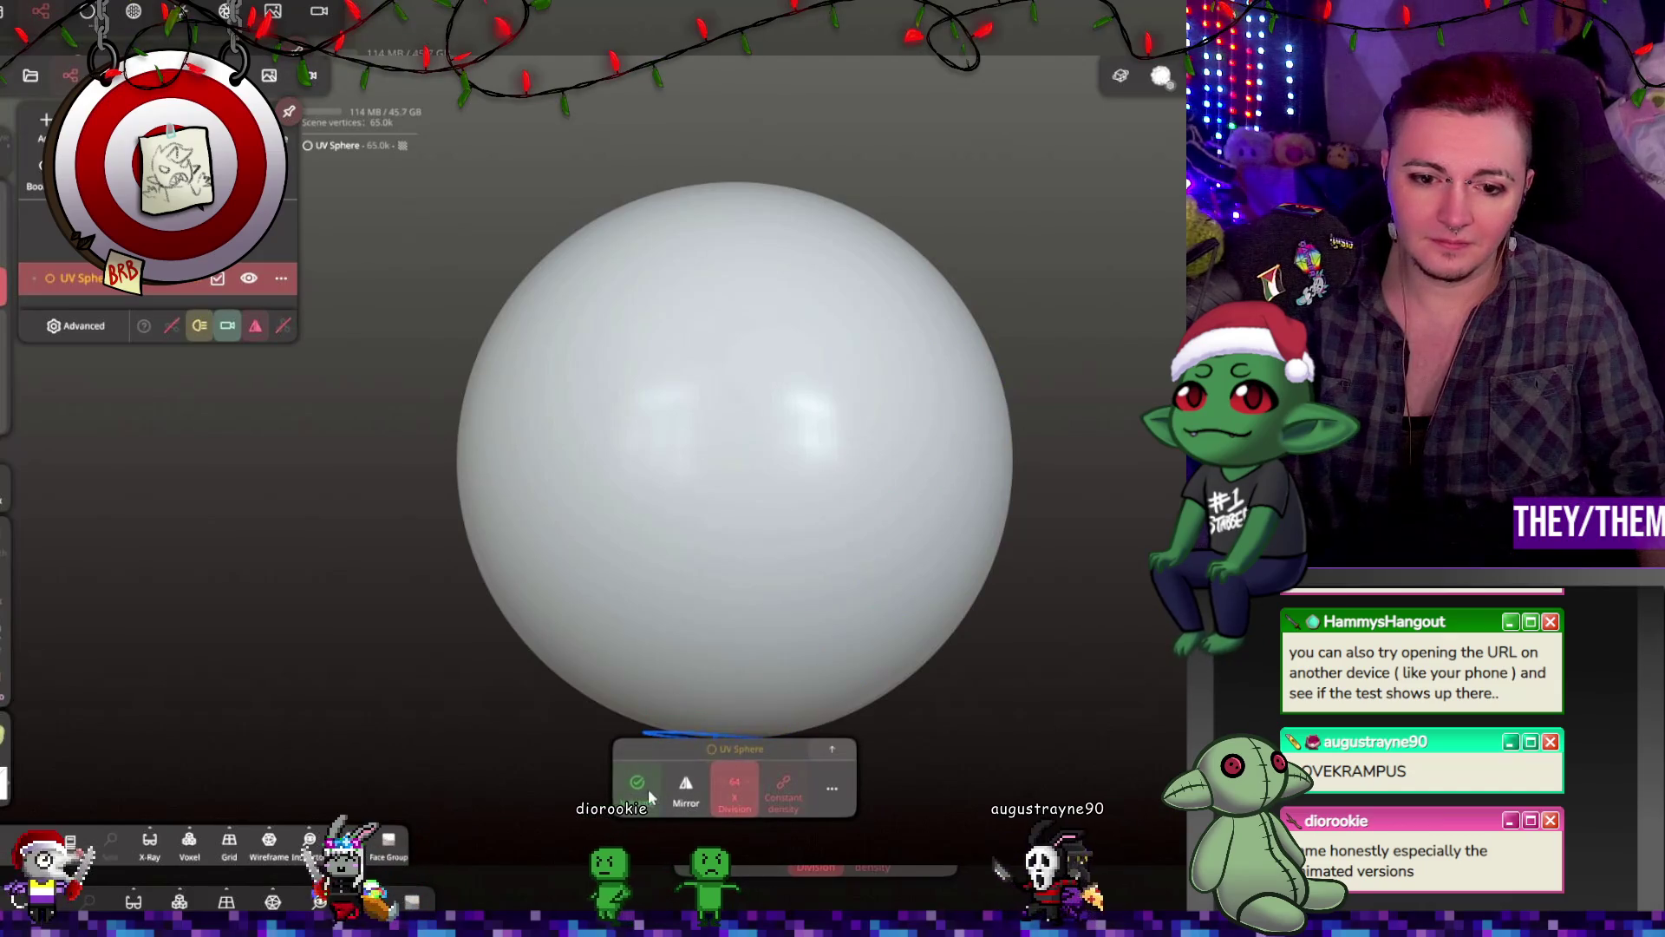
left_click(648, 789)
left_click(149, 12)
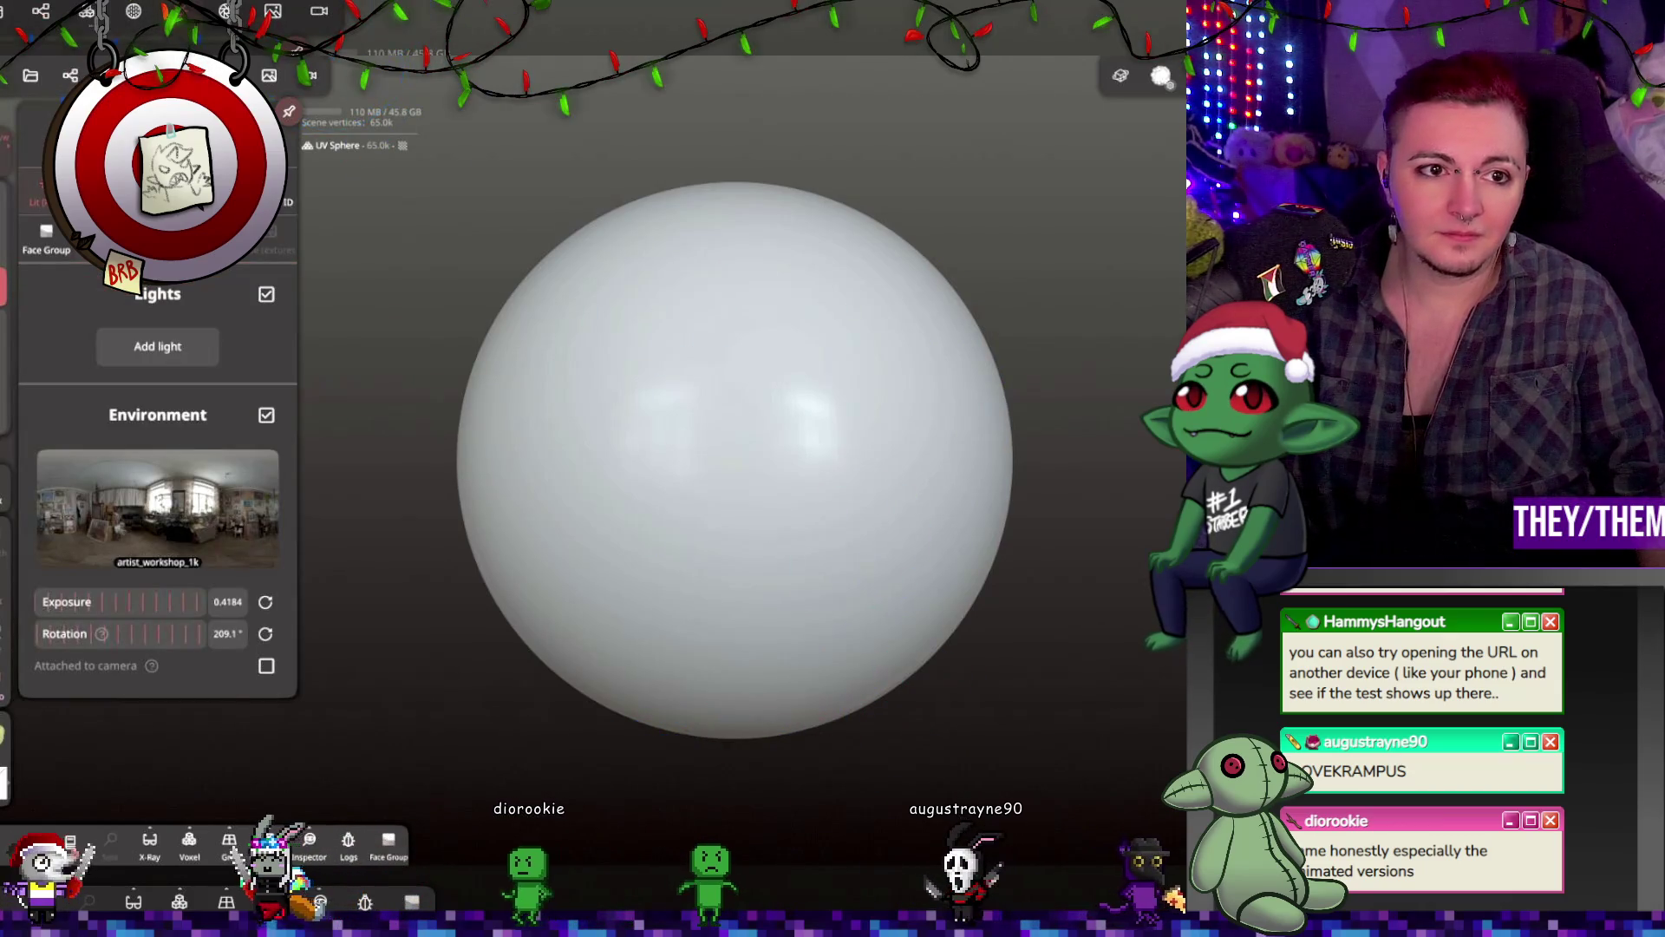
Step: Apply a beige matte MatCap to the UV Sphere and turn Smooth shading on
left_click(87, 191)
left_click(134, 11)
left_click(260, 356)
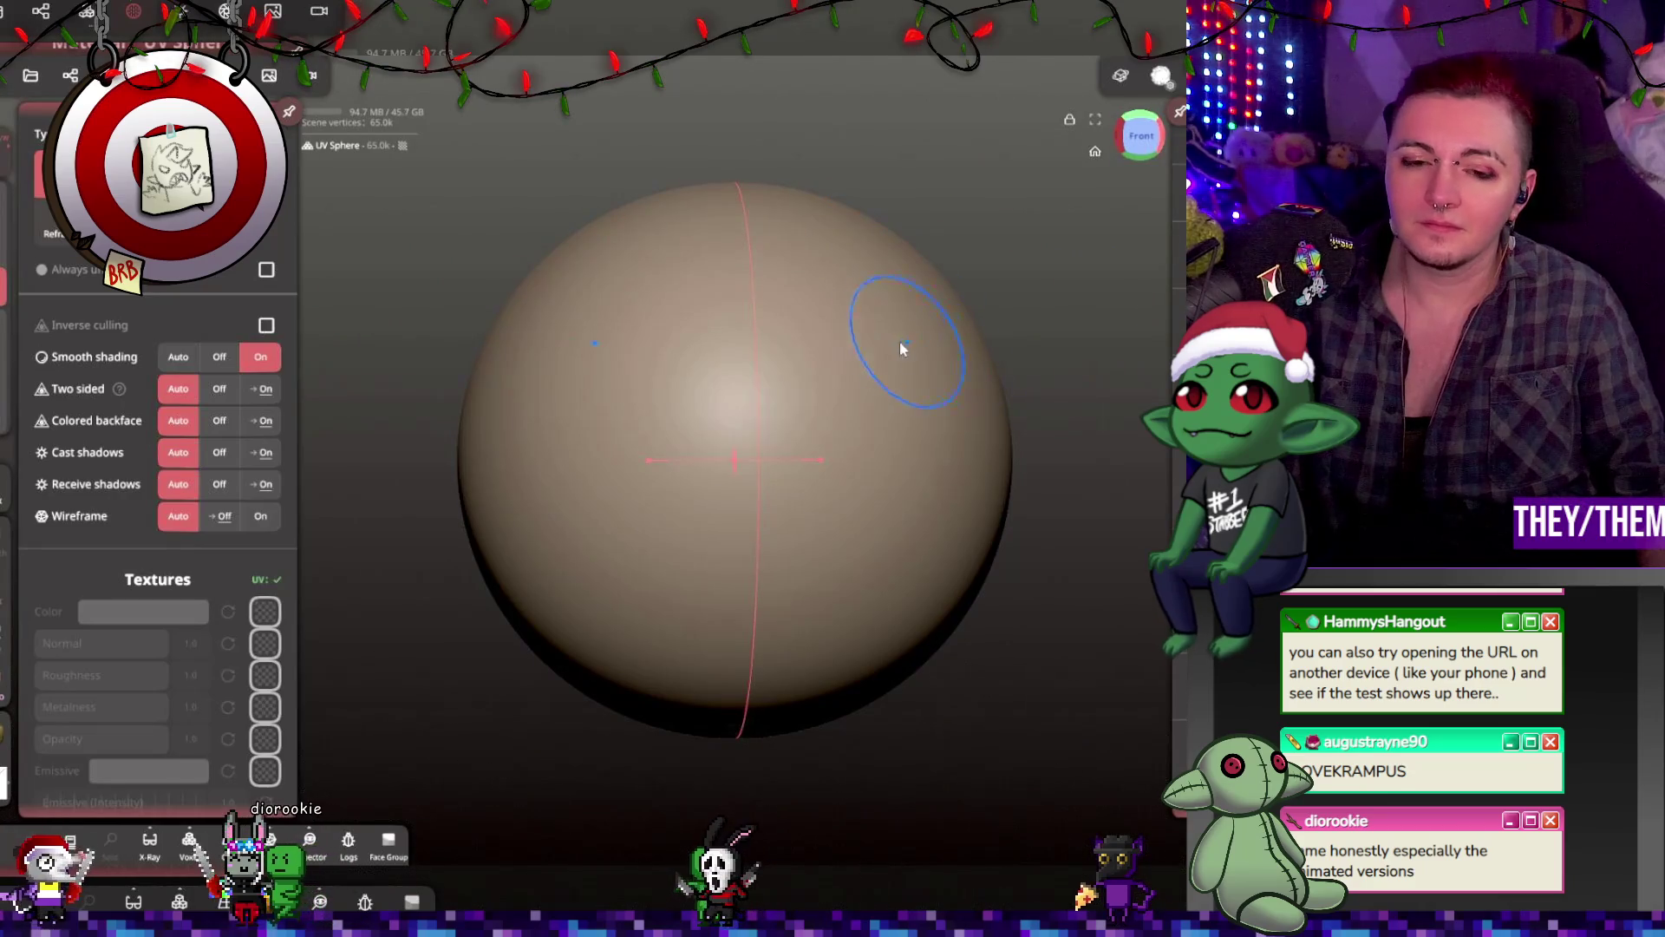
left_click(928, 129)
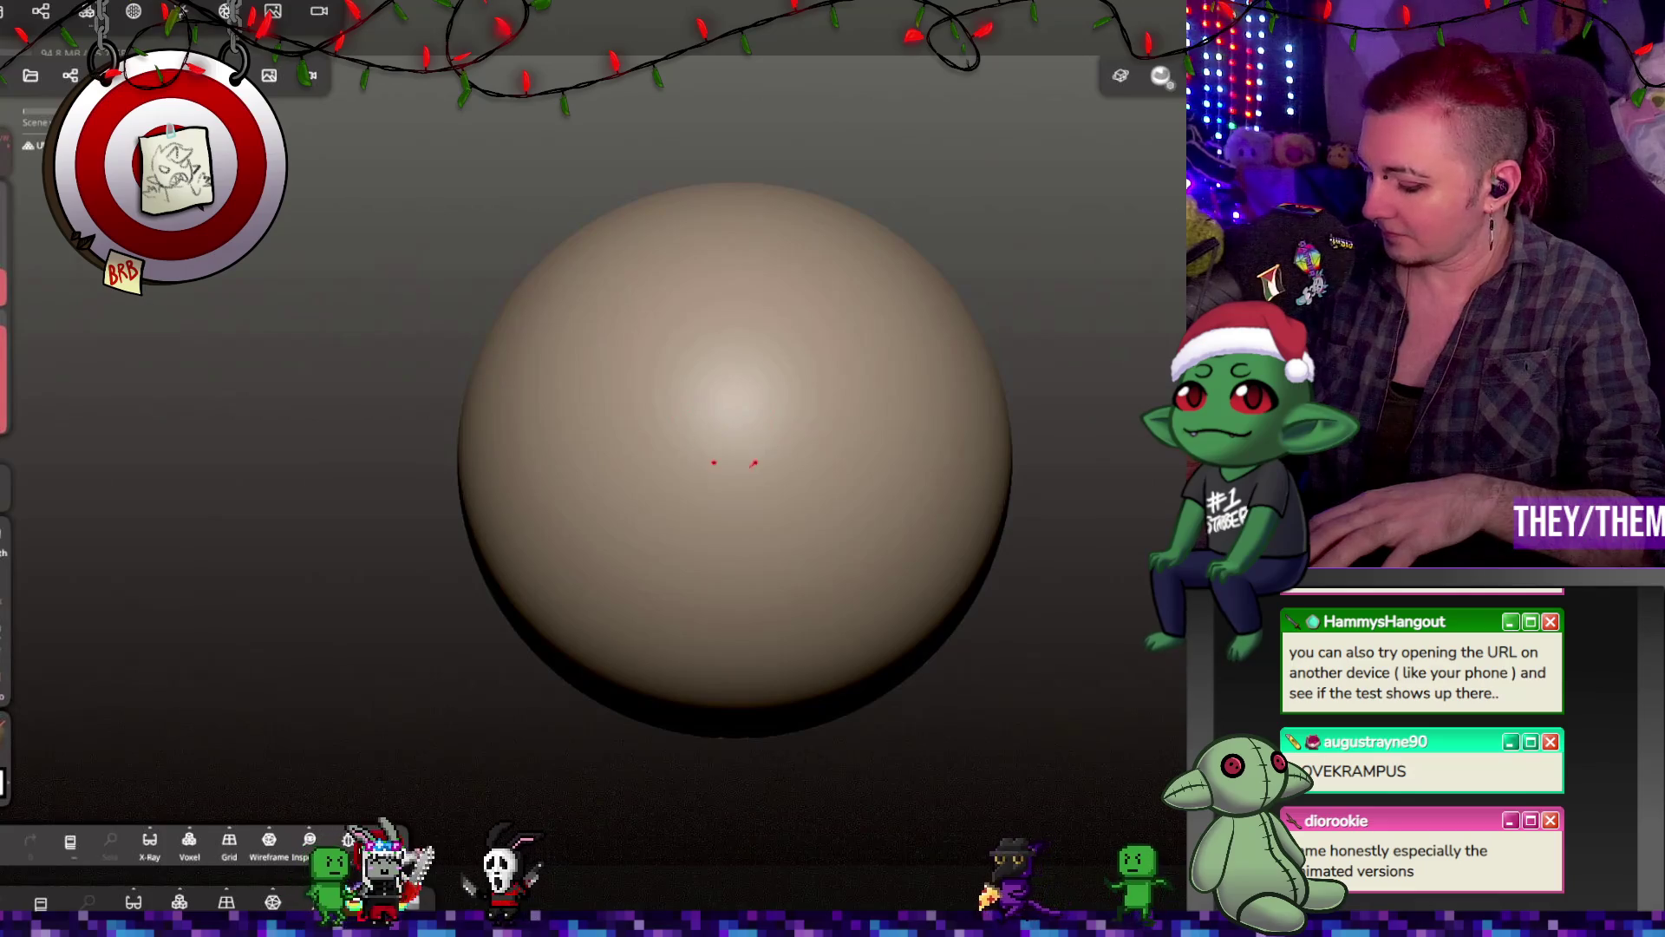
Step: Carve mirrored vertical grooves and a mouth crease into the sphere's front, undoing two strokes
left_click_drag(642, 399, 629, 512)
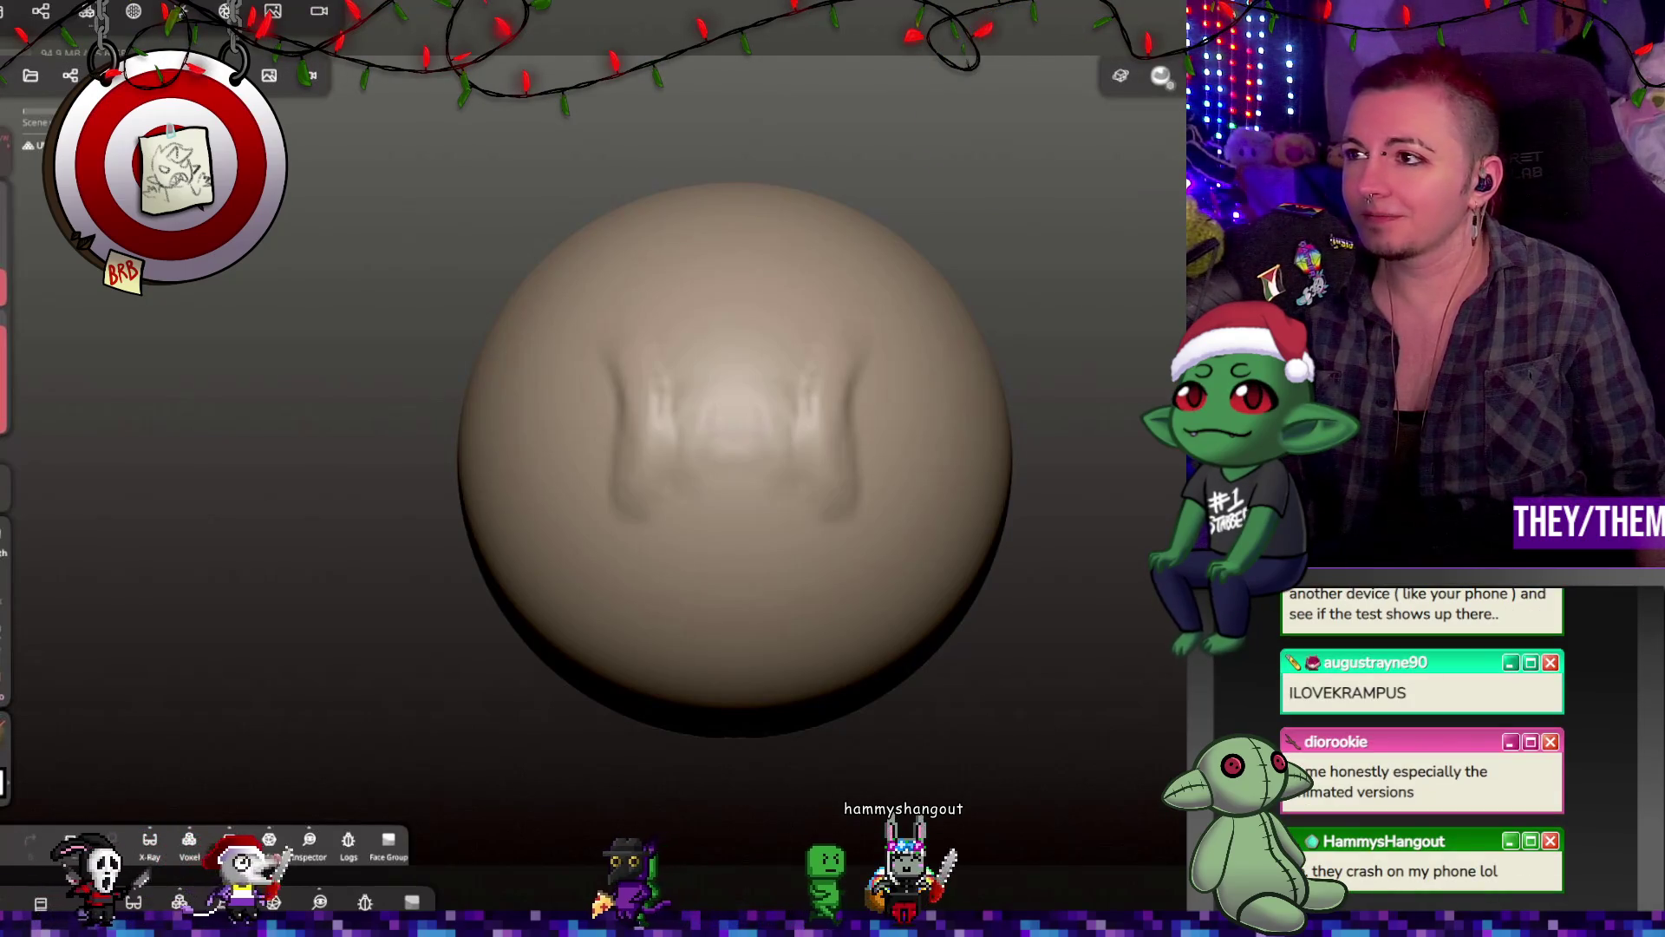
left_click_drag(828, 524, 733, 568)
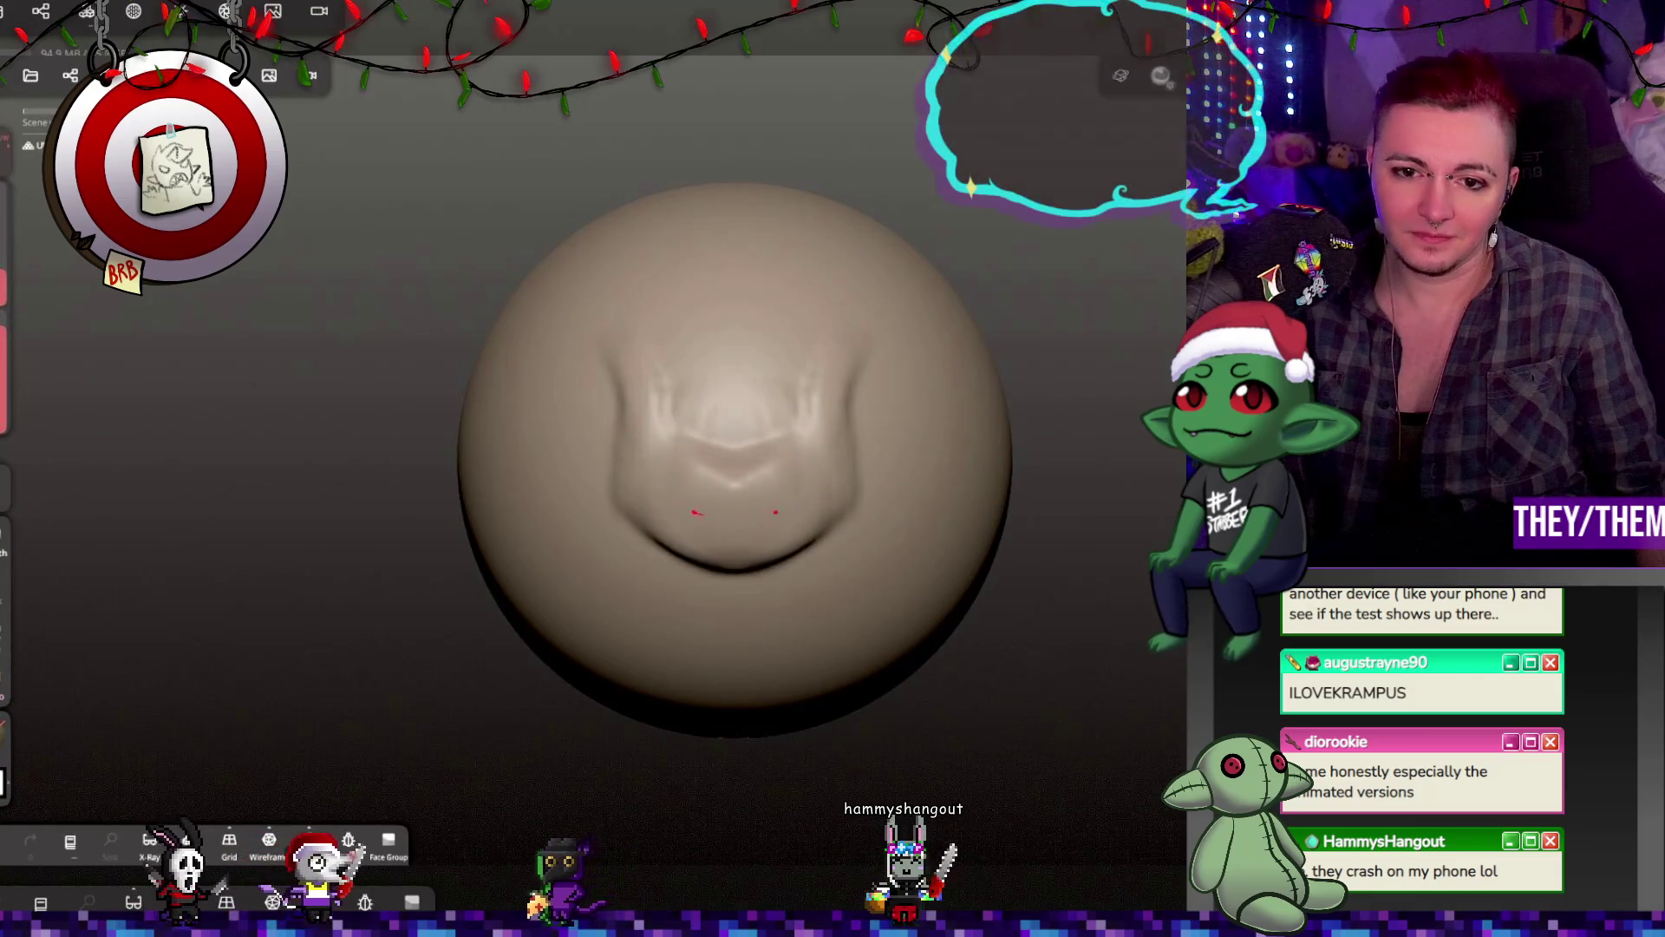
key("ctrl+z")
key("ctrl+z")
key("ctrl+z")
left_click_drag(1067, 472, 844, 473)
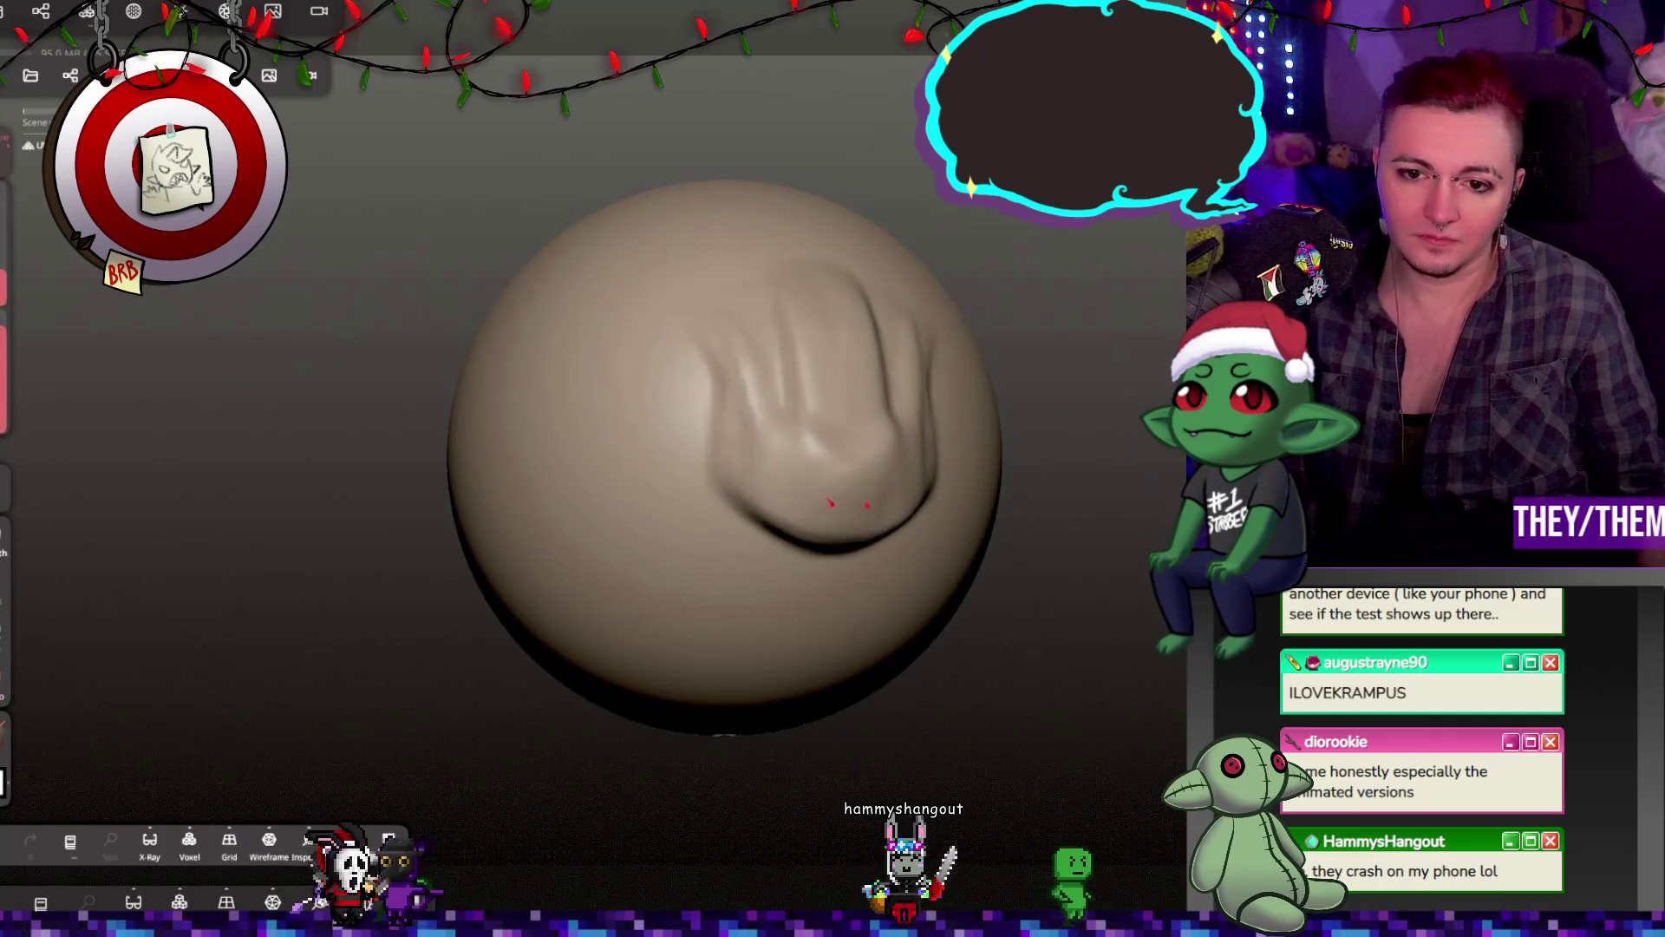
key("ctrl+z")
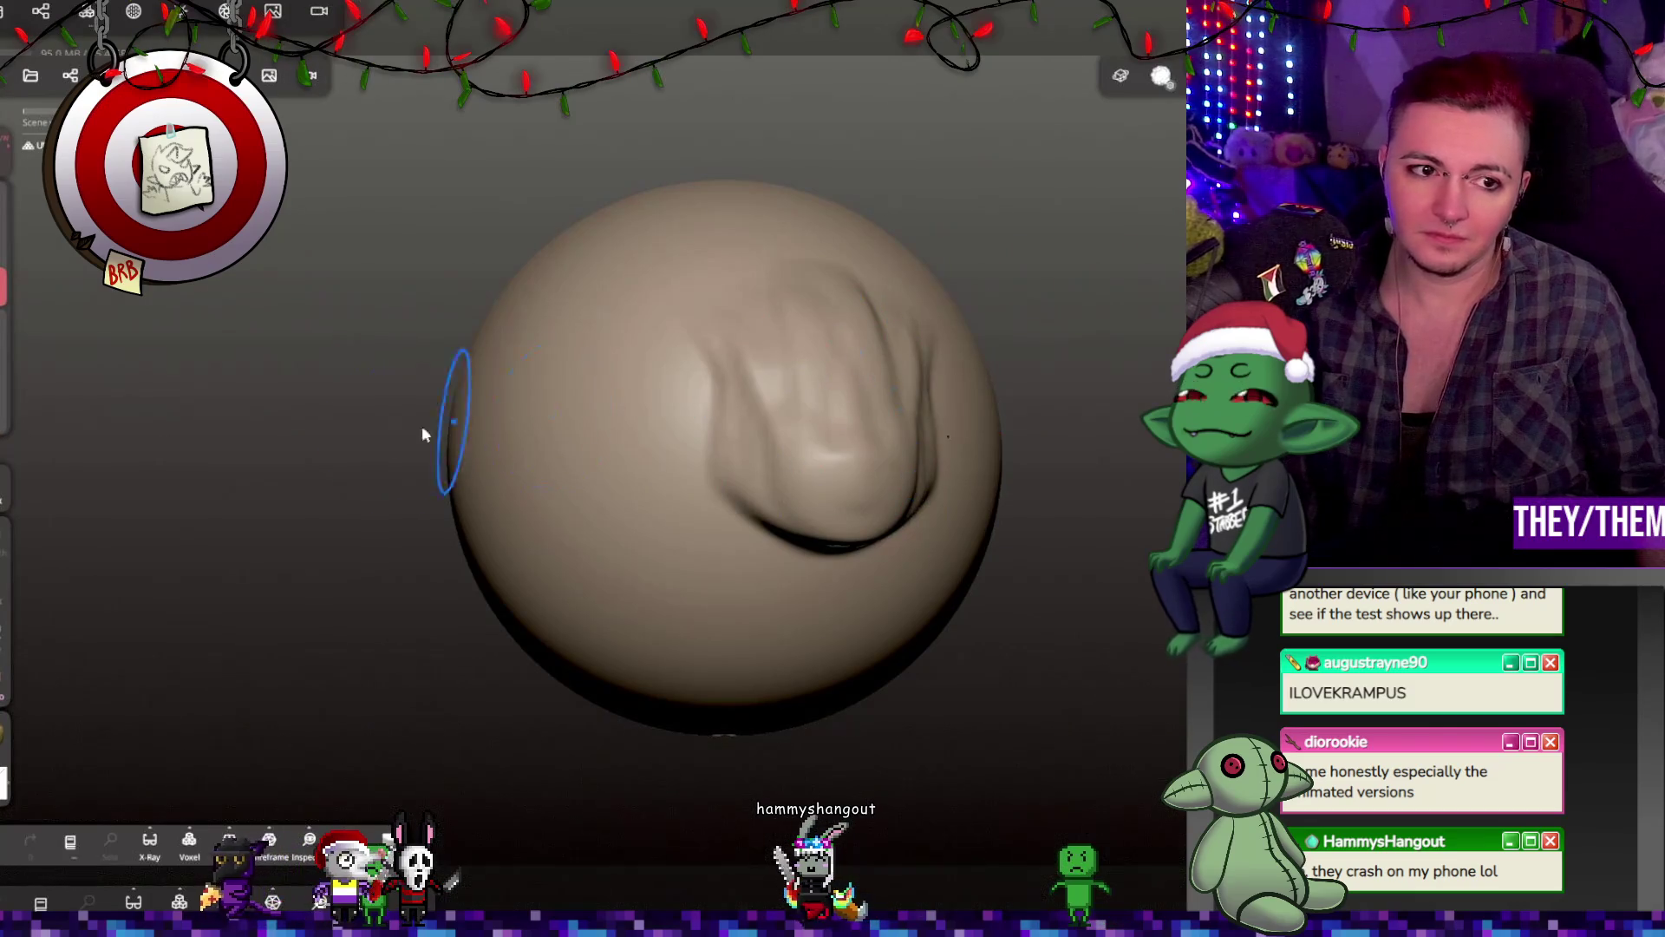
Step: At lower brush intensity, smooth the upper folds, raise a brow ridge and shape a V crease under the nose
left_click_drag(7, 373, 0, 438)
left_click_drag(761, 438, 824, 314)
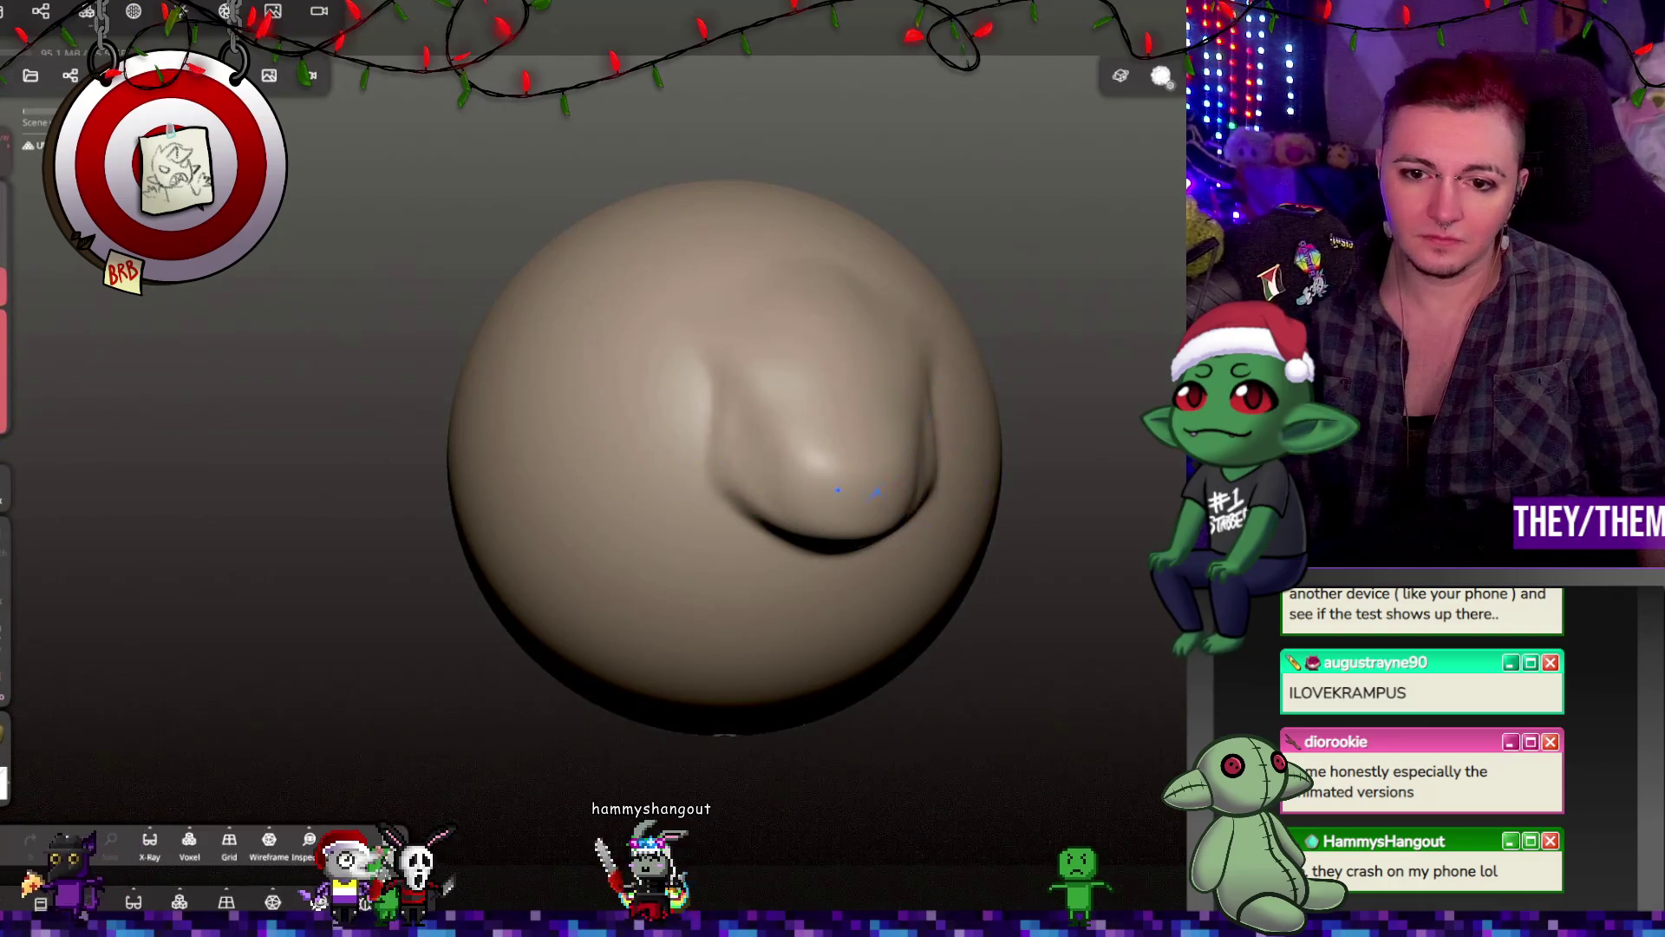
mouse_move(1051, 528)
left_mouse_down()
mouse_move(1058, 556)
mouse_move(996, 517)
mouse_move(1011, 542)
mouse_move(1127, 555)
mouse_move(1090, 512)
left_mouse_up()
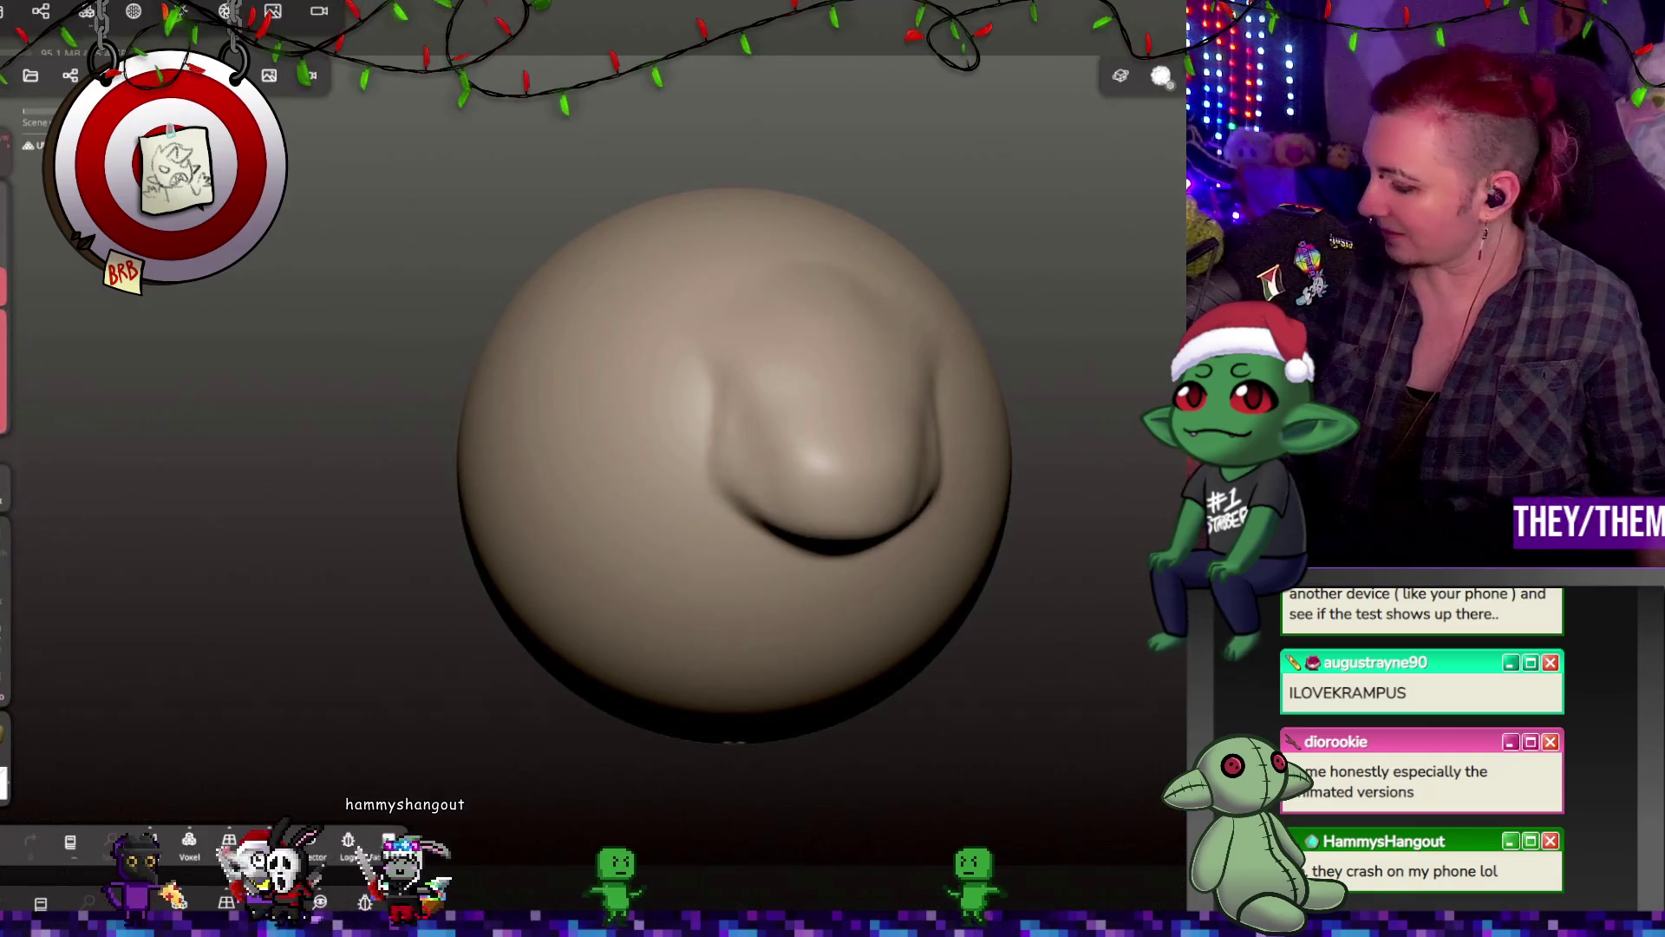
mouse_move(680, 270)
left_mouse_down()
mouse_move(910, 277)
mouse_move(732, 334)
mouse_move(661, 265)
mouse_move(673, 289)
mouse_move(604, 281)
left_mouse_up()
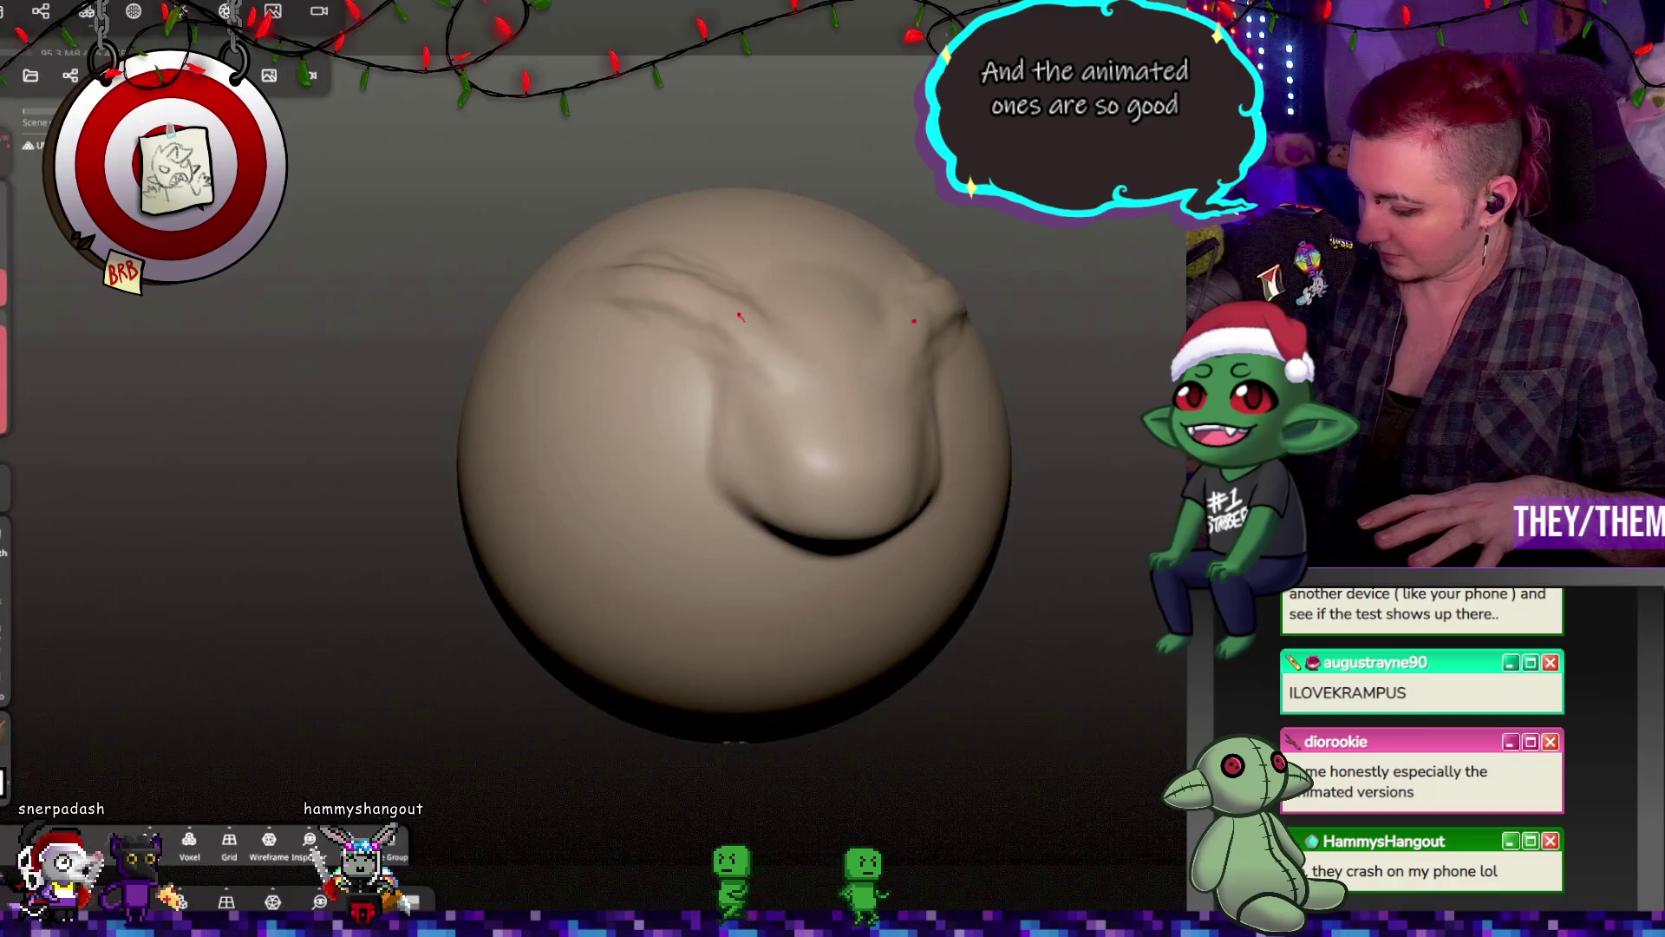
left_click_drag(761, 345, 700, 319)
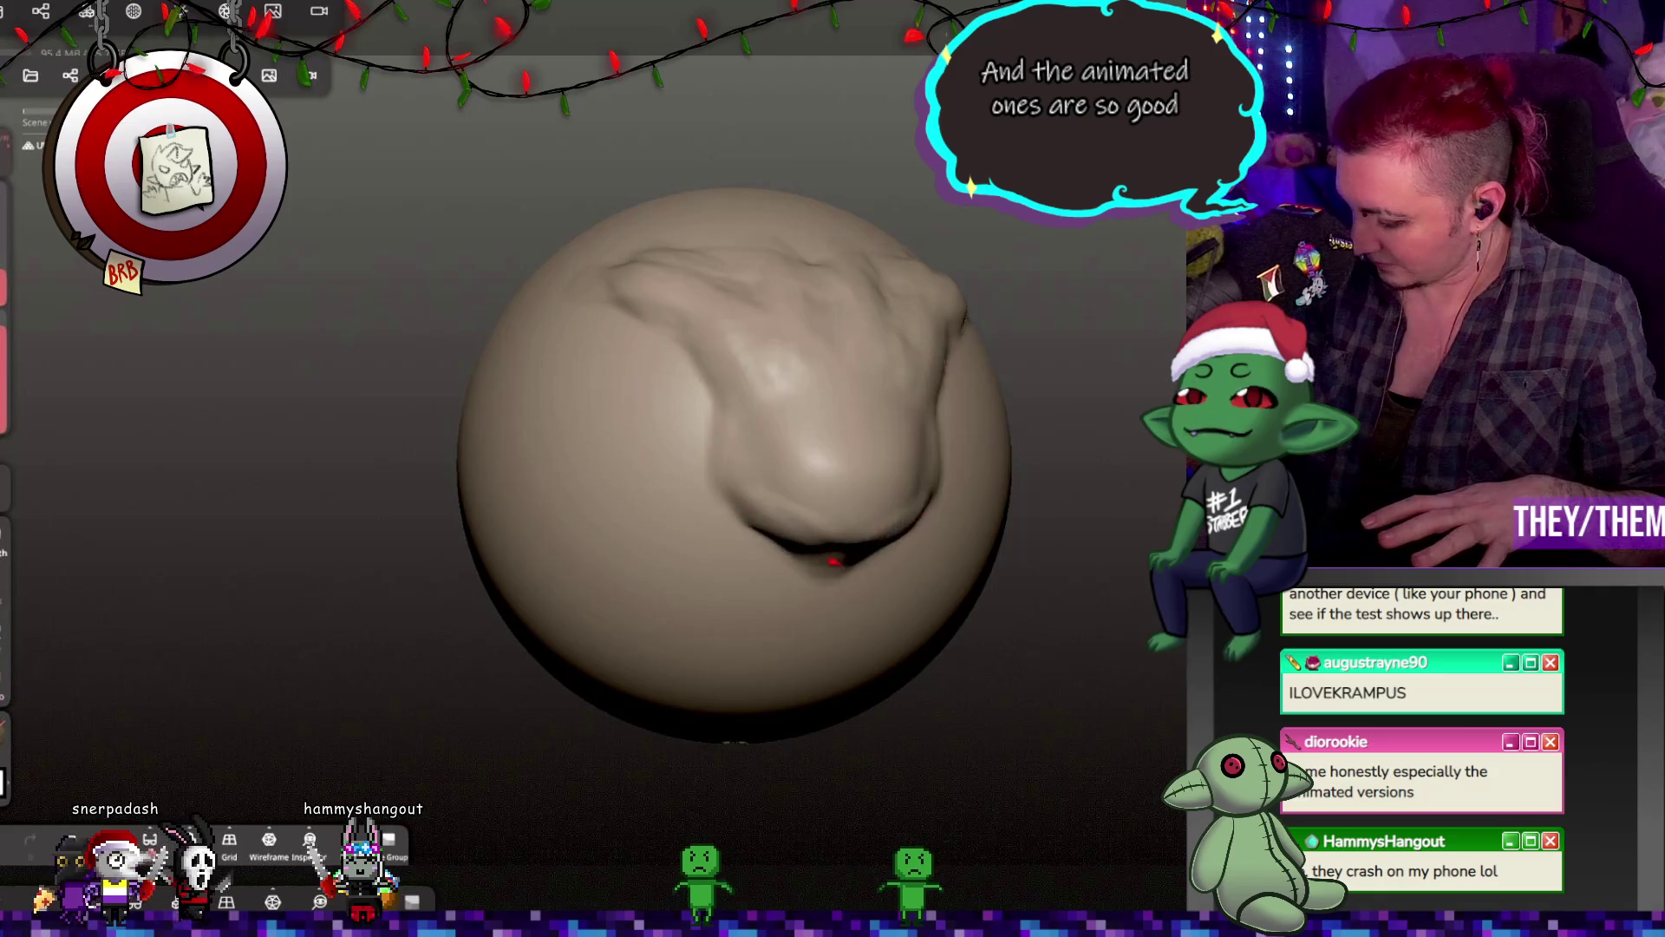
left_click_drag(834, 562, 861, 562)
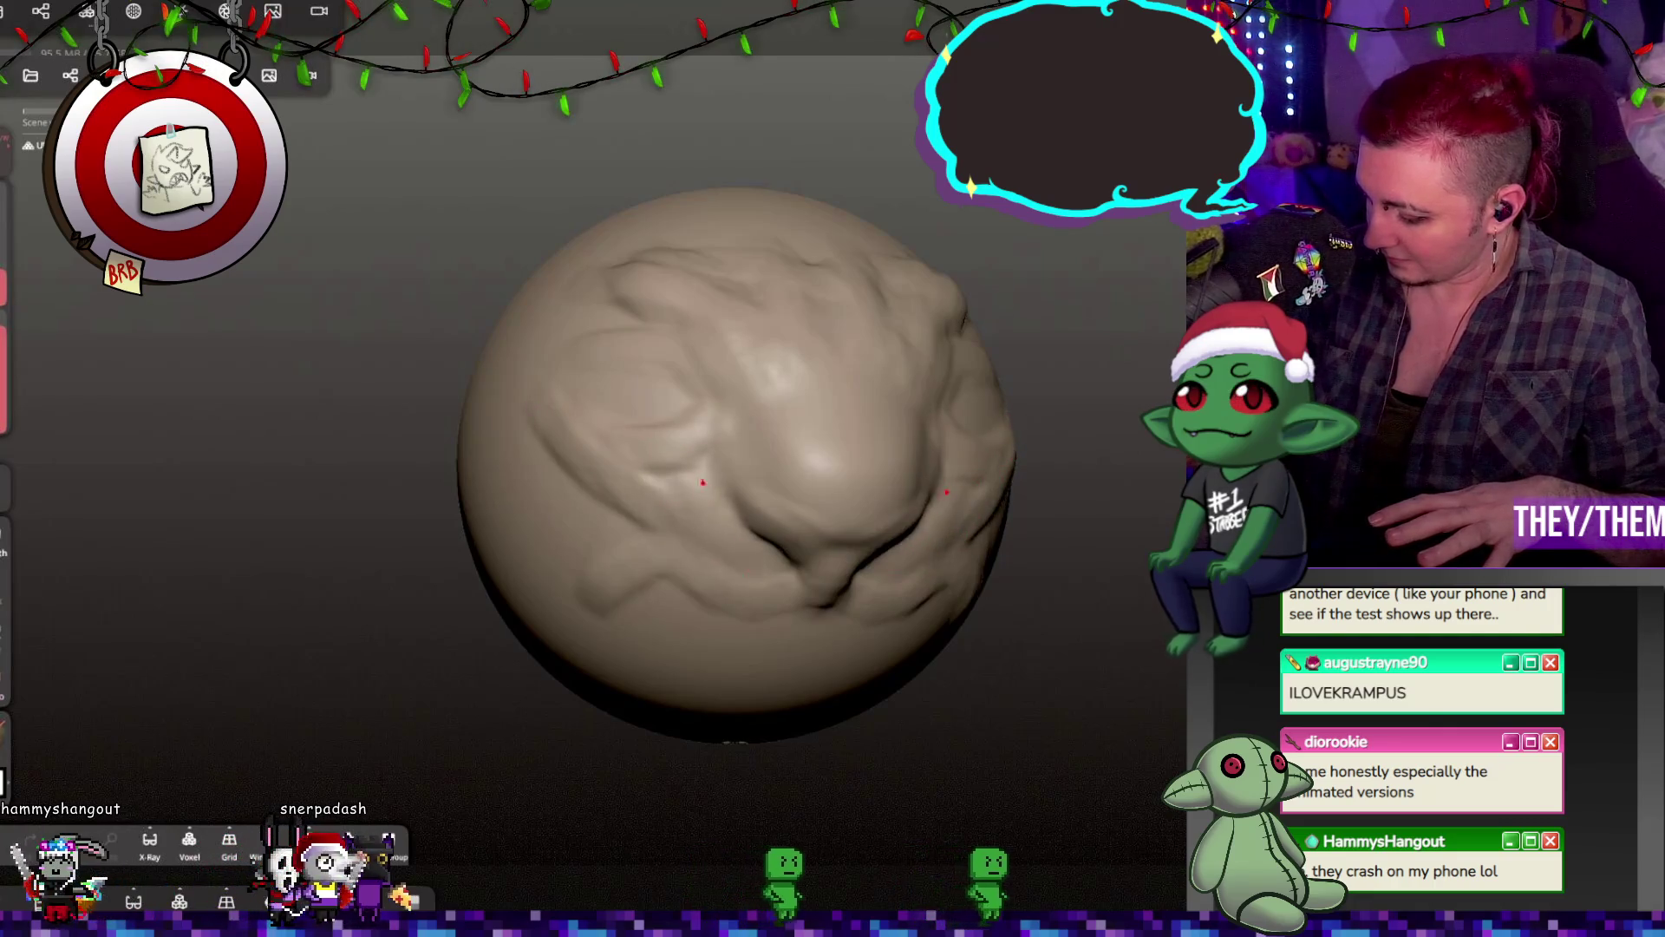
Step: Add folds across the face, then inspect it and settle on a framed straight front view
left_click_drag(678, 487, 729, 459)
middle_click_drag(728, 459, 943, 501)
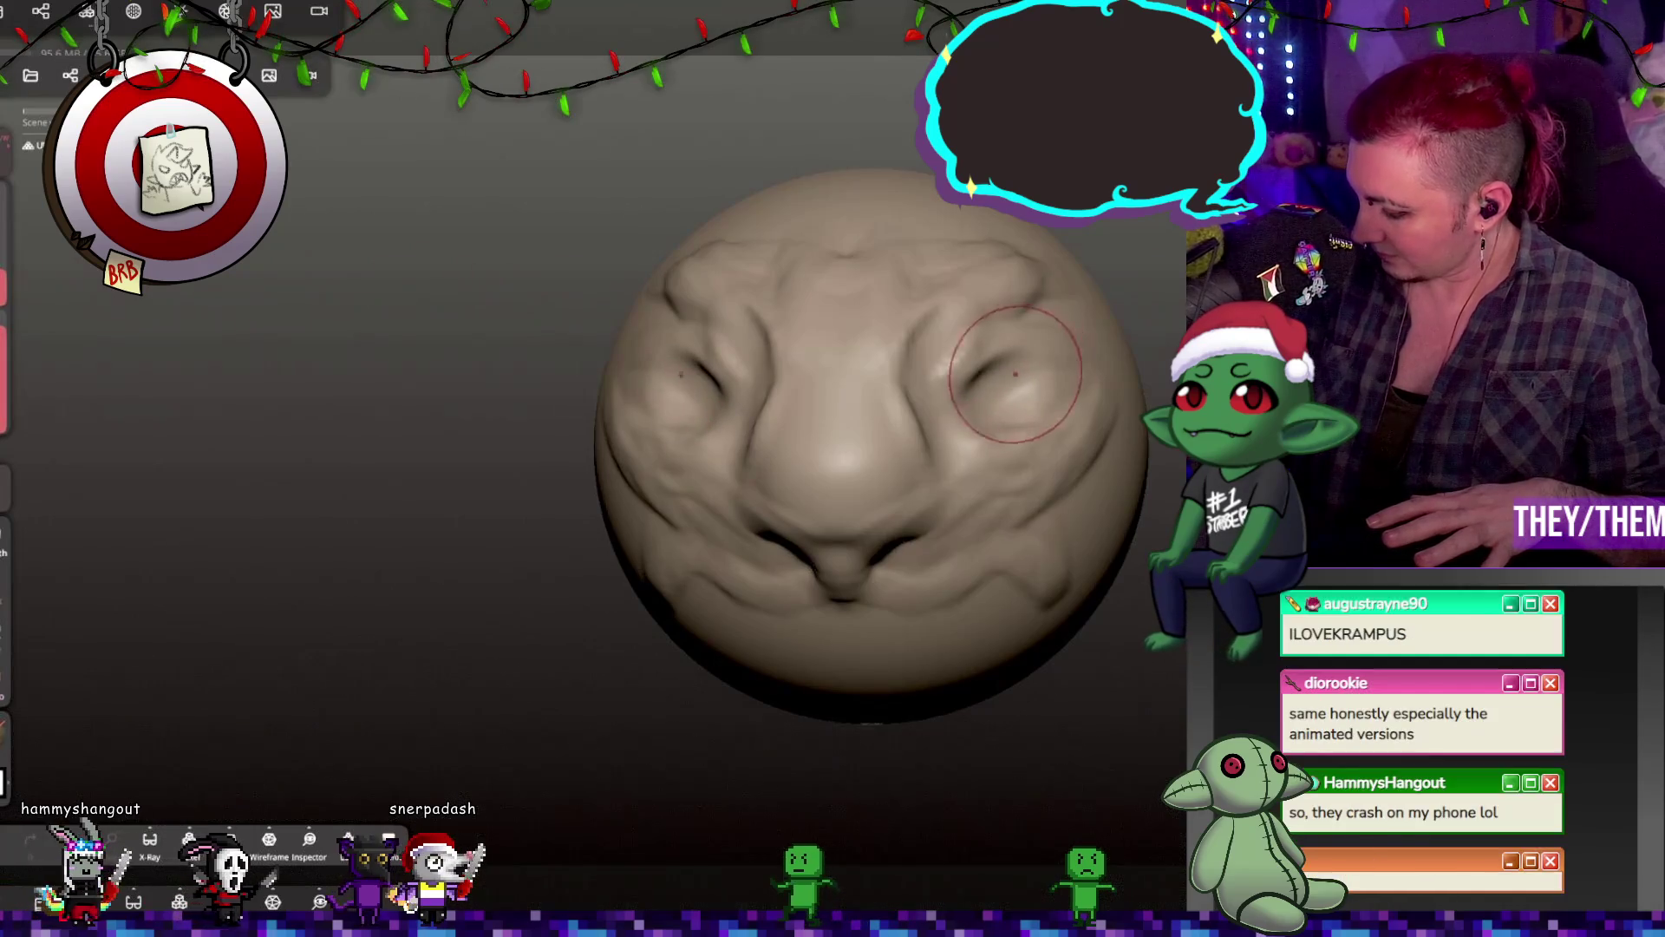
mouse_move(977, 411)
middle_mouse_down()
mouse_move(1038, 395)
mouse_move(954, 433)
middle_mouse_up()
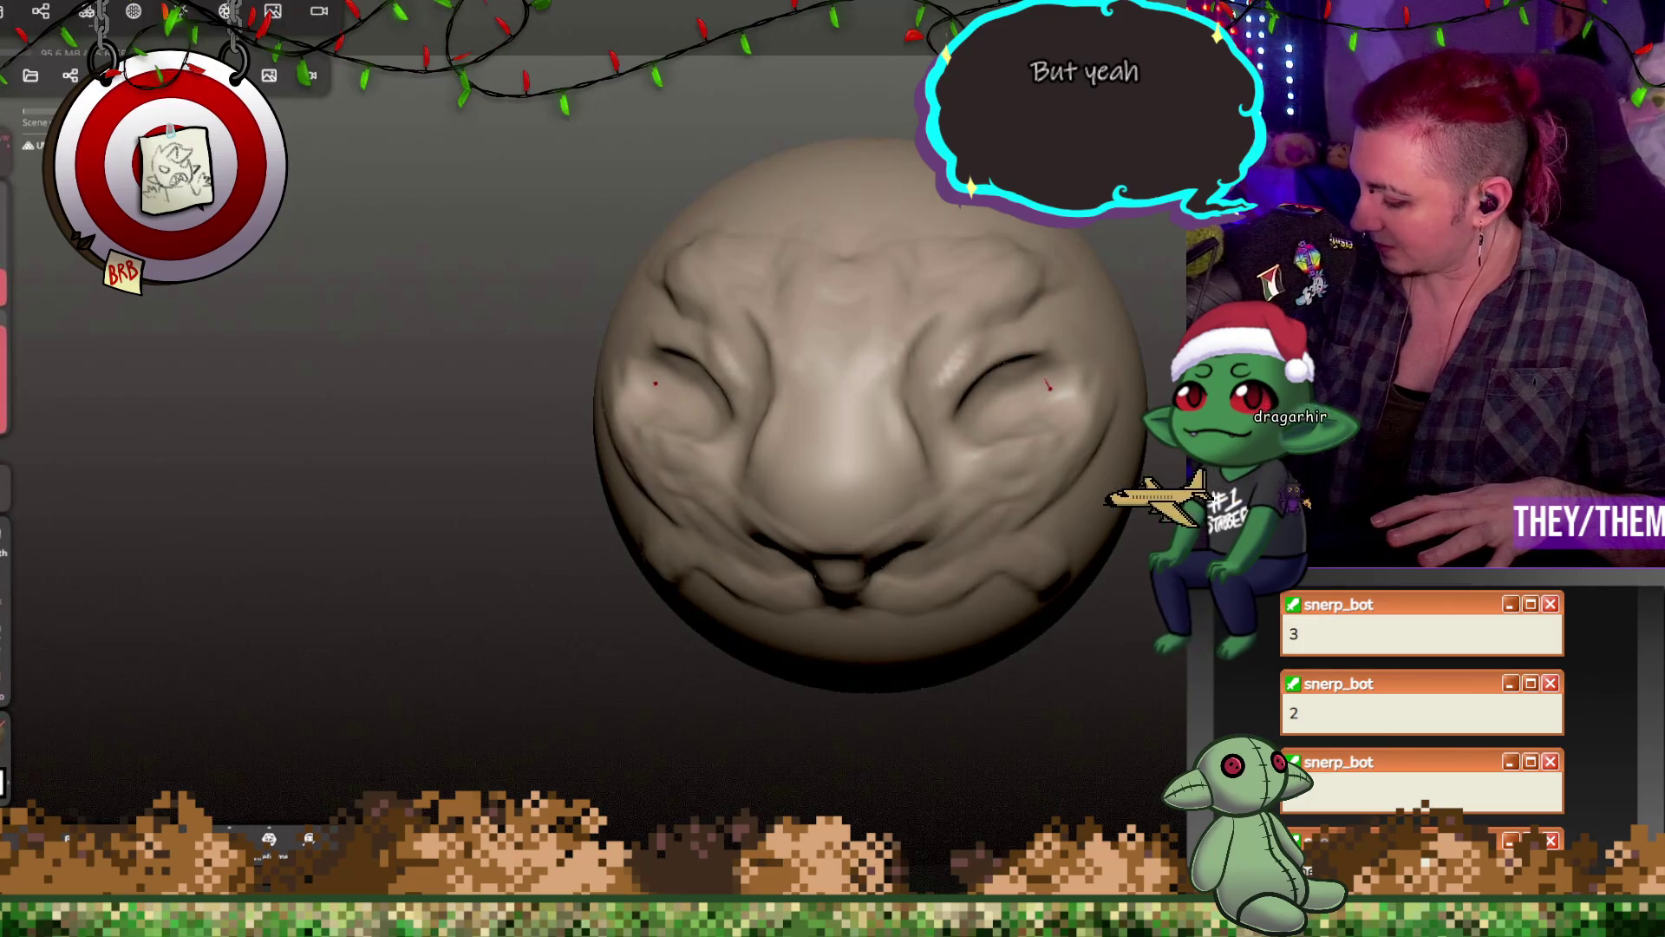
mouse_move(1049, 386)
middle_mouse_down()
mouse_move(1110, 403)
mouse_move(981, 435)
mouse_move(977, 402)
mouse_move(1000, 389)
middle_mouse_up()
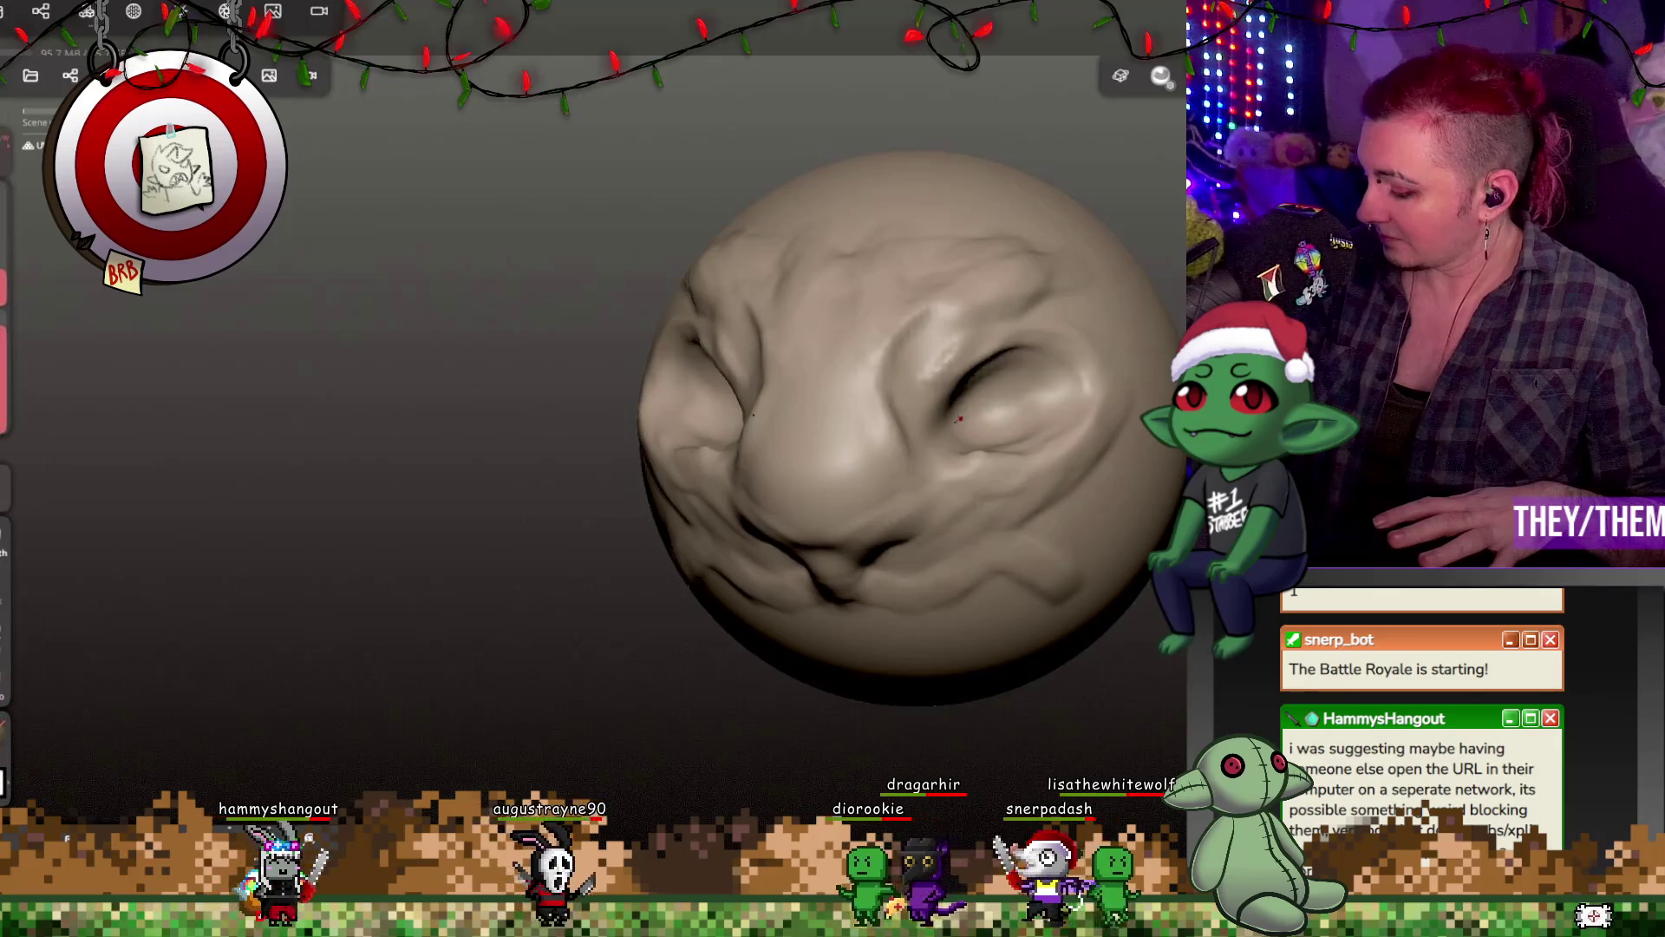
key("1")
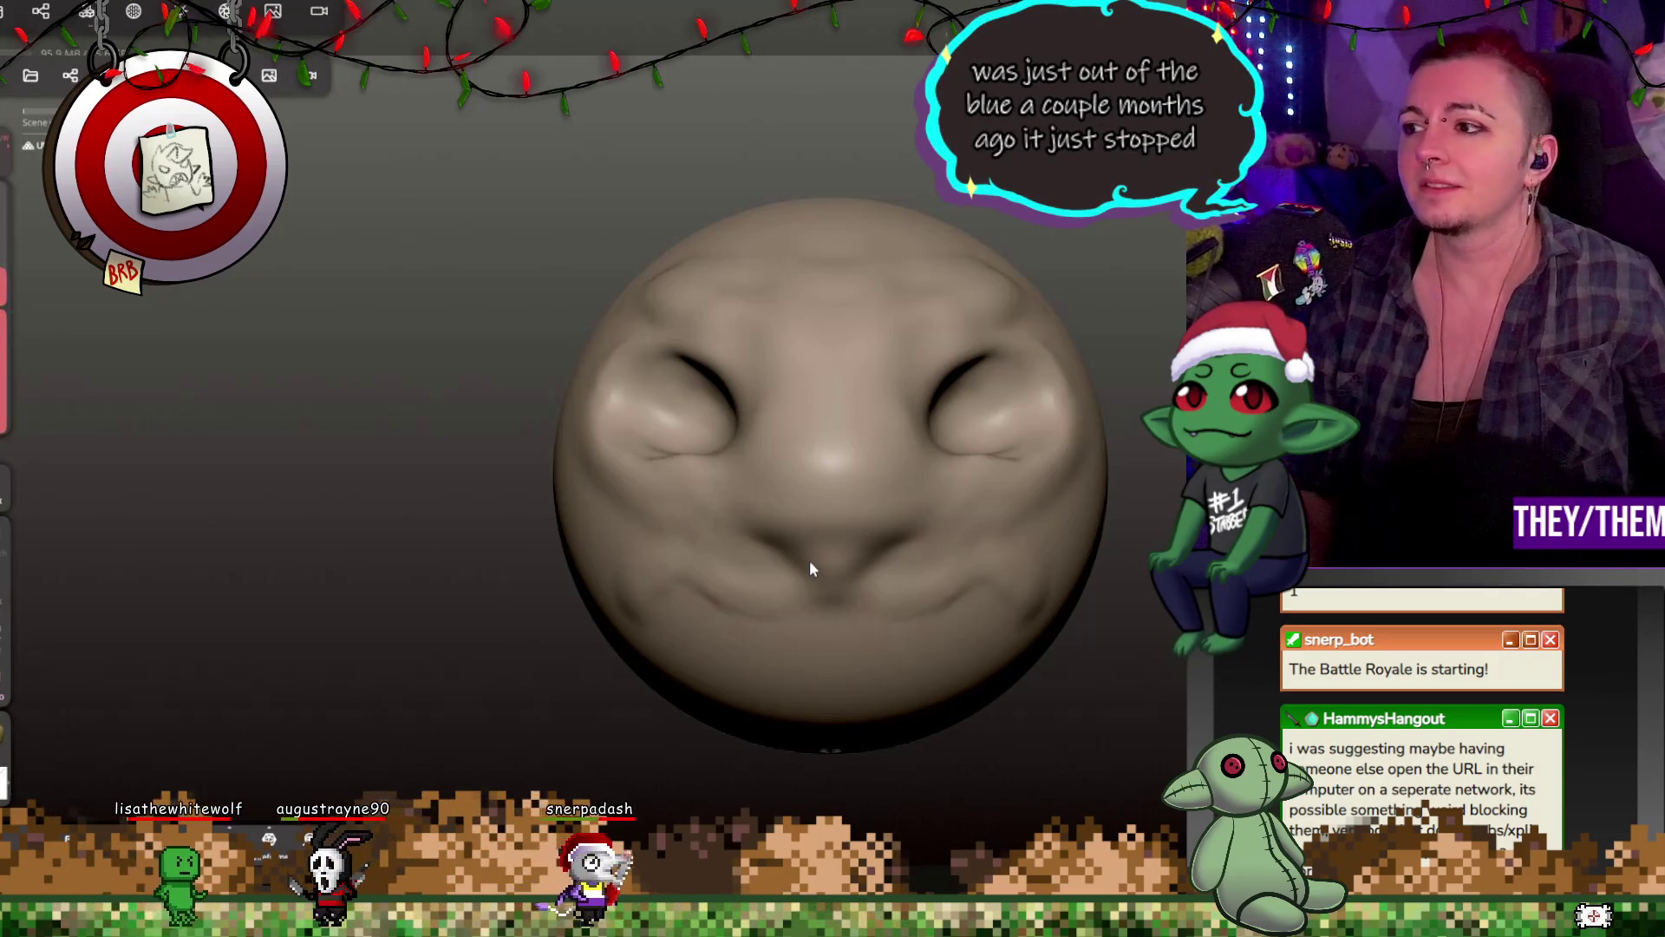
scroll(1018, 429, "down", 2)
middle_click_drag(1188, 520, 1136, 455)
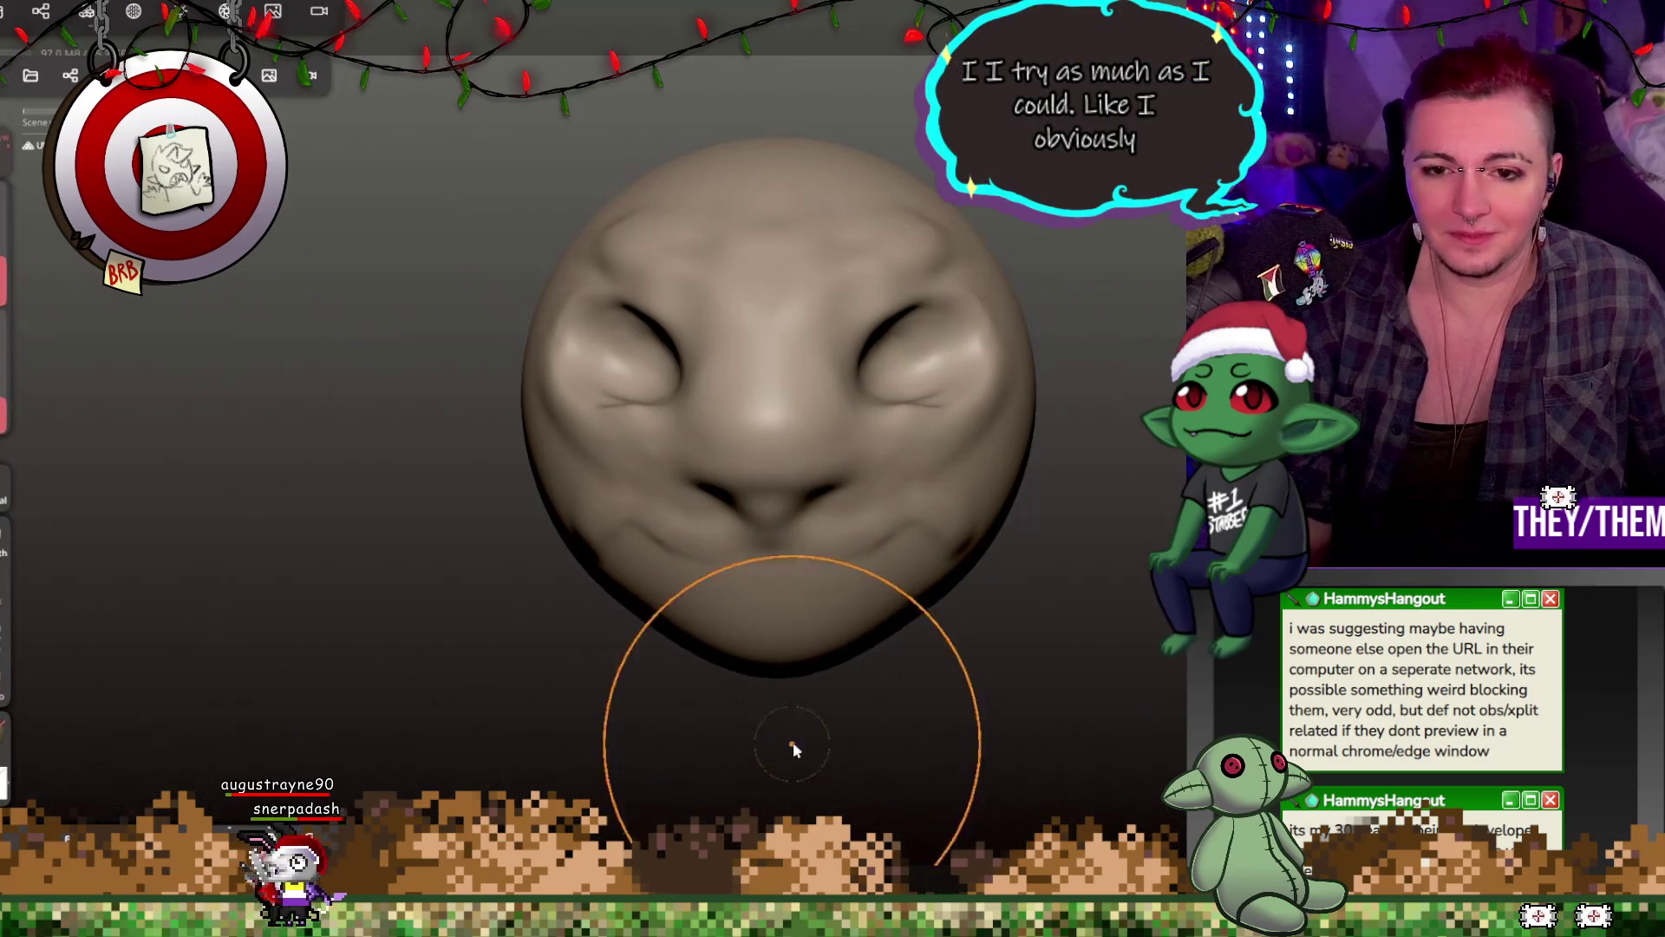
Step: From a side view, pull the nose and mouth profile outward into a jutting muzzle
middle_click_drag(929, 669, 902, 626)
mouse_move(614, 447)
left_mouse_down()
mouse_move(577, 520)
mouse_move(509, 539)
left_mouse_up()
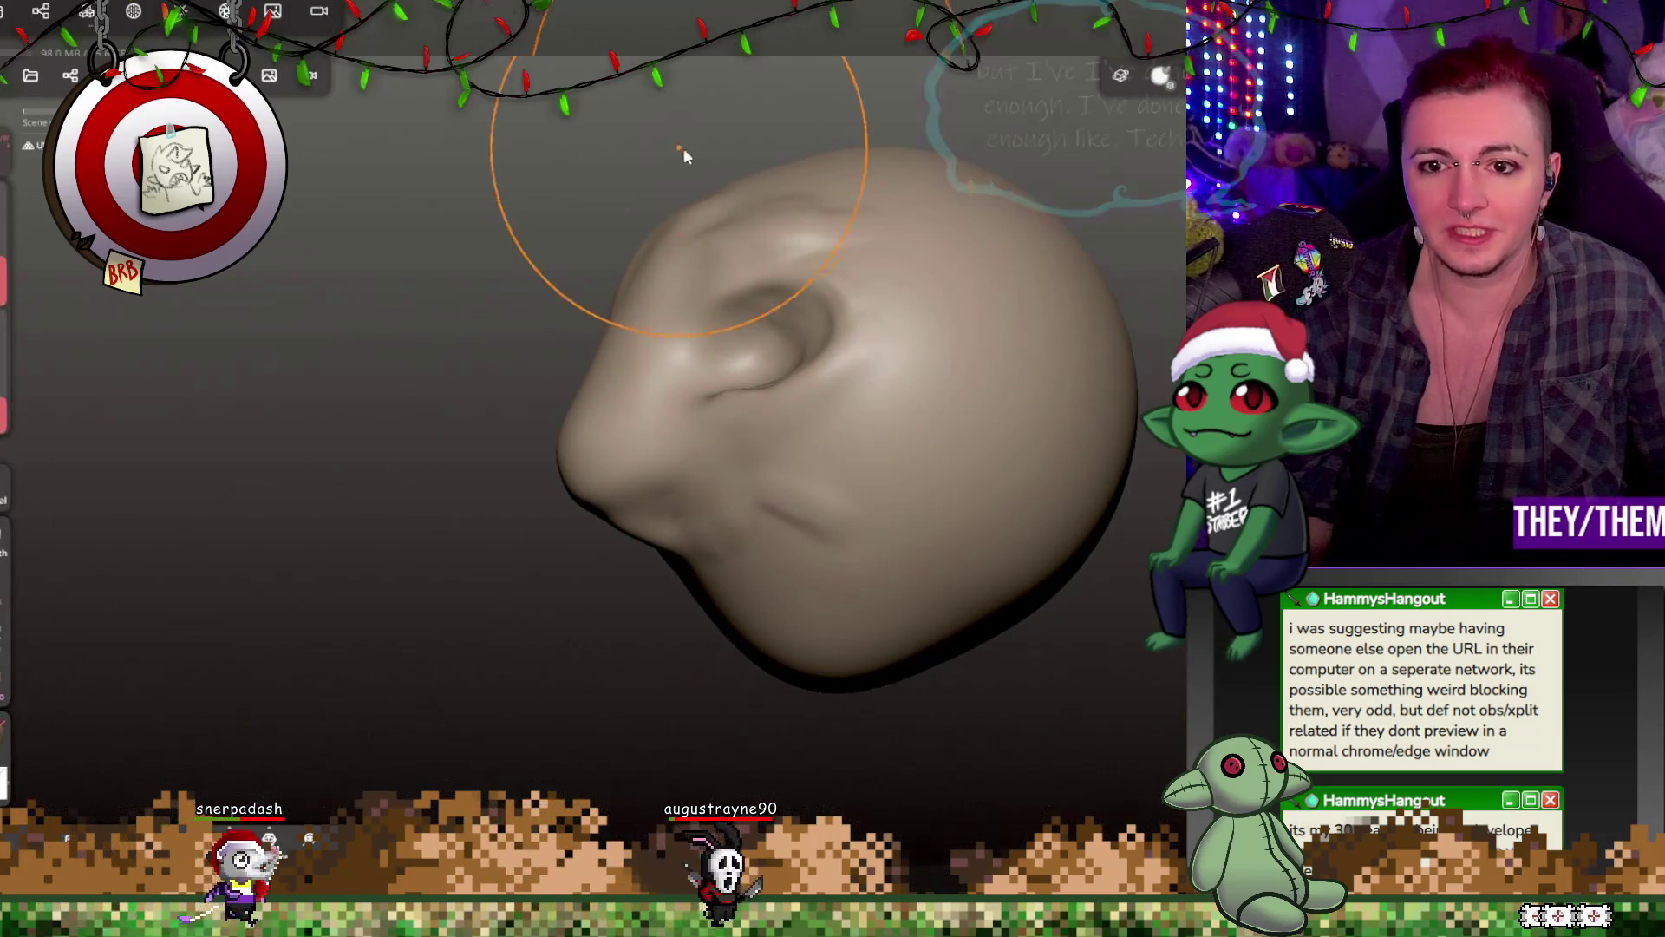
middle_click_drag(855, 224, 1165, 507)
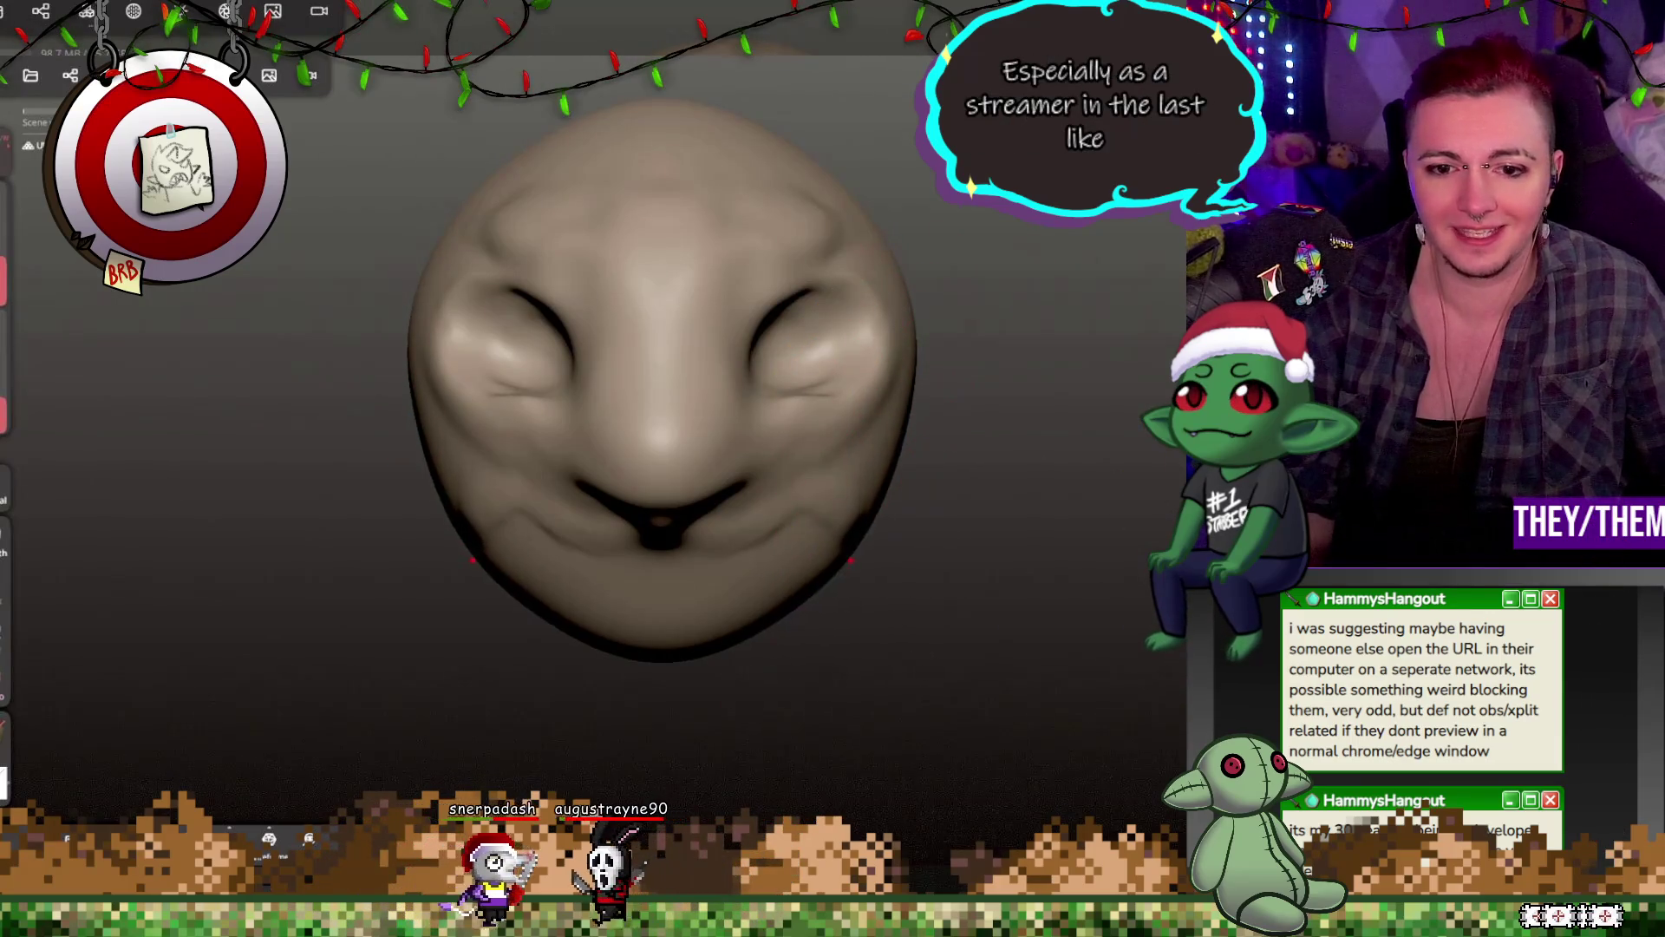
mouse_move(898, 588)
middle_mouse_down()
mouse_move(717, 624)
mouse_move(571, 614)
mouse_move(662, 680)
mouse_move(643, 580)
middle_mouse_up()
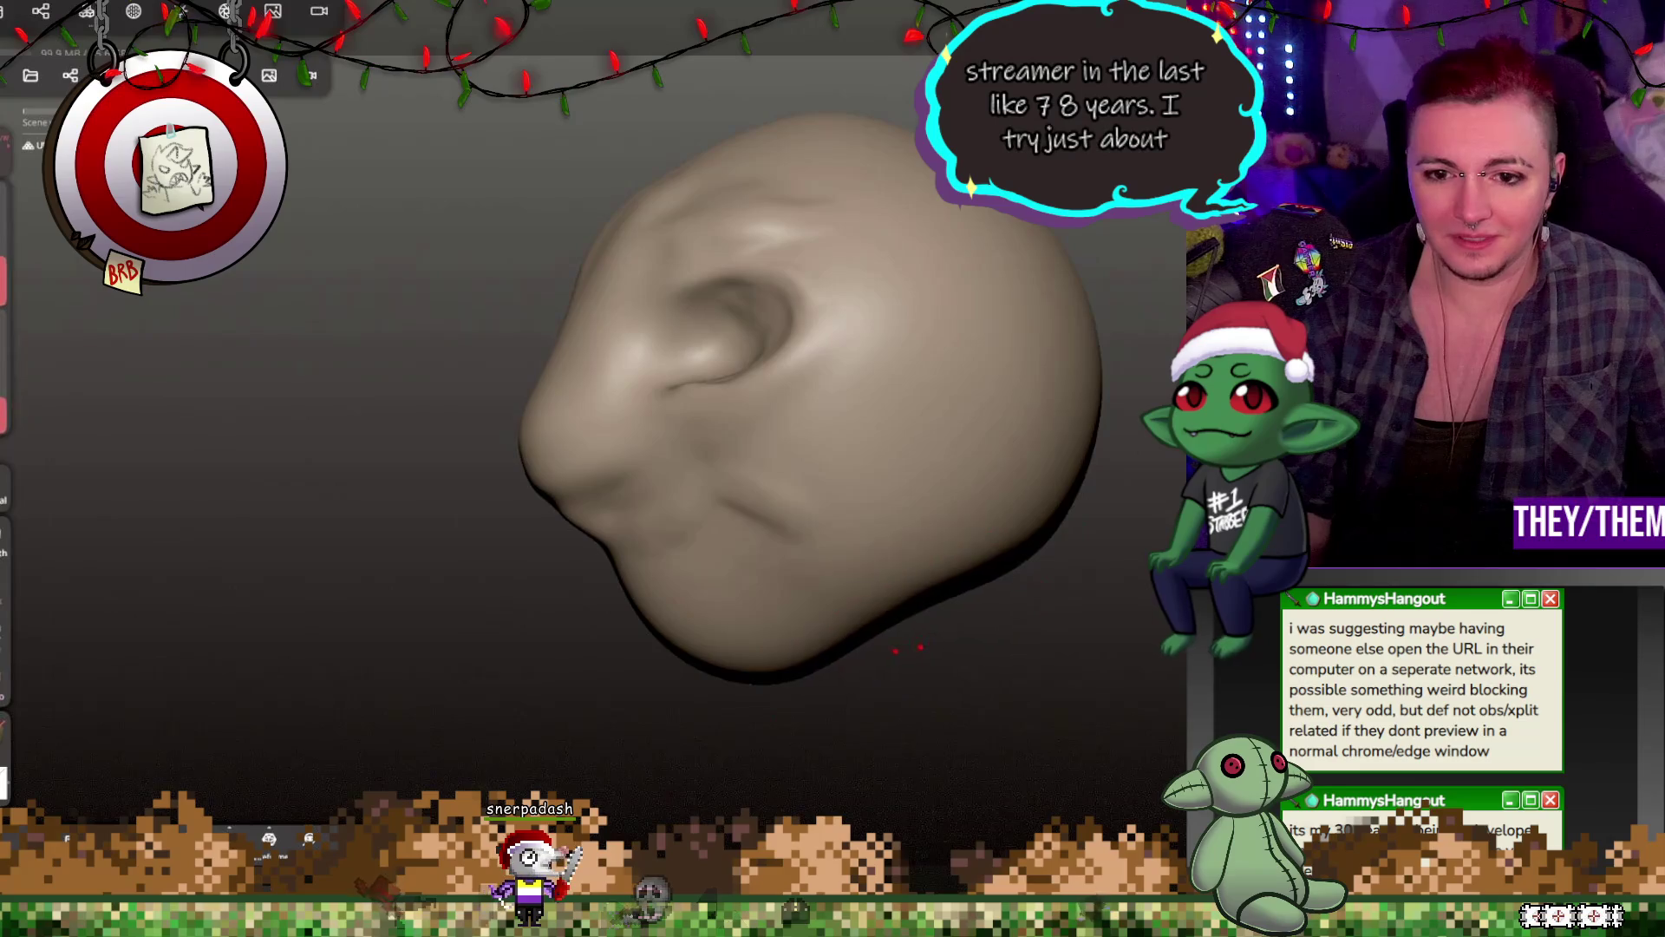
Step: Check the muzzle from profile, back, front and three-quarter angles, then undo the last clay stroke
middle_click_drag(895, 640, 1214, 611)
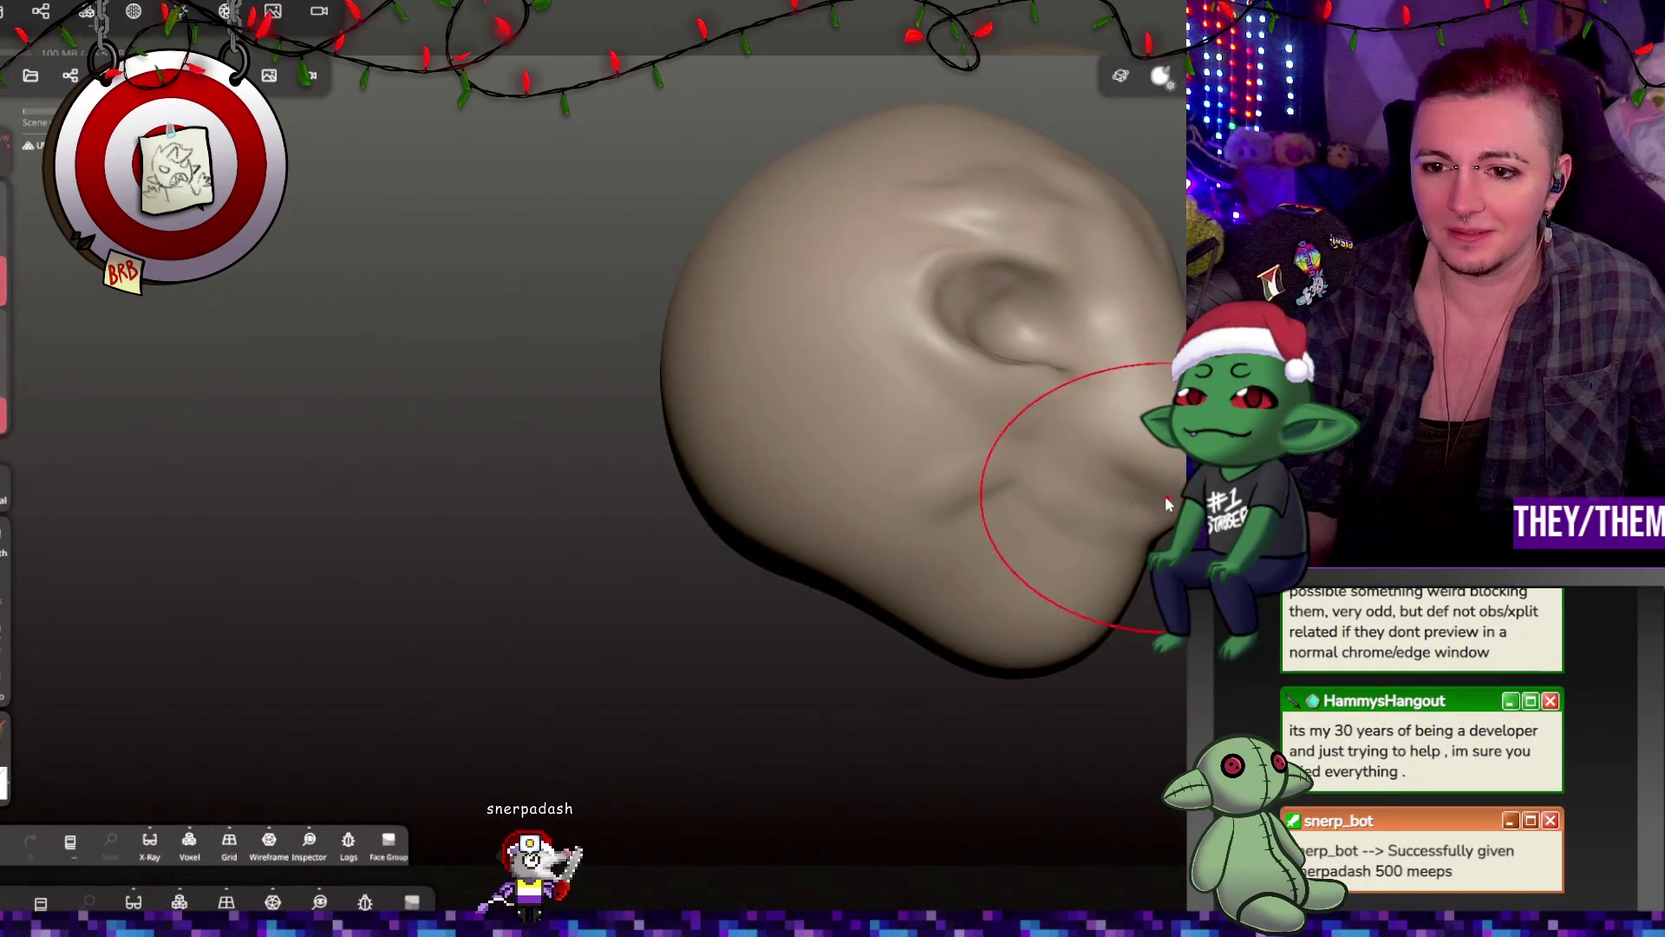
mouse_move(766, 408)
middle_mouse_down()
mouse_move(1114, 716)
mouse_move(887, 558)
mouse_move(496, 472)
mouse_move(807, 550)
middle_mouse_up()
mouse_move(878, 486)
middle_mouse_down()
mouse_move(700, 590)
mouse_move(682, 409)
mouse_move(798, 407)
mouse_move(845, 256)
middle_mouse_up()
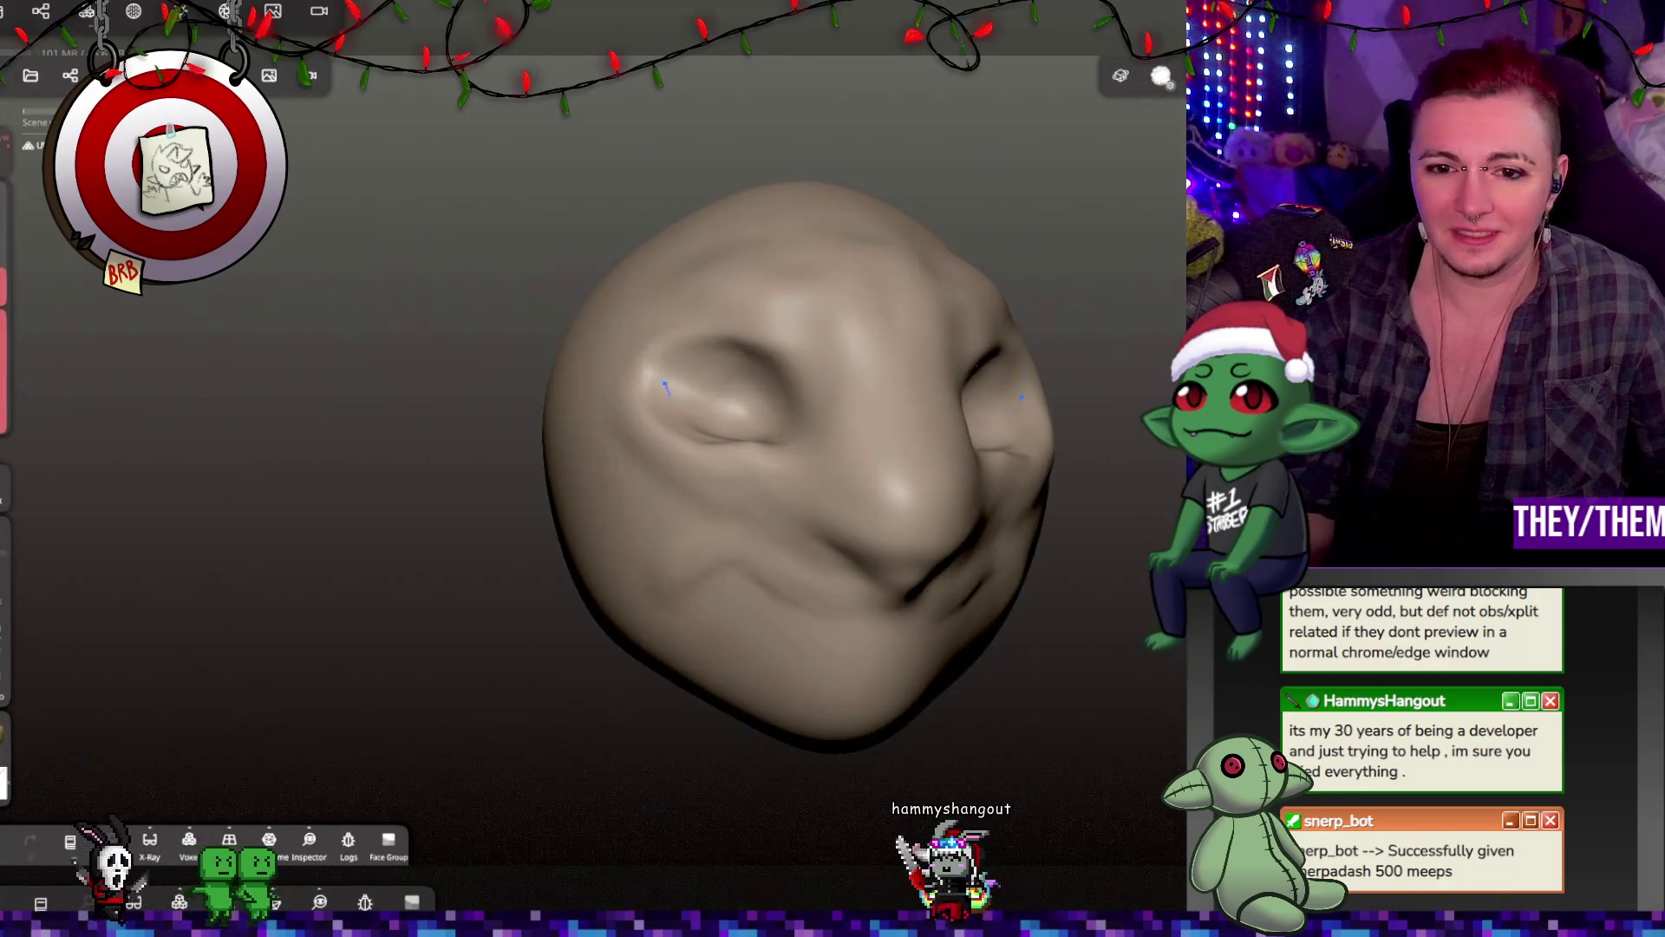
middle_click_drag(929, 558, 895, 590)
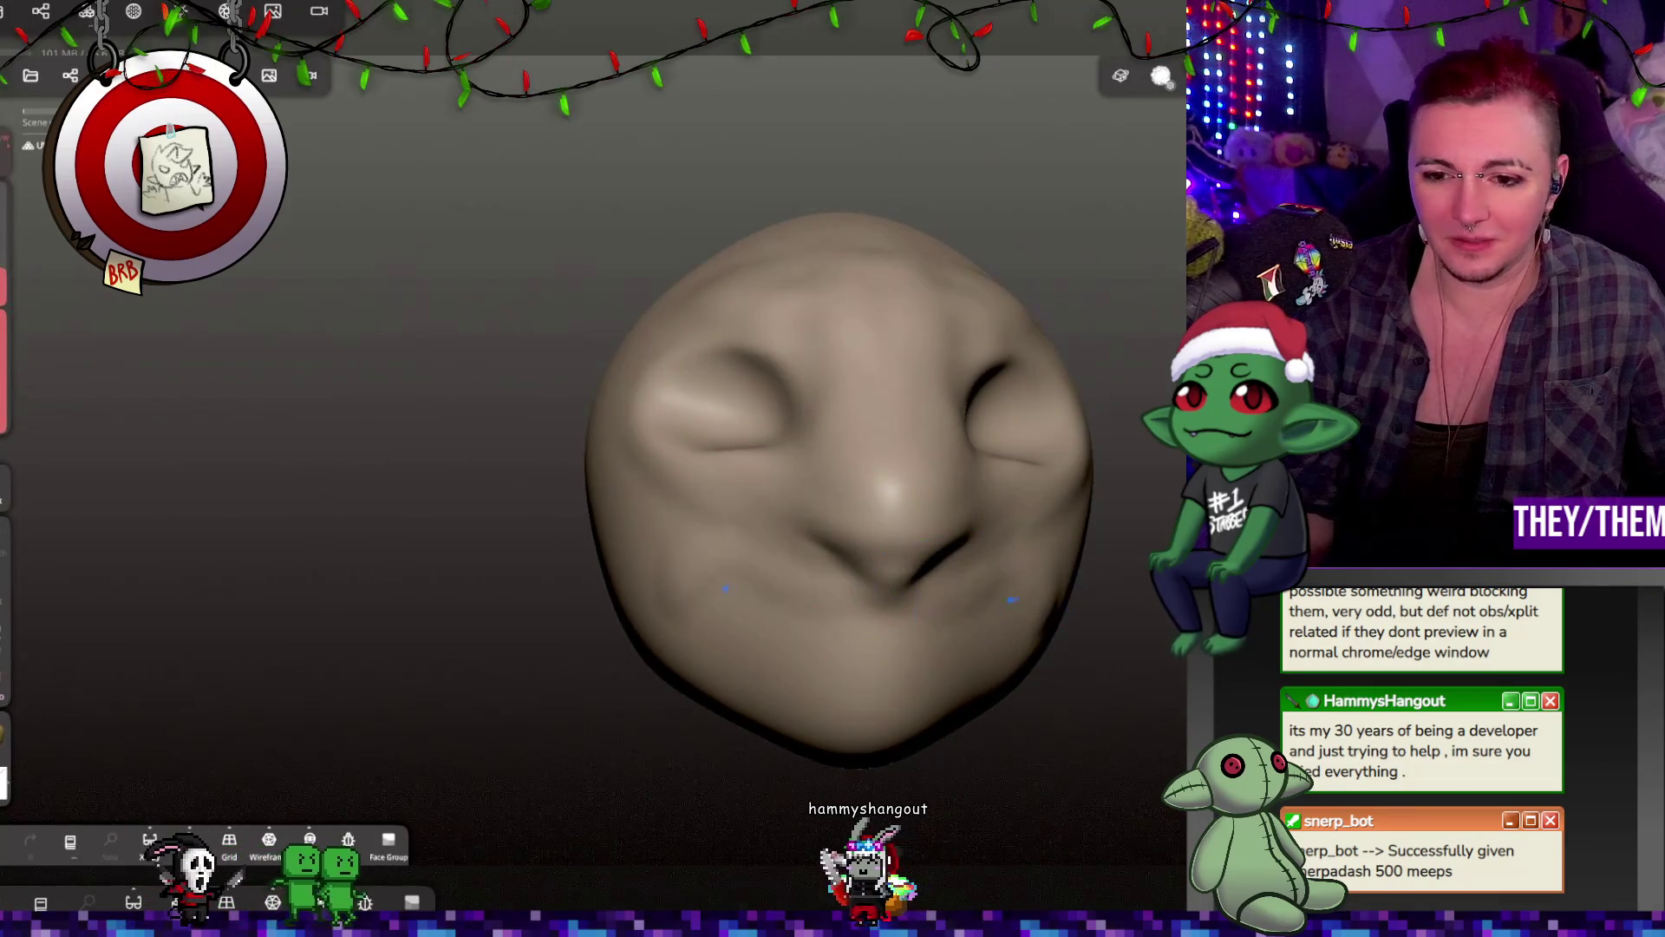
middle_click_drag(966, 650, 863, 613)
mouse_move(1039, 572)
middle_mouse_down()
mouse_move(1099, 548)
mouse_move(1084, 529)
mouse_move(861, 528)
mouse_move(607, 555)
mouse_move(626, 557)
middle_mouse_up()
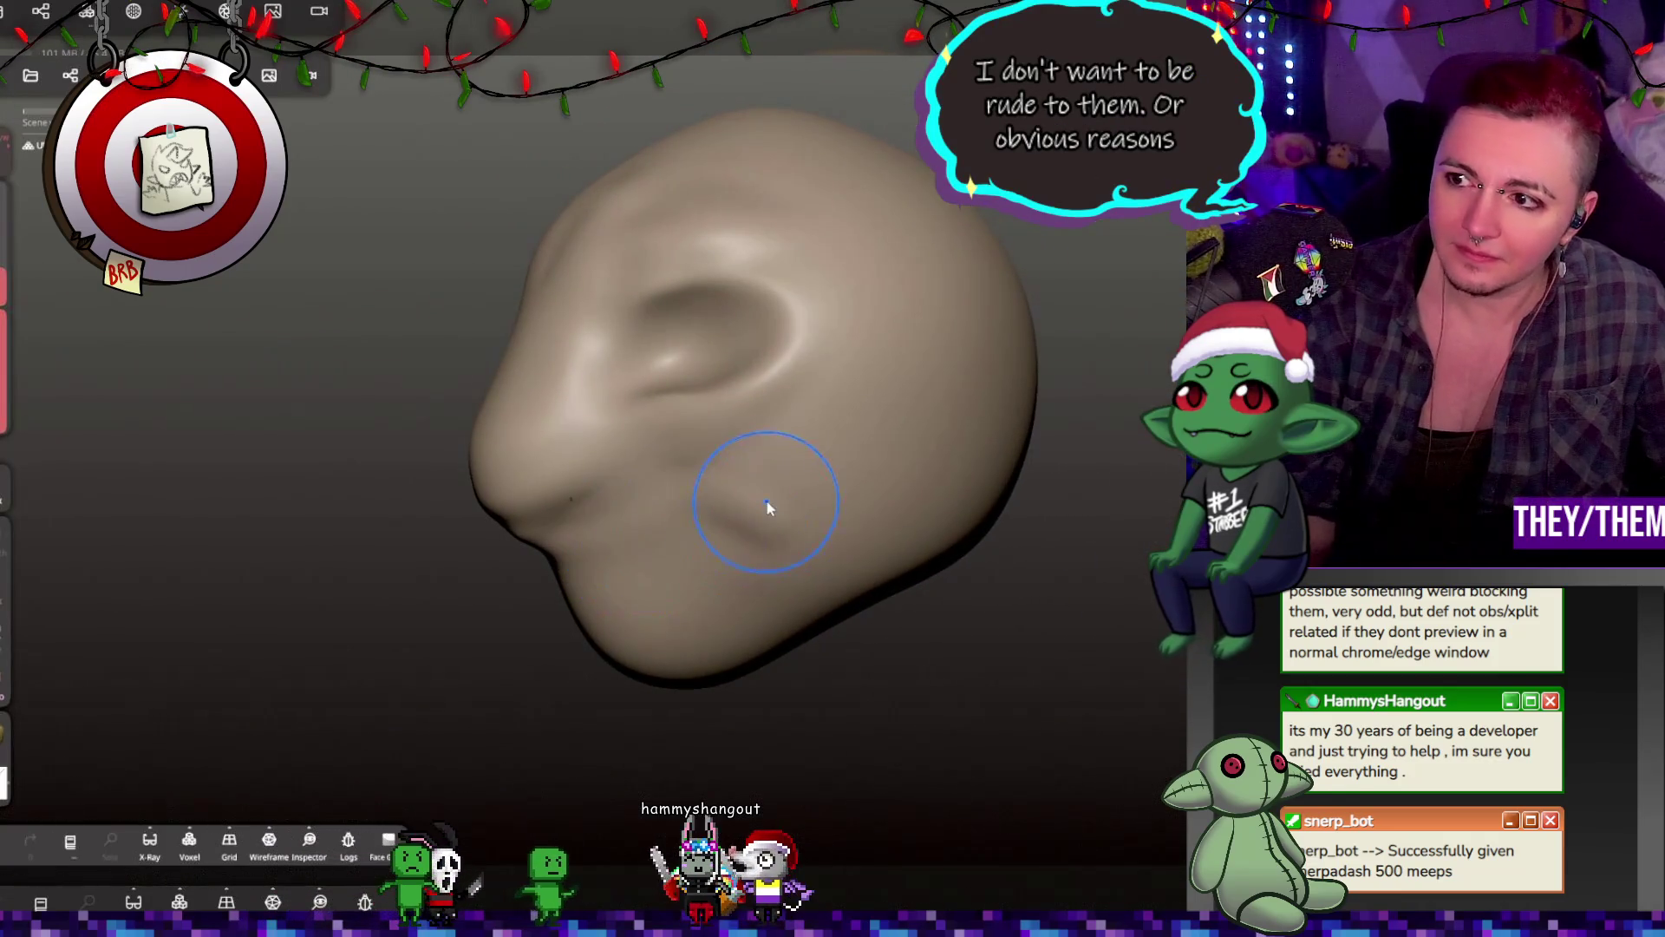
scroll(770, 494, "down", 4)
scroll(750, 456, "up", 1)
mouse_move(800, 452)
middle_mouse_down()
mouse_move(966, 439)
mouse_move(1163, 319)
middle_mouse_up()
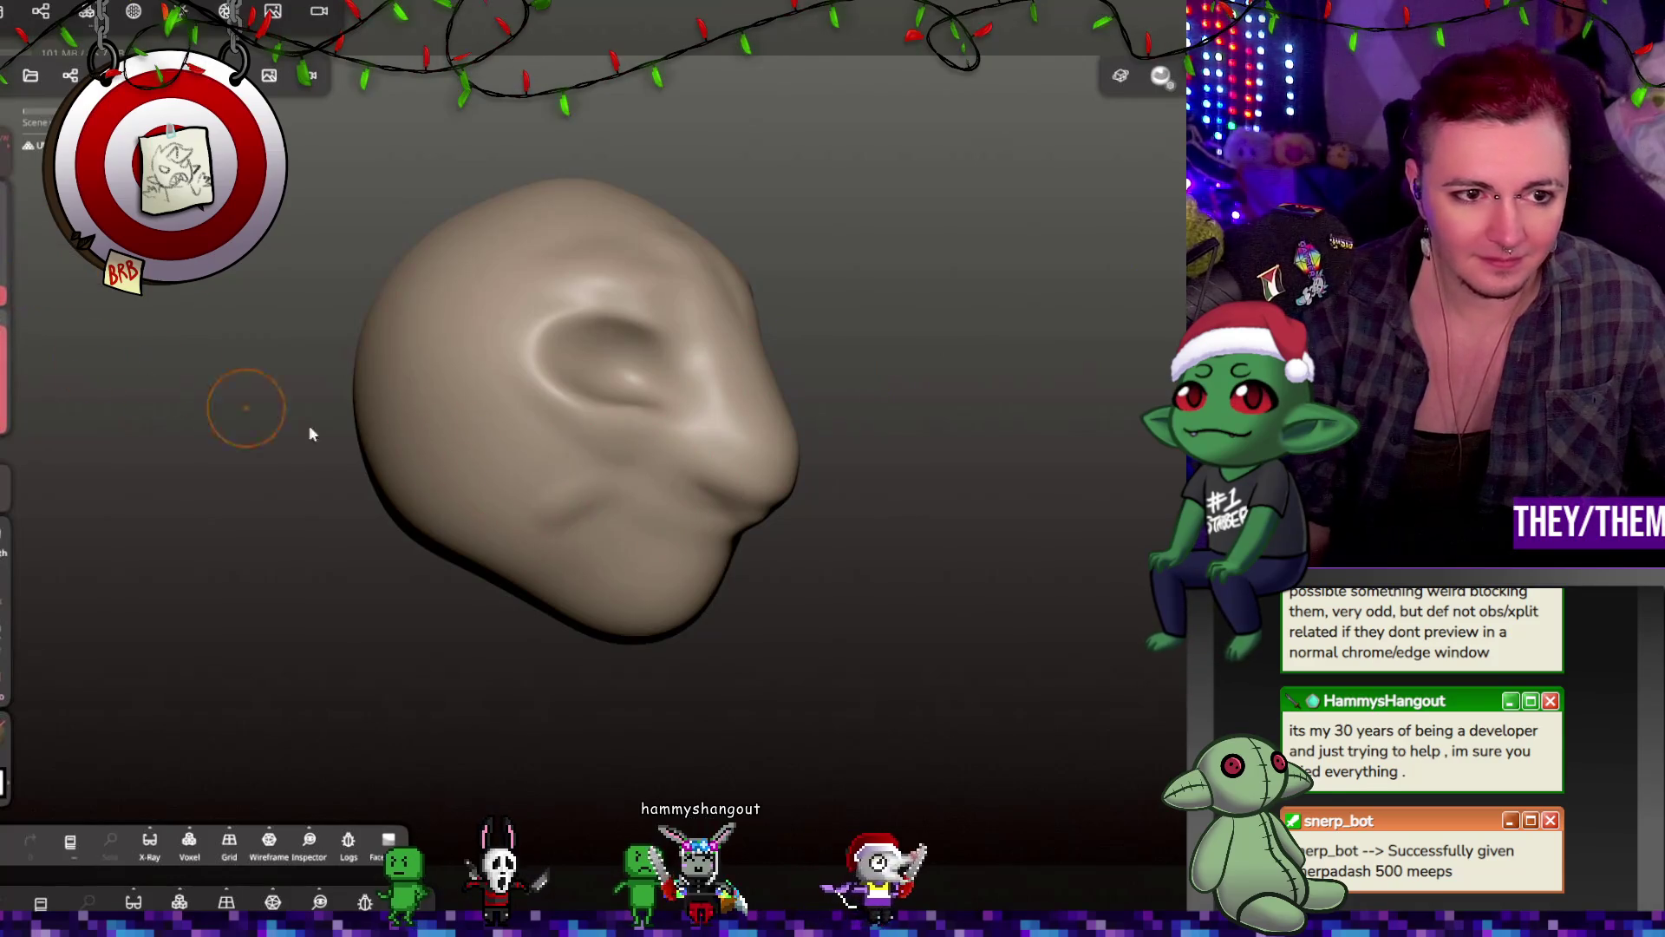
key("ctrl+z")
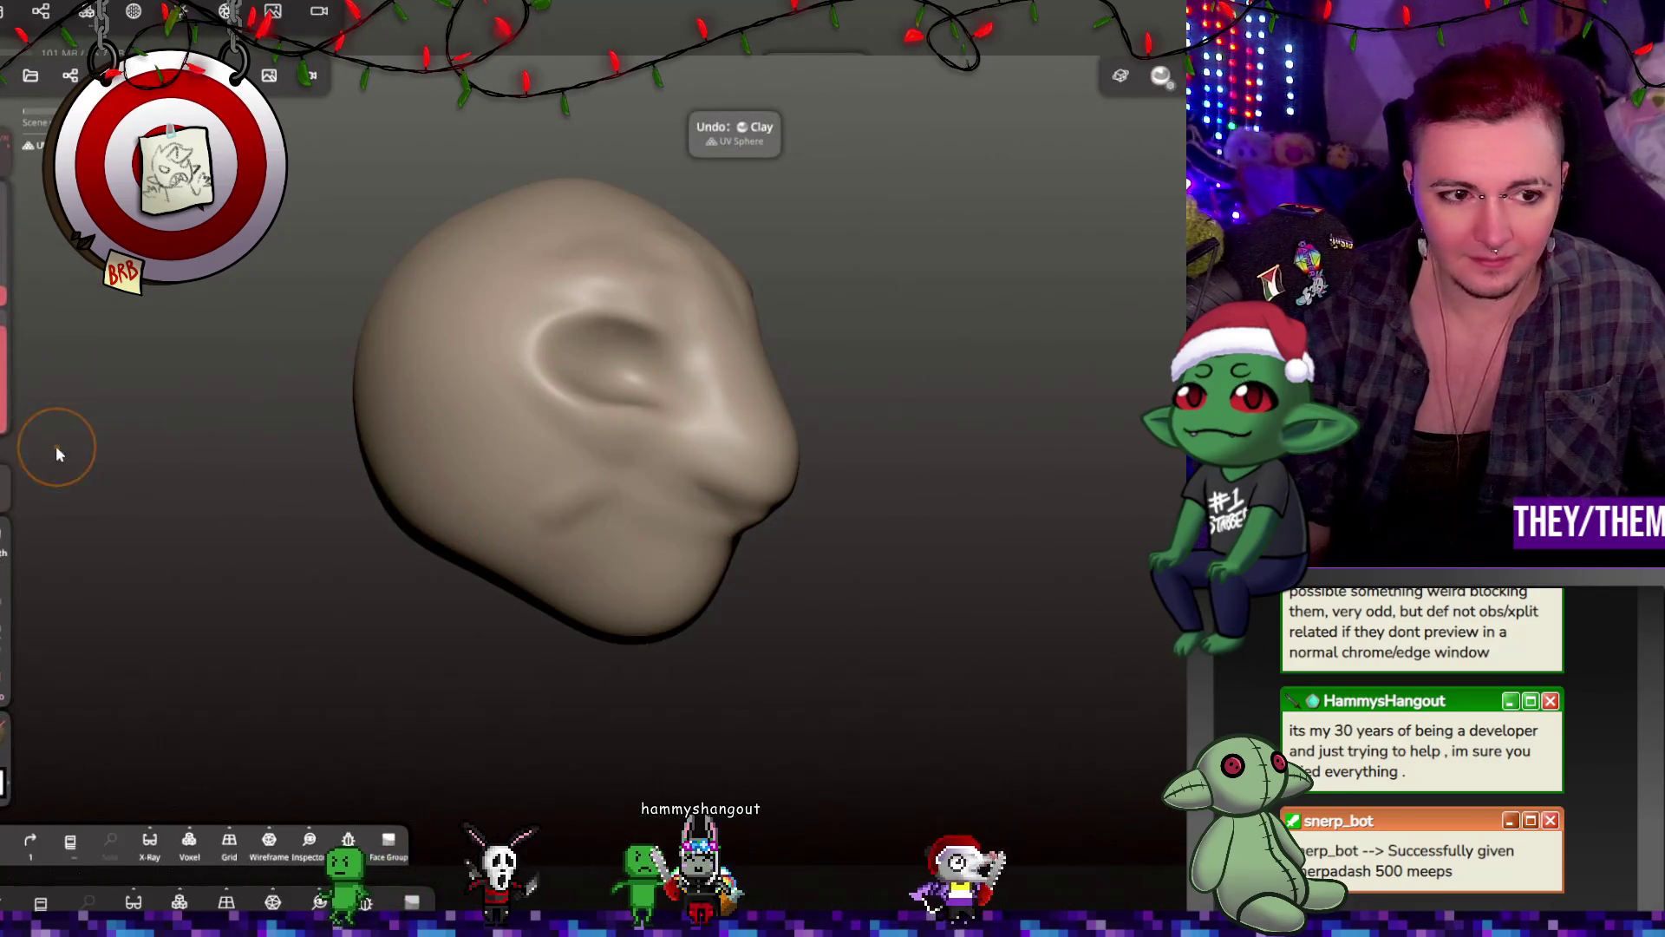
Step: Discard the previous mouth stroke and resculpt a mouth crease with an upper lip
key("ctrl+shift+z")
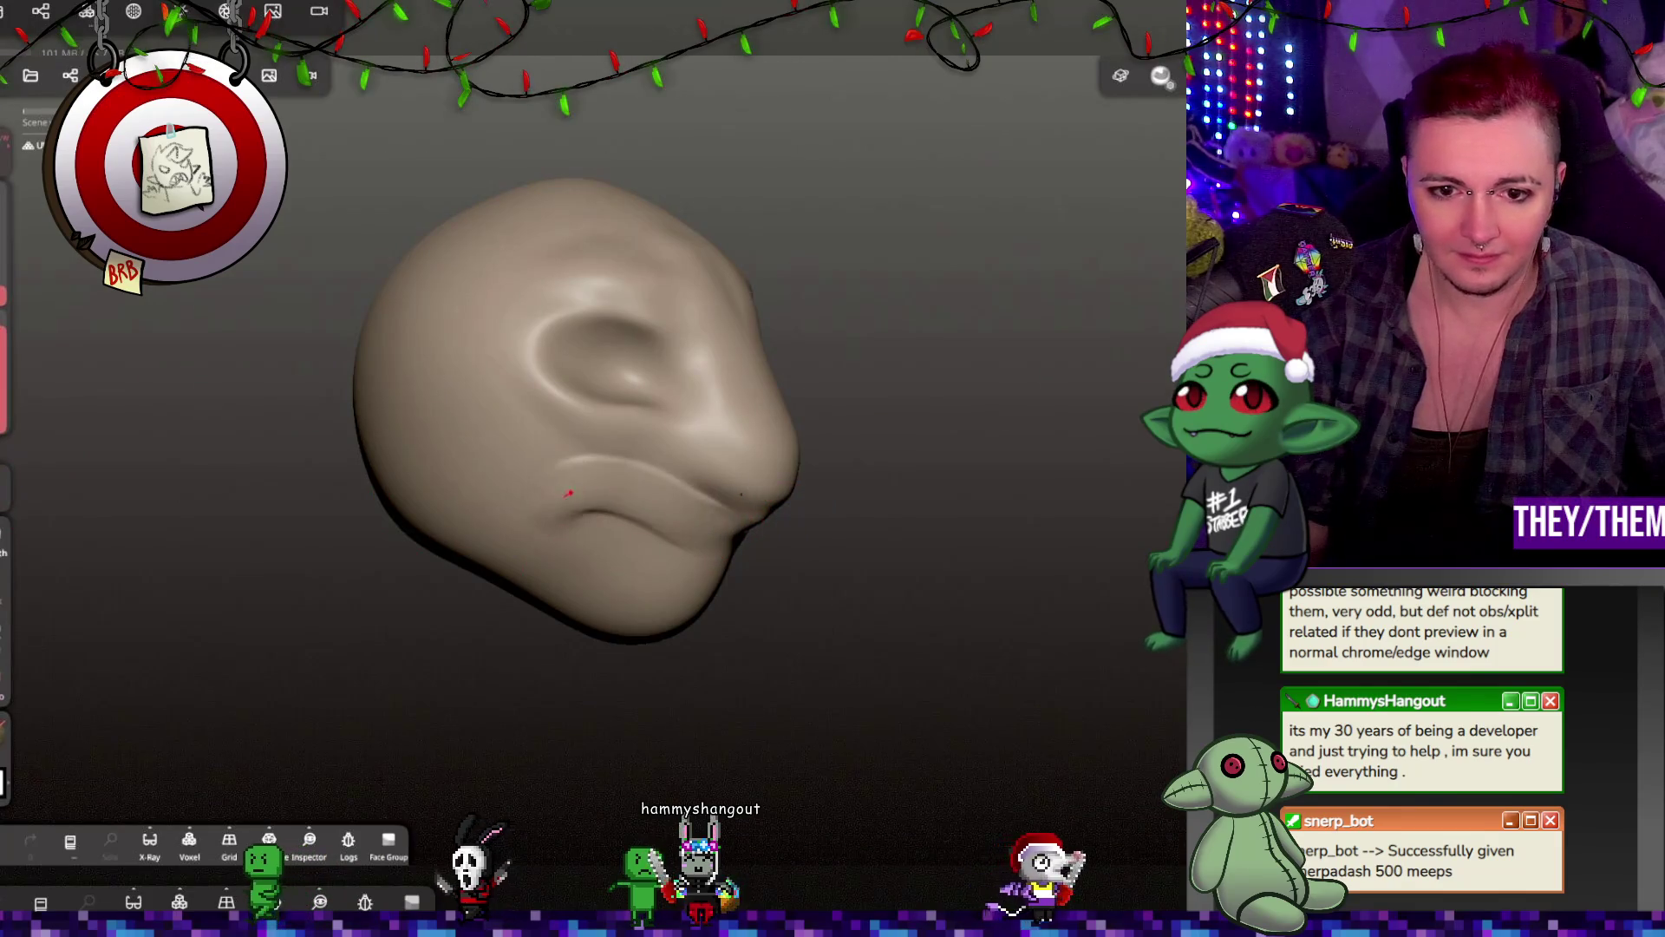
key("ctrl+z")
mouse_move(750, 538)
left_mouse_down()
mouse_move(556, 508)
mouse_move(558, 483)
mouse_move(659, 526)
left_mouse_up()
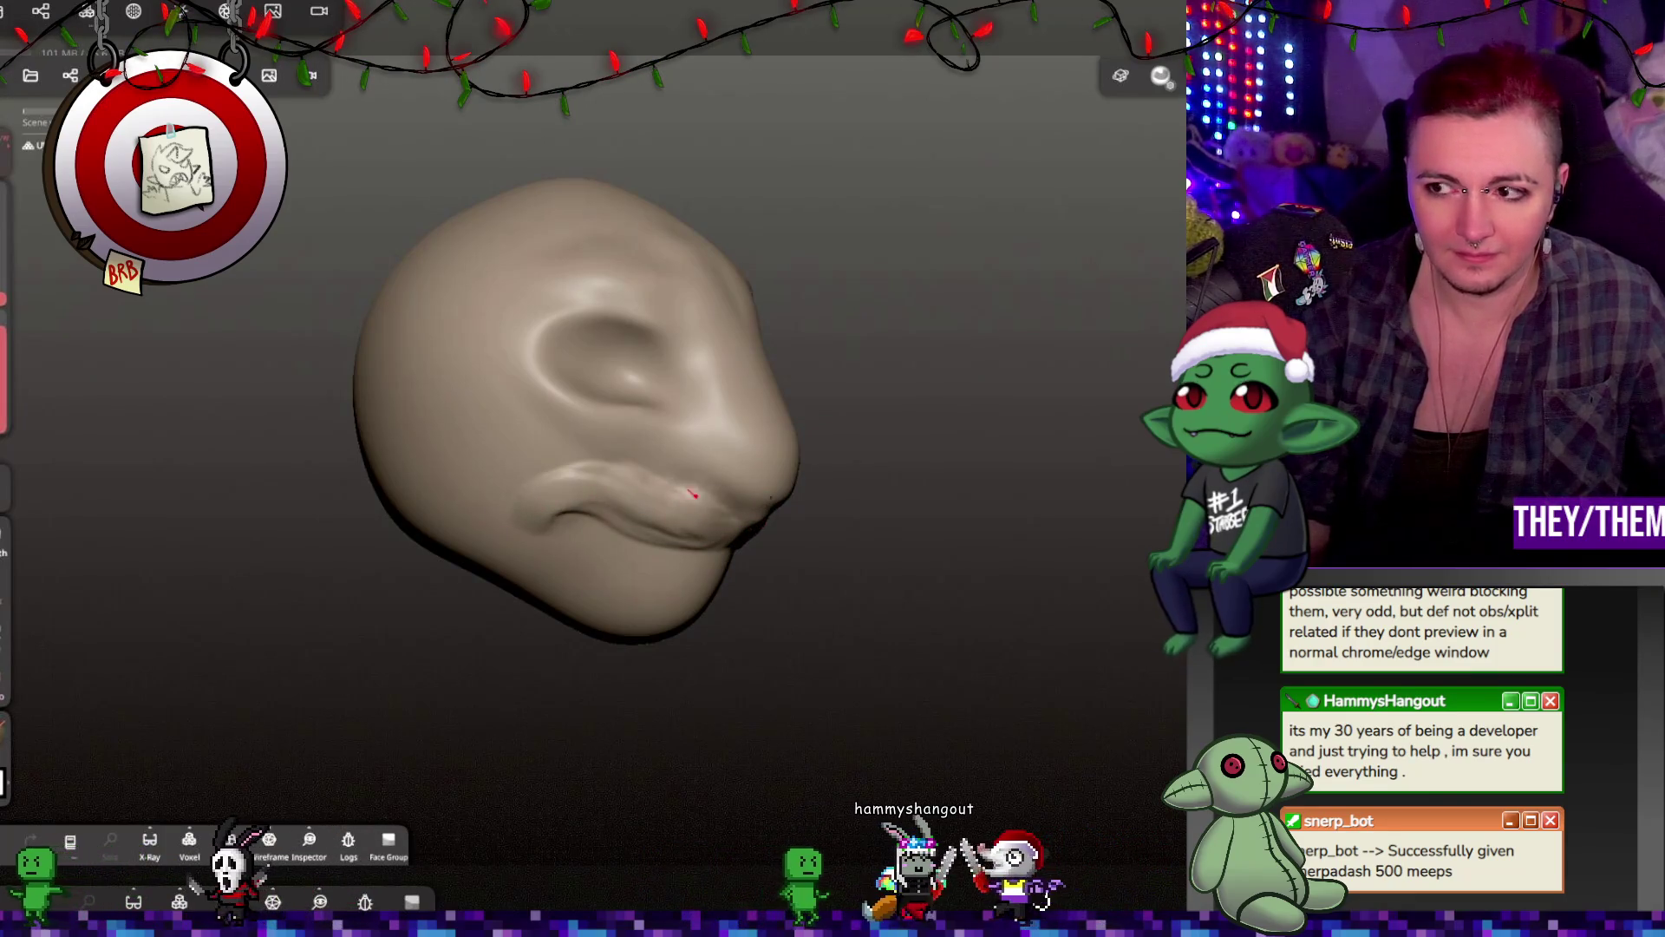
Step: Inspect the head from front, above and three-quarter views, then undo the last smoothing stroke
left_click_drag(1018, 550, 740, 475)
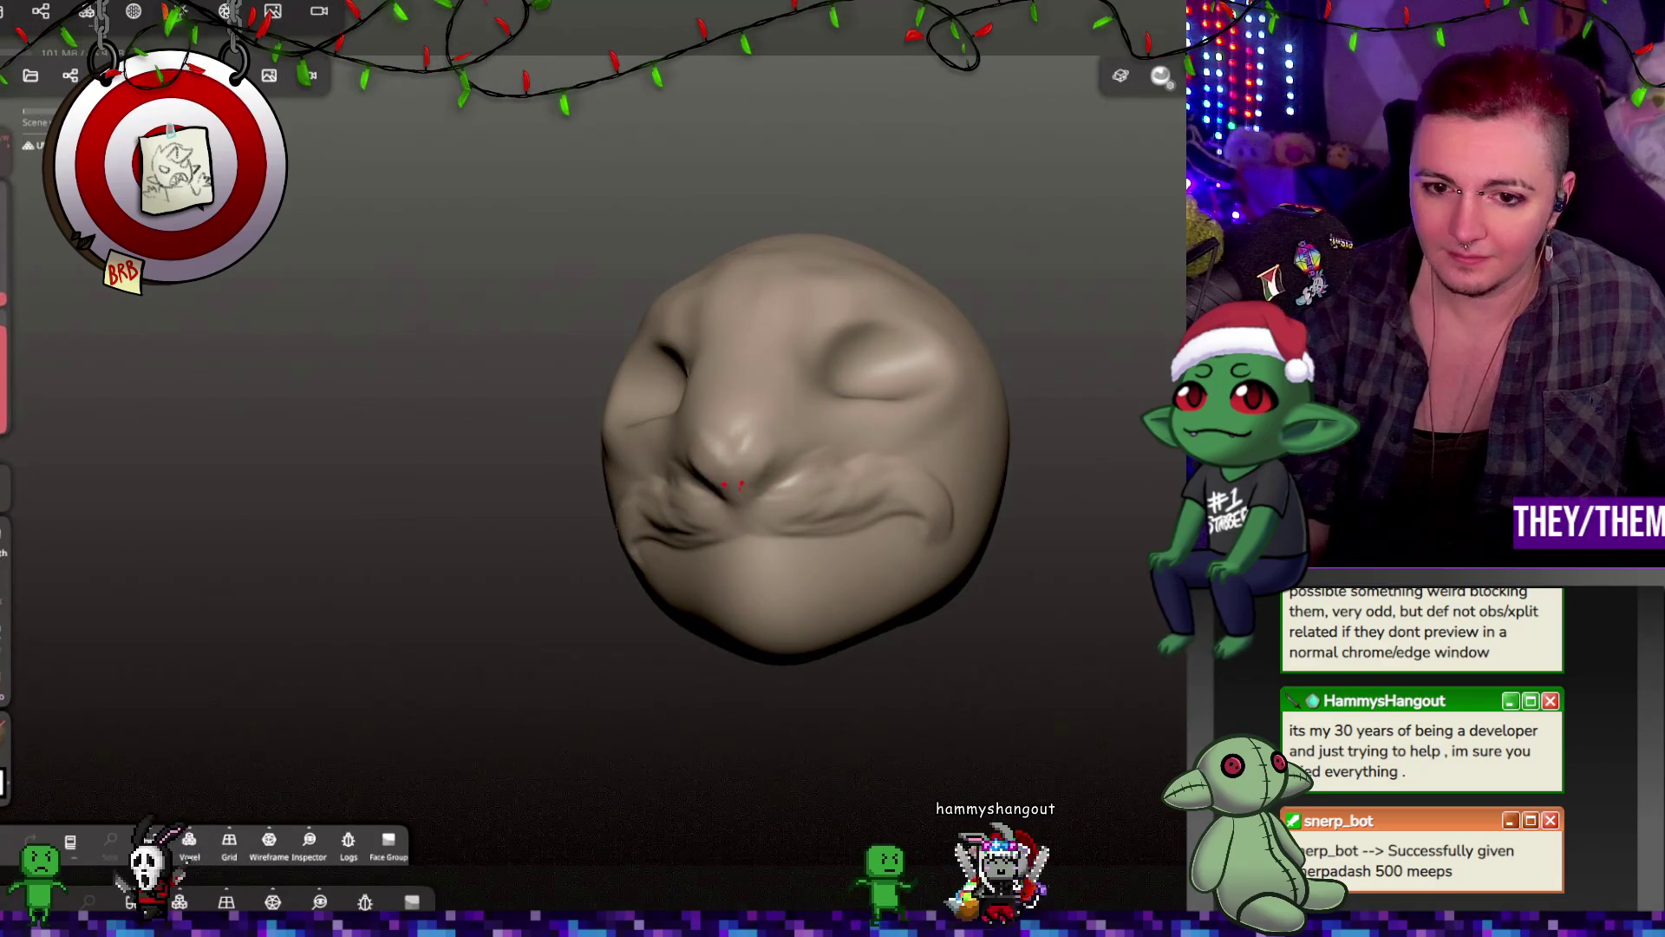
mouse_move(757, 447)
left_mouse_down()
mouse_move(1104, 469)
mouse_move(1100, 509)
mouse_move(1040, 469)
left_mouse_up()
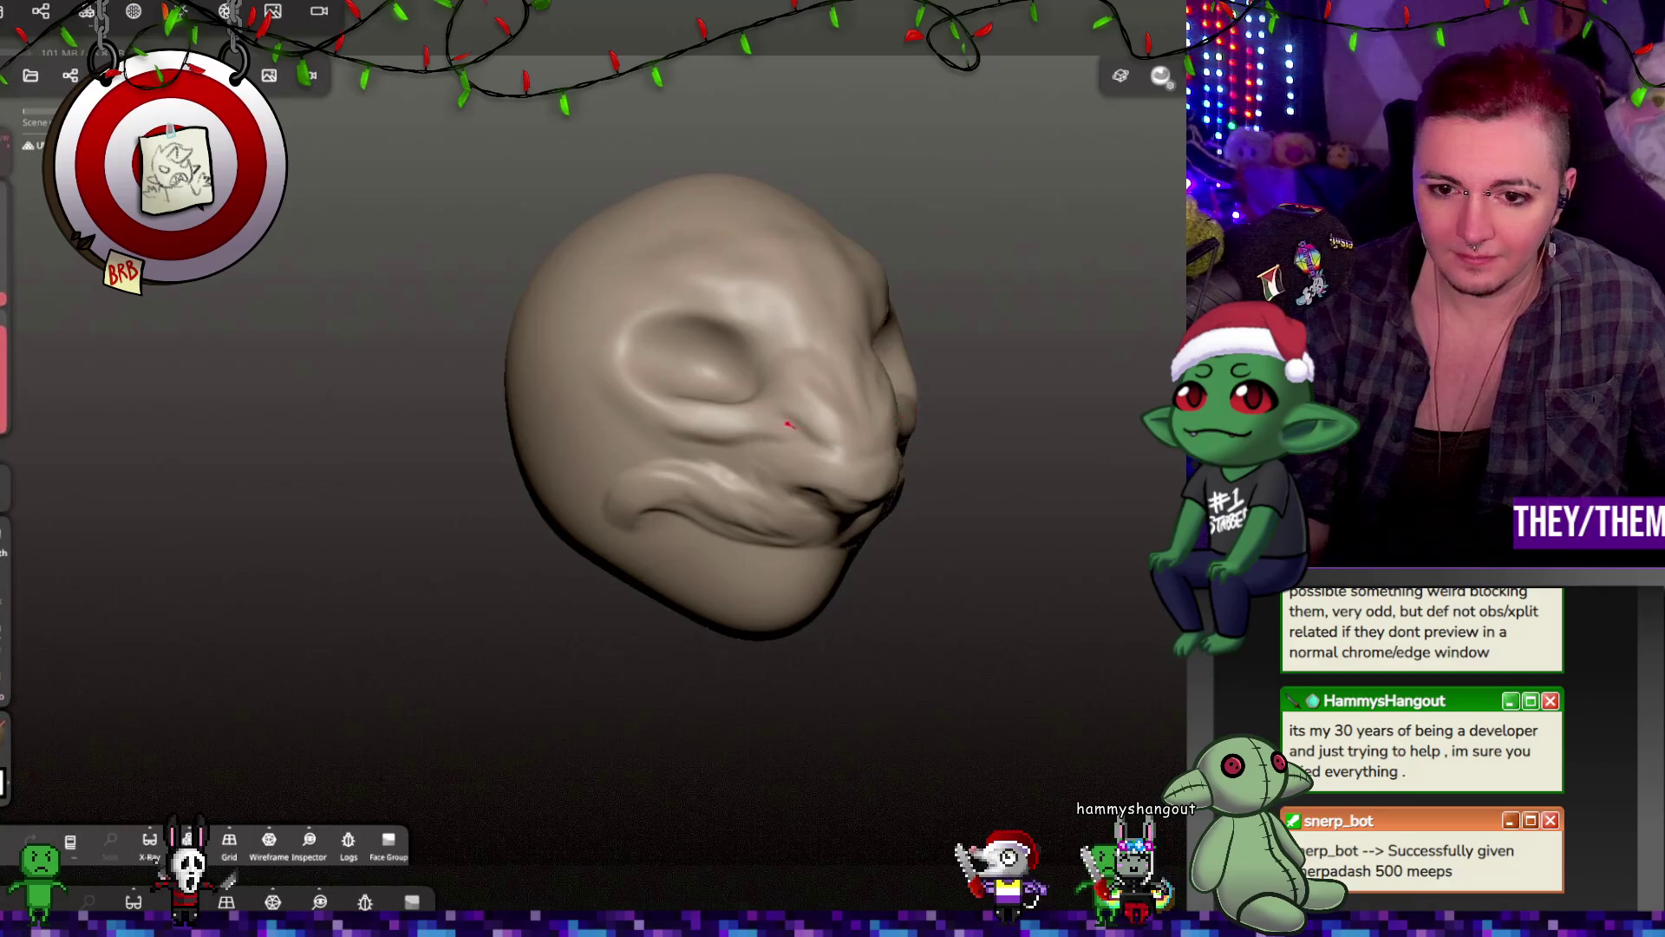
middle_click_drag(852, 434, 912, 395)
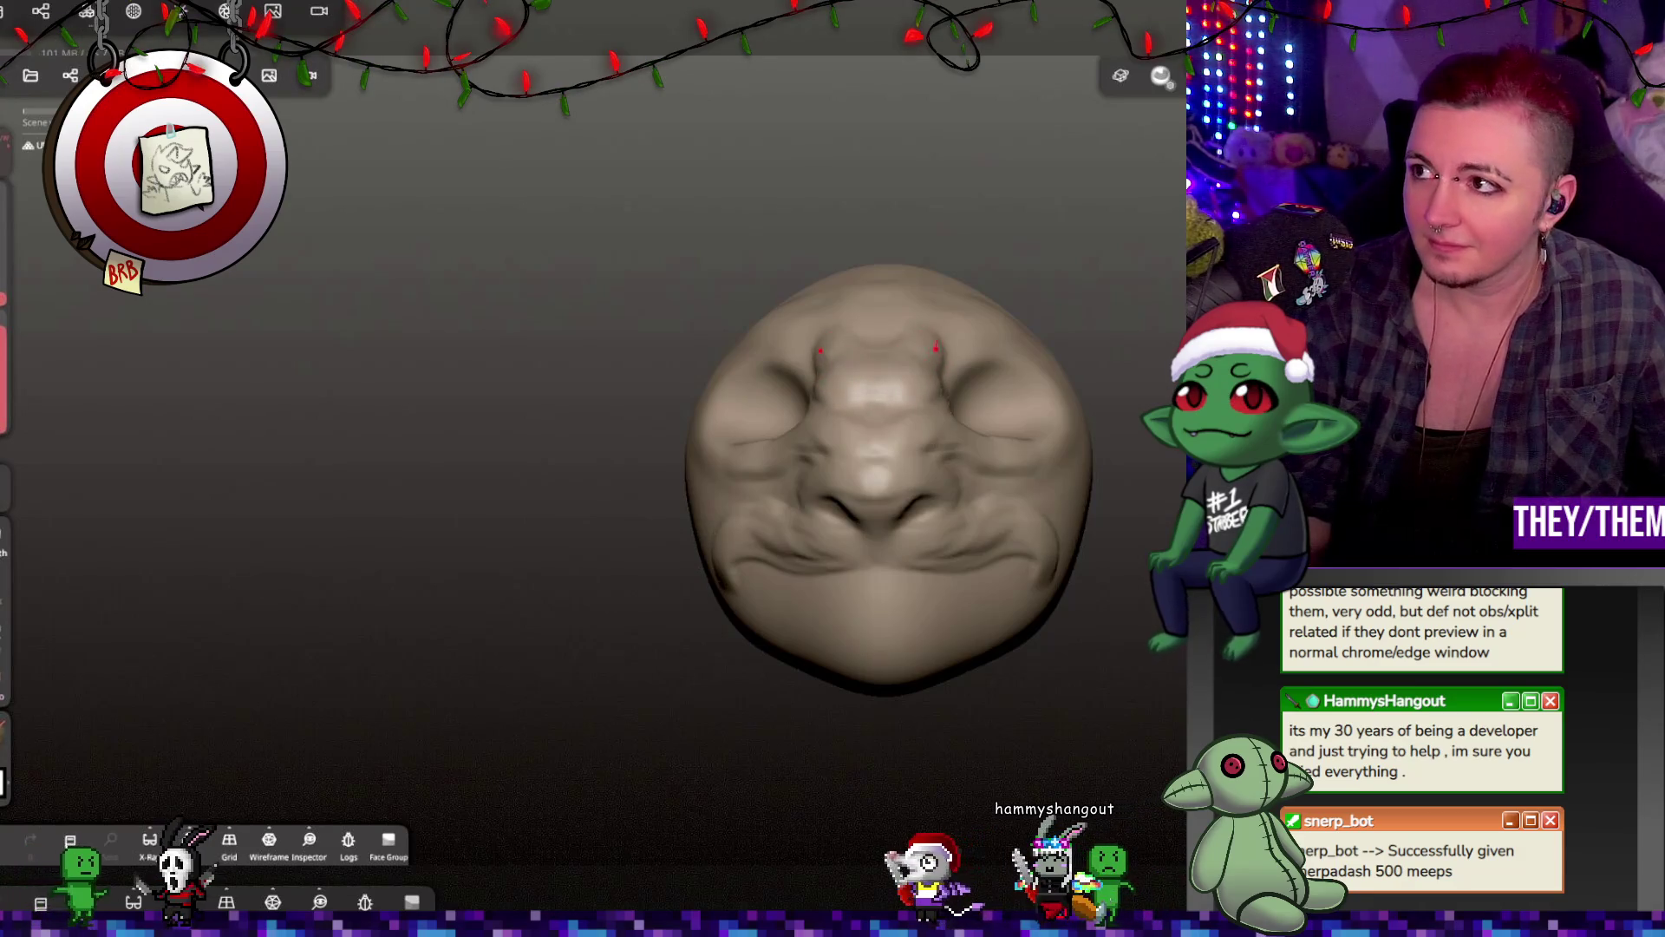
mouse_move(1119, 361)
middle_mouse_down()
mouse_move(1127, 457)
mouse_move(1096, 402)
mouse_move(951, 457)
middle_mouse_up()
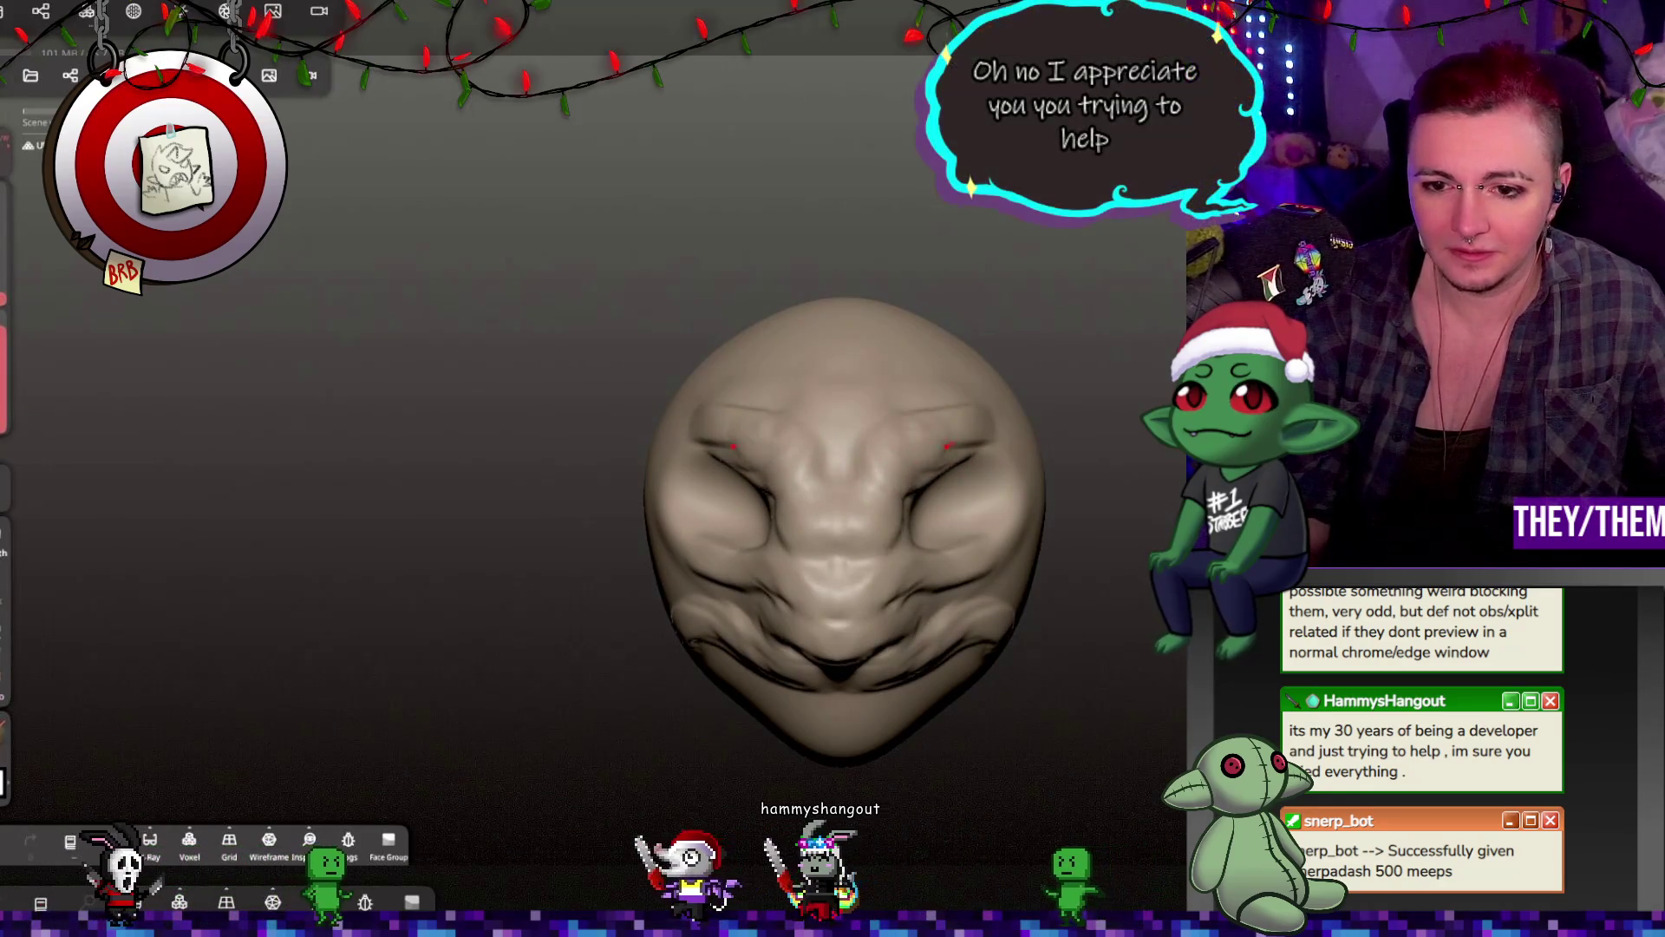
mouse_move(733, 447)
middle_mouse_down()
mouse_move(1157, 445)
mouse_move(823, 465)
mouse_move(802, 518)
middle_mouse_up()
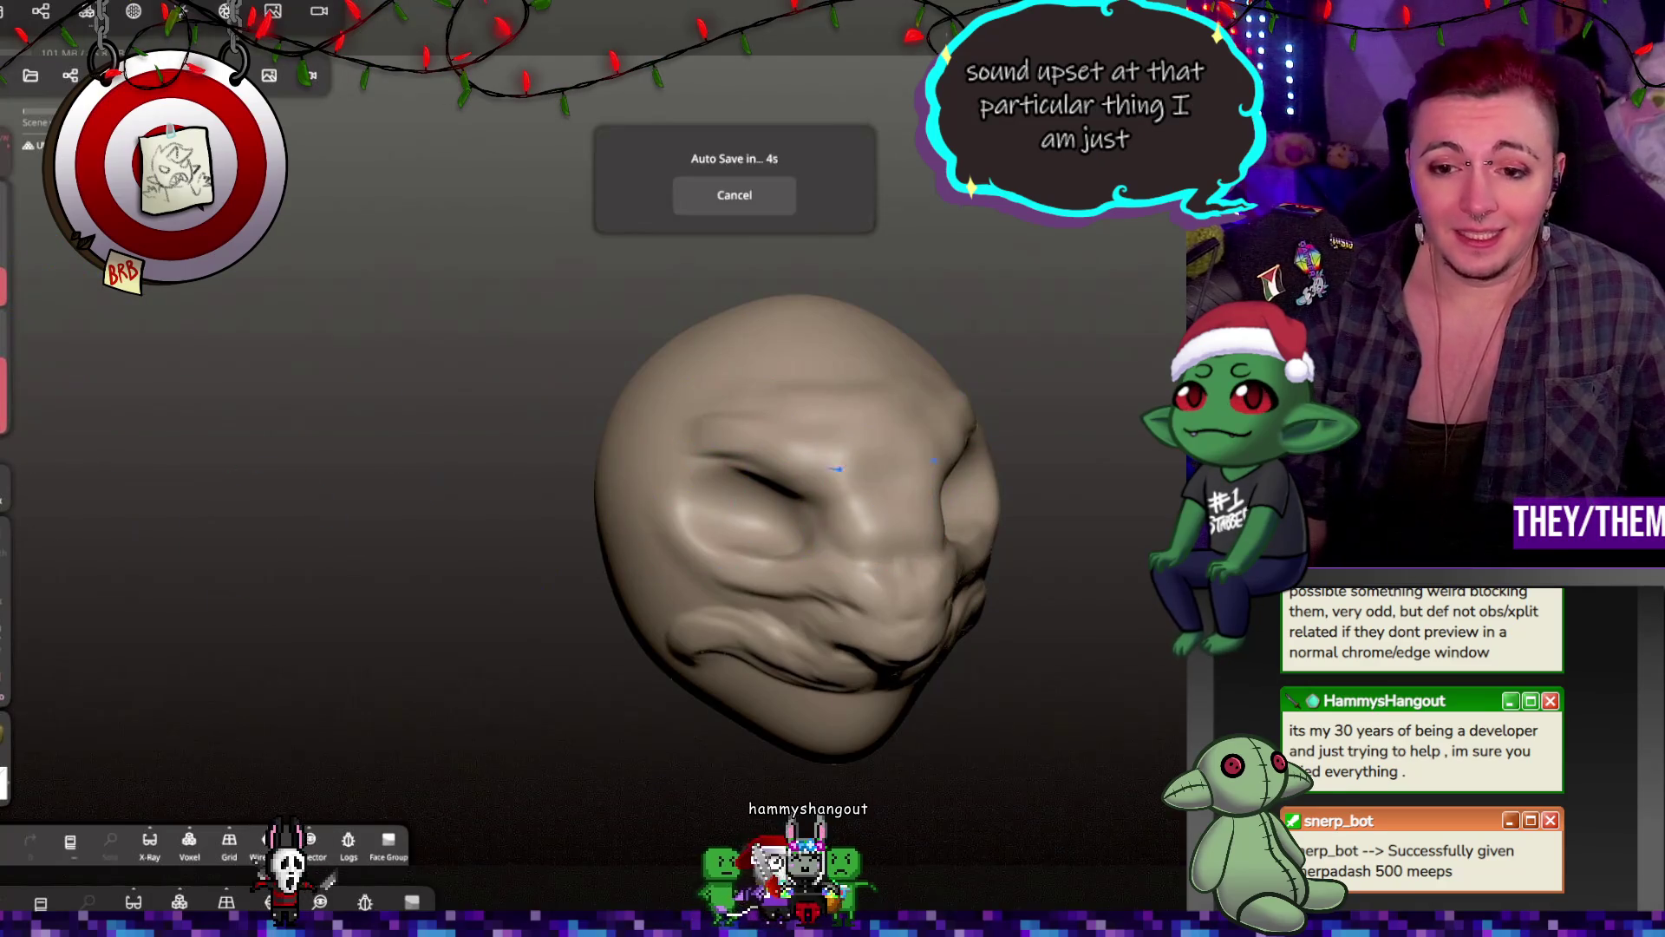
key("ctrl+z")
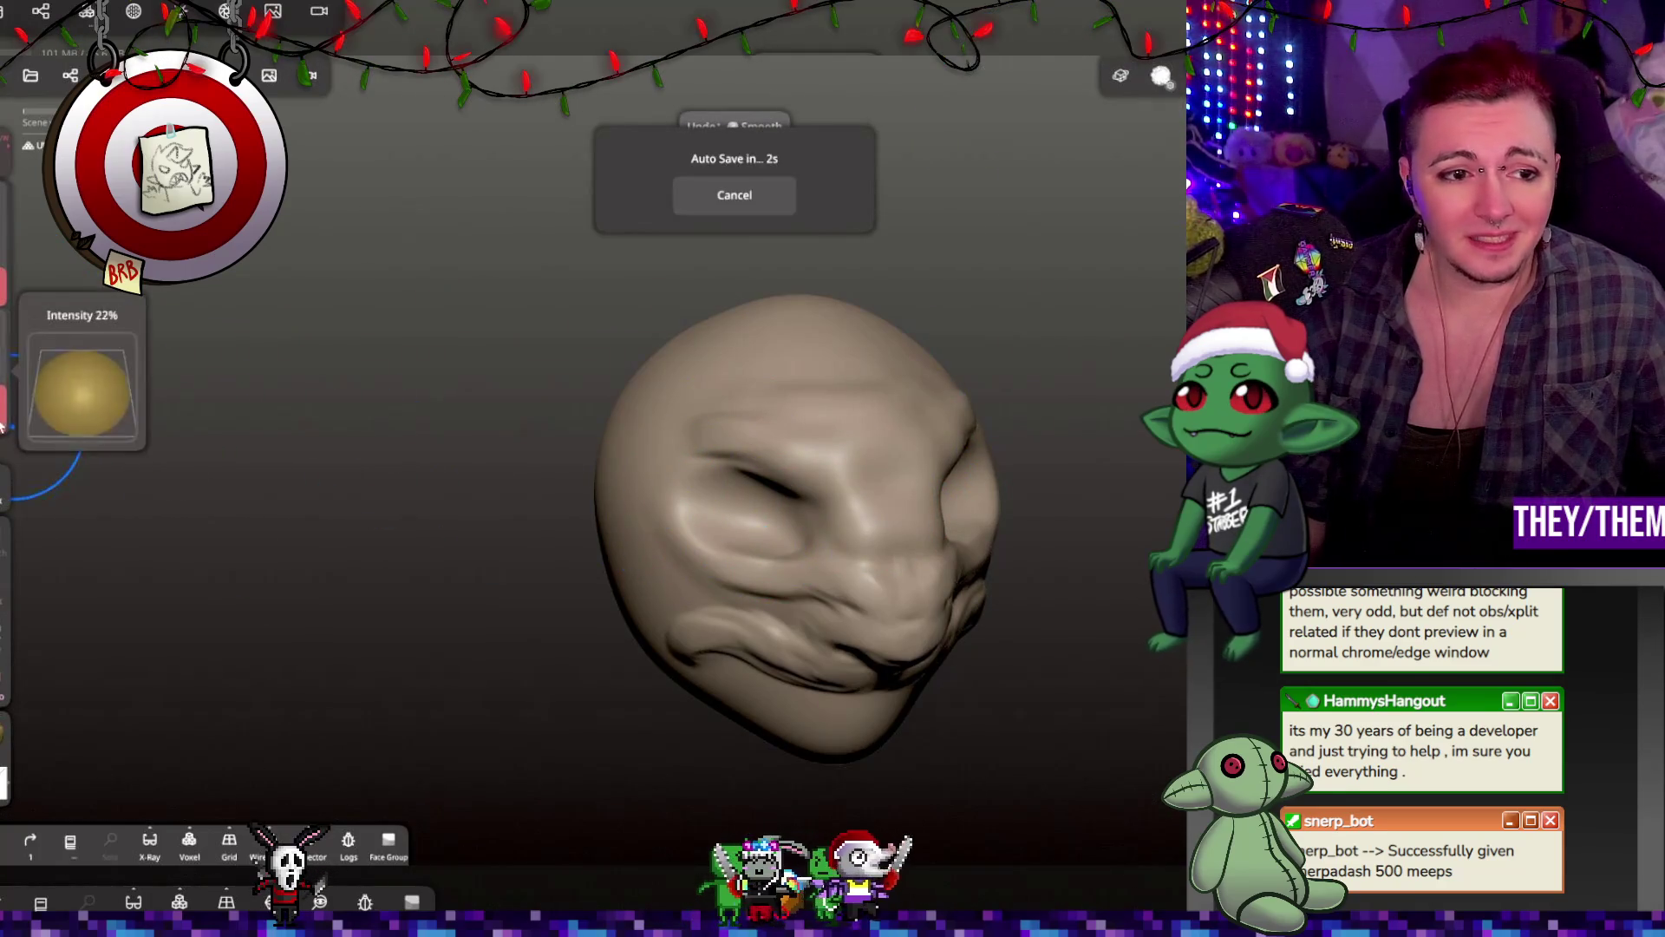
Step: Restore the mouth smoothing stroke and review the head from front, three-quarter and side views, briefly toggling Mask
key("ctrl+shift+z")
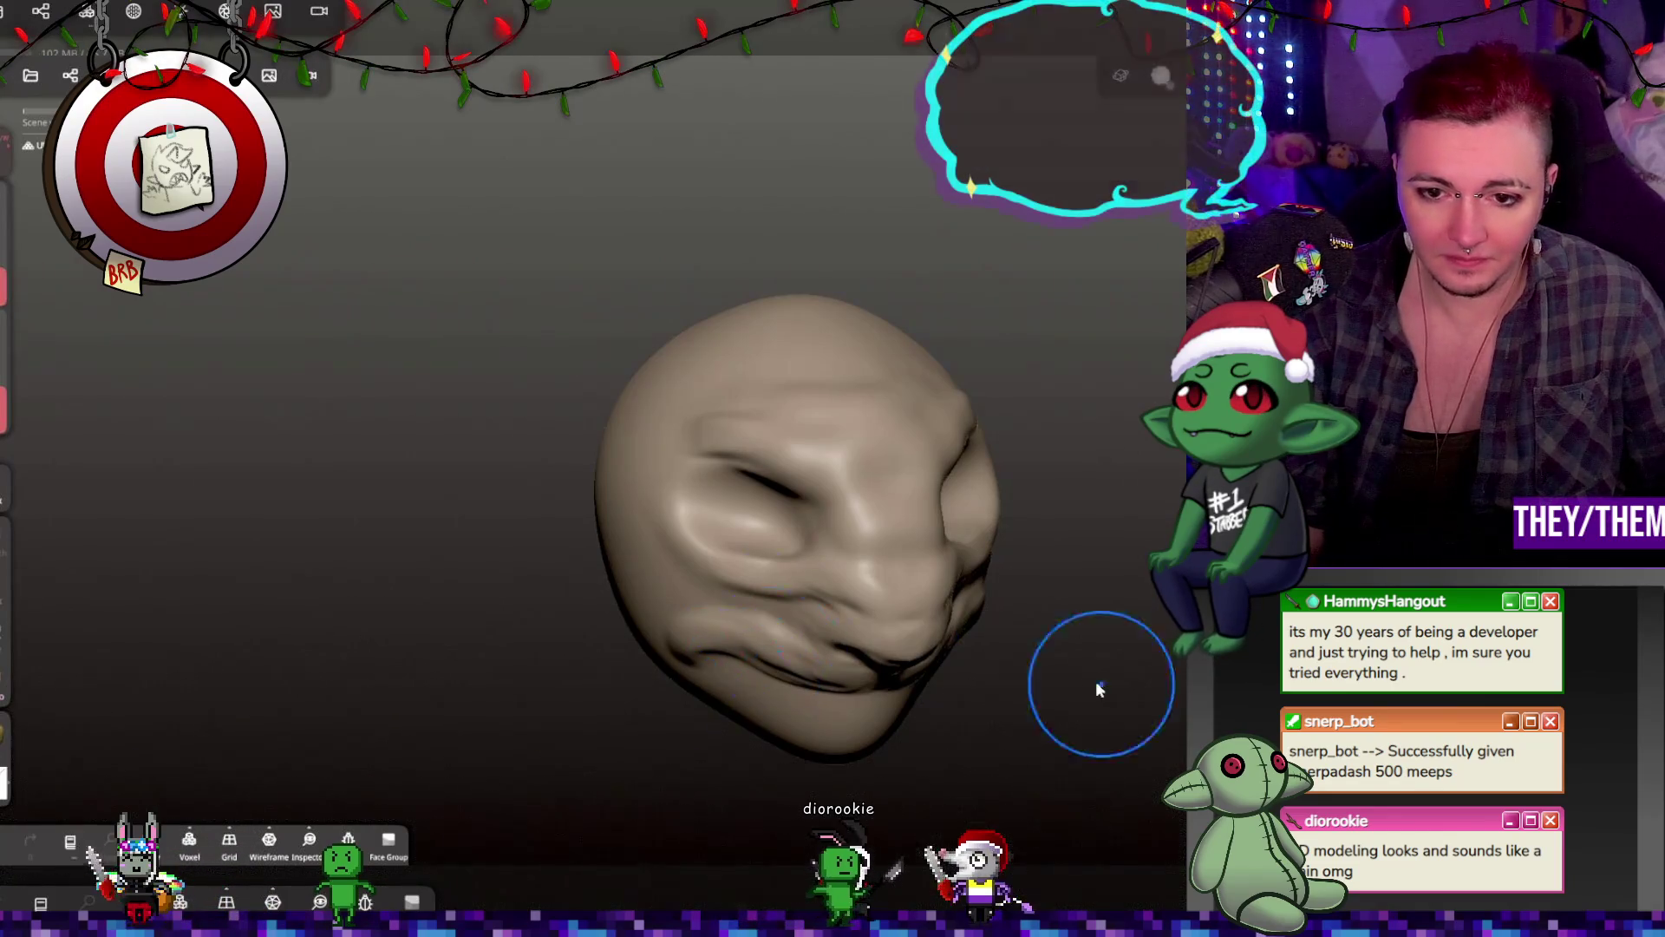
left_click_drag(1096, 680, 954, 598)
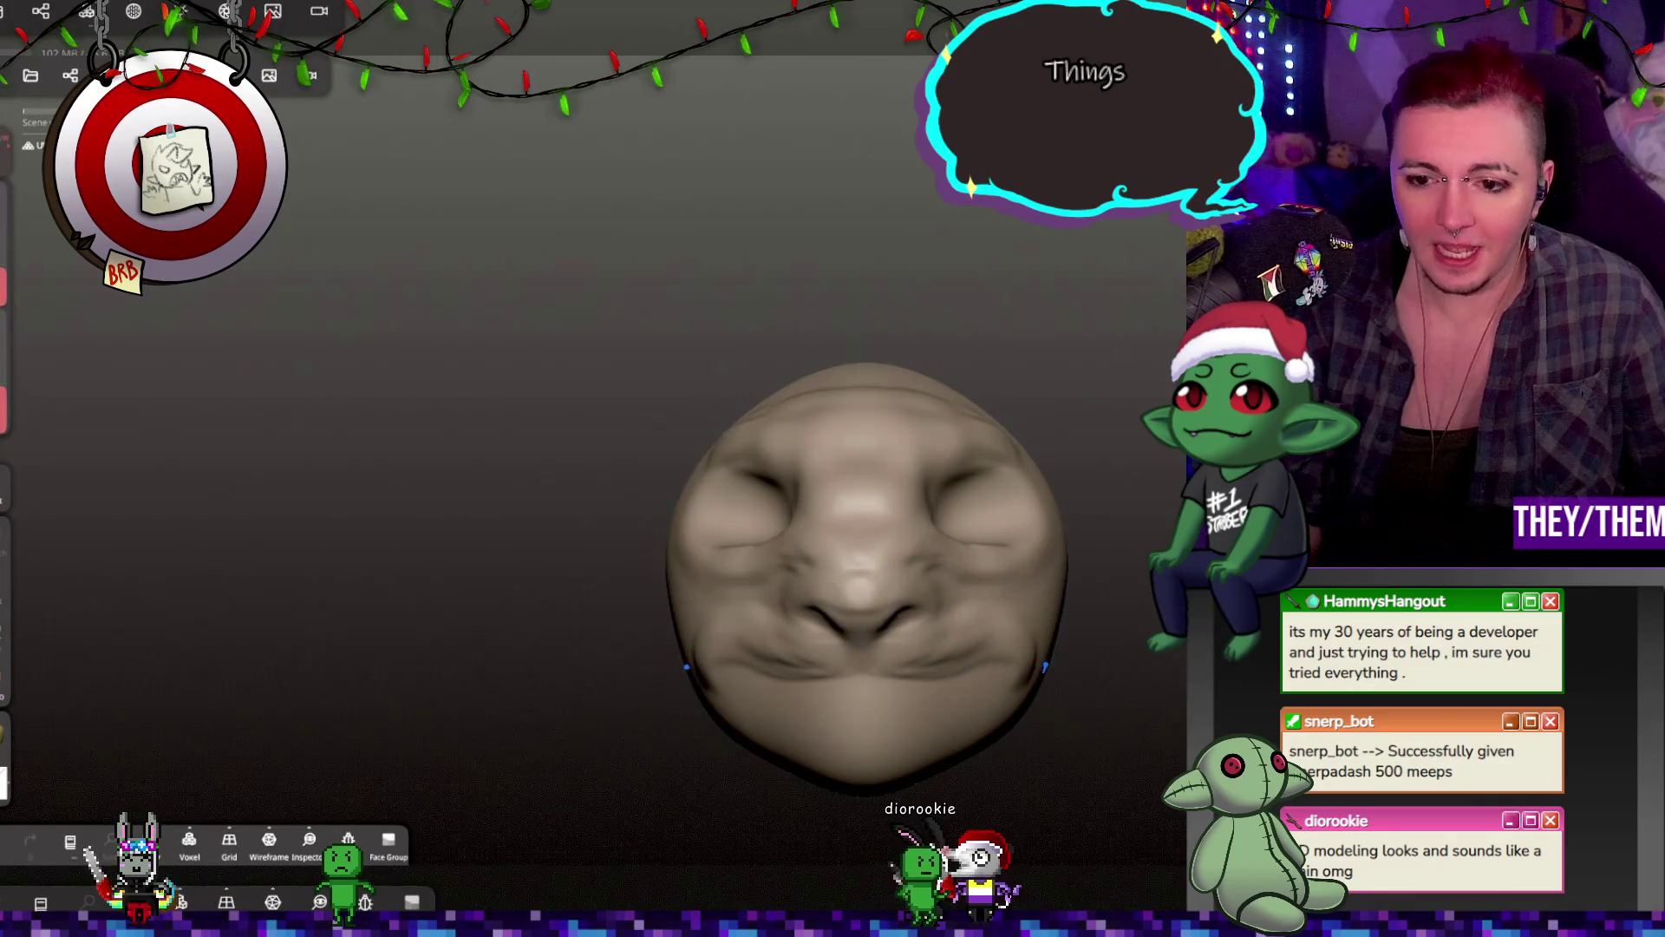
mouse_move(888, 562)
right_mouse_down()
mouse_move(913, 616)
mouse_move(990, 659)
right_mouse_up()
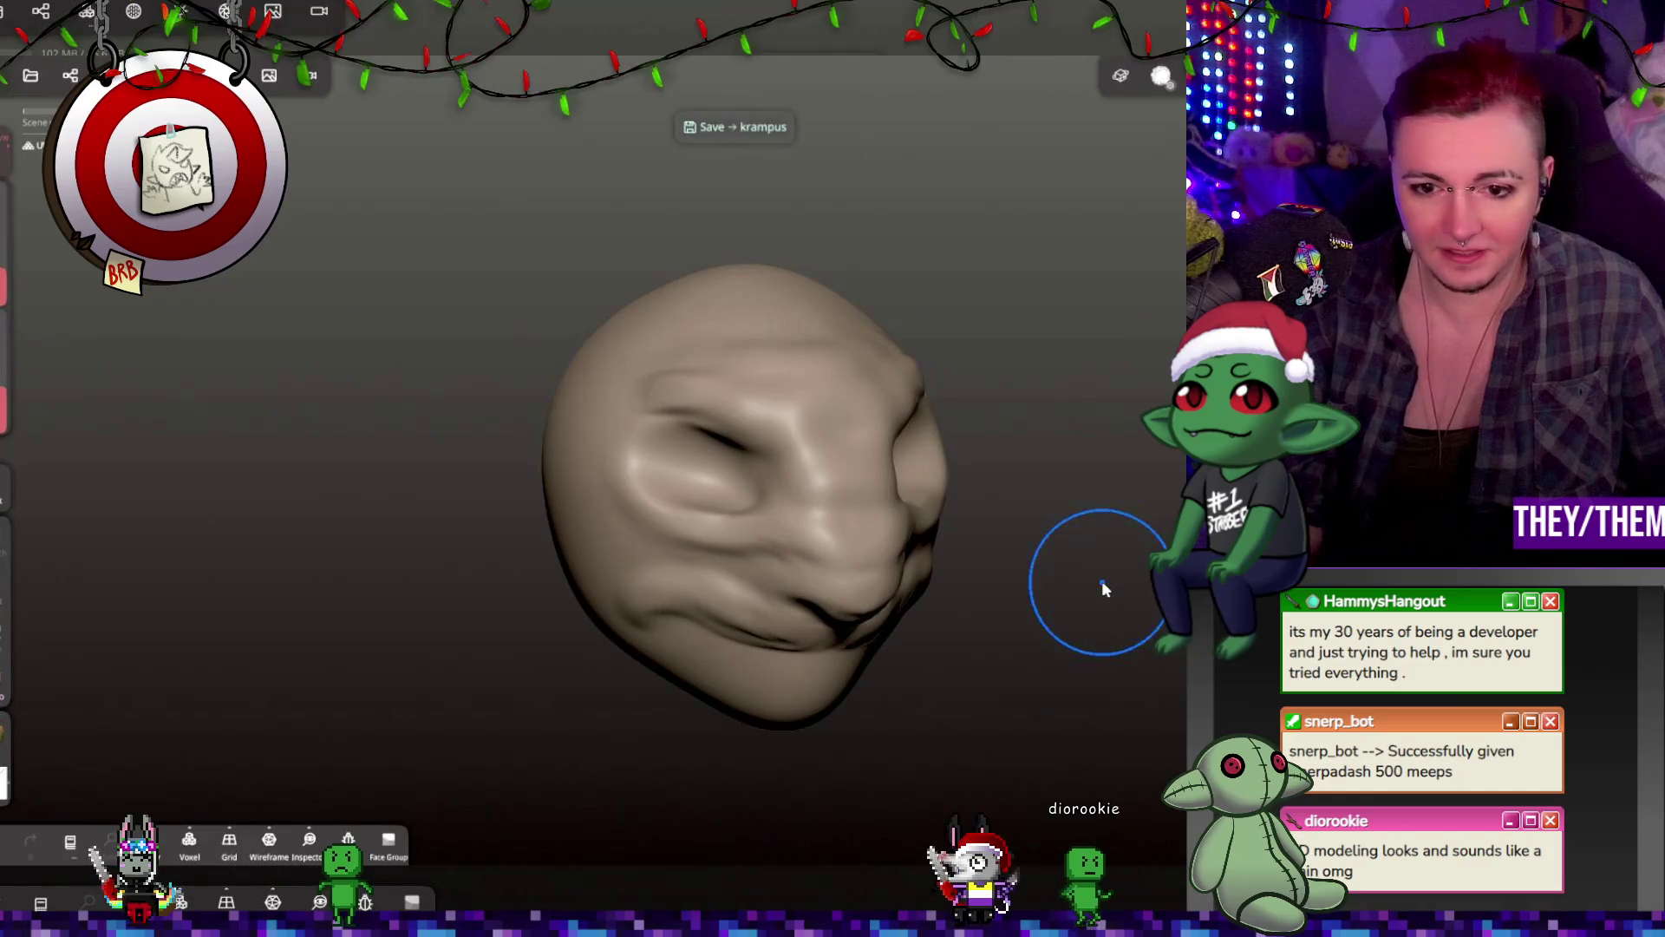
middle_click_drag(1115, 595, 1072, 539)
key("m")
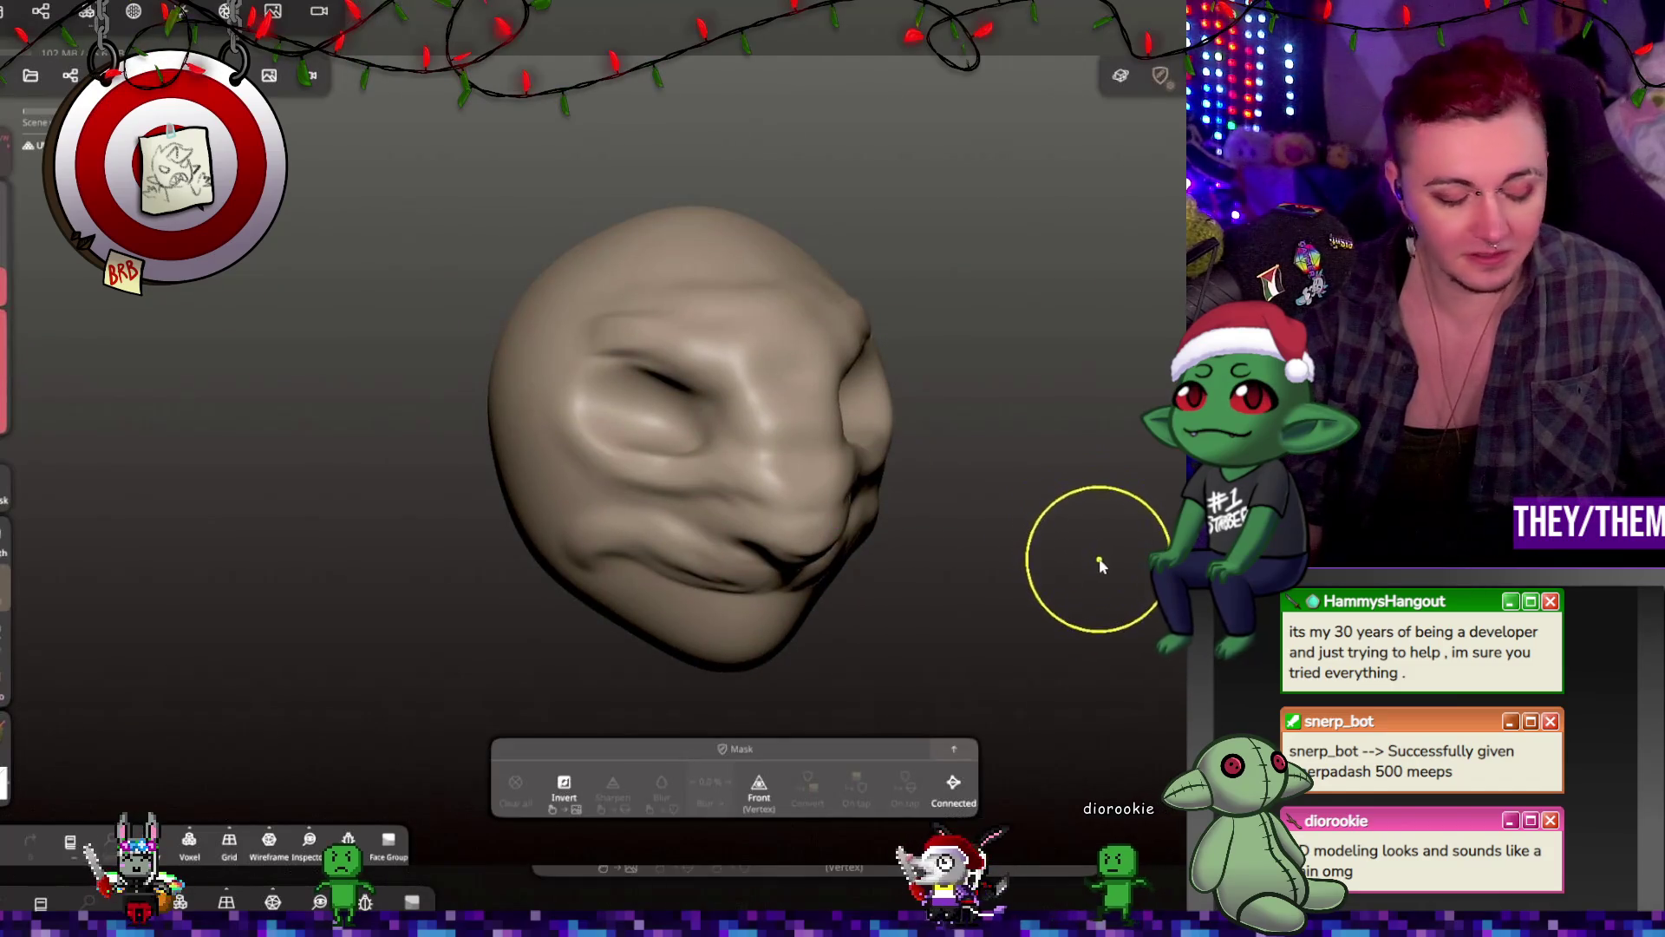
mouse_move(1097, 577)
right_mouse_down()
mouse_move(1053, 570)
mouse_move(798, 659)
right_mouse_up()
mouse_move(764, 460)
right_mouse_down()
mouse_move(613, 584)
mouse_move(754, 584)
mouse_move(659, 568)
mouse_move(965, 541)
right_mouse_up()
mouse_move(616, 369)
right_mouse_down()
mouse_move(976, 387)
mouse_move(738, 432)
mouse_move(850, 490)
mouse_move(792, 454)
mouse_move(688, 453)
mouse_move(881, 532)
mouse_move(839, 534)
mouse_move(800, 595)
right_mouse_up()
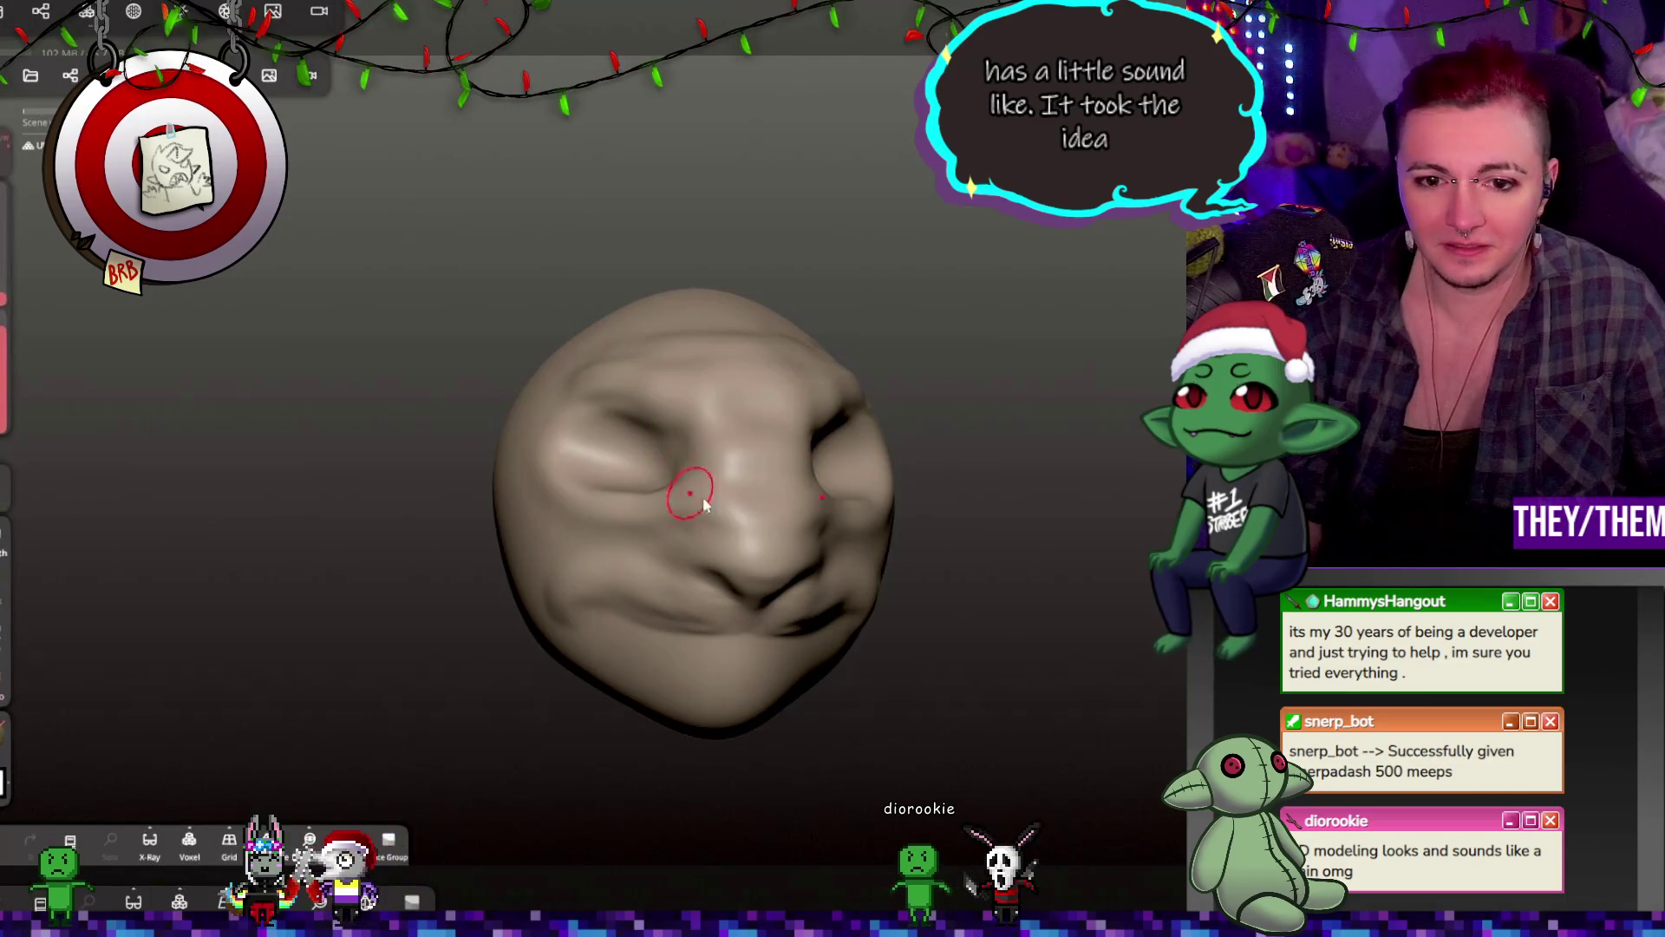
Step: Carve mirrored furrow ridges between the eyes and check them from front, three-quarter and profile views
right_click_drag(704, 506, 882, 593)
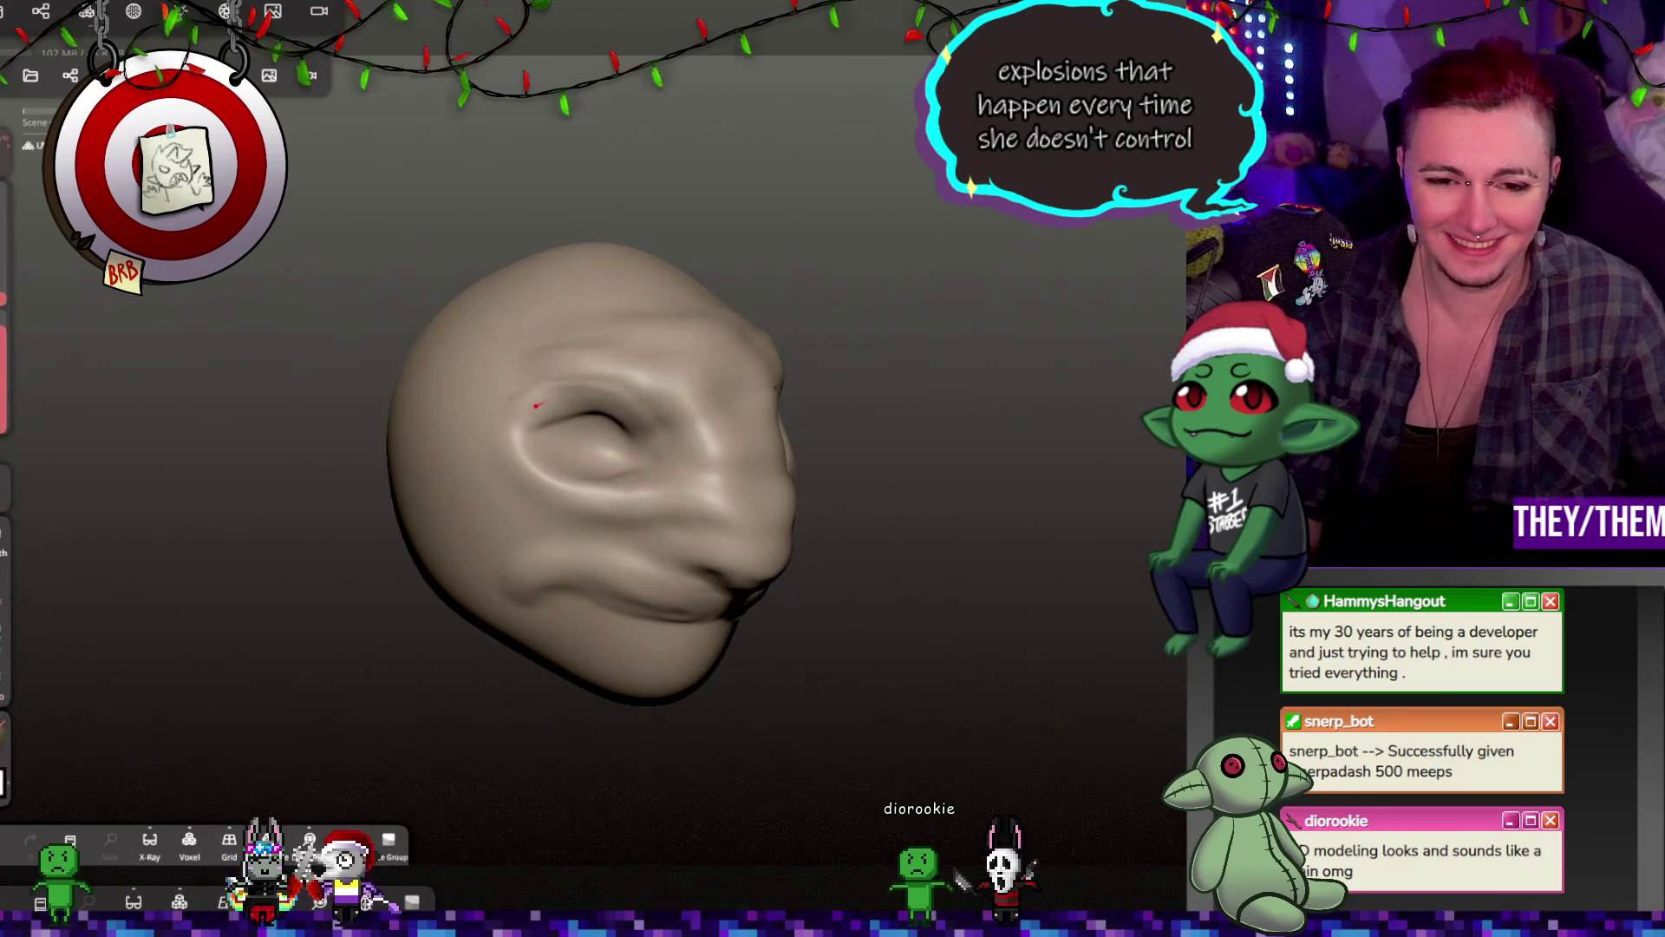
right_click_drag(648, 438, 733, 412)
left_click_drag(755, 433, 763, 395)
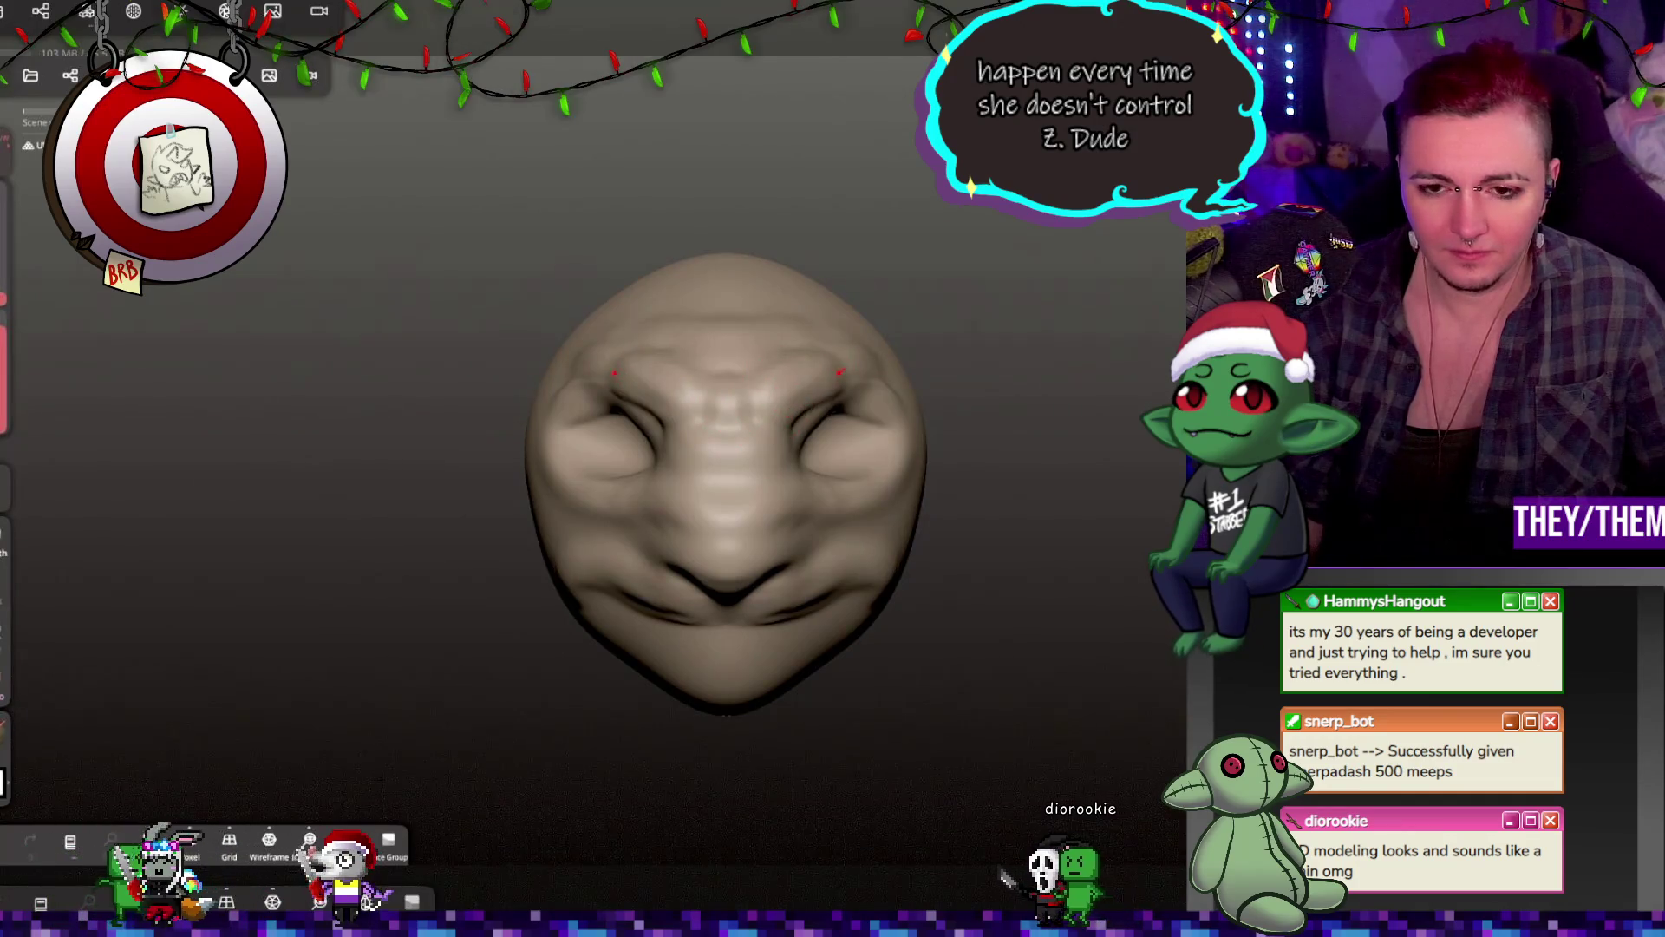
mouse_move(943, 439)
left_mouse_down()
mouse_move(907, 502)
mouse_move(824, 501)
left_mouse_up()
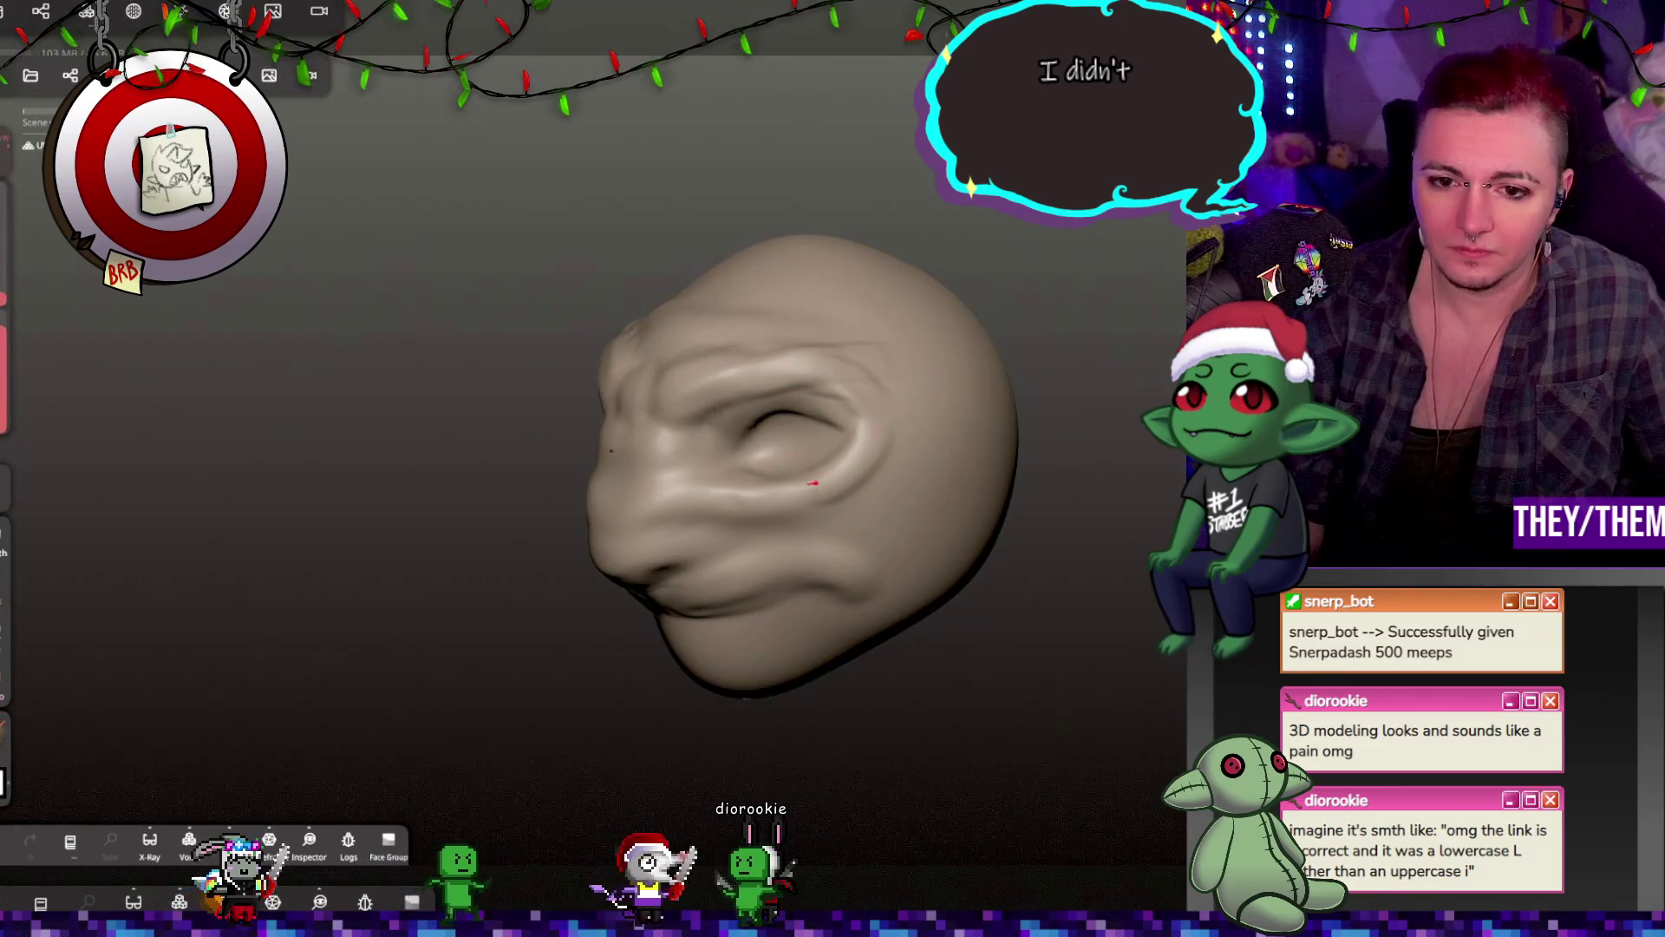
mouse_move(840, 521)
left_mouse_down()
mouse_move(921, 483)
mouse_move(910, 511)
left_mouse_up()
mouse_move(724, 562)
left_mouse_down()
mouse_move(871, 581)
mouse_move(1052, 564)
left_mouse_up()
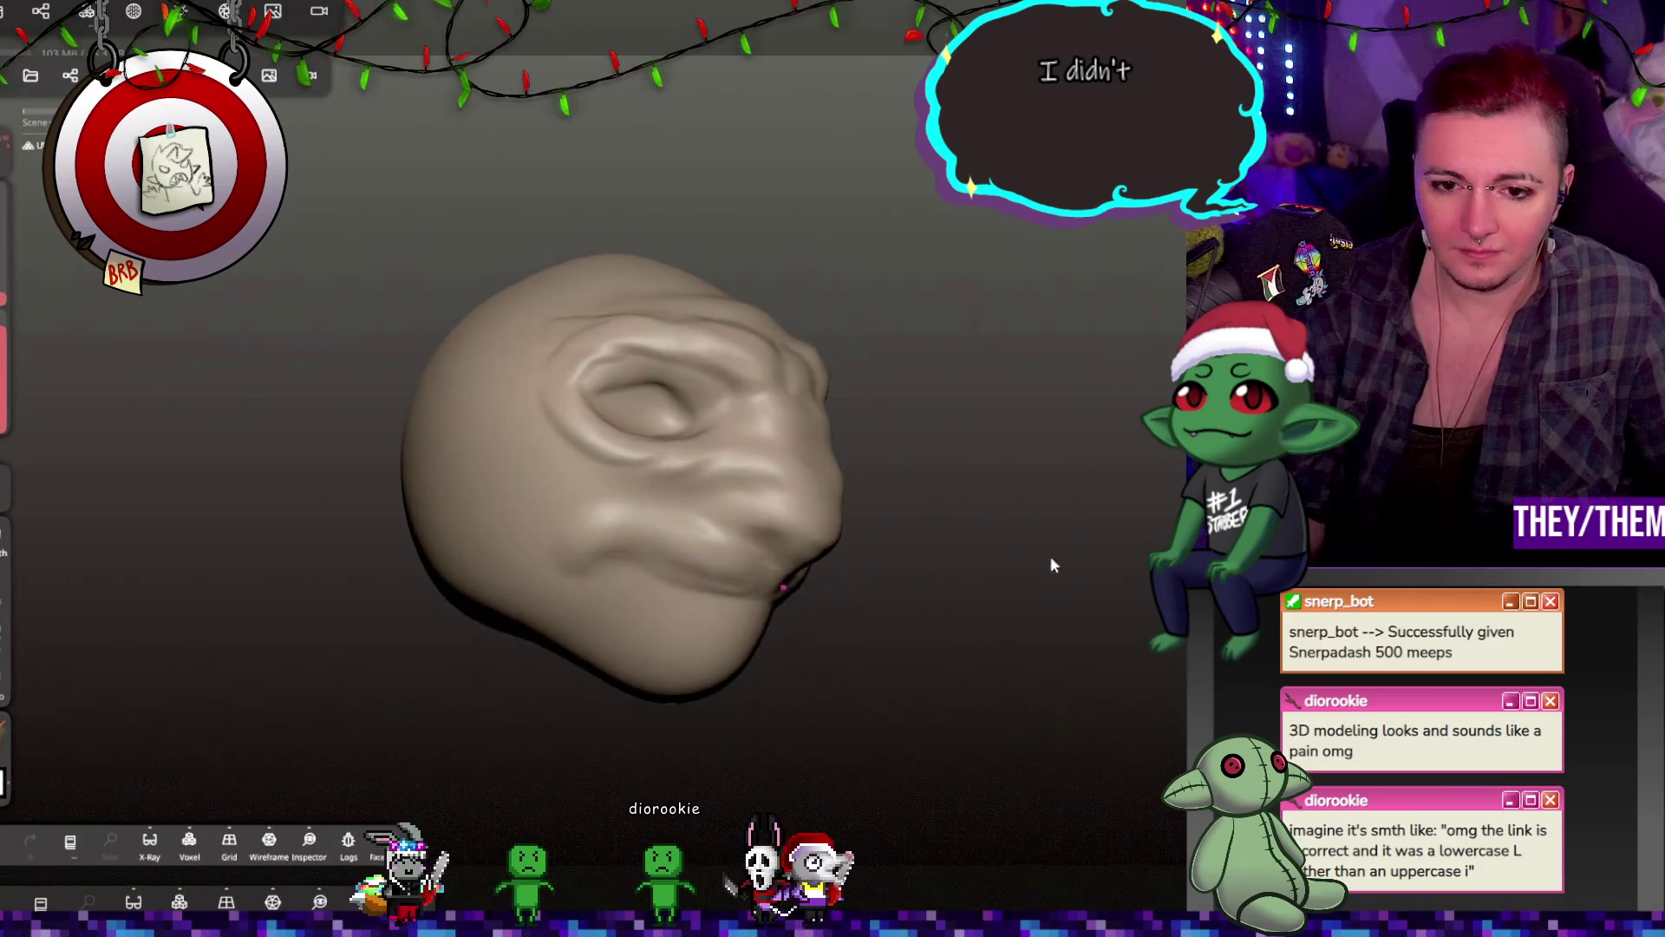
mouse_move(834, 564)
left_mouse_down()
mouse_move(737, 568)
mouse_move(840, 573)
mouse_move(911, 617)
mouse_move(788, 506)
mouse_move(866, 534)
mouse_move(862, 496)
mouse_move(1017, 549)
mouse_move(996, 513)
mouse_move(685, 543)
left_mouse_up()
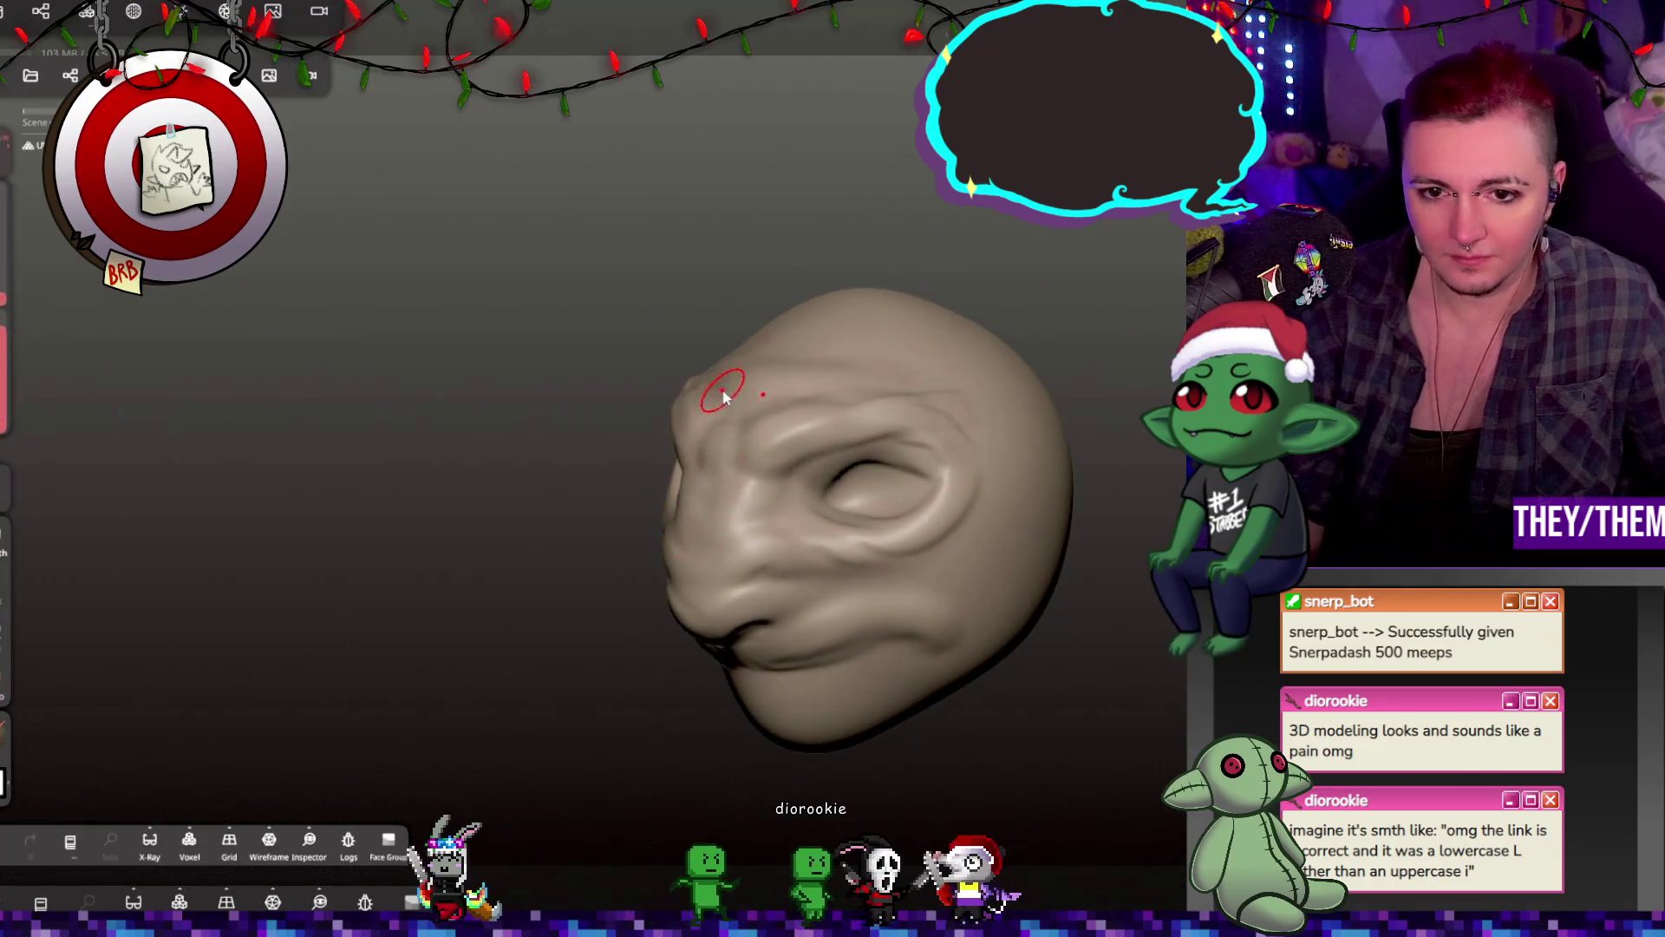
left_click_drag(740, 361, 732, 364)
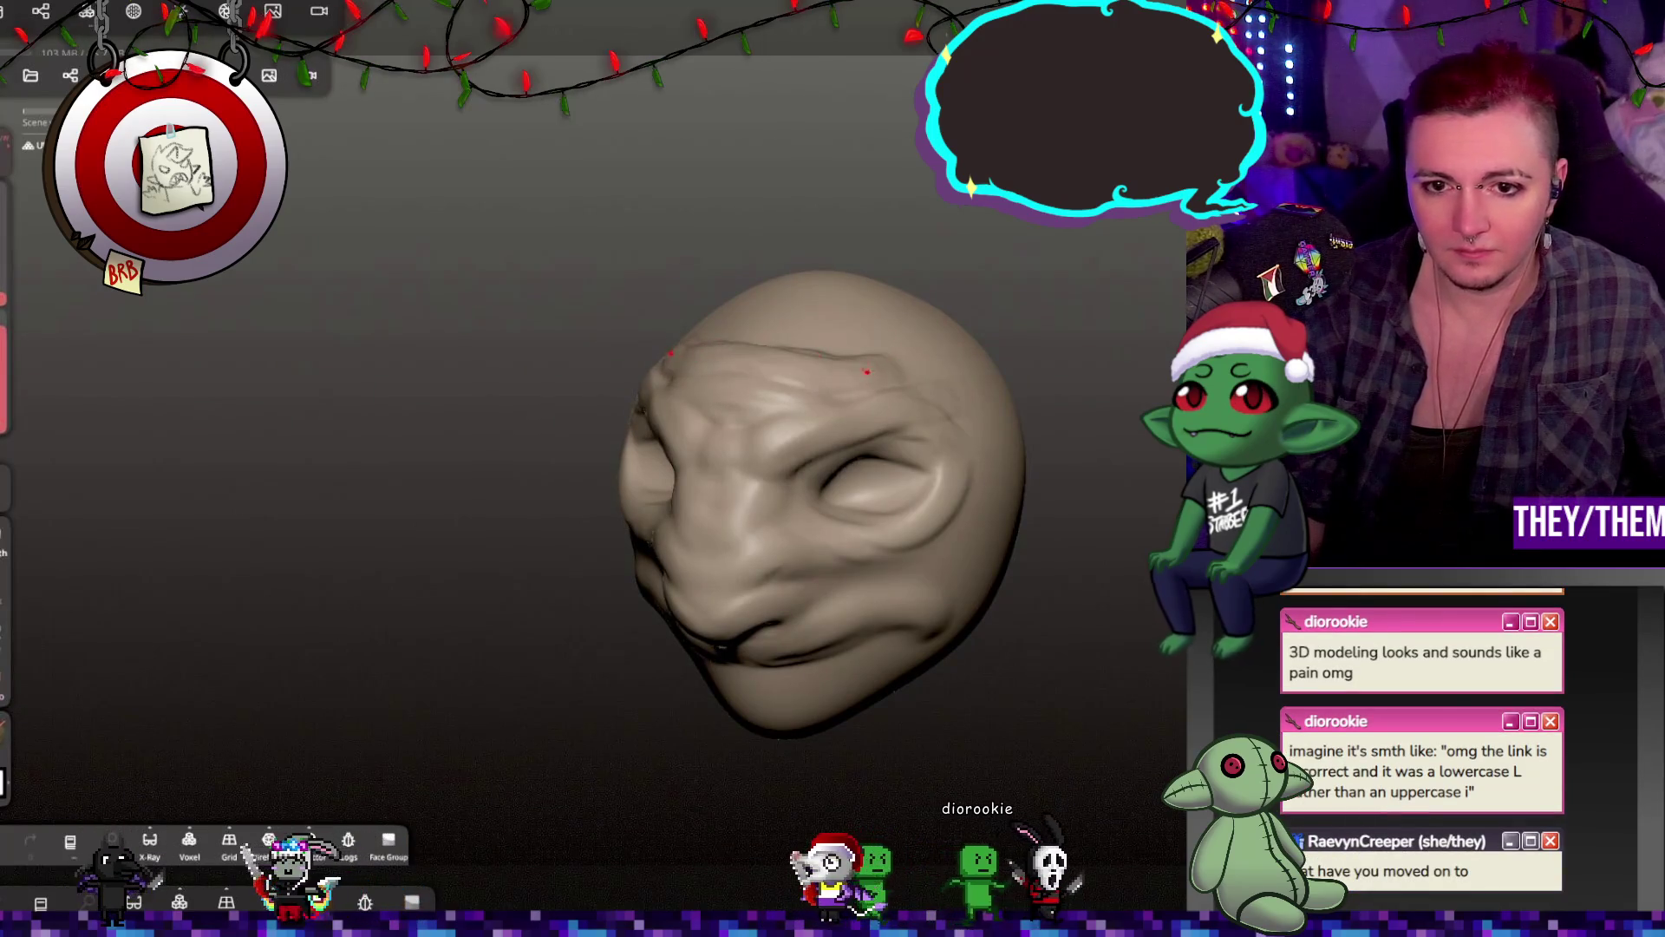
mouse_move(804, 347)
left_mouse_down()
mouse_move(948, 435)
mouse_move(903, 379)
mouse_move(996, 334)
mouse_move(980, 392)
left_mouse_up()
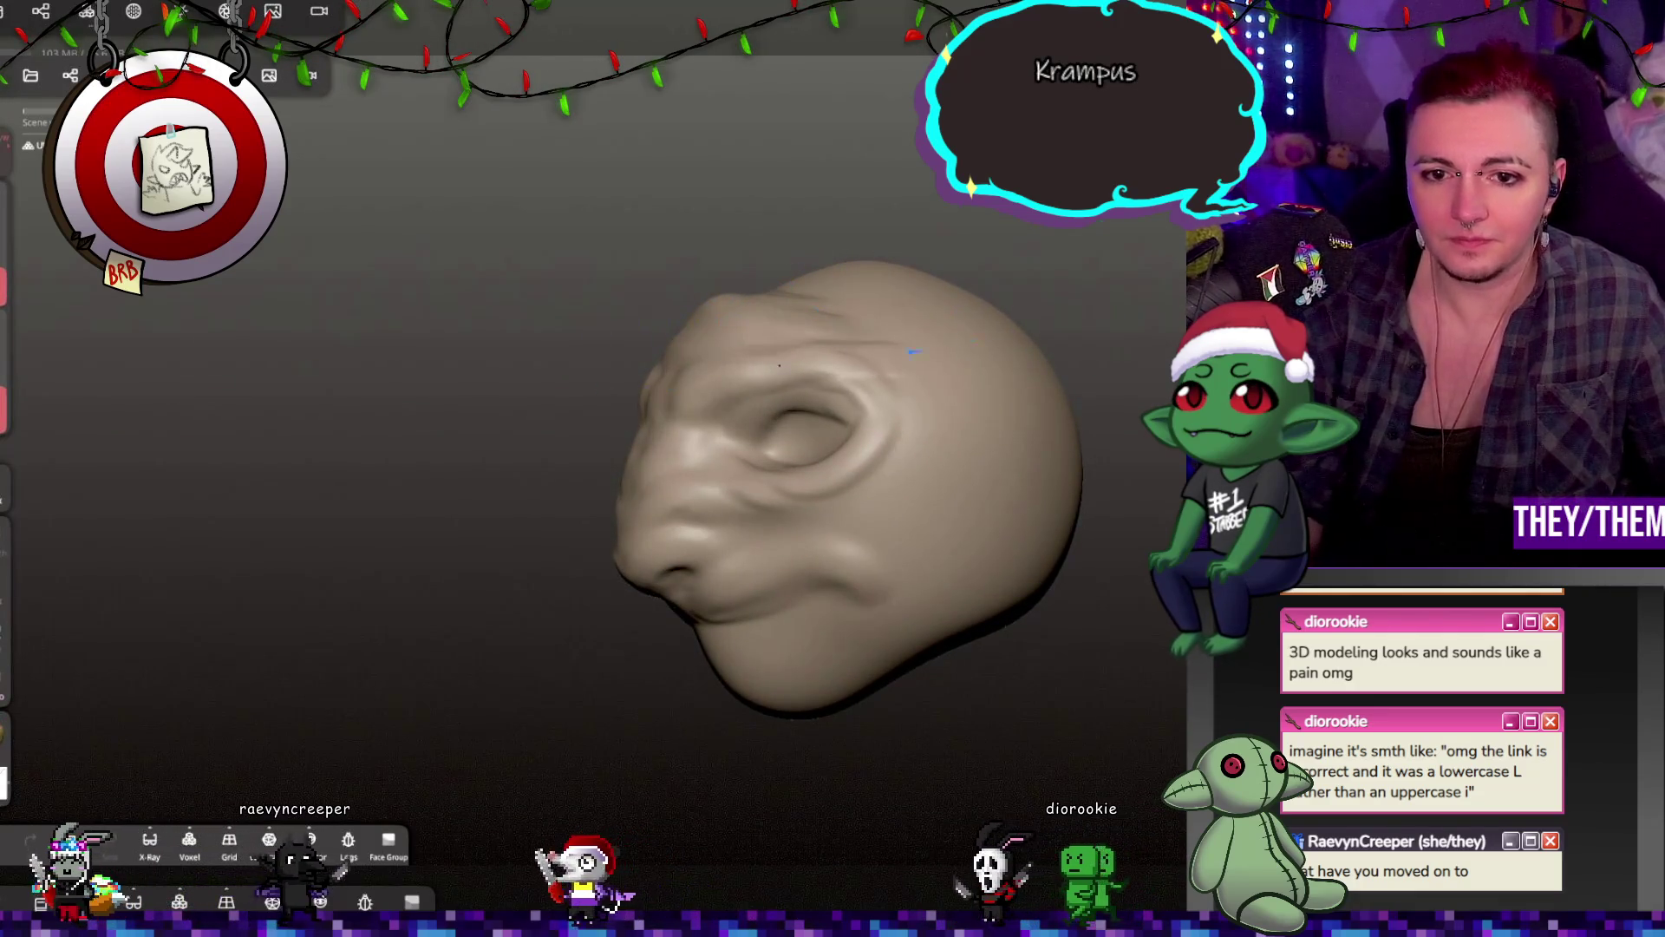
mouse_move(997, 625)
left_mouse_down()
mouse_move(1152, 687)
mouse_move(989, 596)
mouse_move(1078, 458)
mouse_move(1202, 425)
mouse_move(1162, 522)
mouse_move(1116, 564)
mouse_move(1037, 583)
mouse_move(743, 539)
mouse_move(599, 580)
mouse_move(662, 521)
mouse_move(1143, 528)
mouse_move(857, 503)
mouse_move(895, 348)
mouse_move(897, 423)
mouse_move(859, 477)
mouse_move(1028, 563)
mouse_move(998, 555)
left_mouse_up()
Step: Zoom in on the mouth and compare the protruding lower lip from profile, front and three-quarter views
scroll(897, 423, "up", 3)
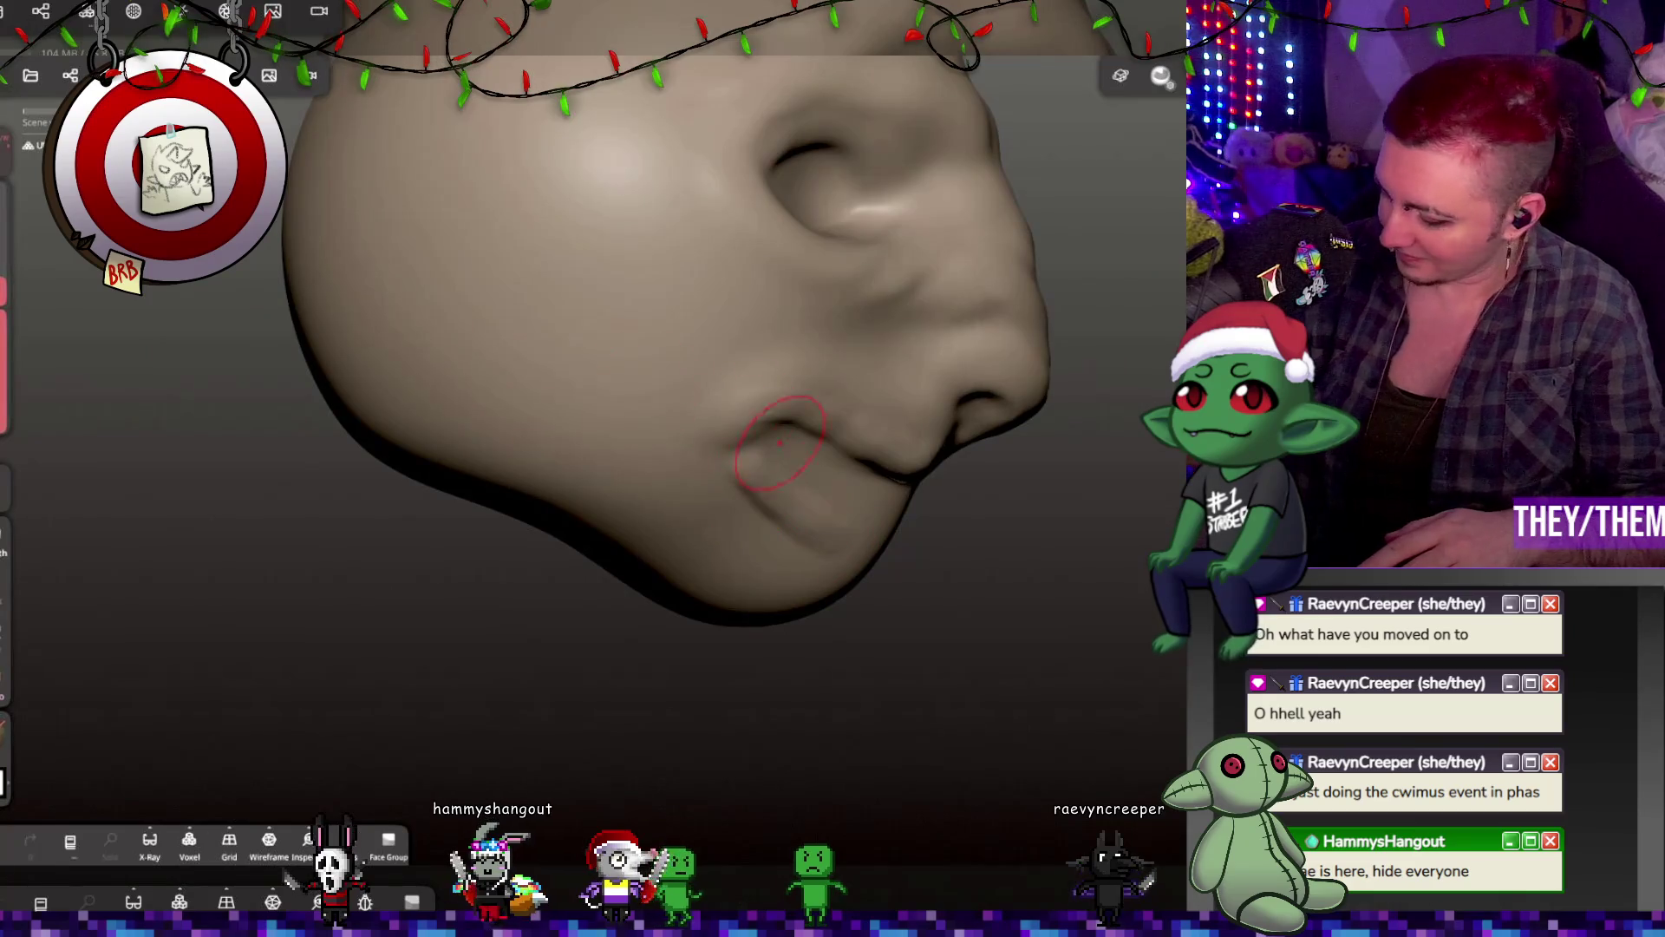
left_click_drag(851, 545, 538, 548)
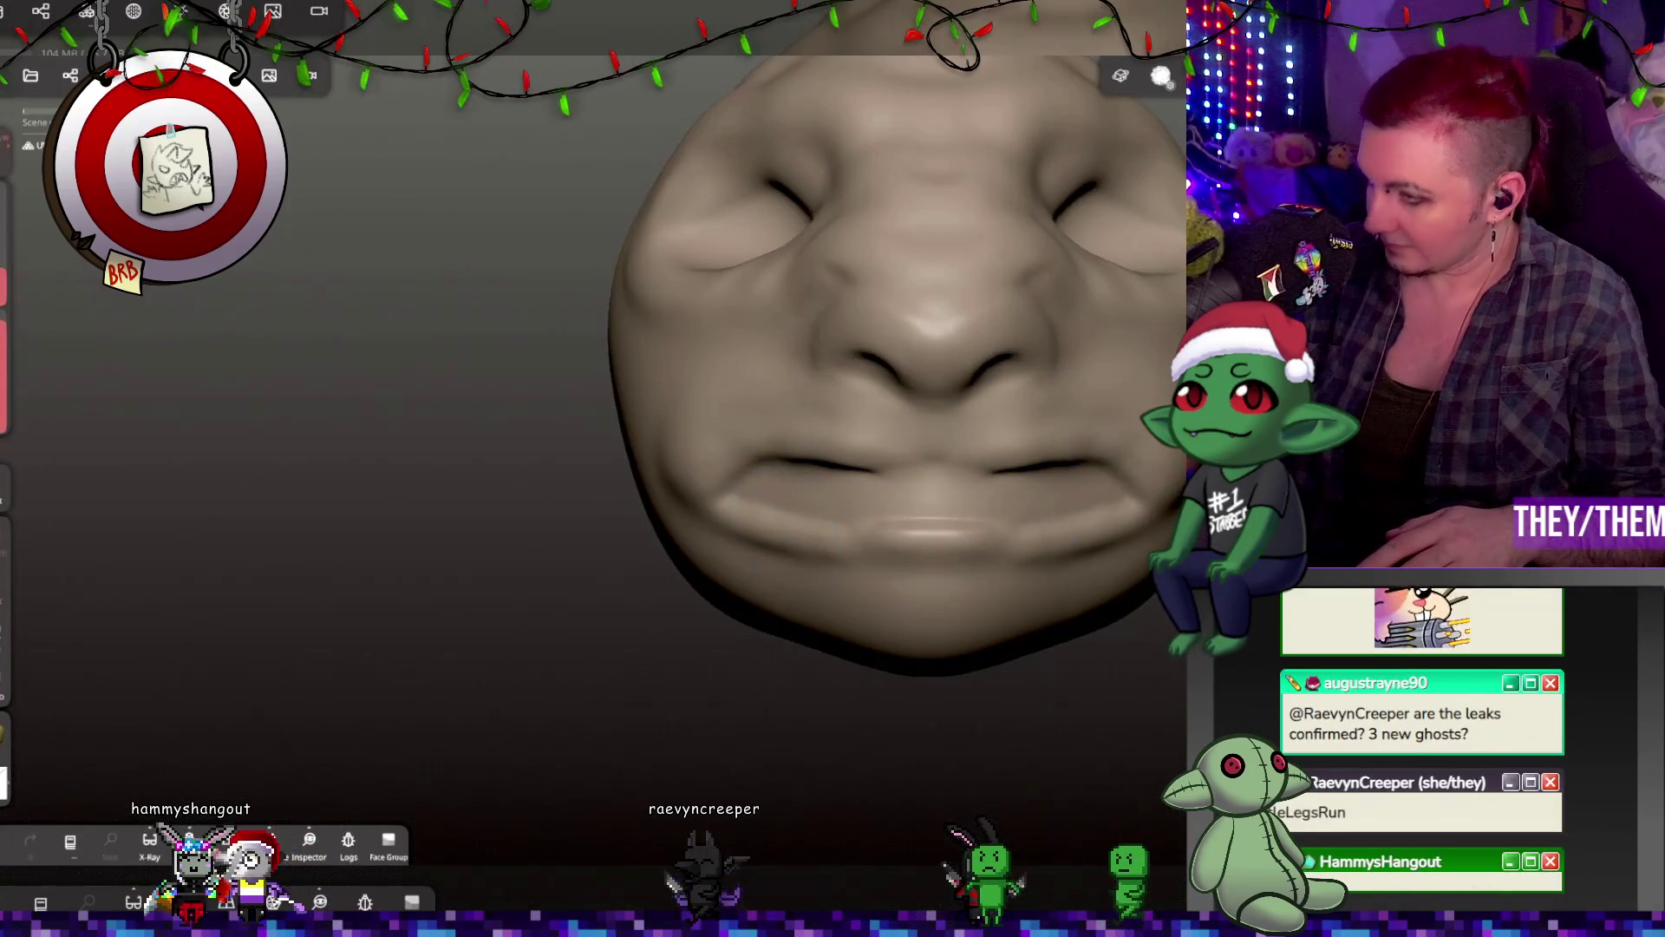
mouse_move(1095, 471)
left_mouse_down()
mouse_move(1154, 390)
mouse_move(1110, 380)
left_mouse_up()
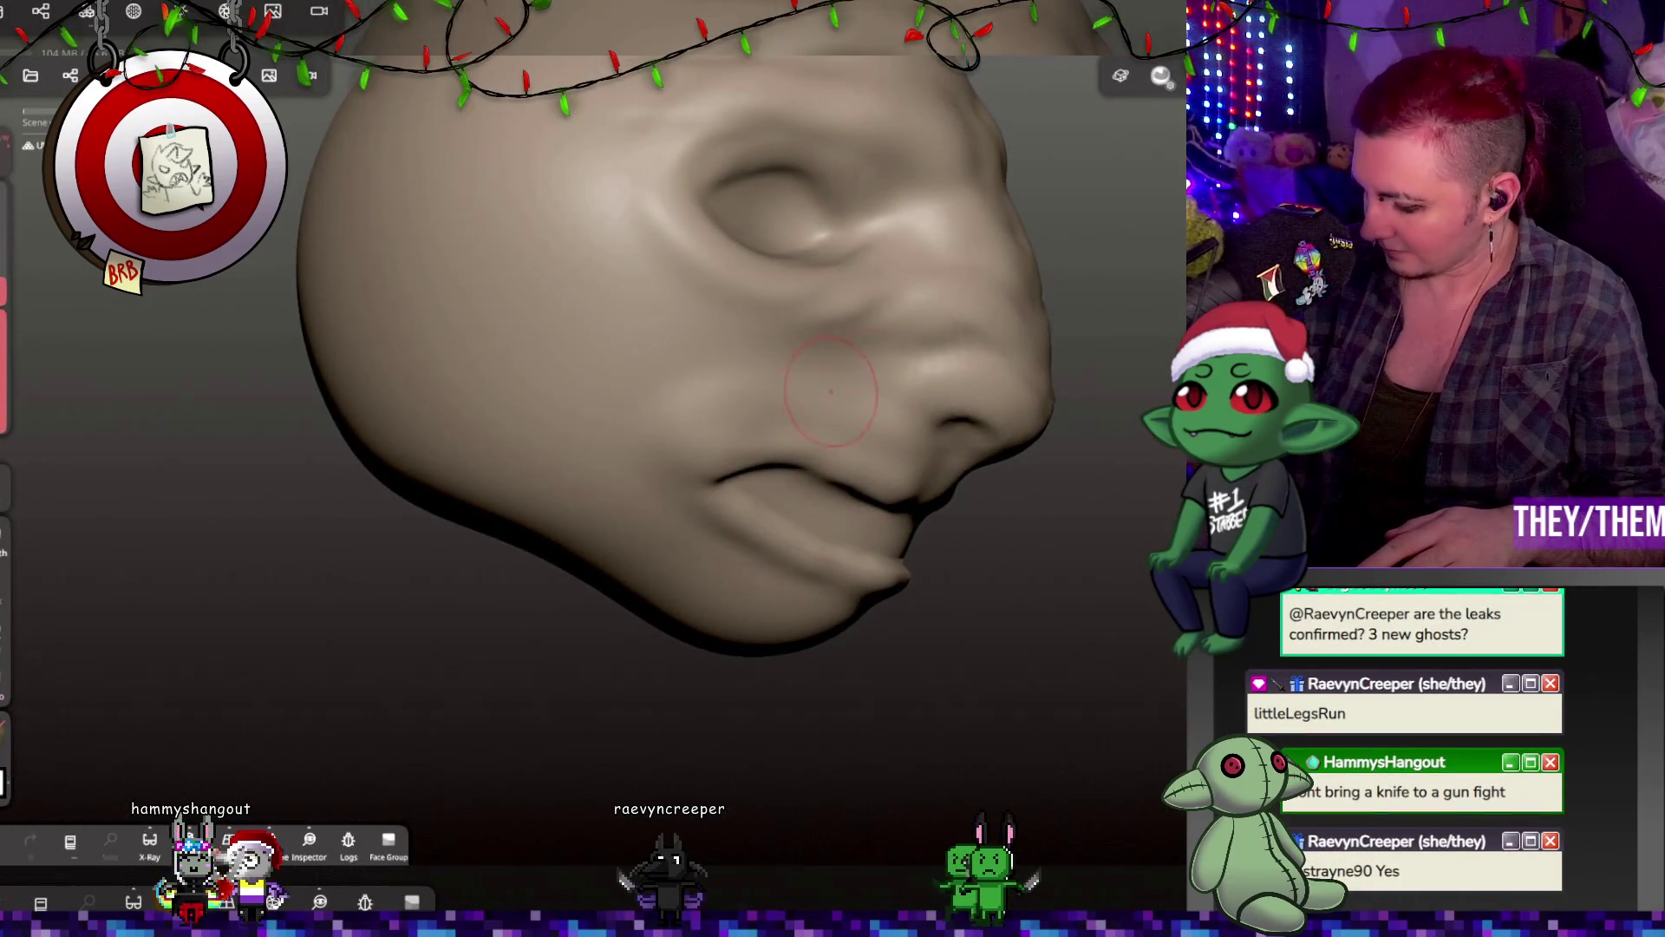
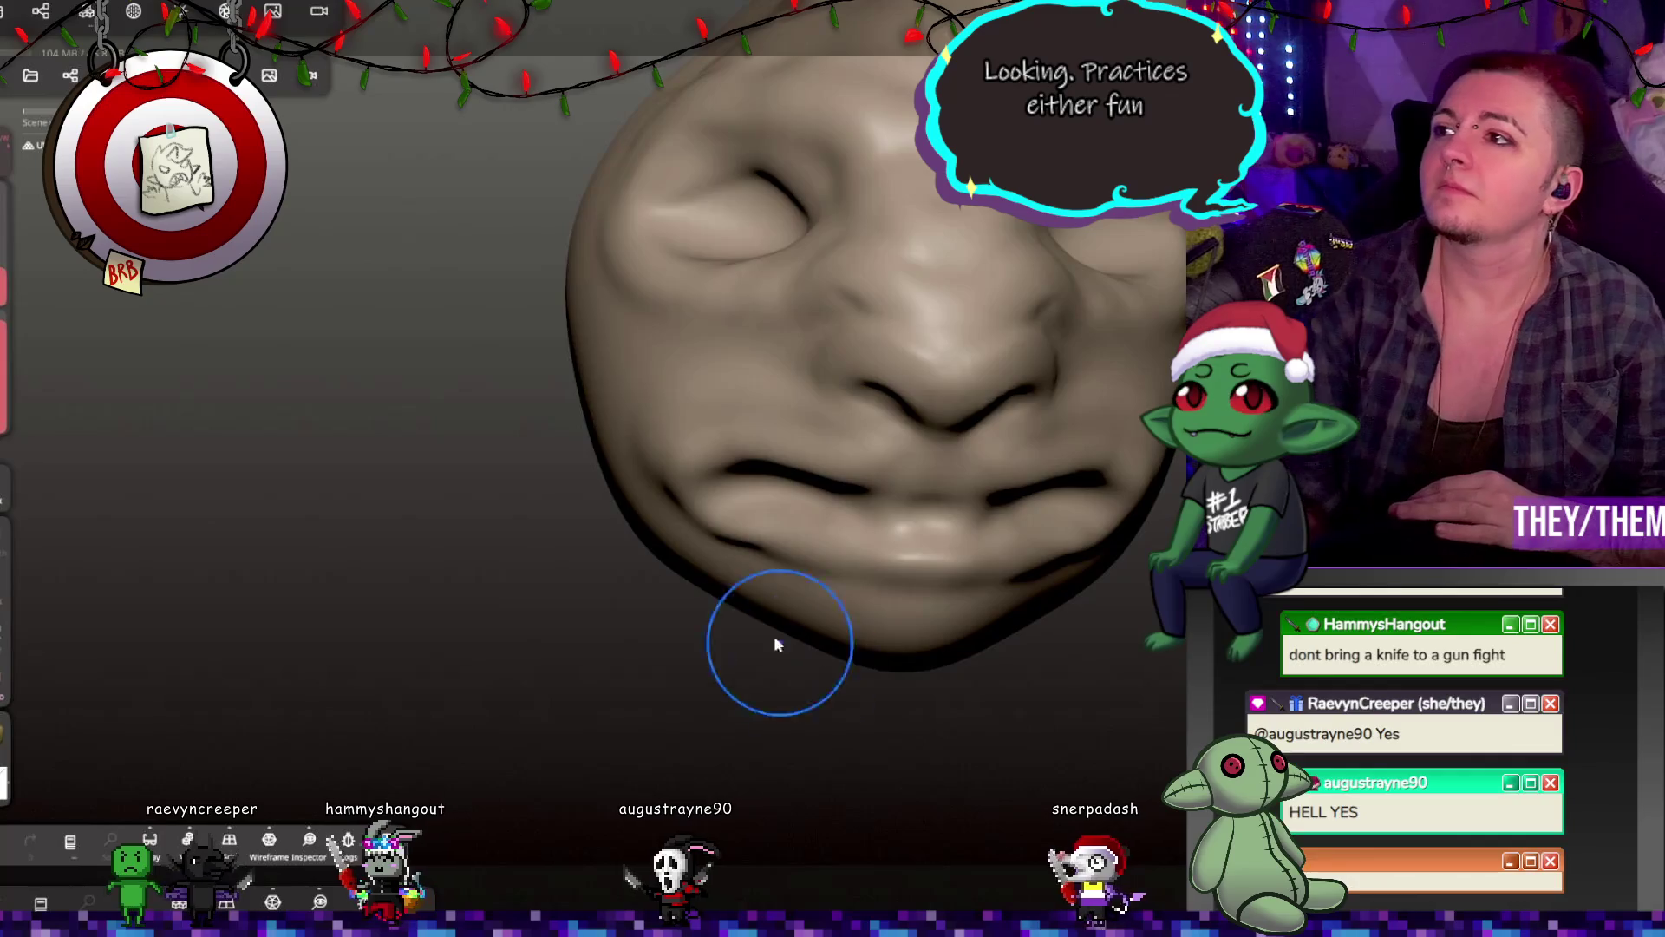
Step: Check the head from several angles, then undo the last Clay stroke on the cheeks
mouse_move(576, 371)
left_mouse_down()
mouse_move(760, 420)
mouse_move(886, 407)
left_mouse_up()
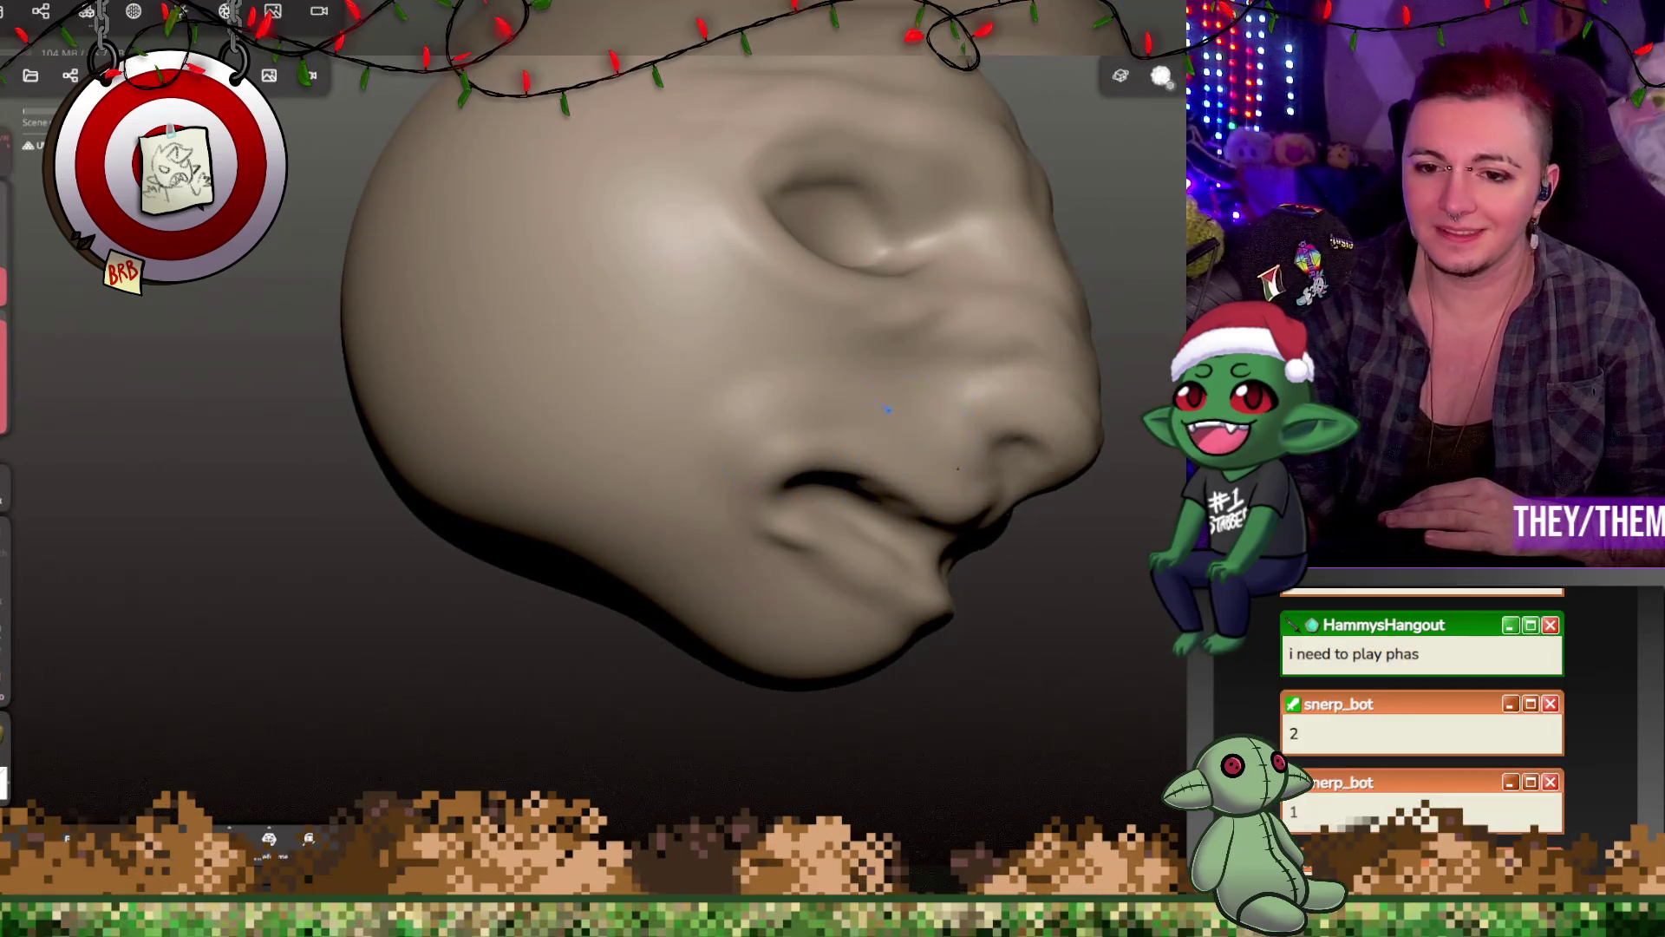
mouse_move(969, 320)
left_mouse_down()
mouse_move(994, 409)
mouse_move(977, 411)
mouse_move(1013, 401)
mouse_move(1062, 282)
mouse_move(1022, 363)
mouse_move(779, 337)
mouse_move(945, 258)
mouse_move(1076, 417)
left_mouse_up()
mouse_move(905, 403)
left_mouse_down()
mouse_move(998, 400)
mouse_move(962, 404)
left_mouse_up()
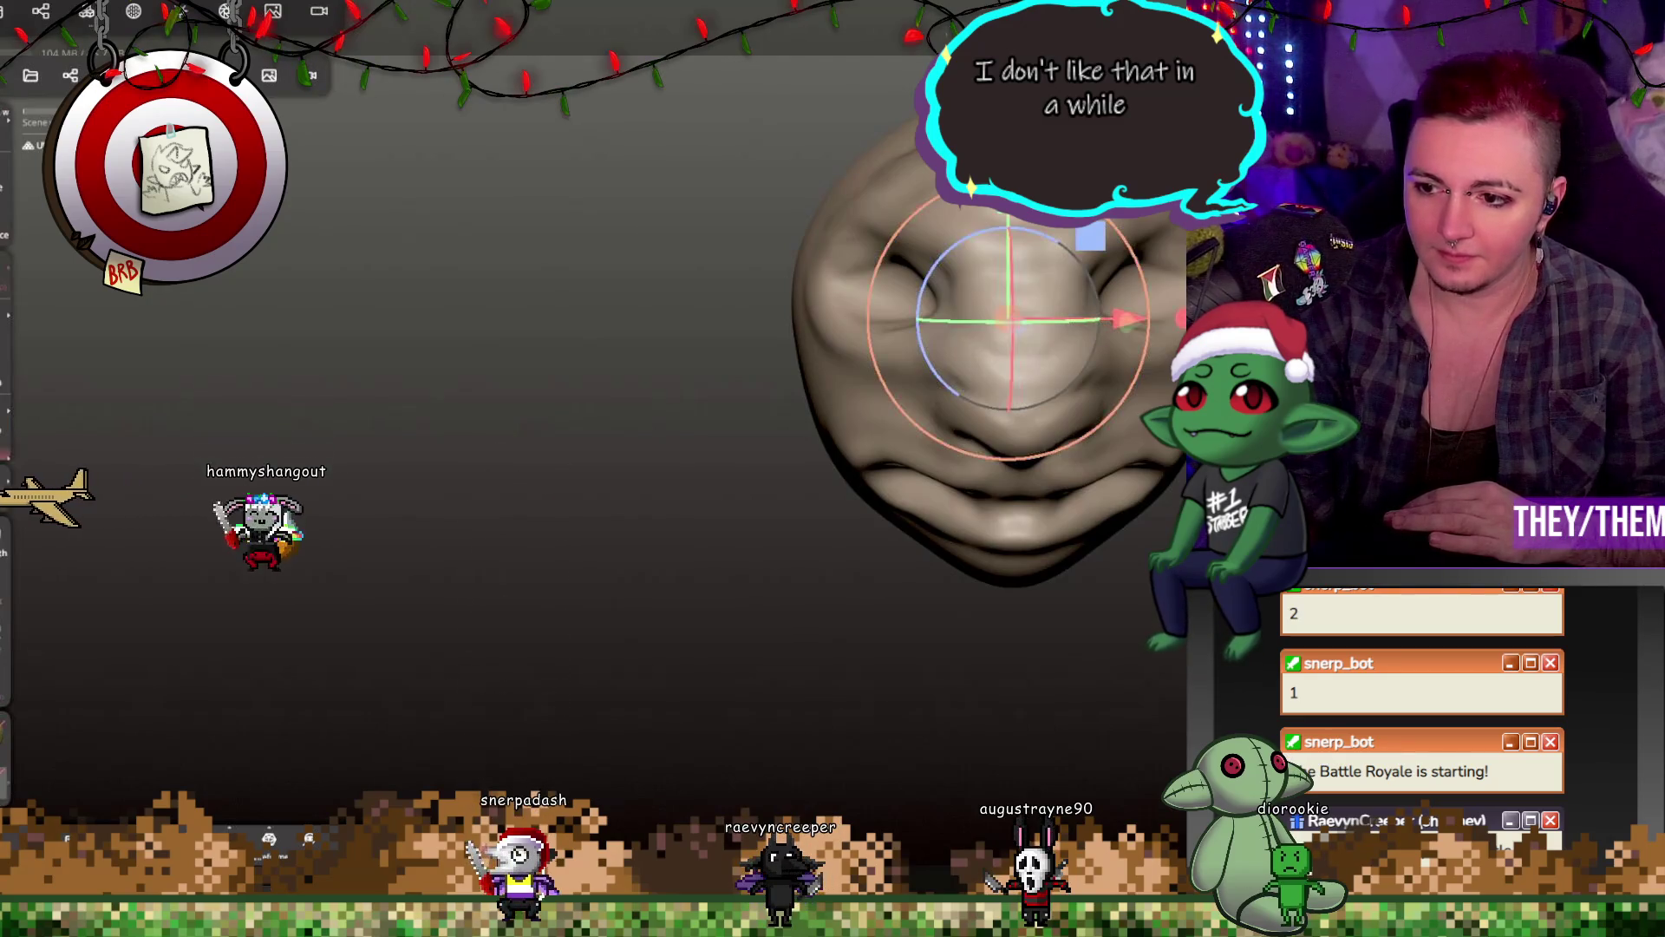
left_click(1010, 321)
left_click_drag(607, 434, 764, 434)
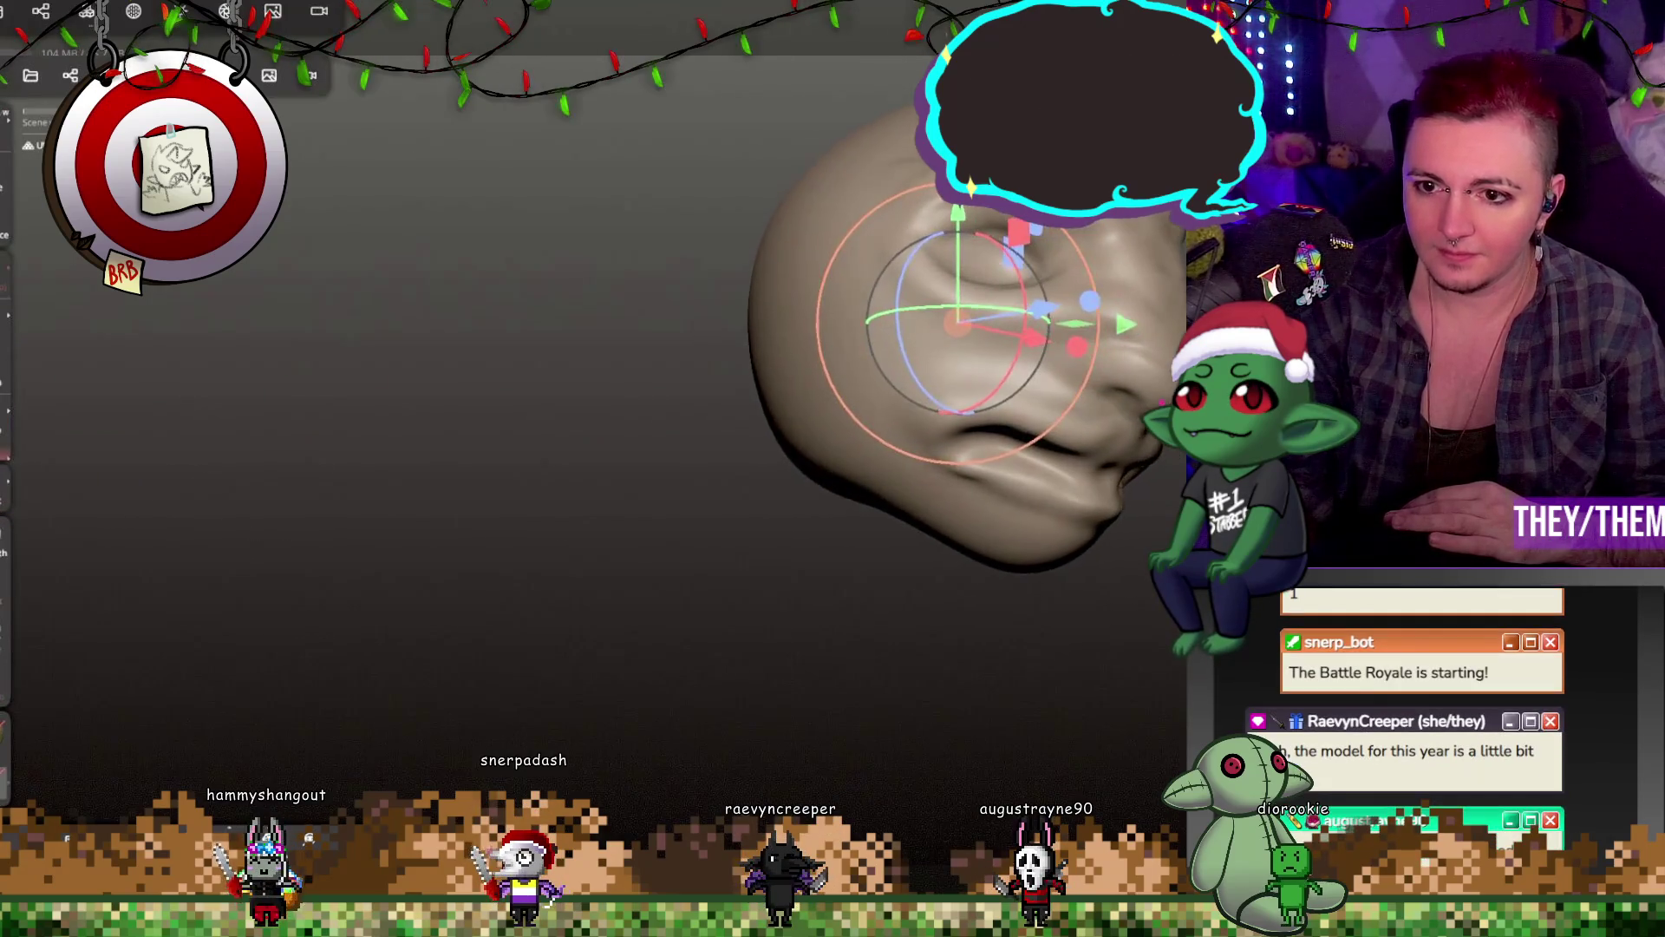
mouse_move(965, 351)
left_mouse_down()
mouse_move(1024, 347)
mouse_move(1058, 260)
mouse_move(1128, 349)
mouse_move(884, 325)
mouse_move(752, 442)
left_mouse_up()
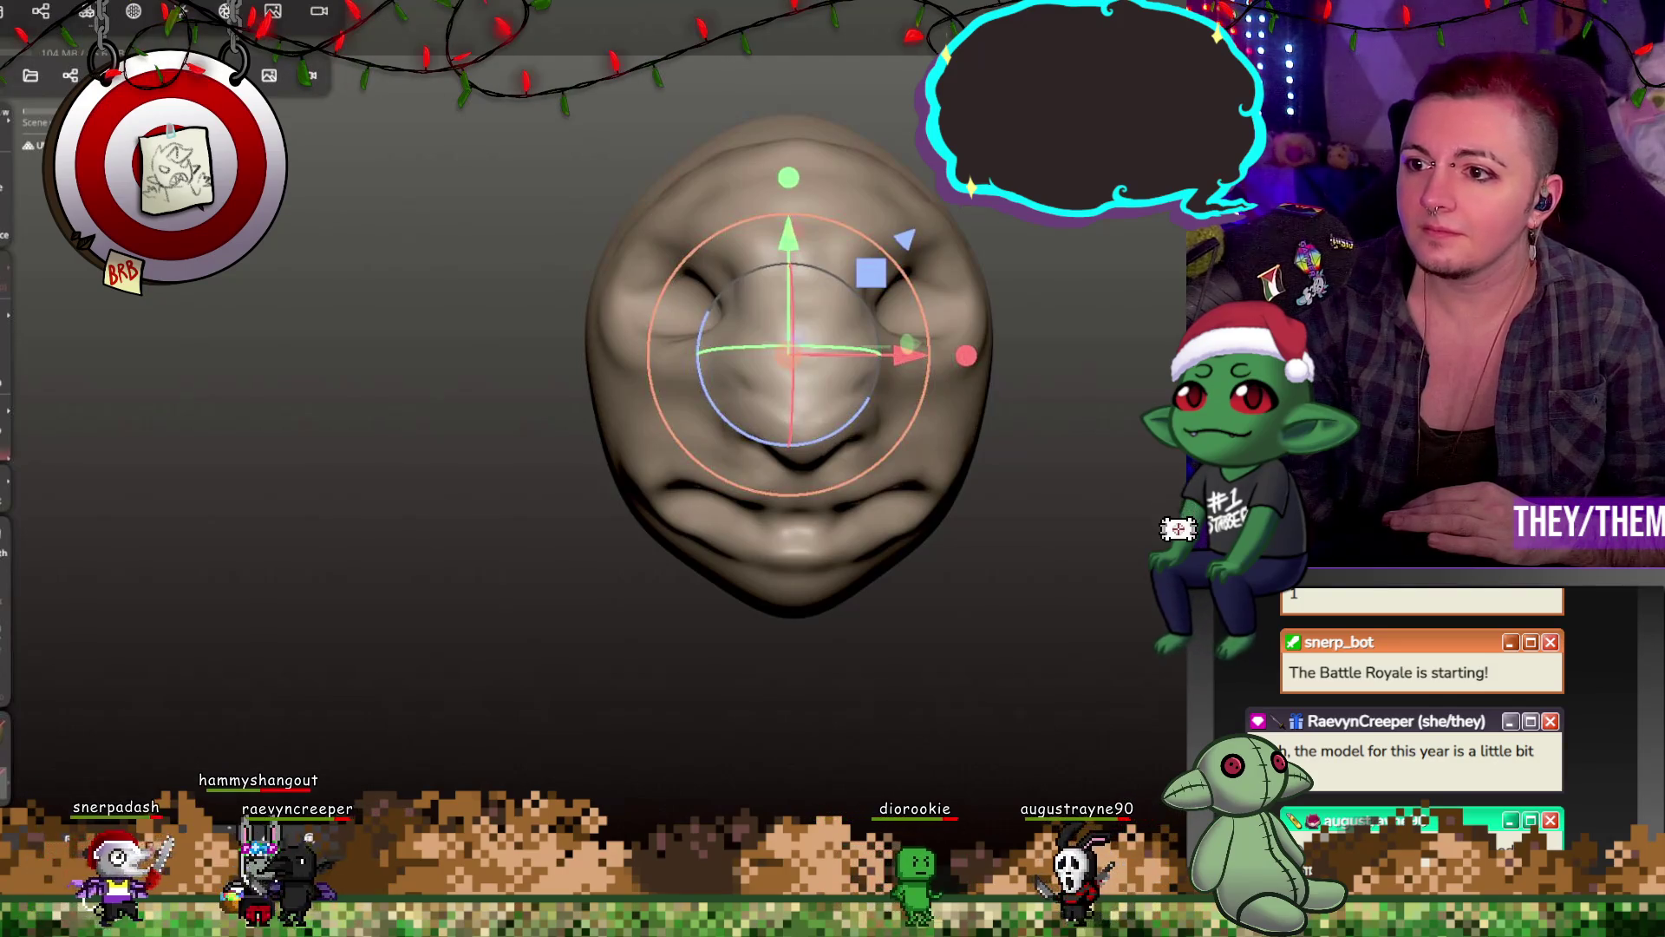
key("c")
key("ctrl+z")
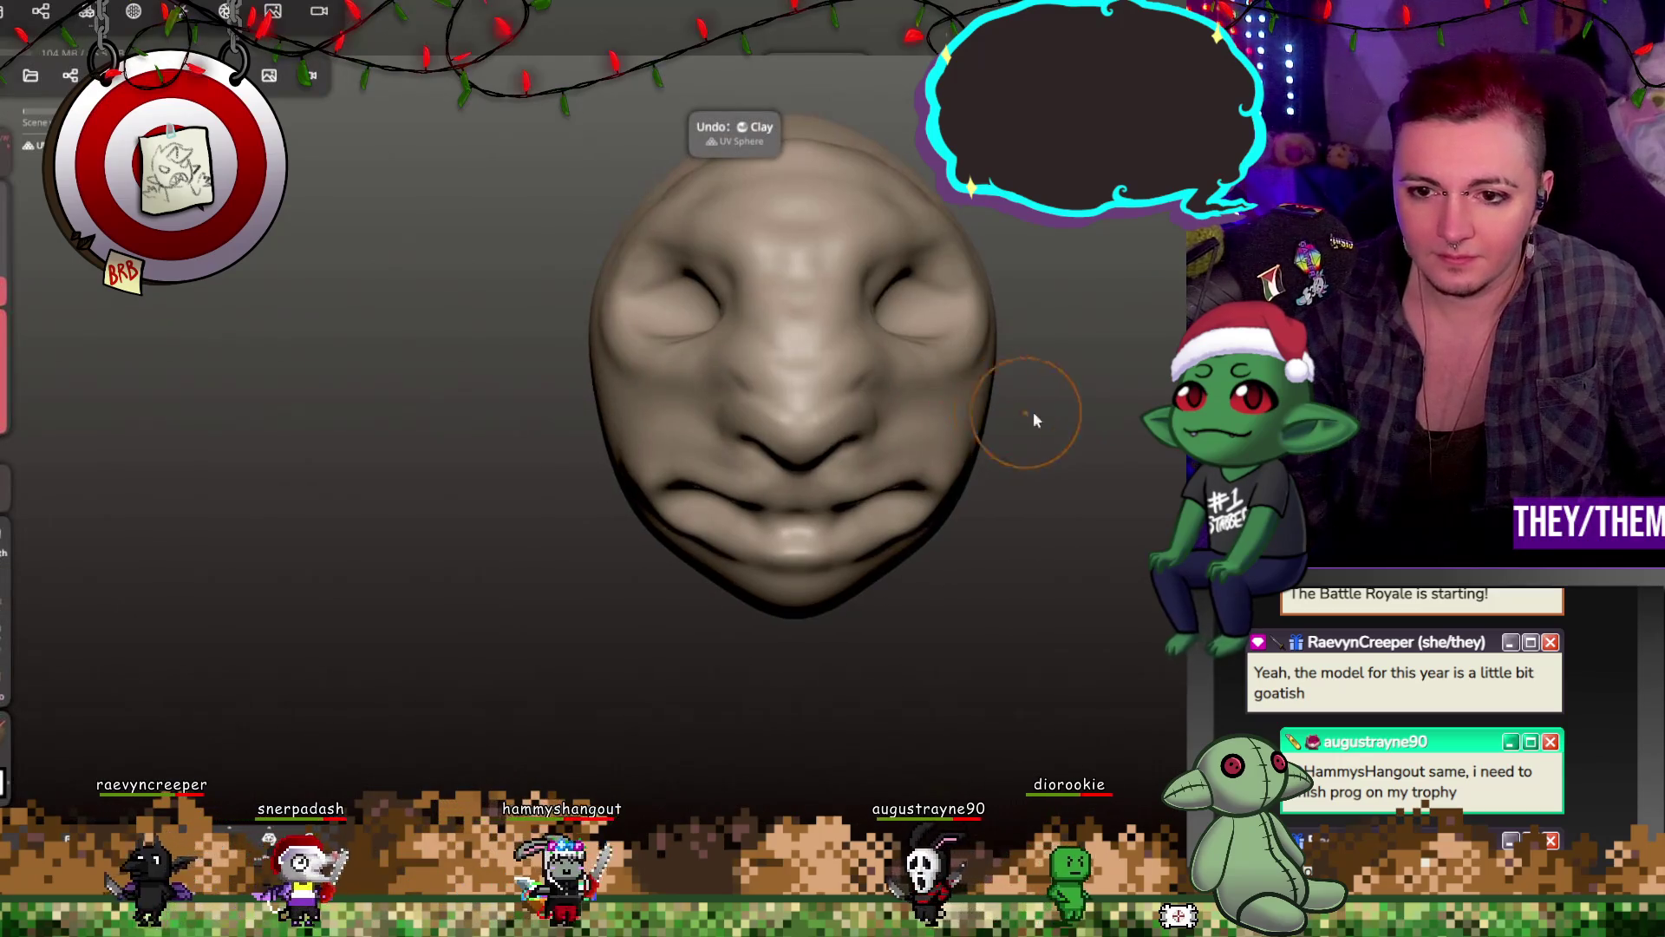
Step: Lower the brush intensity to 47%
left_click_drag(1033, 411, 1022, 427)
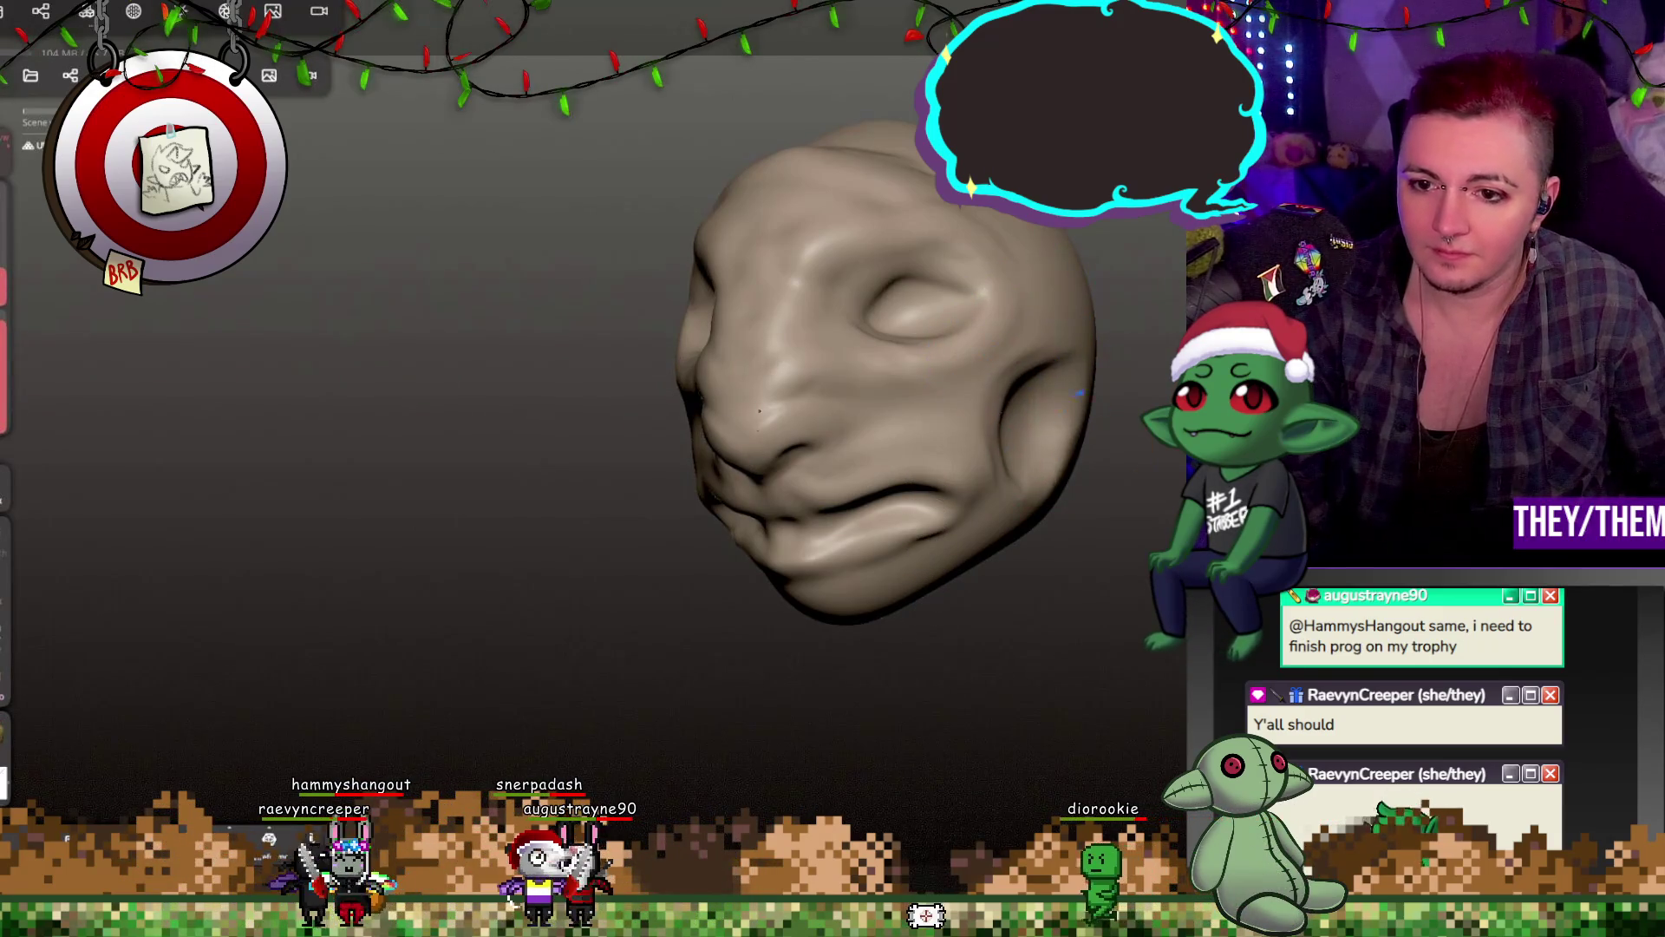
middle_click_drag(1025, 488, 1034, 493)
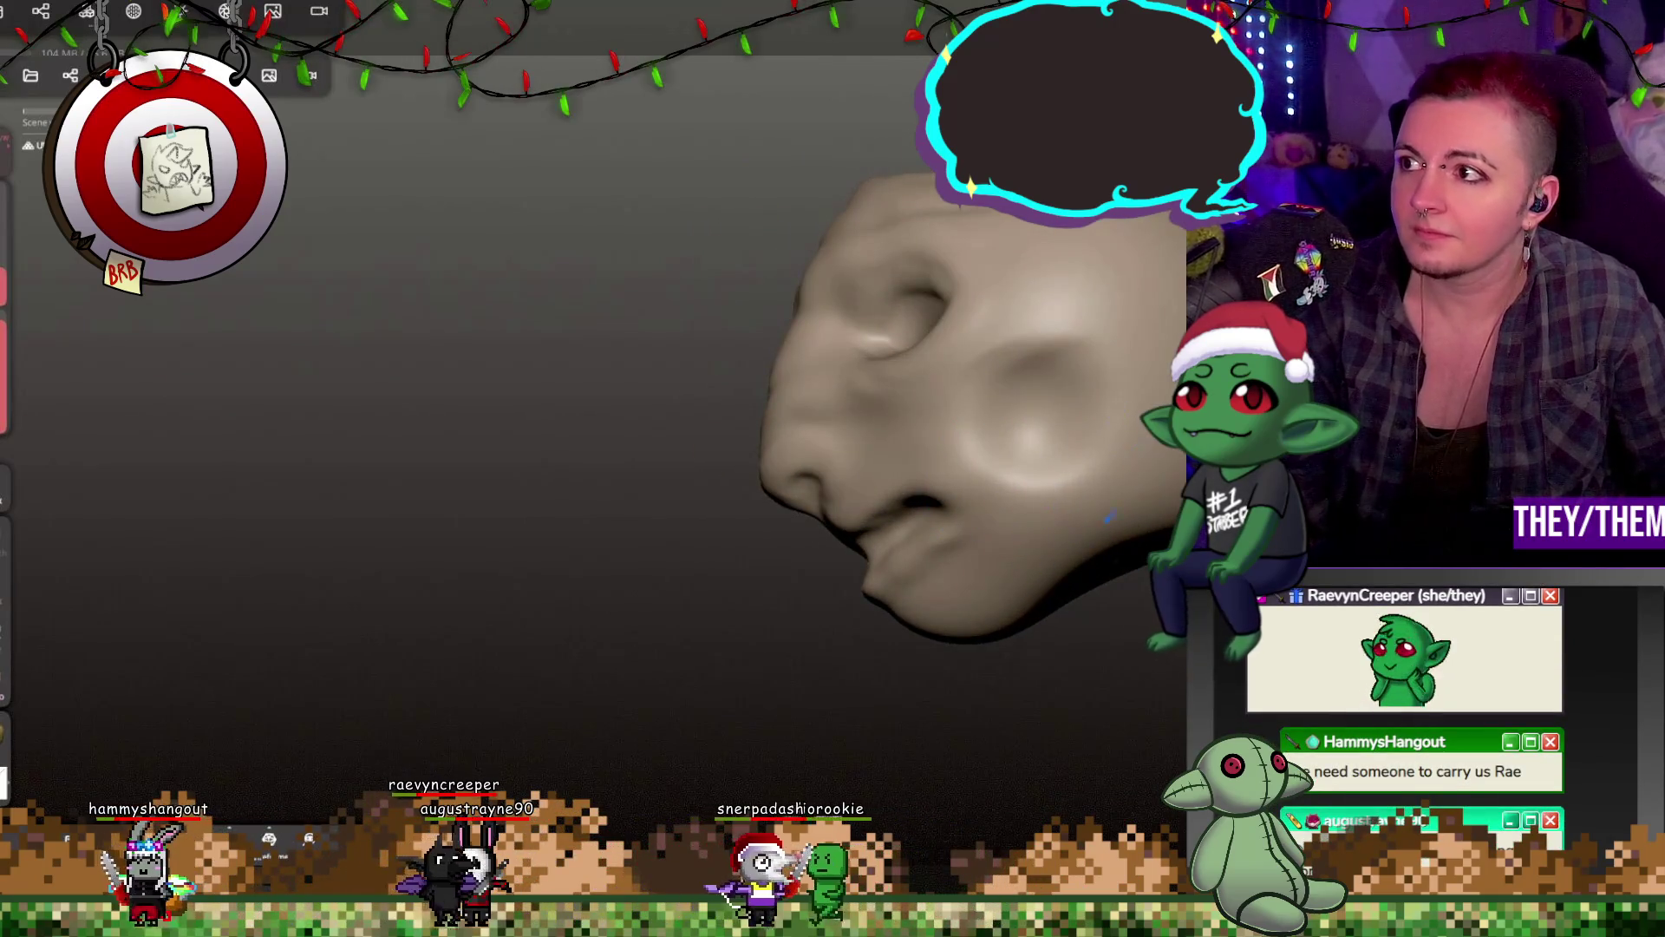
left_click_drag(4, 434, 2, 455)
Step: Raise the bridge of the nose with an upward brush stroke
middle_click_drag(998, 416, 1045, 397)
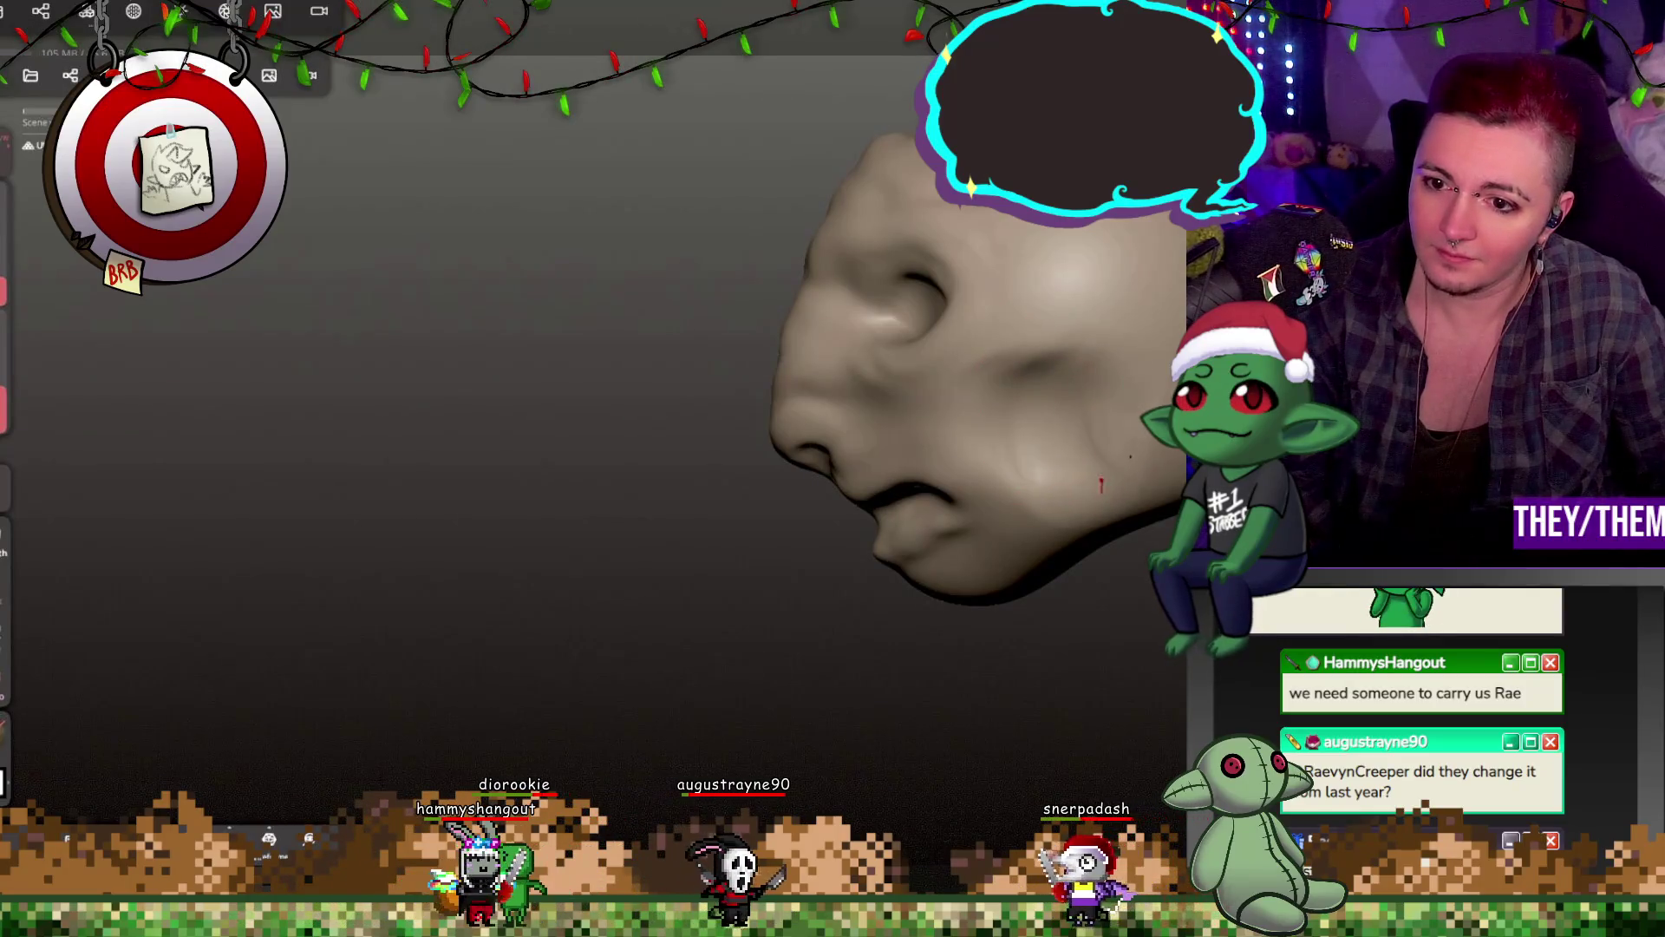
middle_click_drag(1045, 397, 1026, 396)
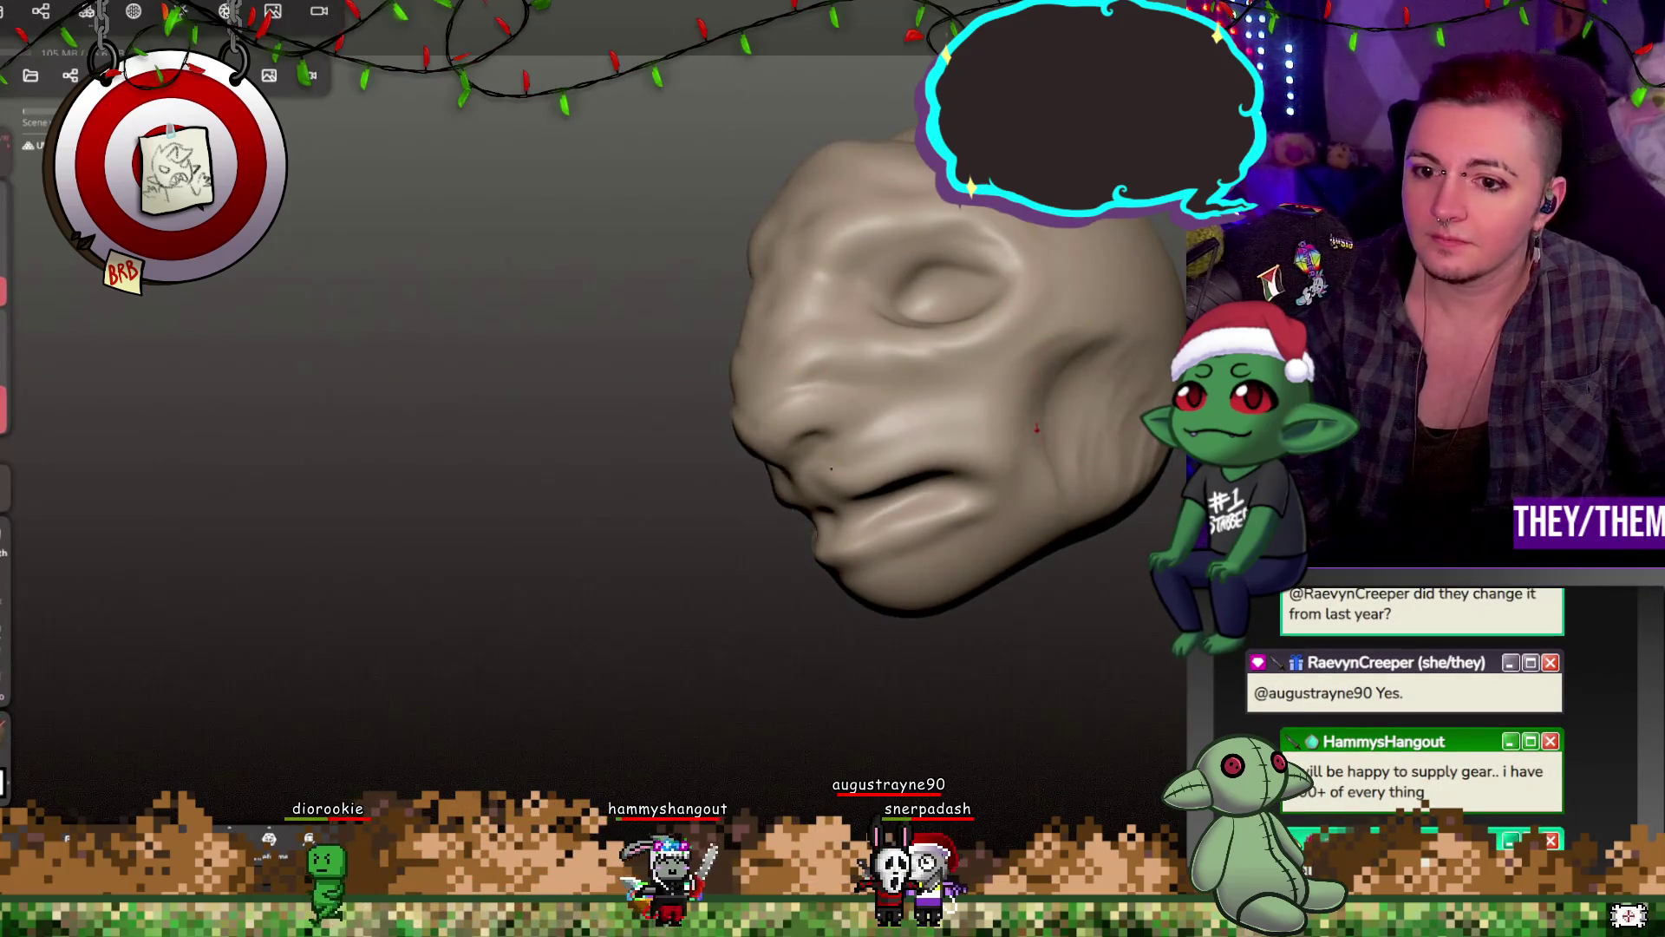
mouse_move(1110, 517)
middle_mouse_down()
mouse_move(918, 513)
mouse_move(1011, 385)
middle_mouse_up()
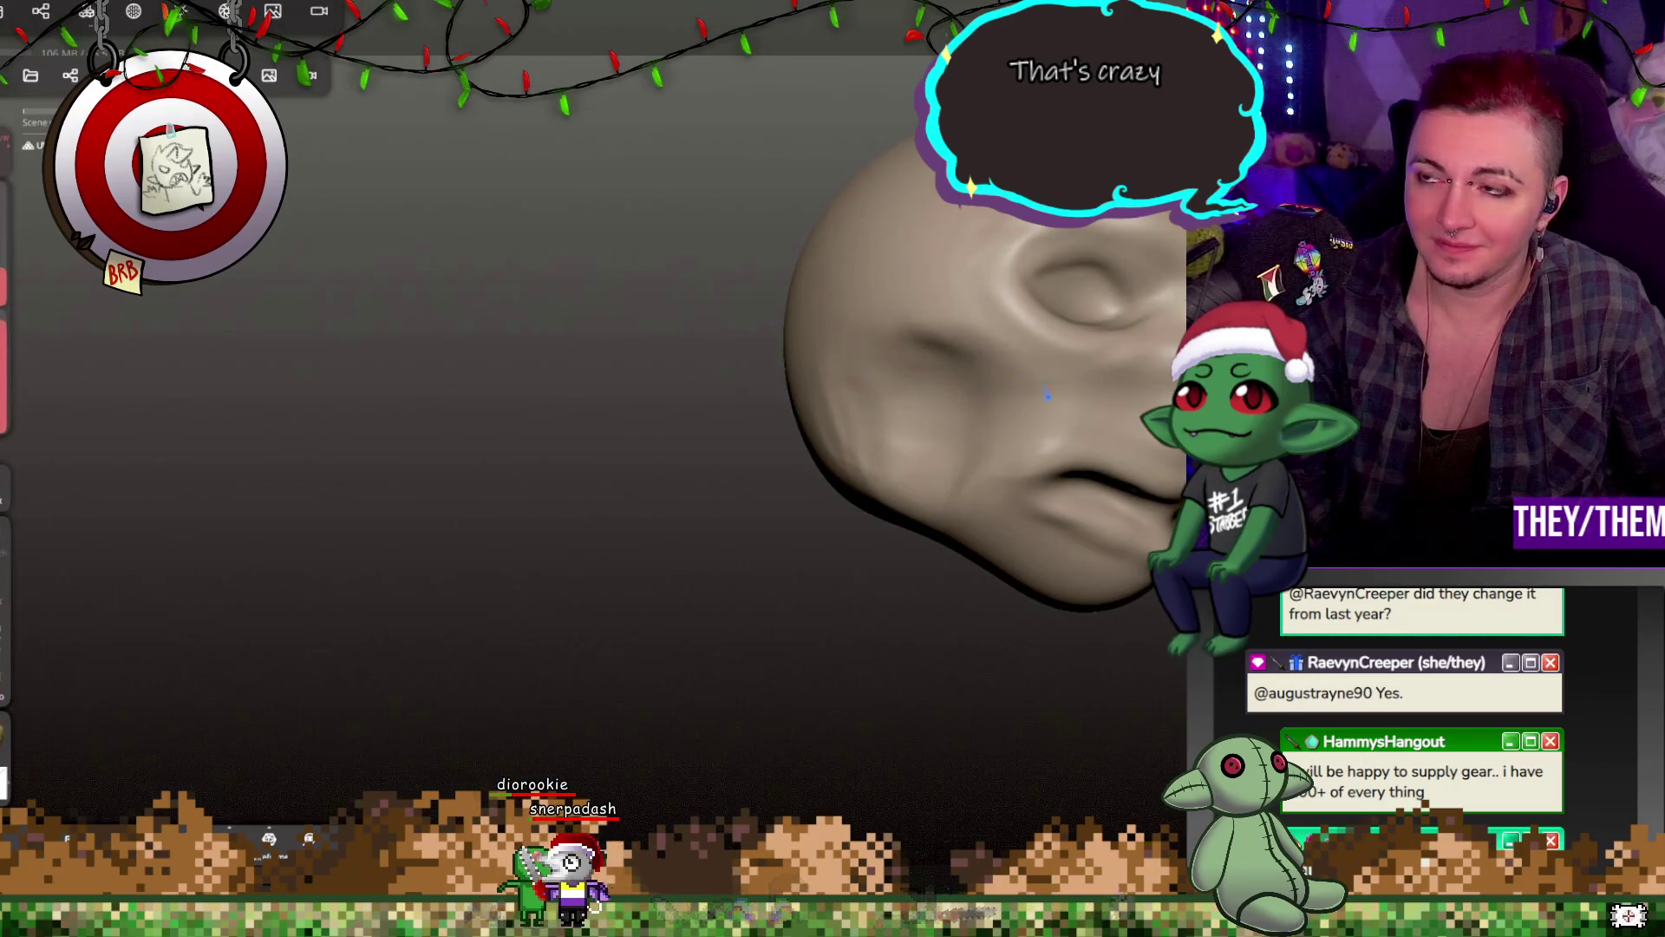
middle_click_drag(902, 511, 1006, 512)
mouse_move(1145, 379)
middle_mouse_down()
mouse_move(910, 460)
mouse_move(988, 423)
mouse_move(1129, 477)
mouse_move(777, 517)
mouse_move(997, 461)
mouse_move(1122, 471)
mouse_move(1145, 434)
mouse_move(1110, 405)
mouse_move(950, 467)
mouse_move(1118, 456)
mouse_move(1084, 467)
middle_mouse_up()
left_click_drag(830, 382, 819, 238)
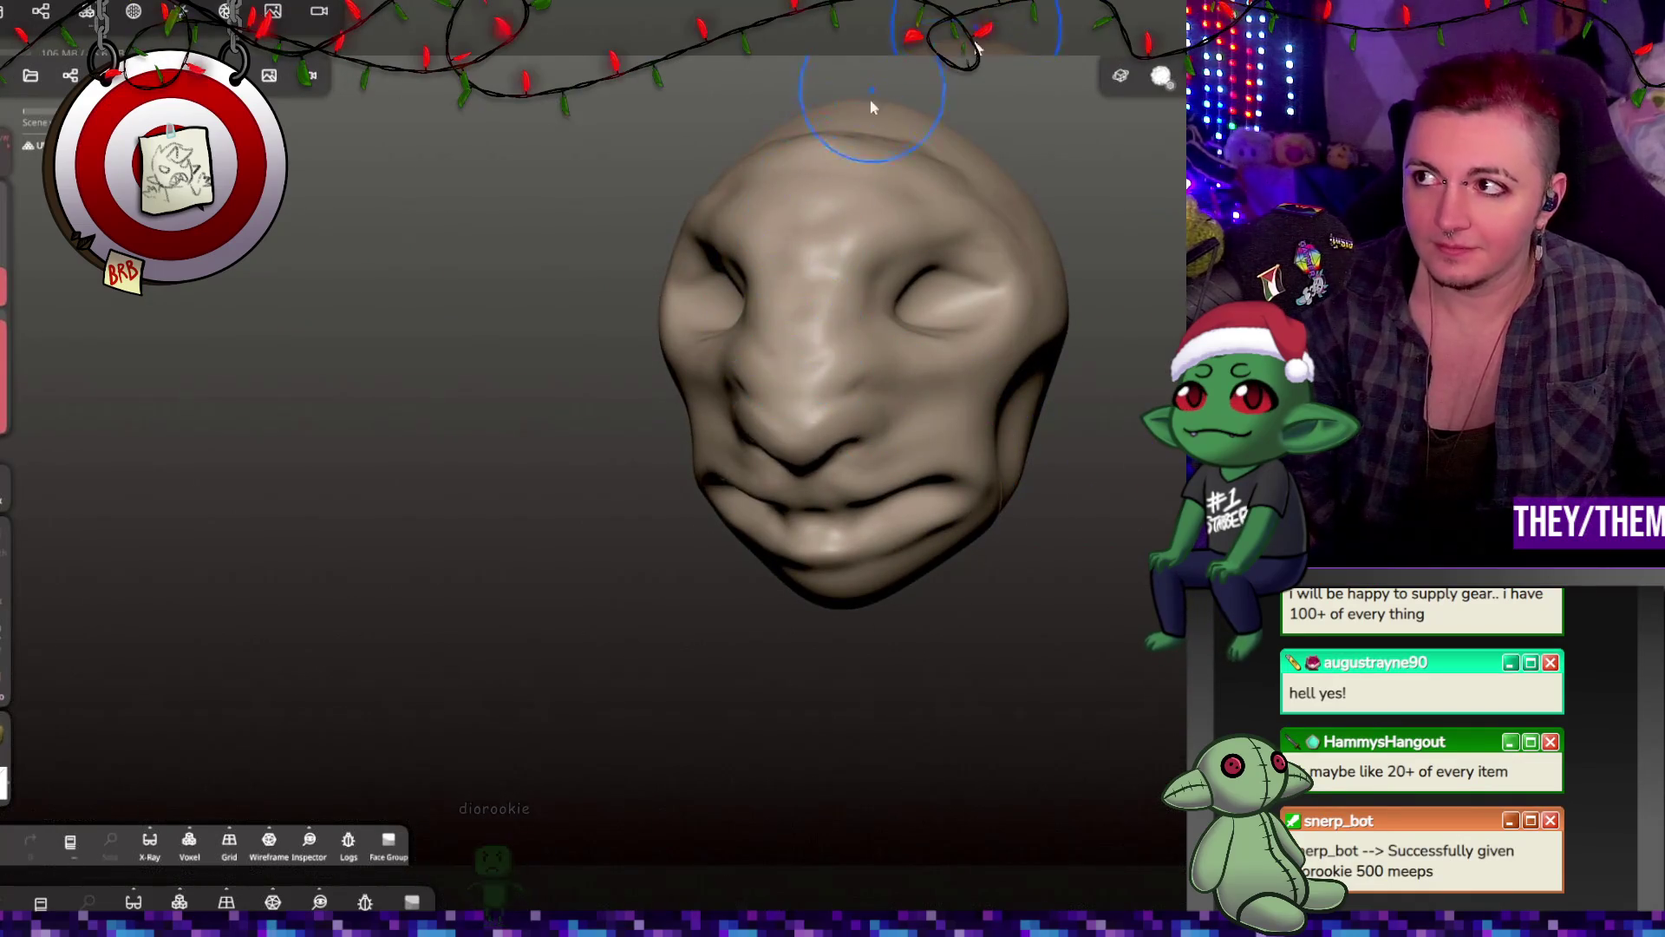
Step: Voxel-remesh the head at resolution 196.9
scroll(855, 371, "up", 5)
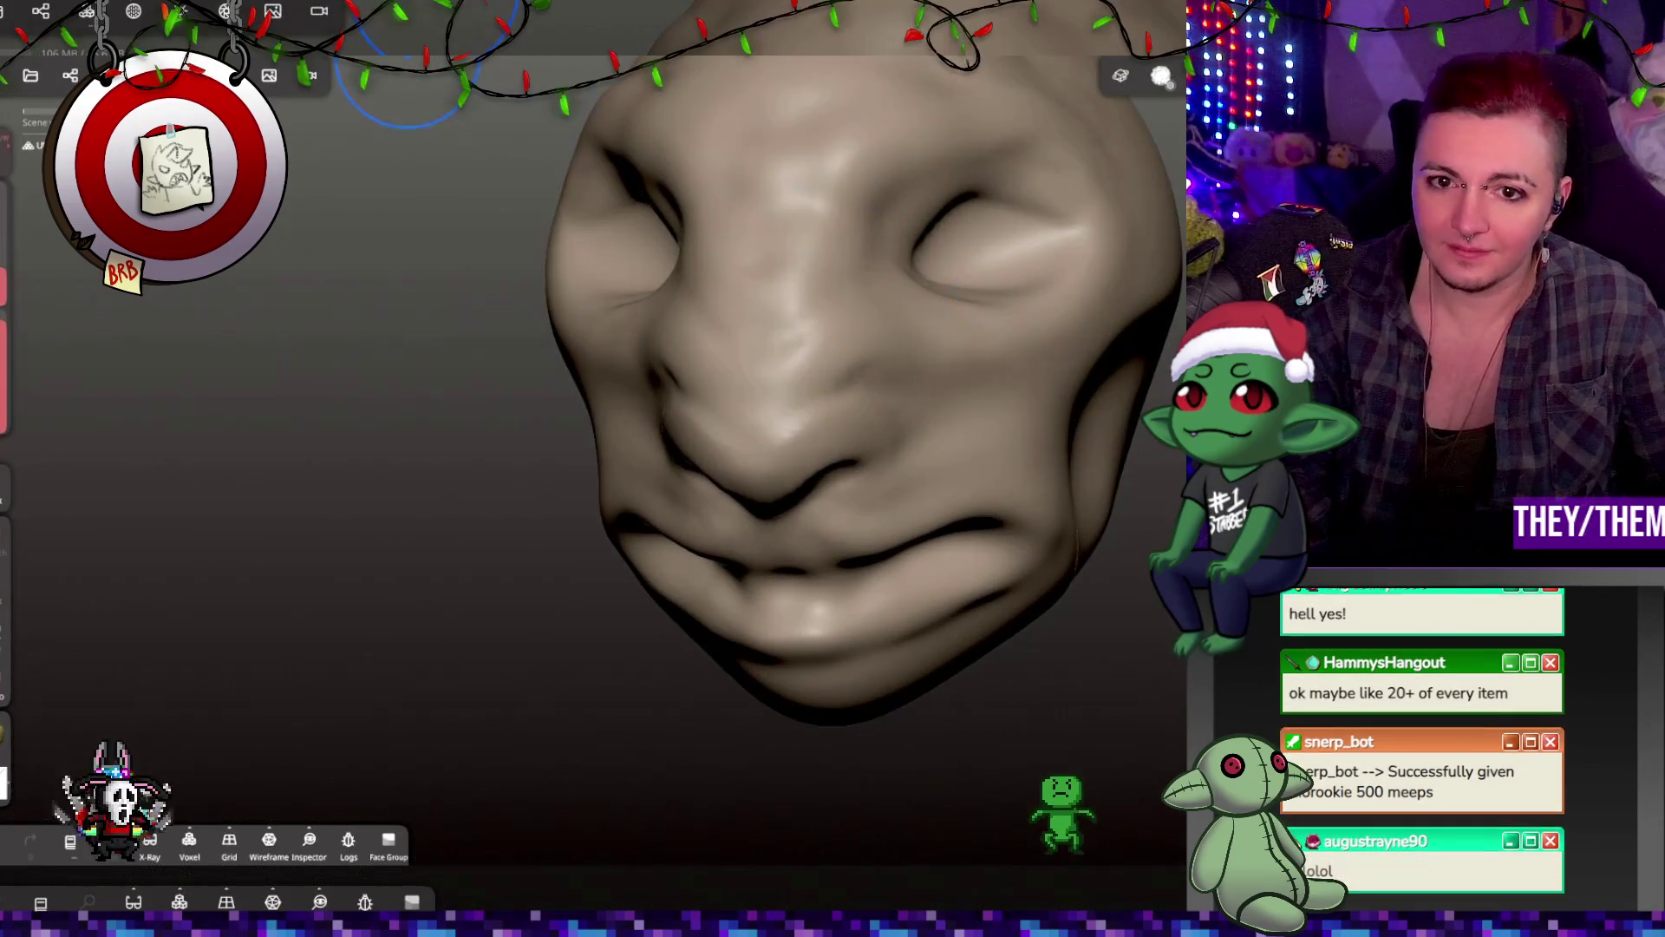
left_click(87, 12)
left_click_drag(147, 319, 196, 314)
left_click(202, 283)
left_click(131, 347)
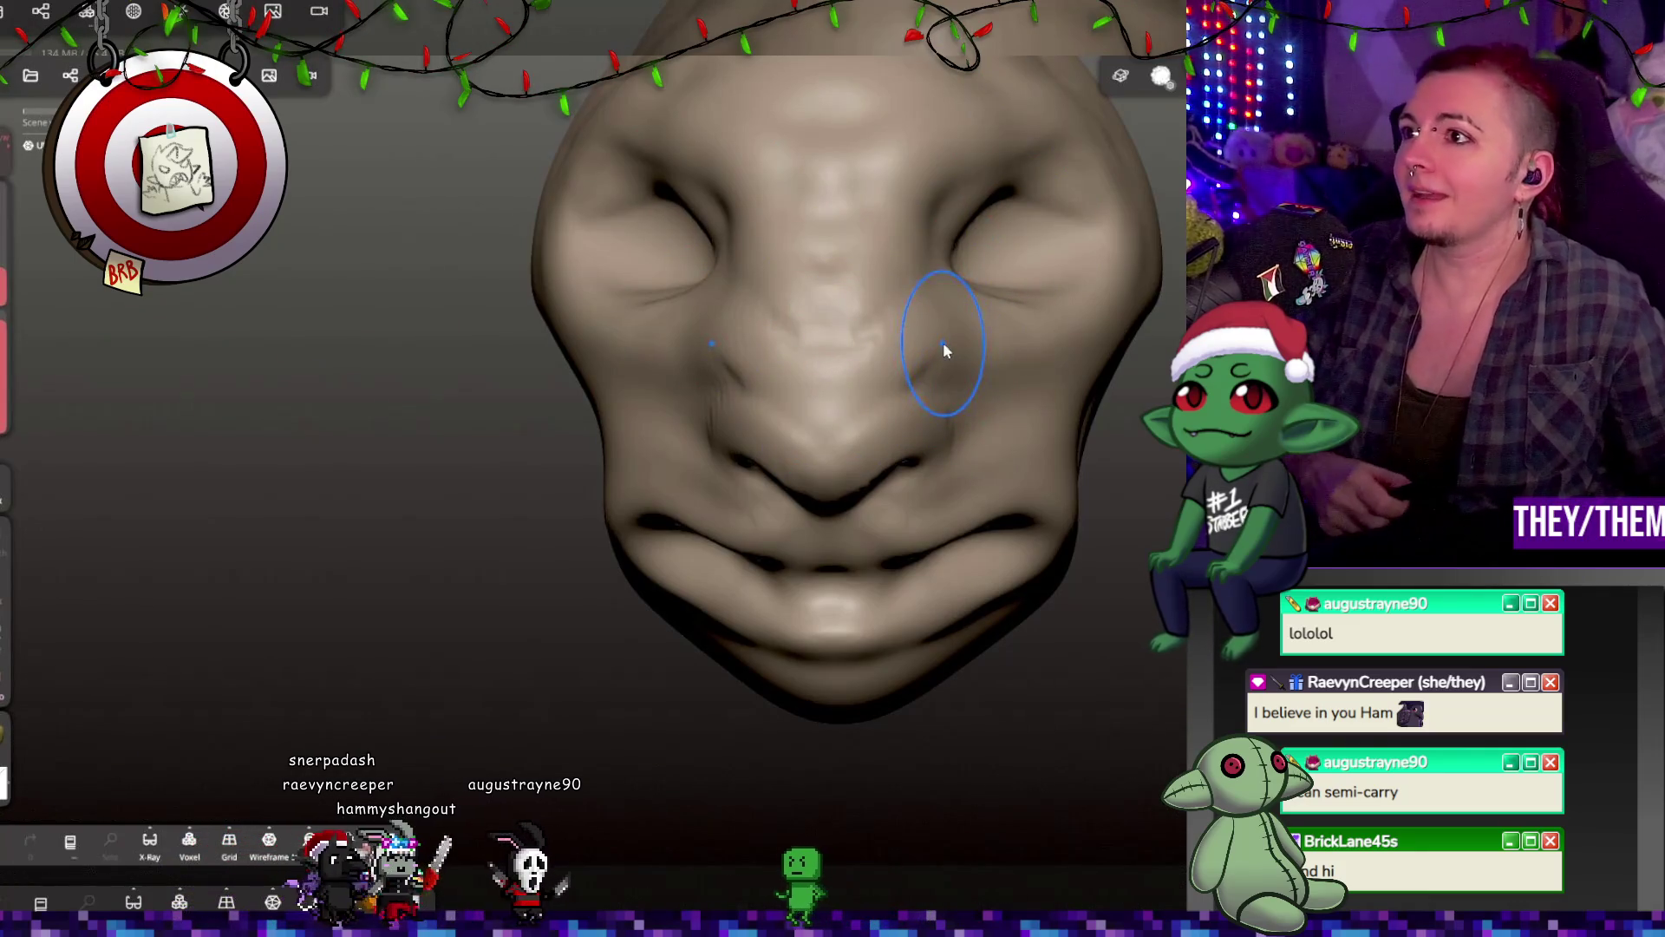
Step: Inspect the remeshed head from front and side views
mouse_move(334, 581)
middle_mouse_down()
mouse_move(425, 621)
mouse_move(462, 614)
middle_mouse_up()
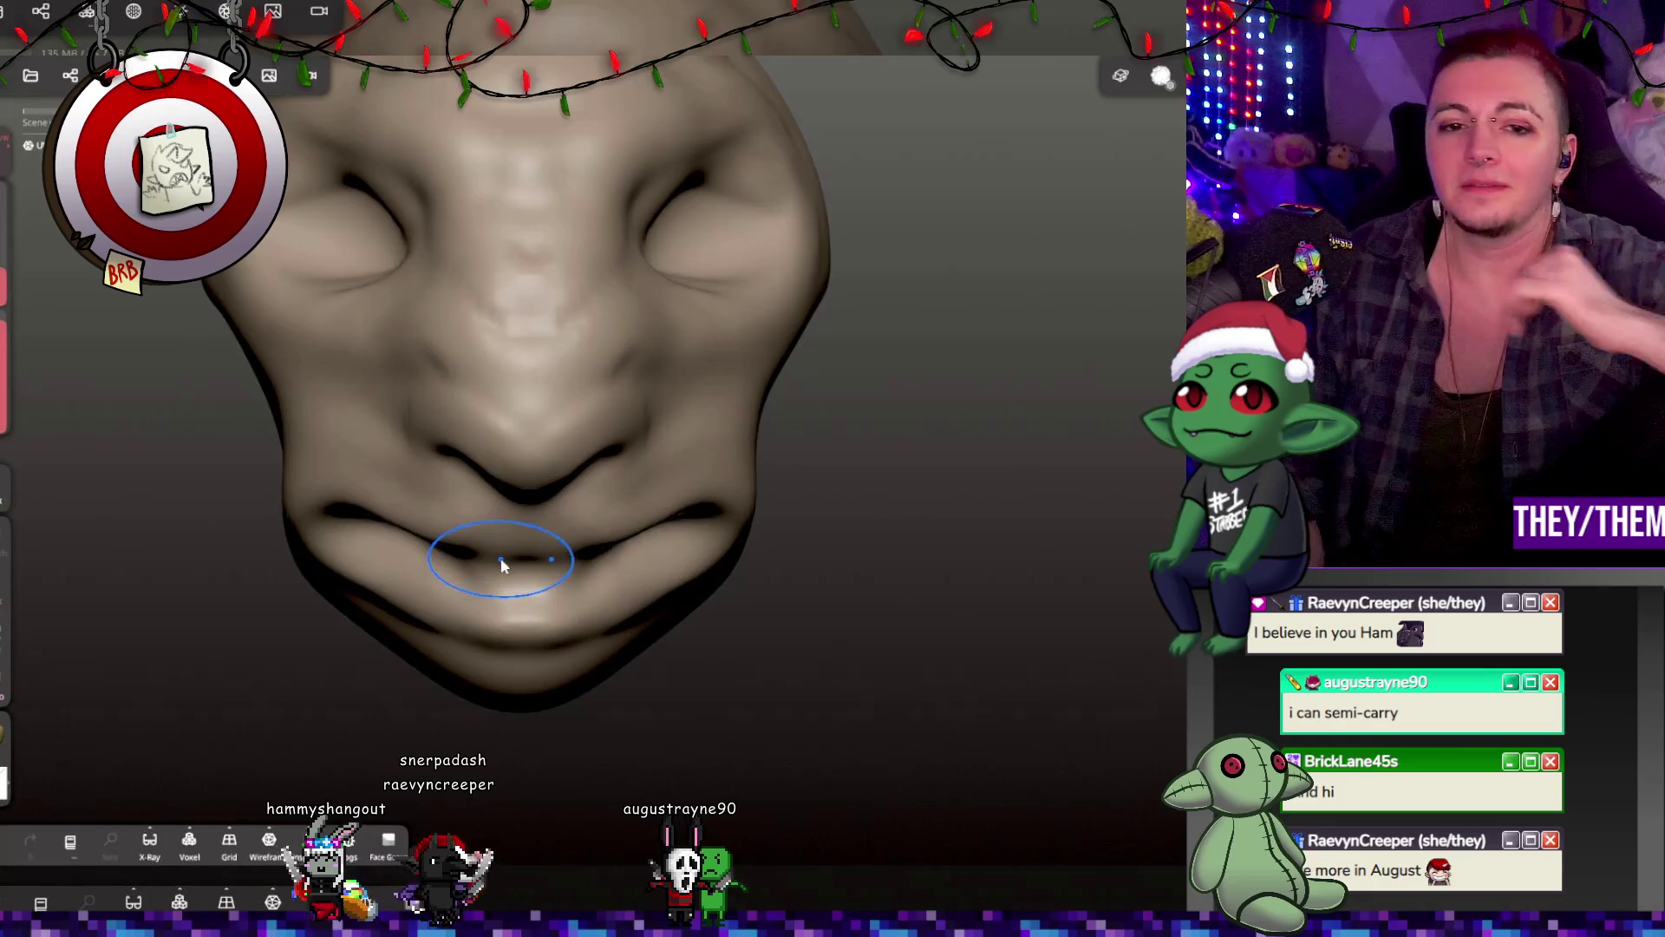
mouse_move(532, 323)
right_mouse_down()
mouse_move(485, 343)
mouse_move(736, 342)
mouse_move(661, 316)
mouse_move(643, 454)
mouse_move(695, 446)
mouse_move(1041, 558)
mouse_move(1047, 516)
right_mouse_up()
mouse_move(949, 551)
right_mouse_down()
mouse_move(1070, 653)
mouse_move(1068, 508)
mouse_move(1088, 503)
right_mouse_up()
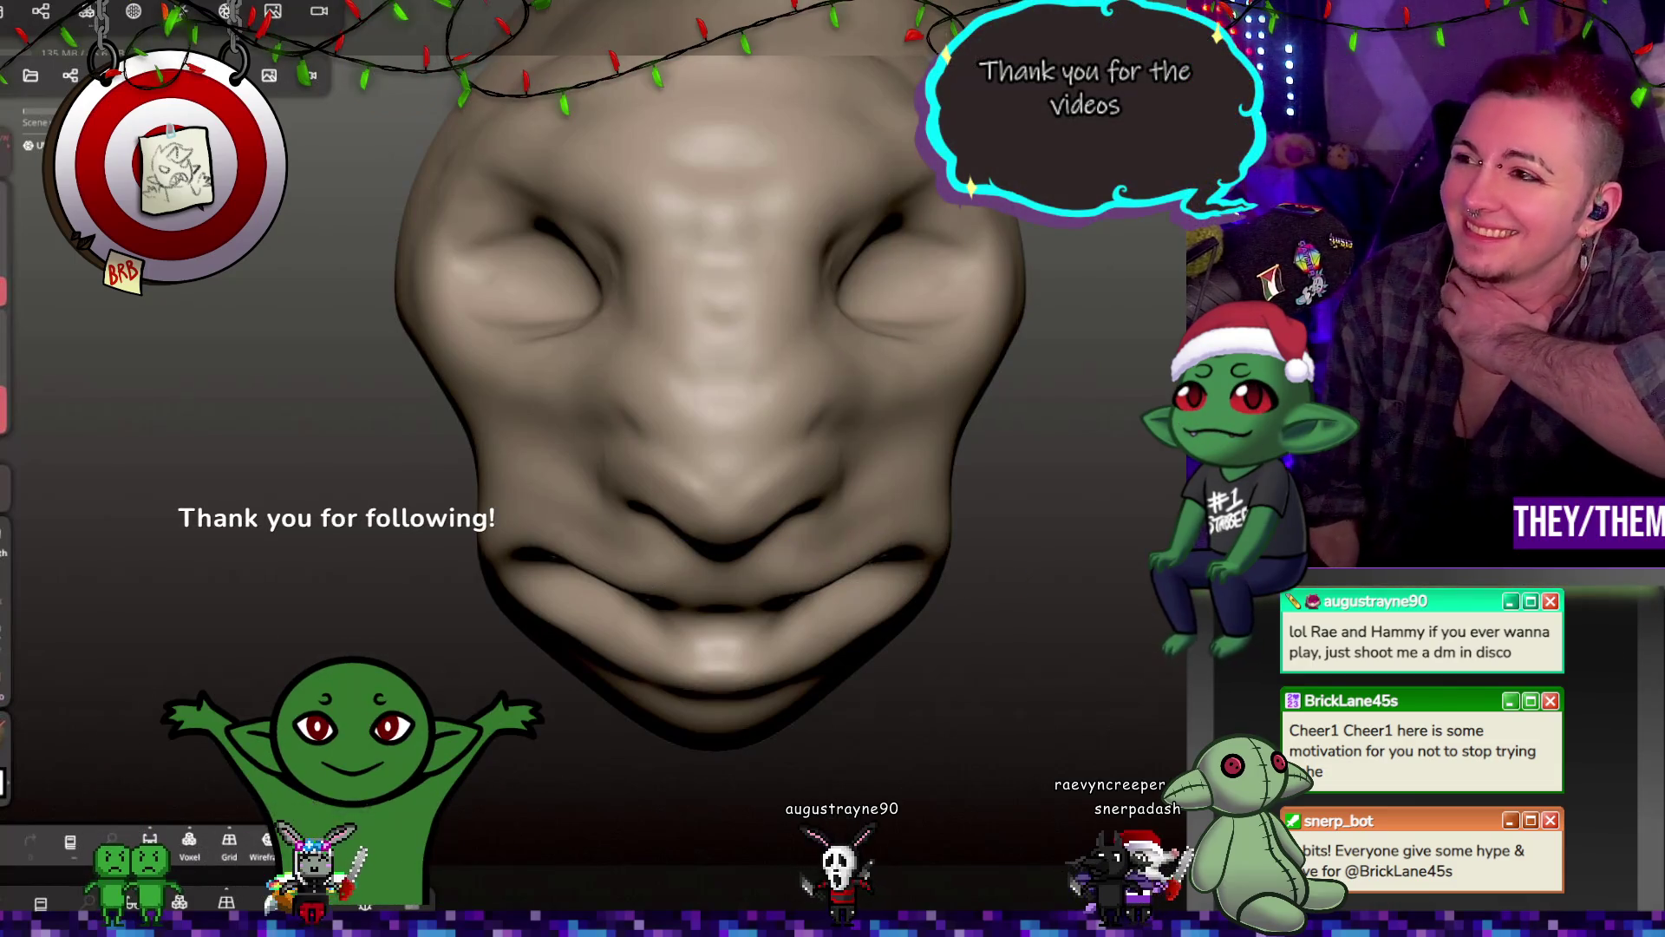
mouse_move(1123, 331)
left_mouse_down()
mouse_move(929, 330)
mouse_move(815, 446)
mouse_move(737, 416)
left_mouse_up()
Step: Save the krampus project
left_click(30, 75)
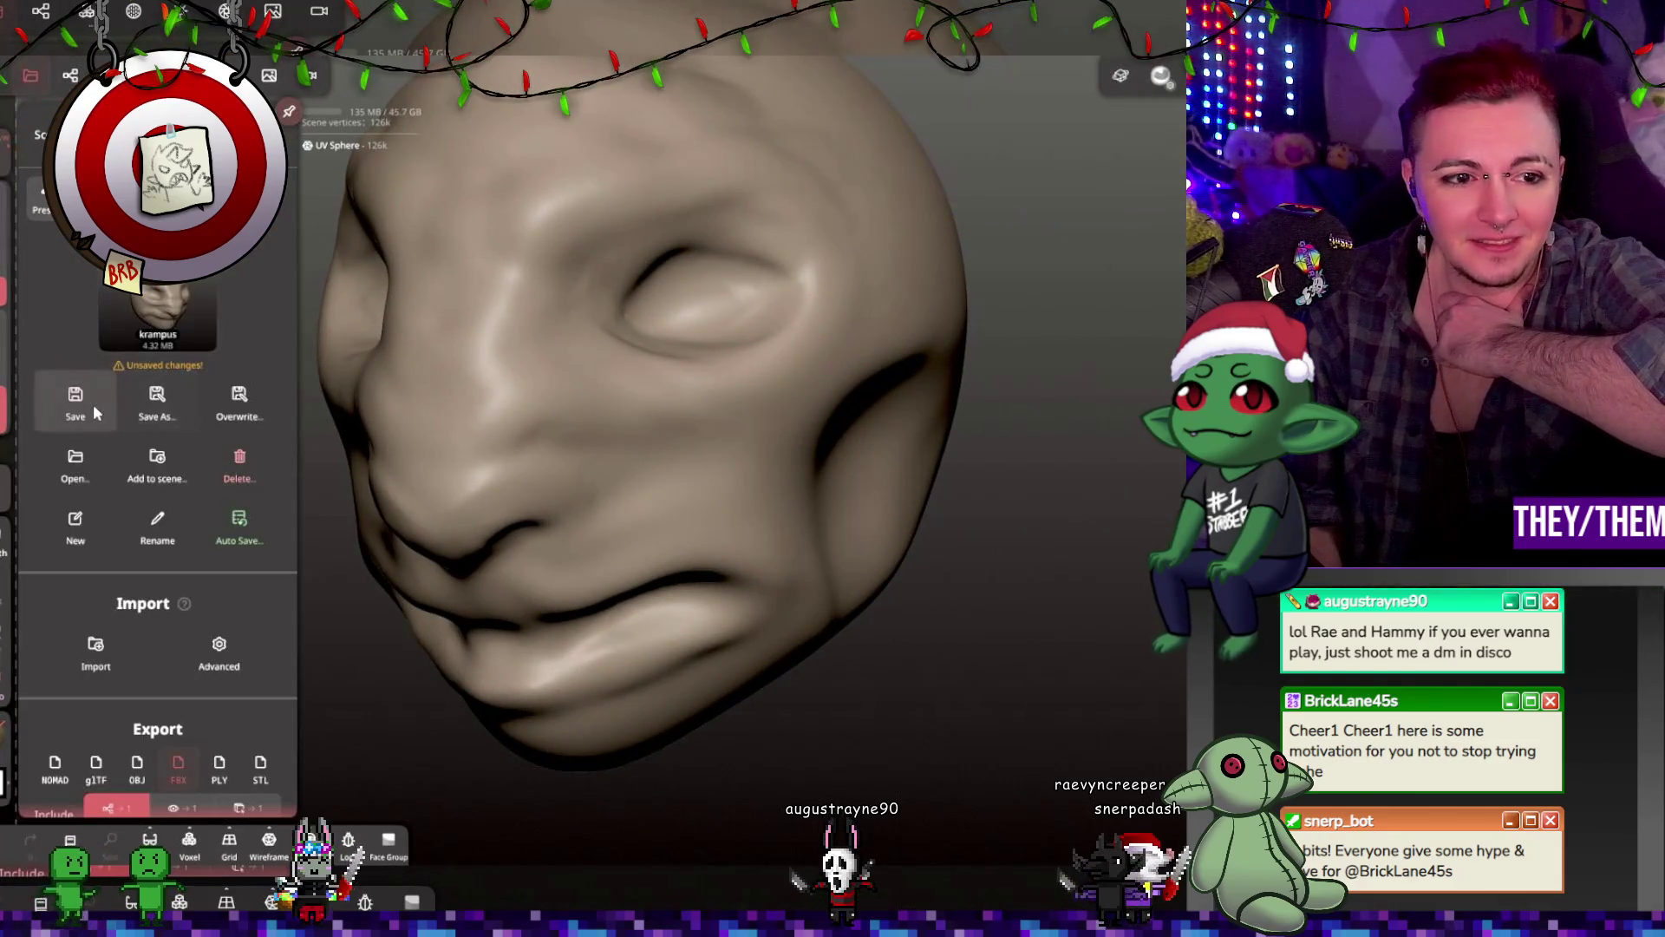
left_click(61, 414)
left_click(73, 468)
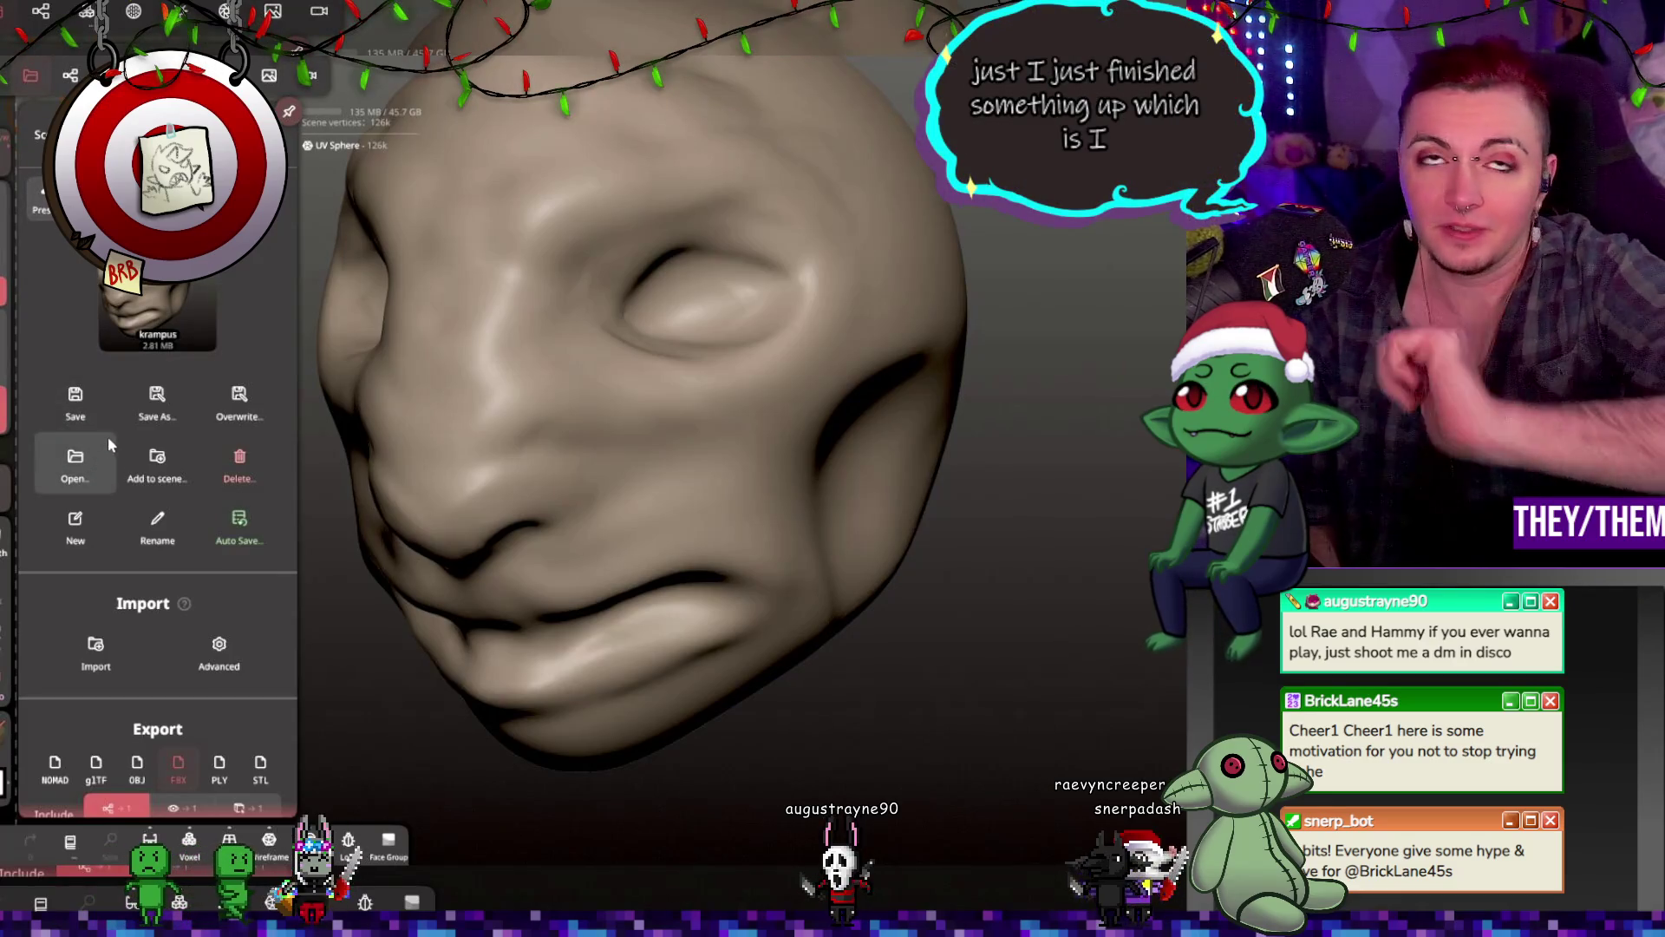
Step: Open the liminalmonster project from the saved projects list
left_click(78, 459)
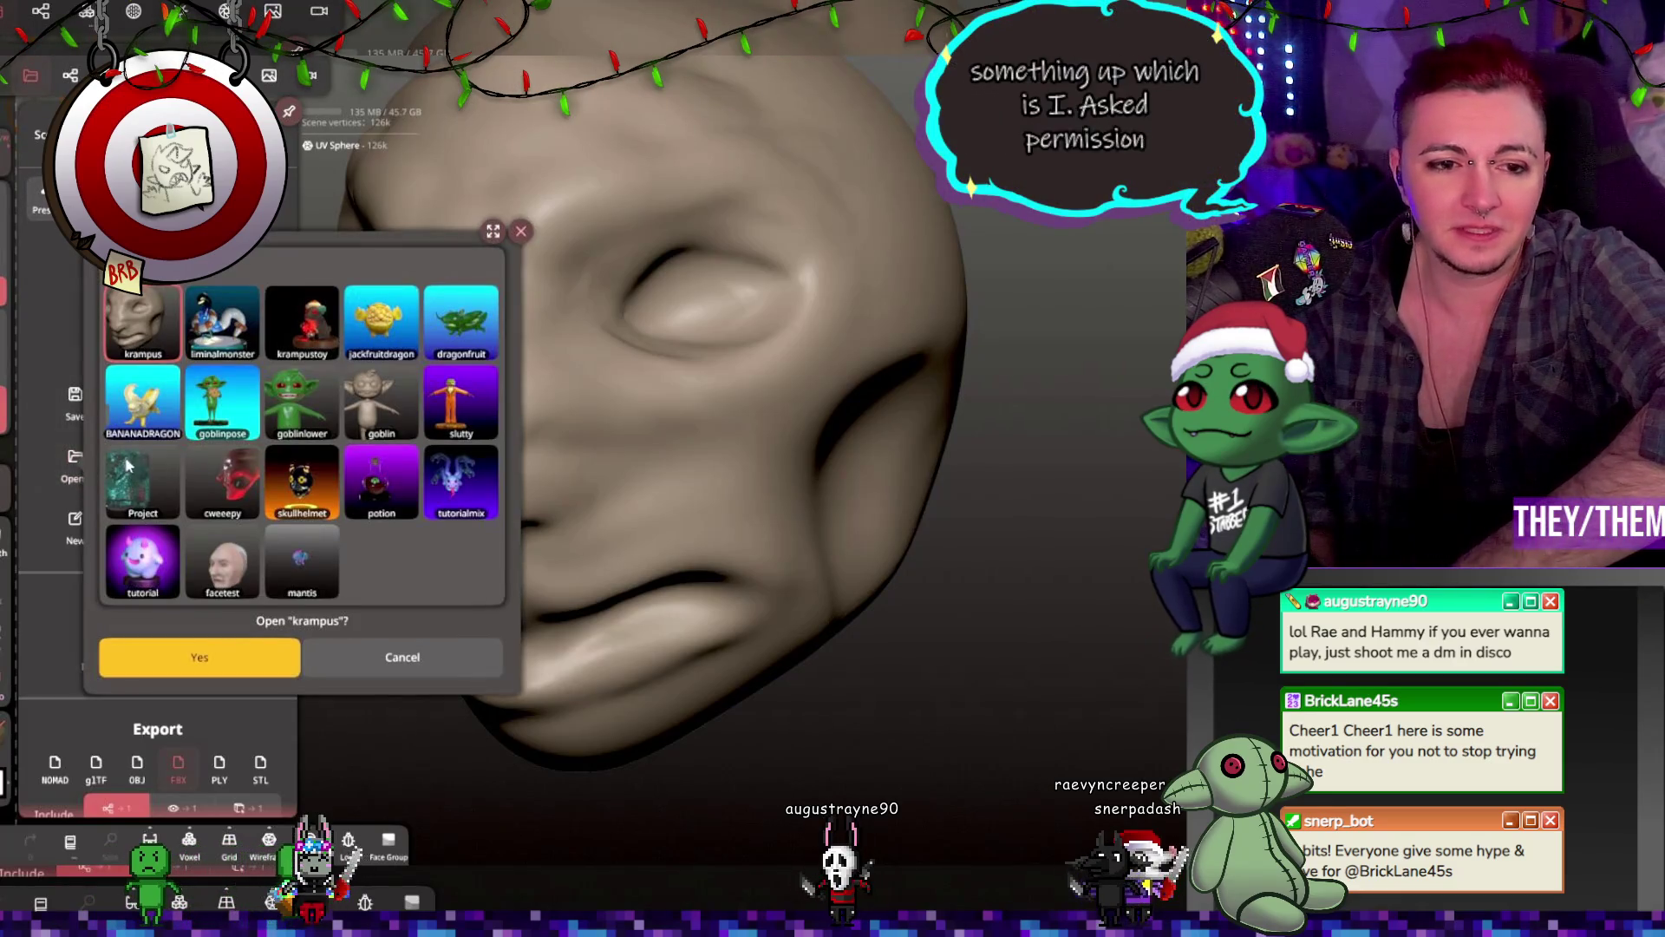
left_click(217, 314)
left_click(252, 661)
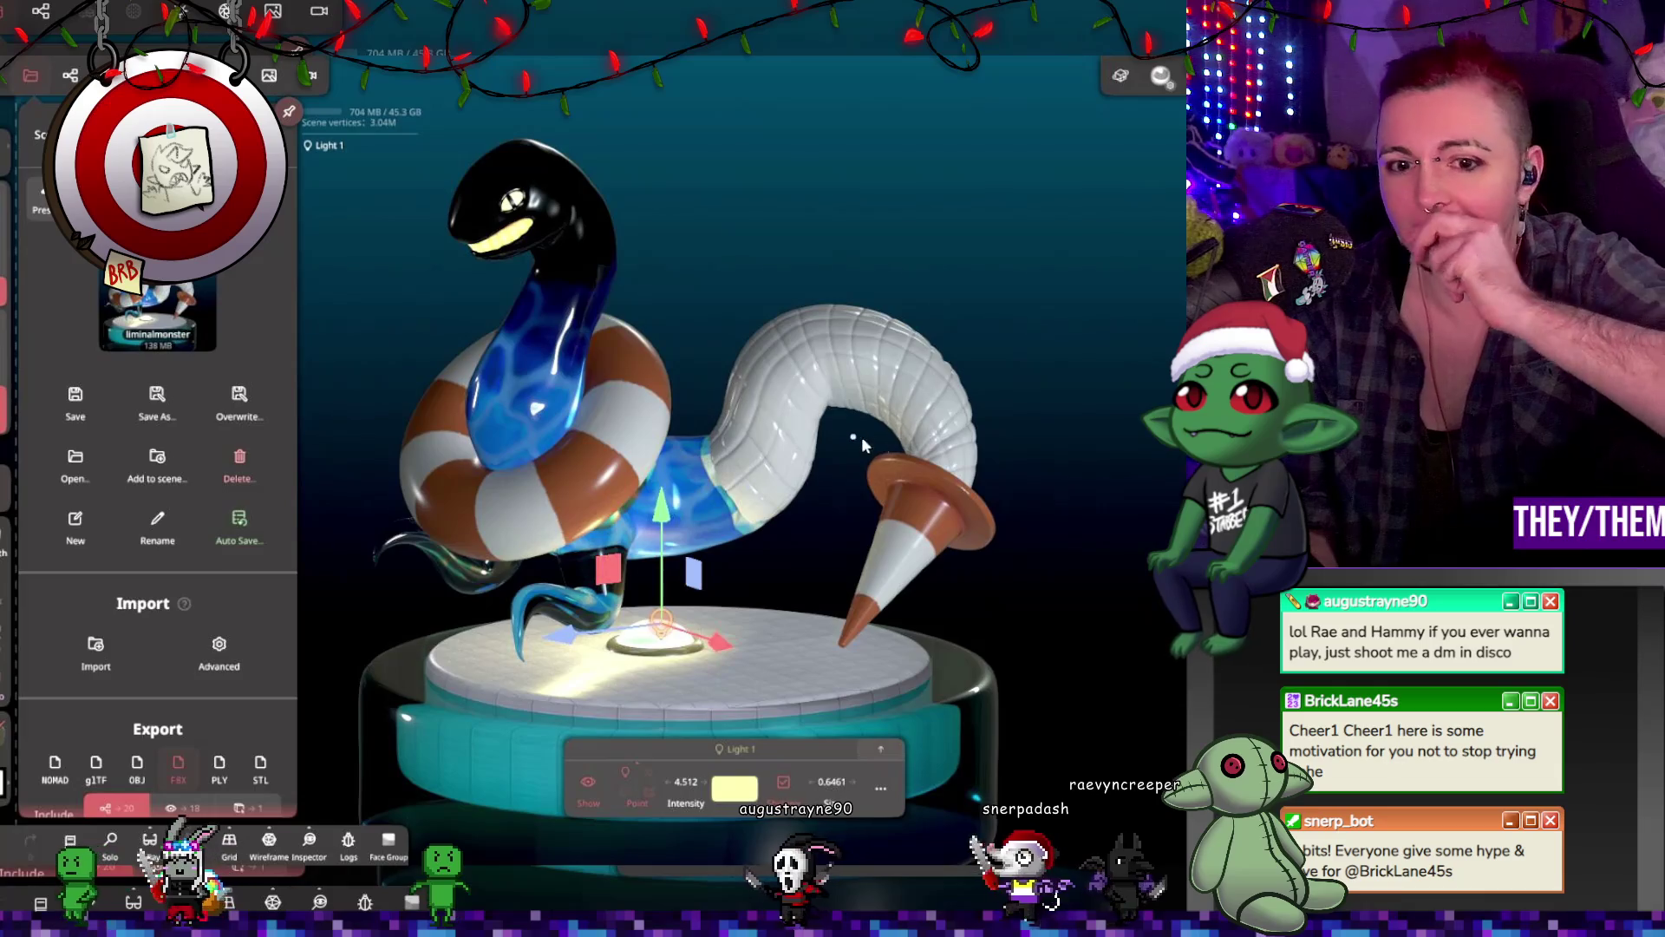
Step: Show the snake character's reference image over the viewport via Post Process
left_click(31, 76)
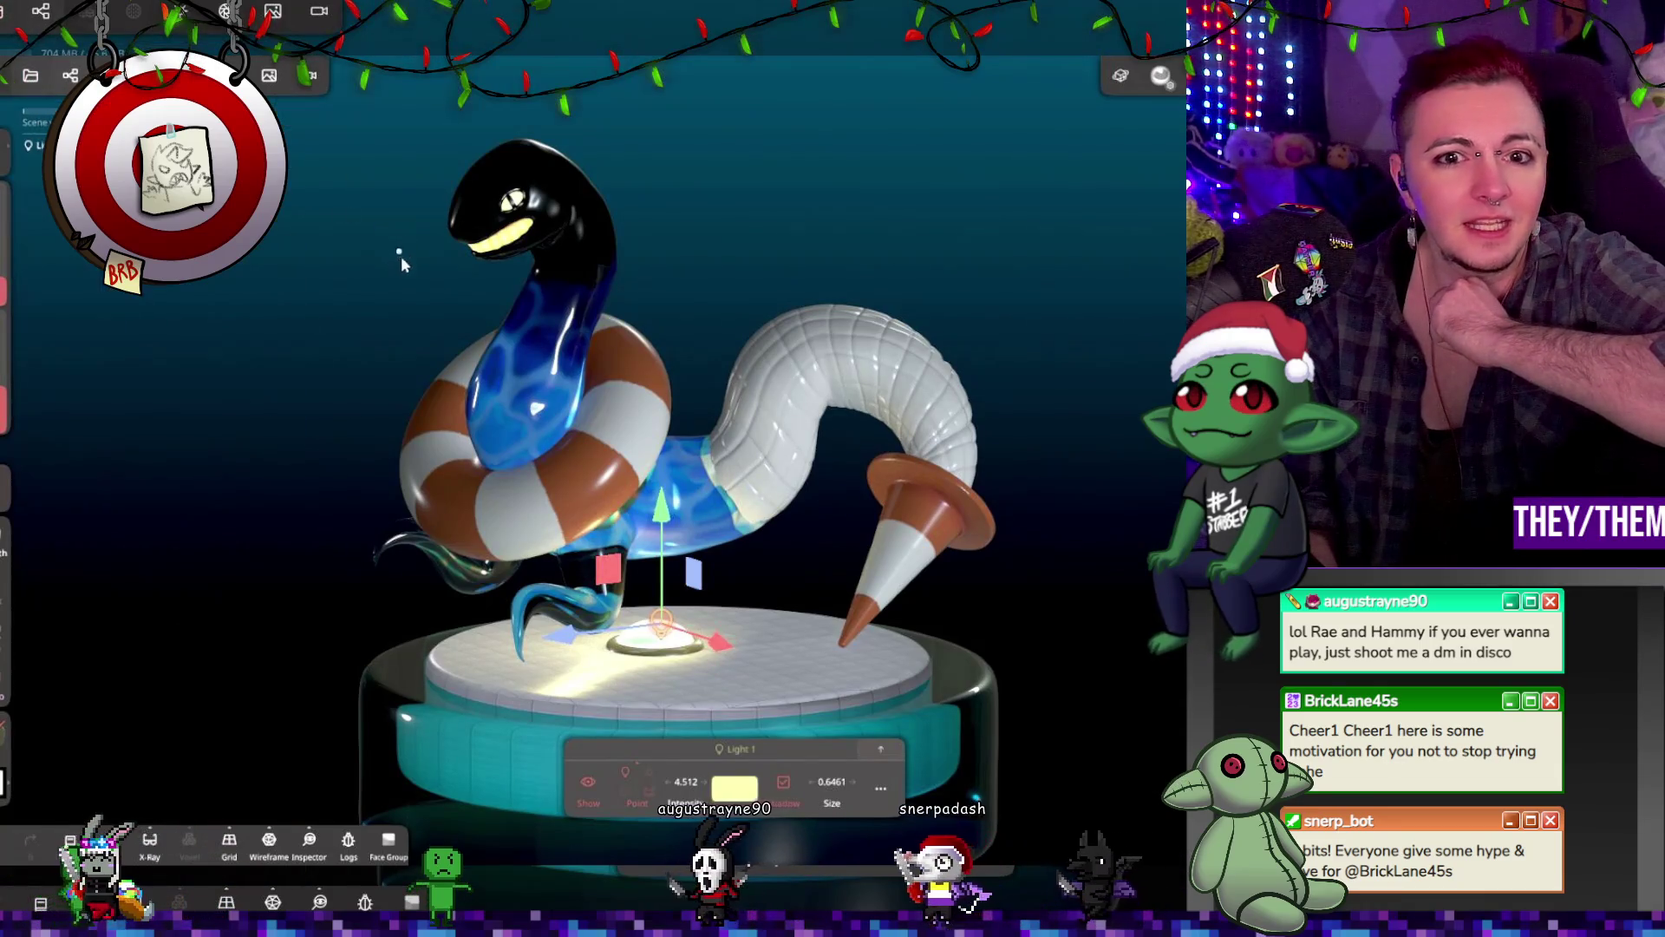
mouse_move(855, 521)
left_mouse_down()
mouse_move(924, 579)
mouse_move(1028, 541)
mouse_move(1067, 580)
mouse_move(1029, 513)
mouse_move(949, 463)
mouse_move(1036, 463)
left_mouse_up()
right_click_drag(1003, 434, 1063, 515)
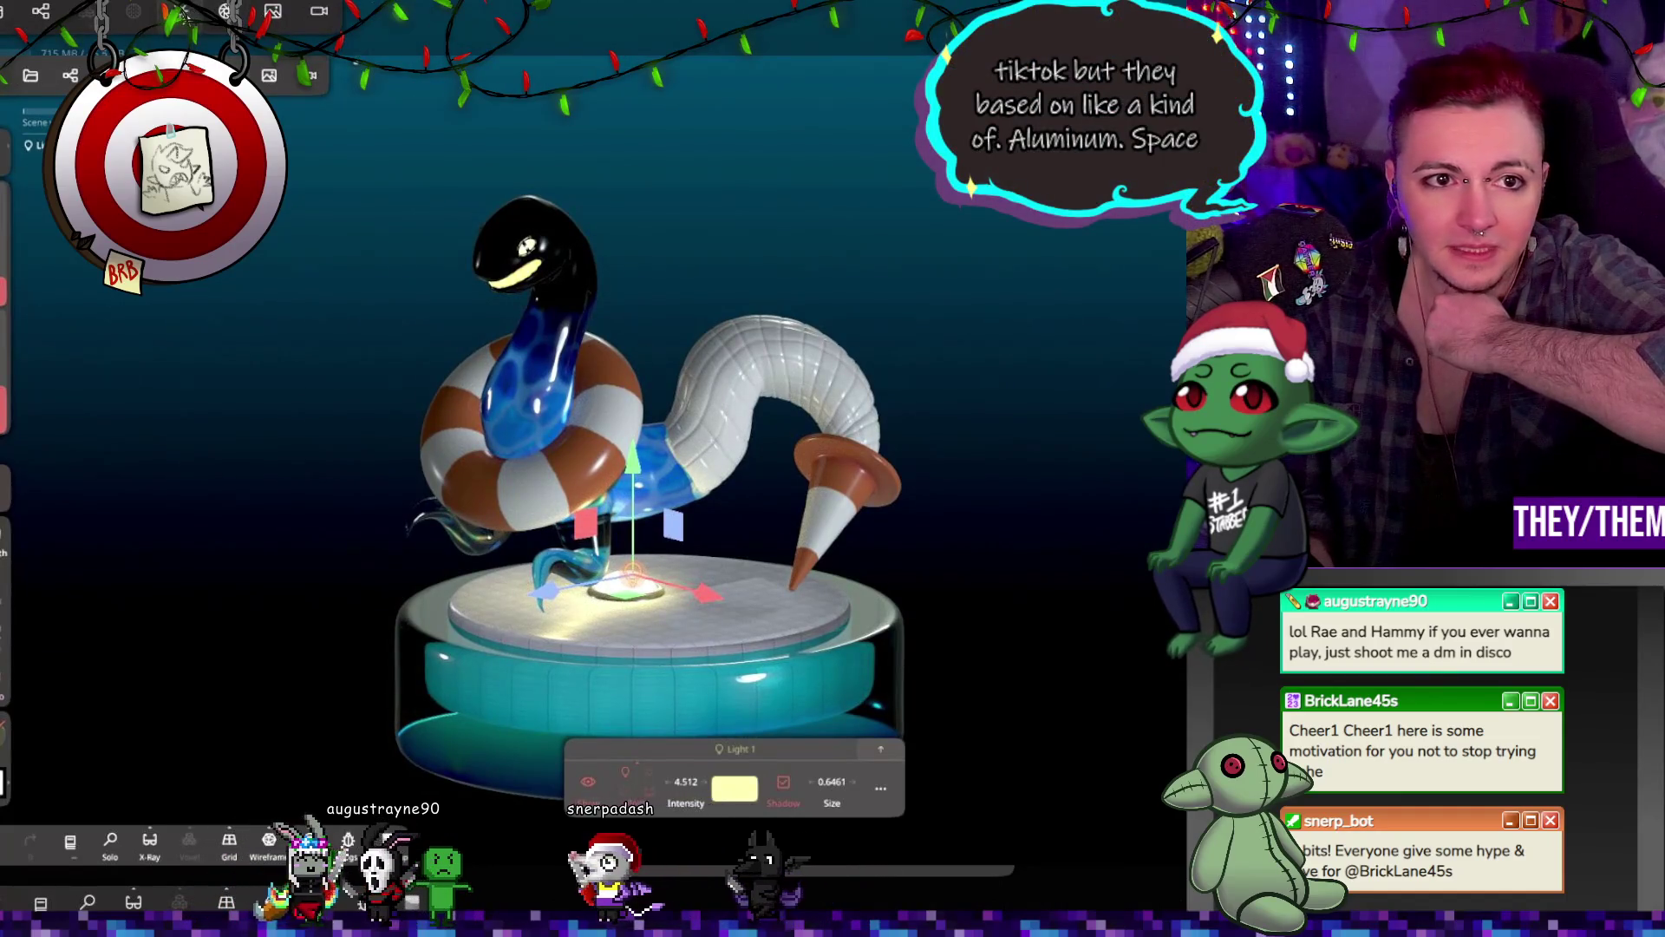
left_click(269, 75)
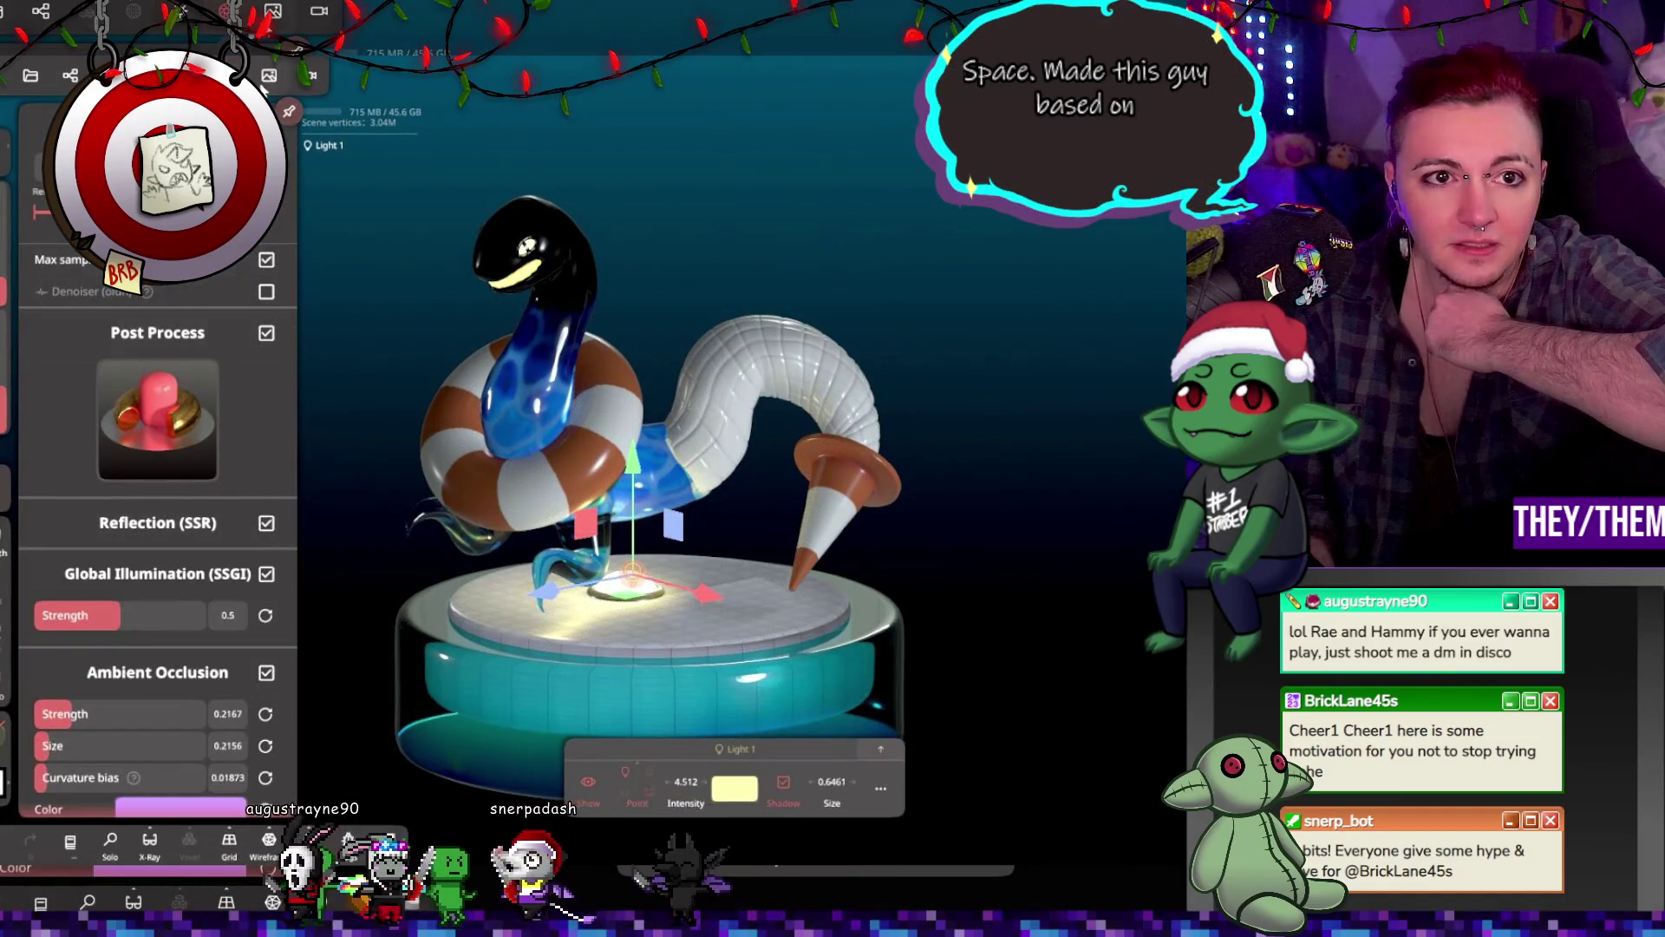
left_click(267, 82)
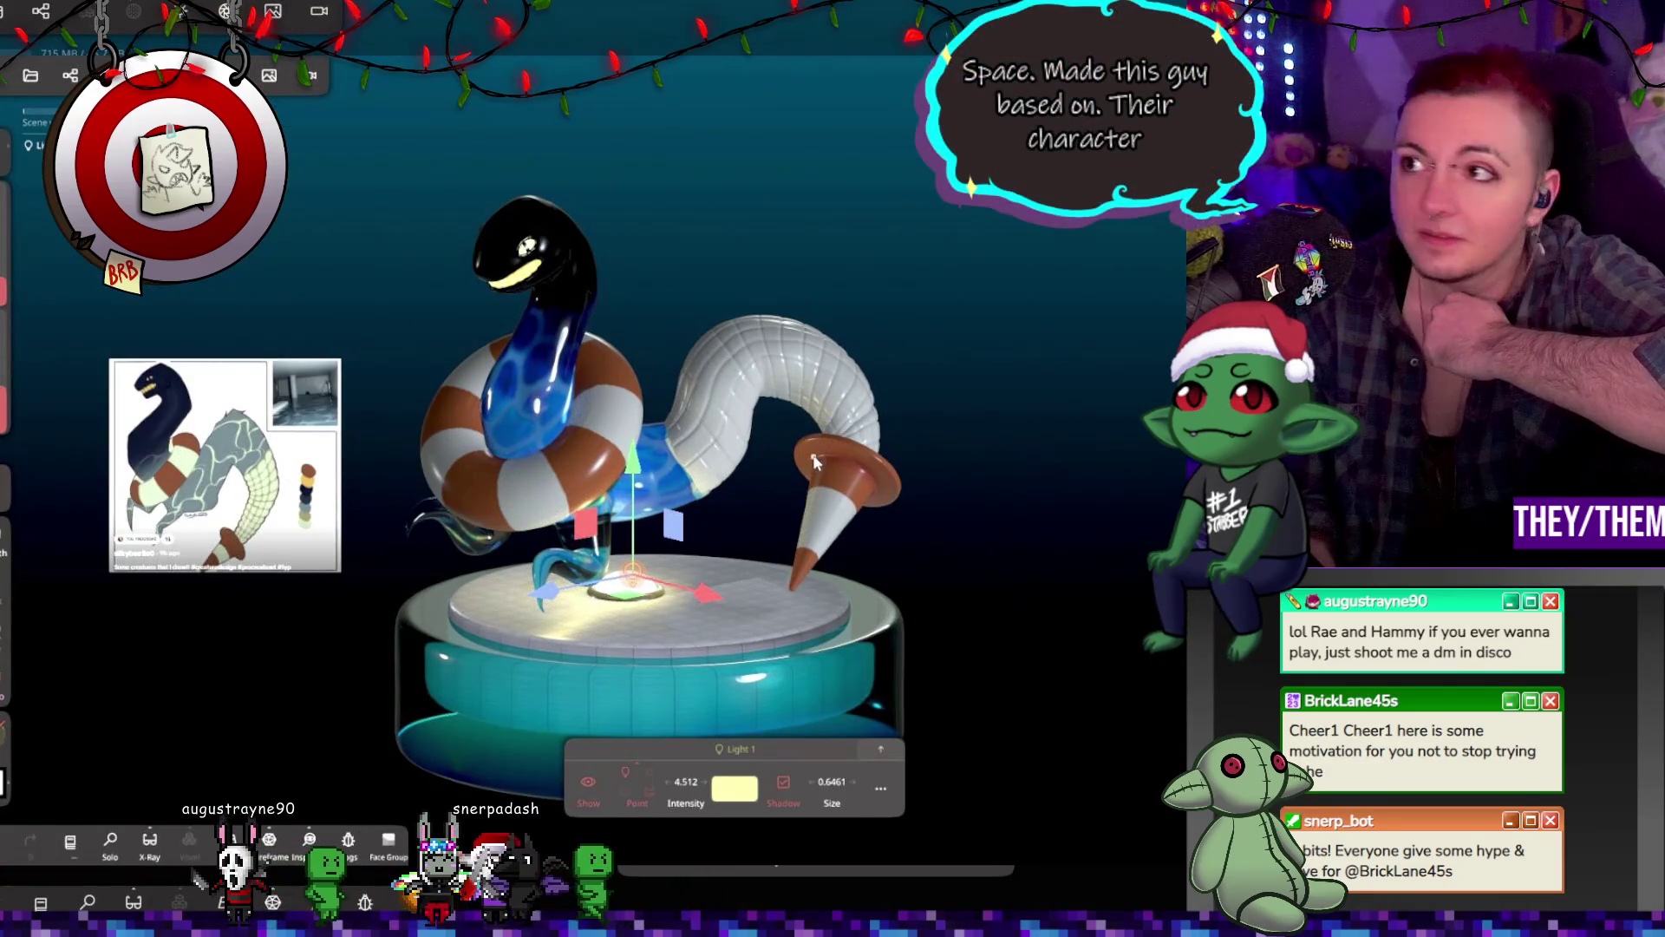
mouse_move(774, 330)
right_mouse_down()
mouse_move(741, 277)
mouse_move(648, 319)
mouse_move(747, 297)
mouse_move(759, 277)
mouse_move(690, 296)
mouse_move(932, 324)
mouse_move(928, 365)
mouse_move(793, 336)
mouse_move(701, 289)
mouse_move(703, 272)
mouse_move(650, 267)
mouse_move(647, 297)
mouse_move(713, 321)
mouse_move(631, 343)
mouse_move(631, 390)
mouse_move(637, 295)
mouse_move(666, 297)
right_mouse_up()
Step: Select the krampus model in the saved projects list
left_click(30, 76)
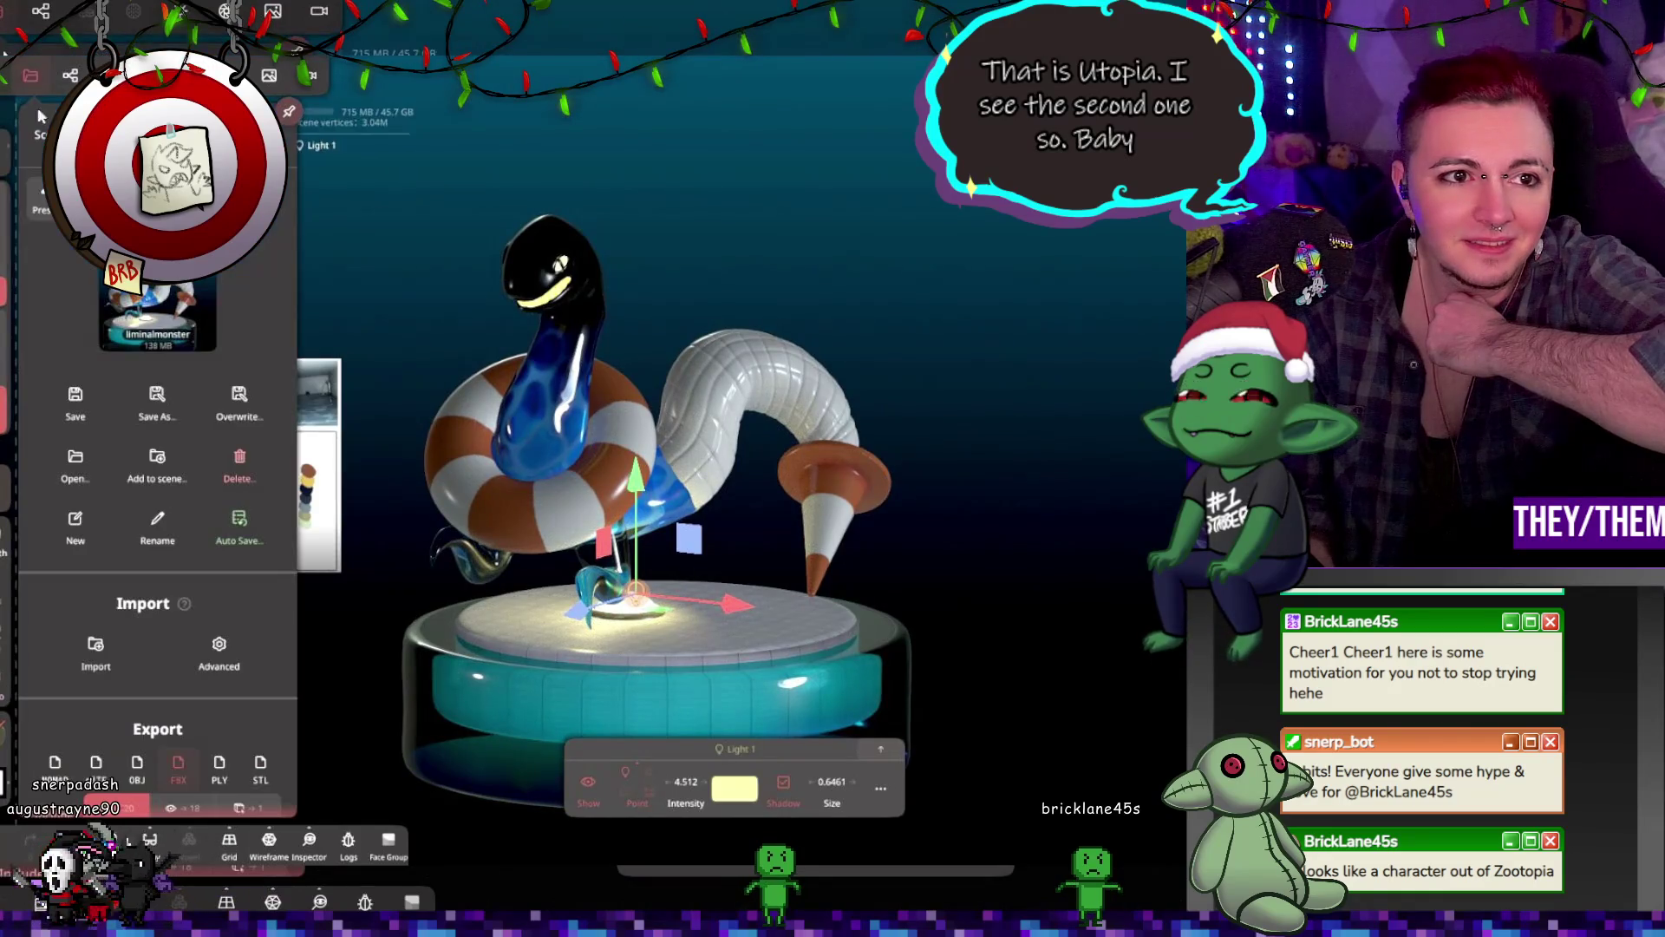
left_click(75, 459)
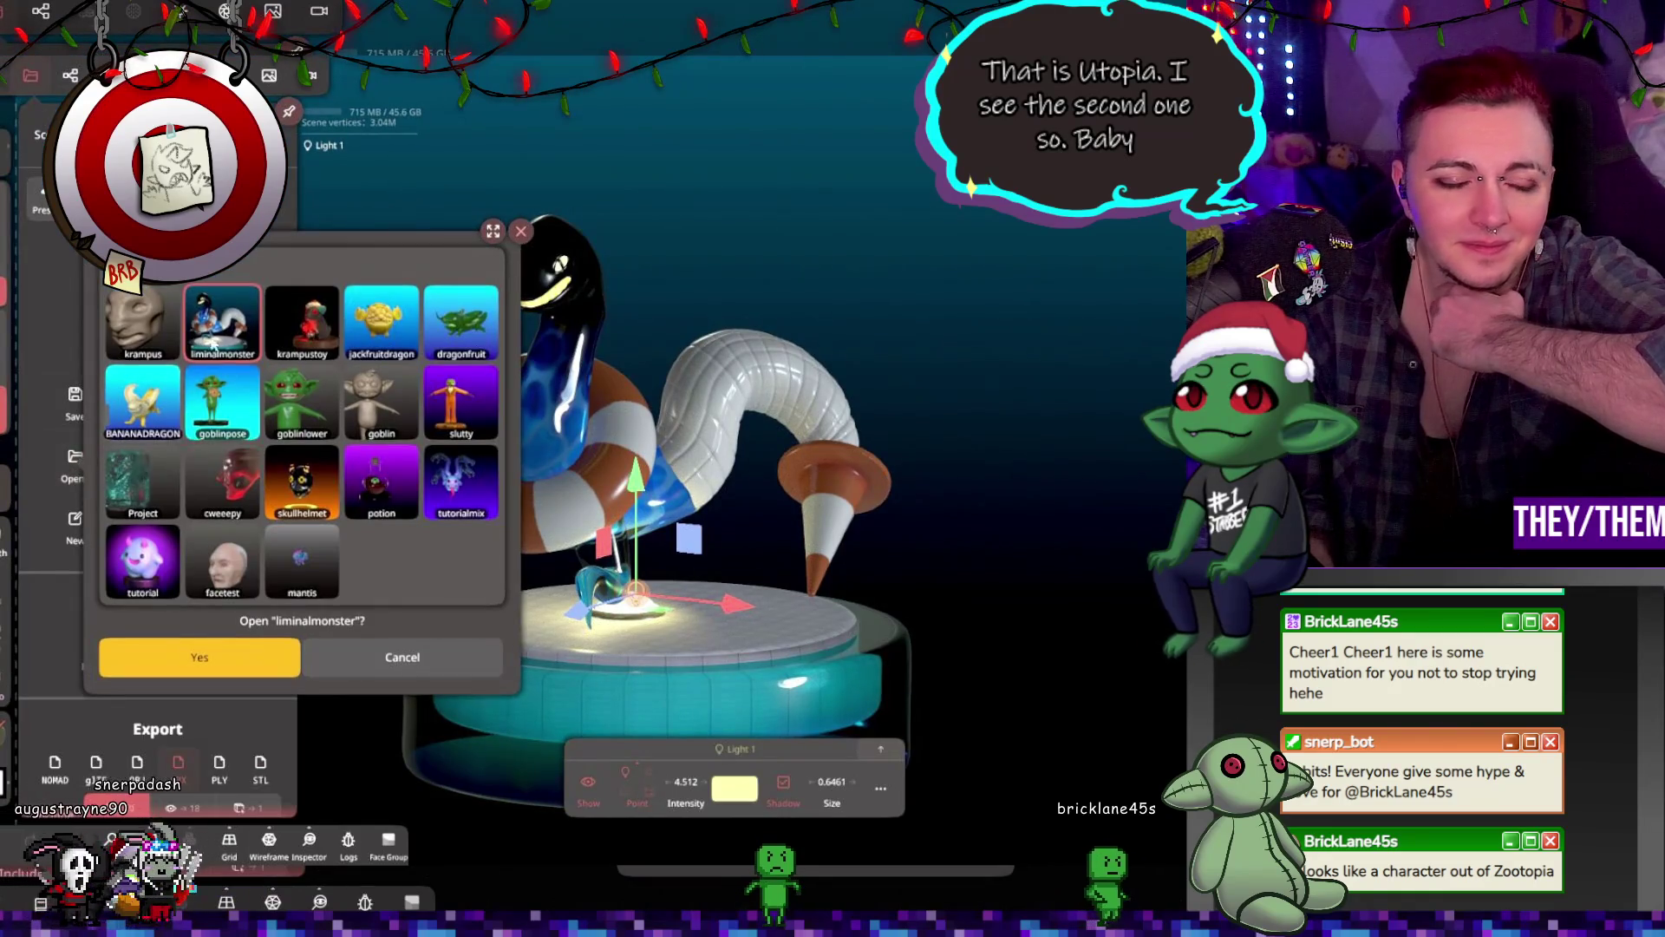
left_click(143, 321)
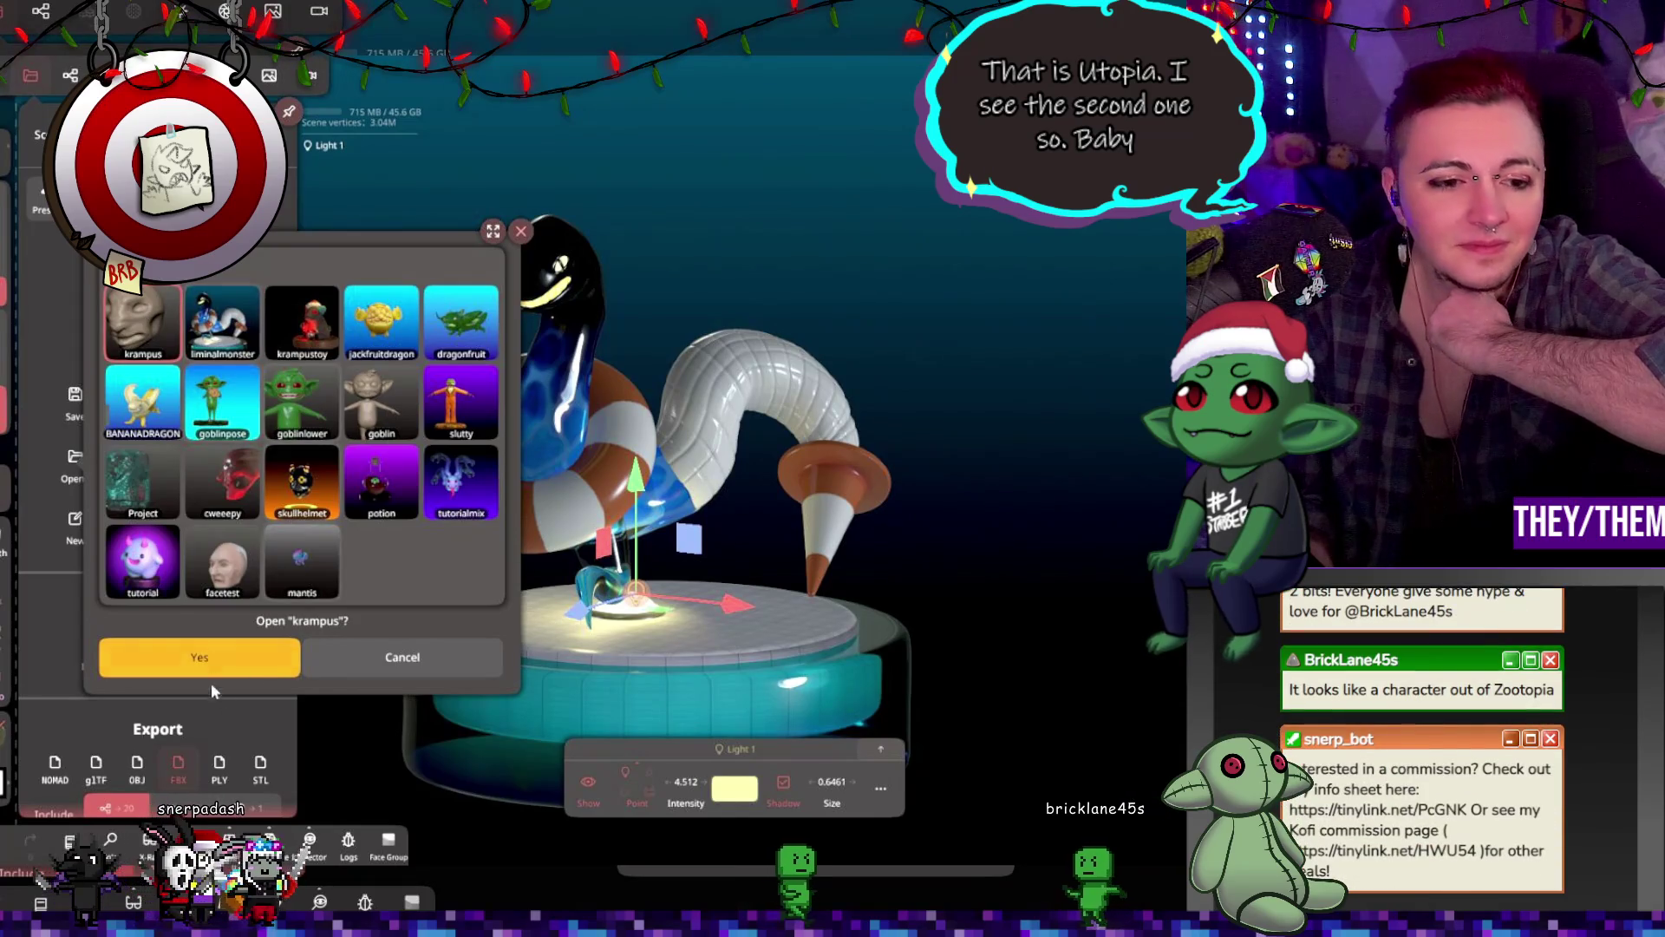
Step: Confirm opening krampus and turn the head to a three-quarter view
left_click(200, 659)
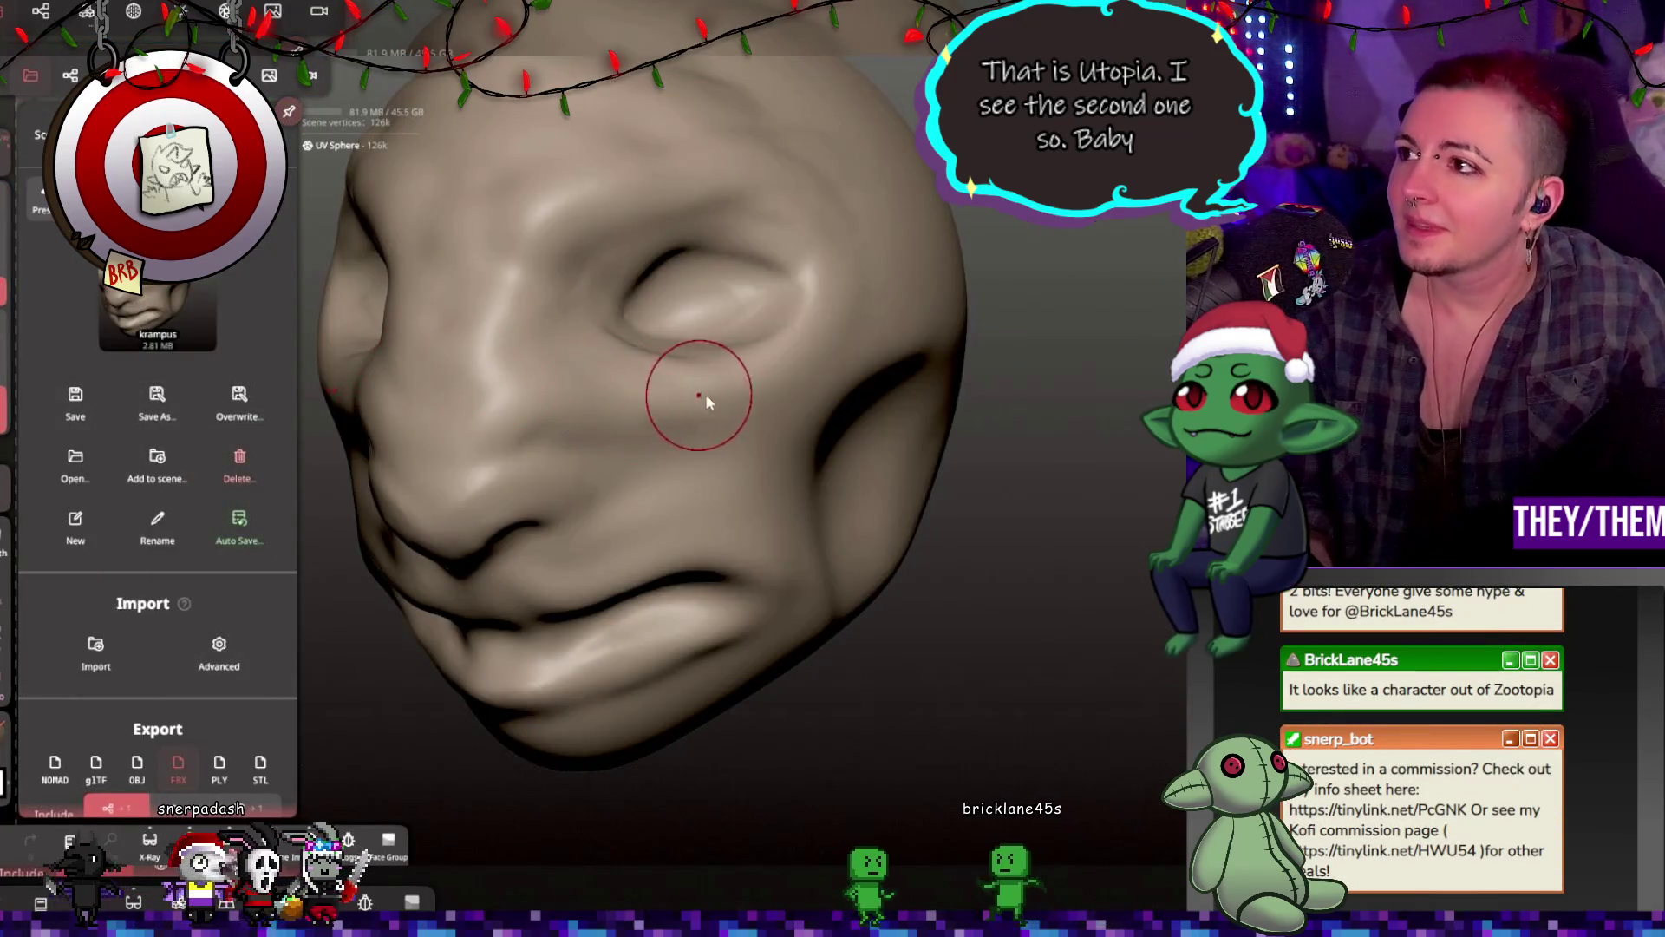
mouse_move(680, 449)
right_mouse_down()
mouse_move(910, 438)
mouse_move(841, 458)
right_mouse_up()
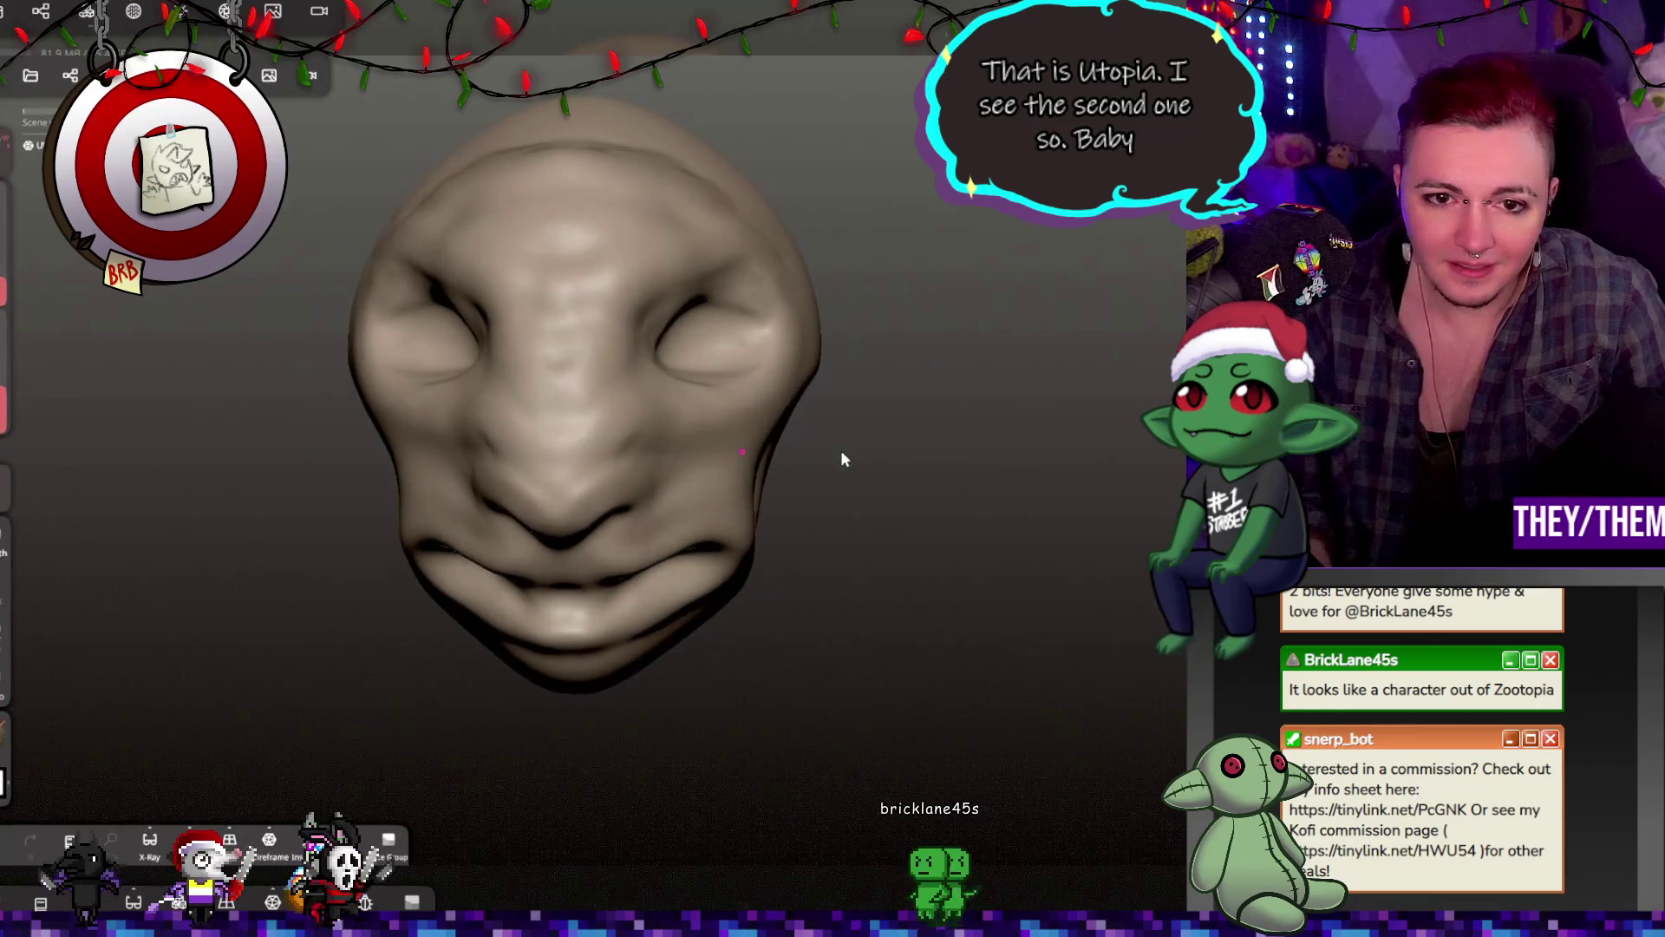
scroll(657, 334, "up", 3)
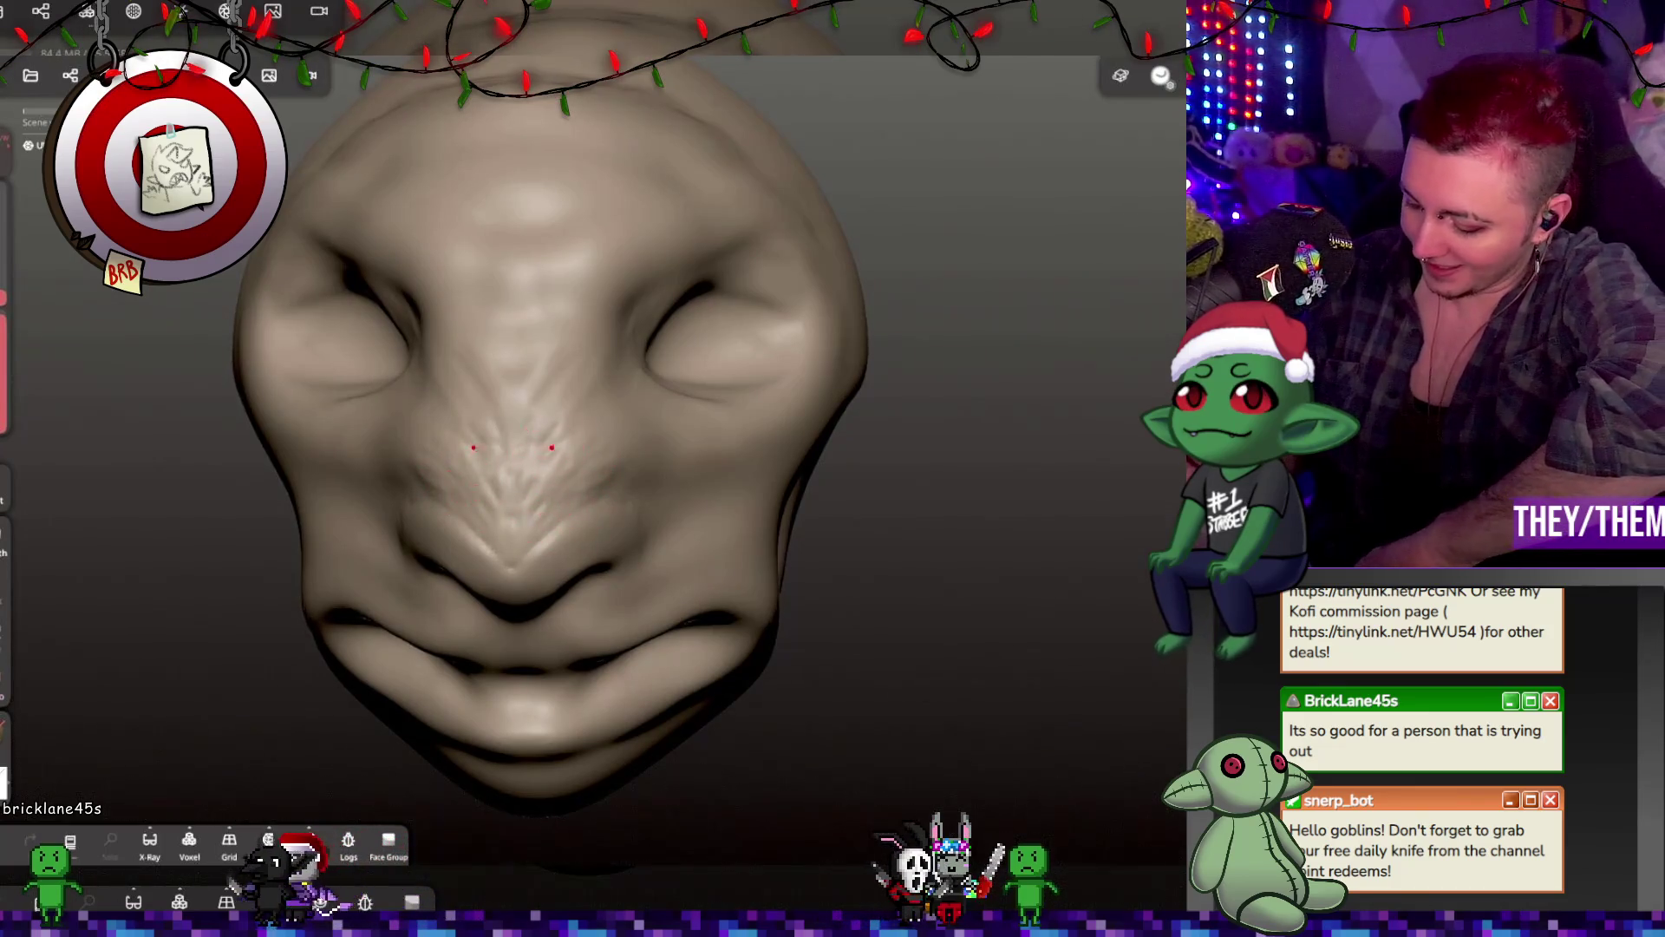
mouse_move(576, 418)
right_mouse_down()
mouse_move(770, 538)
mouse_move(637, 487)
mouse_move(1001, 582)
mouse_move(725, 526)
right_mouse_up()
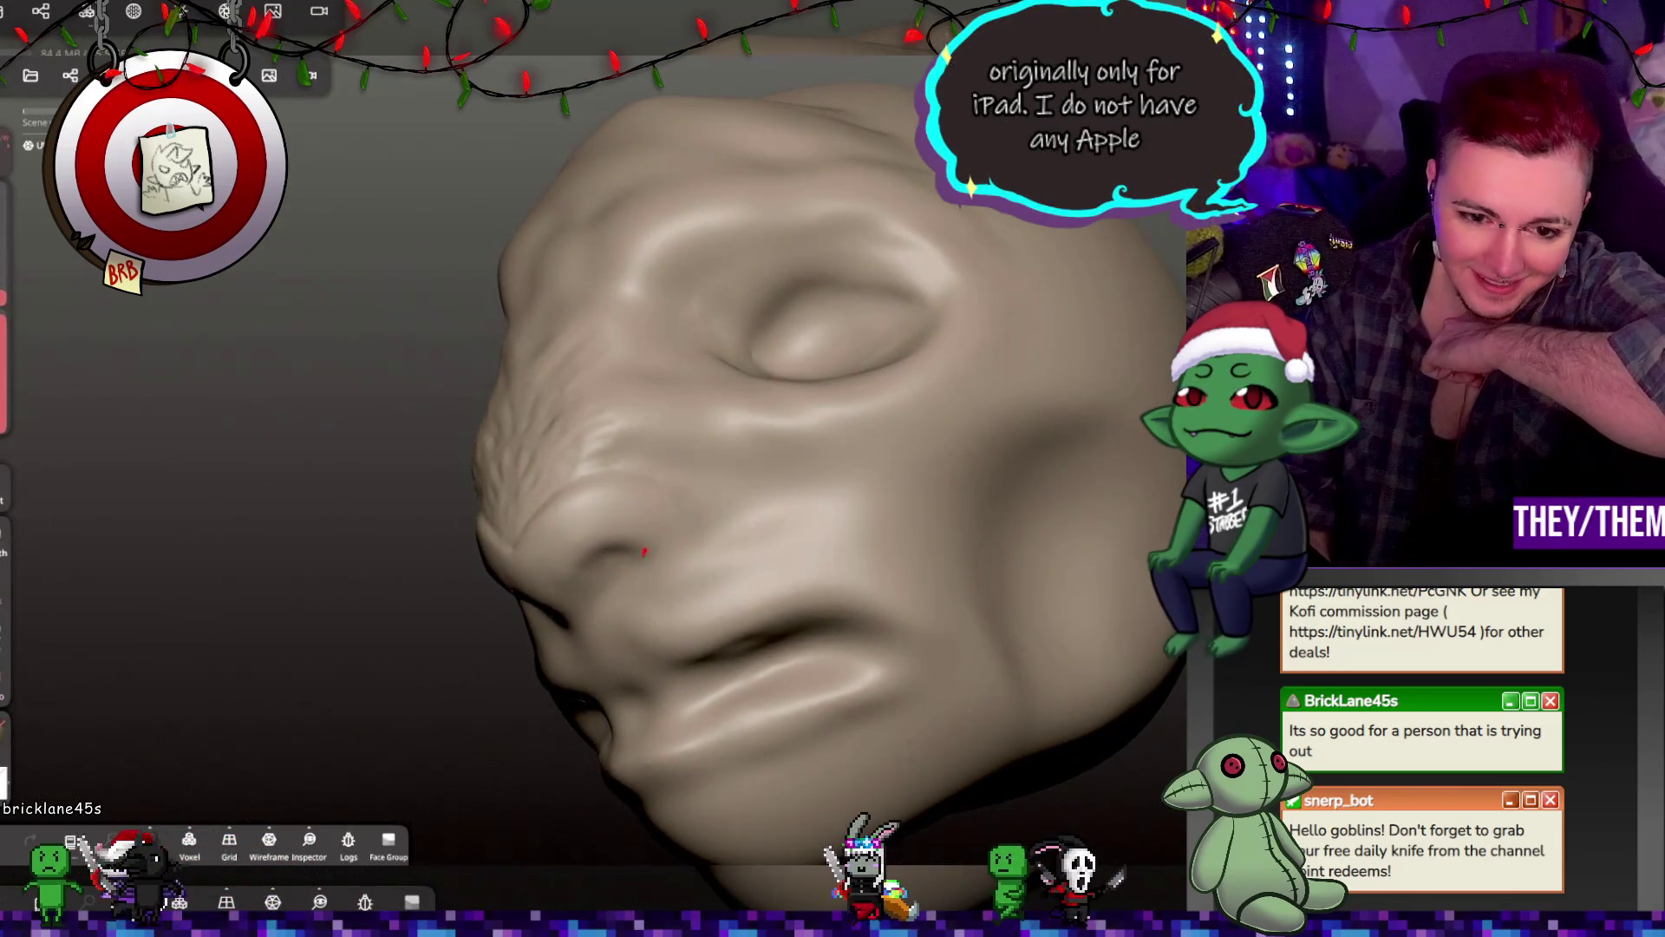
Step: Carve a crease along the nostril, undo it, and re-carve it
left_click_drag(619, 548, 587, 575)
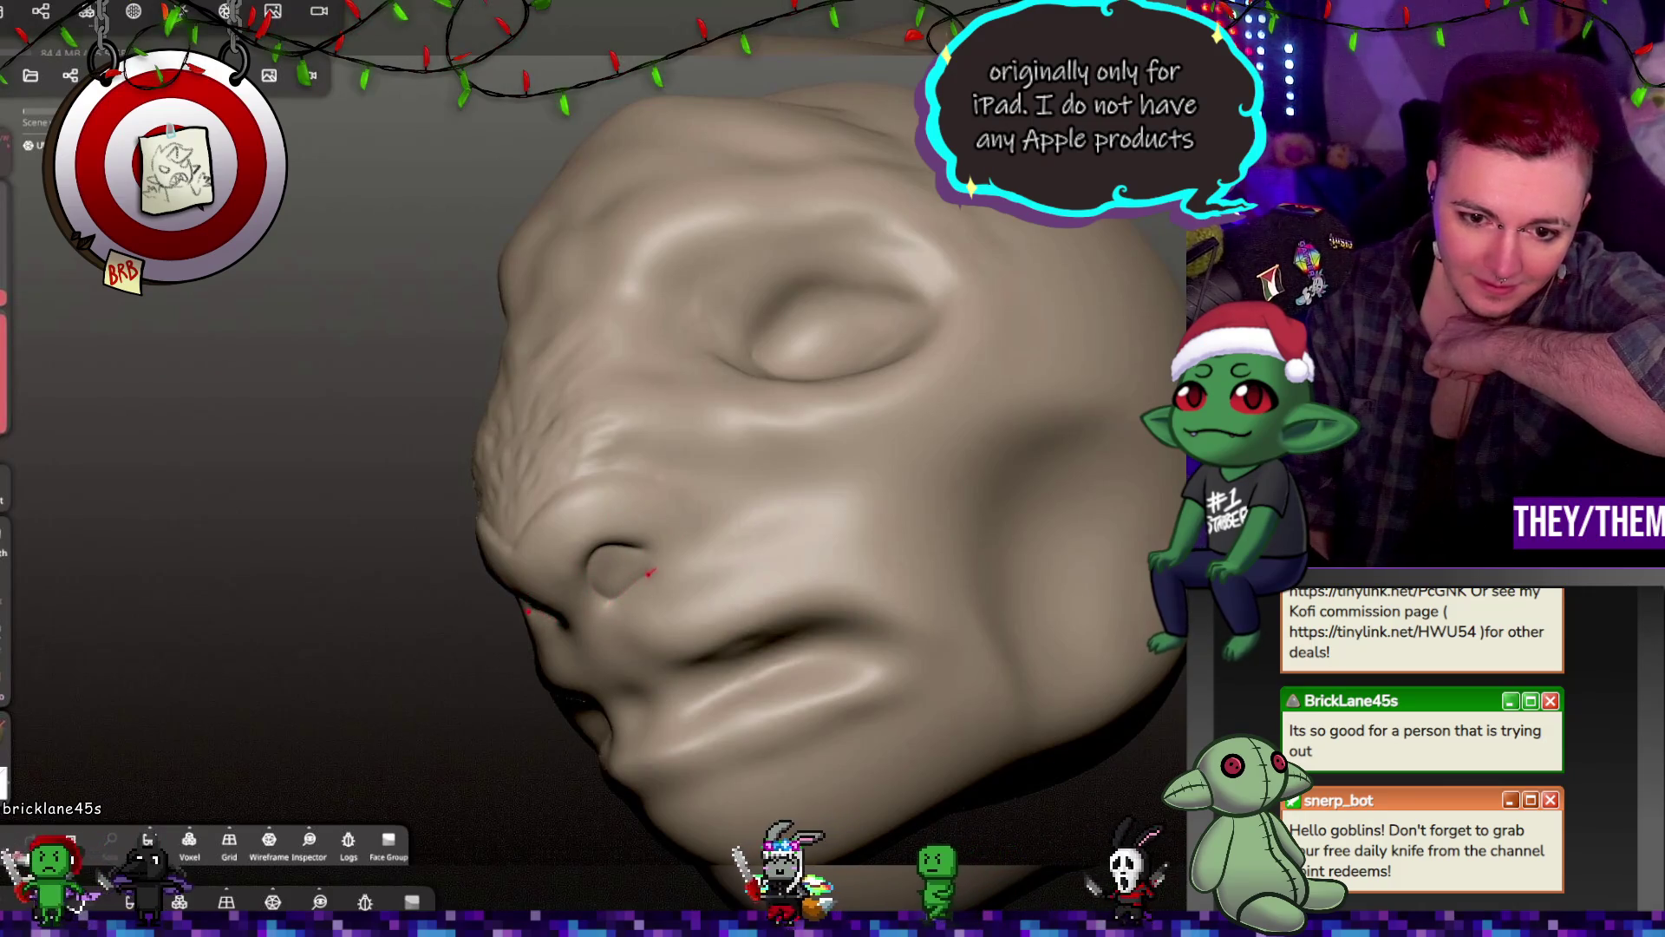
mouse_move(610, 602)
right_mouse_down()
mouse_move(767, 555)
mouse_move(420, 453)
right_mouse_up()
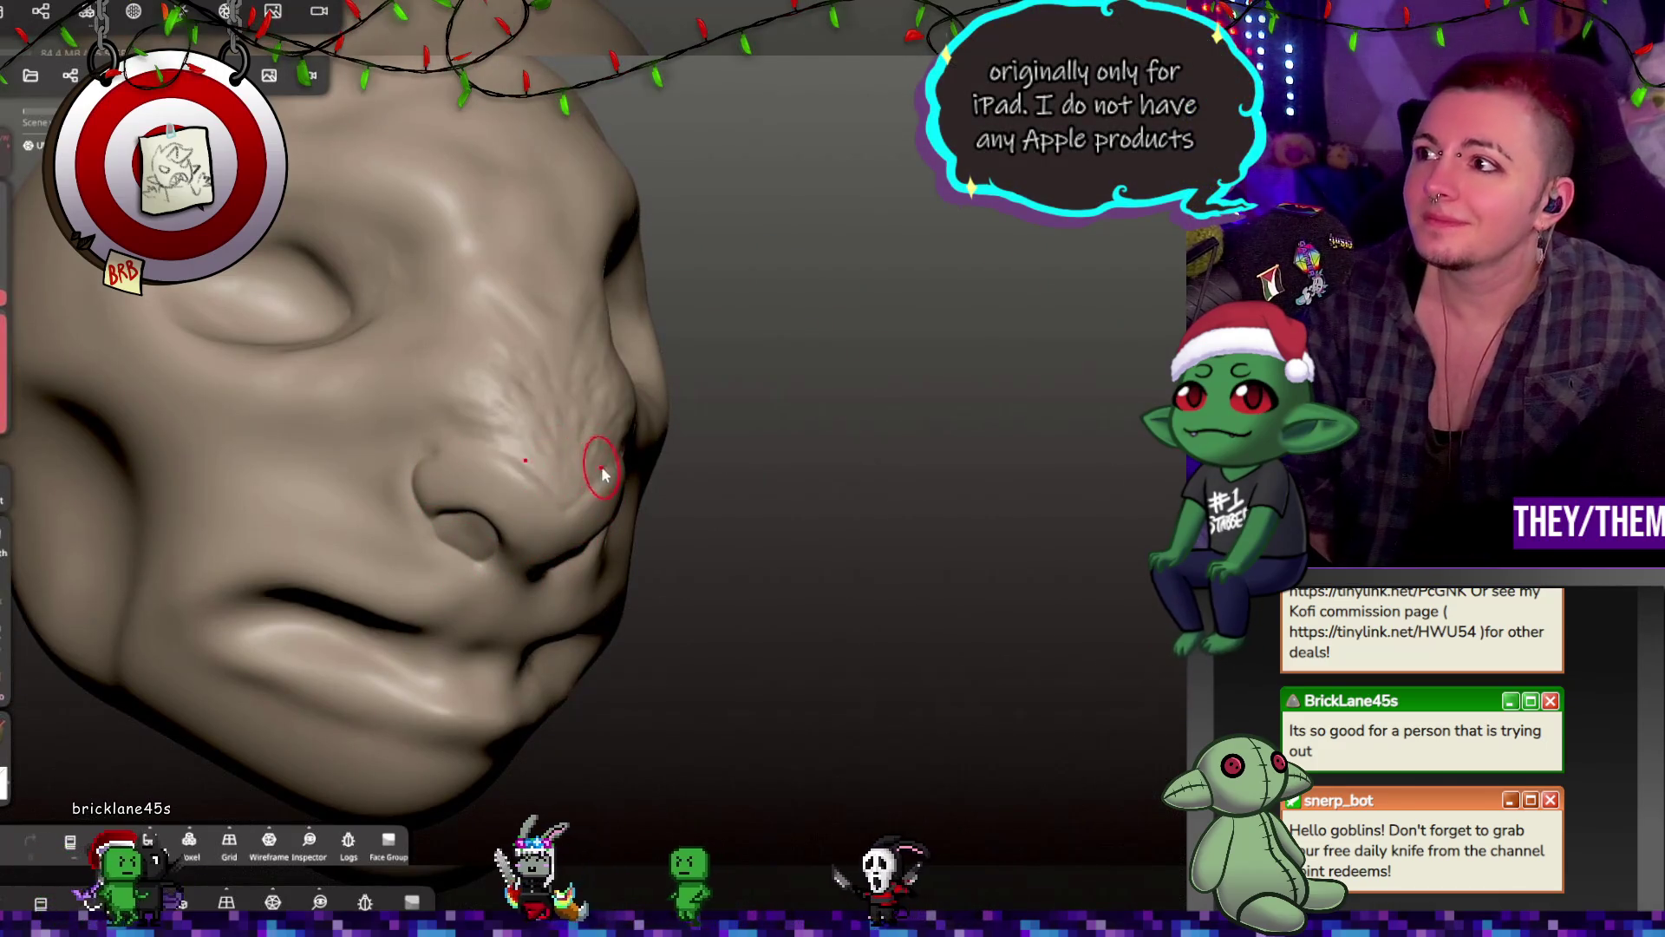
key("ctrl+z")
key("ctrl+z")
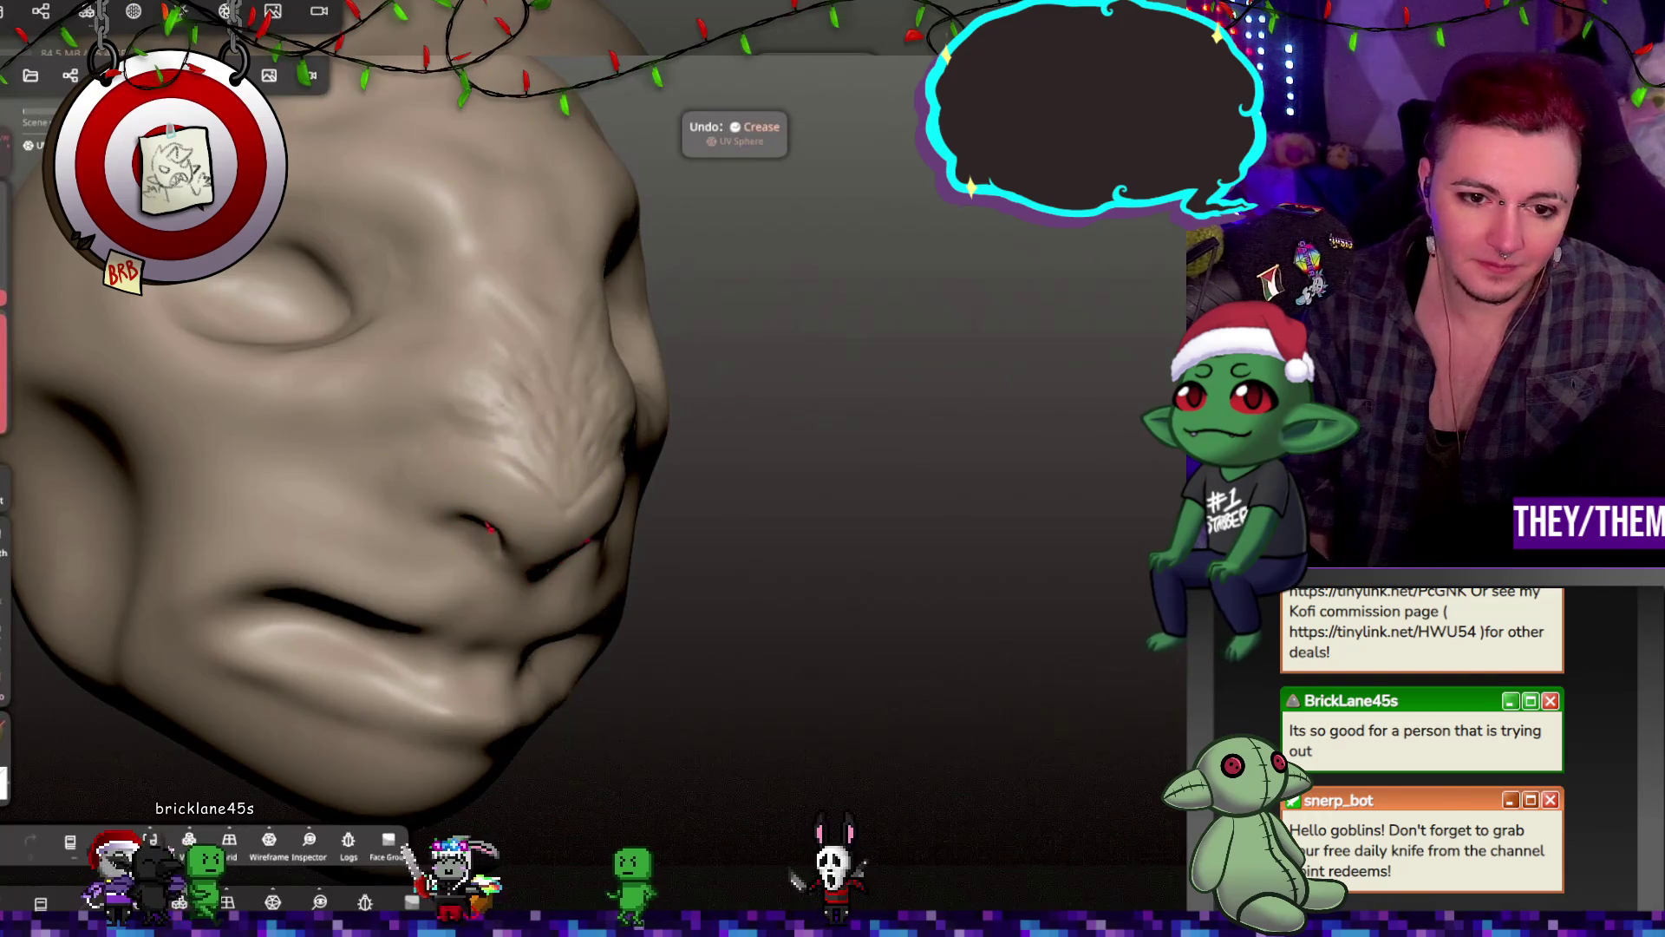
left_click_drag(500, 564, 552, 506)
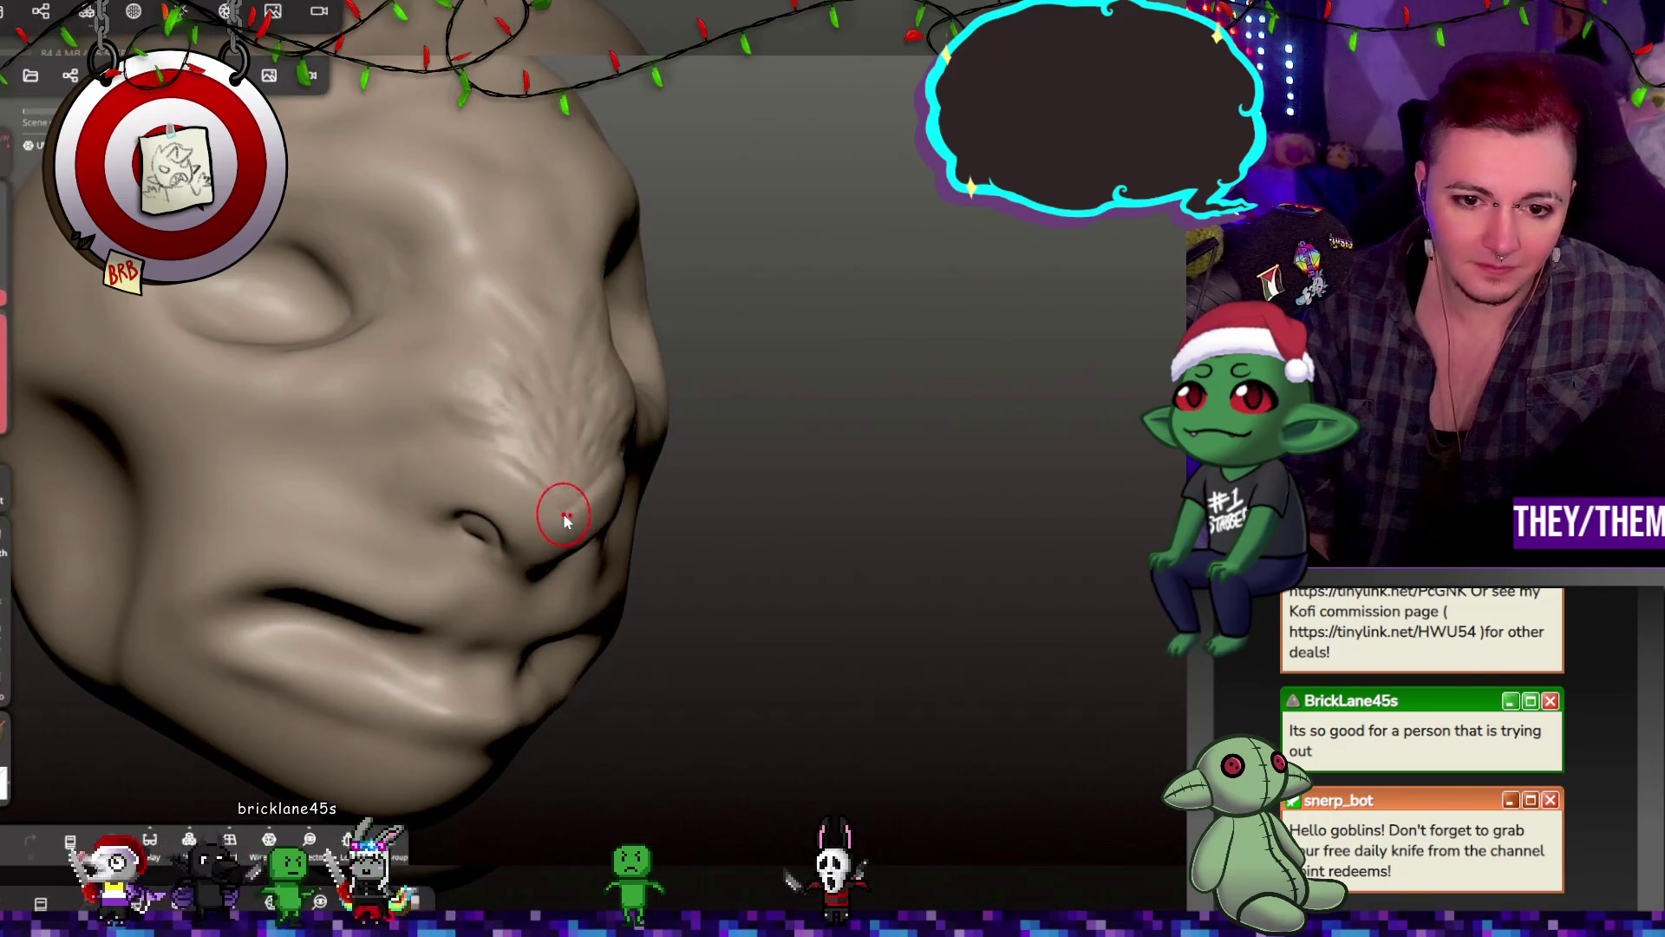
scroll(469, 512, "up", 3)
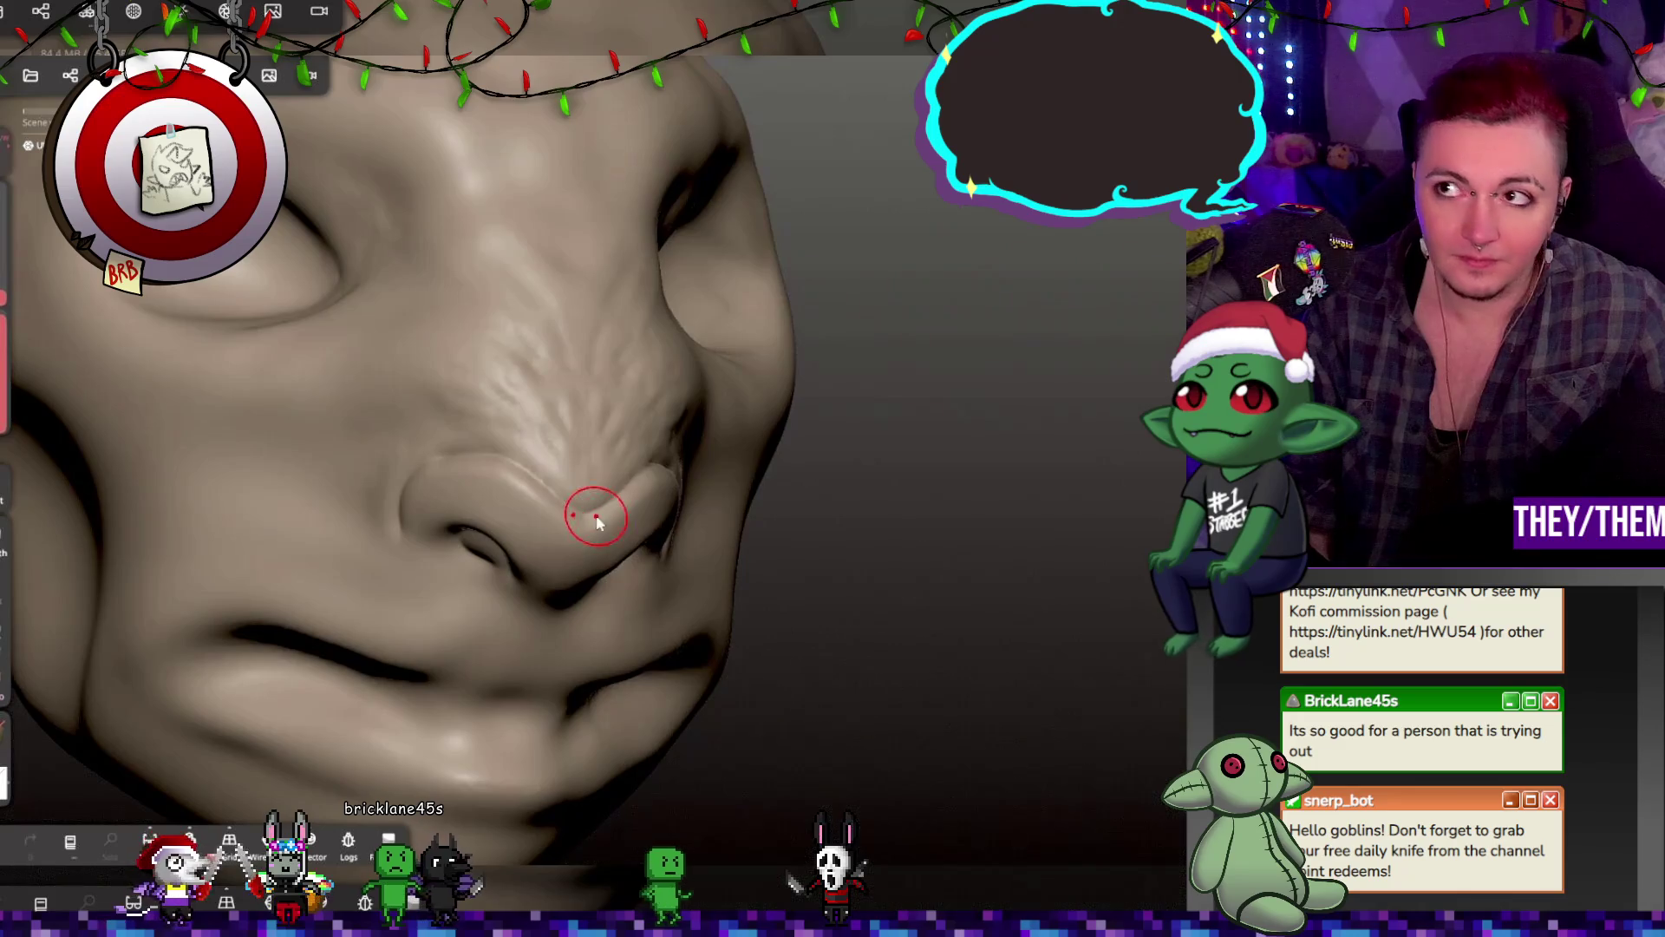
Step: Inspect the nose creases from below and three-quarter angles, briefly toggling masking
mouse_move(621, 461)
middle_mouse_down()
mouse_move(926, 524)
mouse_move(725, 502)
mouse_move(715, 464)
mouse_move(718, 494)
mouse_move(753, 492)
middle_mouse_up()
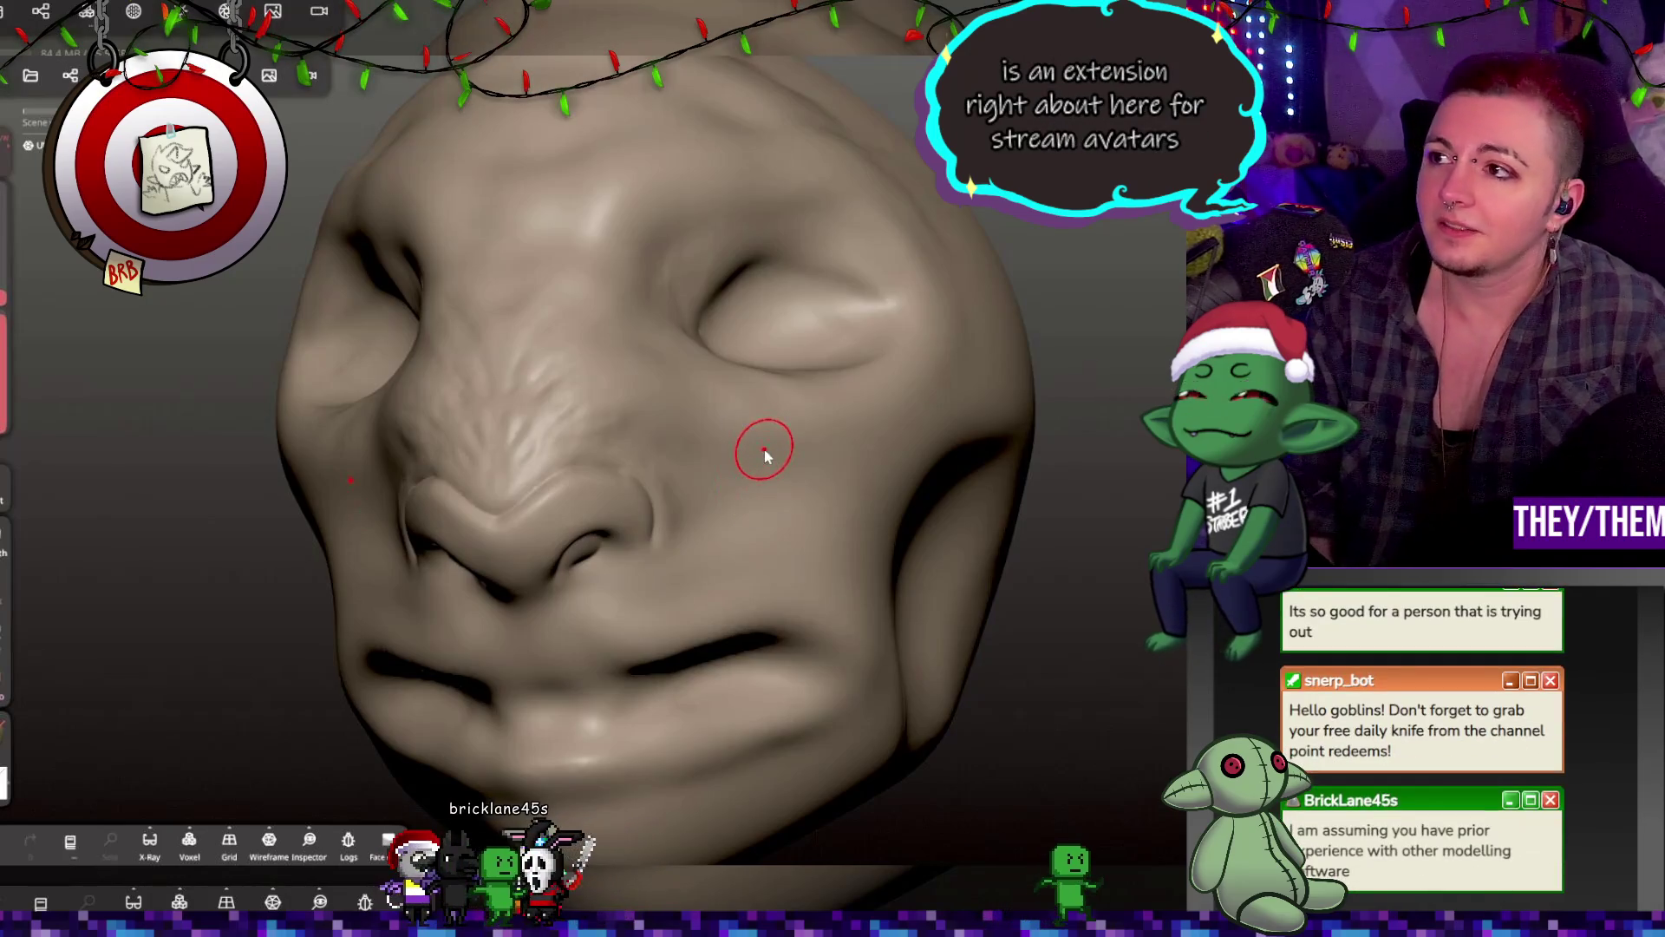
mouse_move(613, 431)
right_mouse_down()
mouse_move(848, 483)
mouse_move(878, 399)
mouse_move(853, 443)
right_mouse_up()
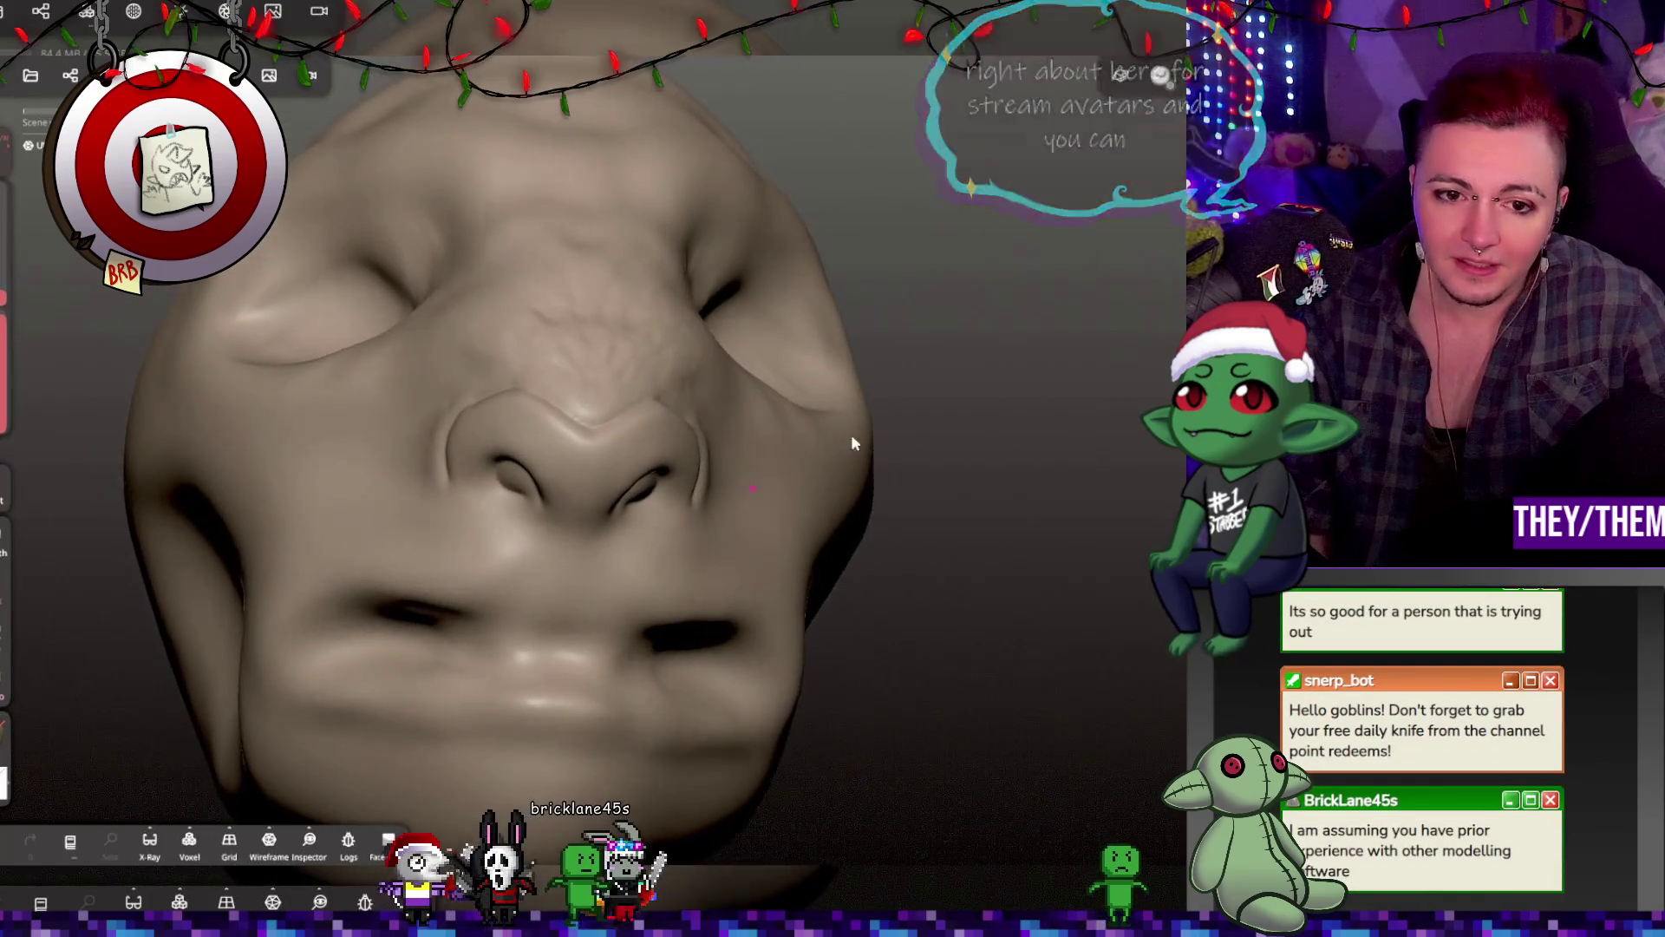
mouse_move(716, 431)
right_mouse_down()
mouse_move(742, 527)
mouse_move(643, 434)
right_mouse_up()
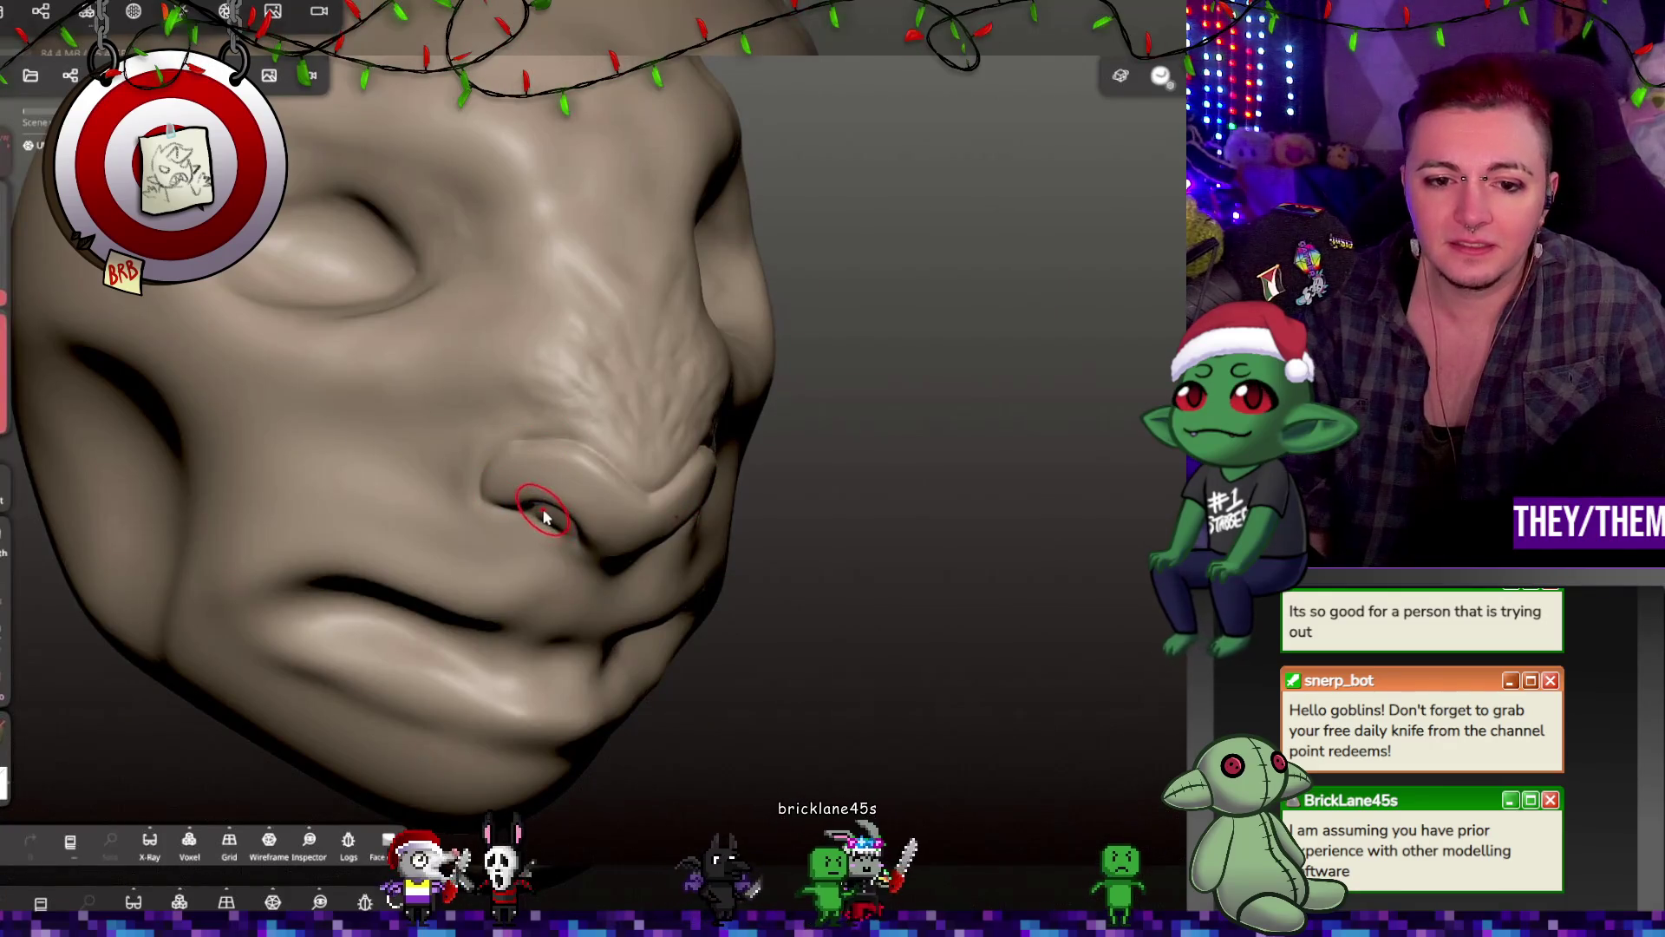
mouse_move(576, 529)
right_mouse_down()
mouse_move(570, 489)
mouse_move(517, 507)
right_mouse_up()
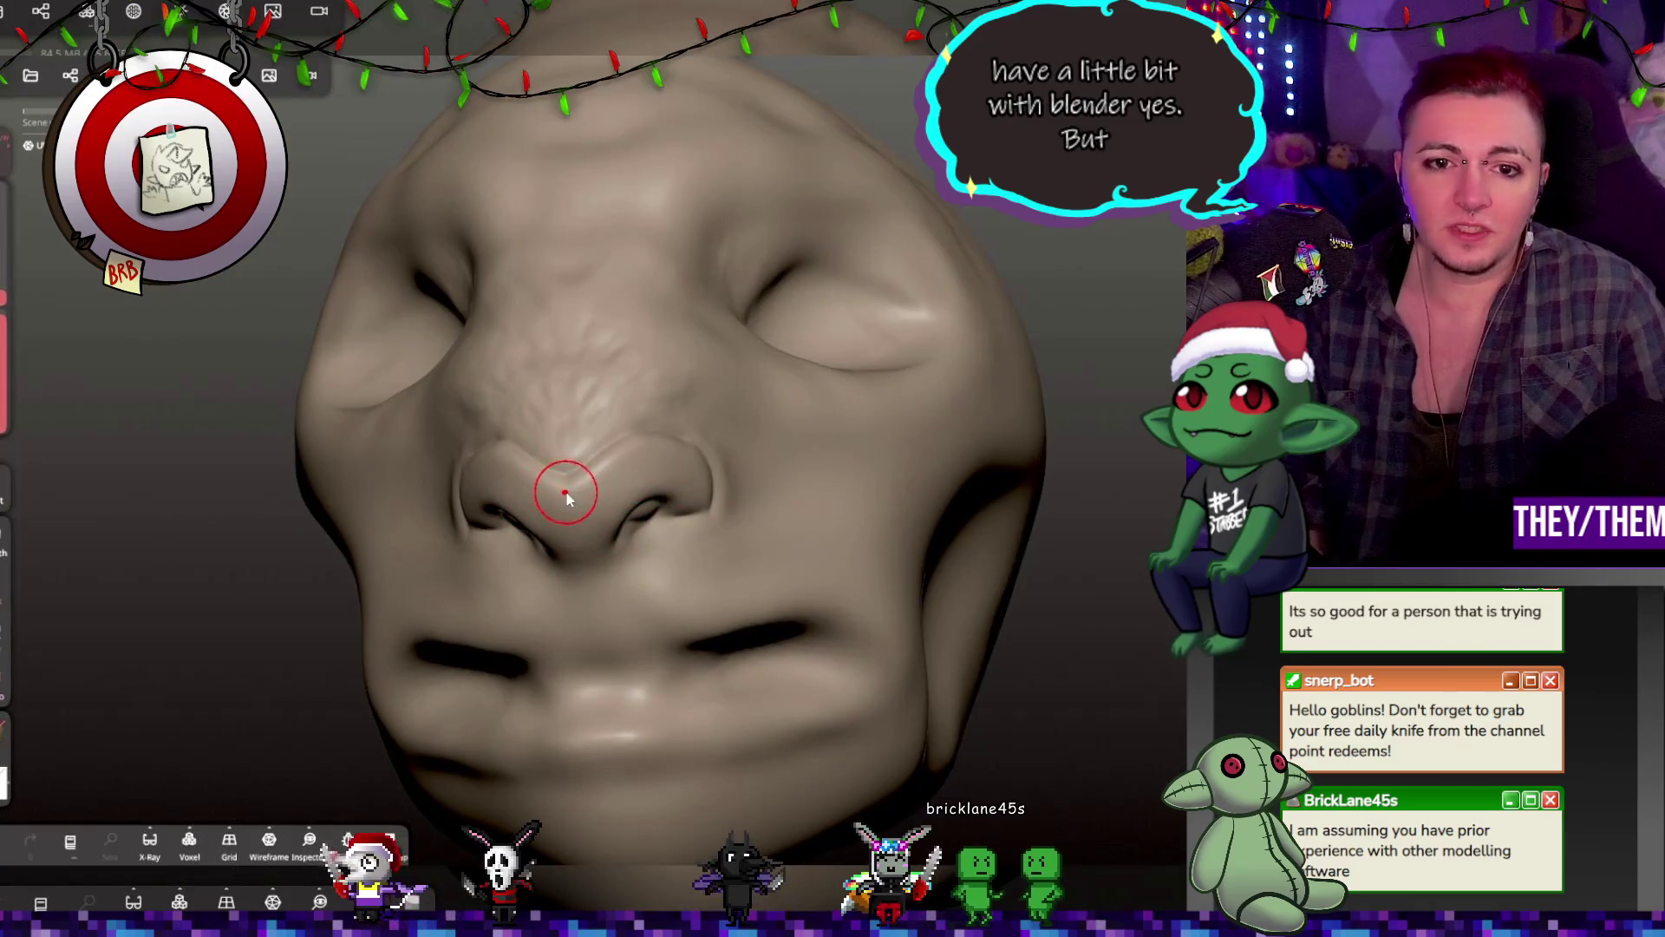
key("m")
key("Escape")
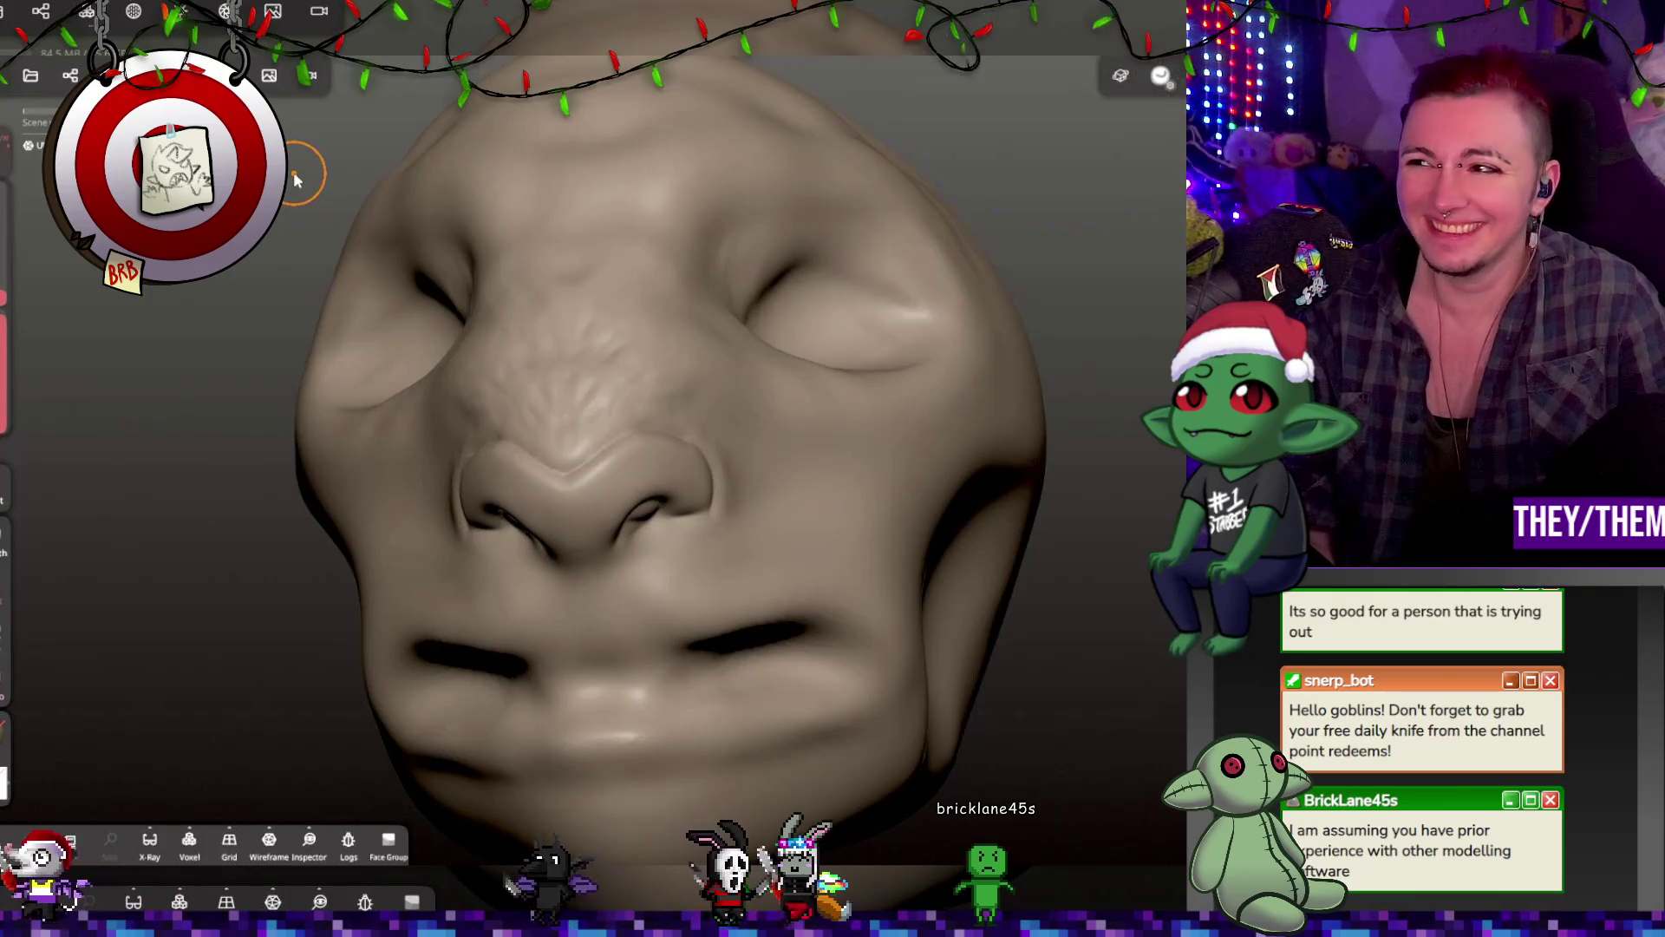
mouse_move(668, 360)
middle_mouse_down()
mouse_move(851, 427)
mouse_move(684, 451)
mouse_move(676, 526)
middle_mouse_up()
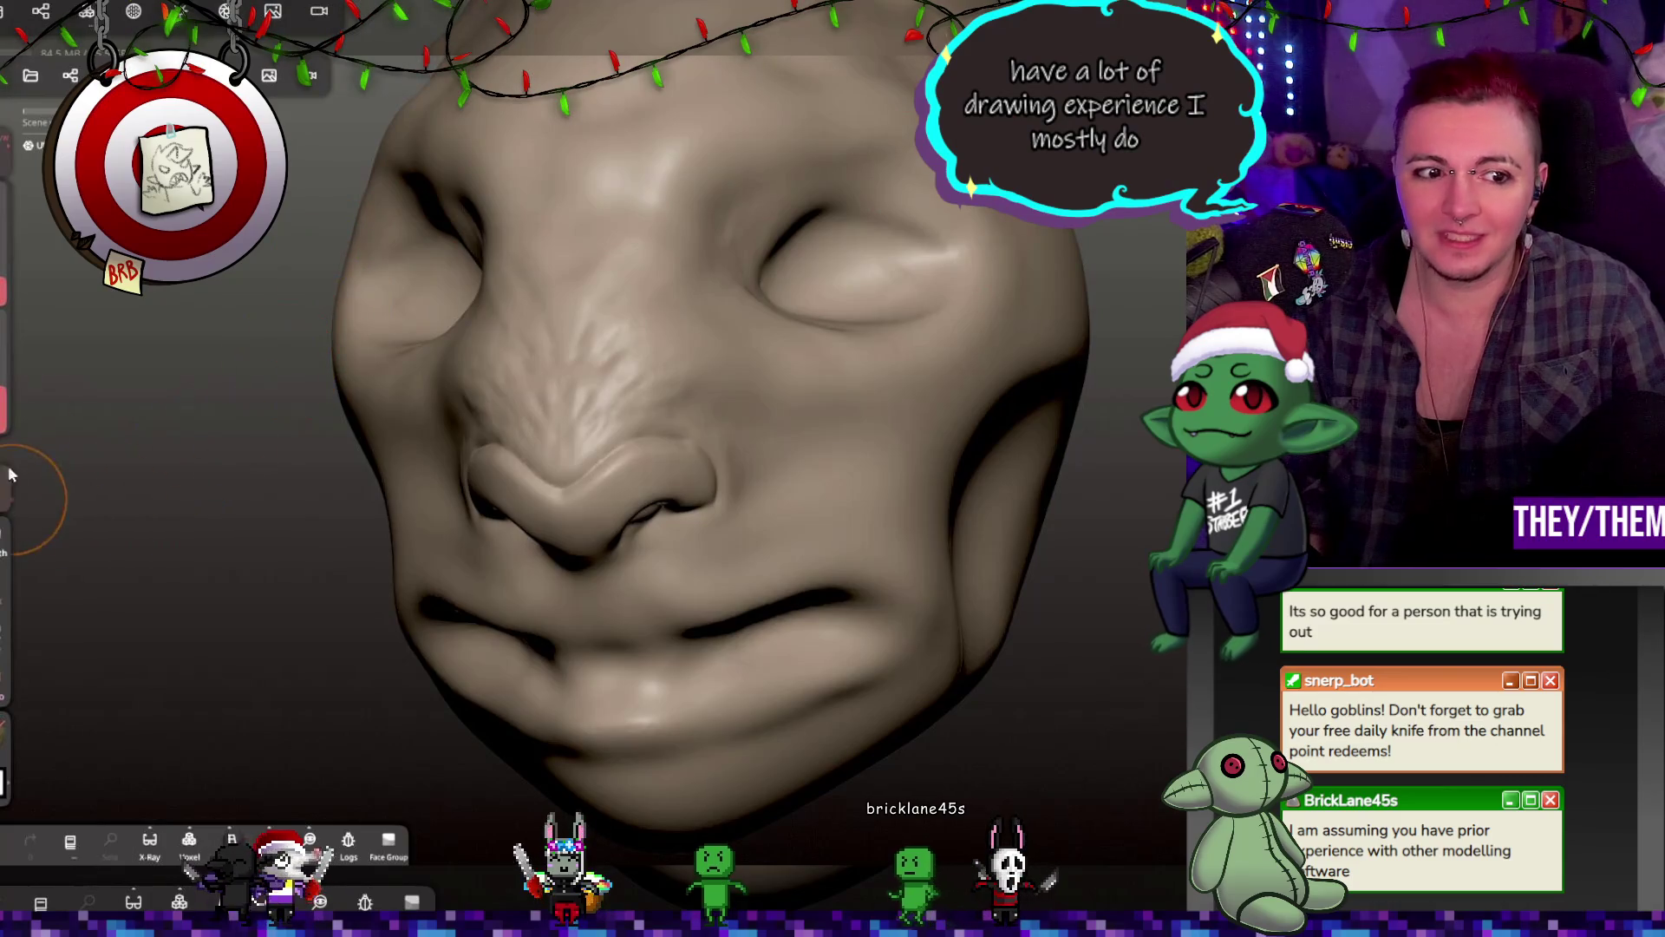
Step: Review the nose and lips from below, profile and front, then save as krampus
mouse_move(742, 529)
right_mouse_down()
mouse_move(581, 454)
mouse_move(644, 523)
right_mouse_up()
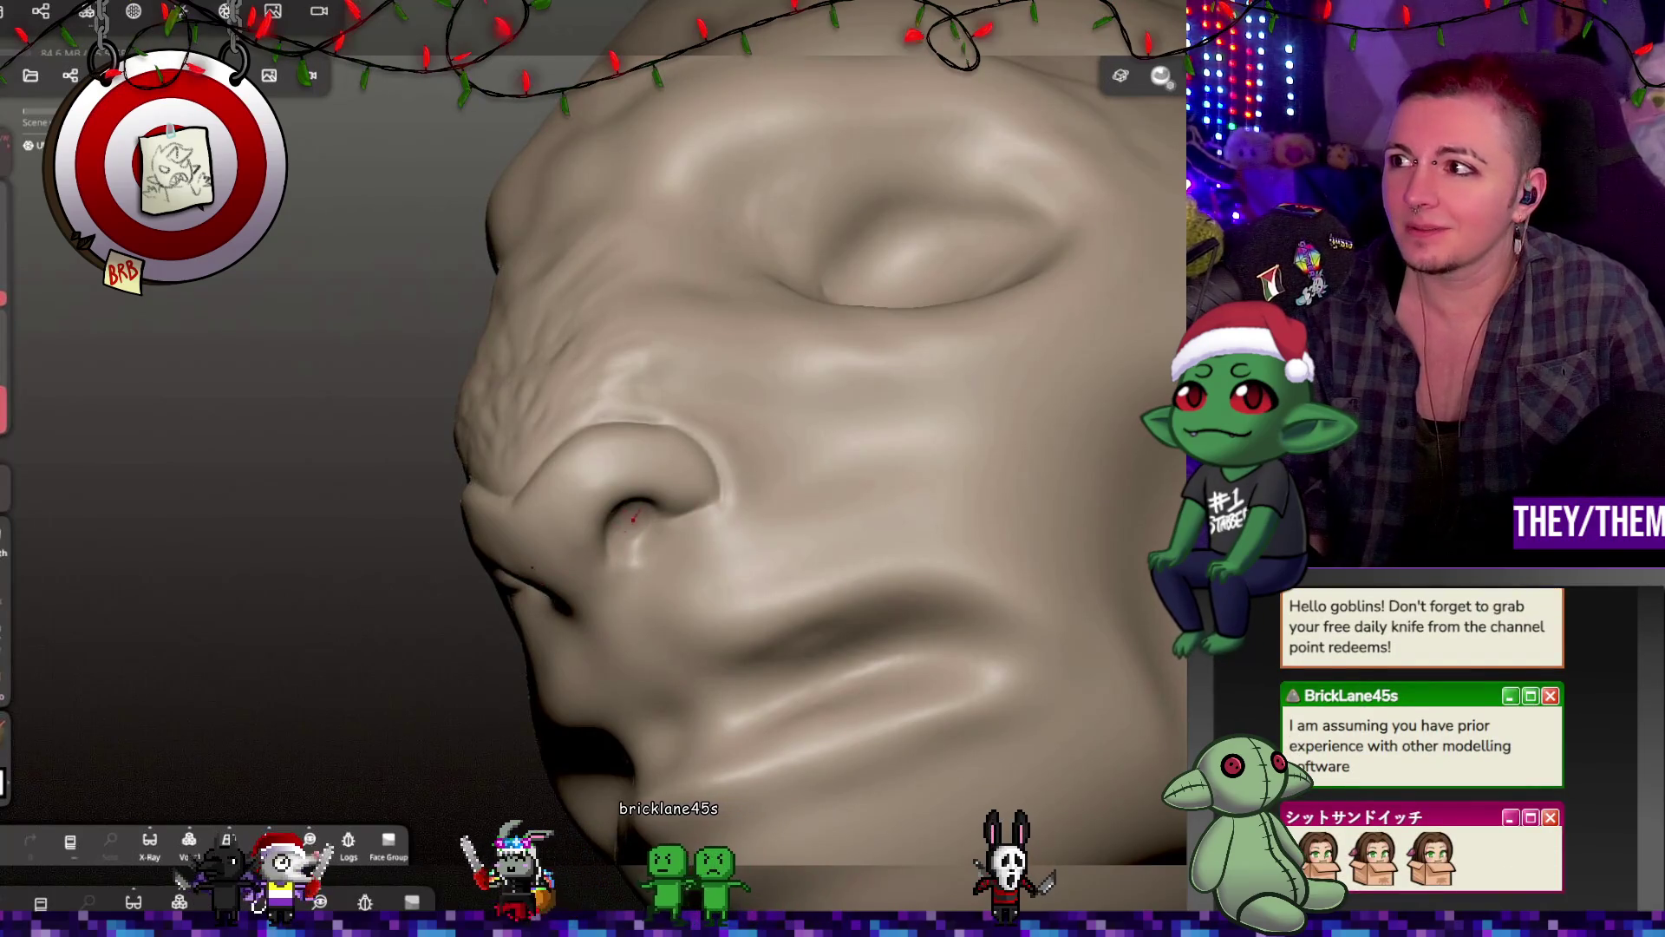
mouse_move(635, 501)
right_mouse_down()
mouse_move(1054, 512)
mouse_move(878, 457)
right_mouse_up()
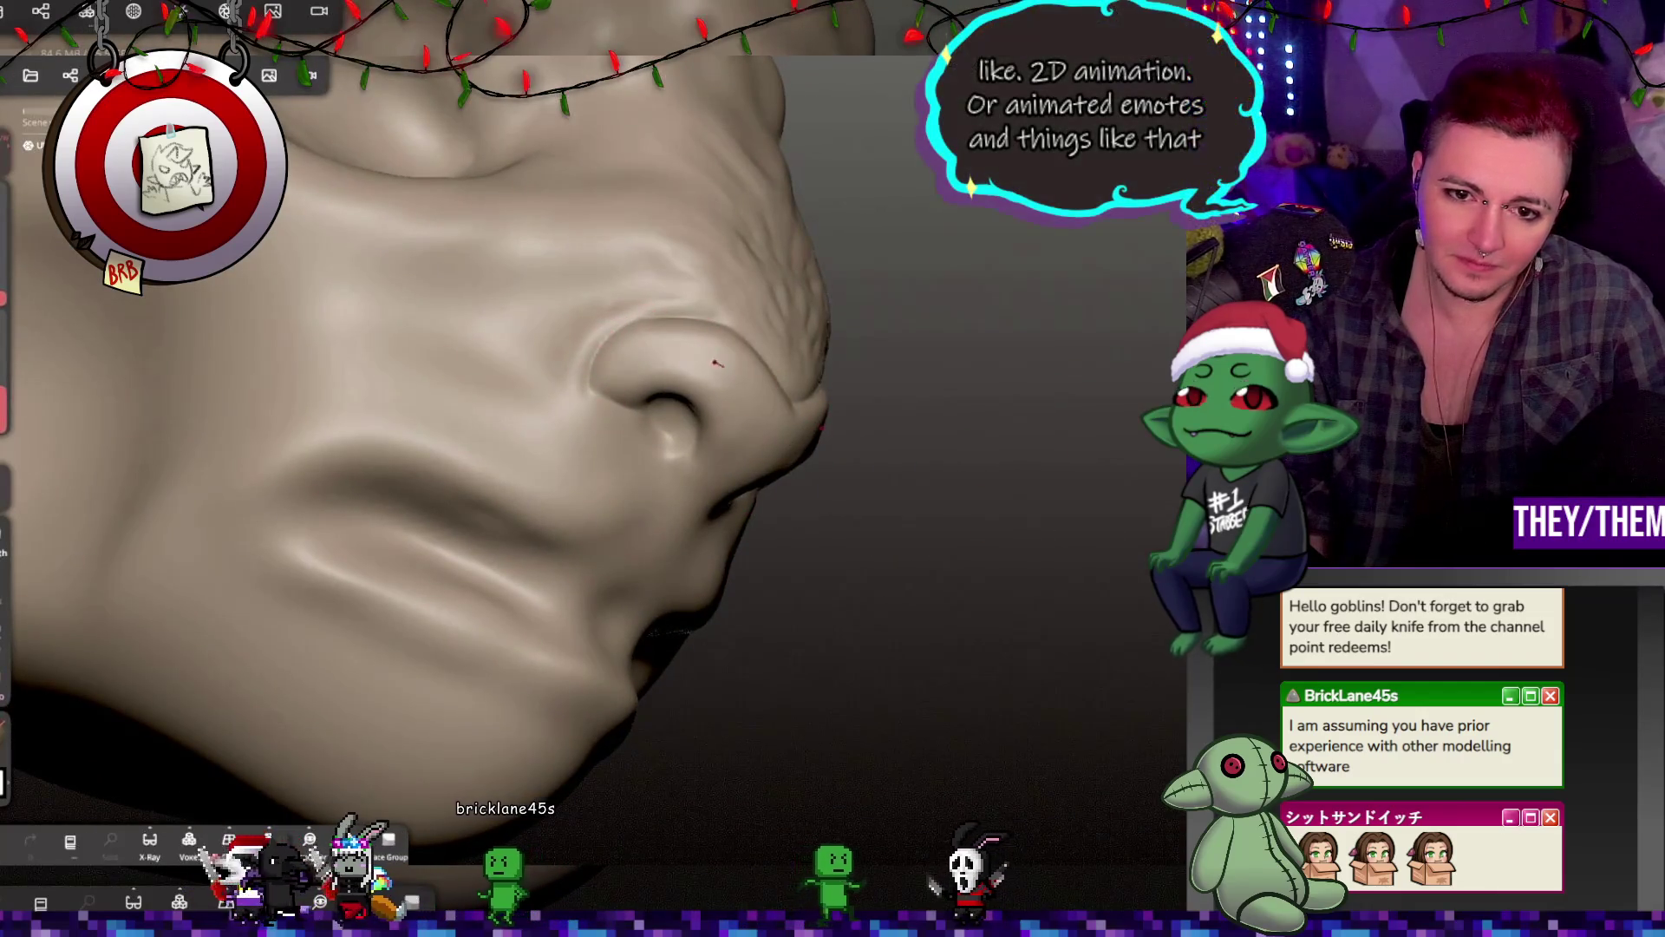
mouse_move(727, 407)
right_mouse_down()
mouse_move(706, 538)
mouse_move(717, 349)
right_mouse_up()
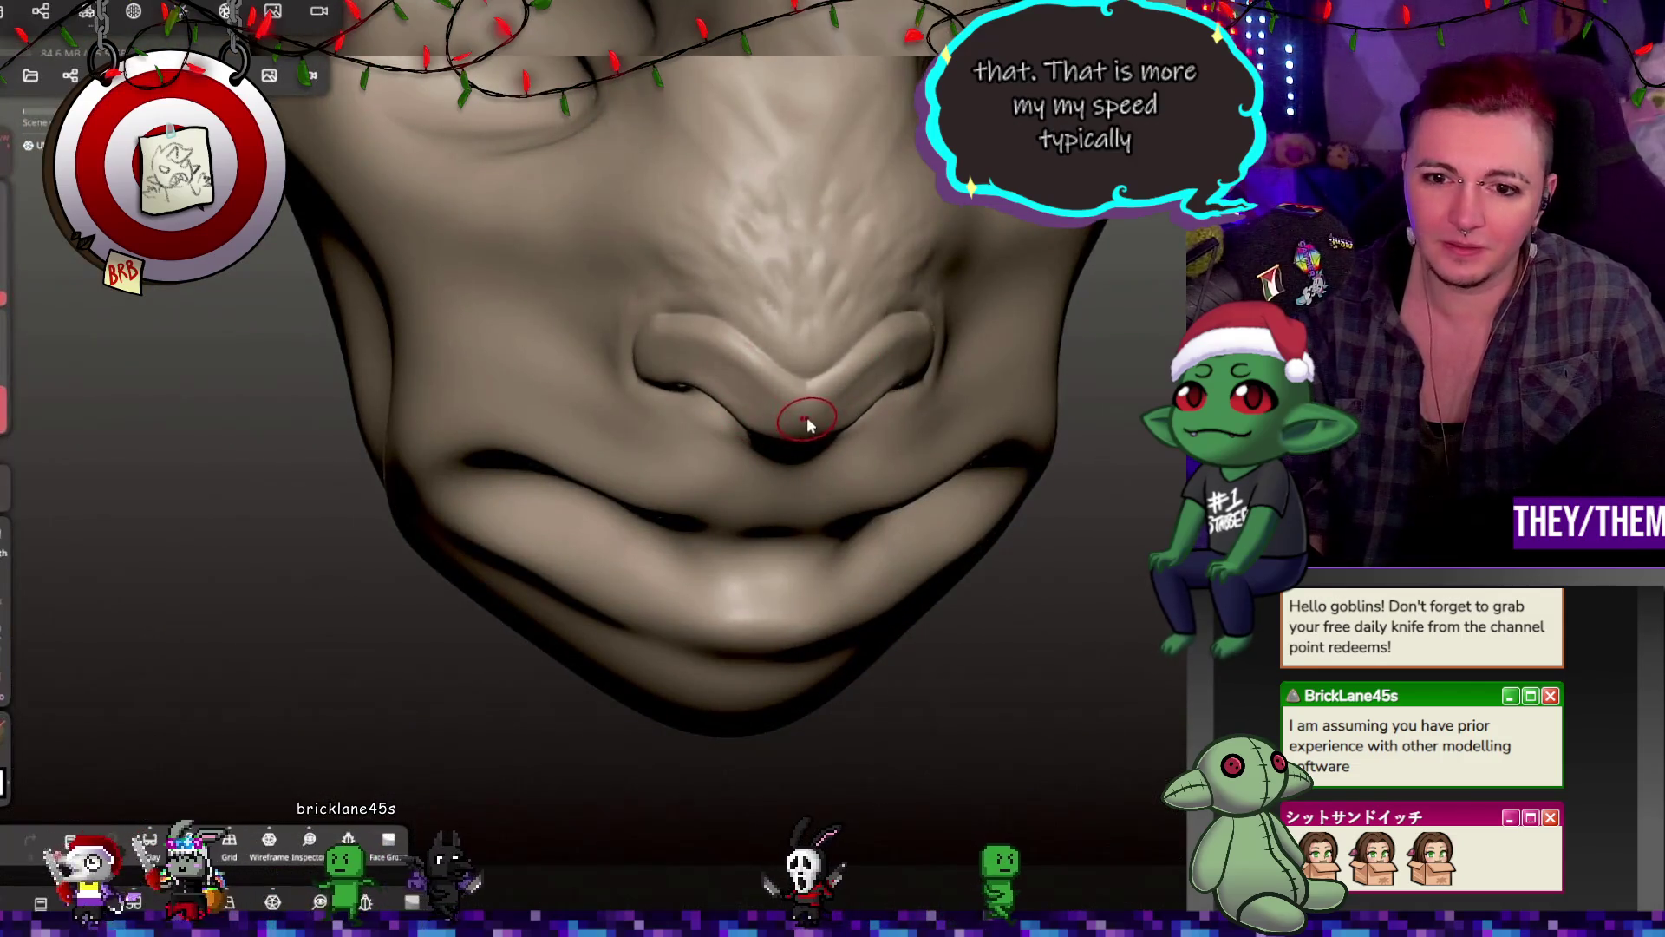
mouse_move(797, 466)
right_mouse_down()
mouse_move(939, 425)
mouse_move(1119, 434)
mouse_move(824, 517)
mouse_move(955, 550)
right_mouse_up()
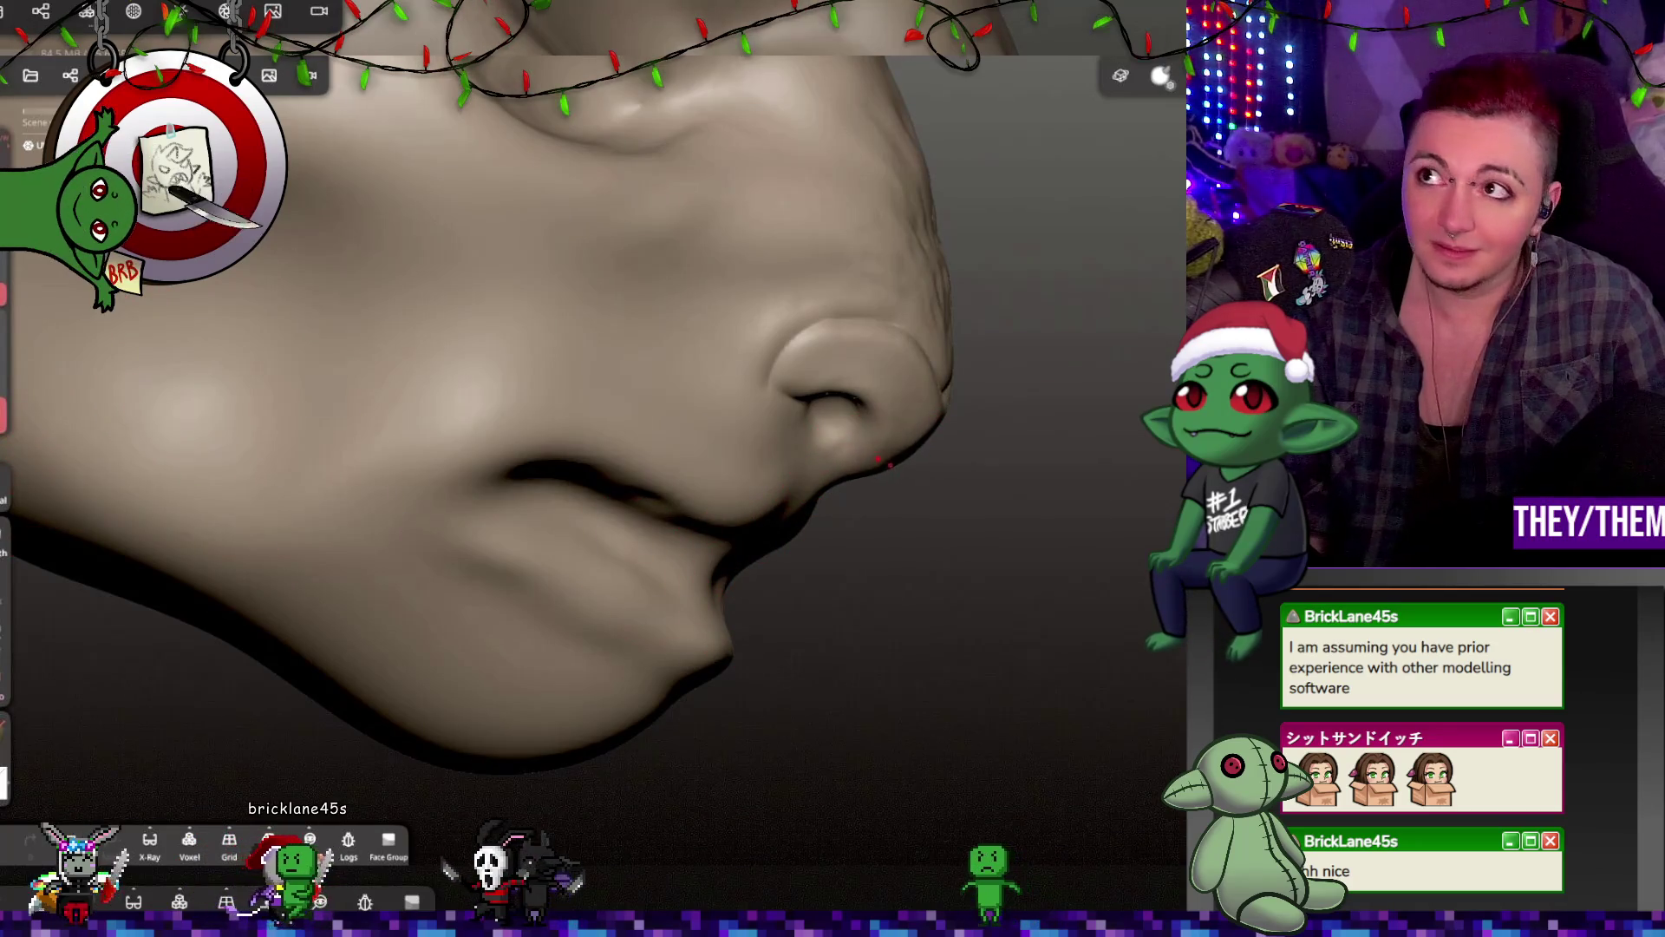
mouse_move(1116, 532)
right_mouse_down()
mouse_move(977, 520)
mouse_move(955, 483)
mouse_move(833, 517)
mouse_move(832, 428)
mouse_move(742, 406)
right_mouse_up()
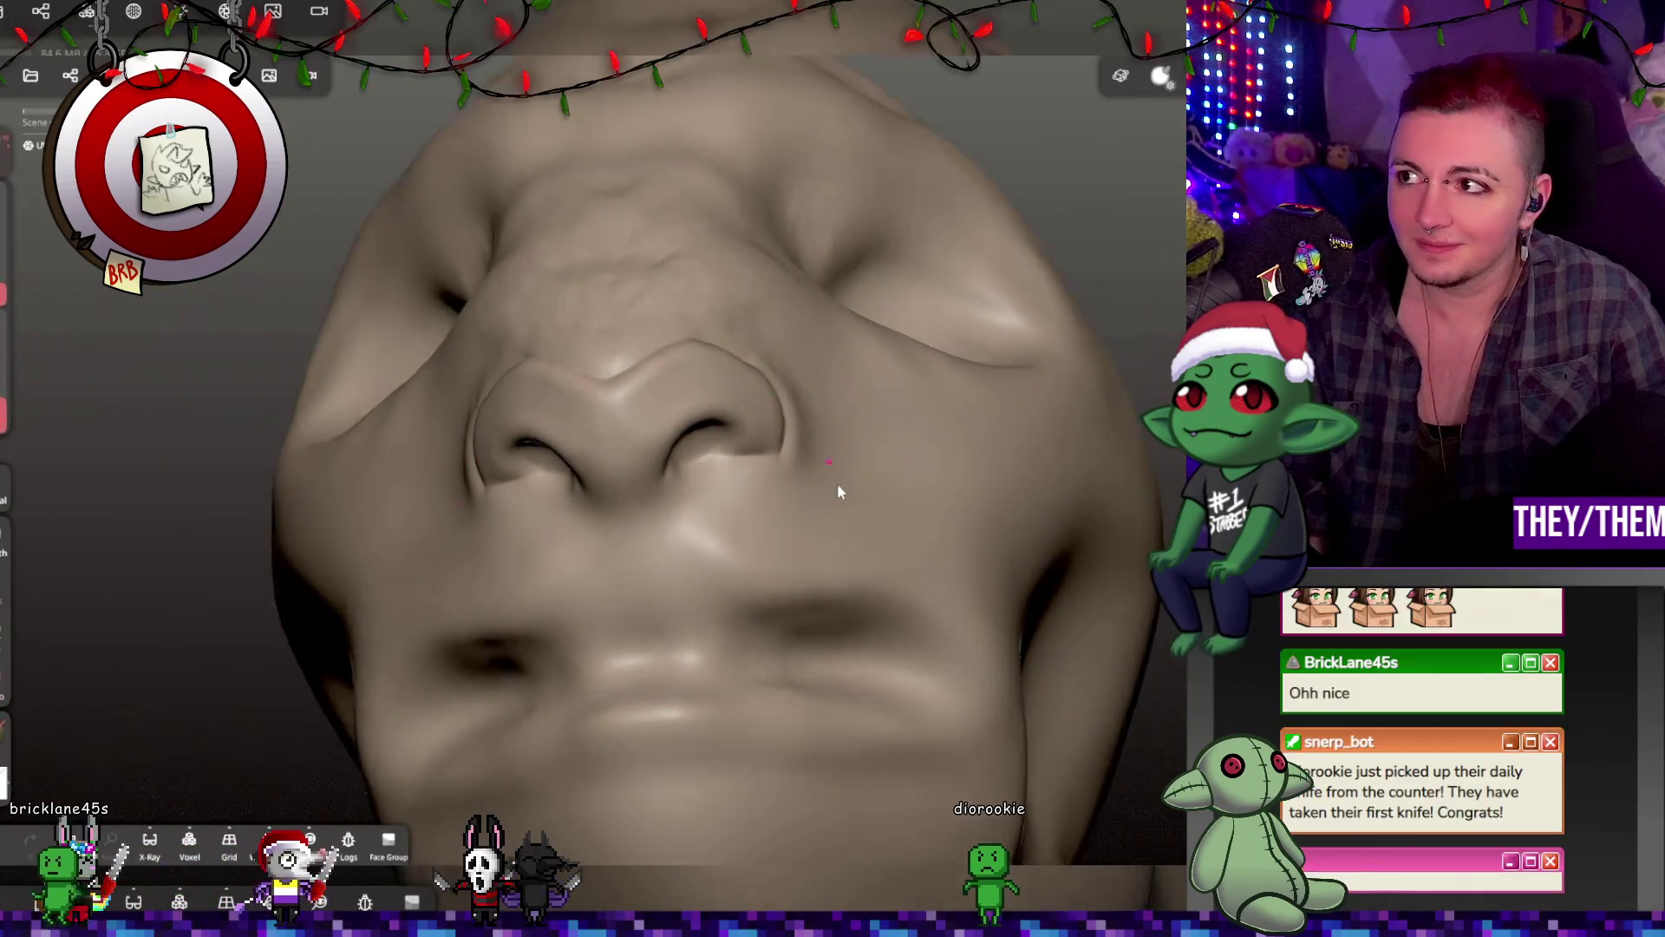
right_click_drag(840, 487, 891, 673)
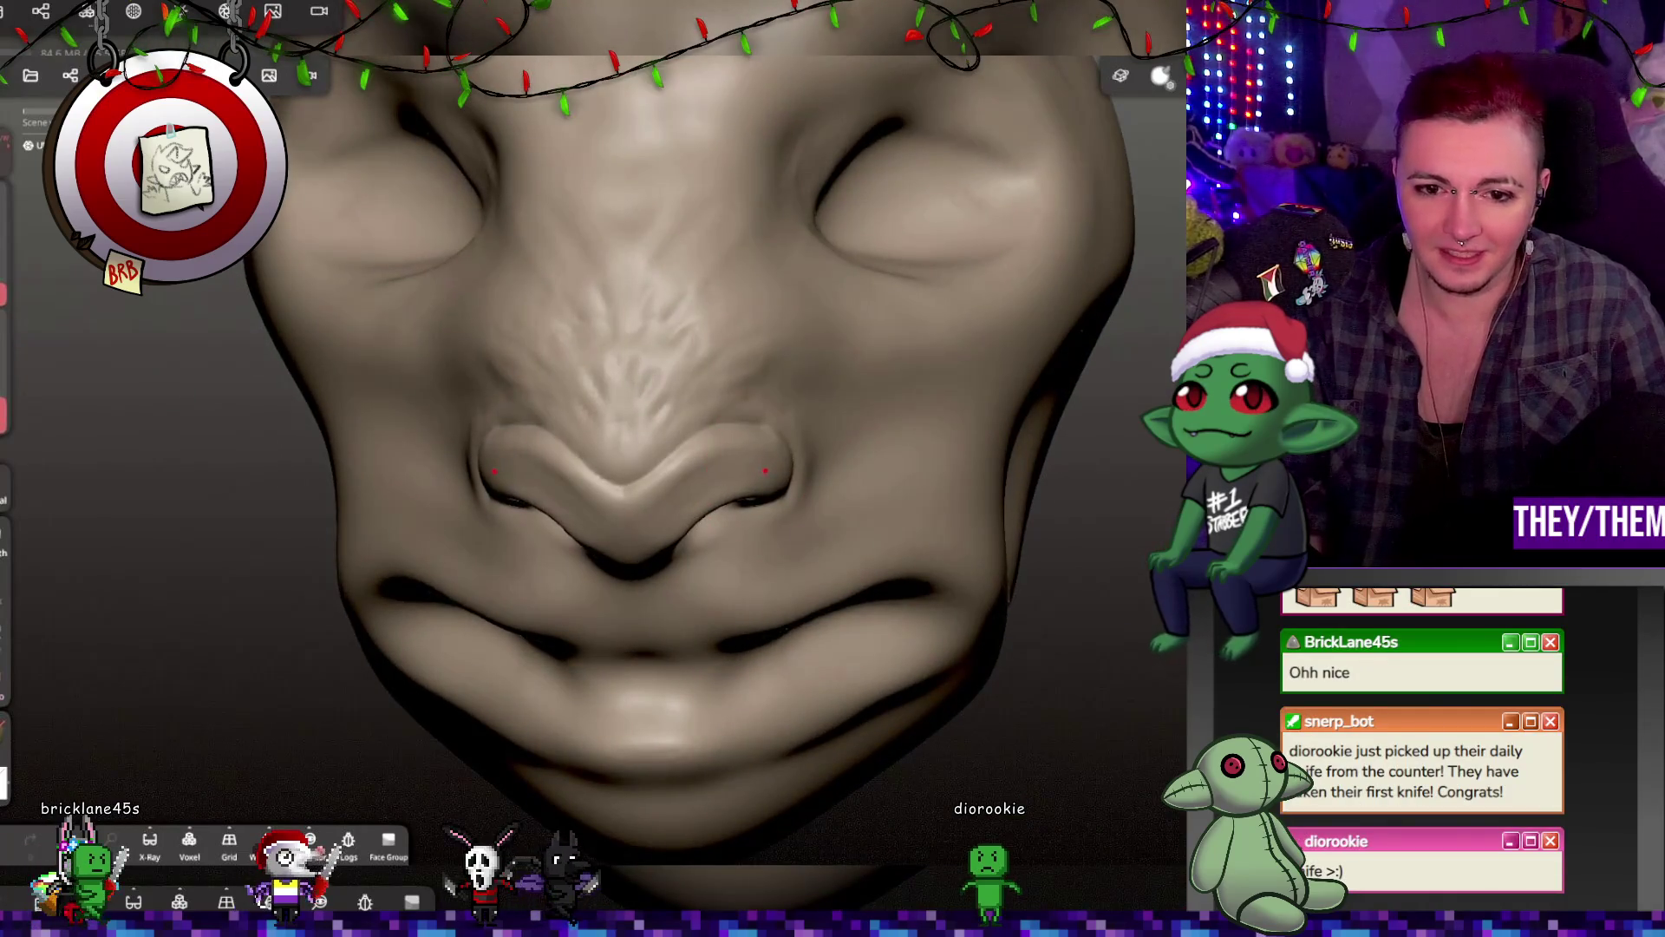
mouse_move(753, 484)
right_mouse_down()
mouse_move(1029, 404)
mouse_move(863, 422)
mouse_move(753, 474)
right_mouse_up()
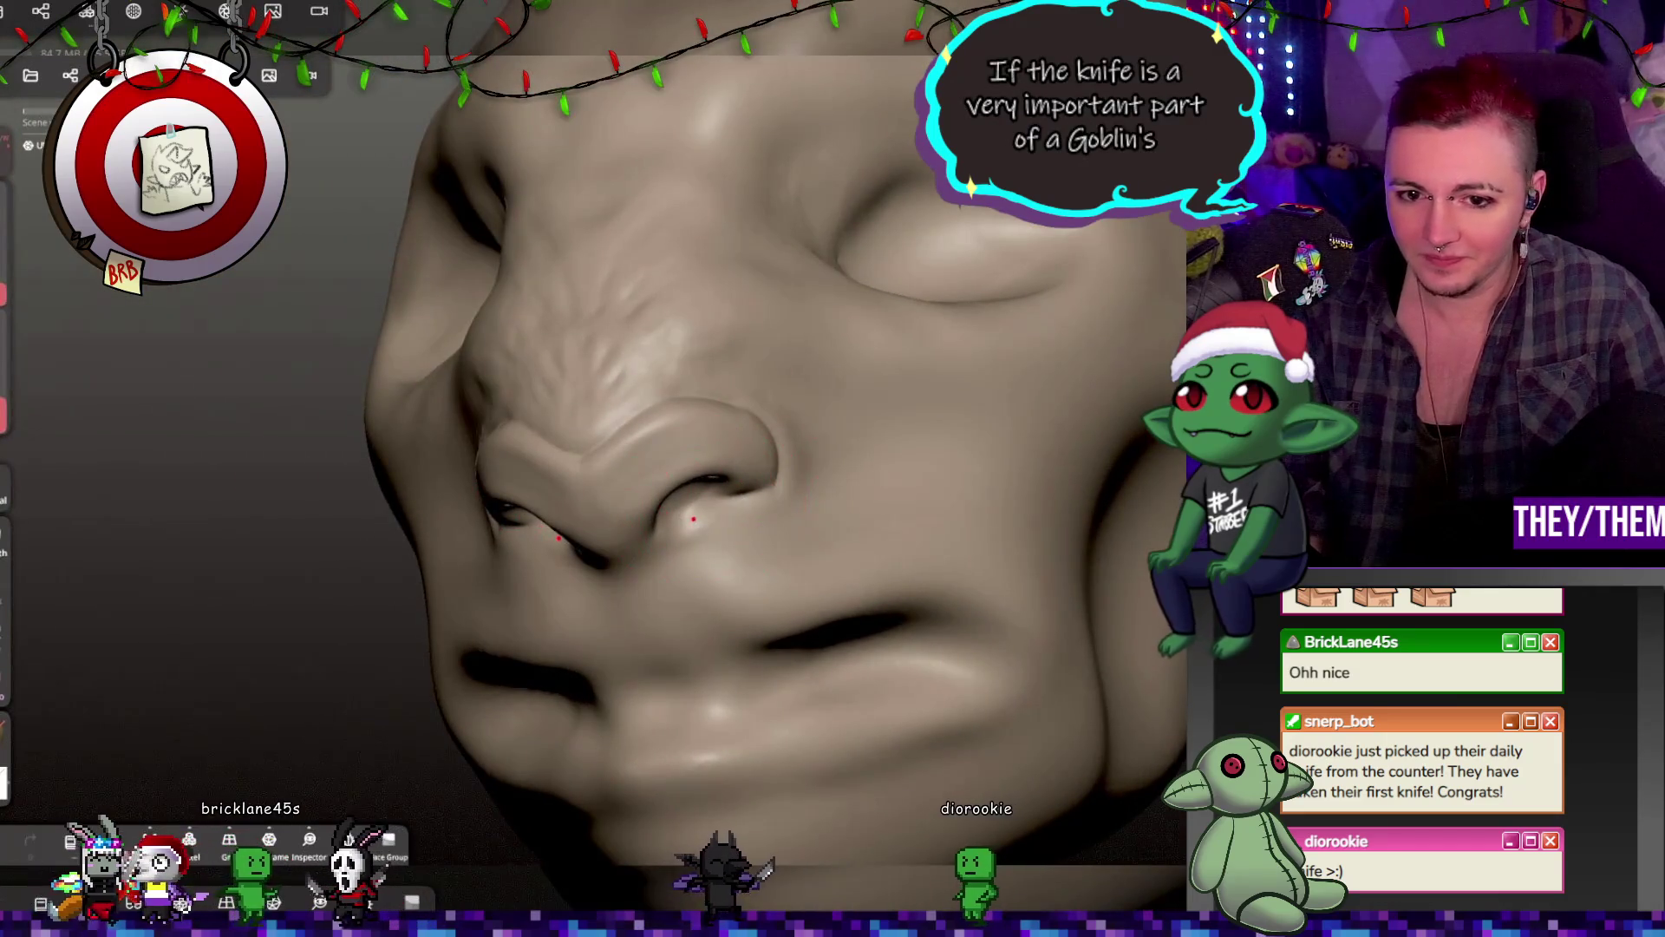
key("ctrl+s")
Step: Check the forehead, skull top and side views, then leave masking for sculpting
scroll(767, 351, "down", 5)
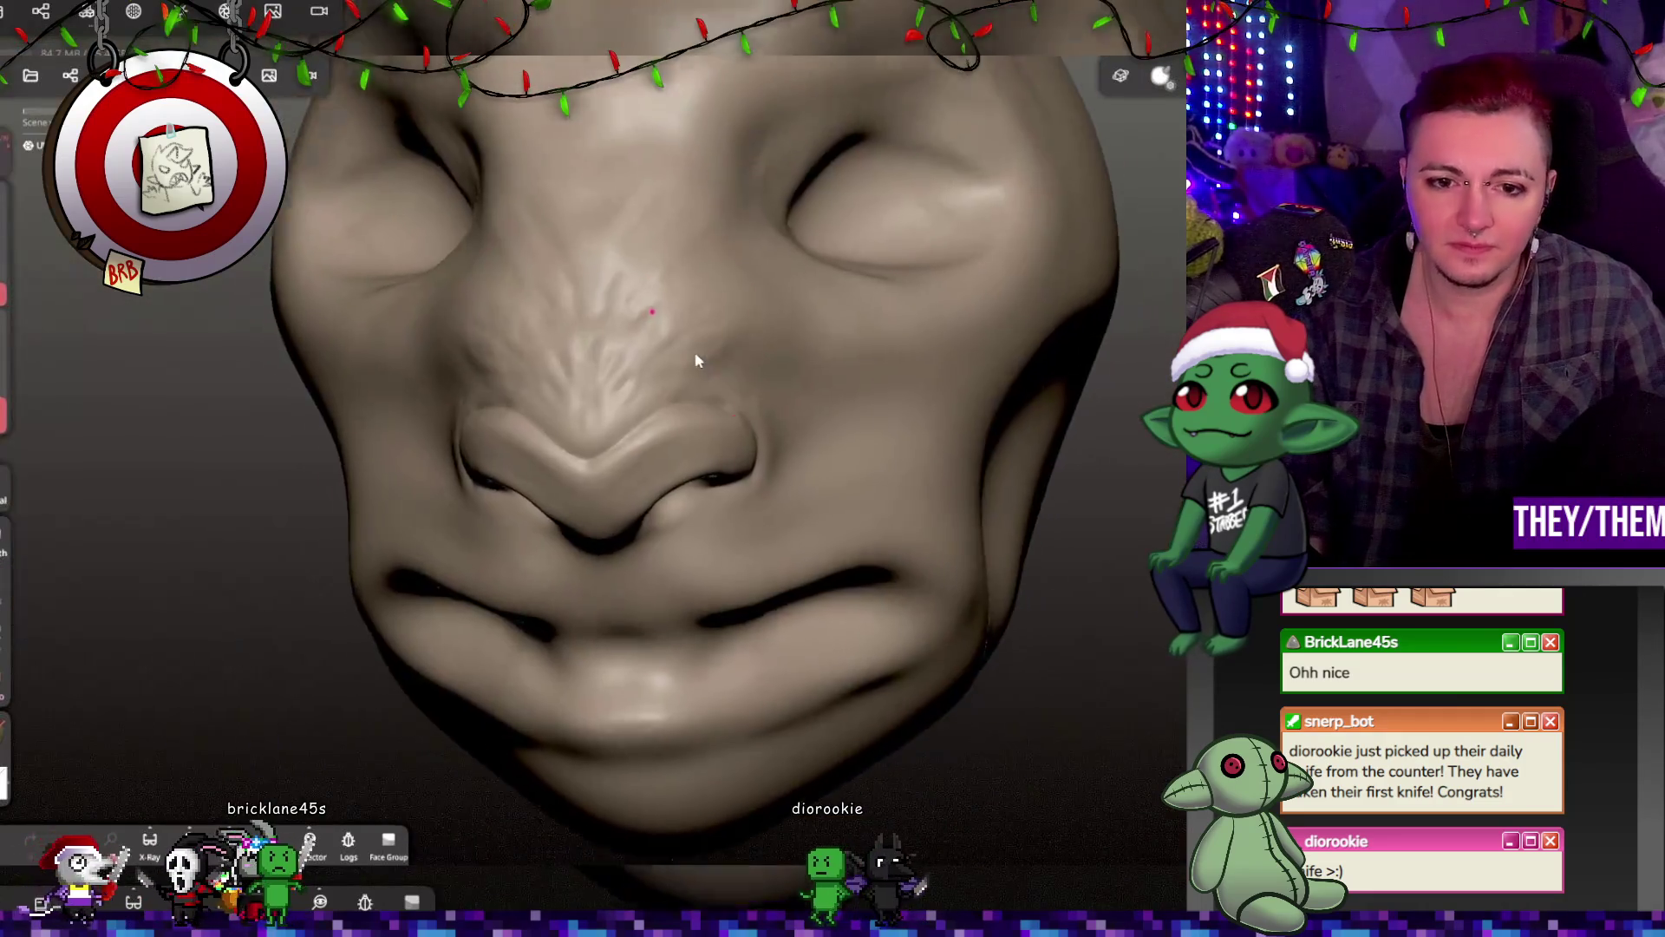
mouse_move(699, 343)
right_mouse_down()
mouse_move(922, 260)
mouse_move(862, 273)
mouse_move(749, 377)
mouse_move(644, 326)
right_mouse_up()
mouse_move(633, 267)
right_mouse_down()
mouse_move(613, 260)
mouse_move(855, 361)
right_mouse_up()
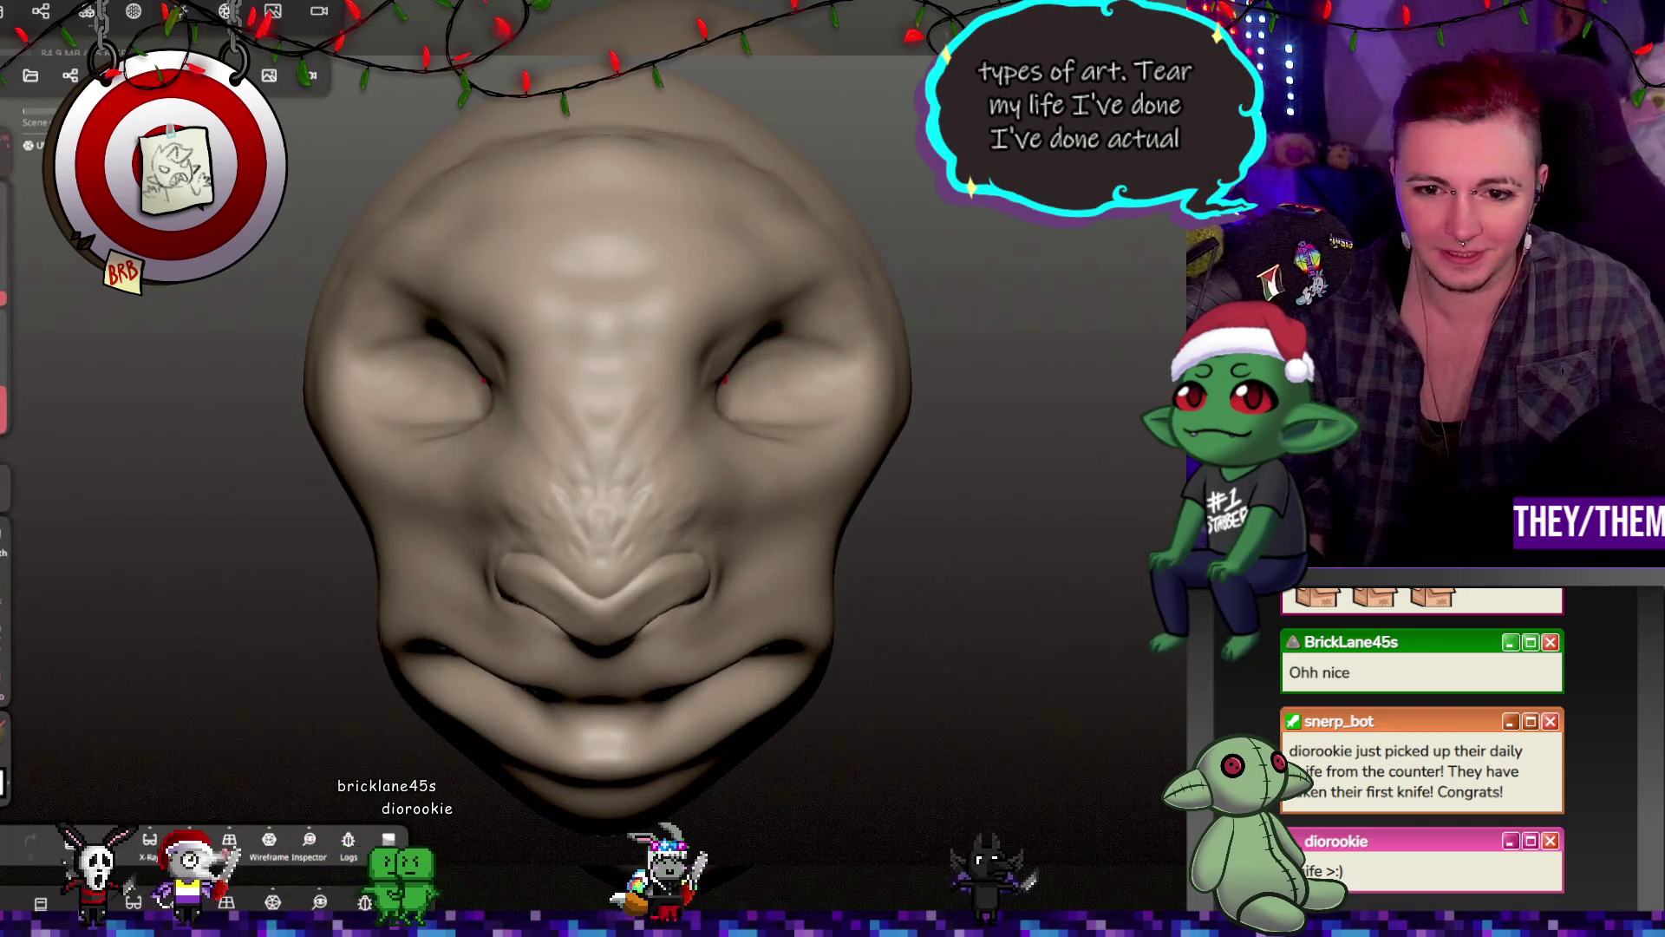
mouse_move(810, 397)
right_mouse_down()
mouse_move(586, 405)
mouse_move(763, 381)
mouse_move(739, 397)
mouse_move(849, 406)
right_mouse_up()
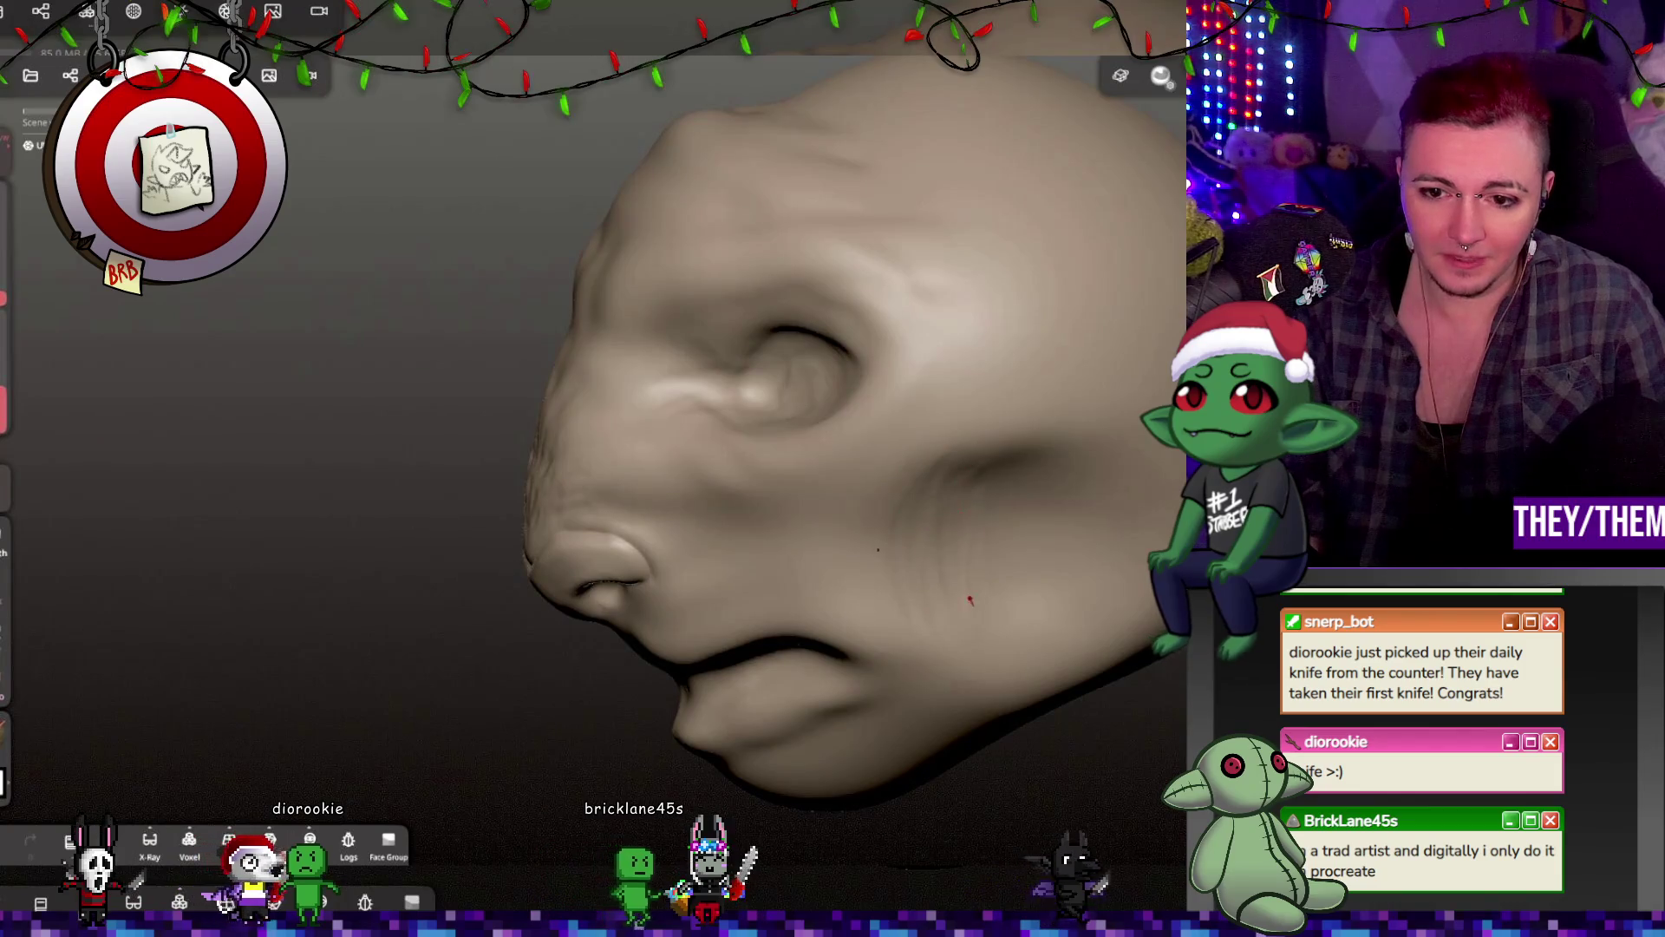
right_click_drag(969, 544, 1089, 495)
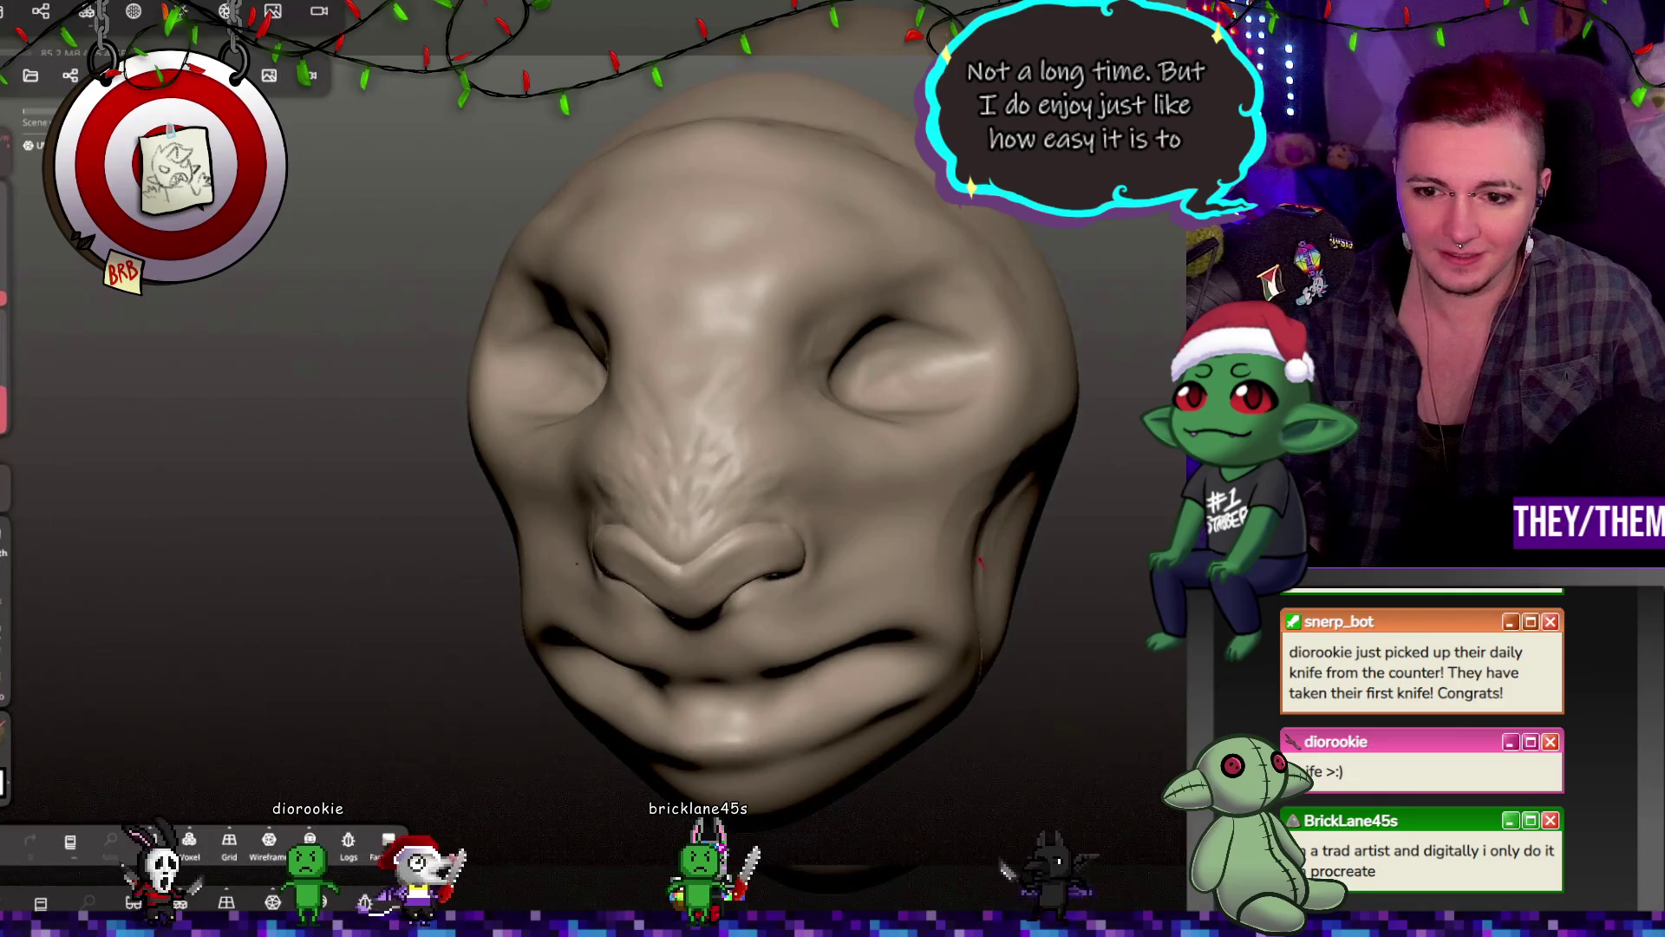
mouse_move(984, 482)
right_mouse_down()
mouse_move(966, 639)
mouse_move(842, 552)
mouse_move(642, 607)
right_mouse_up()
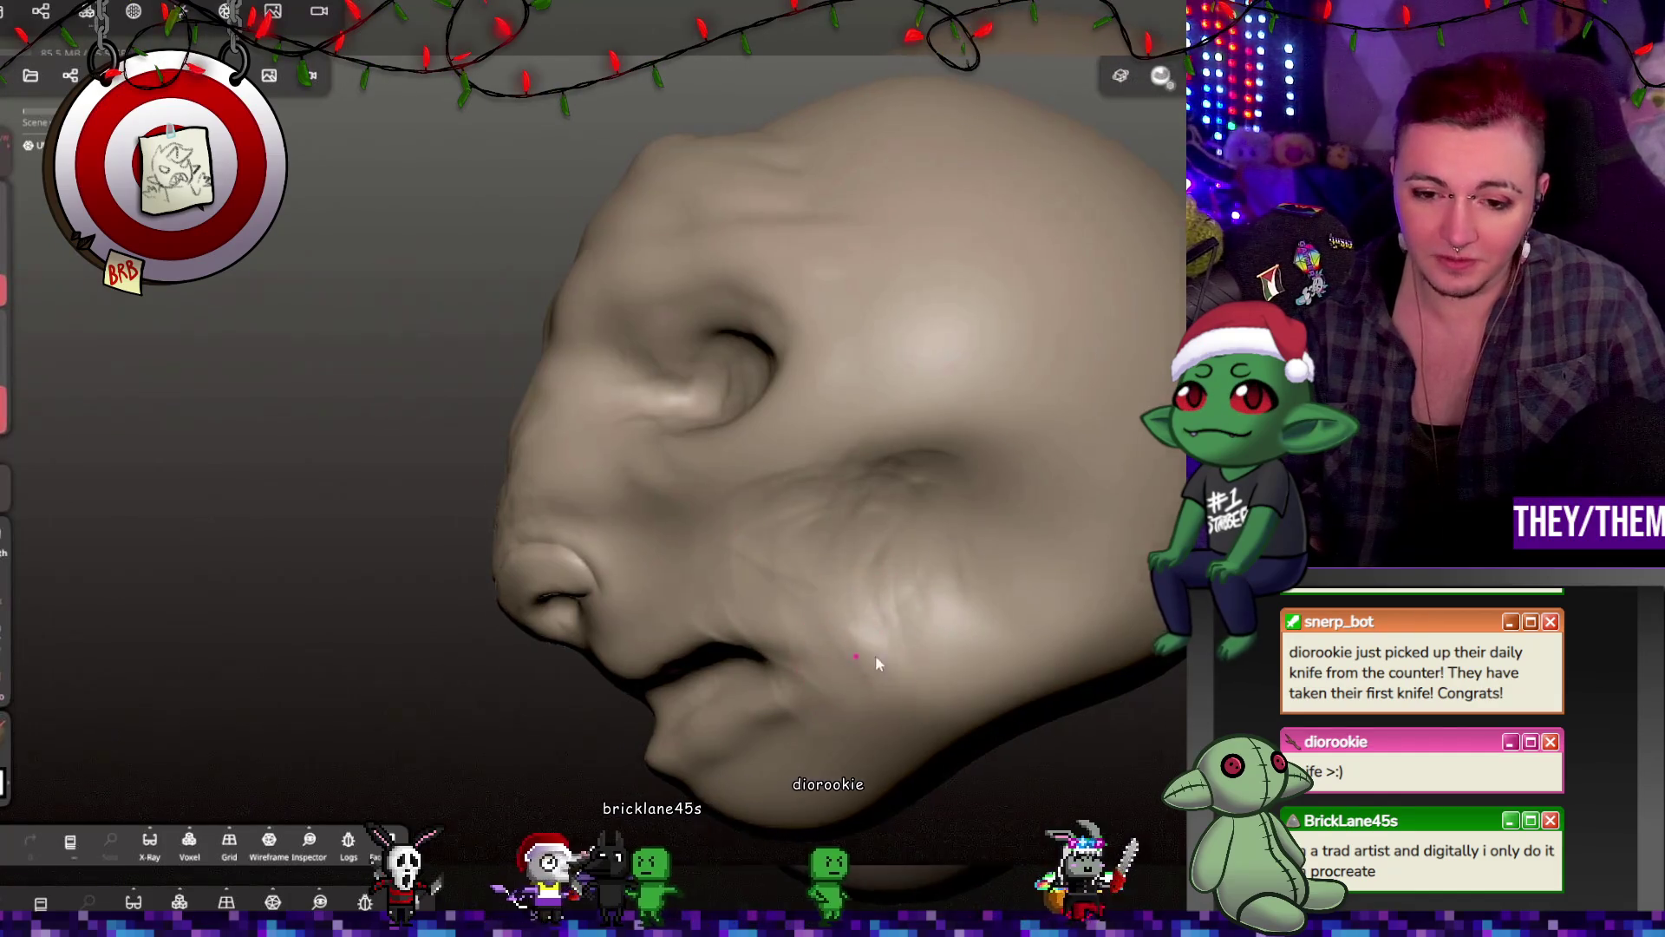
right_click_drag(876, 664, 1075, 641)
mouse_move(883, 657)
right_mouse_down()
mouse_move(818, 719)
mouse_move(862, 639)
right_mouse_up()
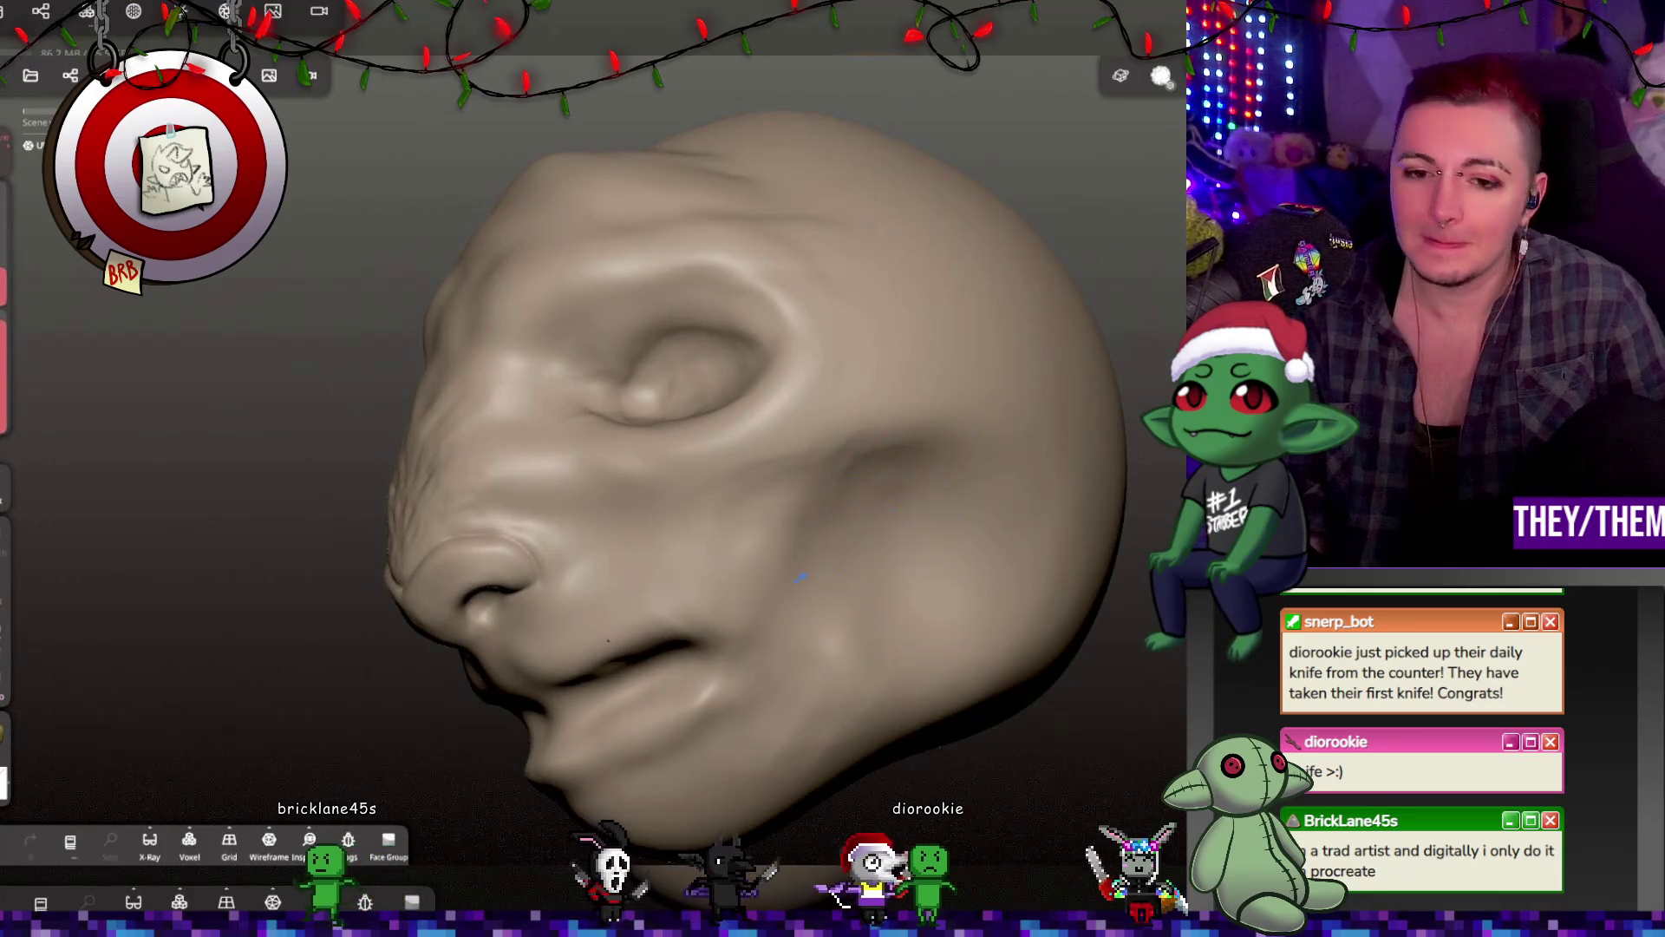
mouse_move(802, 577)
right_mouse_down()
mouse_move(813, 522)
mouse_move(855, 539)
right_mouse_up()
key("ctrl")
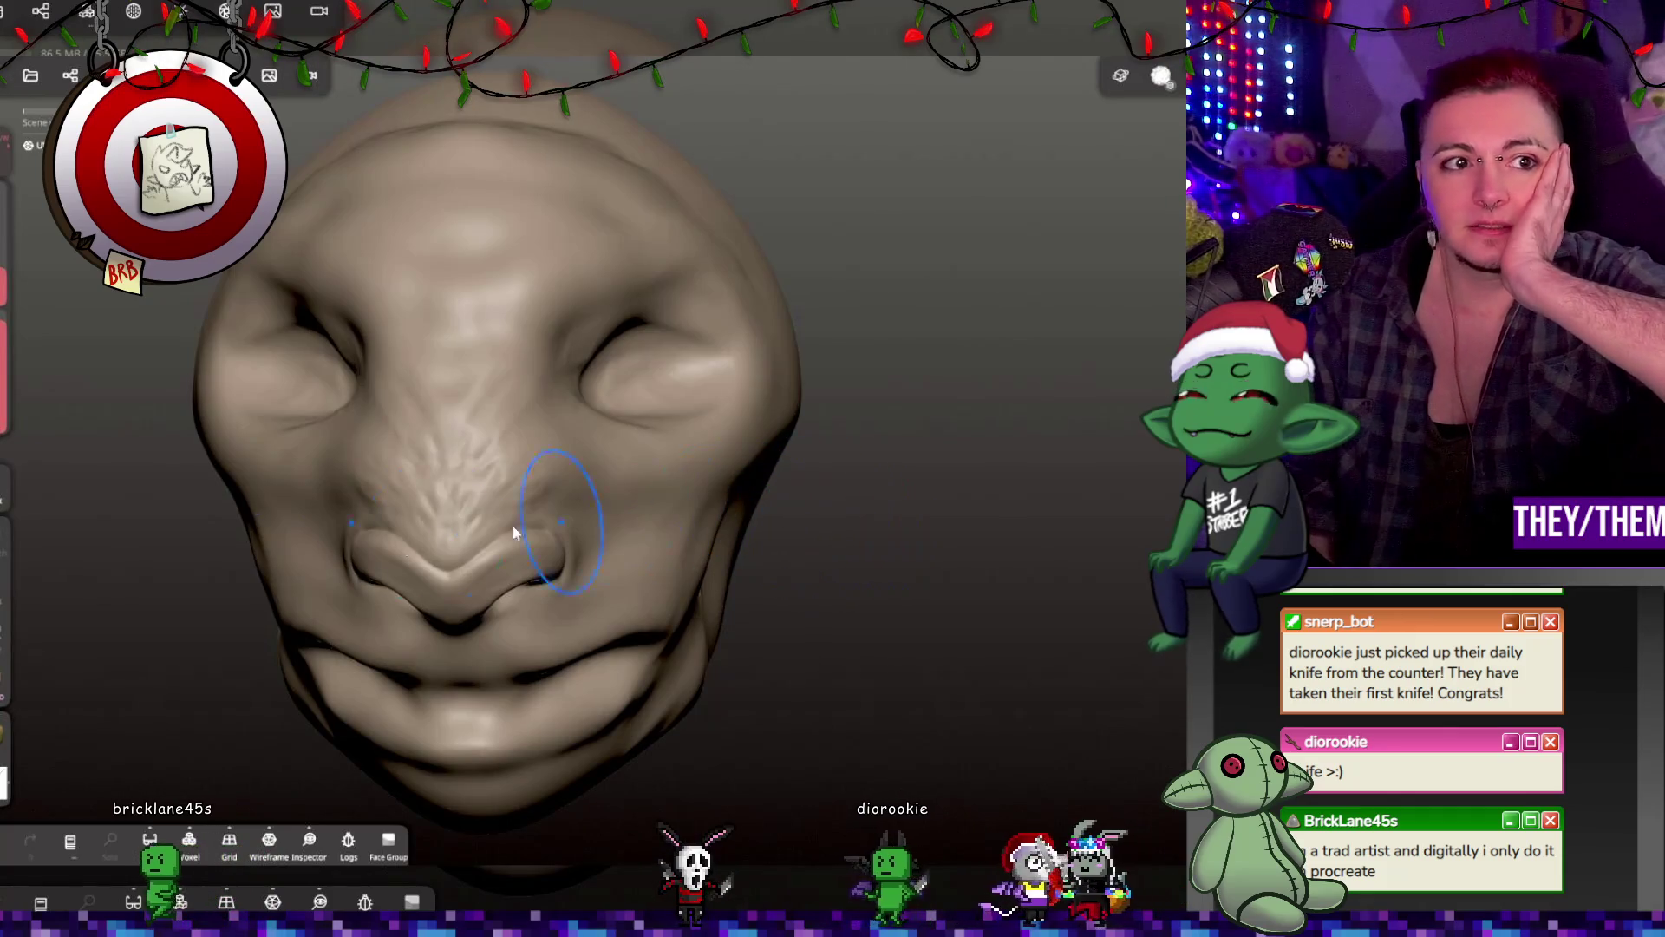
right_click_drag(866, 624, 1044, 595)
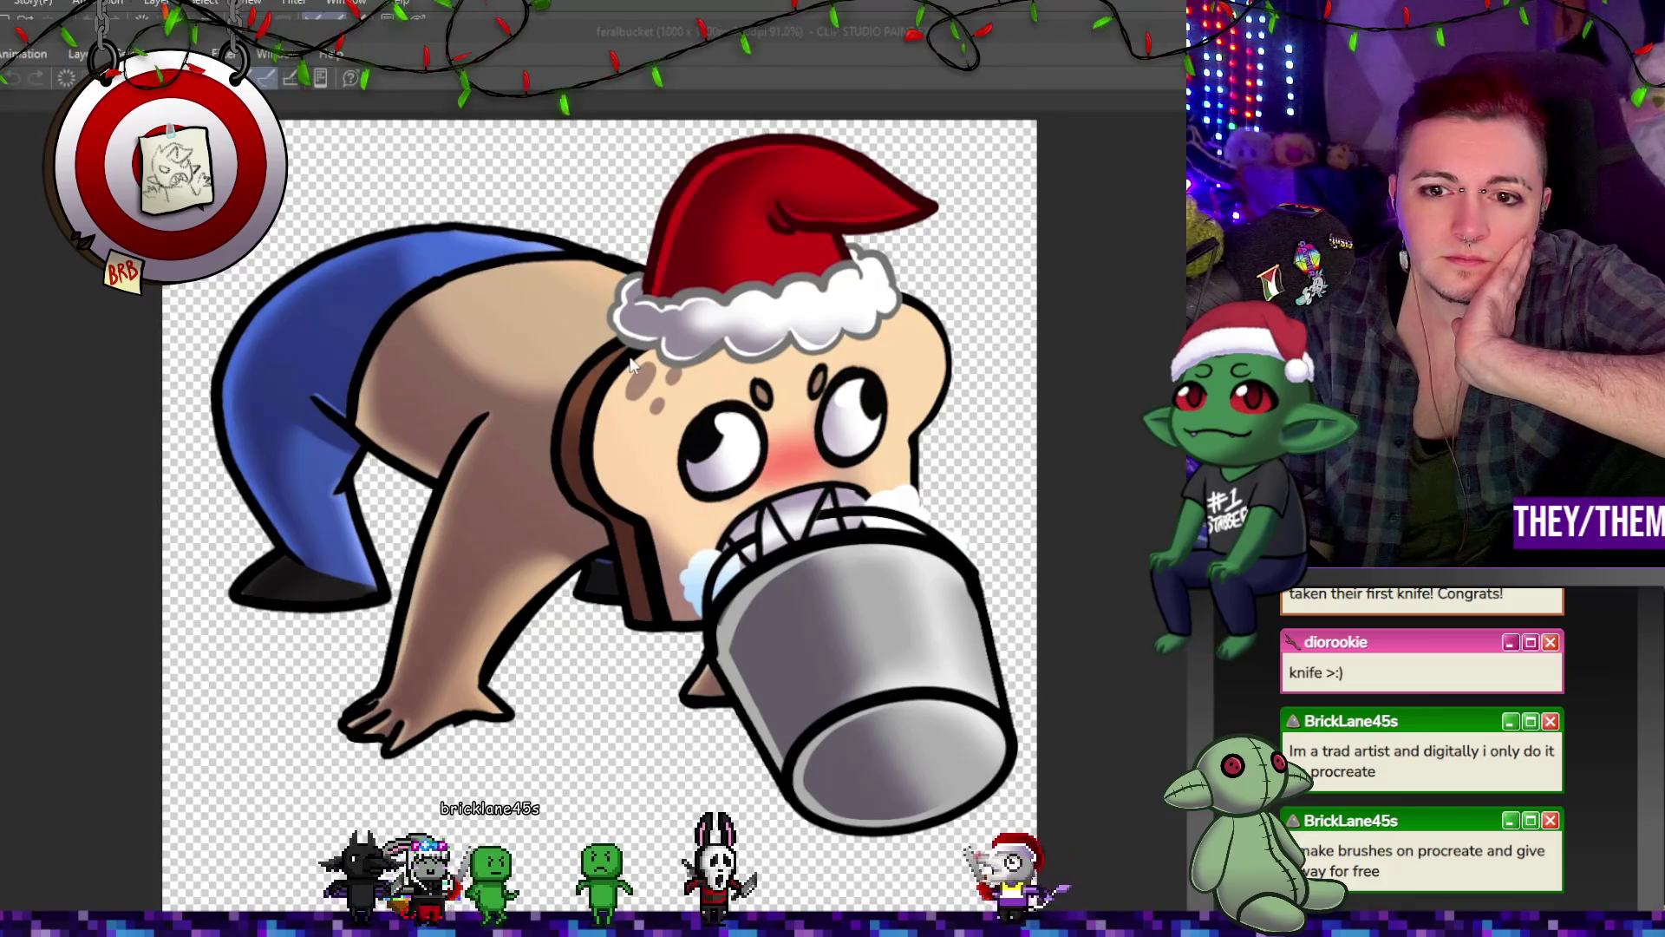
Step: Show the feralbucket timeline and play the bread character animation
key("Tab")
scroll(896, 197, "down", 2)
scroll(896, 197, "up", 2)
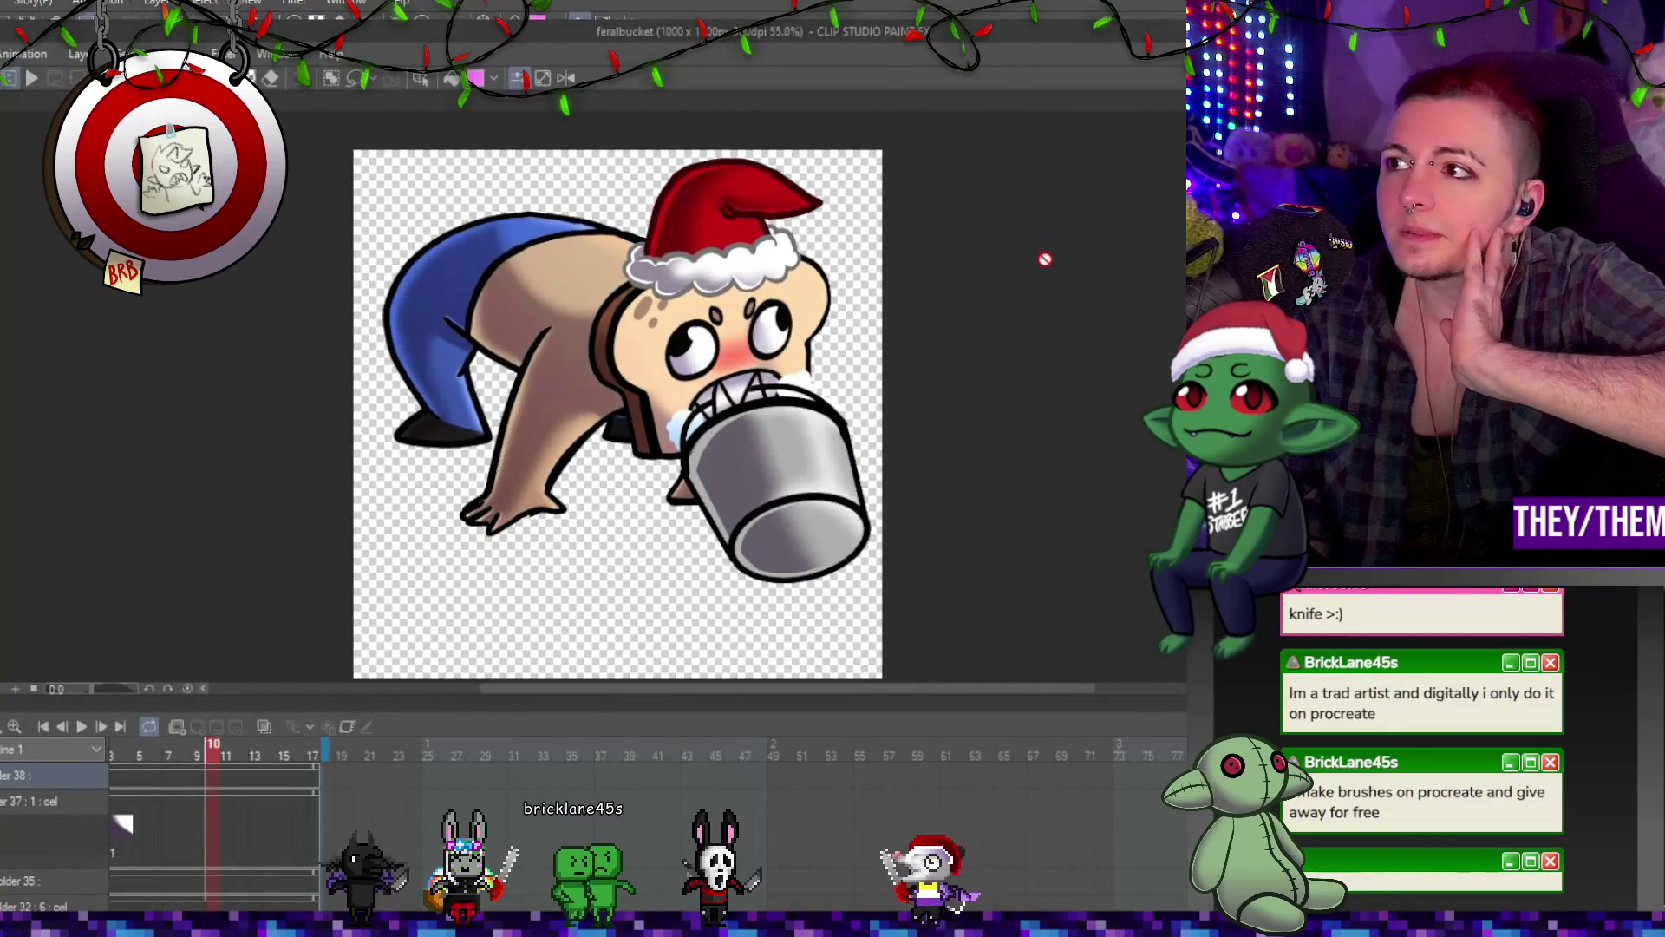
left_click(82, 727)
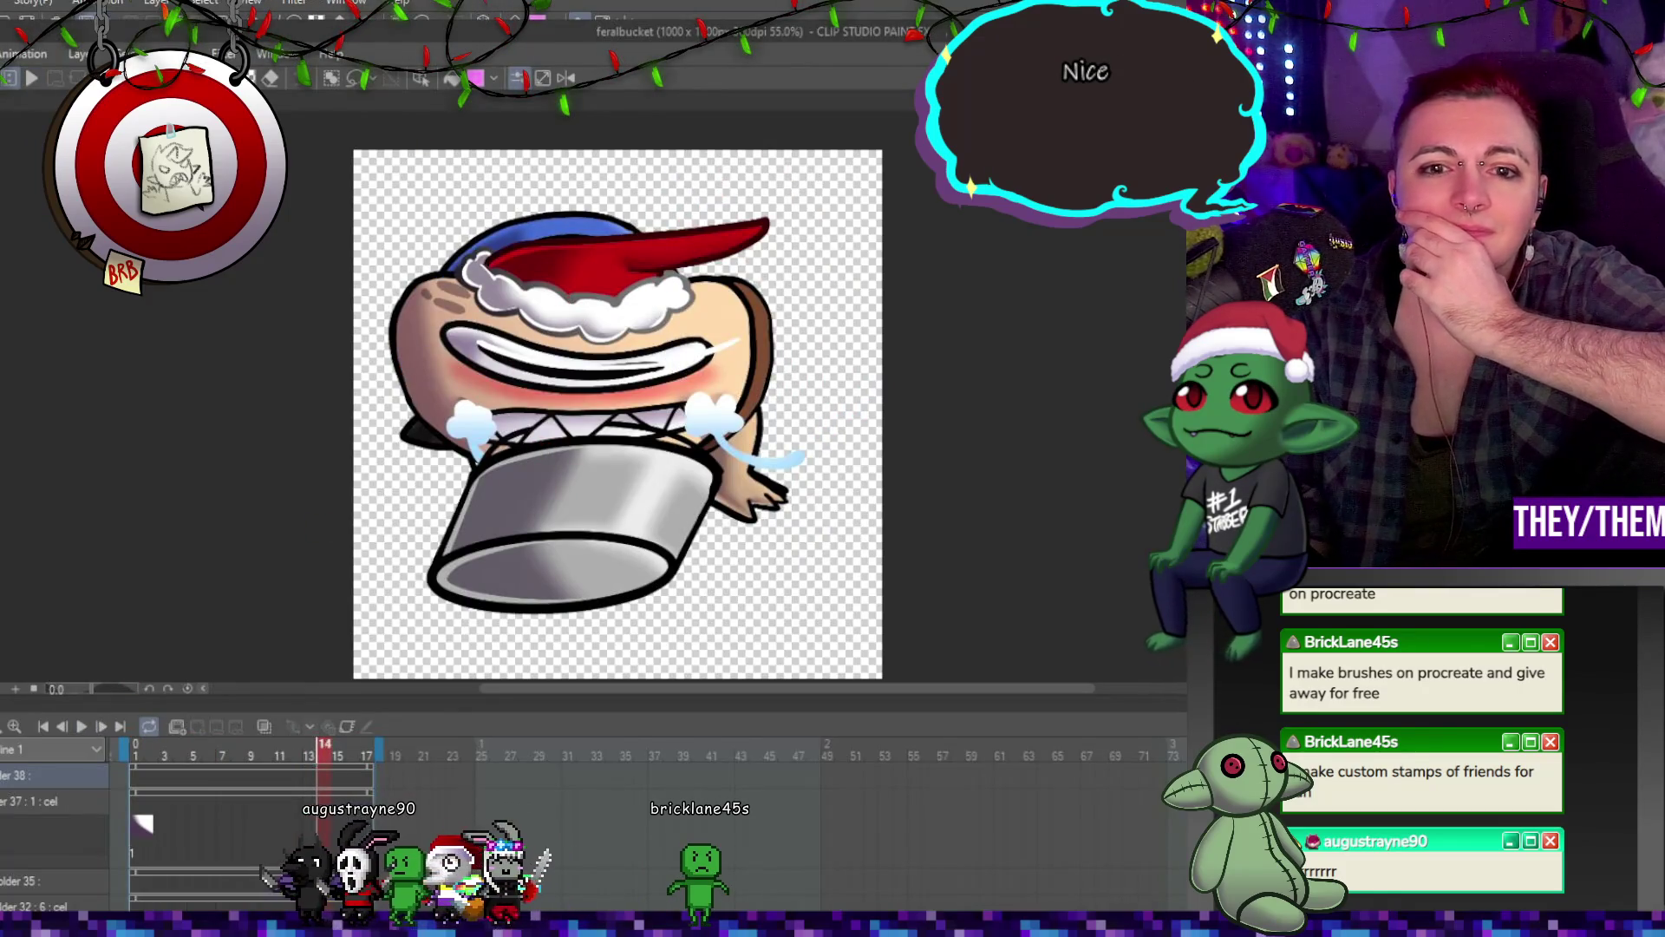
key("ctrl+w")
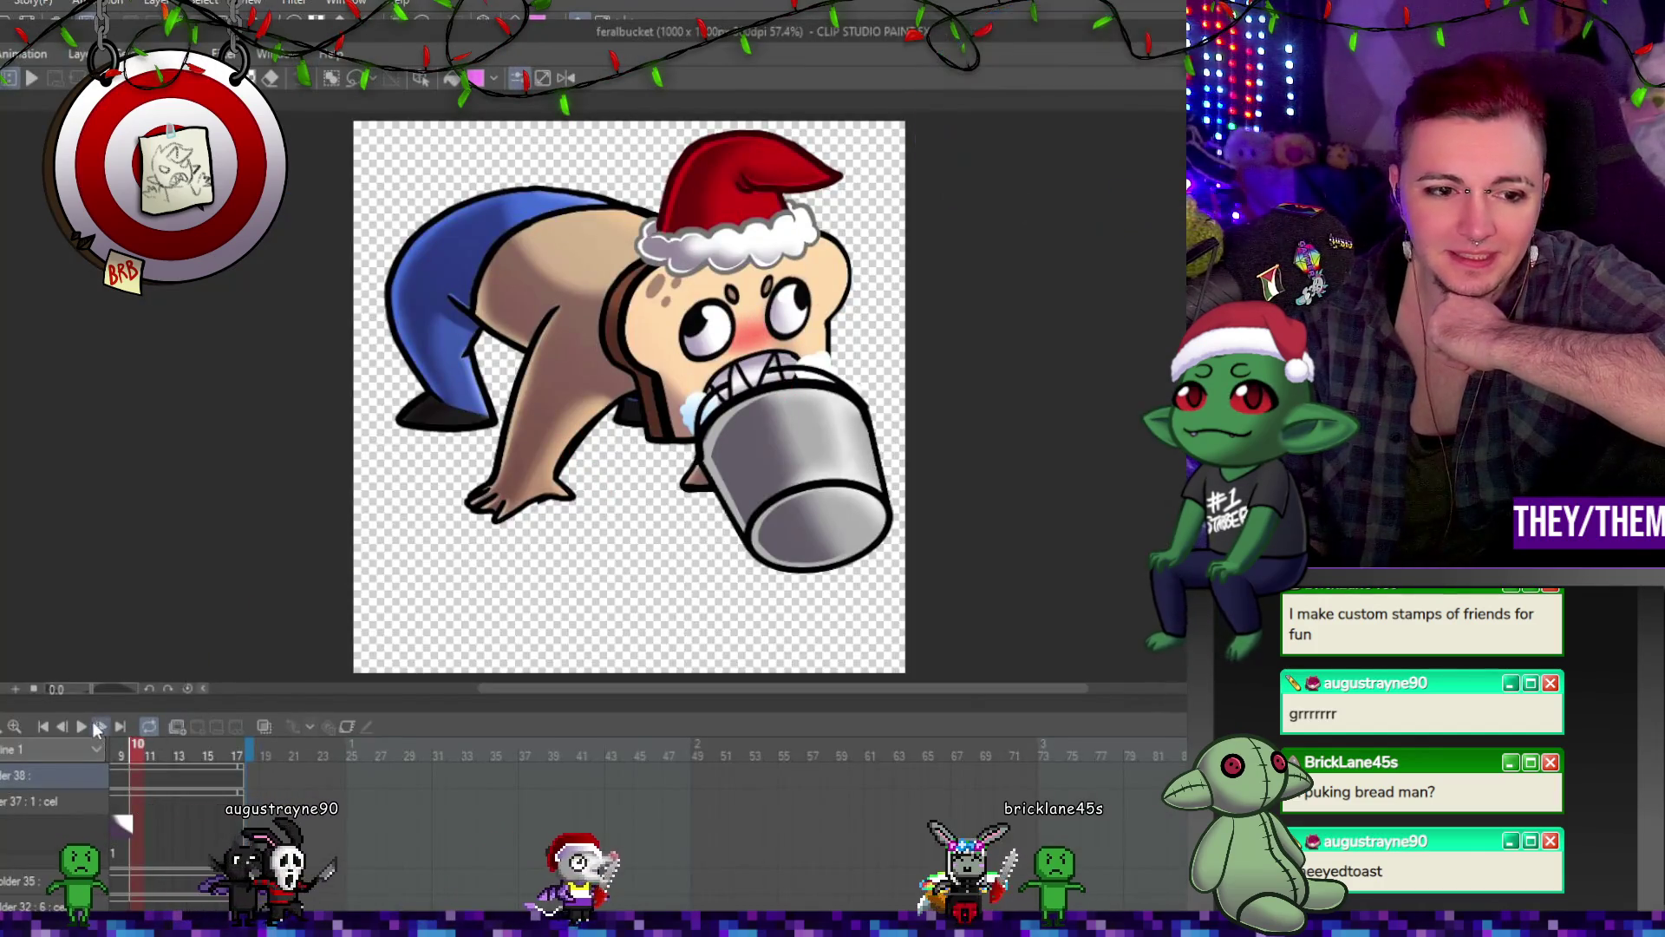
Step: Hide the Santa hat layer and replay the animation bare-headed
key("space")
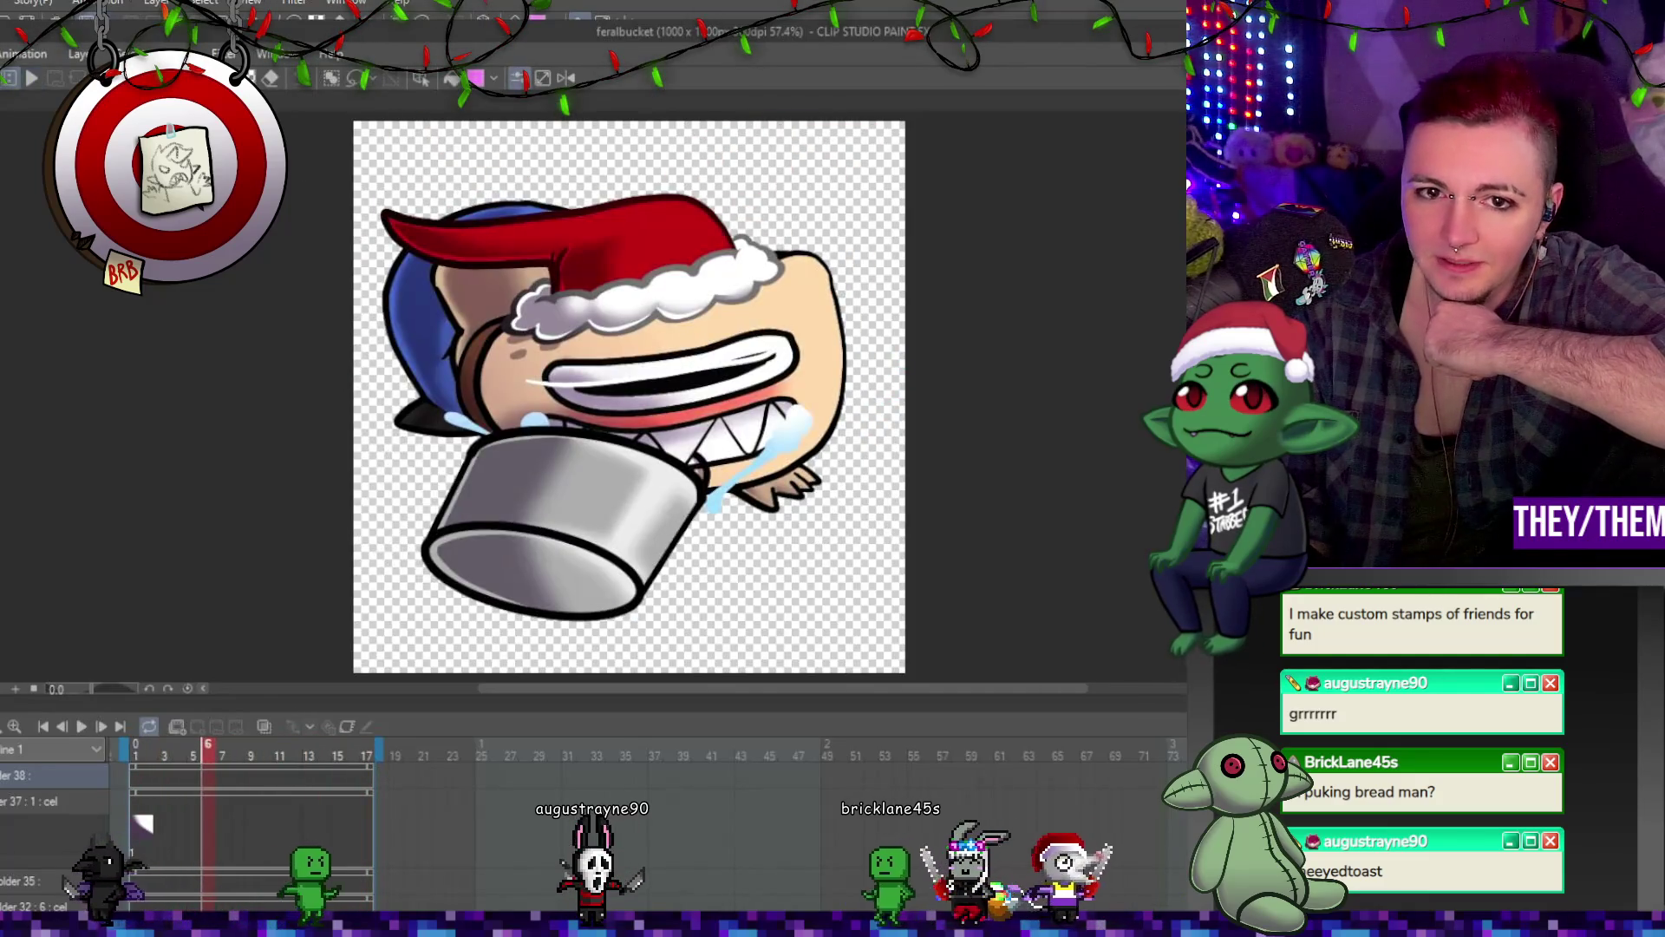
key("space")
key("Delete")
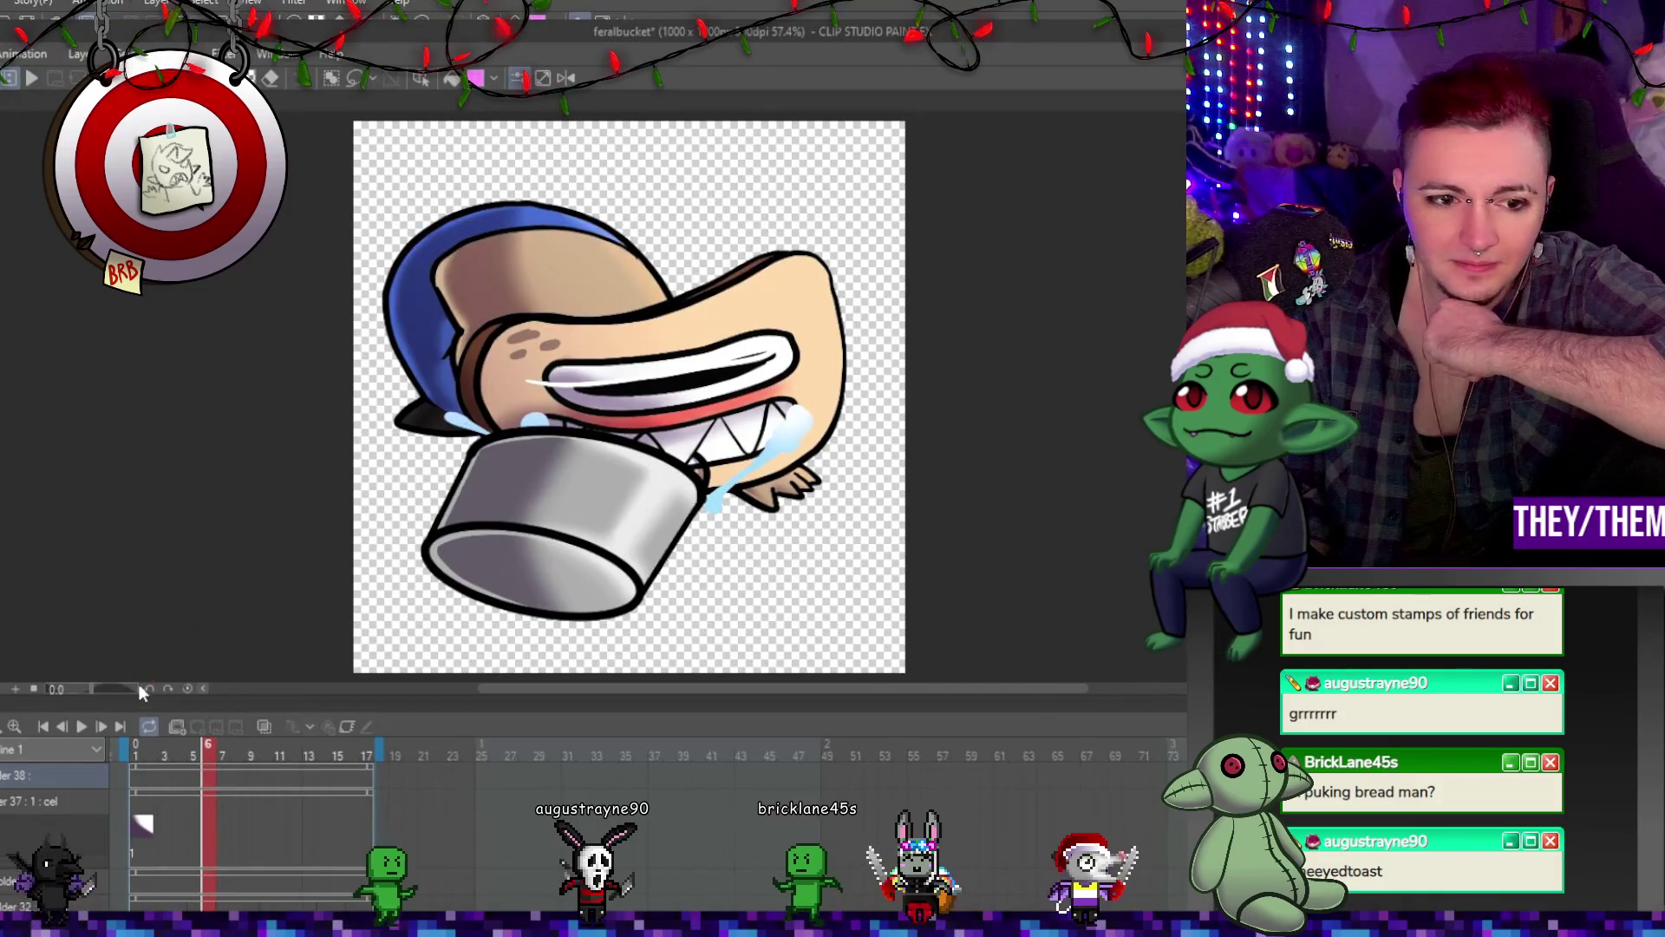
left_click(79, 727)
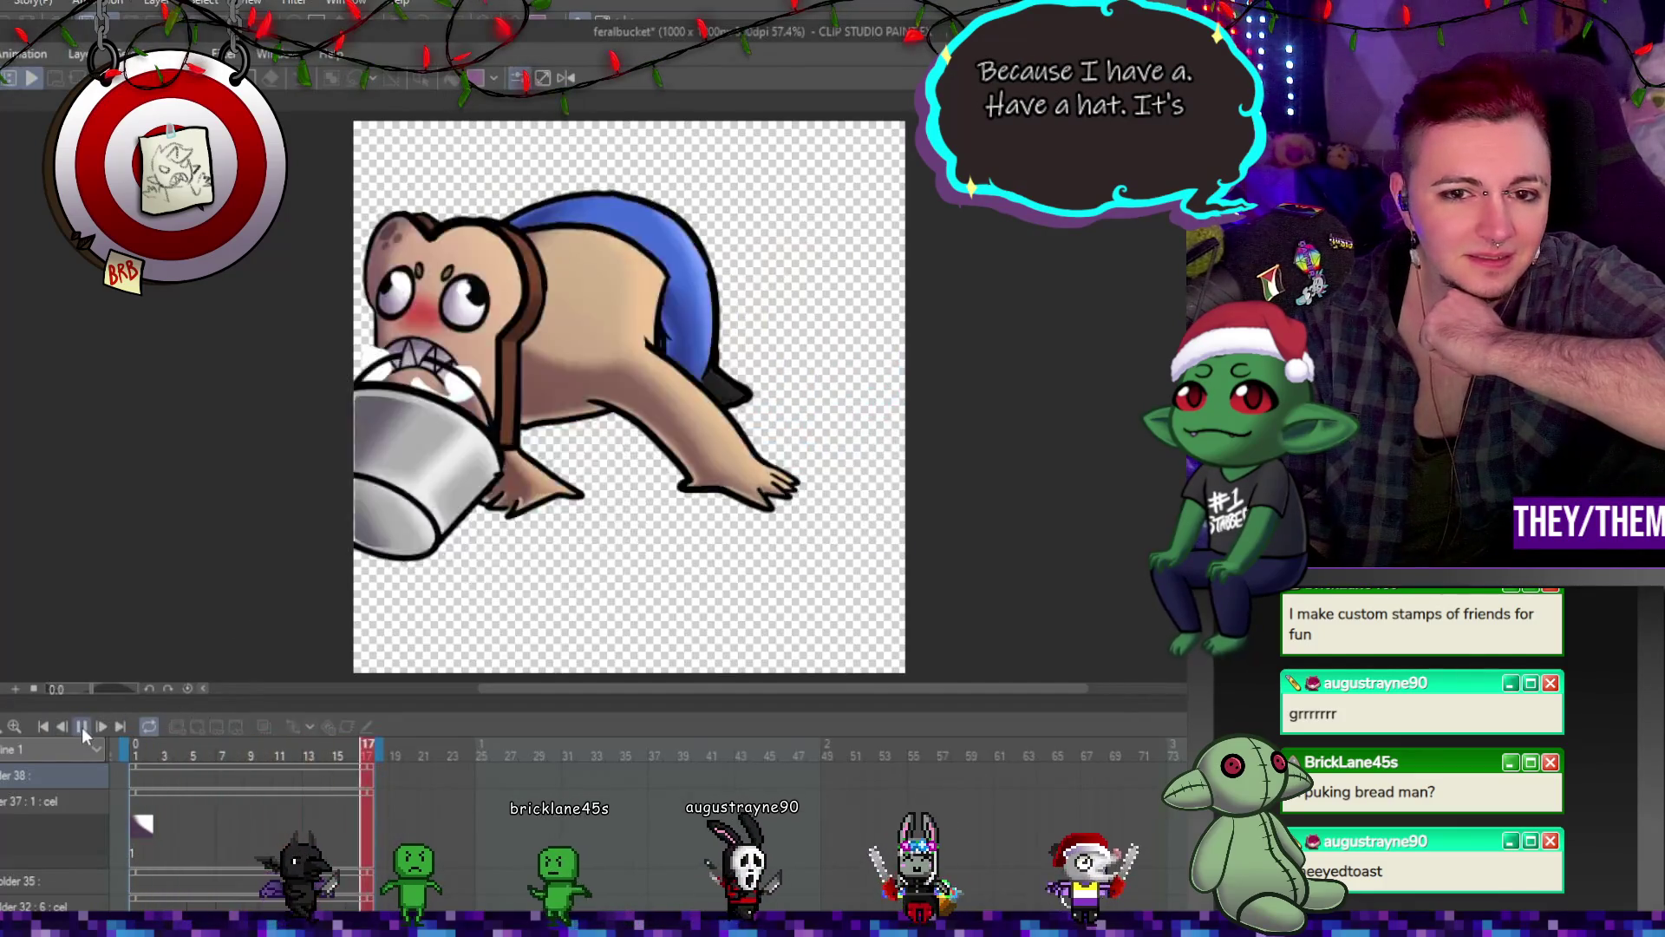
left_click(81, 727)
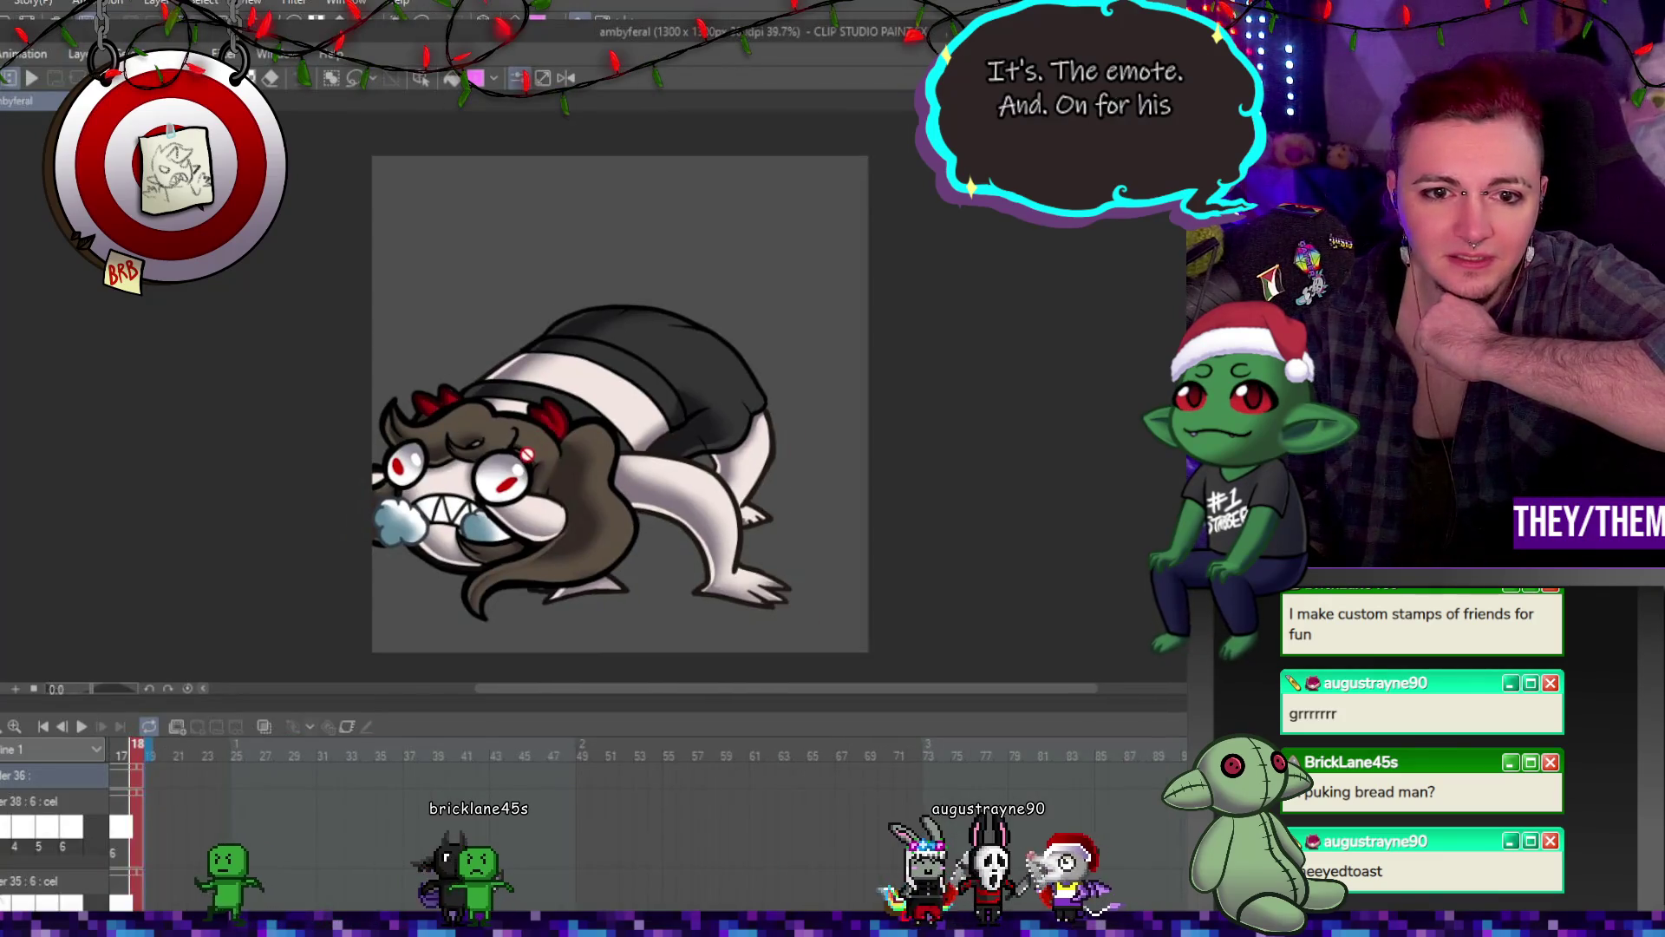
Step: Play the ambyferal animation, then play the feralbucket animation
left_click(81, 726)
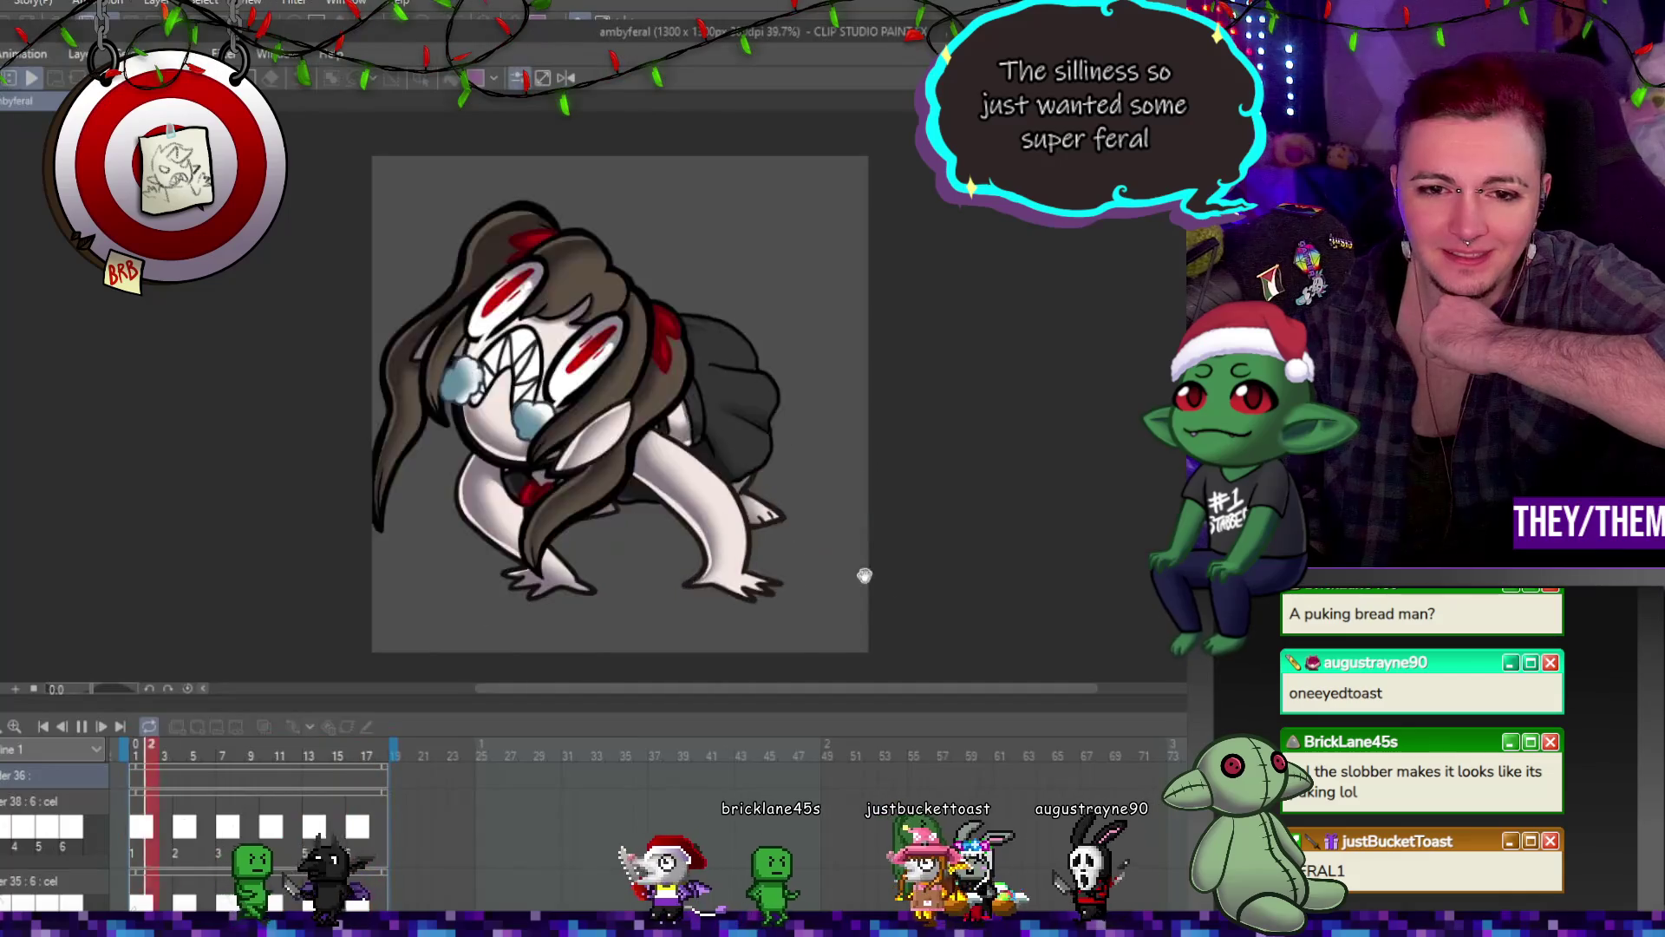
left_click(81, 727)
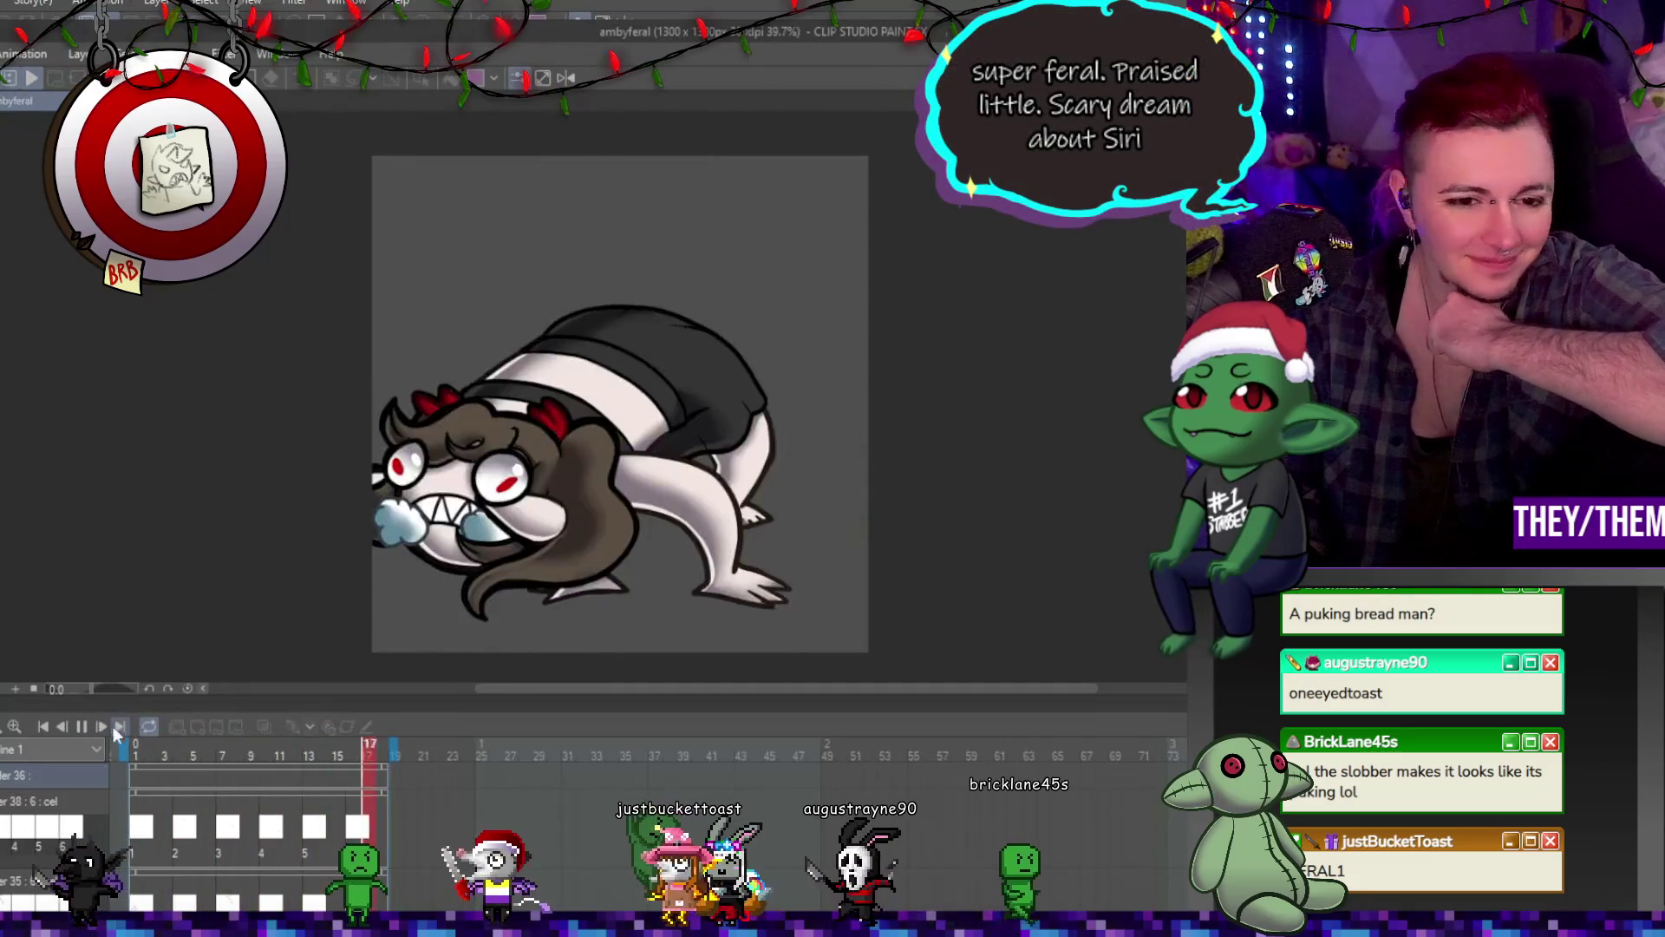
left_click(74, 729)
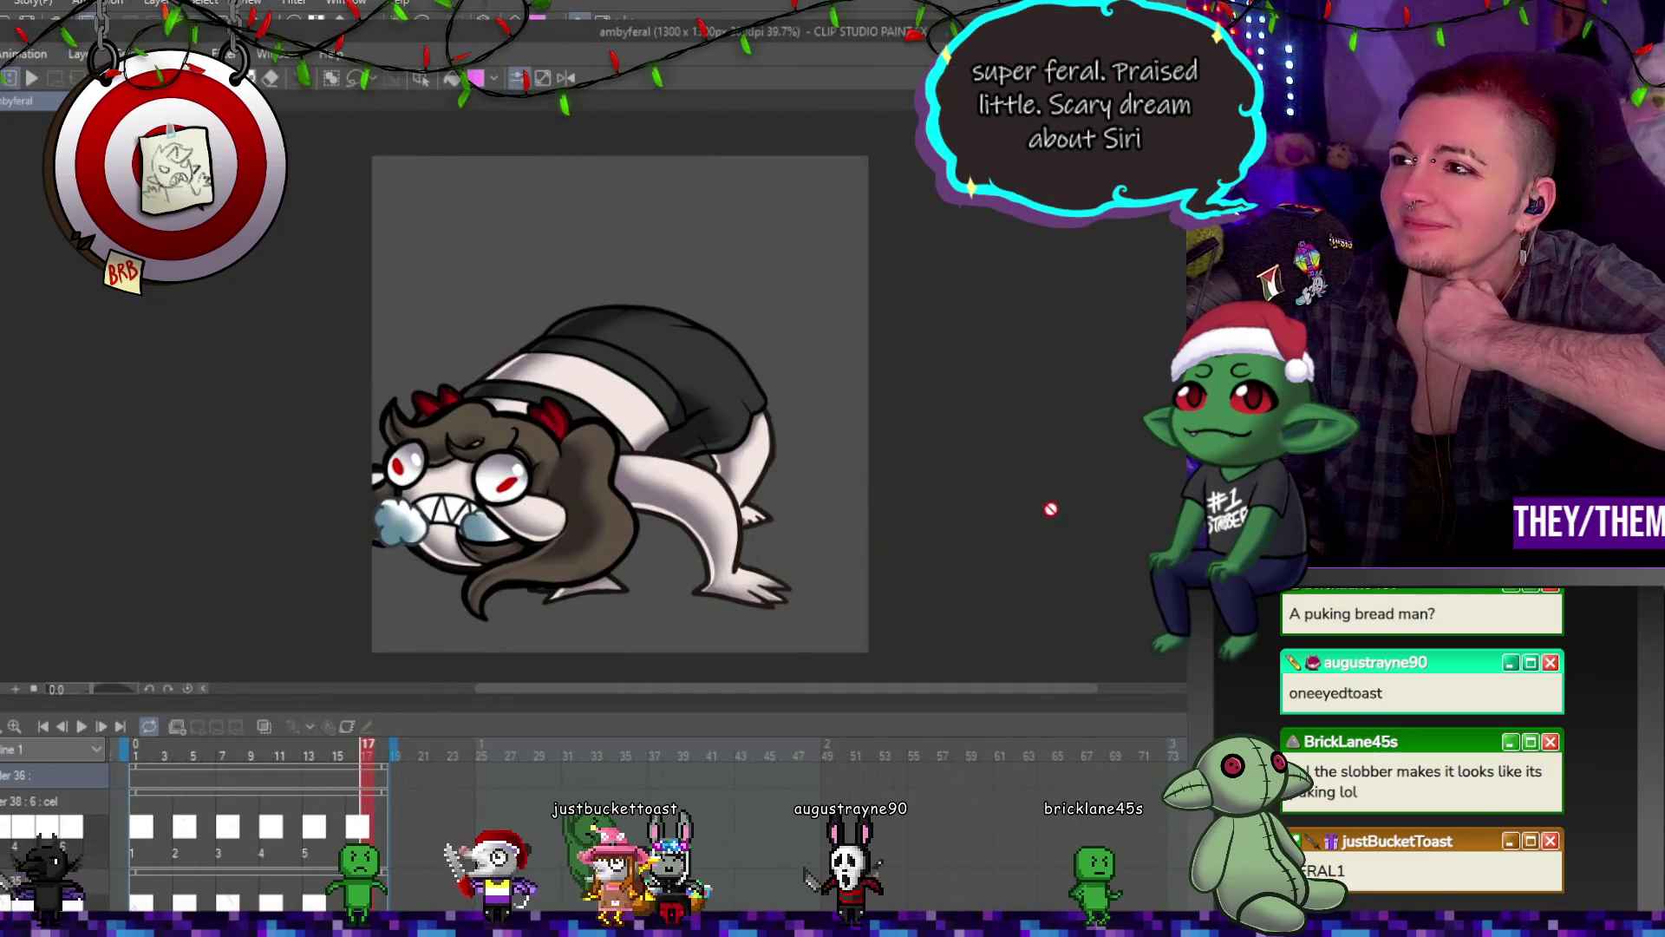
key("ctrl+Tab")
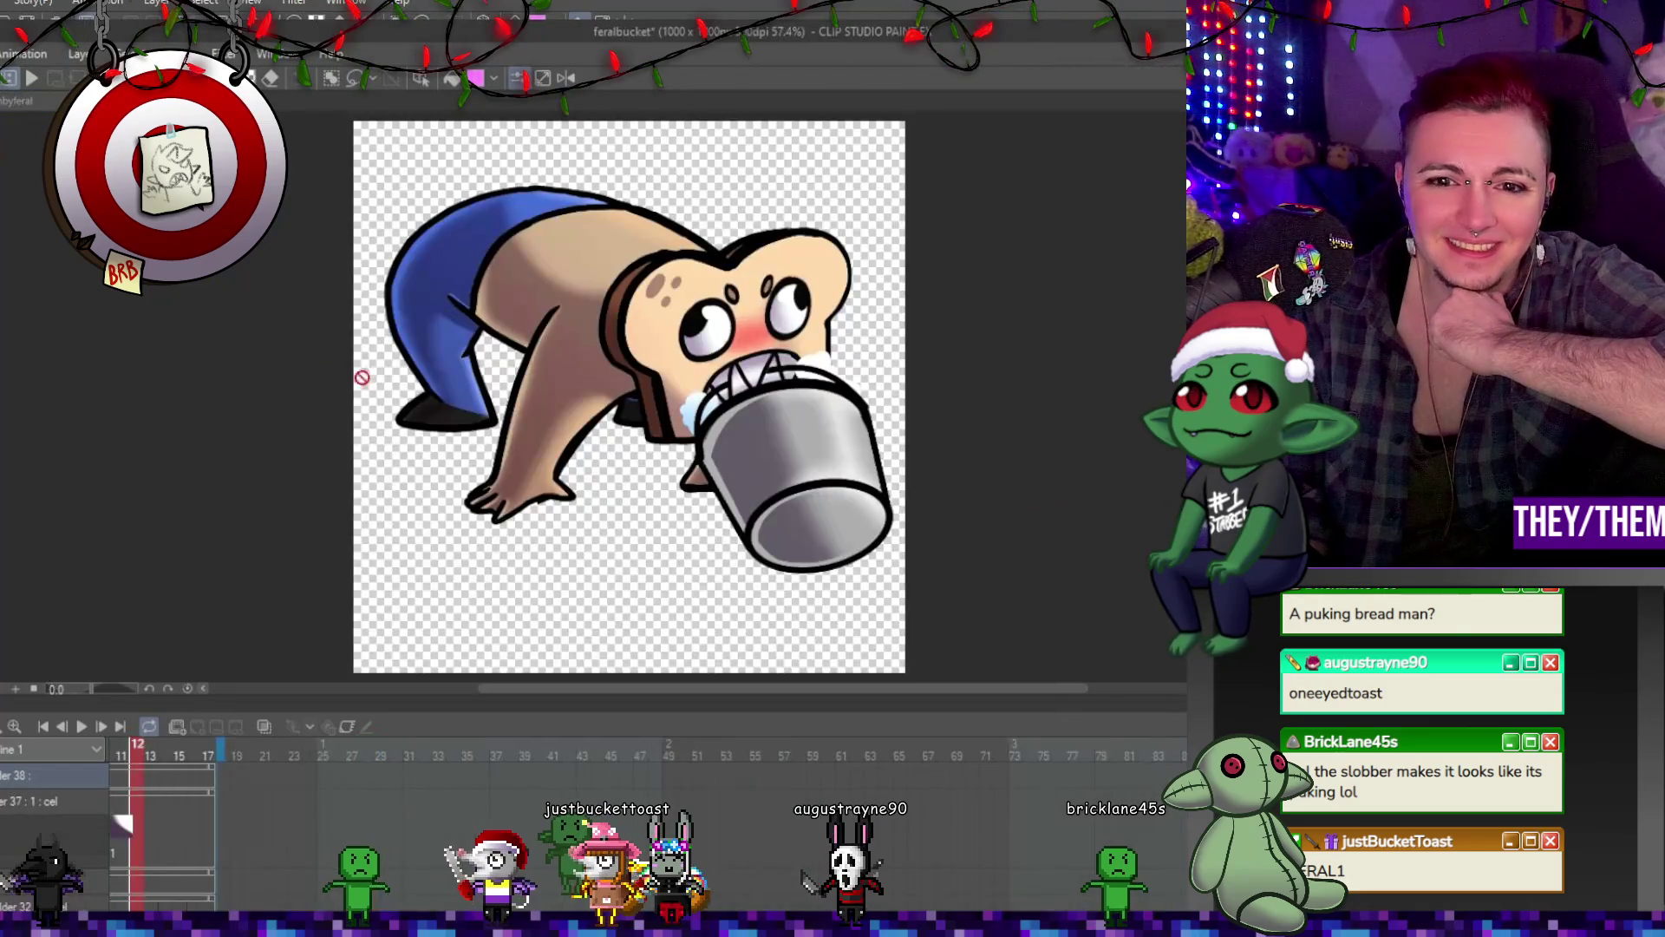
left_click(82, 727)
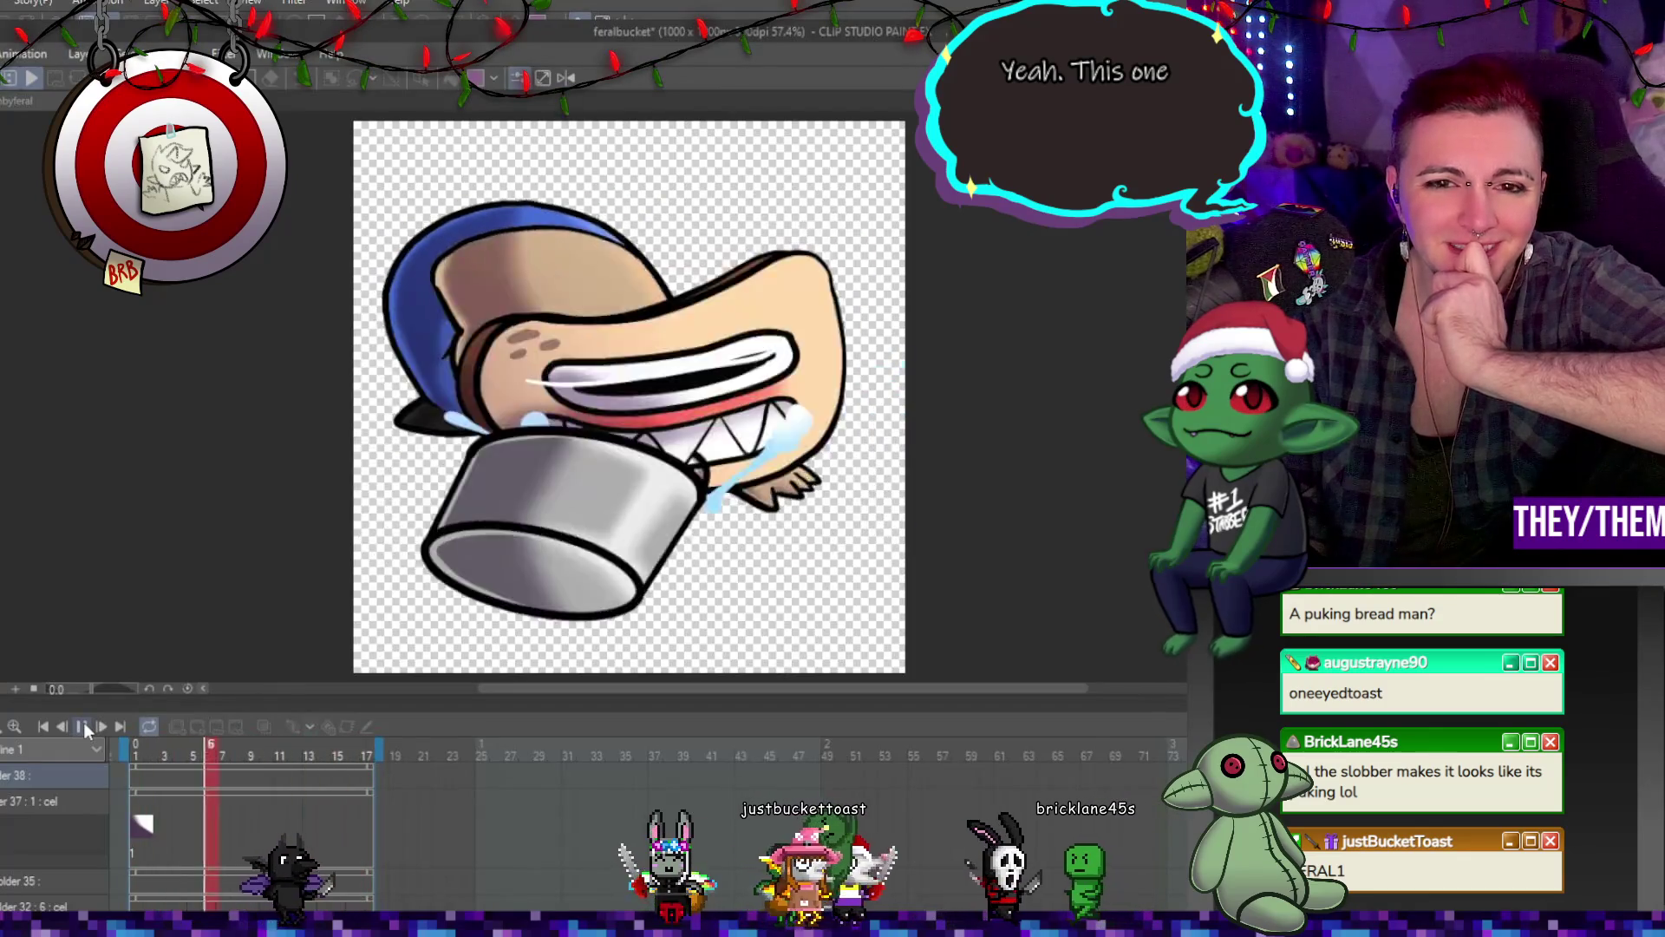
left_click(83, 721)
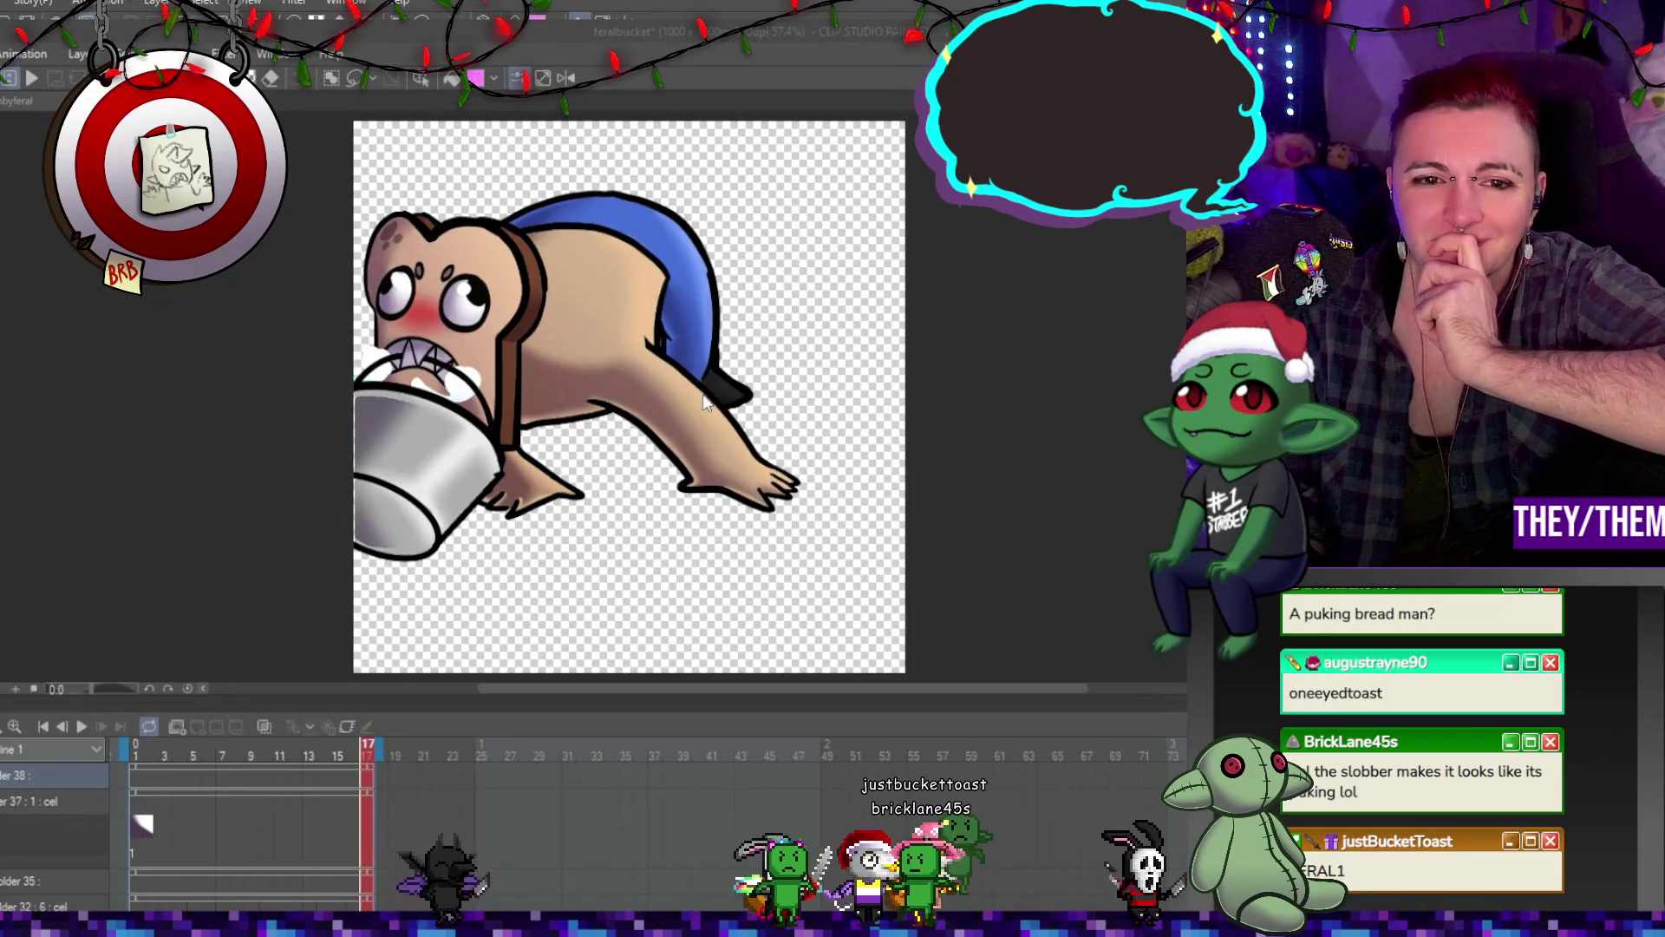
Step: Replay ambyferal and step through its frames from 8 to 16
key("ctrl+Tab")
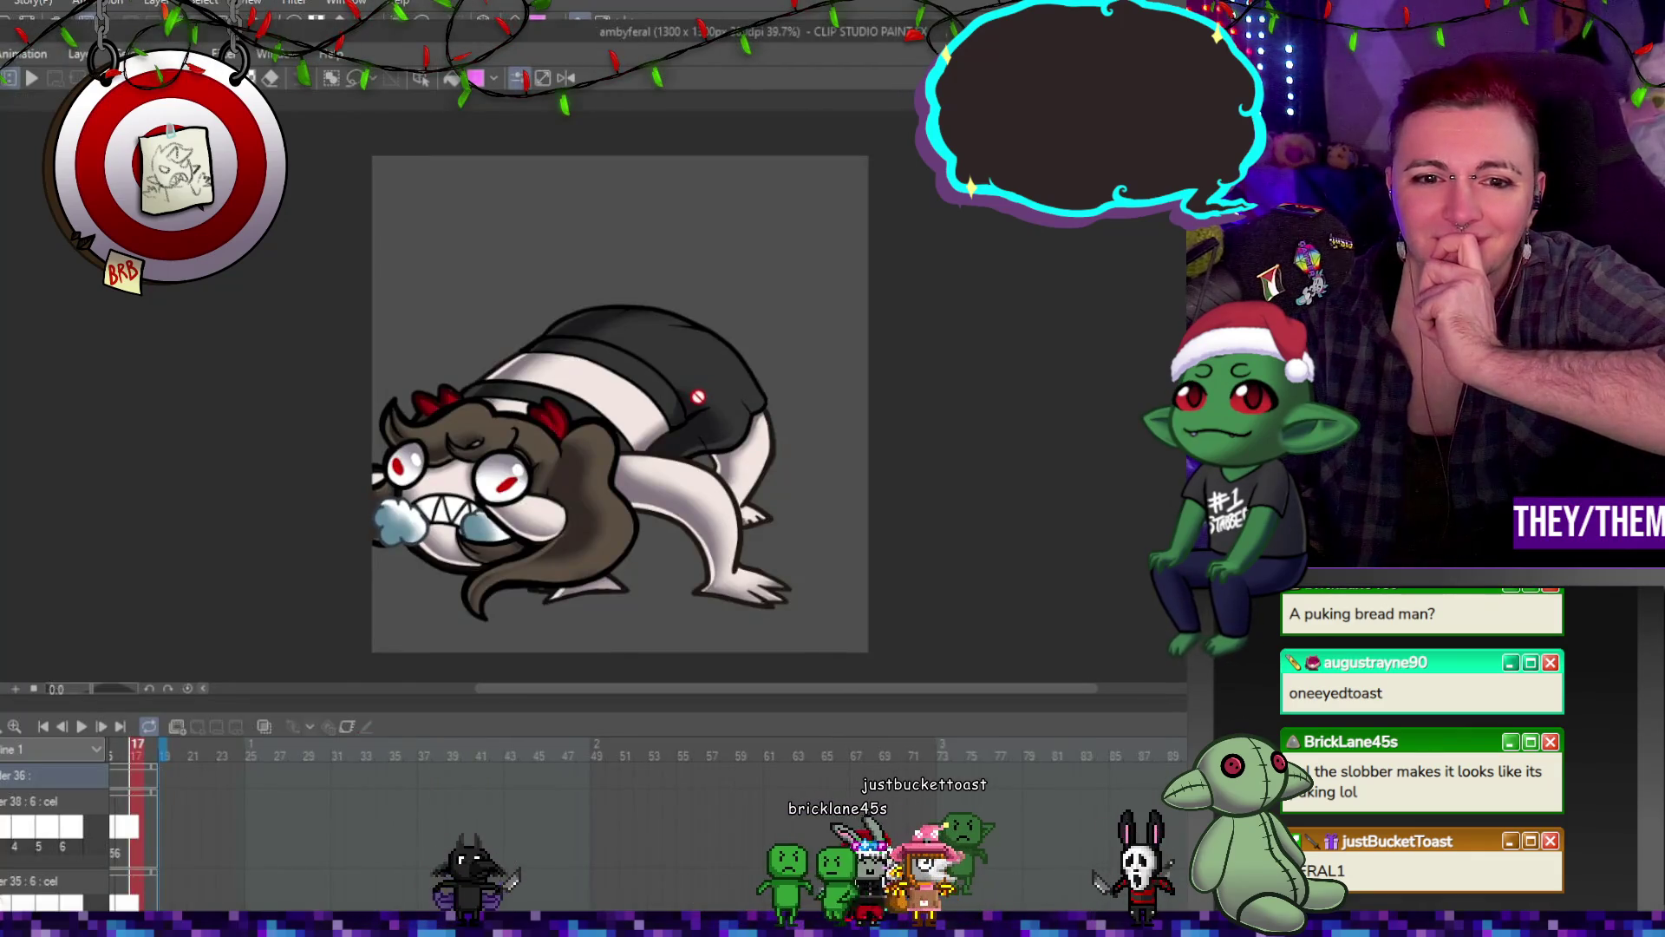
left_click(91, 726)
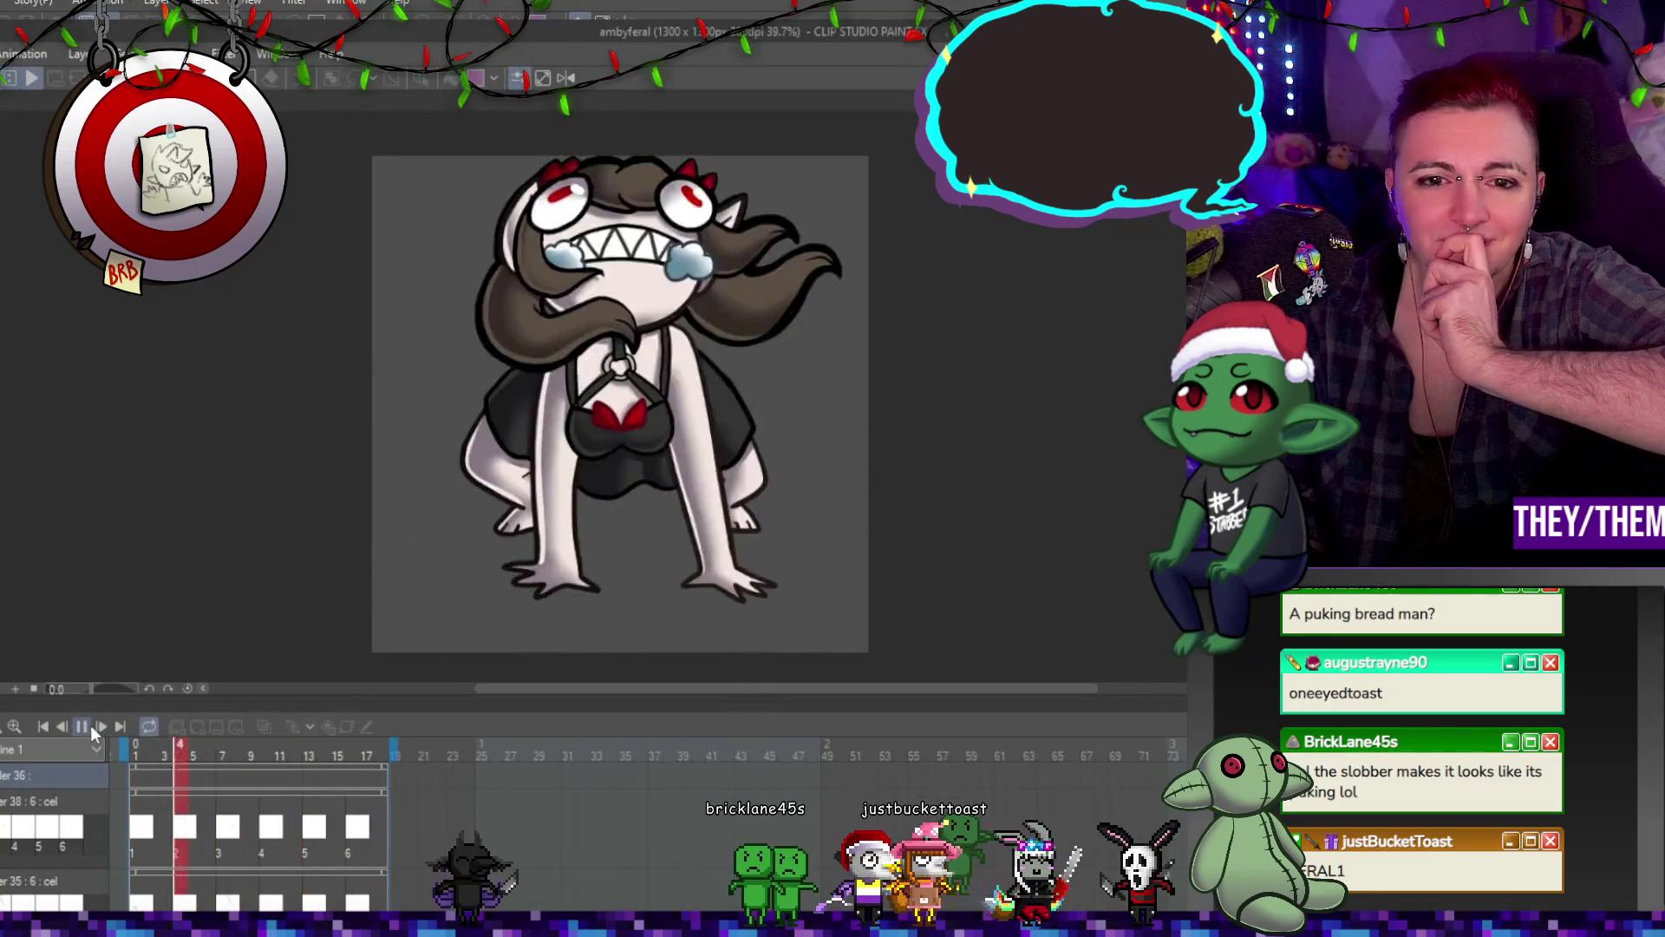
left_click(90, 726)
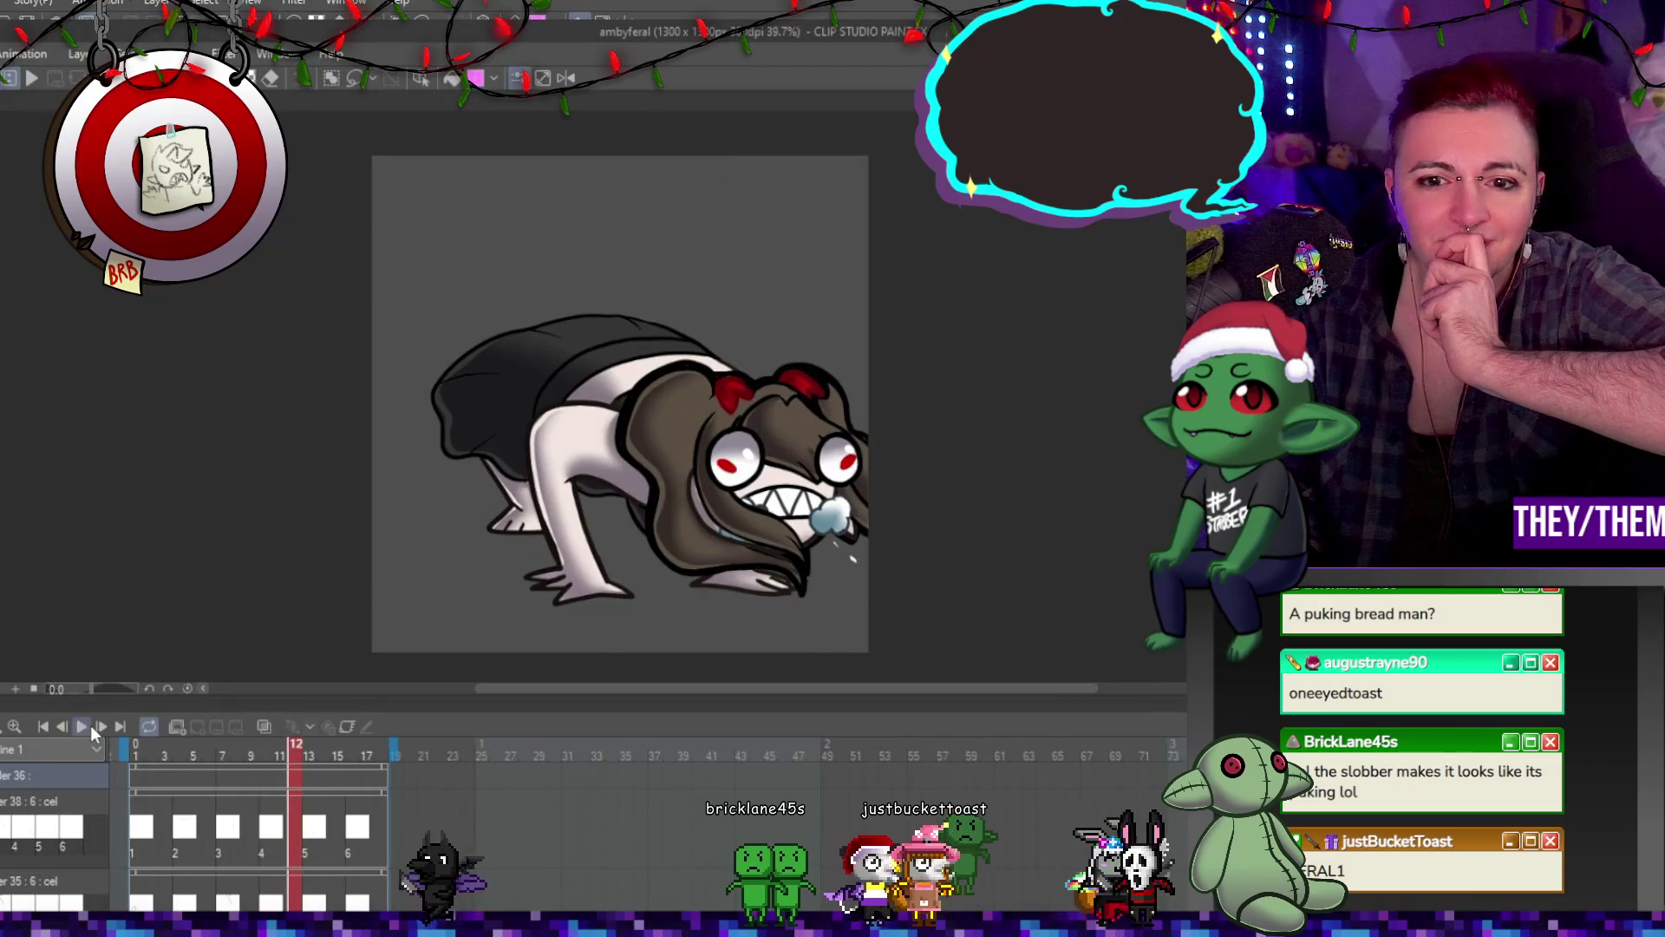
left_click(236, 828)
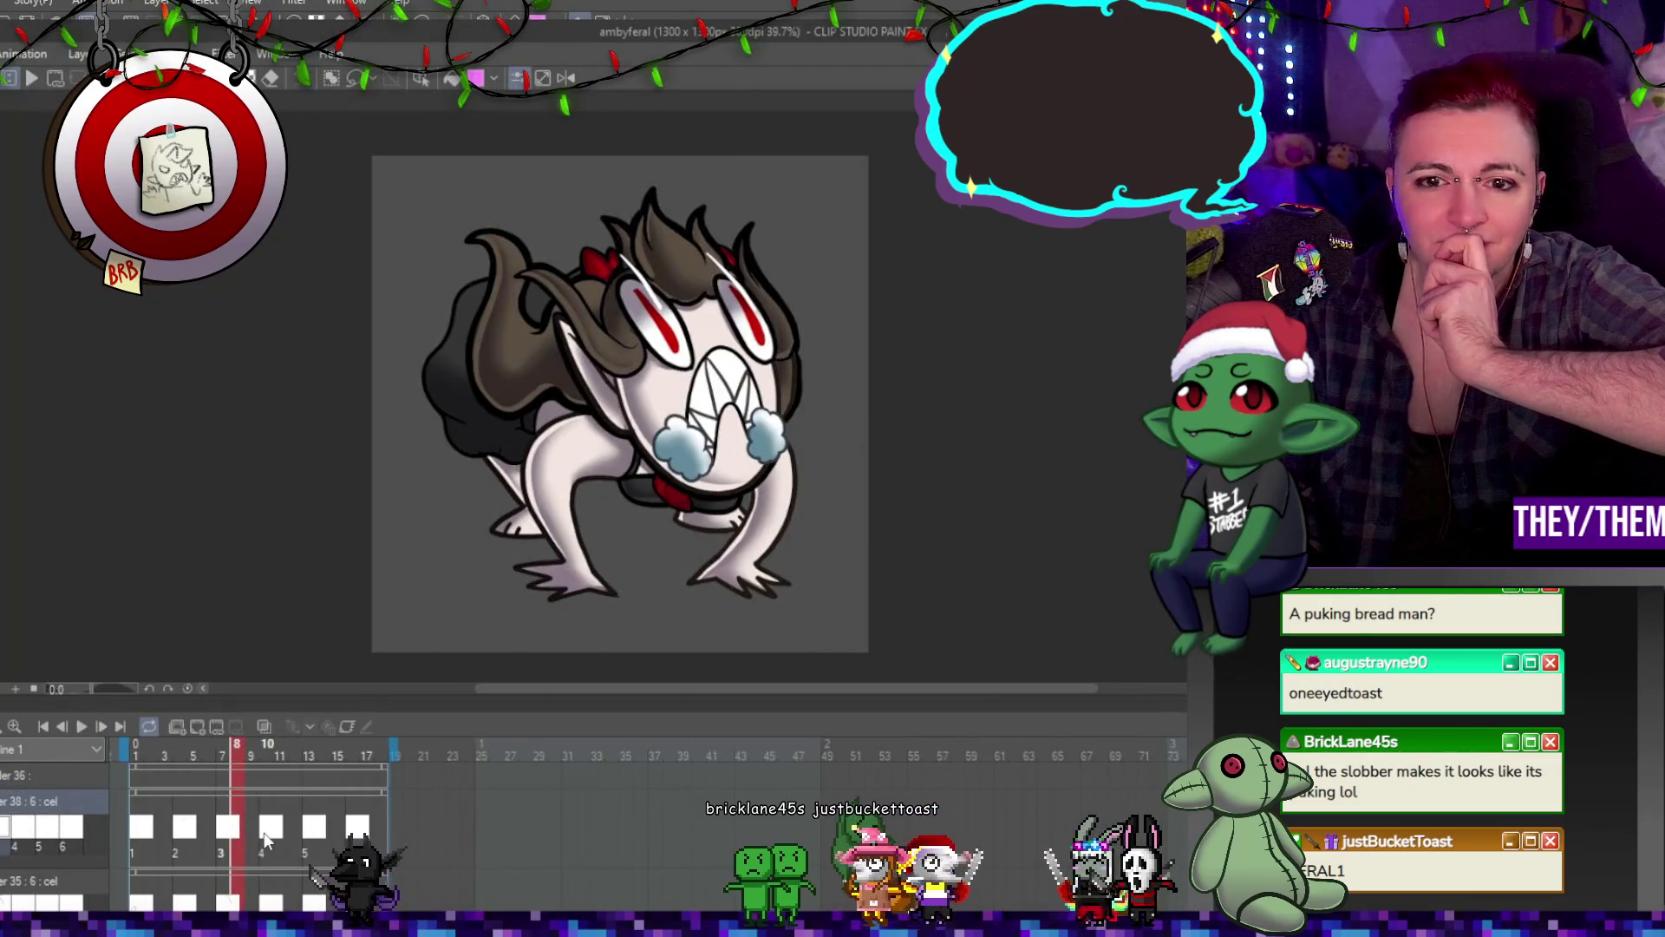
left_click(266, 840)
left_click(309, 838)
left_click(350, 837)
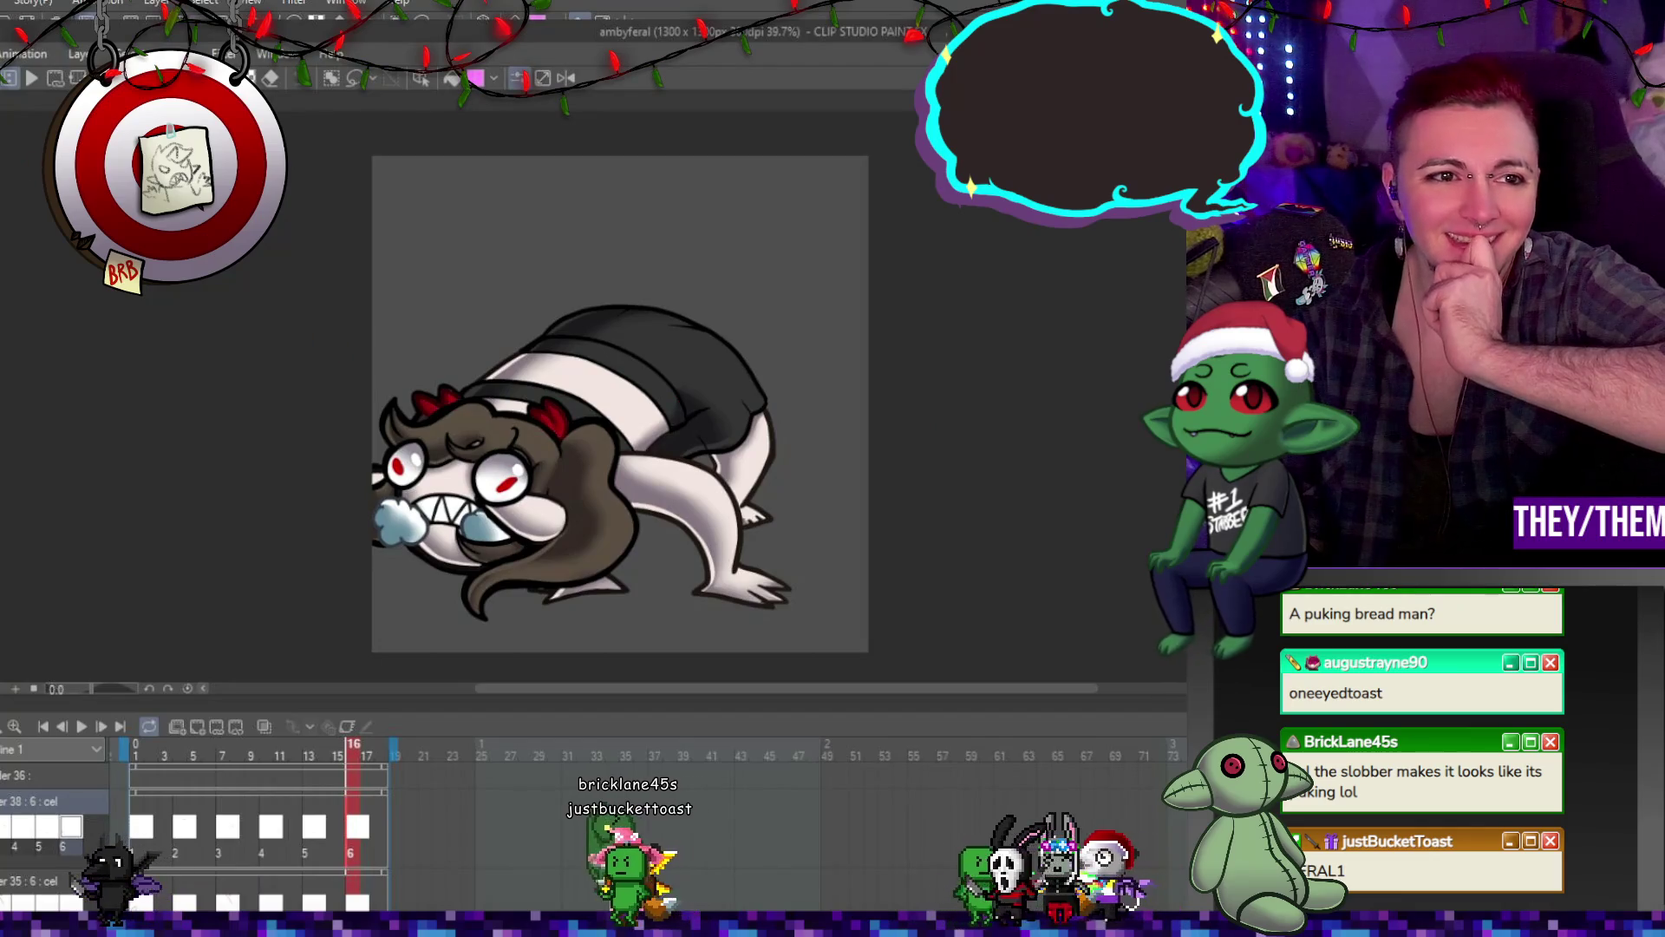
Step: Close the ambyferal document and return to the Krampus head in Nomad Sculpt
key("ctrl+w")
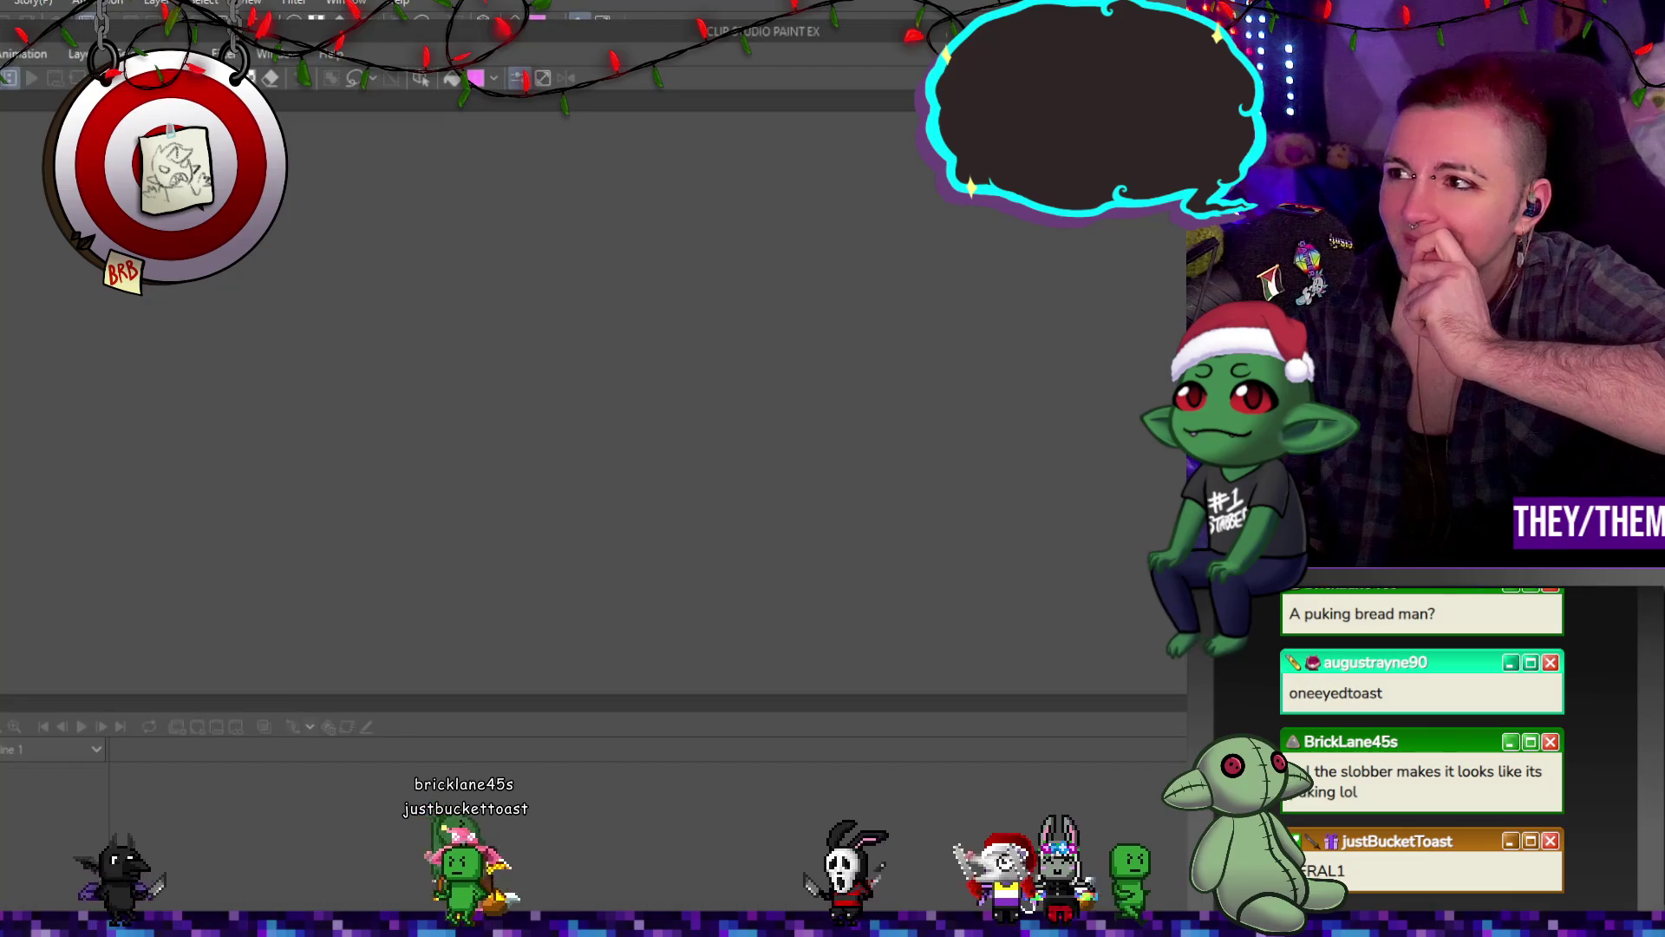
key("alt+Tab")
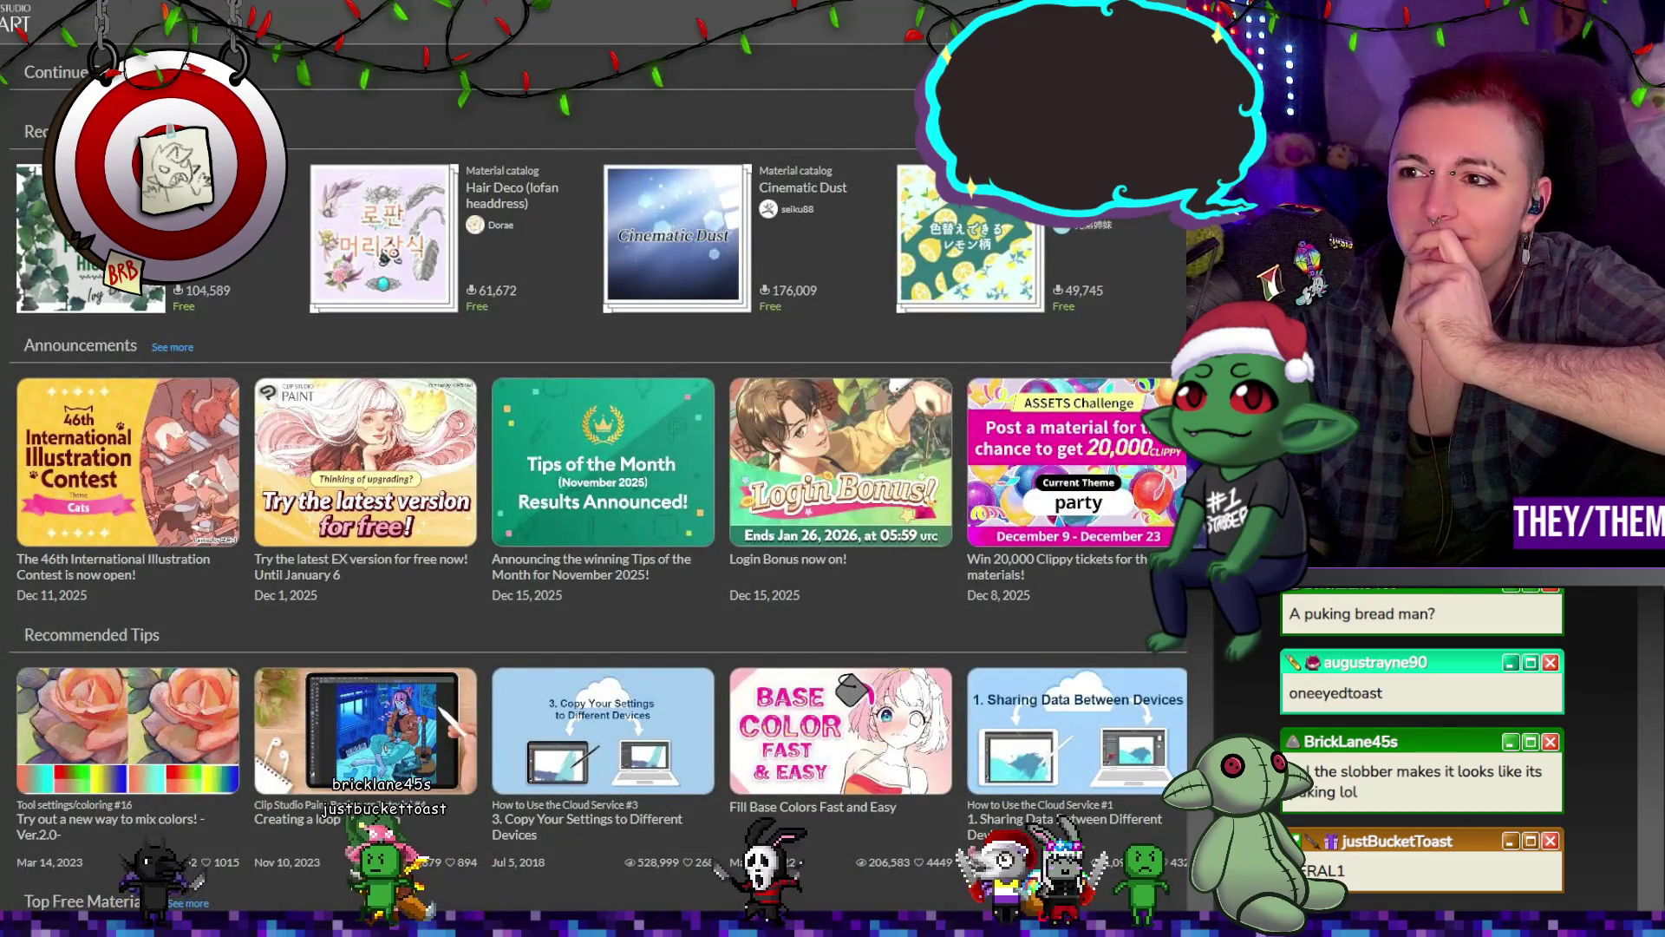
key("alt+Tab")
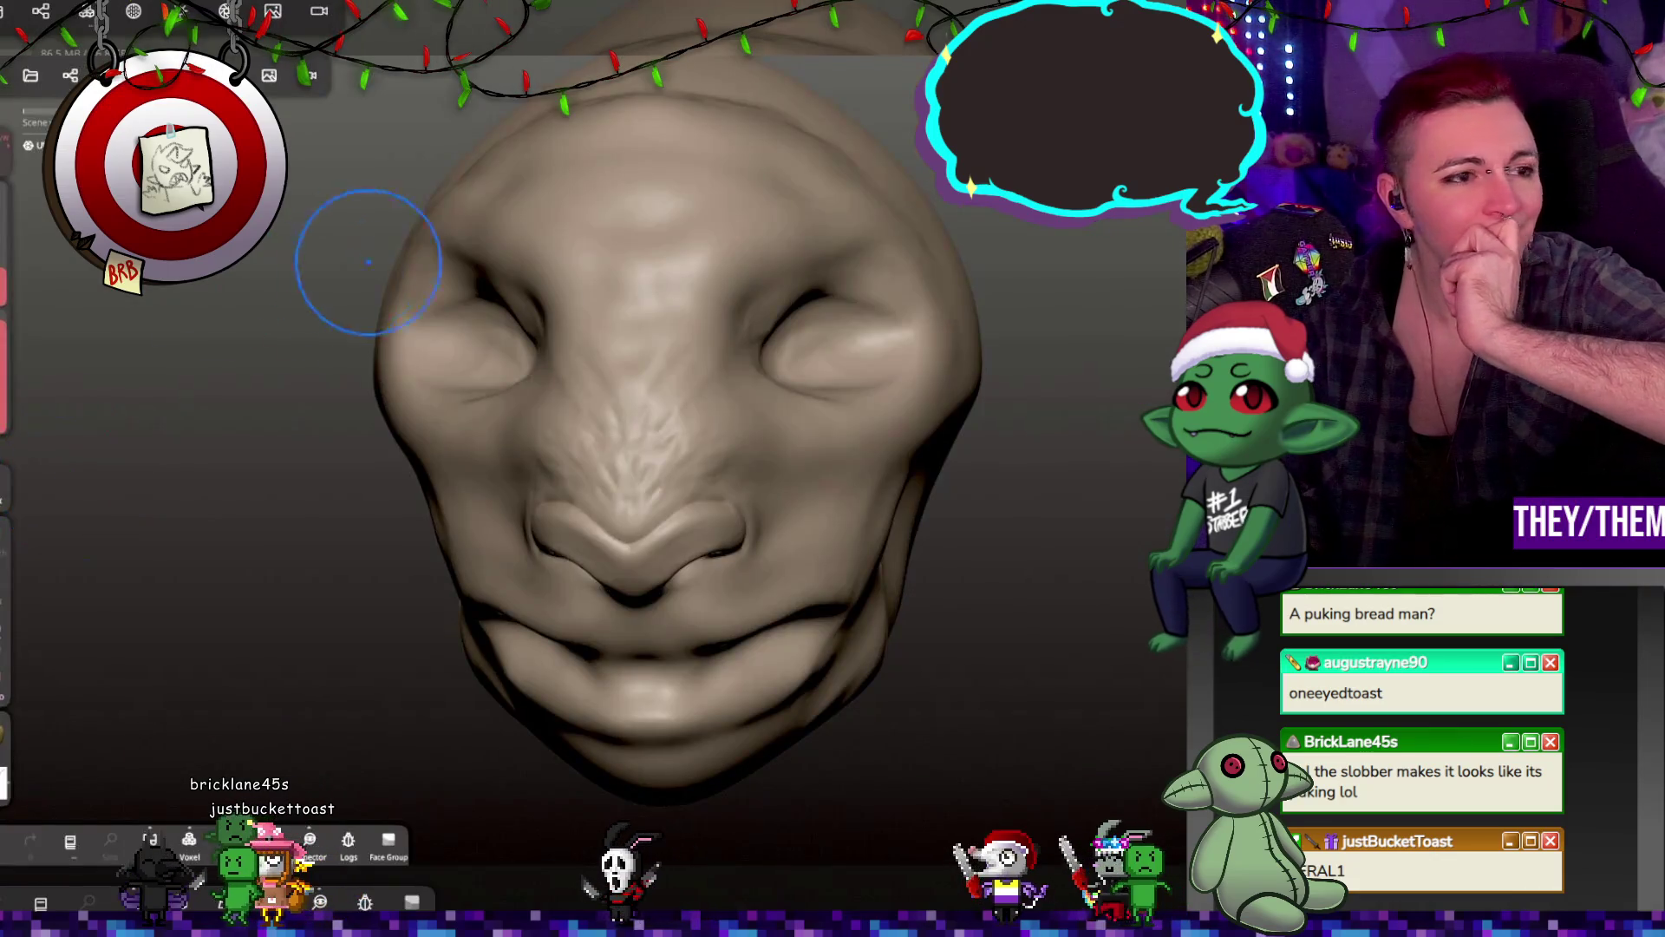
mouse_move(371, 260)
left_mouse_down()
mouse_move(378, 430)
mouse_move(416, 486)
mouse_move(606, 420)
mouse_move(558, 422)
mouse_move(559, 456)
left_mouse_up()
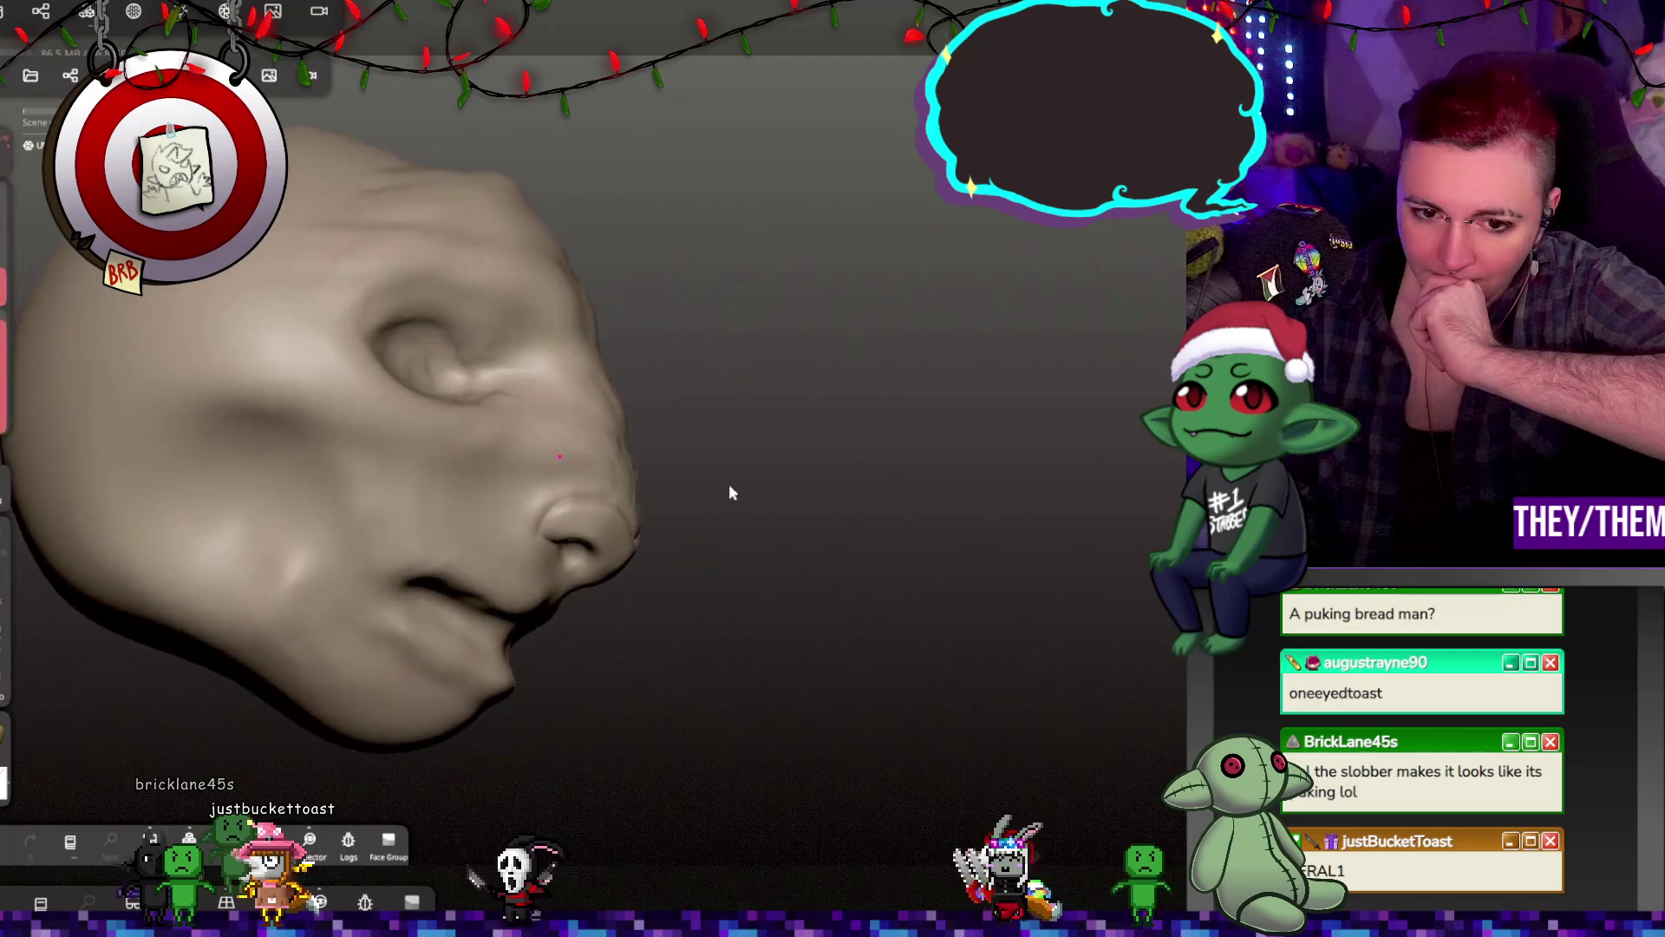
left_click_drag(729, 488, 584, 479)
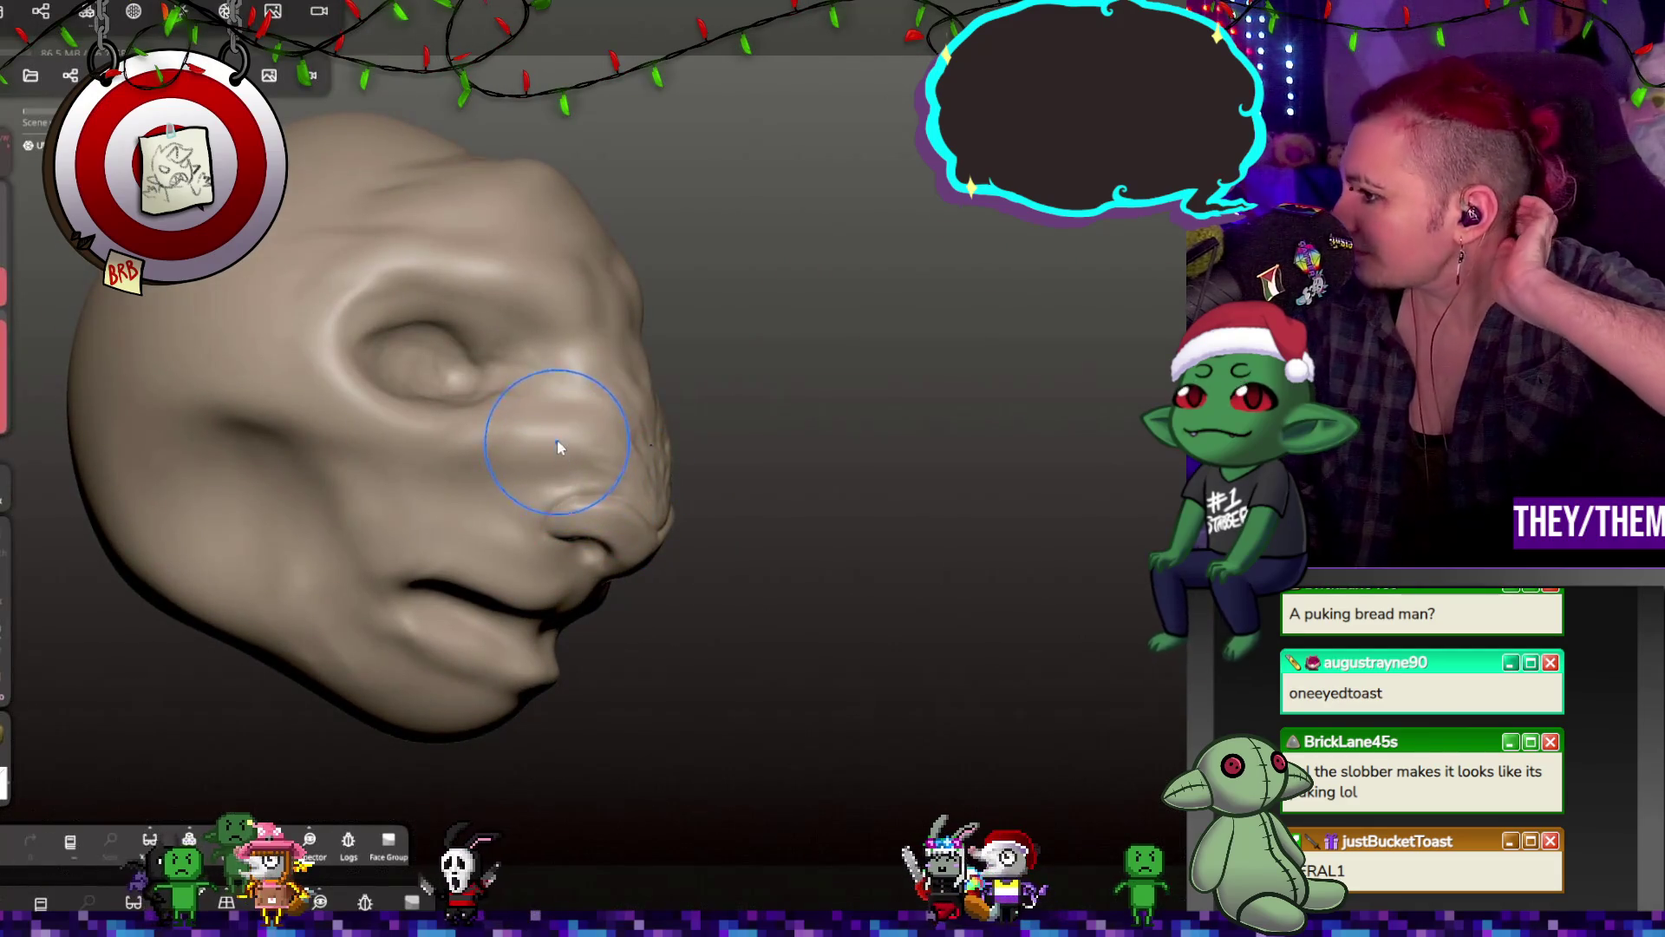
mouse_move(413, 433)
left_mouse_down()
mouse_move(539, 424)
mouse_move(347, 422)
mouse_move(503, 373)
mouse_move(721, 440)
left_mouse_up()
scroll(444, 466, "up", 2)
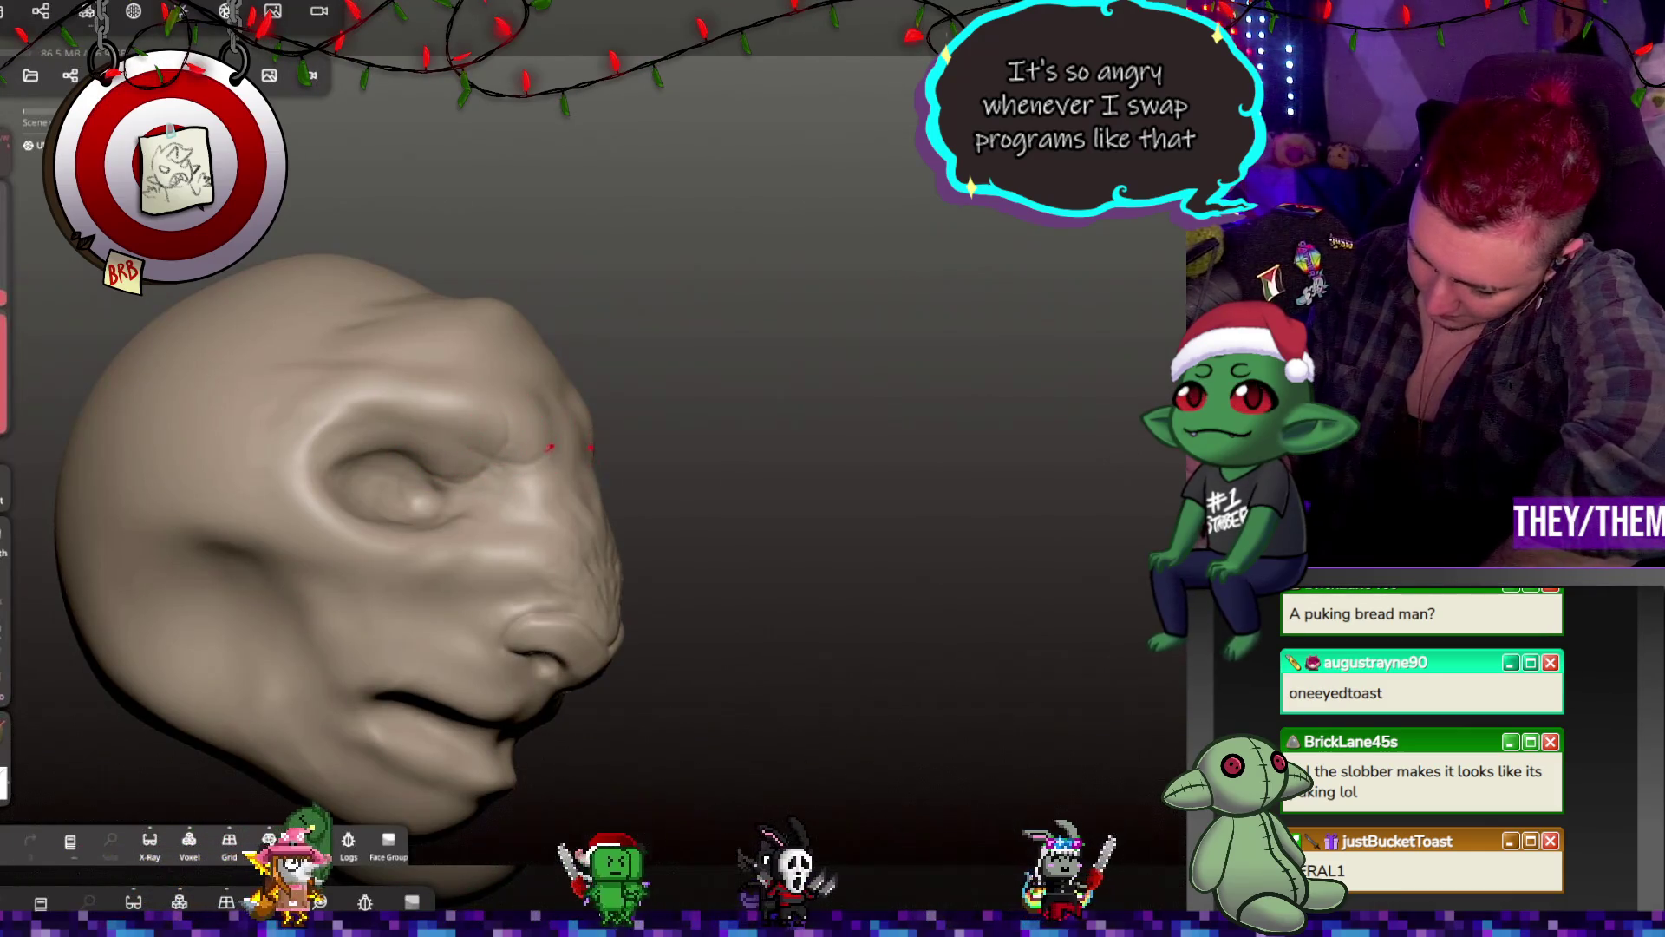
left_click_drag(819, 325, 624, 330)
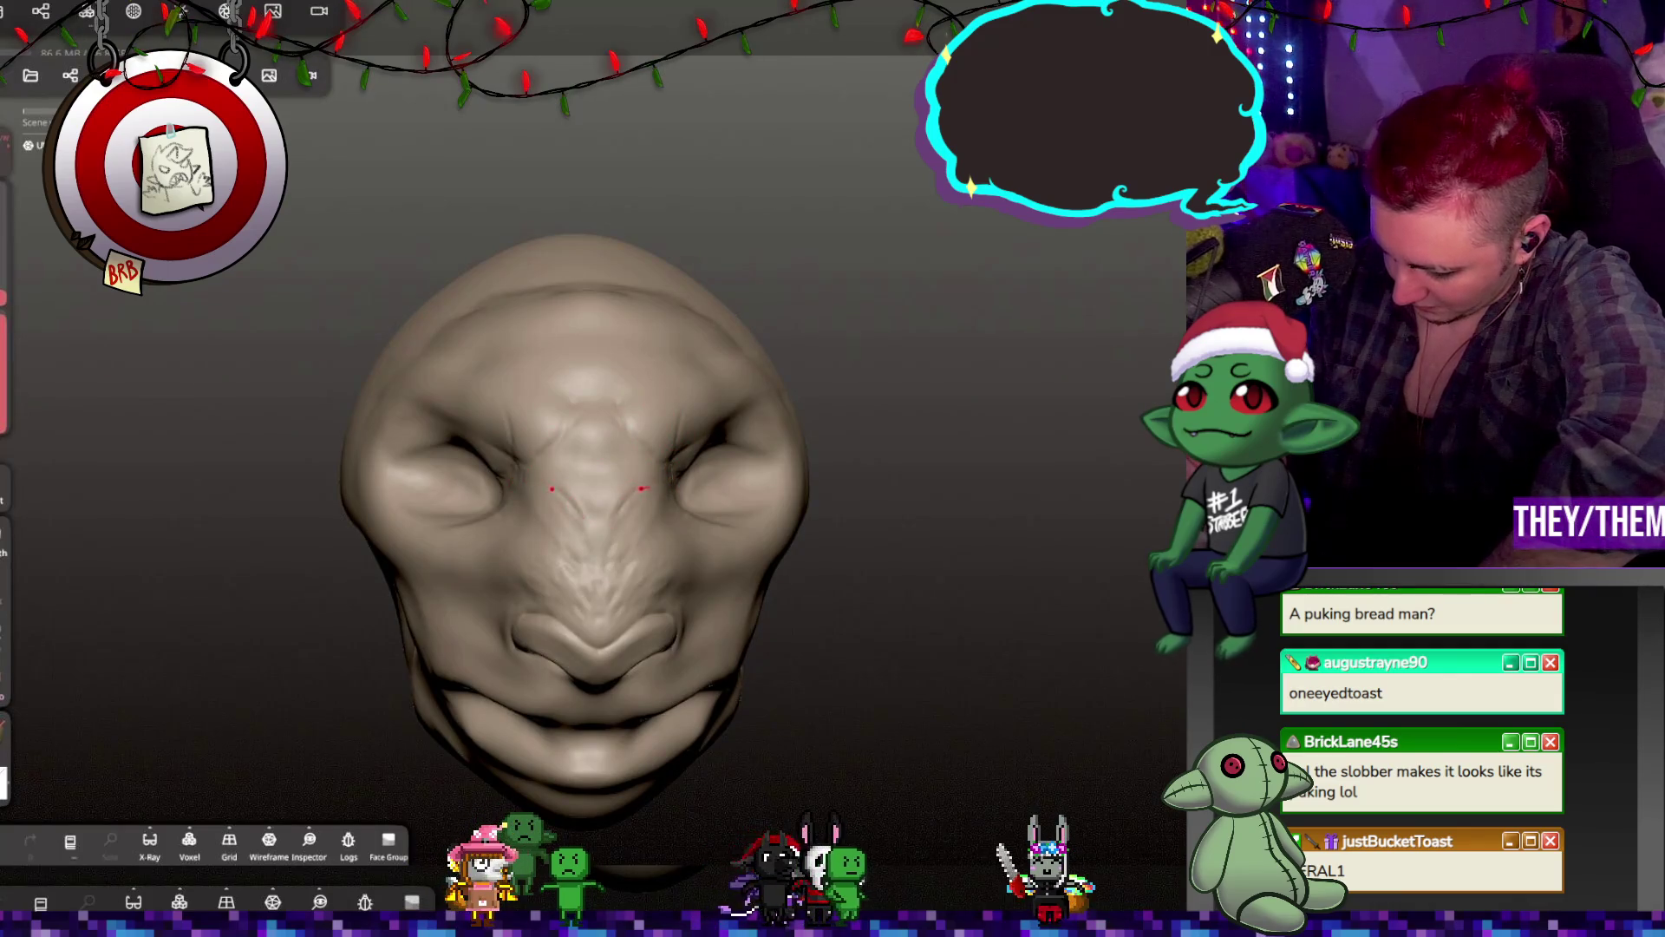
left_click_drag(1067, 413, 507, 440)
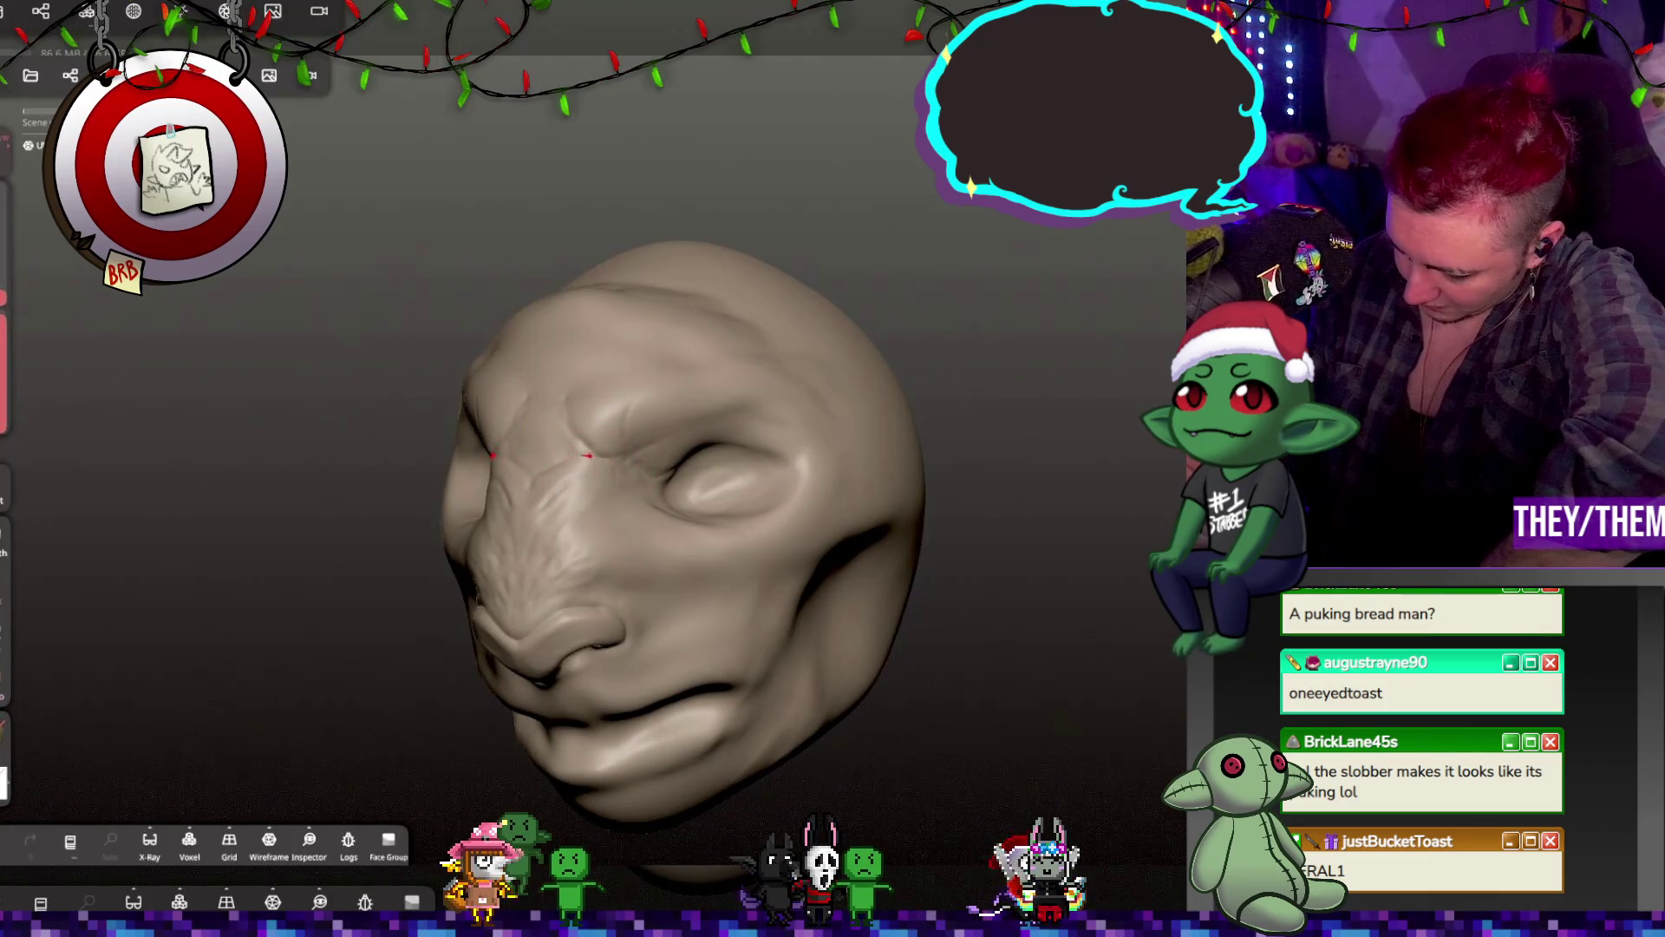
middle_click_drag(576, 444, 621, 468)
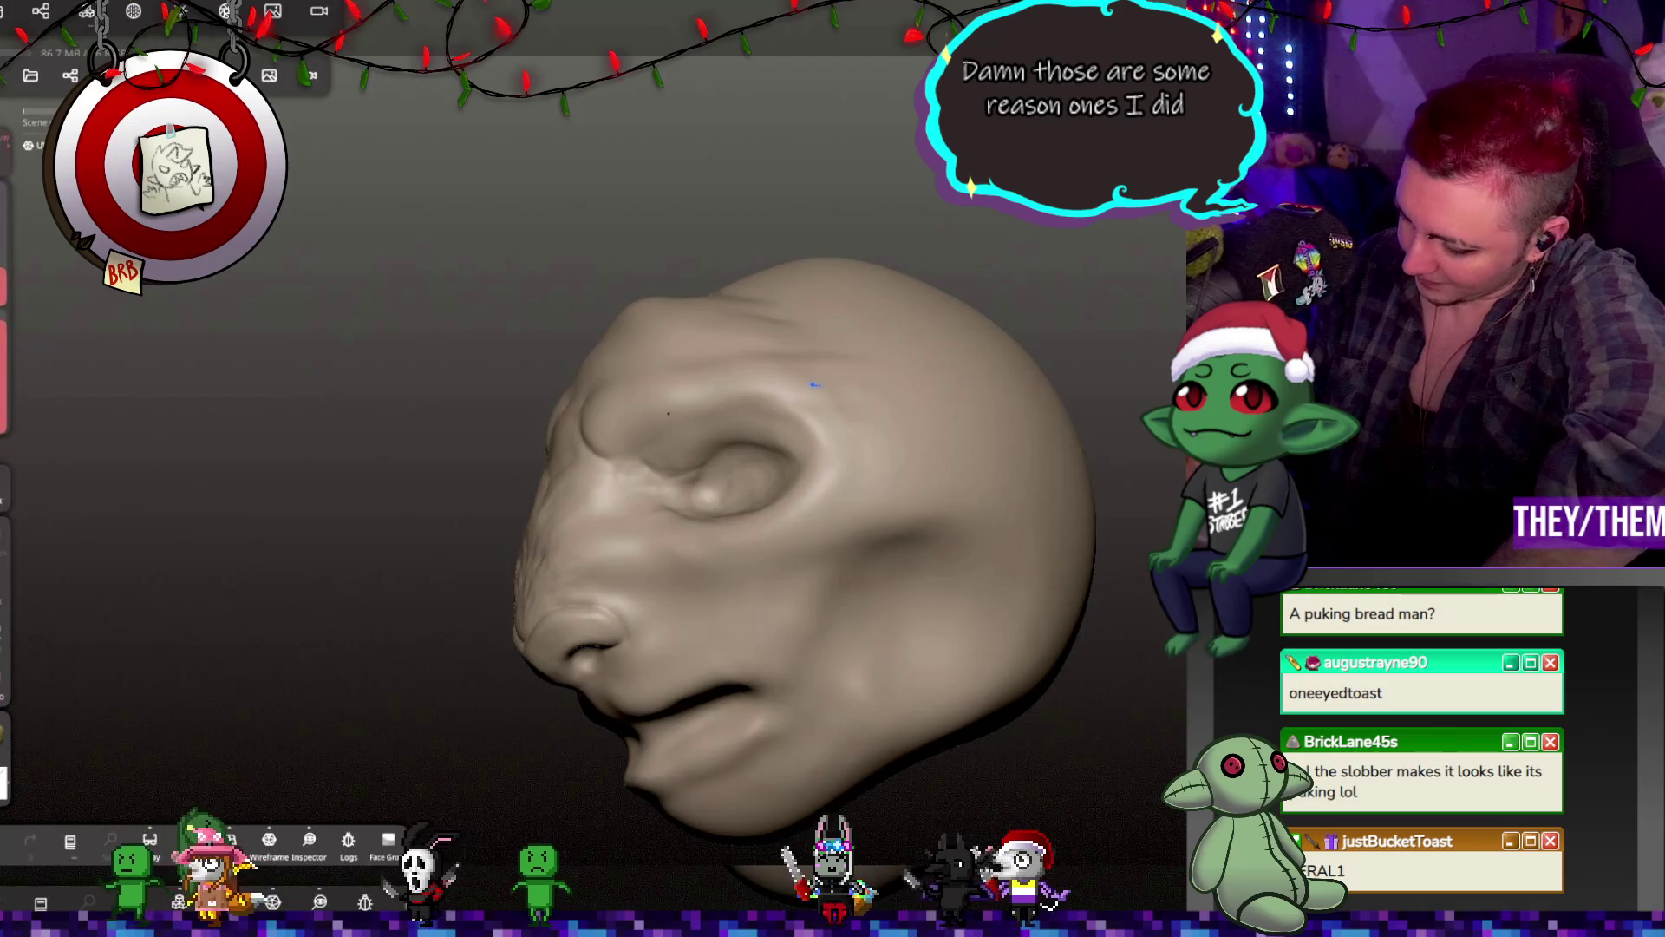
Step: From a front view, stroke a rounded ridge between the brows, then inspect it from side and three-quarter angles
mouse_move(930, 496)
right_mouse_down()
mouse_move(914, 247)
mouse_move(565, 334)
right_mouse_up()
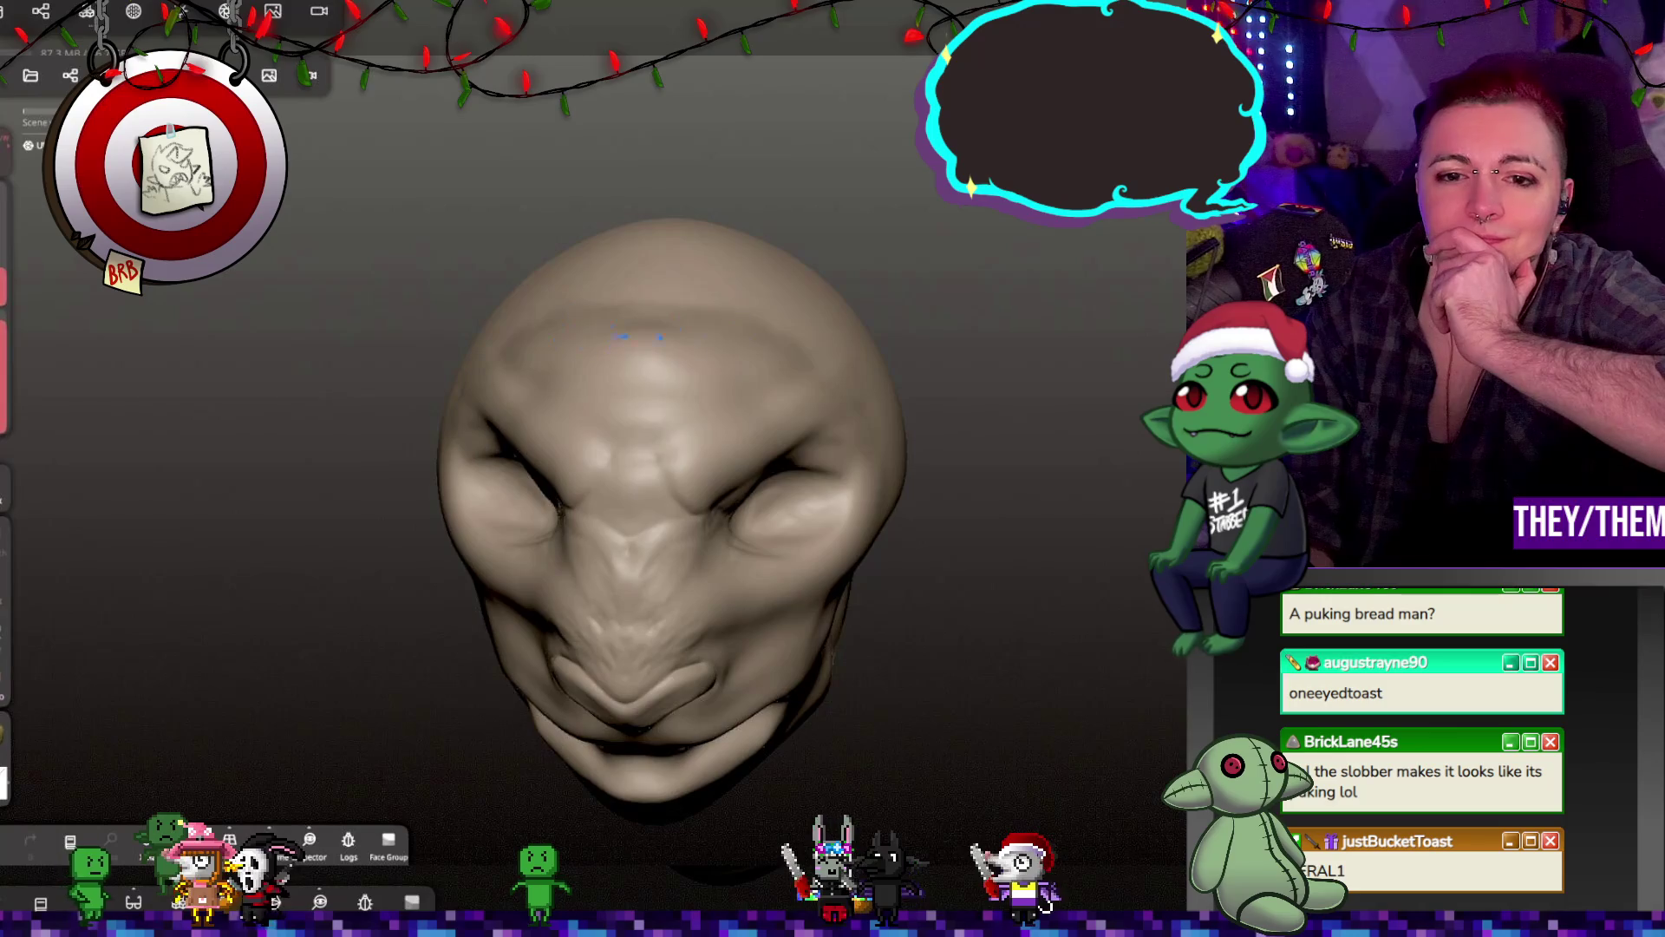
mouse_move(644, 390)
right_mouse_down()
mouse_move(626, 518)
mouse_move(547, 487)
mouse_move(678, 438)
right_mouse_up()
scroll(626, 518, "up", 5)
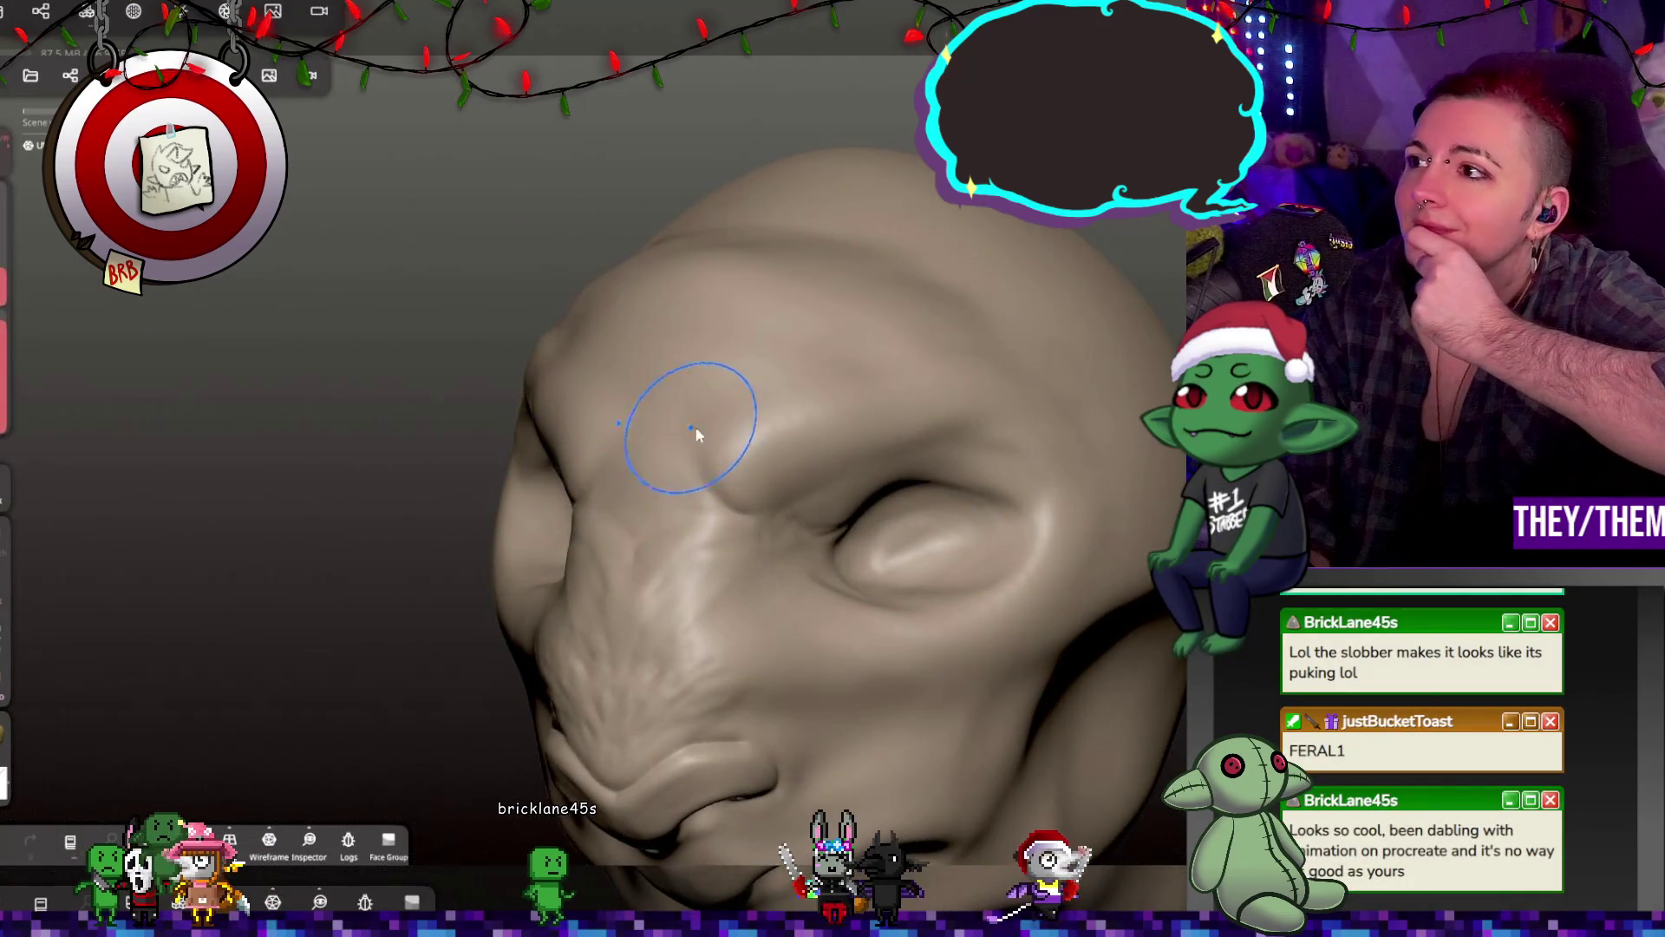
right_click_drag(836, 434, 872, 420)
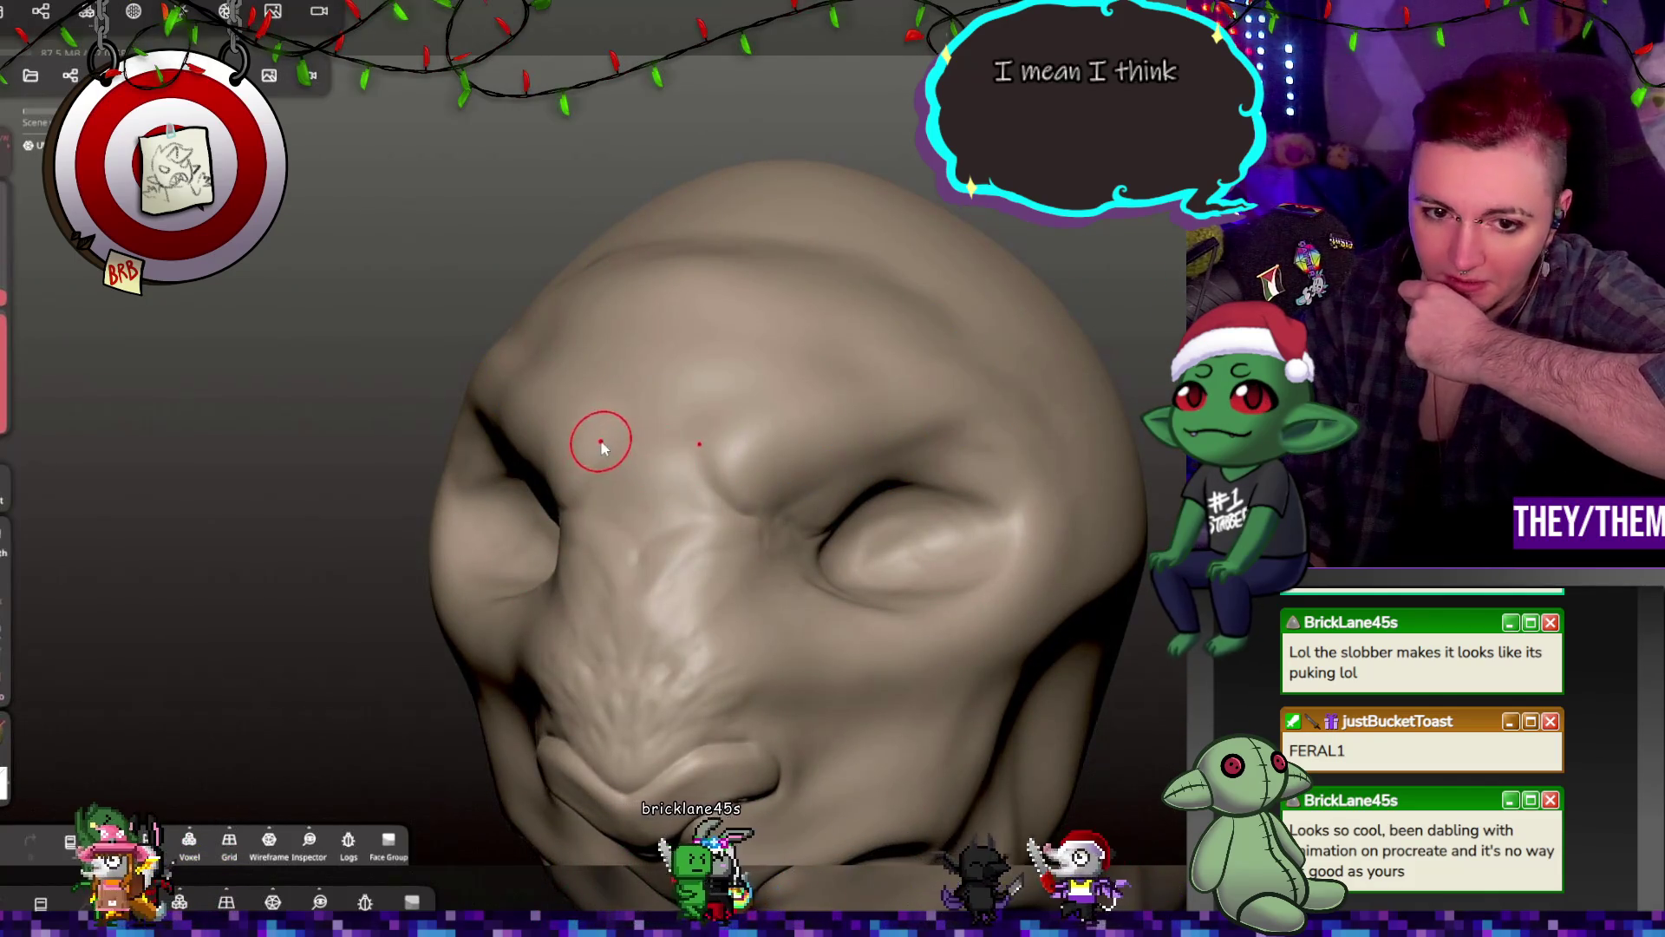
mouse_move(699, 468)
left_mouse_down()
mouse_move(694, 533)
mouse_move(710, 484)
left_mouse_up()
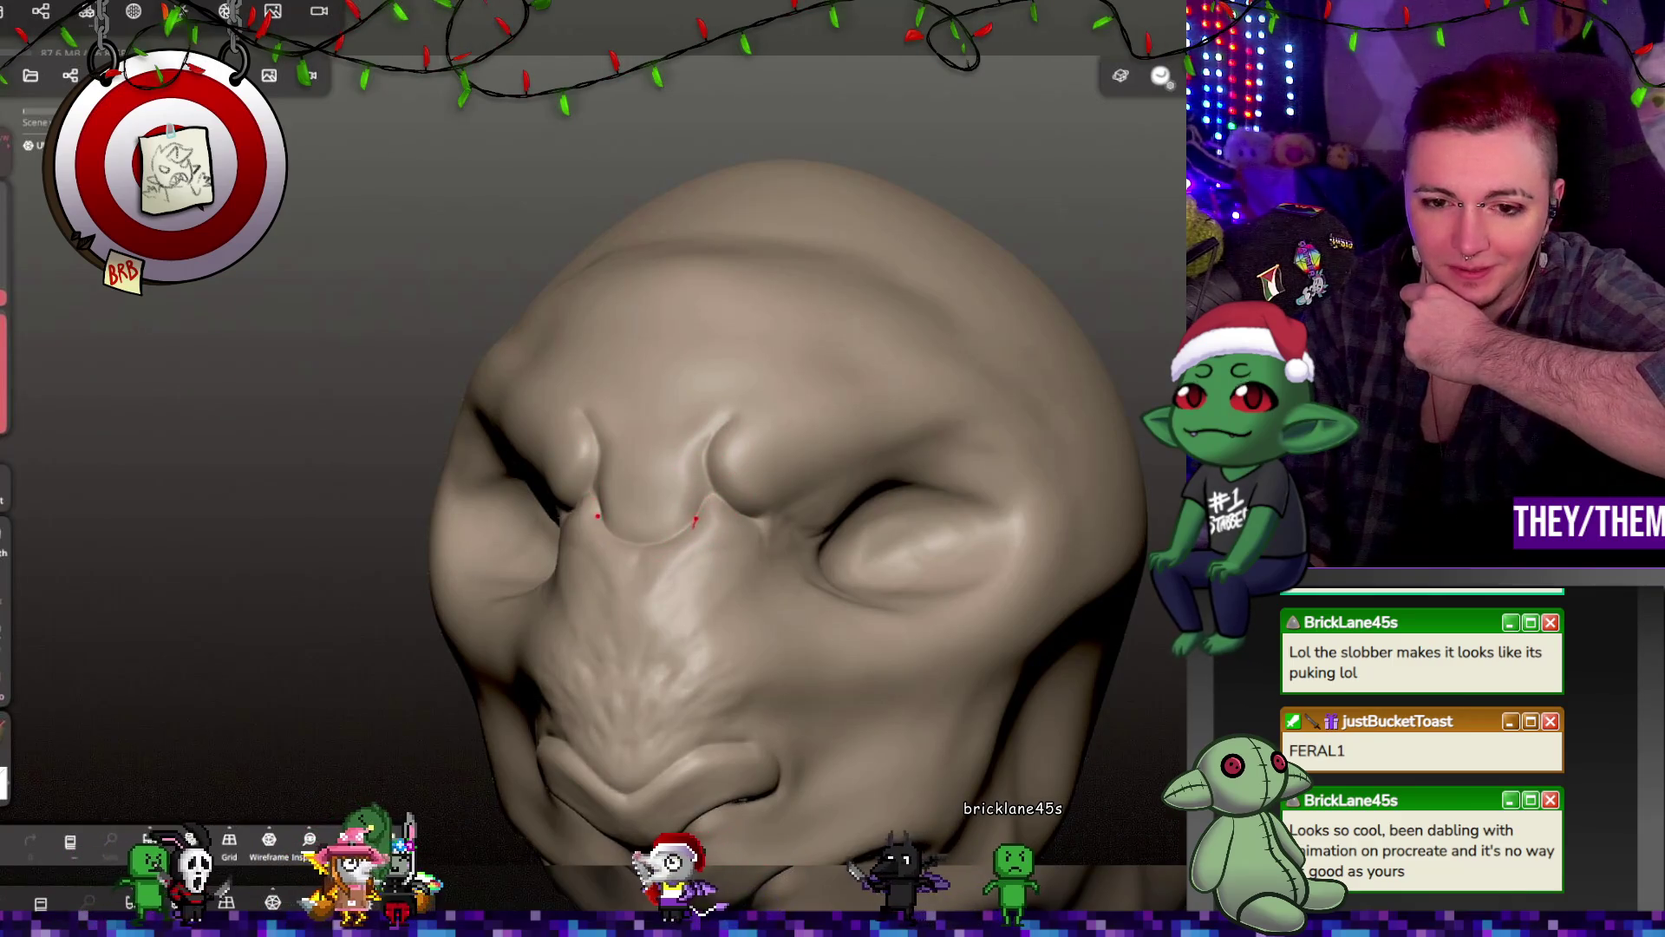
mouse_move(825, 543)
right_mouse_down()
mouse_move(850, 528)
mouse_move(717, 509)
right_mouse_up()
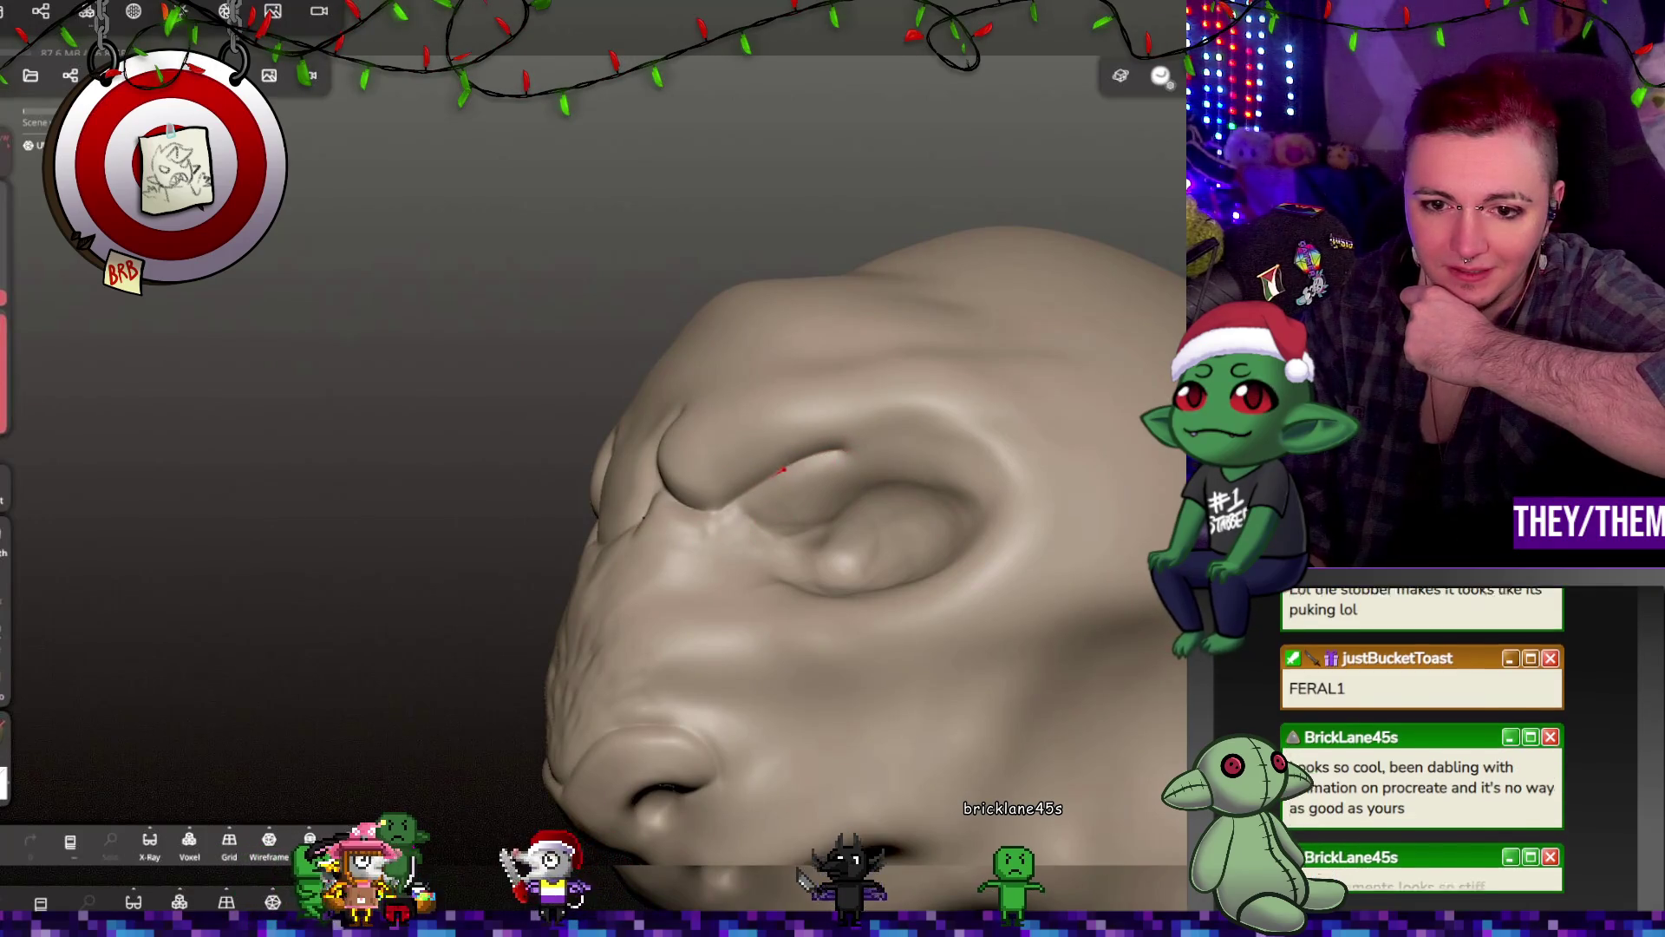
right_click_drag(685, 521, 1101, 441)
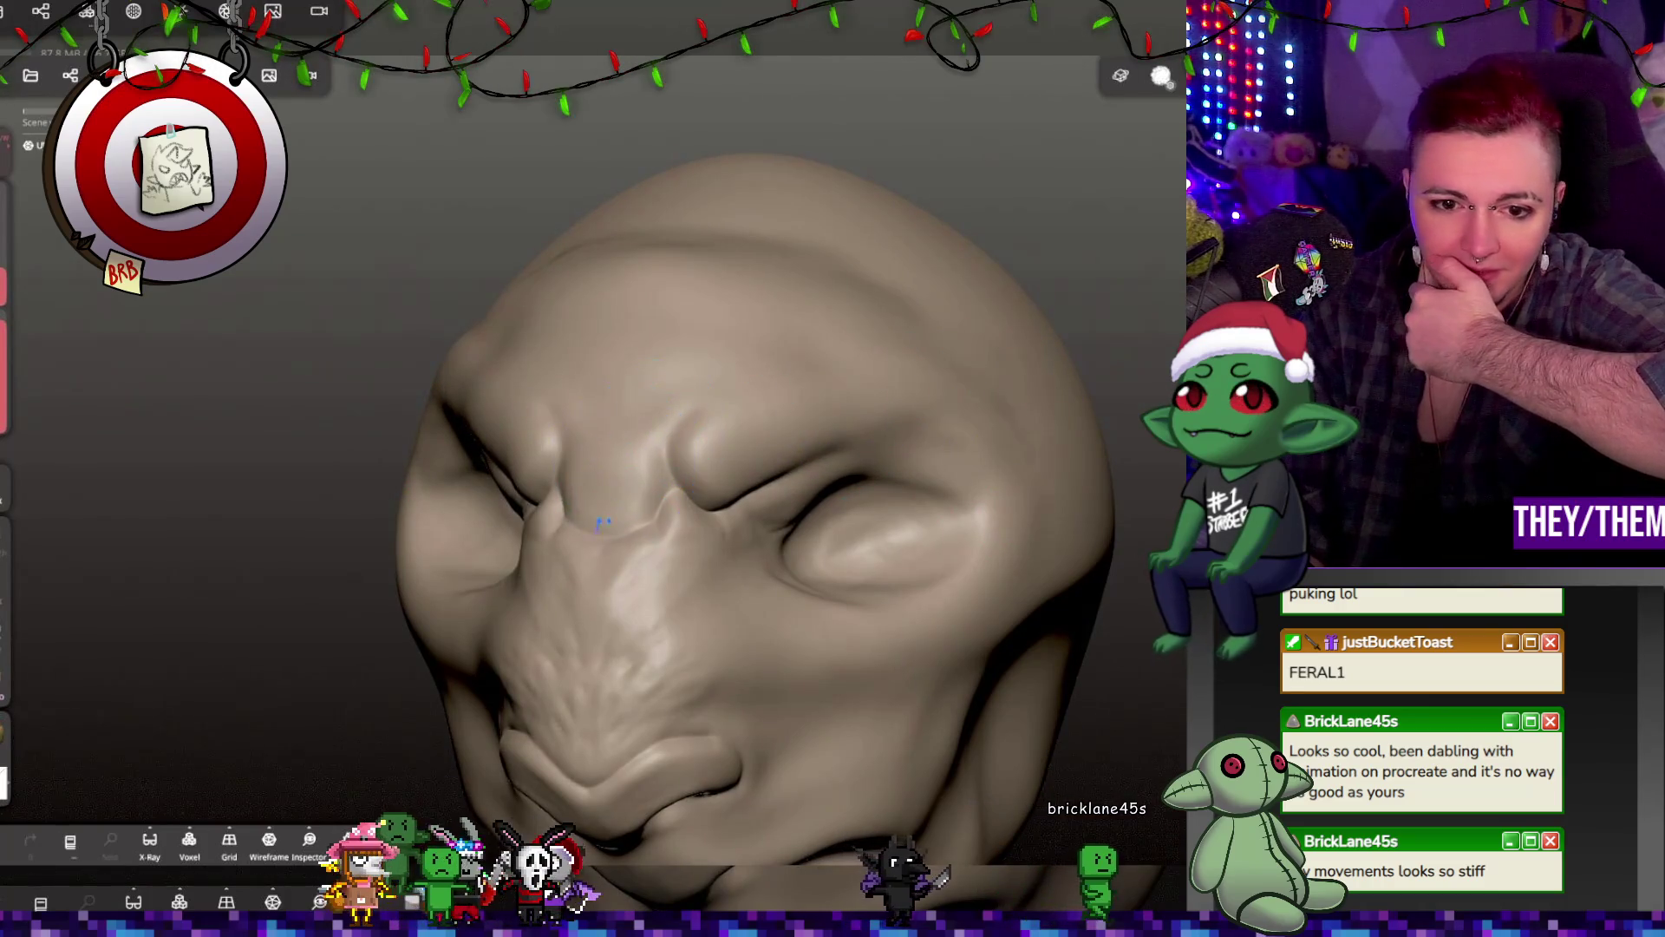
mouse_move(625, 538)
right_mouse_down()
mouse_move(1072, 425)
mouse_move(948, 509)
mouse_move(651, 548)
mouse_move(857, 467)
right_mouse_up()
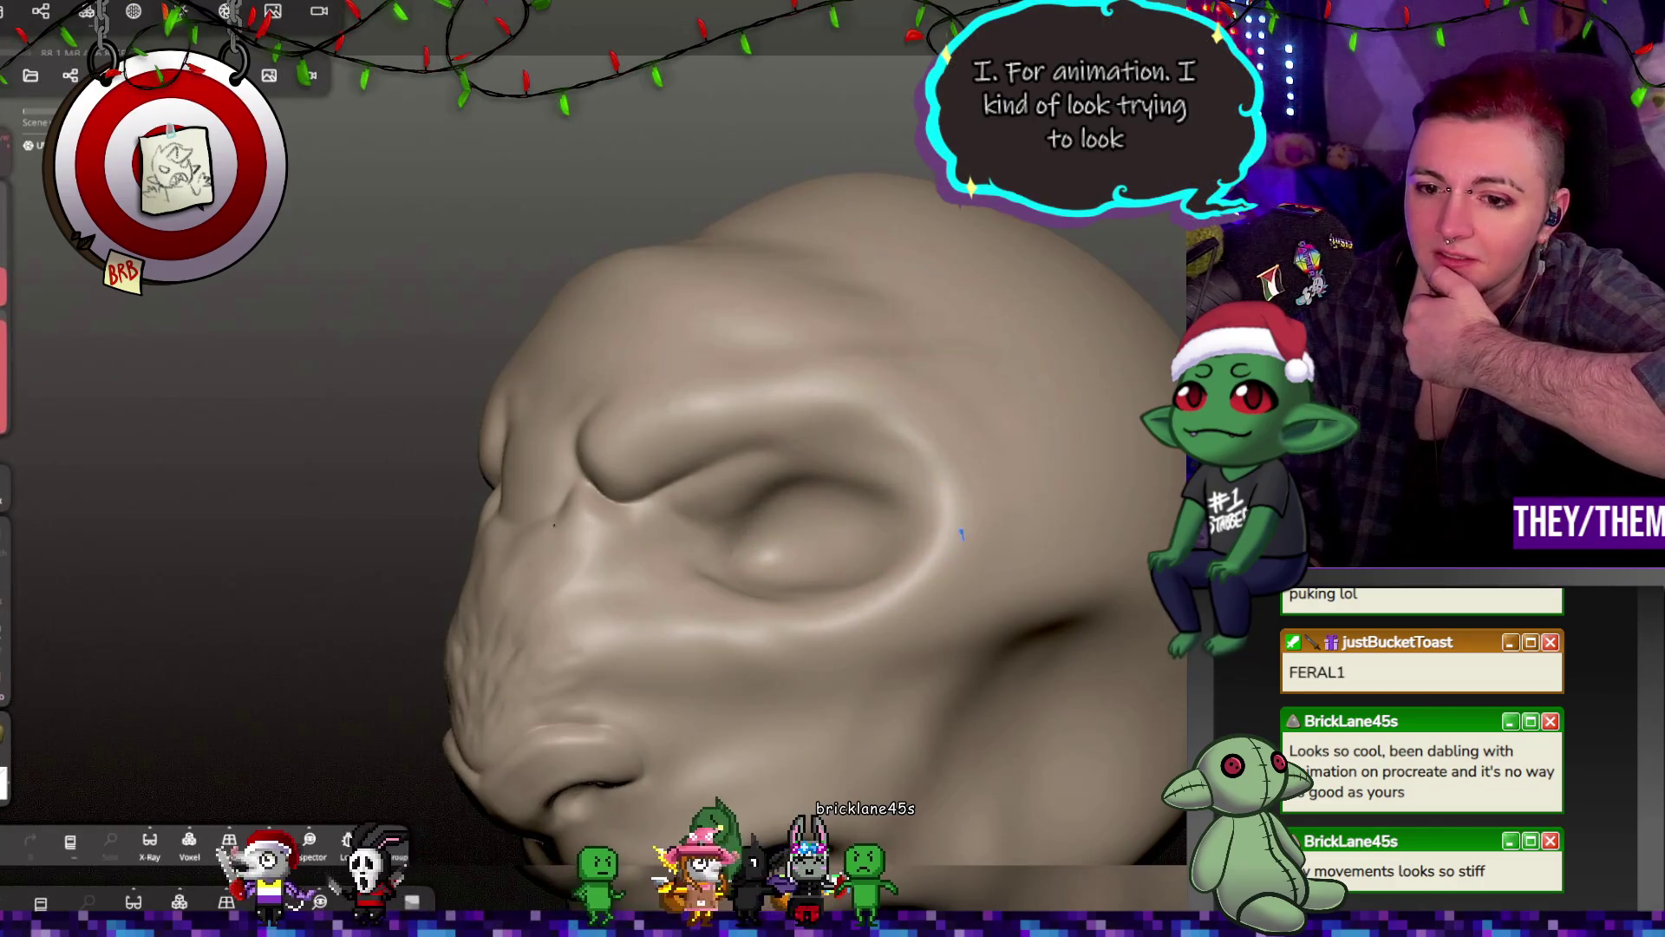
middle_click_drag(744, 643, 822, 618)
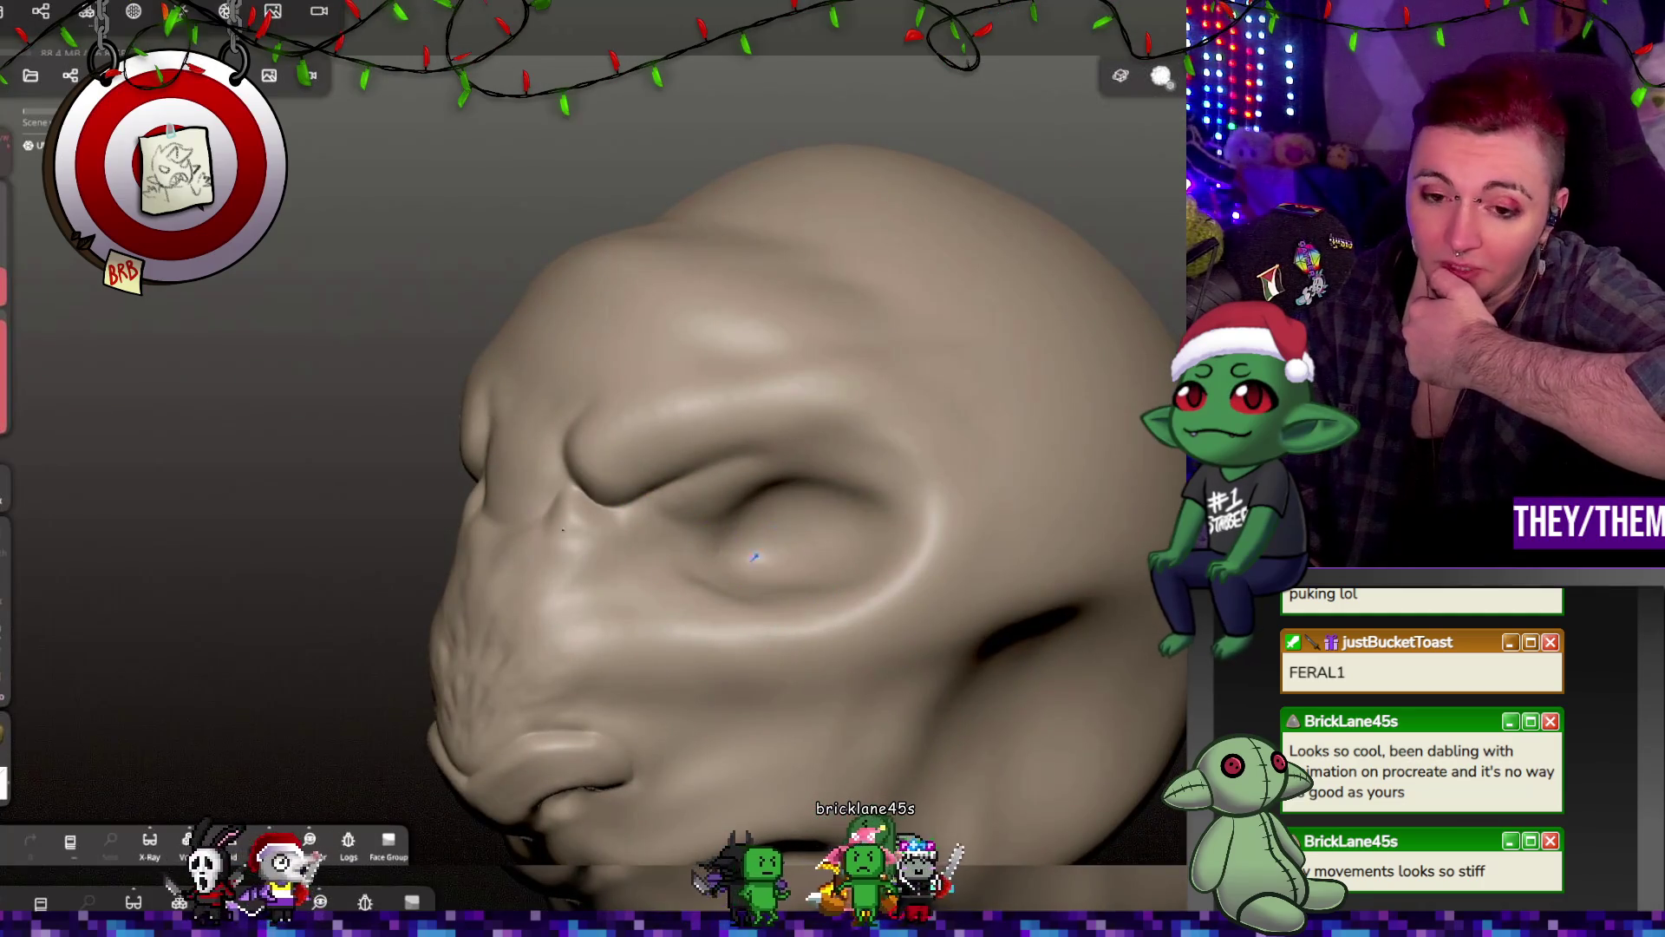
mouse_move(568, 515)
middle_mouse_down()
mouse_move(628, 544)
mouse_move(691, 534)
middle_mouse_up()
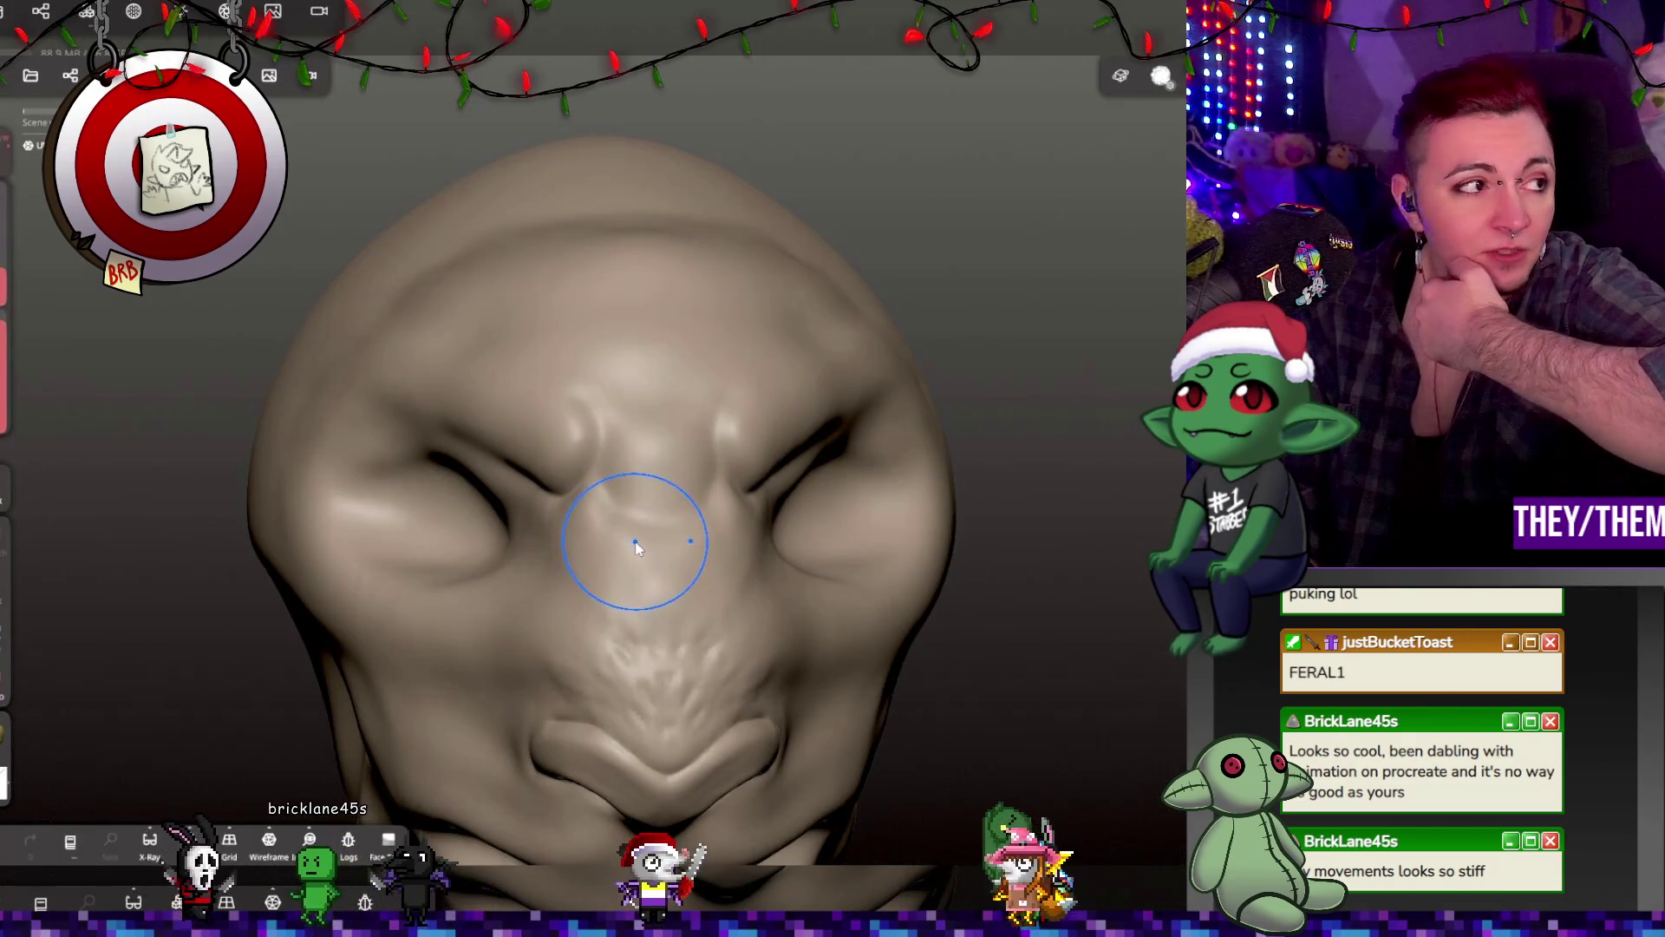
mouse_move(939, 555)
middle_mouse_down()
mouse_move(706, 521)
mouse_move(688, 550)
mouse_move(958, 522)
mouse_move(449, 527)
mouse_move(659, 521)
mouse_move(512, 550)
mouse_move(594, 552)
middle_mouse_up()
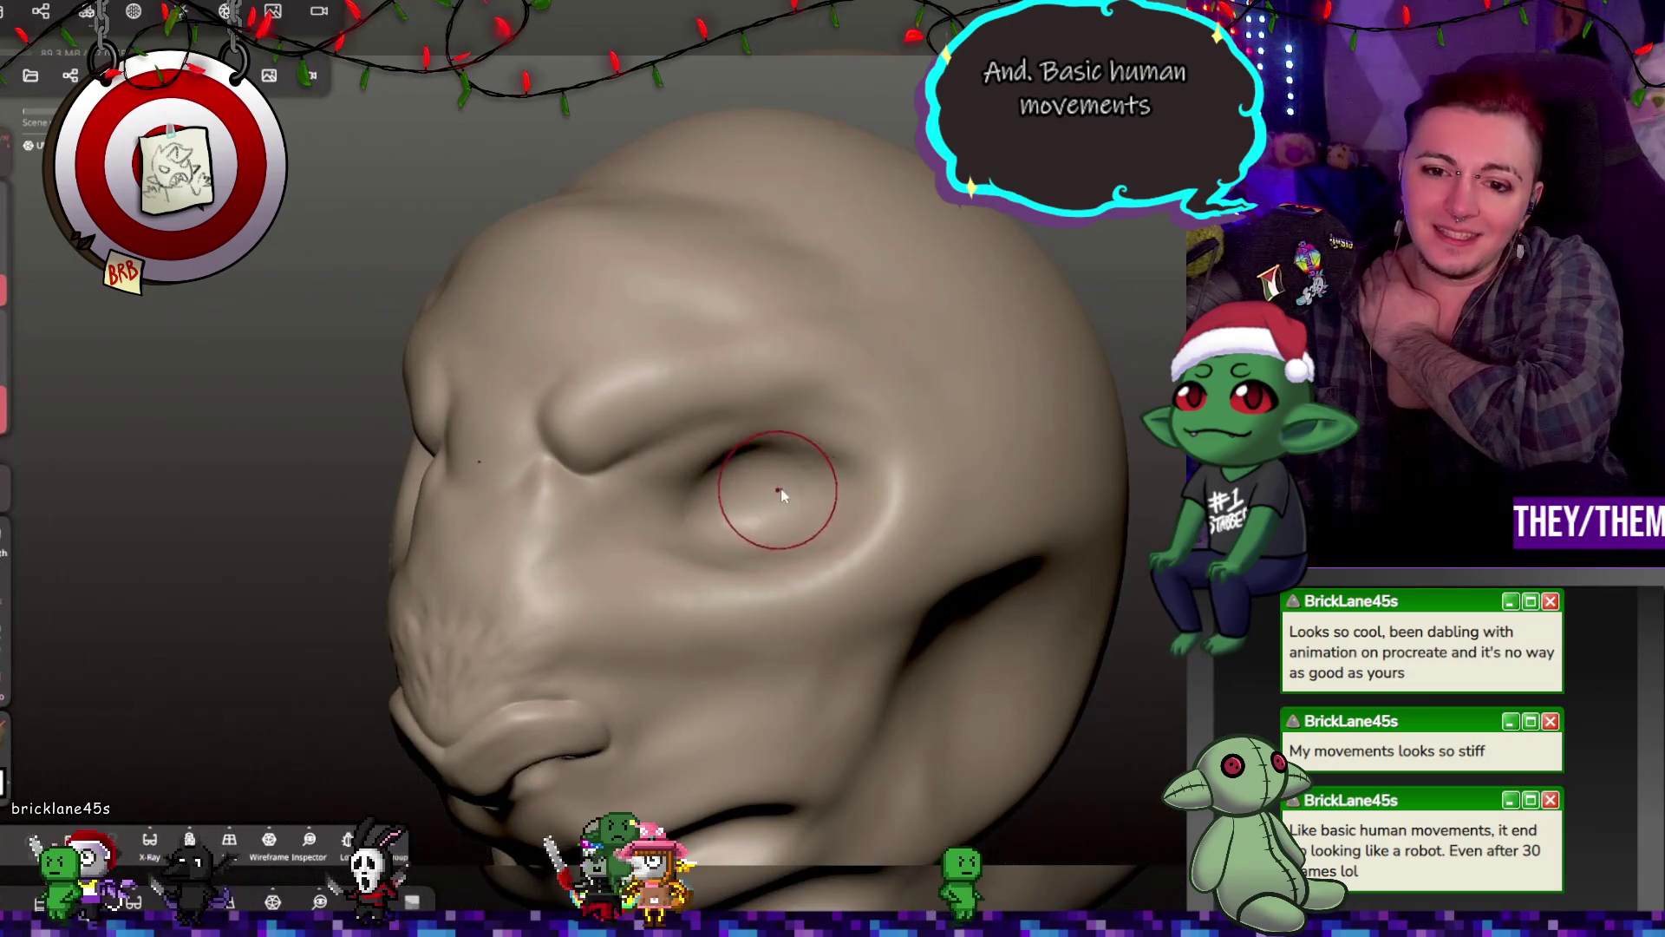
middle_click_drag(780, 487, 909, 477)
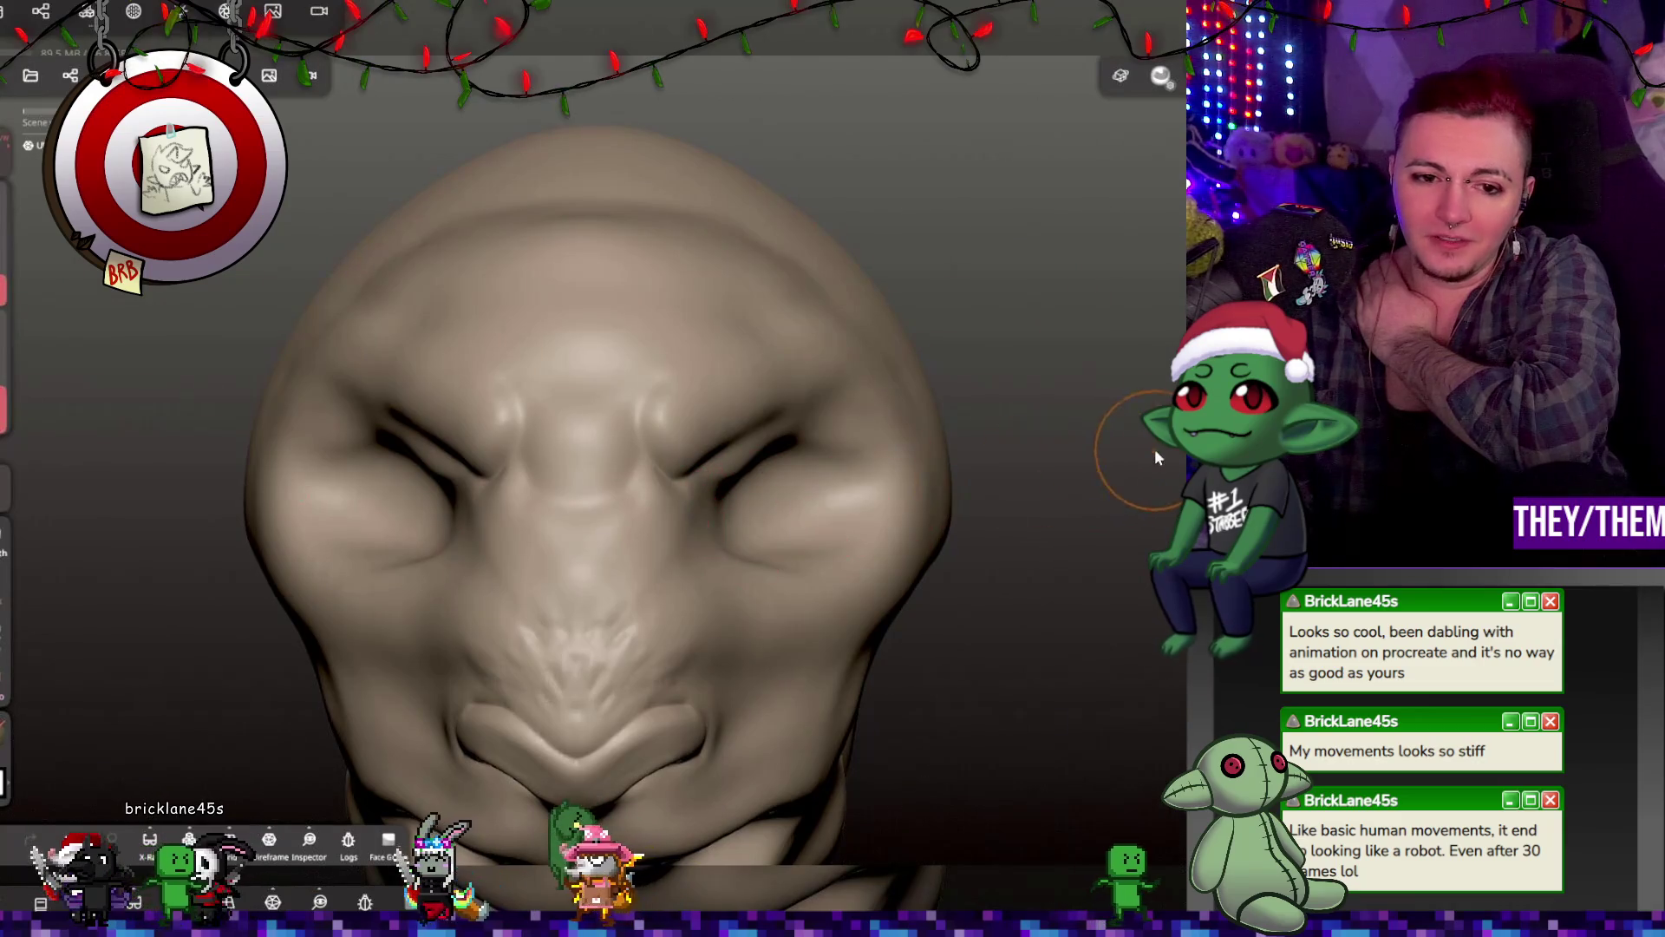
middle_click_drag(1128, 444, 940, 464)
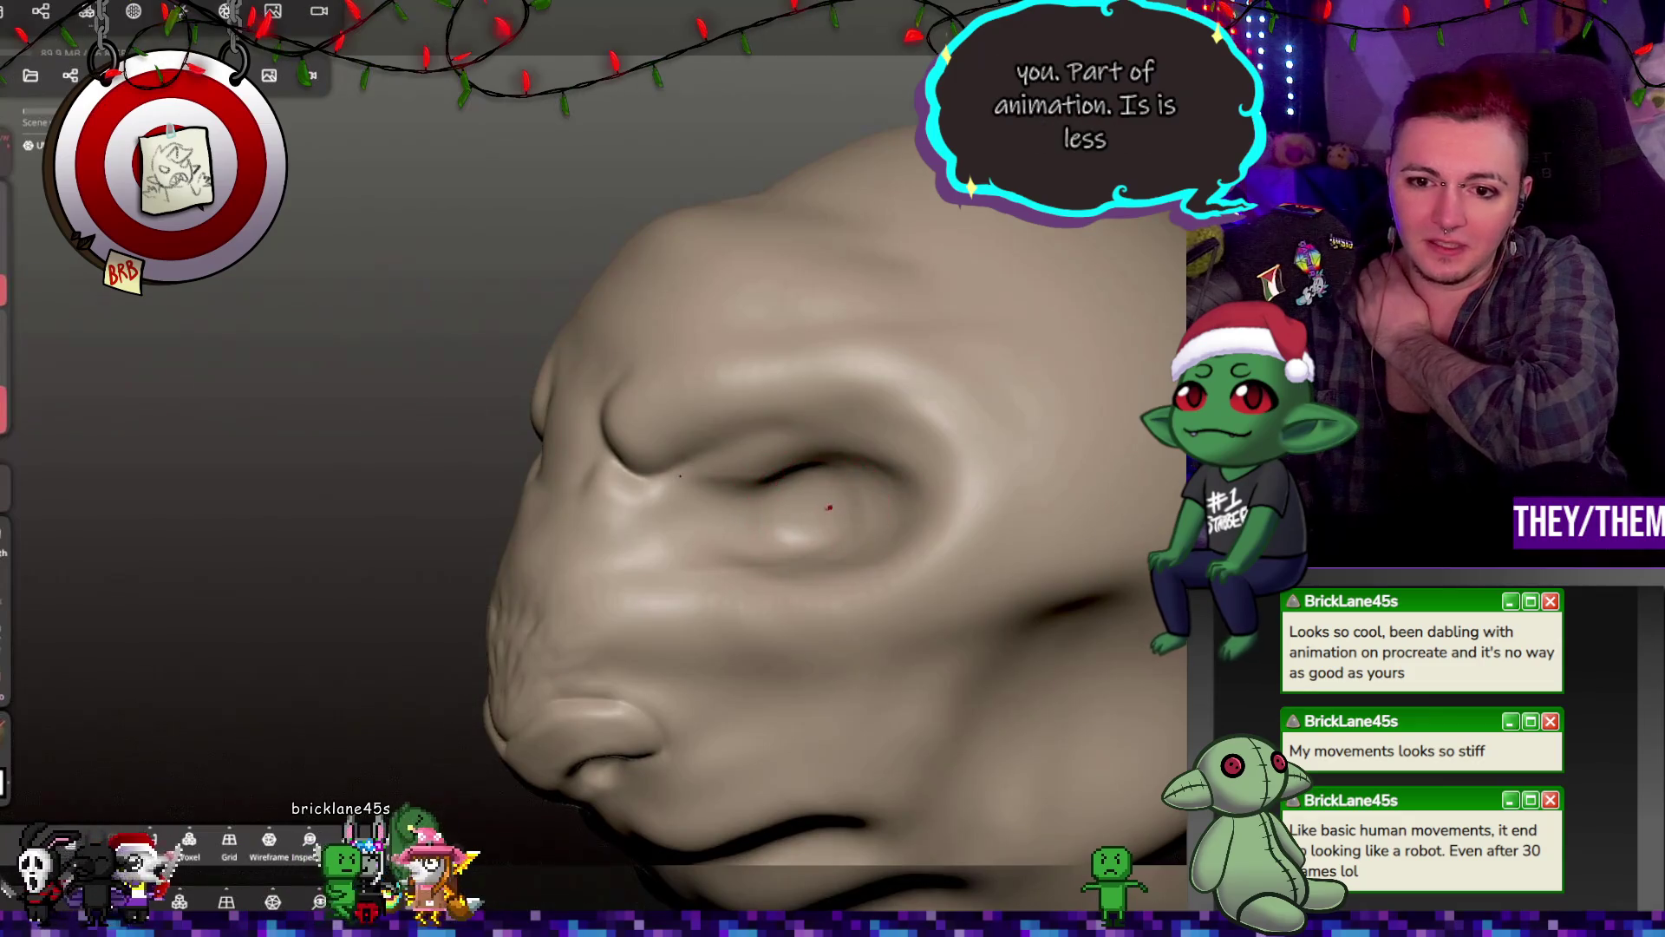
middle_click_drag(795, 515, 945, 512)
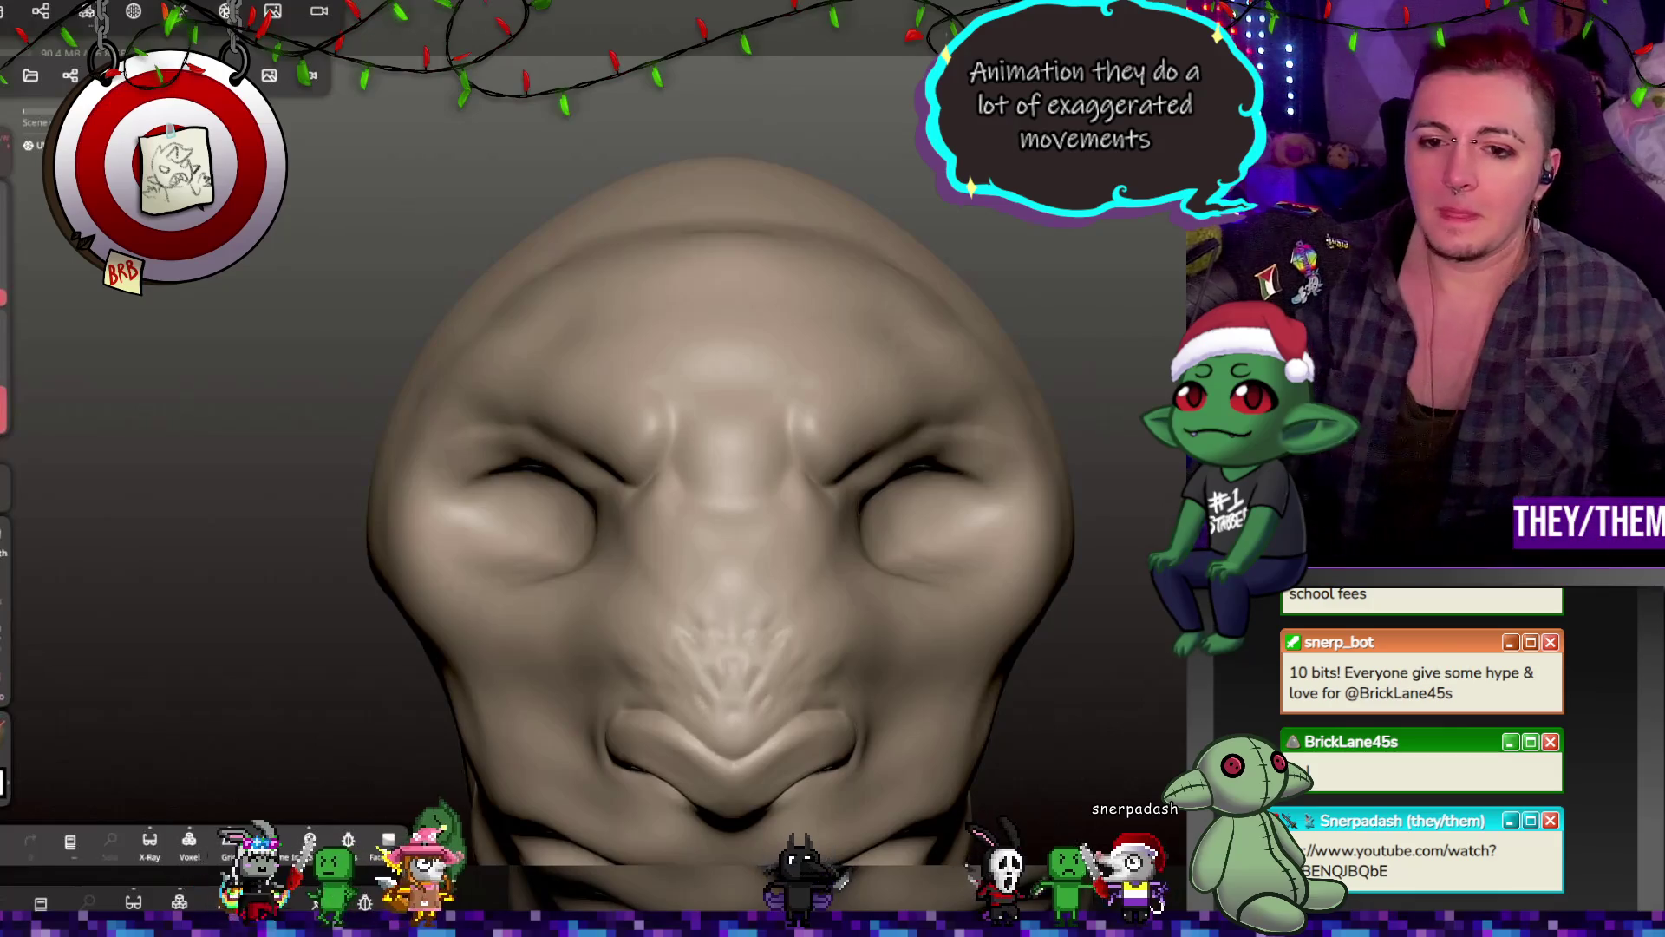
mouse_move(330, 485)
left_mouse_down()
mouse_move(886, 493)
mouse_move(837, 468)
left_mouse_up()
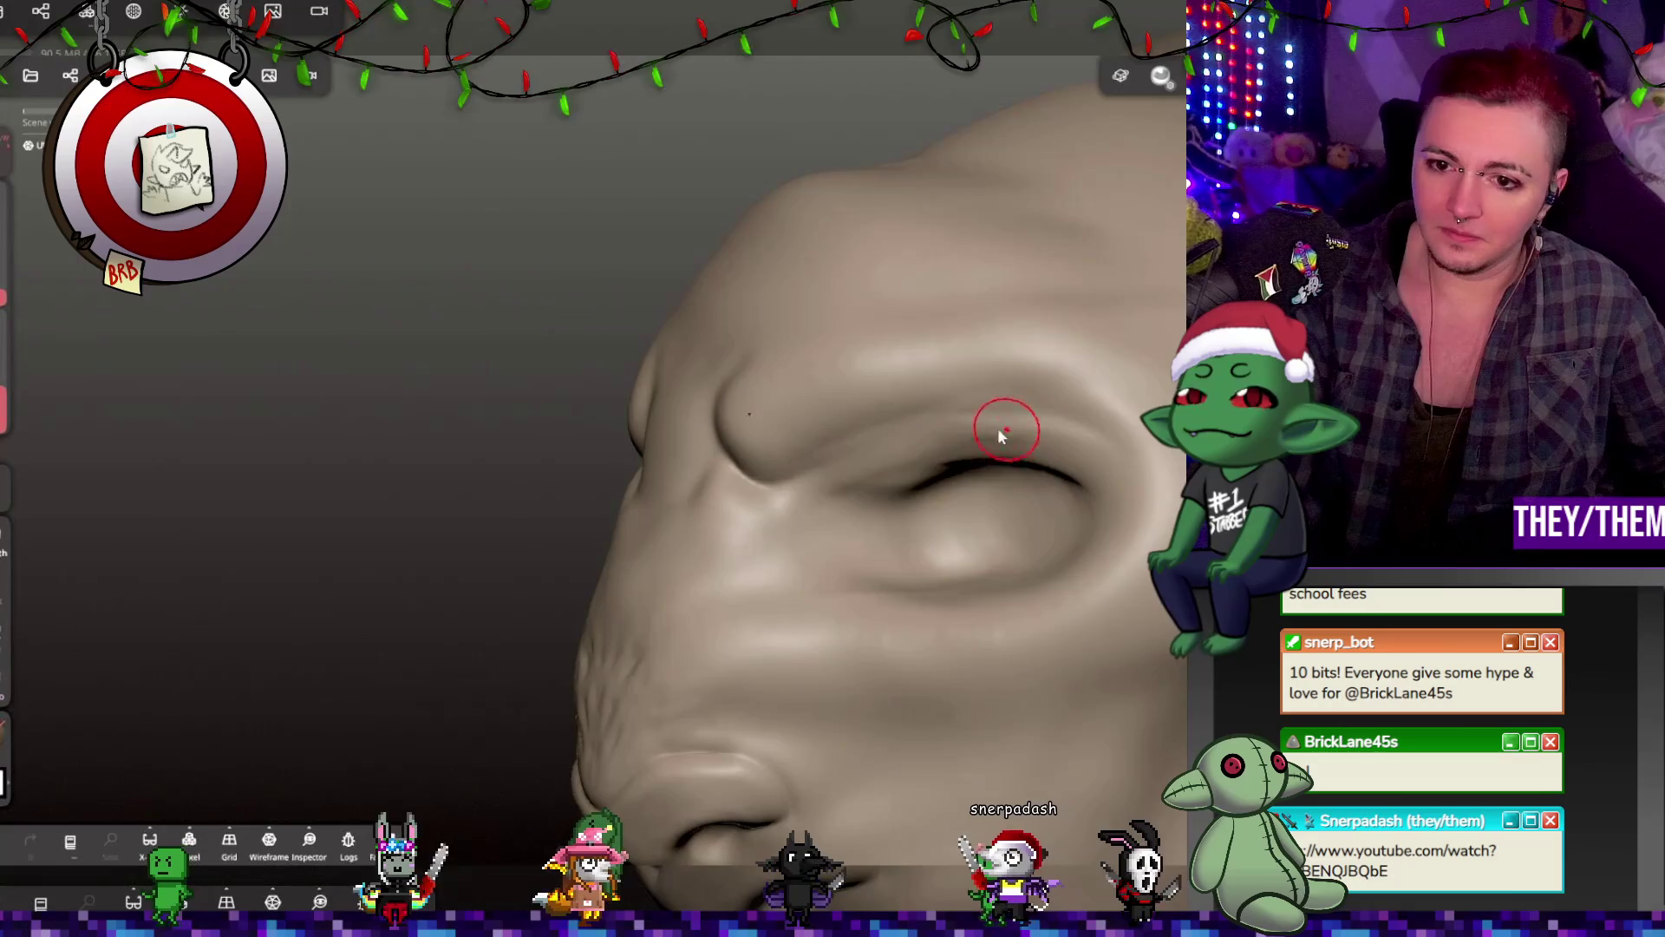
Step: Reset the camera, then orbit from a three-quarter side angle to a straight-on front view of the face
key("1")
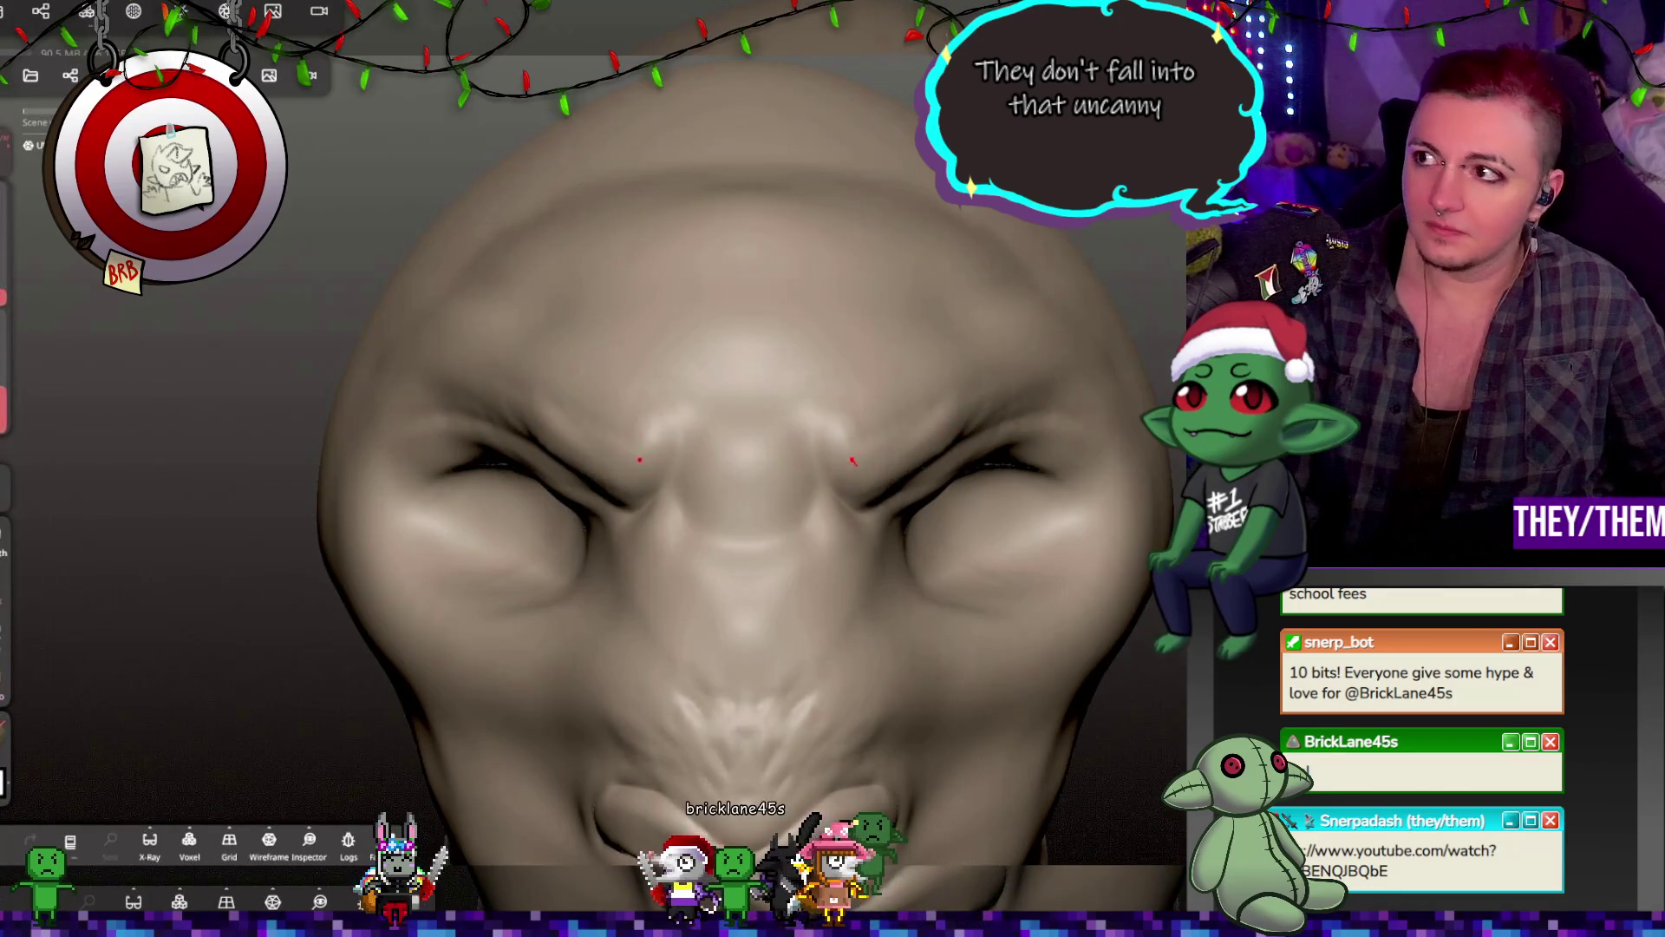
middle_click_drag(989, 397, 969, 329)
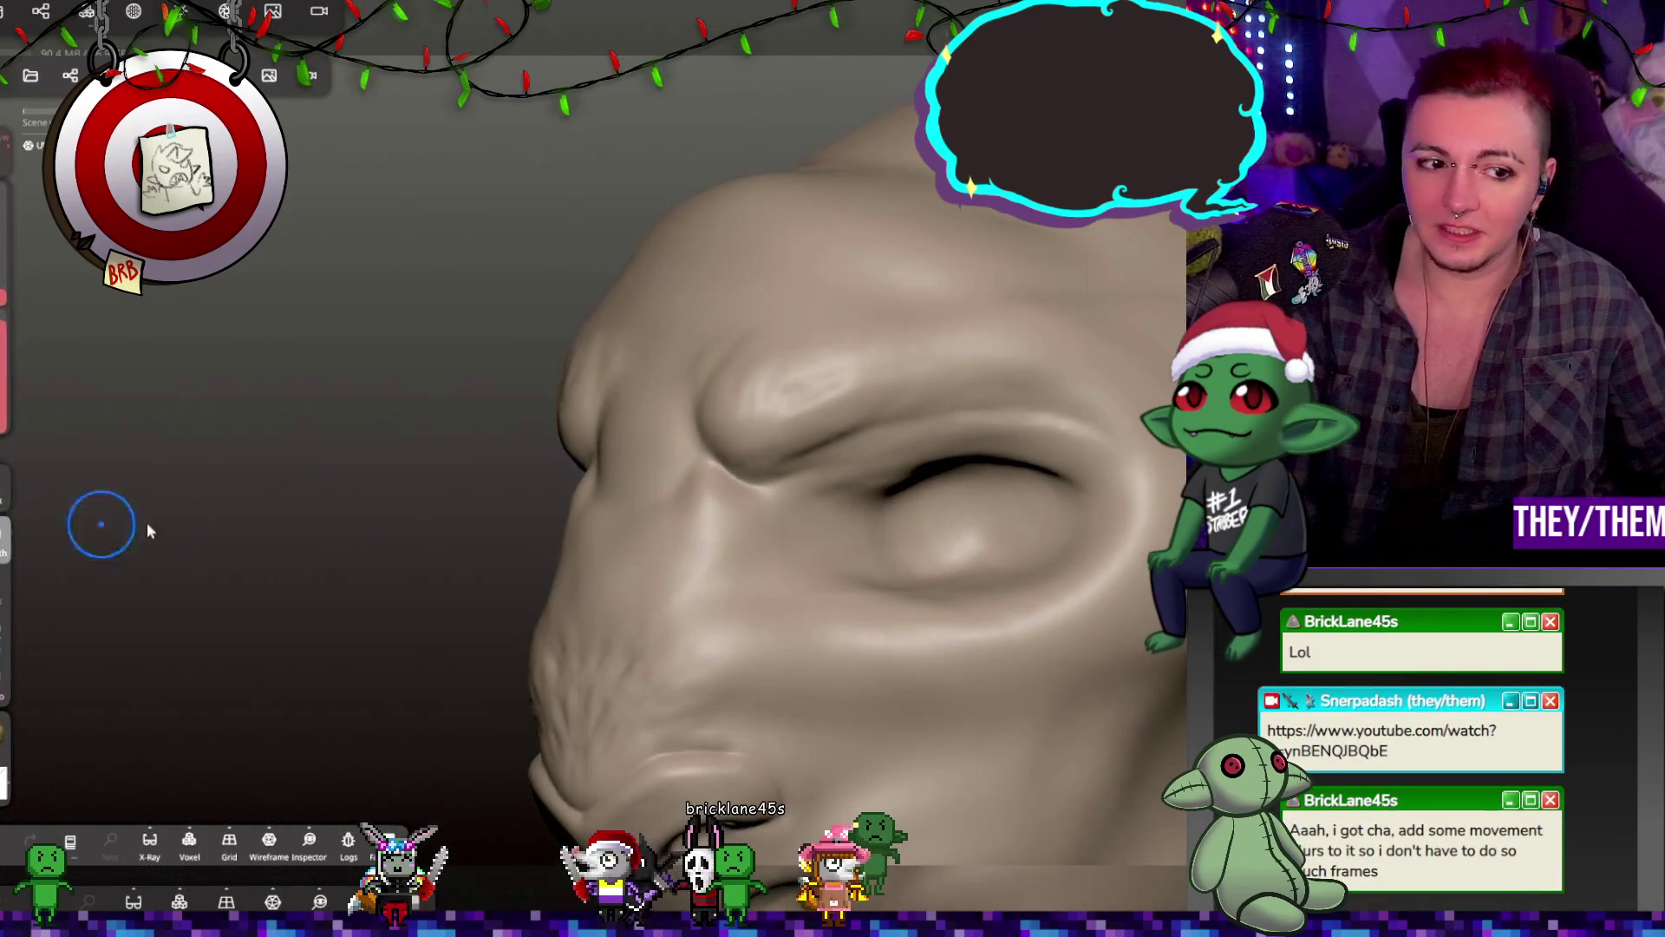
mouse_move(948, 451)
middle_mouse_down()
mouse_move(986, 494)
mouse_move(822, 438)
middle_mouse_up()
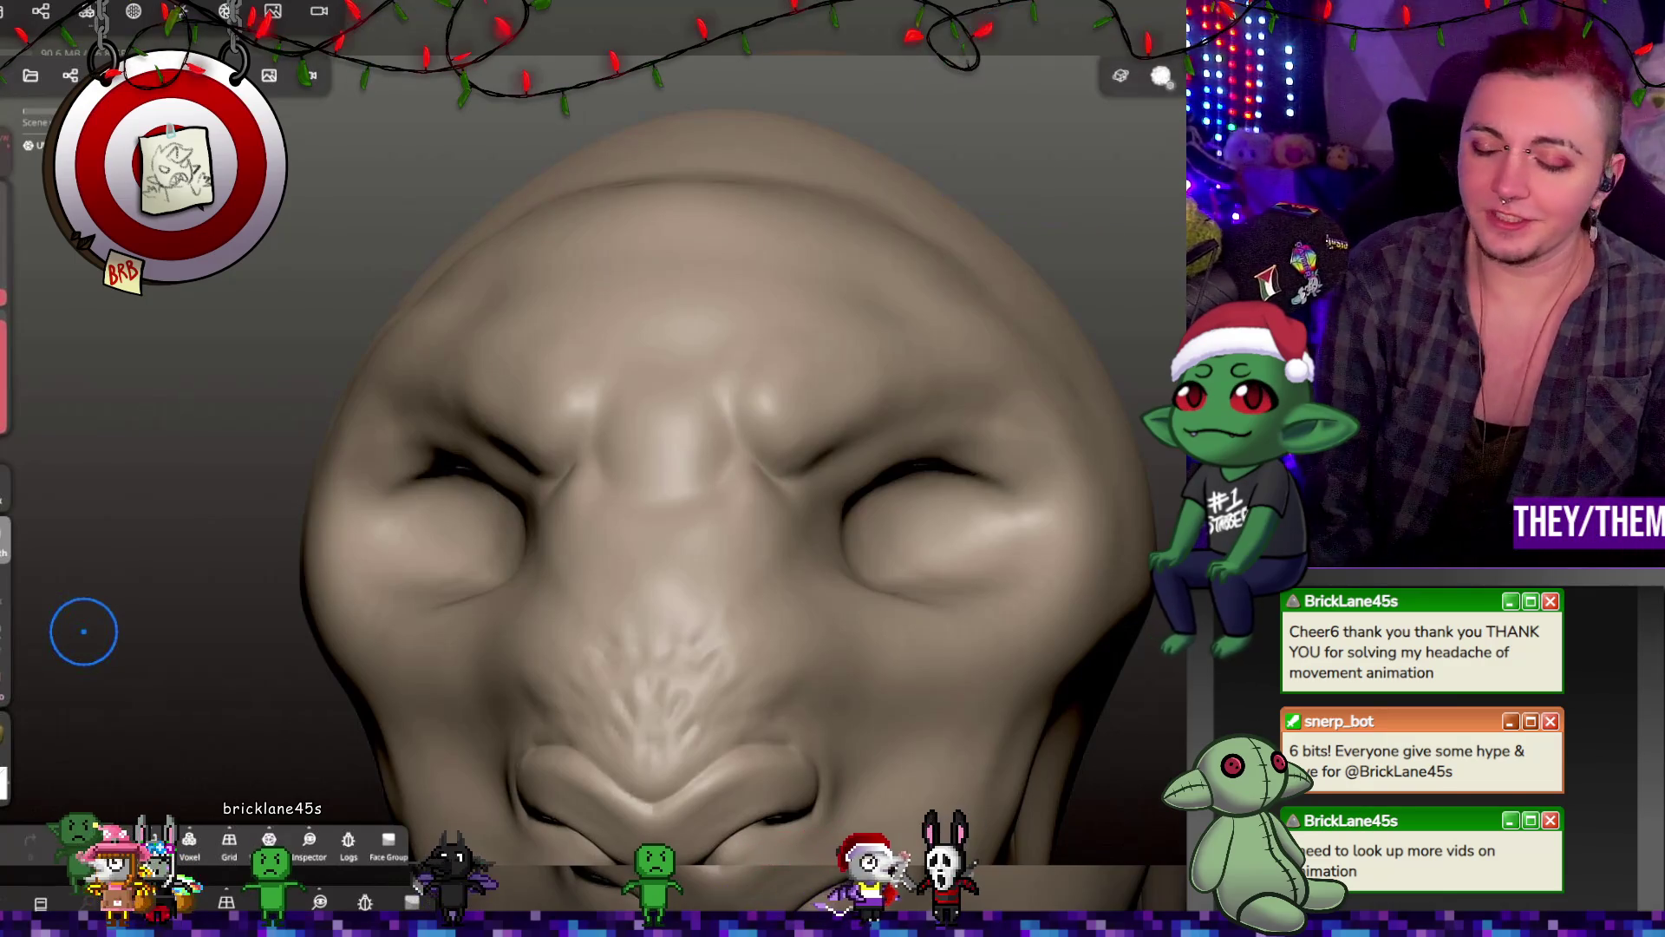
scroll(502, 496, "down", 5)
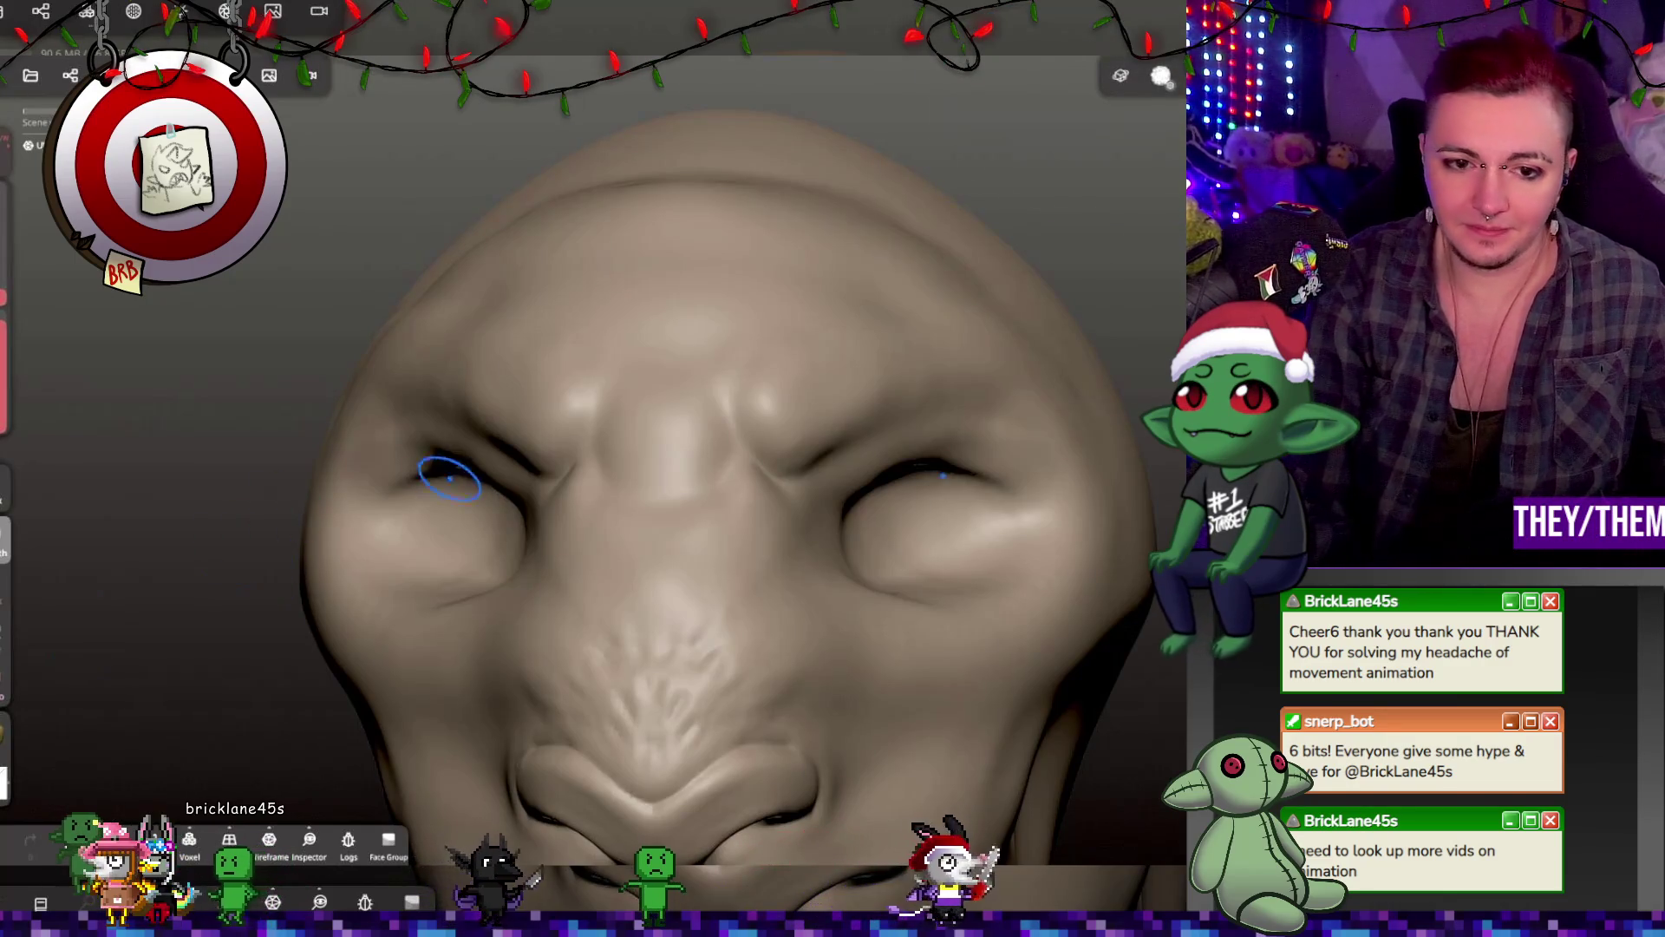